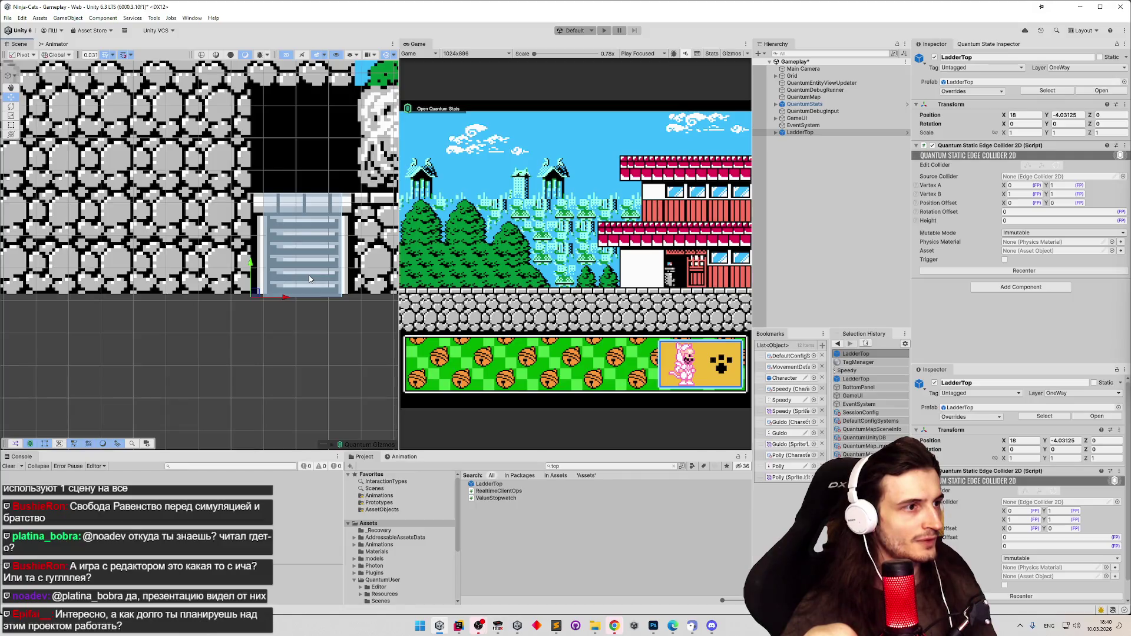
Step: Snap the LadderTop ladder in the scene to Y position -4
{"action": "left_click", "coordinate": [795, 132]}
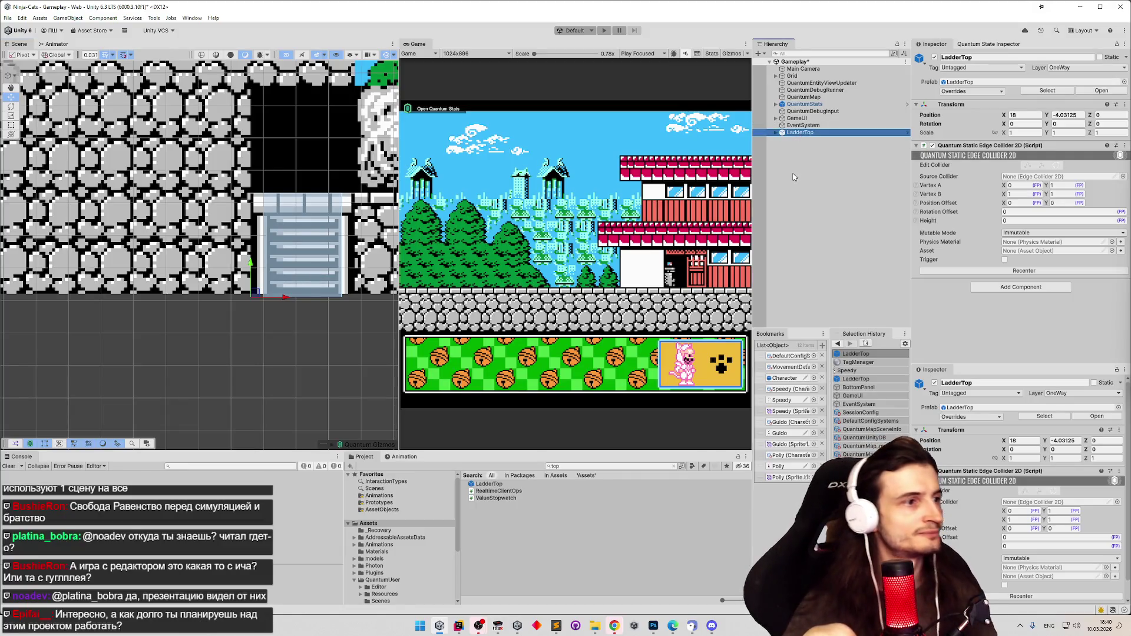
{"action": "left_click", "coordinate": [316, 231]}
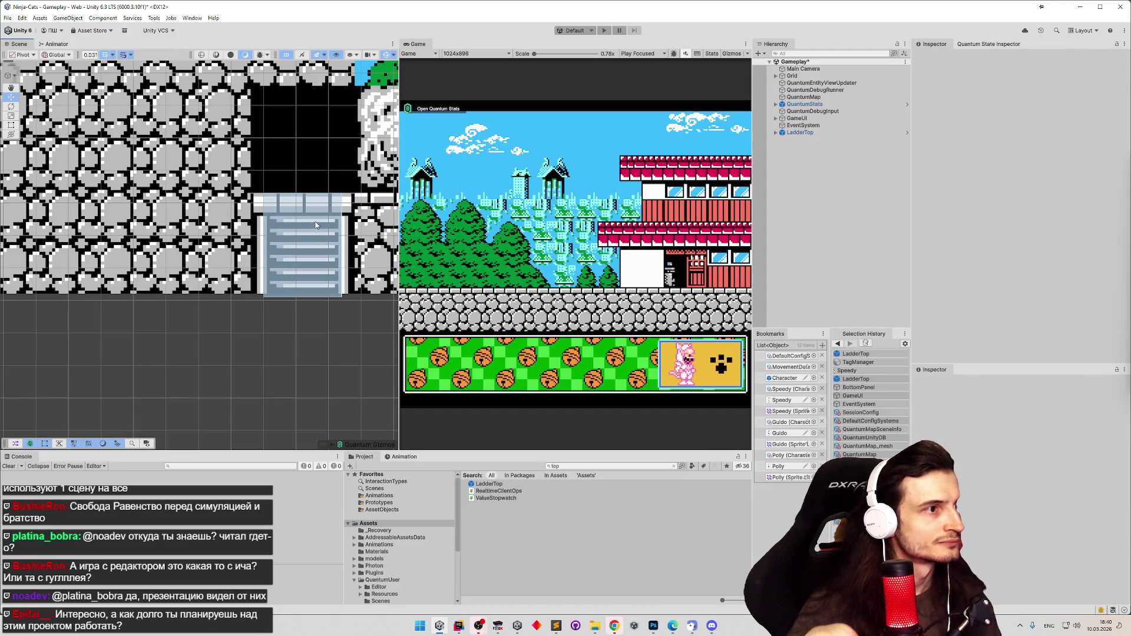
{"action": "left_click", "coordinate": [793, 132]}
{"action": "left_click_drag", "start_coordinate": [258, 289], "coordinate": [256, 289]}
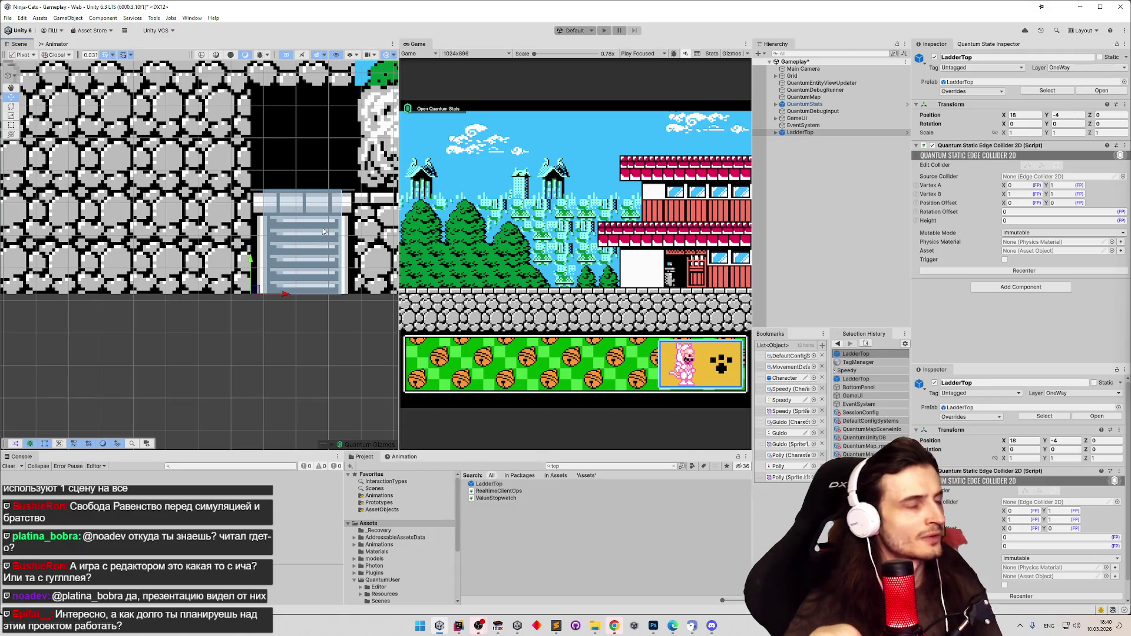
{"action": "scroll", "coordinate": [292, 209], "scroll_direction": "up", "scroll_amount": 3}
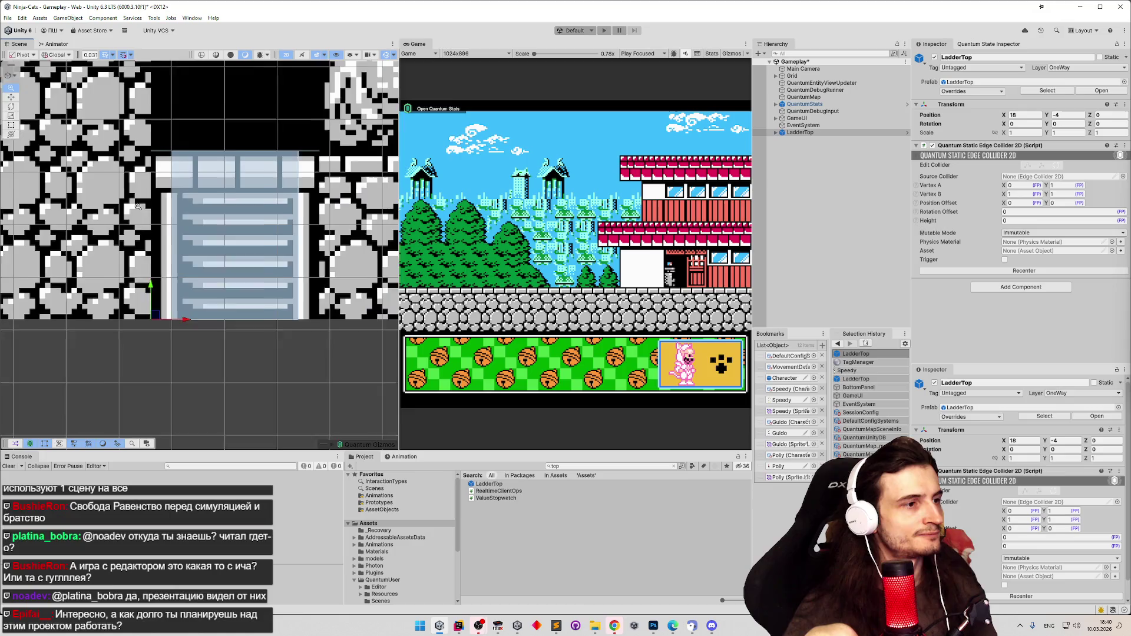
{"action": "scroll", "coordinate": [199, 207], "scroll_direction": "down", "scroll_amount": 2}
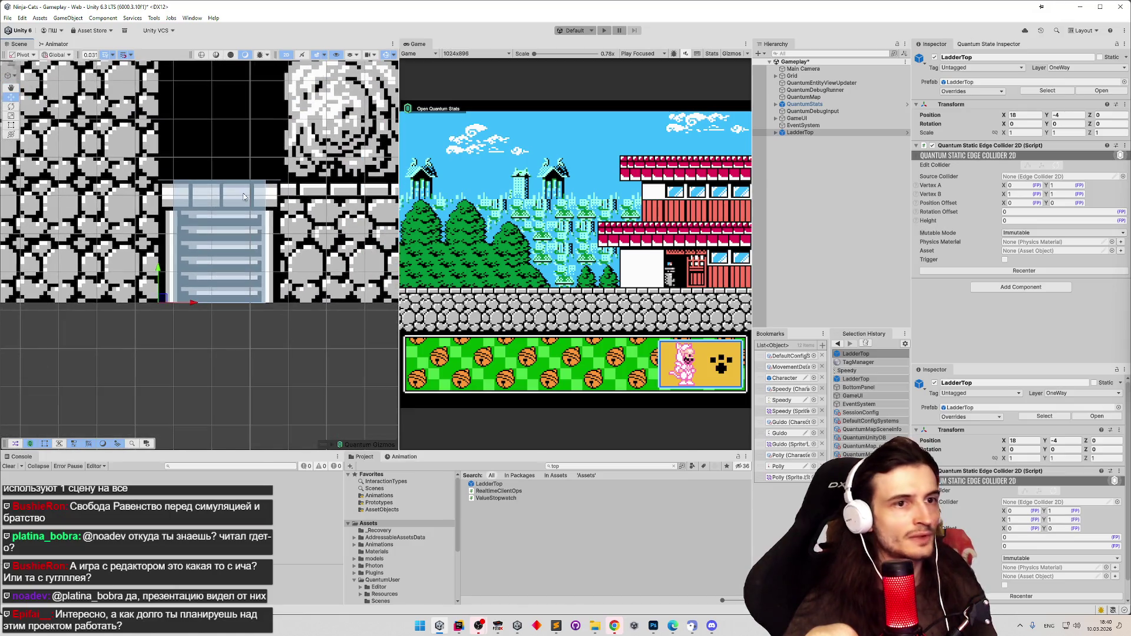
Step: Delete LadderTop from the Gameplay scene and save the scene
{"action": "left_click", "coordinate": [809, 134]}
{"action": "key", "text": "Delete"}
{"action": "key", "text": "ctrl+s"}
Step: Search the project for 'ladderT' and open the LadderTop prefab
{"action": "left_click", "coordinate": [571, 464]}
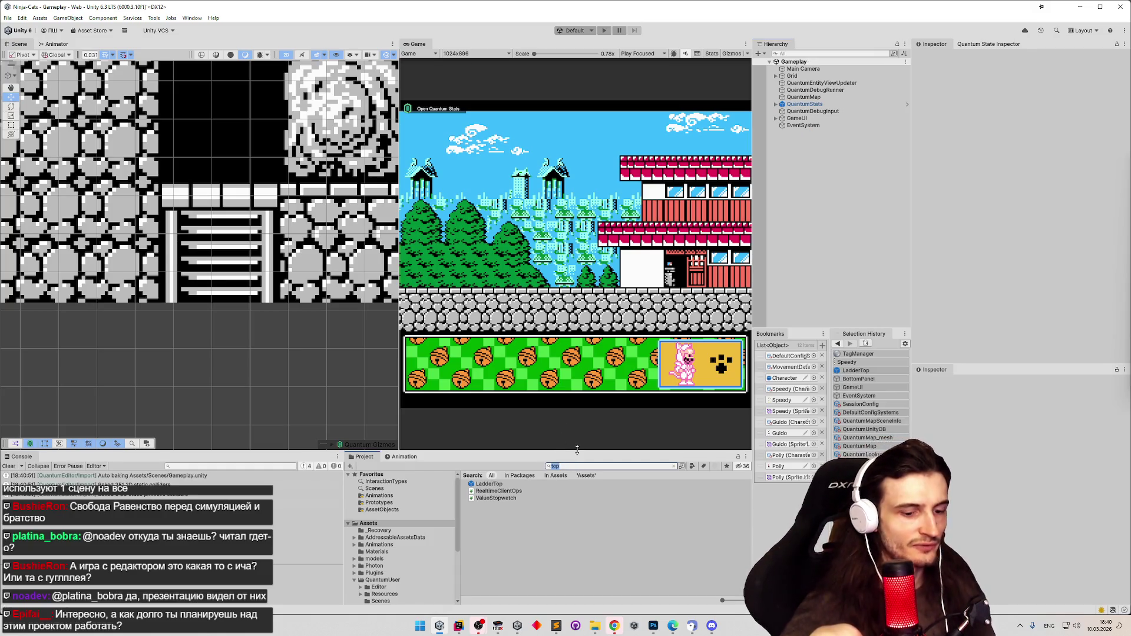
{"action": "type", "text": "erT"}
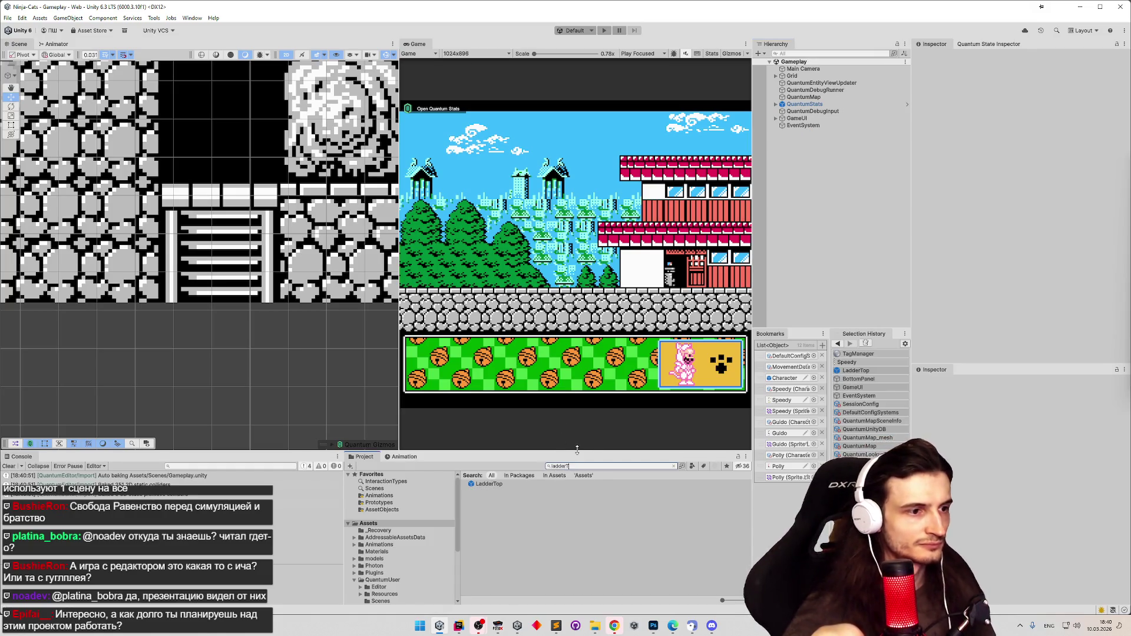
{"action": "left_click", "coordinate": [24, 45]}
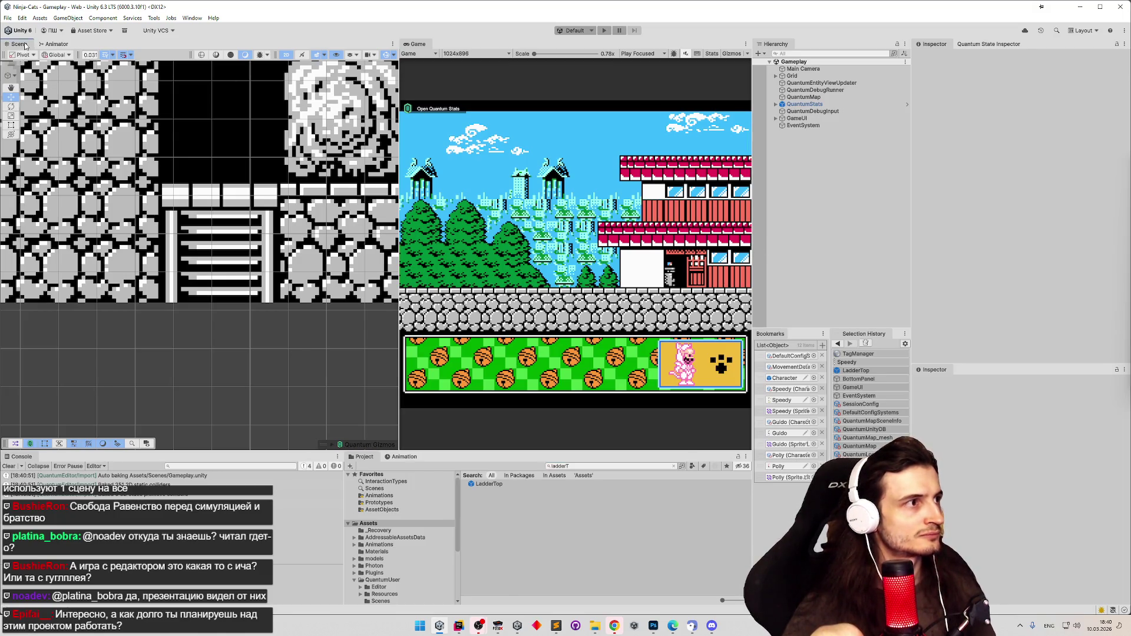
{"action": "double_click", "coordinate": [488, 484]}
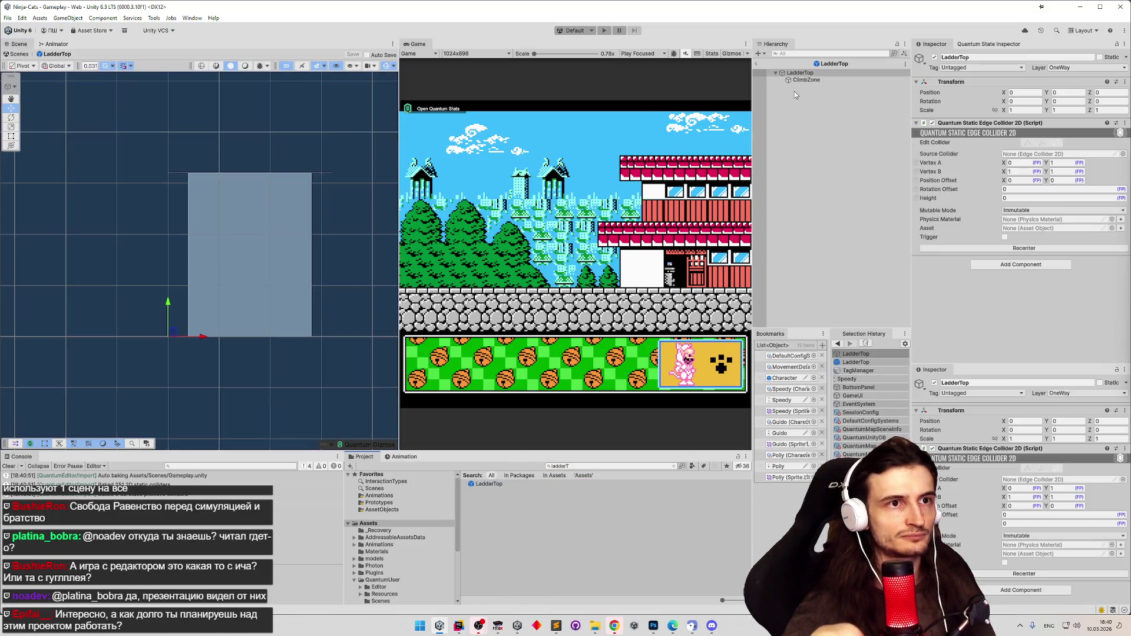
Step: Rename the prefab's ClimbZone child to LadderClimbZone
{"action": "left_click", "coordinate": [811, 80]}
{"action": "left_click", "coordinate": [812, 81]}
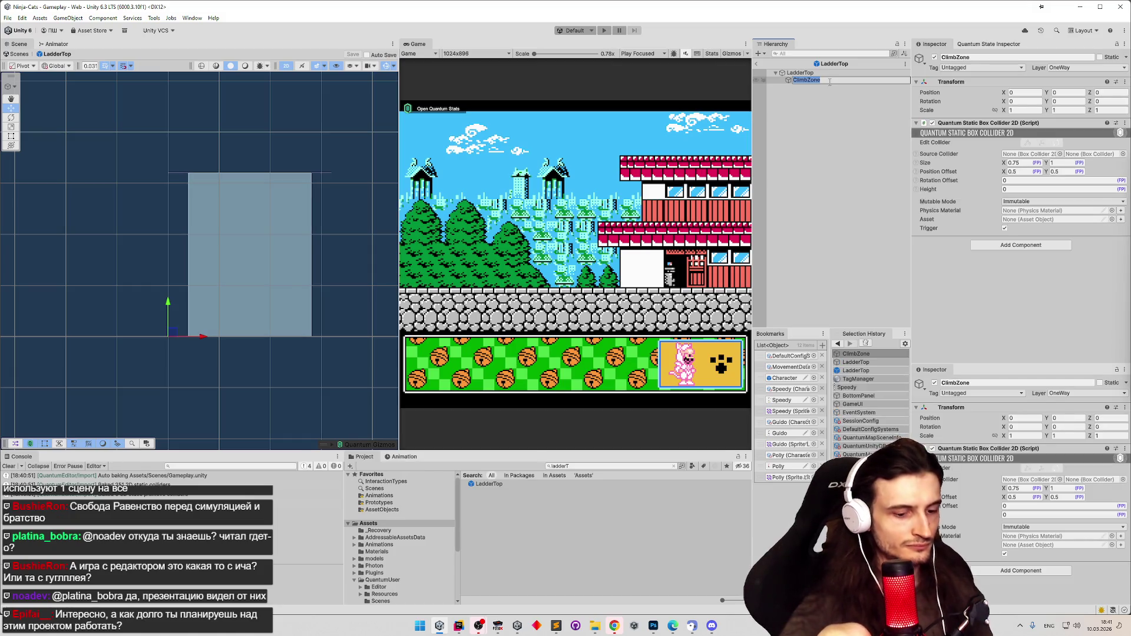
{"action": "type", "text": "Ladder"}
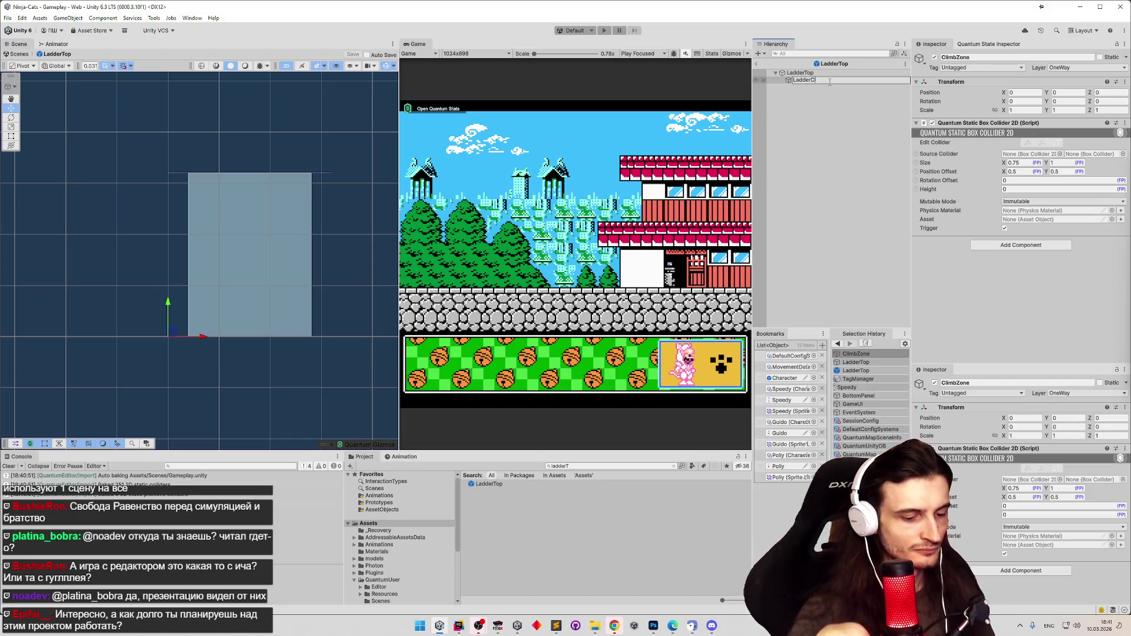
{"action": "key", "text": "Return"}
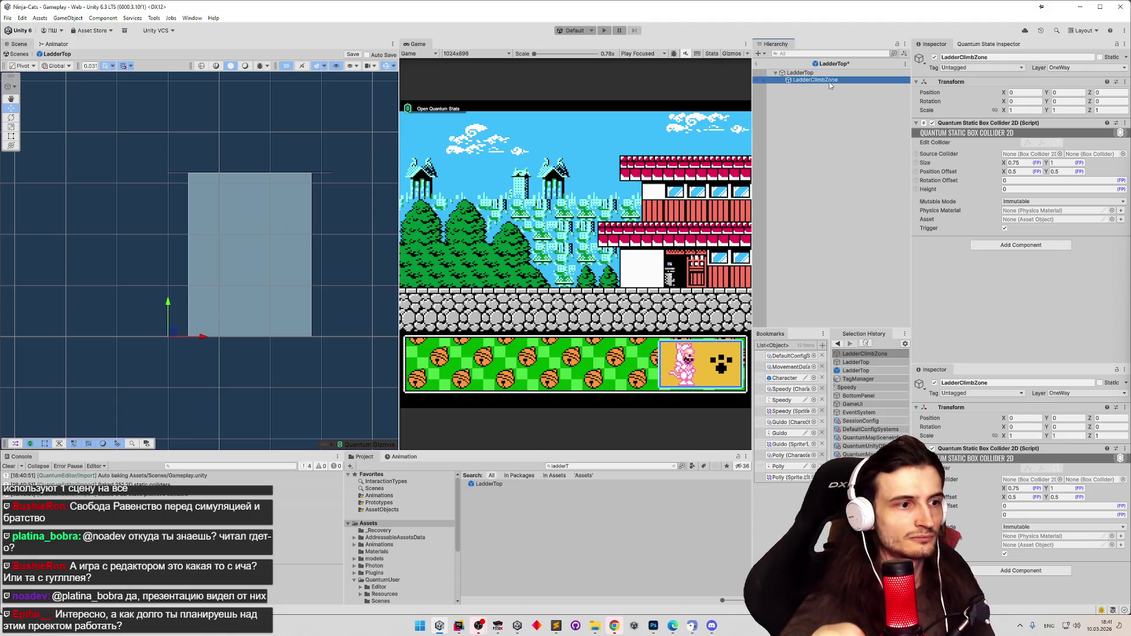
Step: Locate the LadderTop prefab asset in the Assets/Tiles folder
{"action": "left_click", "coordinate": [674, 466]}
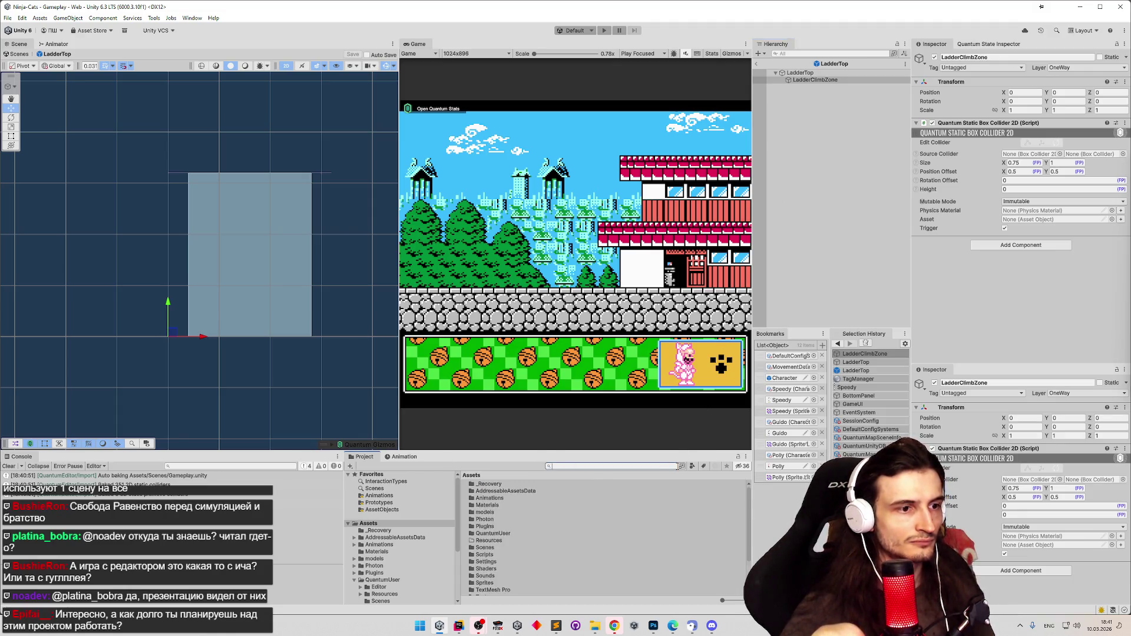
{"action": "left_click", "coordinate": [794, 71]}
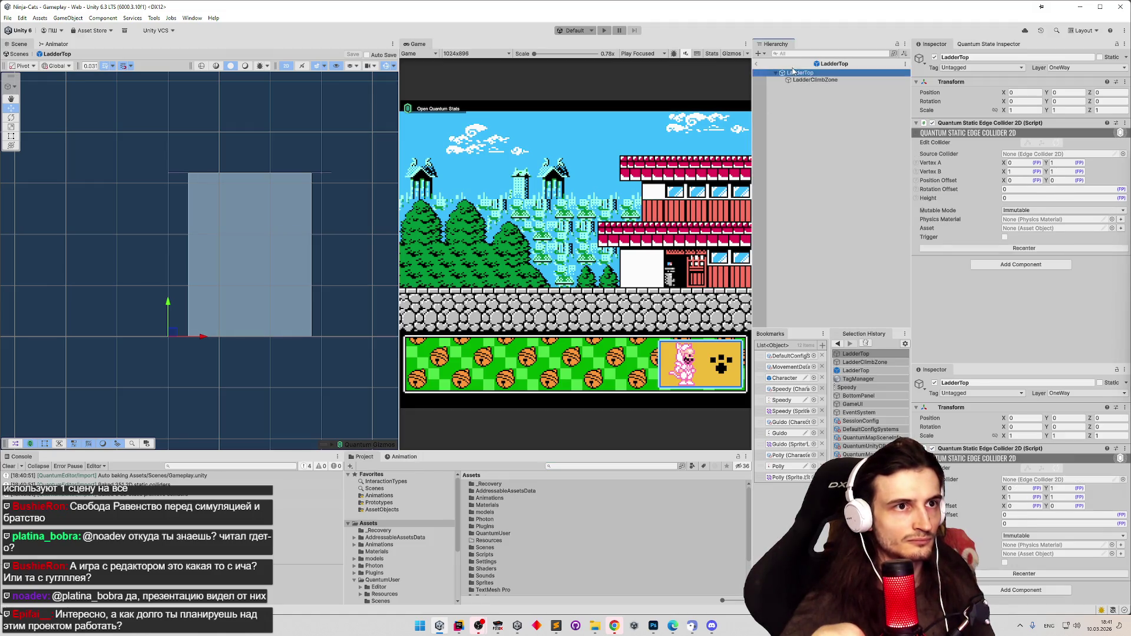
{"action": "right_click", "coordinate": [939, 44]}
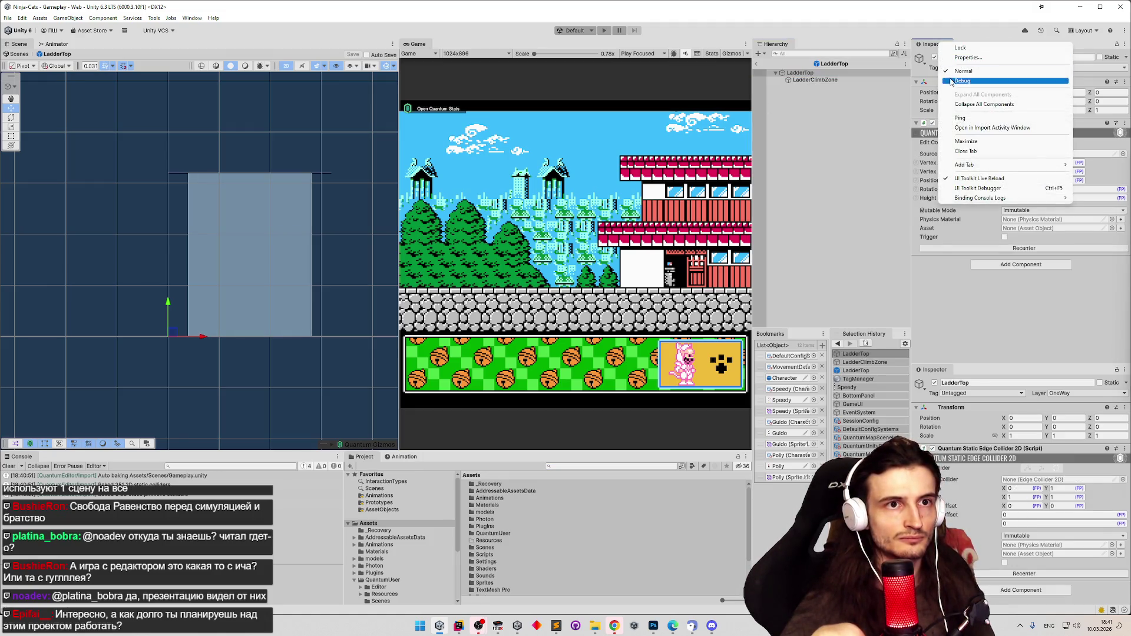
{"action": "left_click", "coordinate": [955, 118]}
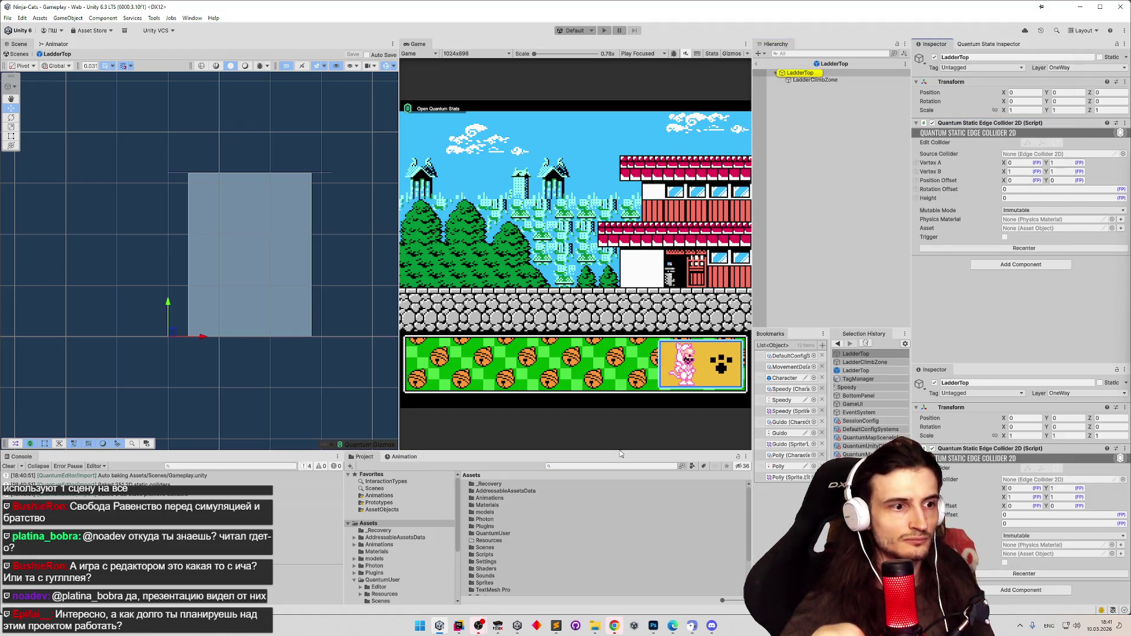
{"action": "right_click", "coordinate": [792, 72]}
{"action": "left_click", "coordinate": [582, 467]}
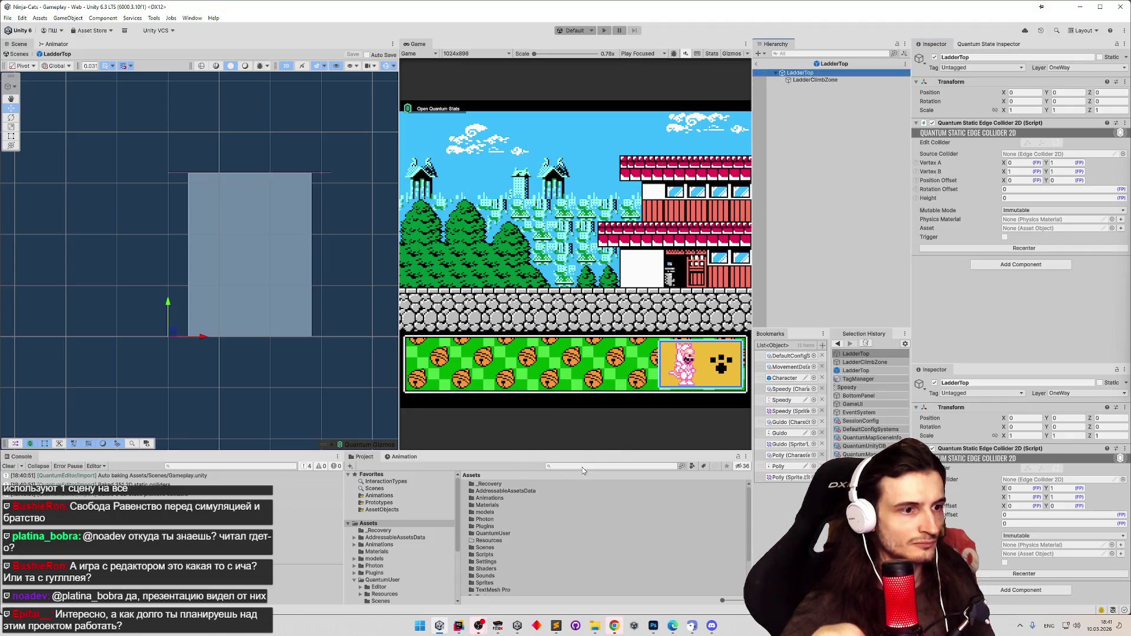
{"action": "type", "text": "ladde"}
{"action": "left_click", "coordinate": [537, 484]}
{"action": "left_click", "coordinate": [674, 465]}
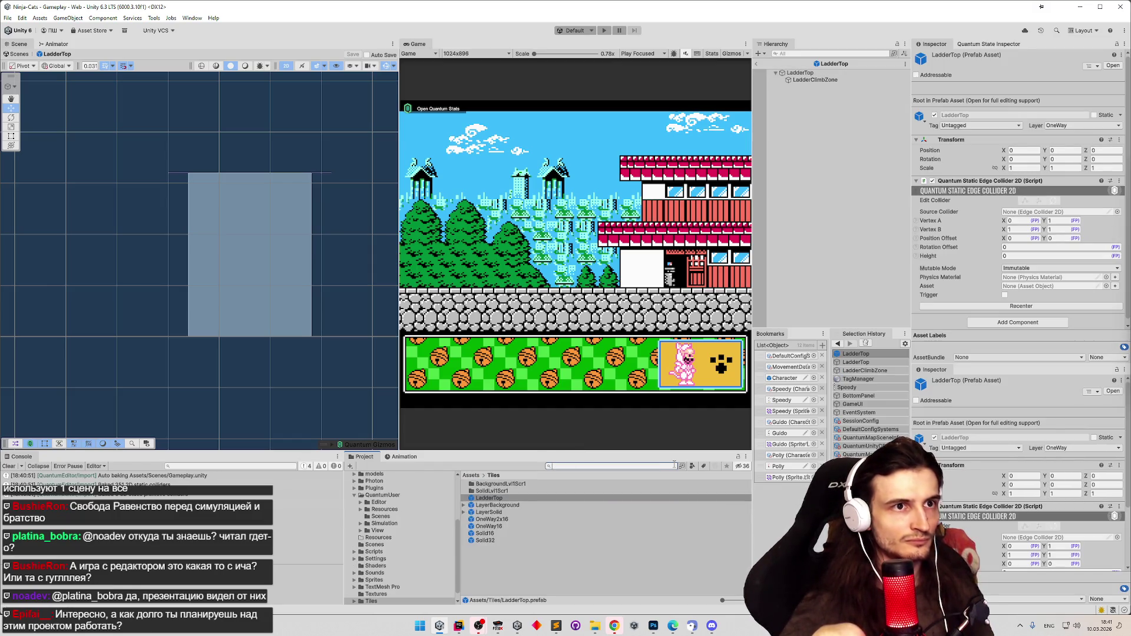
{"action": "left_click", "coordinate": [521, 566]}
Step: Drag LadderClimbZone into Assets/Tiles to save it as a prefab
{"action": "left_click", "coordinate": [508, 500]}
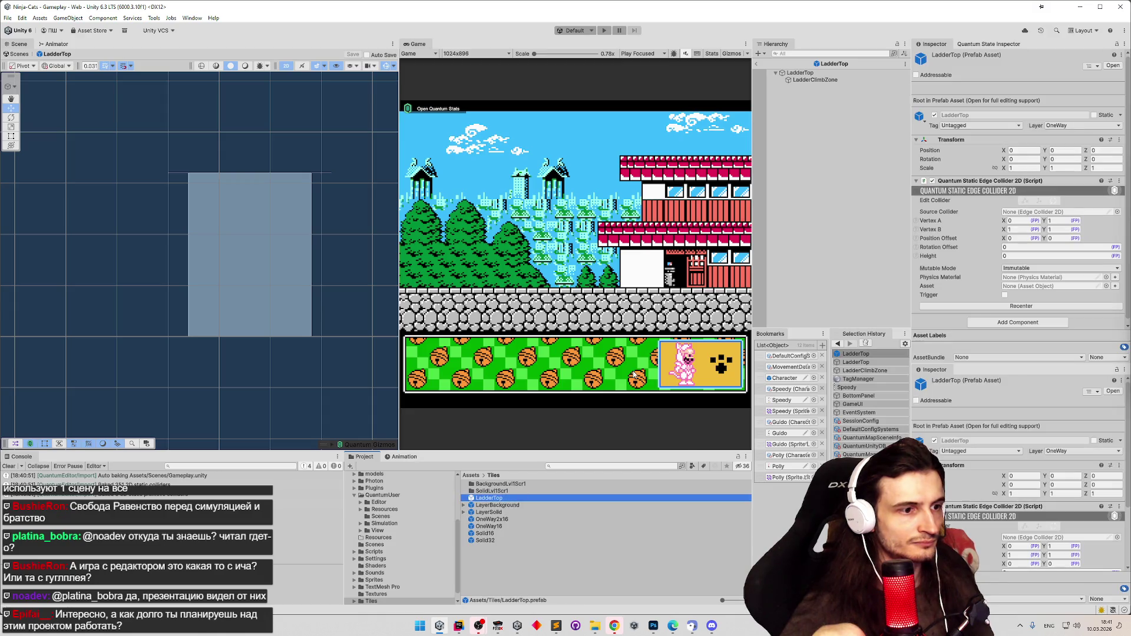
{"action": "left_click", "coordinate": [822, 82]}
{"action": "left_click_drag", "start_coordinate": [793, 126], "coordinate": [506, 552]}
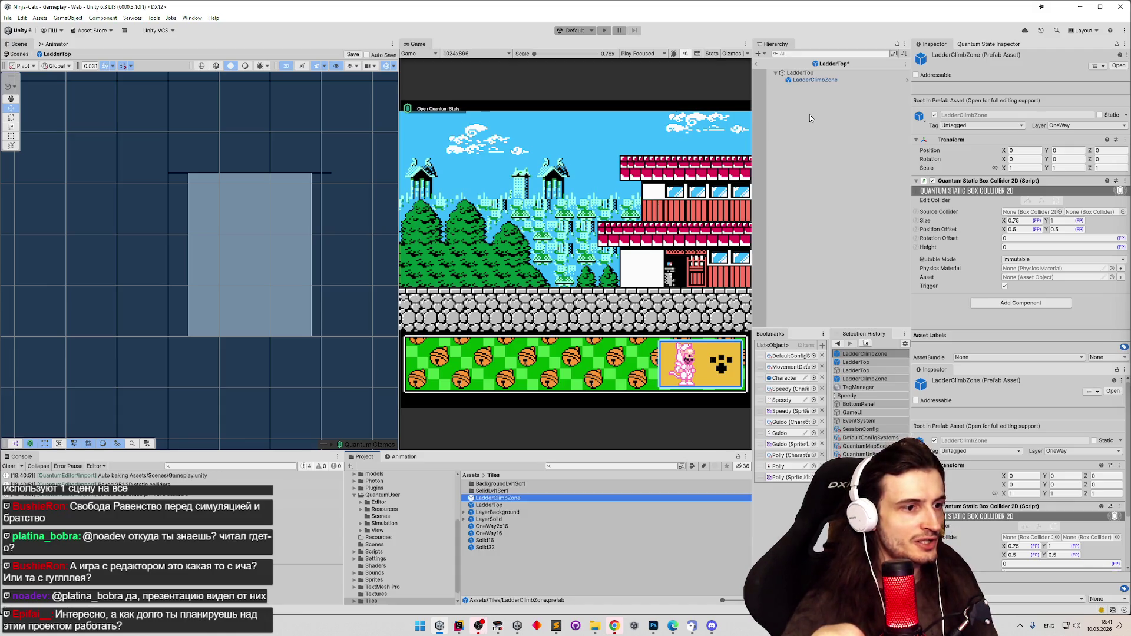
Step: Save LadderTop and put the LadderClimbZone prefab on the ClimbZone layer
{"action": "key", "text": "ctrl+s"}
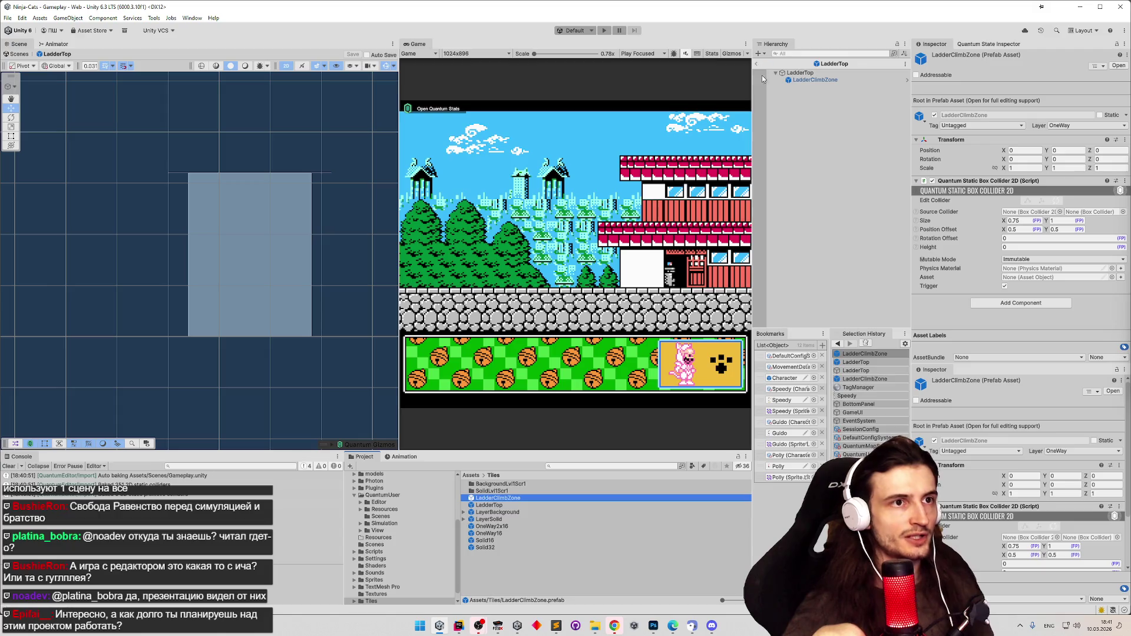
{"action": "double_click", "coordinate": [516, 499]}
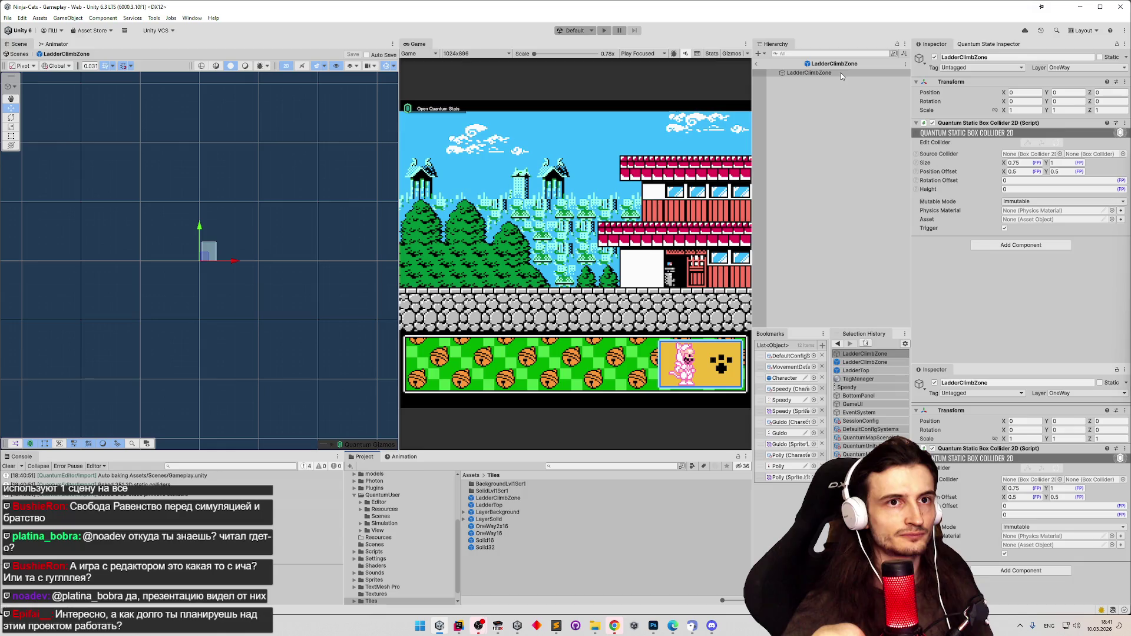
{"action": "left_click", "coordinate": [839, 73]}
{"action": "left_click", "coordinate": [1083, 68]}
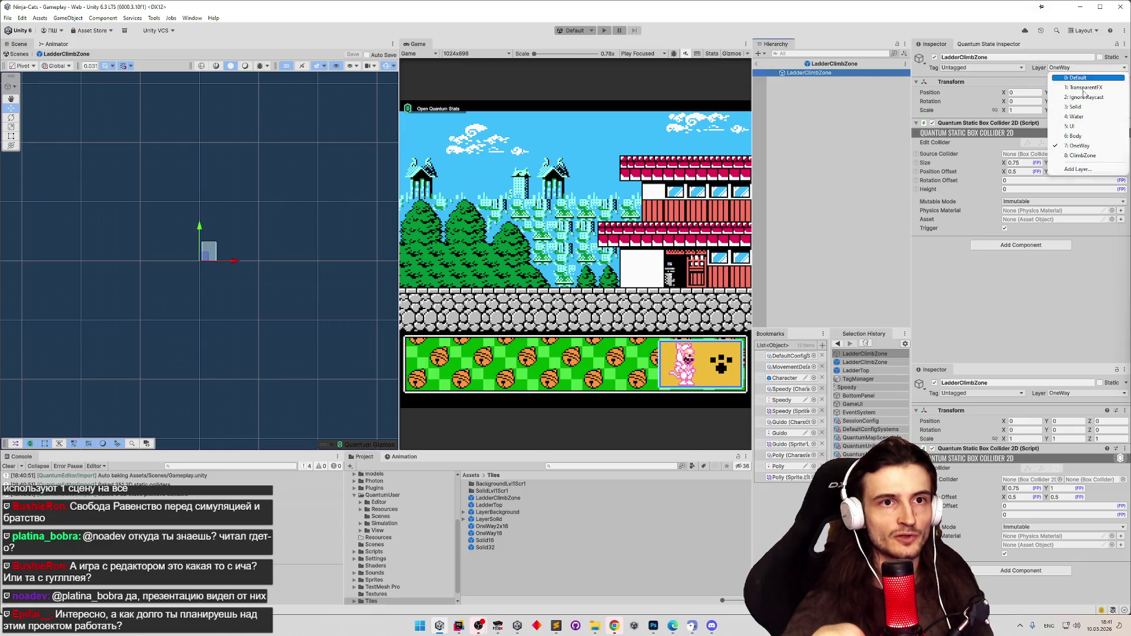
{"action": "left_click", "coordinate": [1083, 155]}
Step: Recheck the LadderClimbZone child in LadderTop, then go back to the Gameplay scene
{"action": "double_click", "coordinate": [494, 505]}
{"action": "left_click", "coordinate": [842, 80]}
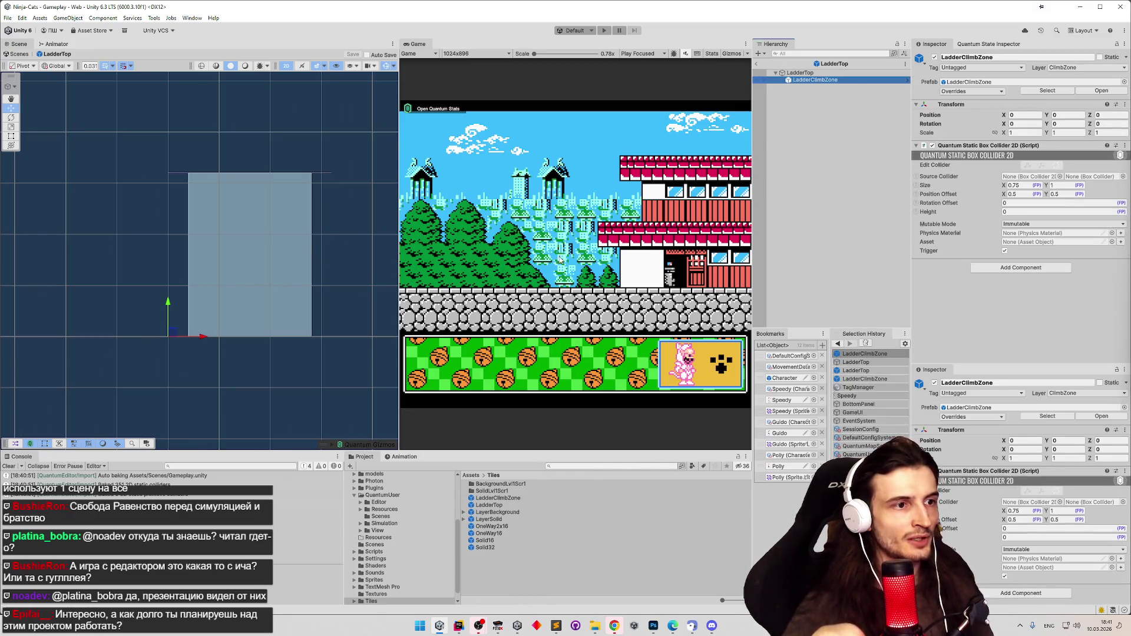
{"action": "left_click_drag", "start_coordinate": [387, 225], "coordinate": [303, 232]}
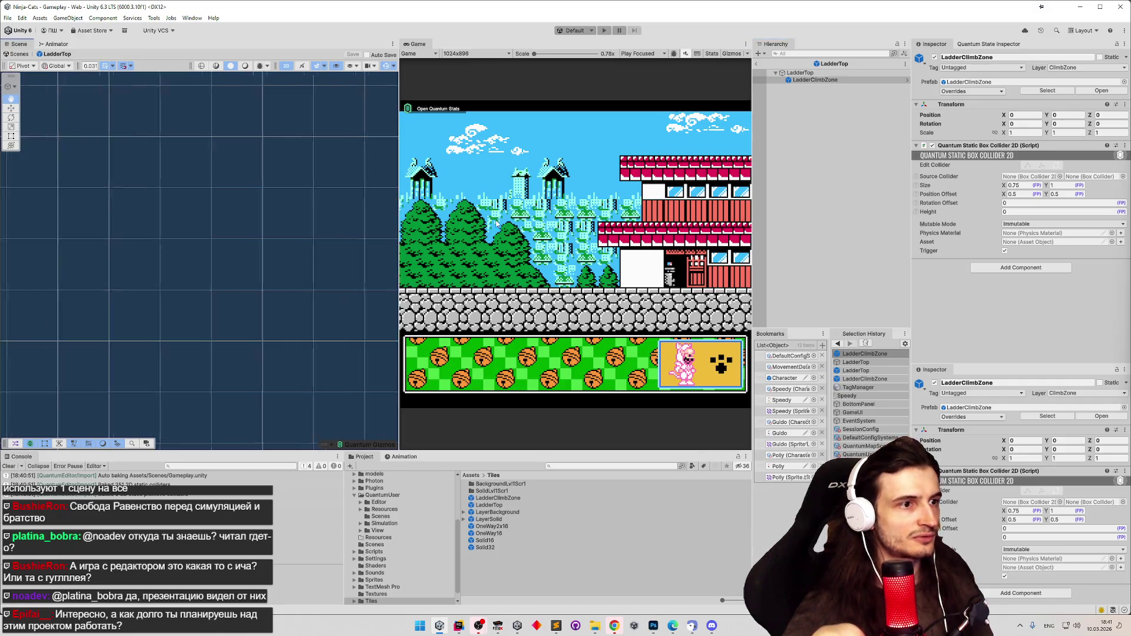
{"action": "left_click", "coordinate": [756, 63]}
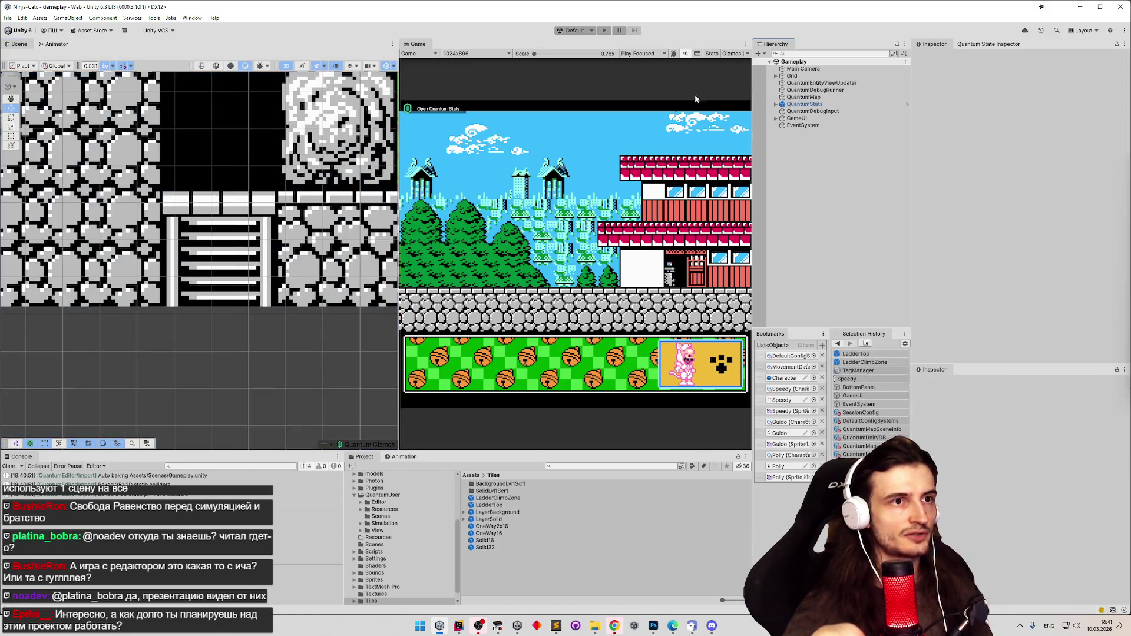
Step: Zoom and pan the Scene view in on the level, then expand the Grid
{"action": "scroll", "coordinate": [248, 201], "scroll_direction": "down", "scroll_amount": 10}
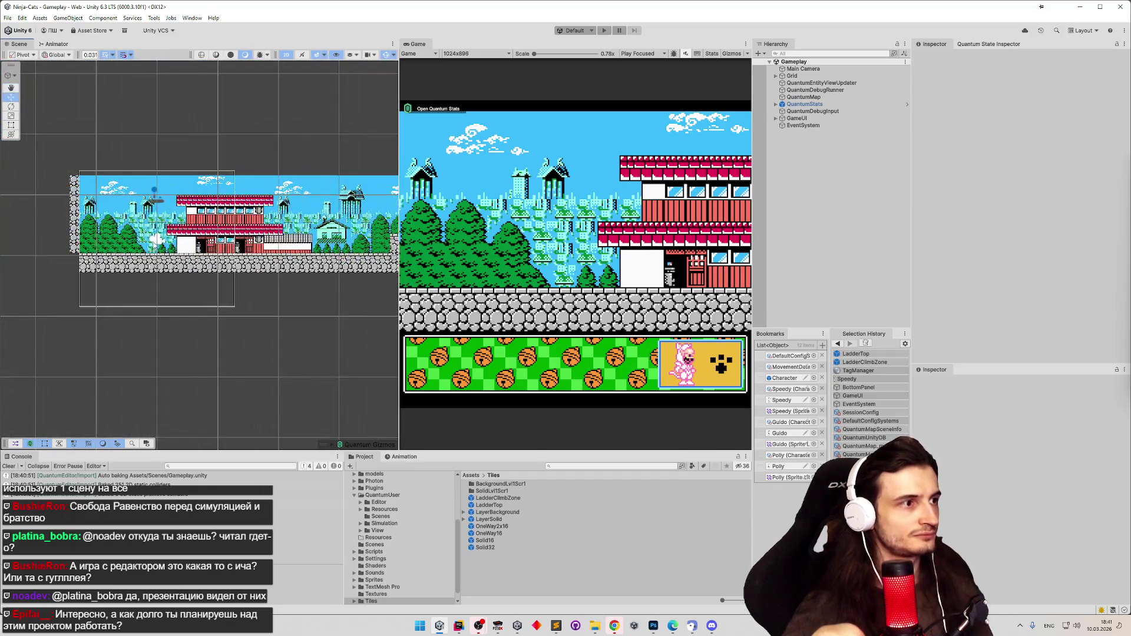
{"action": "mouse_move", "coordinate": [171, 252]}
{"action": "left_mouse_down"}
{"action": "mouse_move", "coordinate": [212, 239]}
{"action": "mouse_move", "coordinate": [206, 253]}
{"action": "left_mouse_up"}
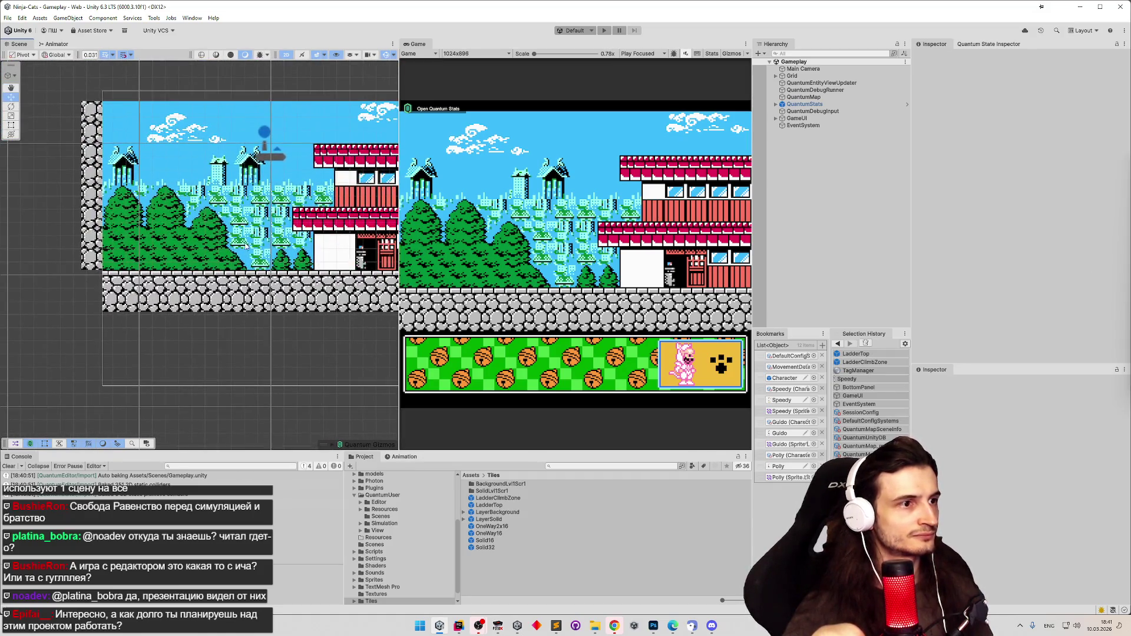
{"action": "scroll", "coordinate": [206, 230], "scroll_direction": "up", "scroll_amount": 1}
{"action": "scroll", "coordinate": [277, 173], "scroll_direction": "up", "scroll_amount": 3}
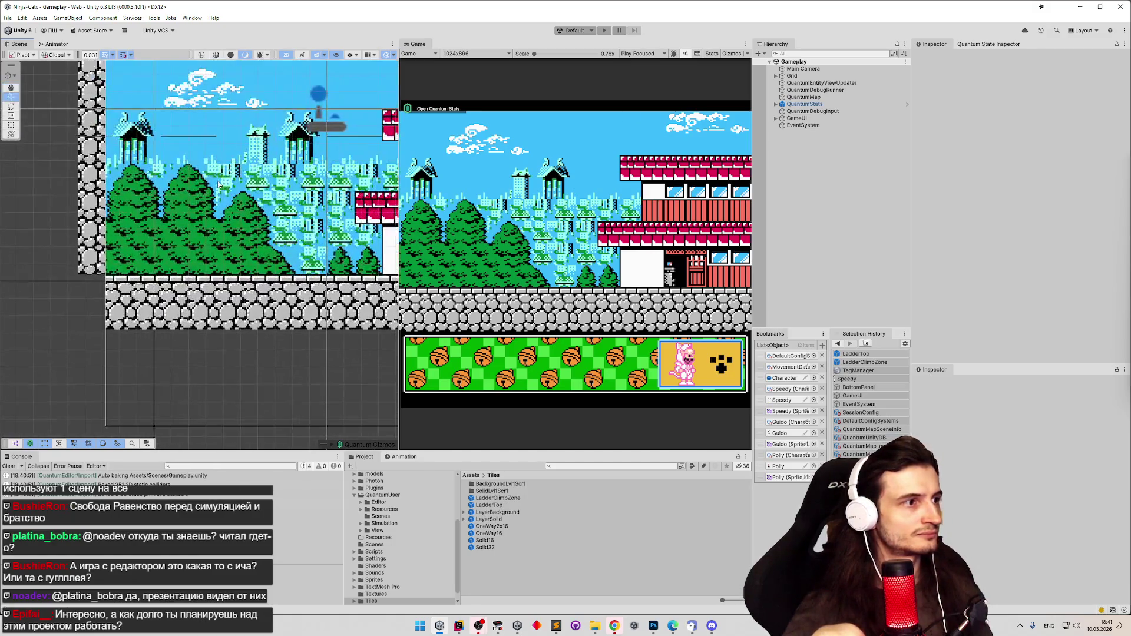
{"action": "scroll", "coordinate": [255, 179], "scroll_direction": "down", "scroll_amount": 4}
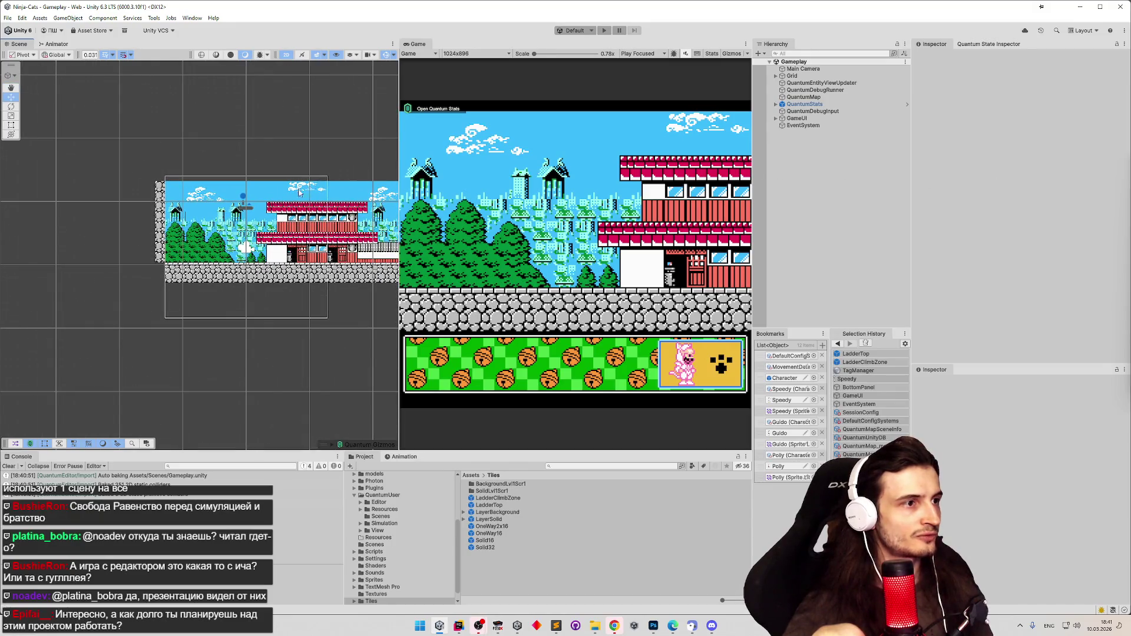
{"action": "scroll", "coordinate": [304, 187], "scroll_direction": "up", "scroll_amount": 3}
{"action": "scroll", "coordinate": [265, 185], "scroll_direction": "down", "scroll_amount": 3}
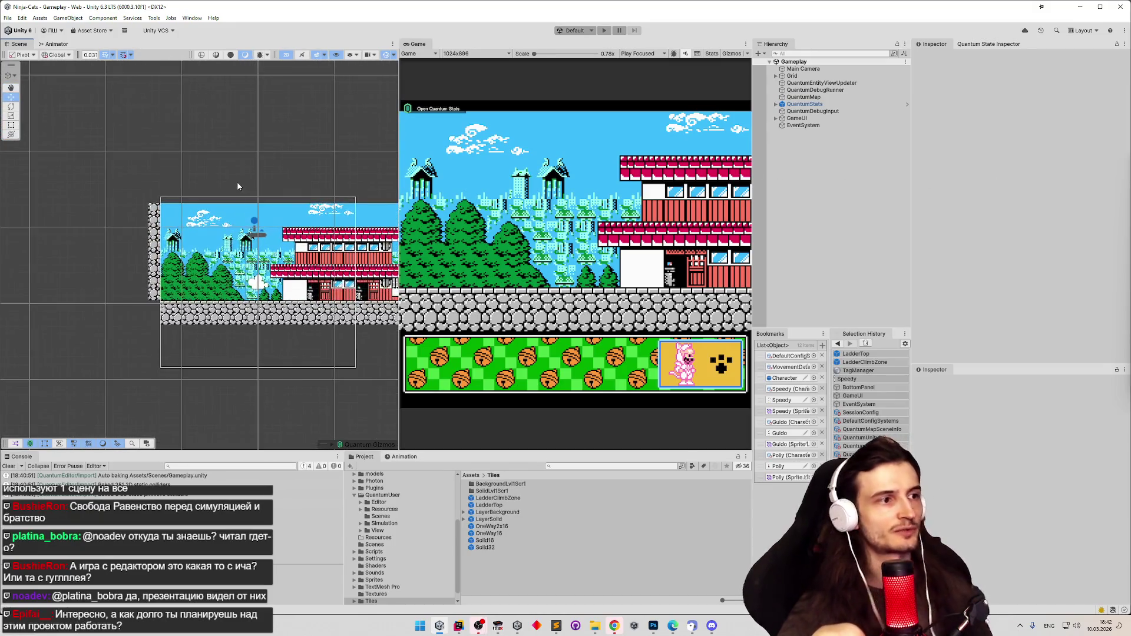
{"action": "scroll", "coordinate": [238, 185], "scroll_direction": "up", "scroll_amount": 2}
{"action": "scroll", "coordinate": [252, 187], "scroll_direction": "up", "scroll_amount": 1}
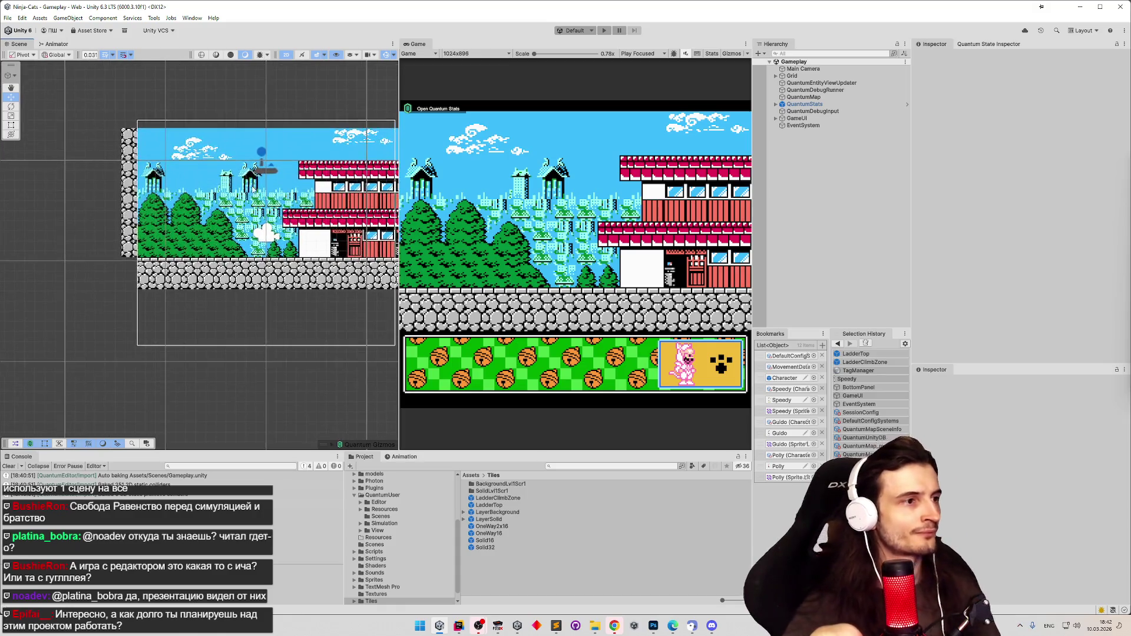
{"action": "scroll", "coordinate": [252, 187], "scroll_direction": "up", "scroll_amount": 2}
{"action": "scroll", "coordinate": [376, 180], "scroll_direction": "up", "scroll_amount": 1}
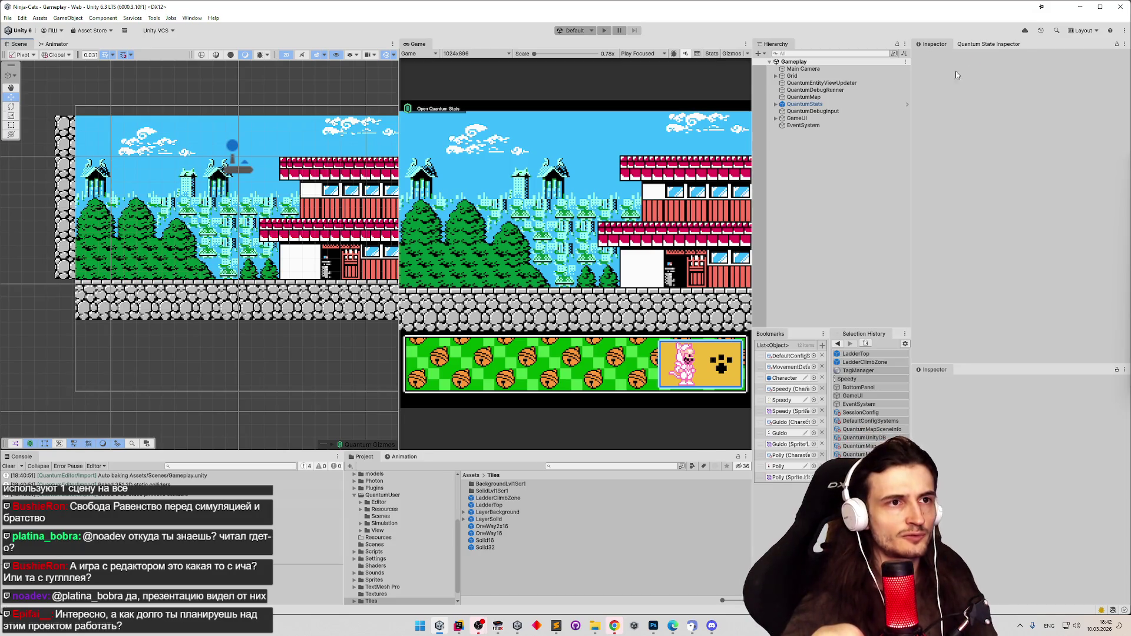
{"action": "left_click", "coordinate": [791, 76]}
Step: Duplicate the Grid's tilemap and name the two copies TilemapBack and TilemapSolid
{"action": "left_click", "coordinate": [775, 75]}
{"action": "left_click", "coordinate": [802, 83]}
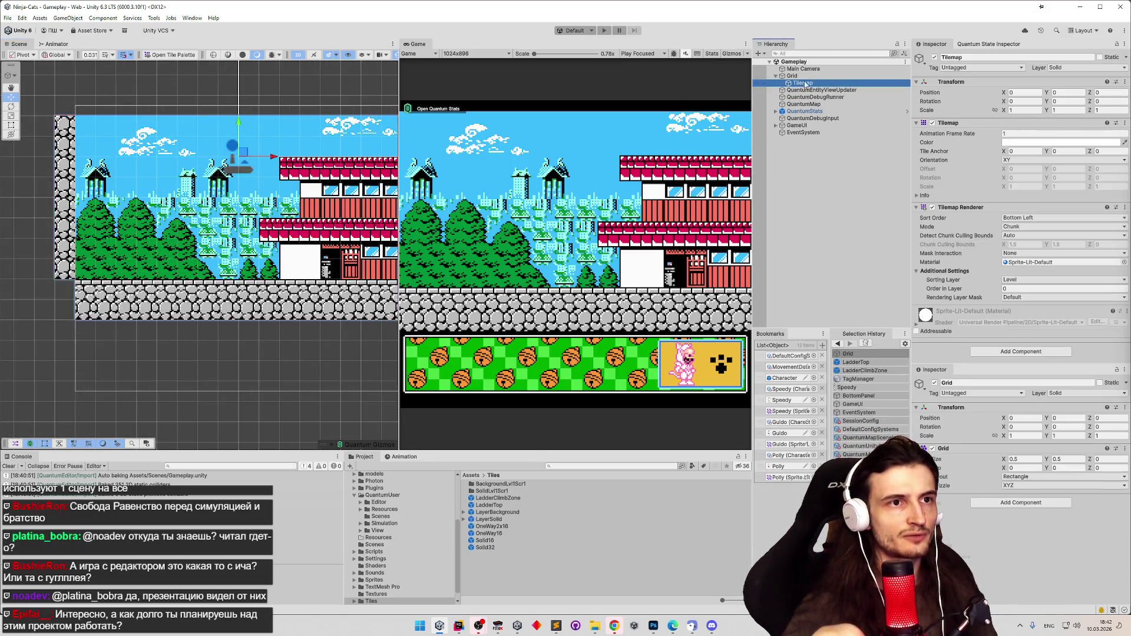
{"action": "key", "text": "ctrl+d"}
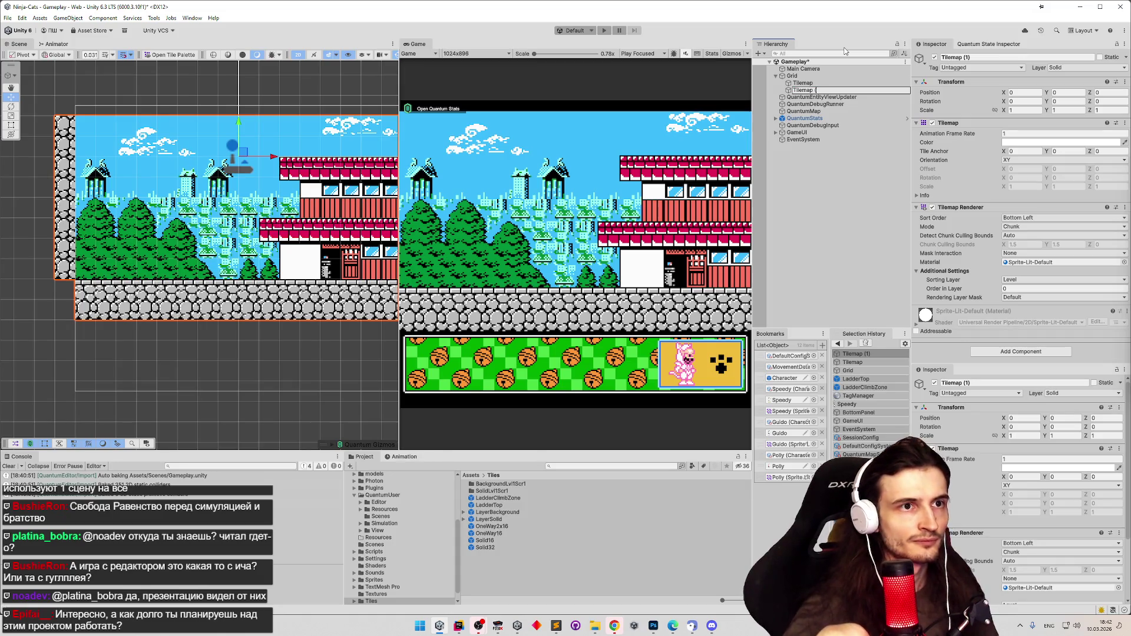
{"action": "left_click", "coordinate": [826, 83]}
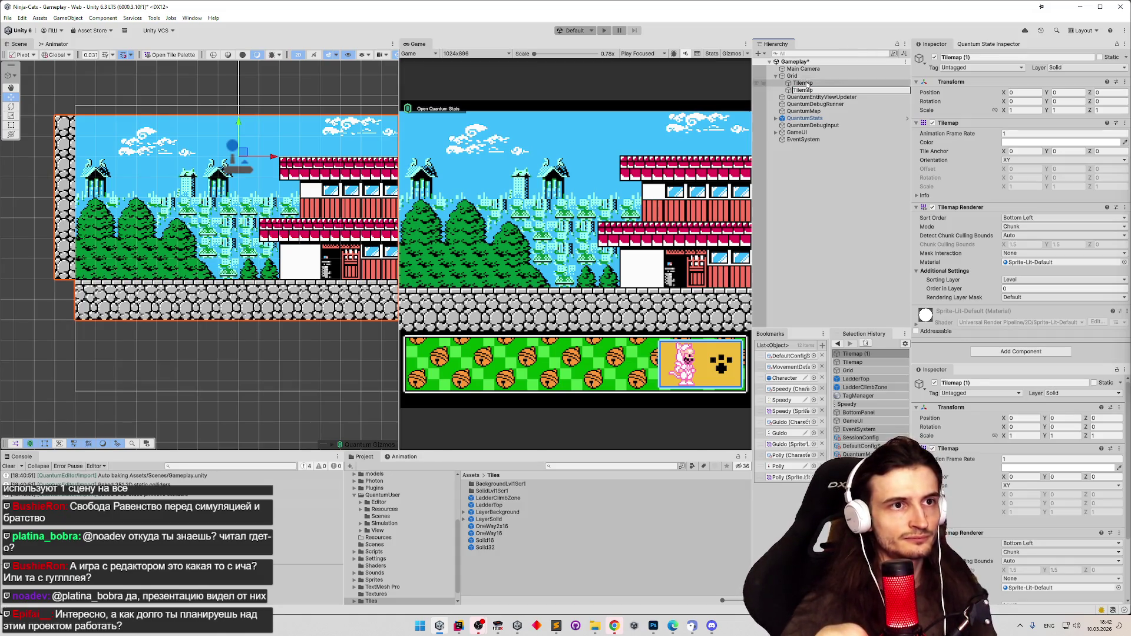
{"action": "left_click", "coordinate": [826, 82]}
{"action": "key", "text": "Return"}
{"action": "key", "text": "Down"}
{"action": "key", "text": "F2"}
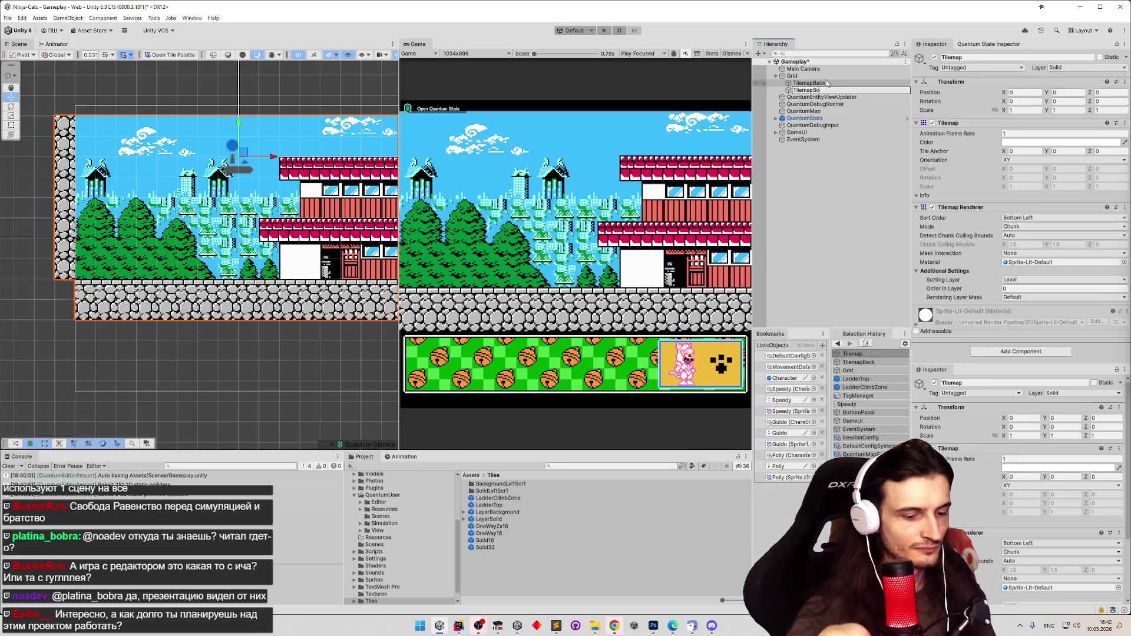
{"action": "key", "text": "Return"}
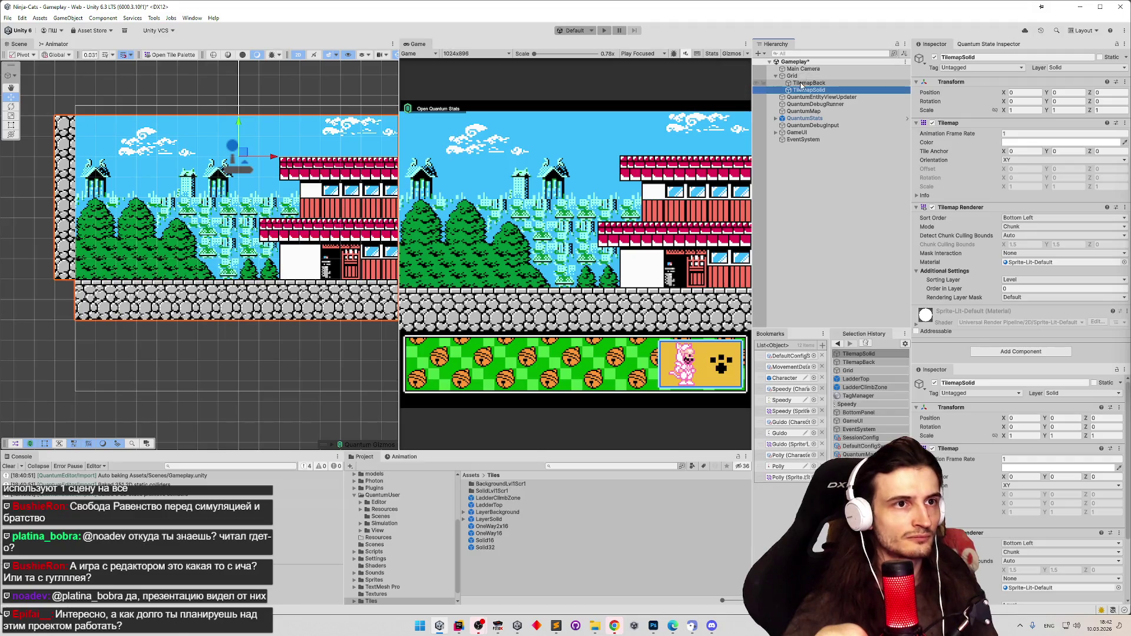
Step: Widen the Scene view and frame the whole Grid level strip
{"action": "double_click", "coordinate": [801, 84]}
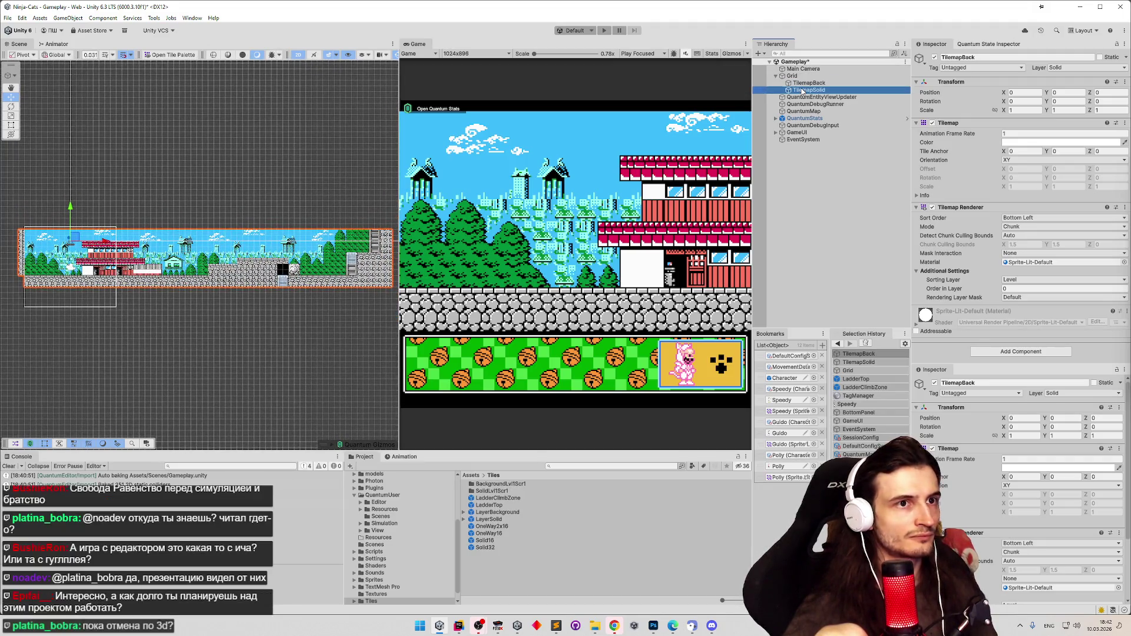
{"action": "left_click", "coordinate": [803, 77]}
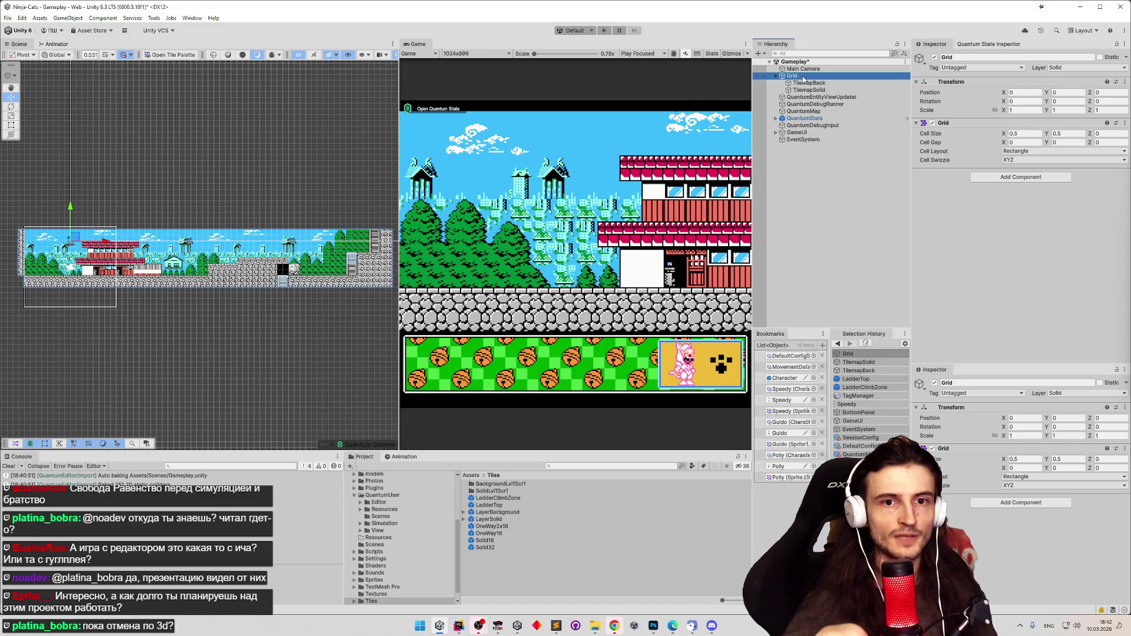
{"action": "left_click_drag", "start_coordinate": [399, 122], "coordinate": [455, 123]}
{"action": "key", "text": "f"}
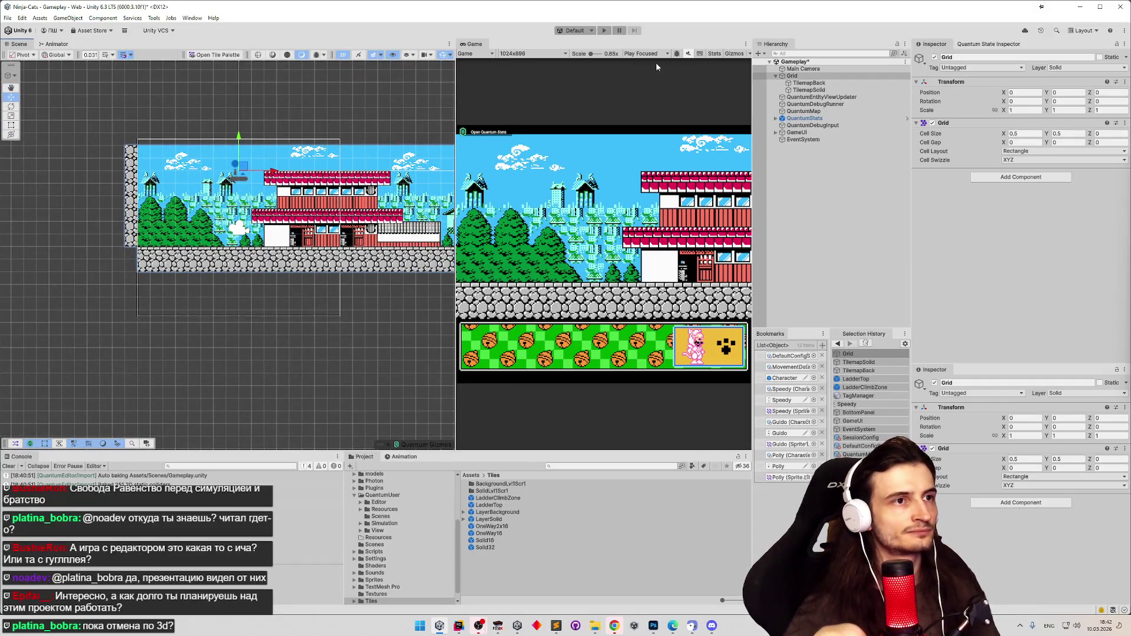
Step: Open the Tile Palette, check the paintable tilemaps, and pick the ladder tile
{"action": "left_click", "coordinate": [215, 54]}
{"action": "left_click", "coordinate": [889, 117]}
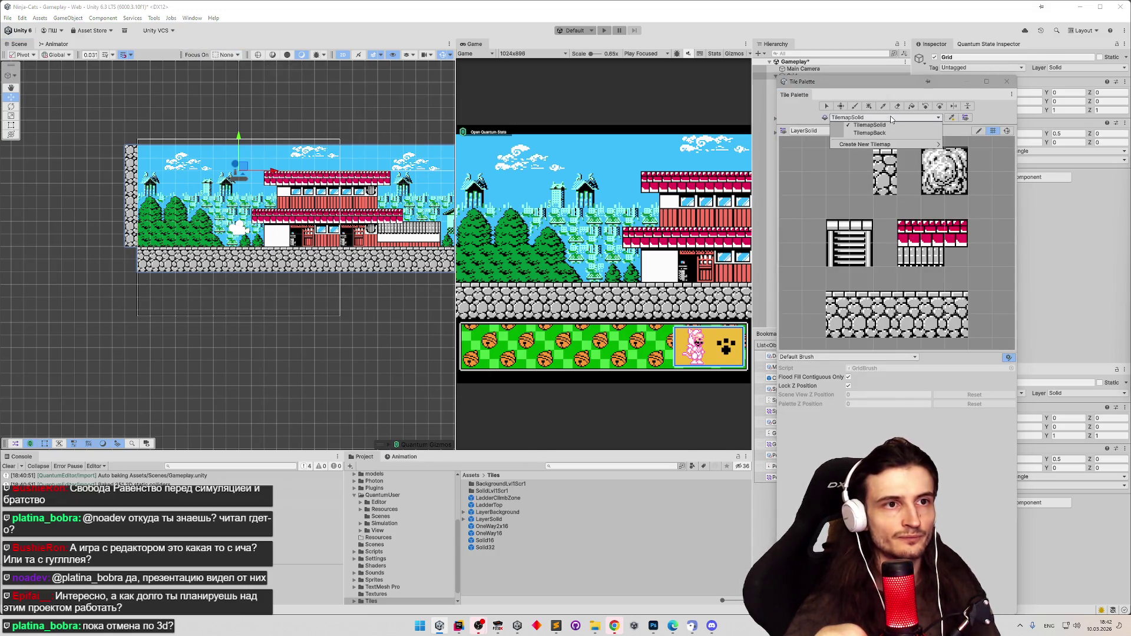
{"action": "left_click", "coordinate": [844, 240]}
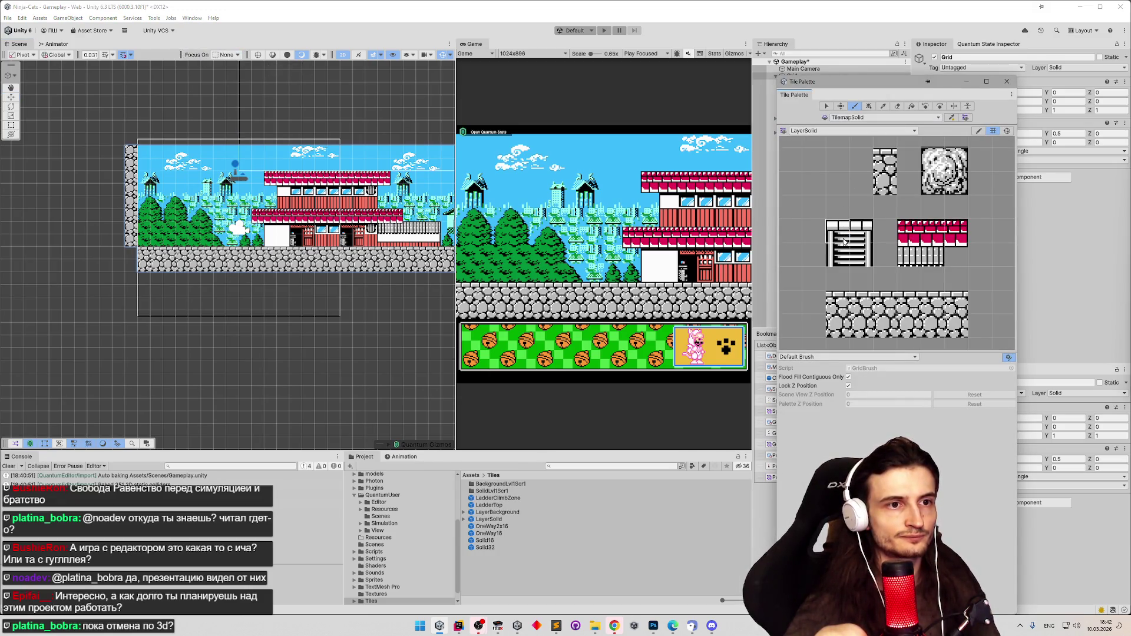
{"action": "scroll", "coordinate": [230, 258], "scroll_direction": "up", "scroll_amount": 2}
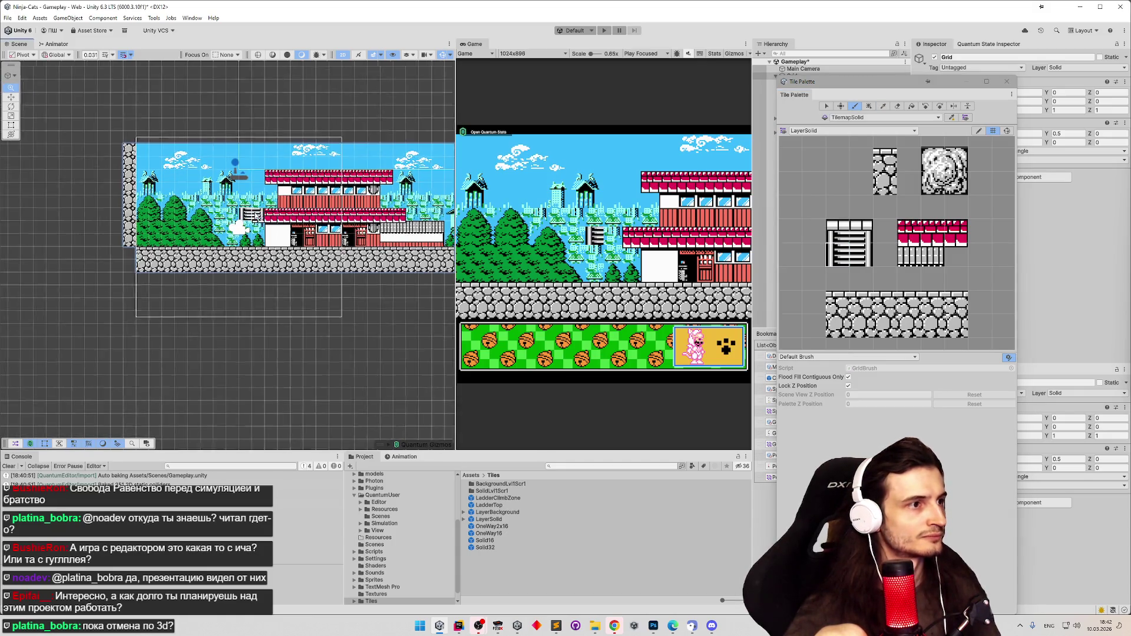
{"action": "scroll", "coordinate": [357, 221], "scroll_direction": "up", "scroll_amount": 1}
{"action": "left_click_drag", "start_coordinate": [375, 226], "coordinate": [335, 245]}
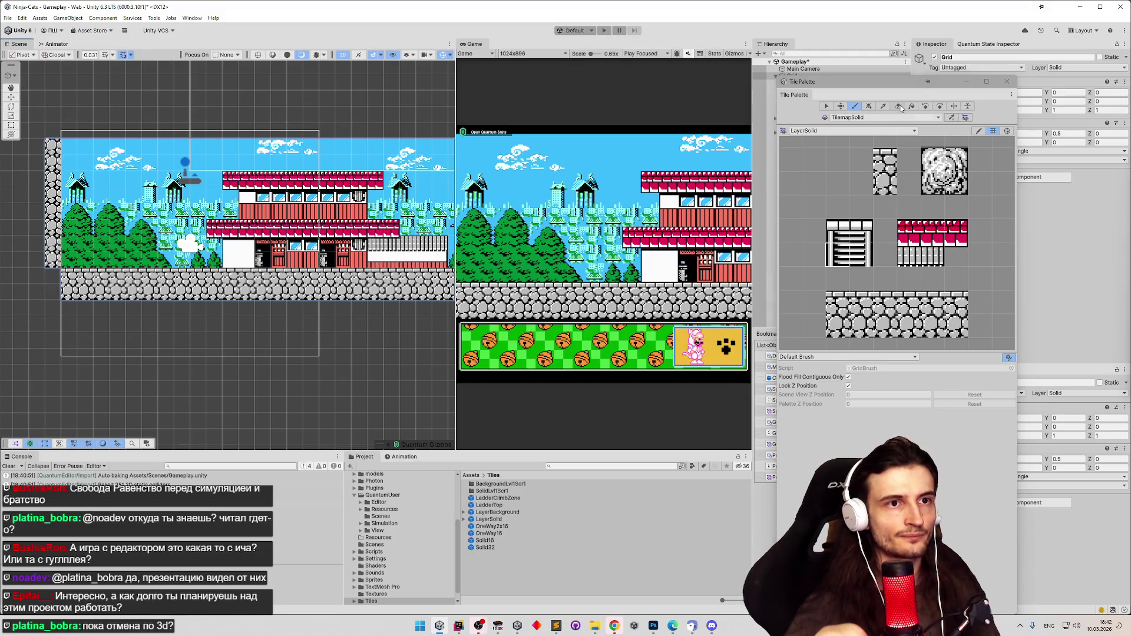
Step: Toggle the Eraser while switching target between TilemapBack and TilemapSolid, then close the palette
{"action": "left_click", "coordinate": [898, 106]}
{"action": "left_click", "coordinate": [883, 117]}
{"action": "left_click", "coordinate": [880, 136]}
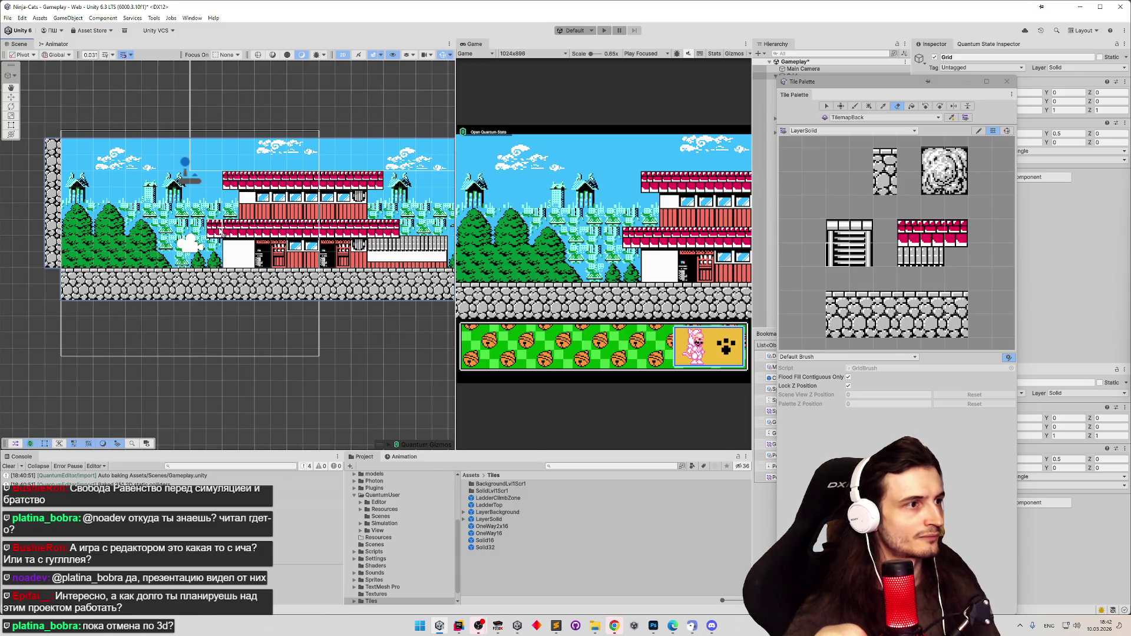
{"action": "left_click", "coordinate": [895, 110]}
{"action": "left_click", "coordinate": [883, 117]}
{"action": "left_click", "coordinate": [864, 130]}
{"action": "left_click", "coordinate": [225, 227]}
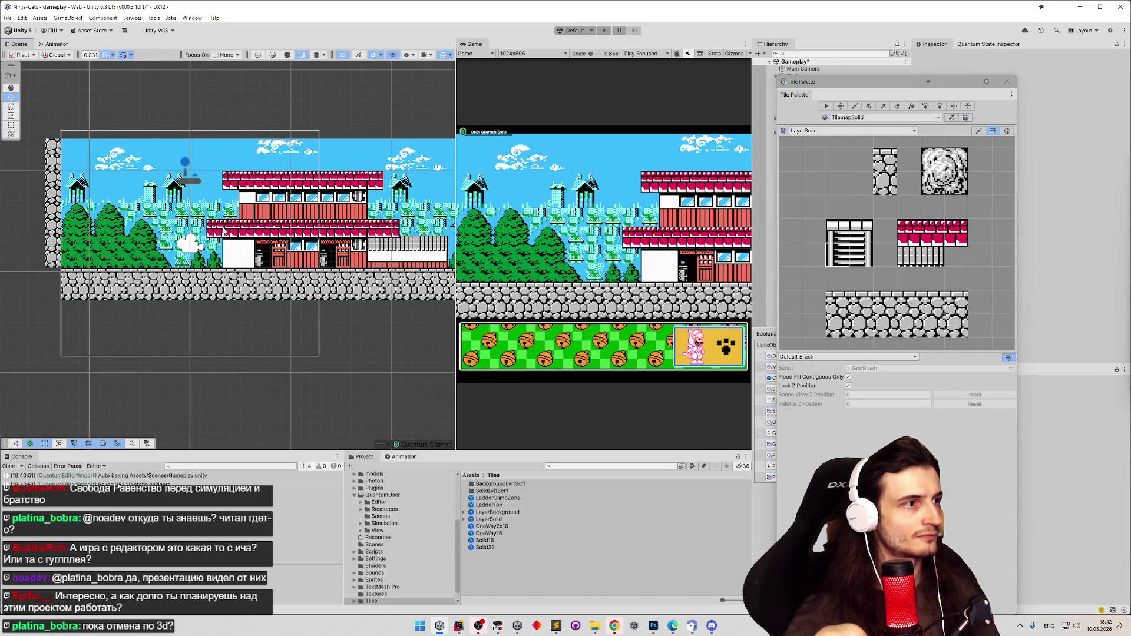
{"action": "left_click", "coordinate": [1007, 82]}
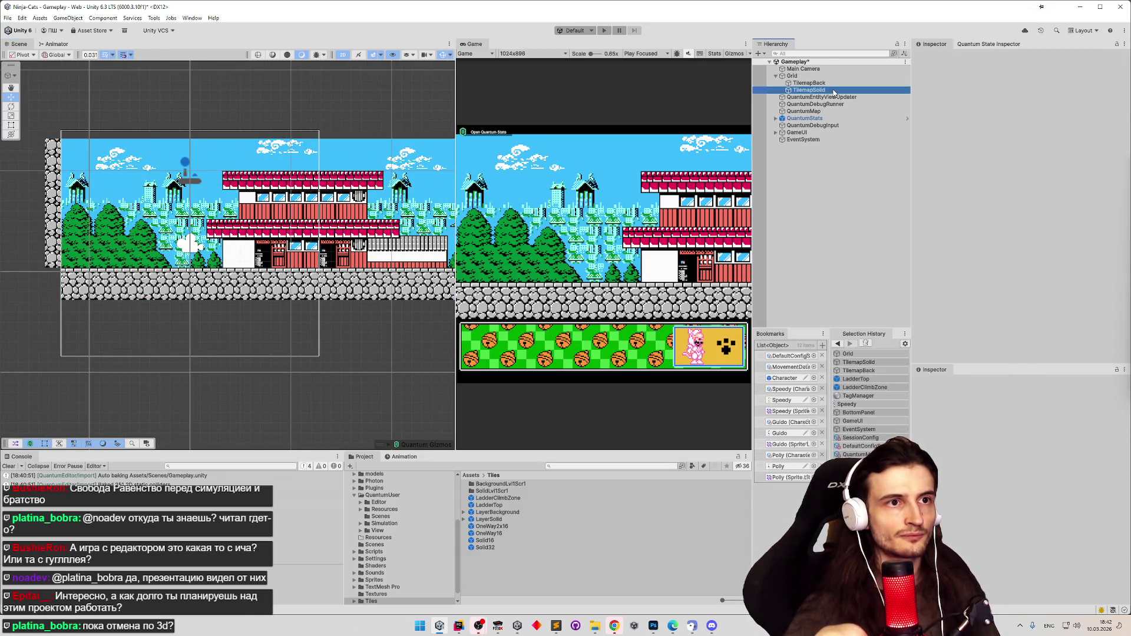
Step: On TilemapSolid, select a 67 × 10 tile block at -10, -8 and save the scene
{"action": "left_click", "coordinate": [833, 90]}
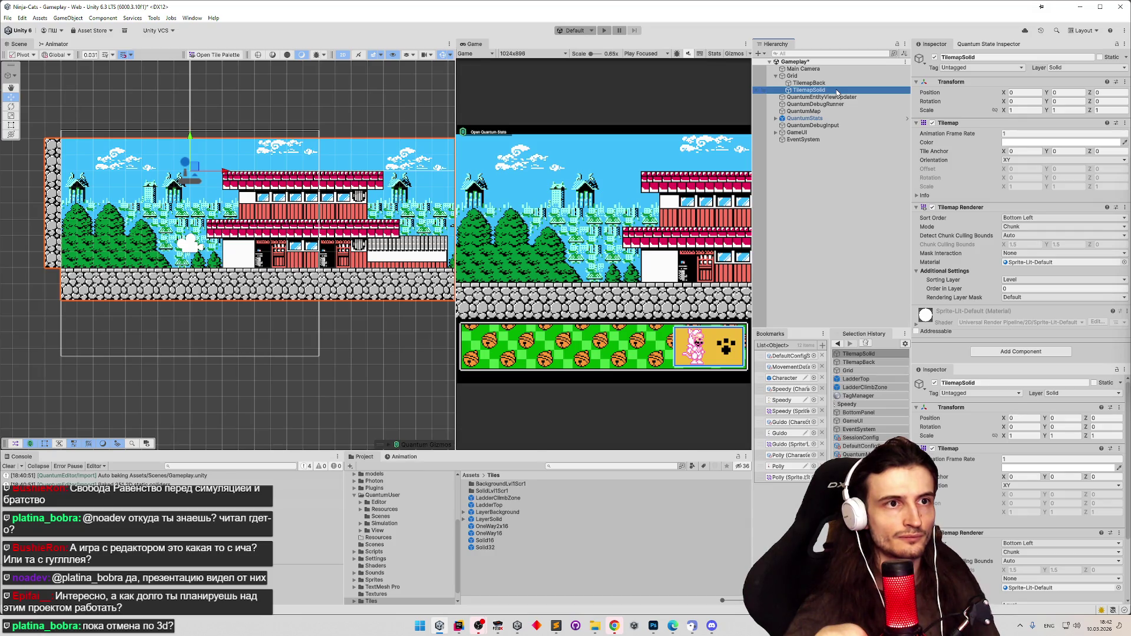
{"action": "double_click", "coordinate": [836, 92]}
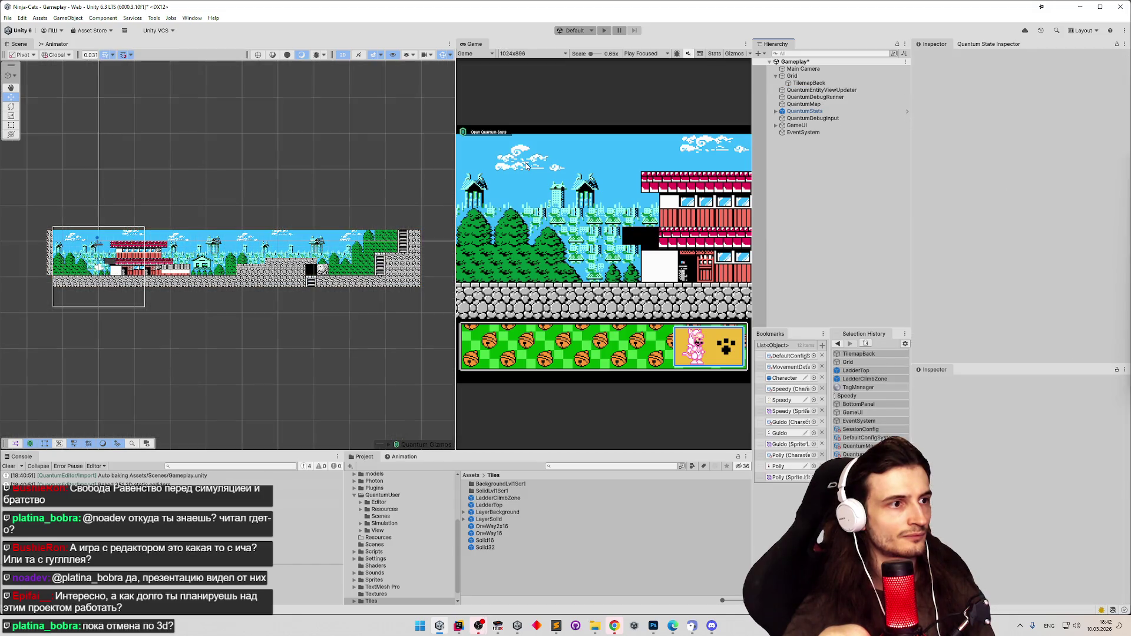
{"action": "left_click", "coordinate": [793, 91]}
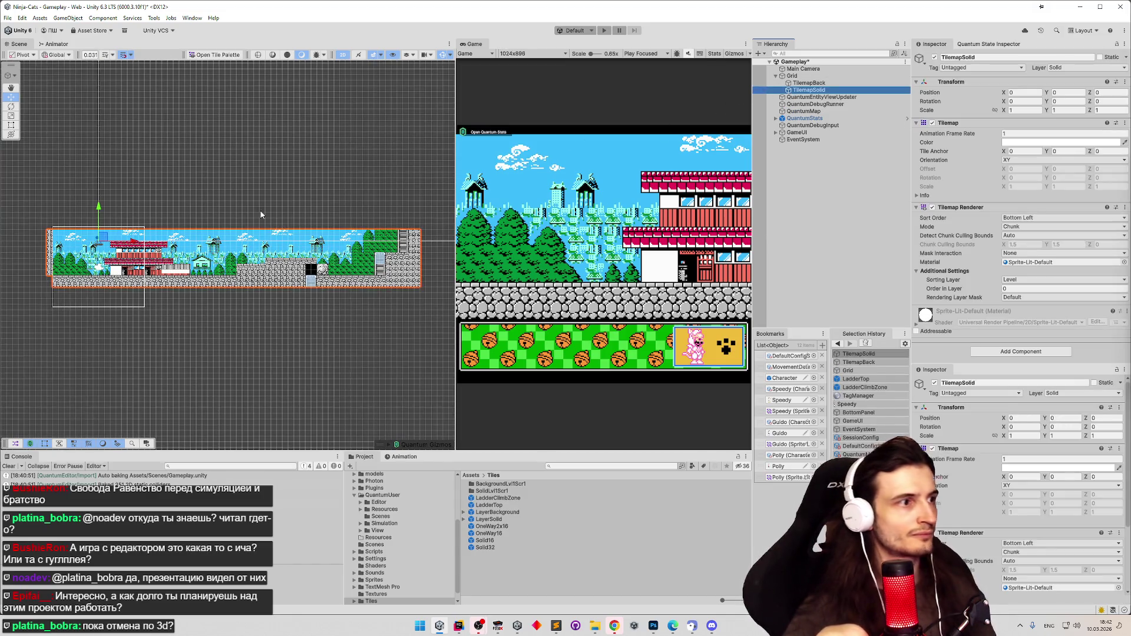
{"action": "left_click", "coordinate": [214, 55]}
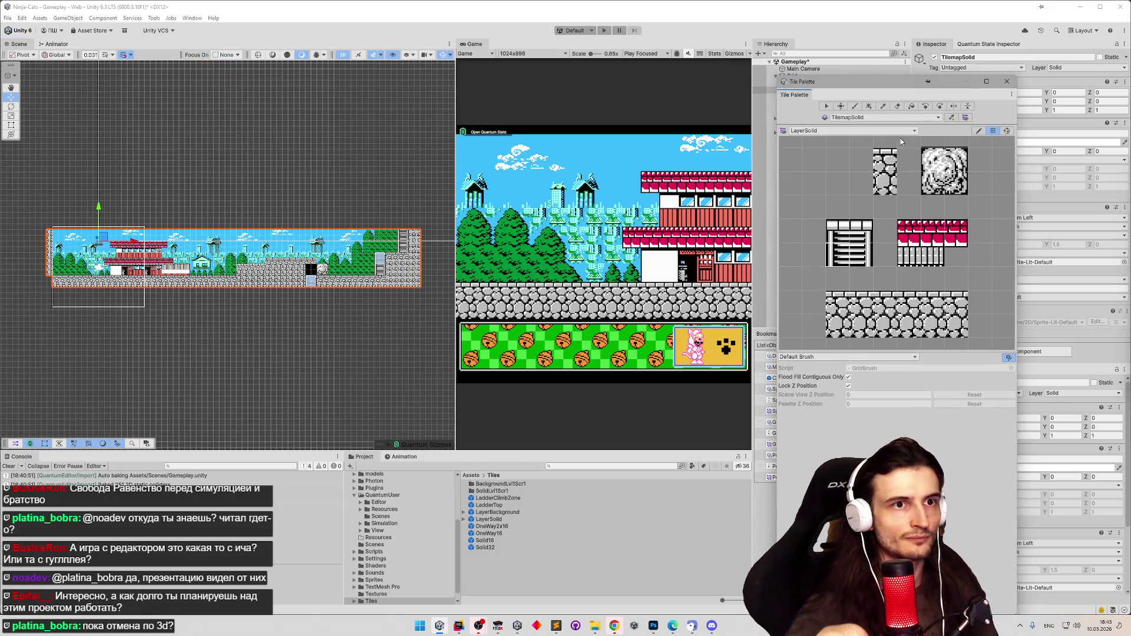
{"action": "left_click", "coordinate": [826, 108]}
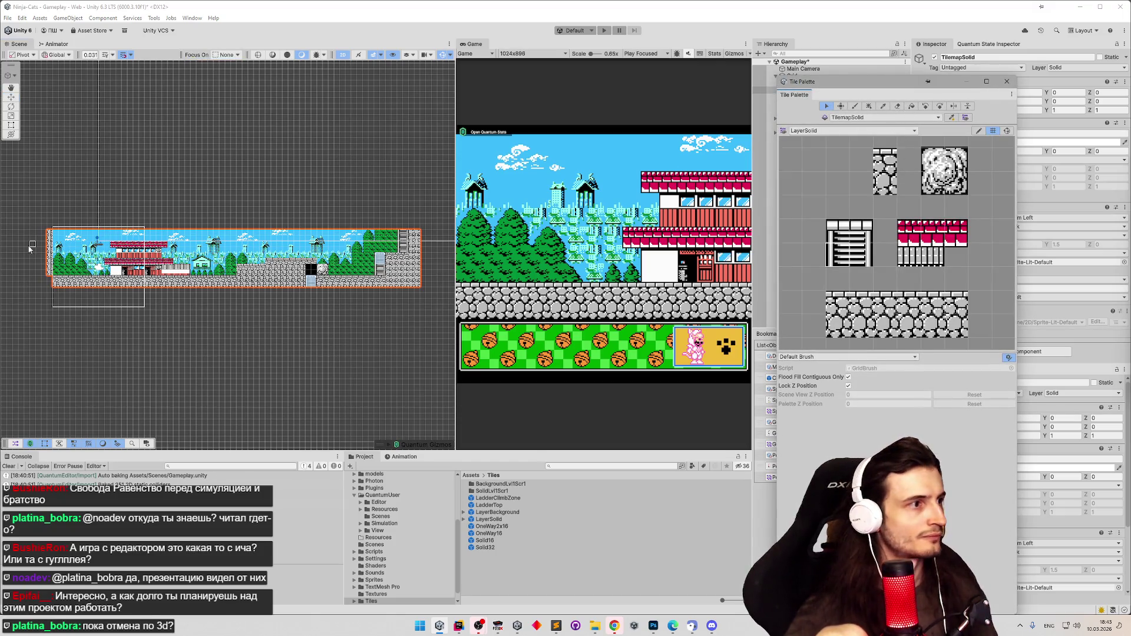
{"action": "mouse_move", "coordinate": [43, 231]}
{"action": "left_mouse_down"}
{"action": "mouse_move", "coordinate": [391, 293]}
{"action": "mouse_move", "coordinate": [423, 287]}
{"action": "left_mouse_up"}
{"action": "key", "text": "ctrl+s"}
{"action": "scroll", "coordinate": [278, 247], "scroll_direction": "up", "scroll_amount": 10}
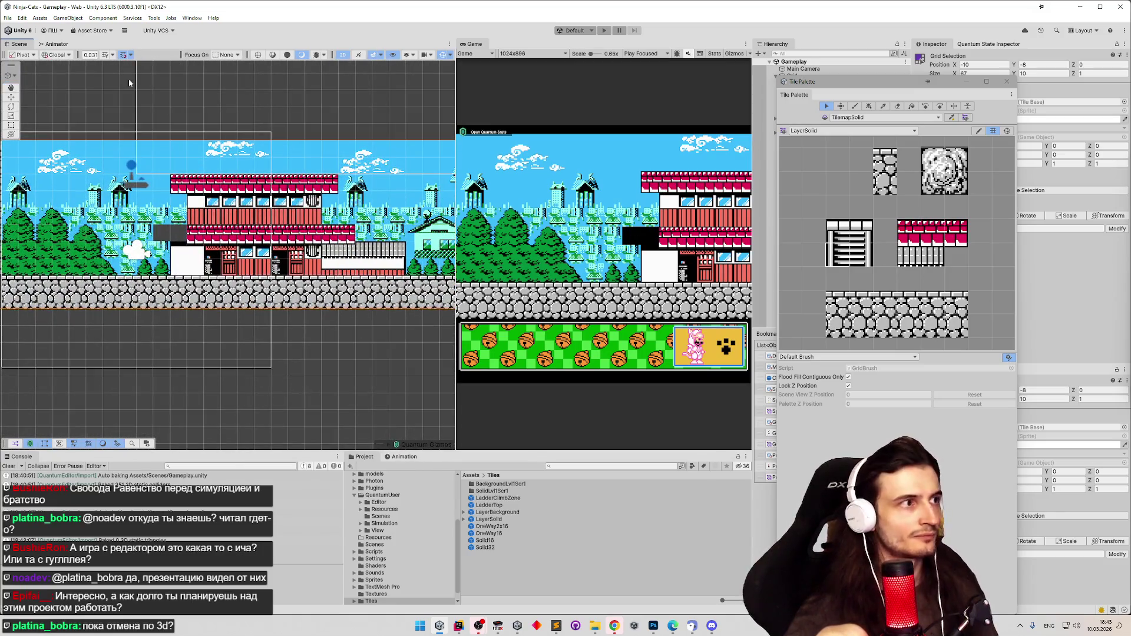
{"action": "left_click", "coordinate": [1006, 81]}
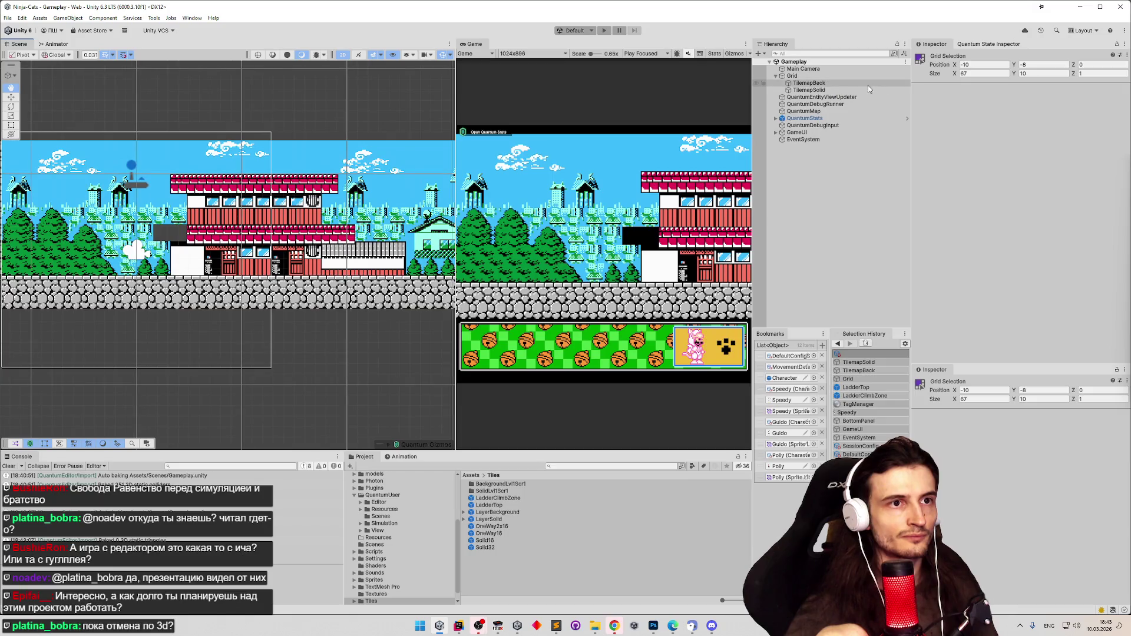
Step: Frame TilemapBack and open the Tile Palette on it, then switch to the Photon docs browser
{"action": "double_click", "coordinate": [832, 84]}
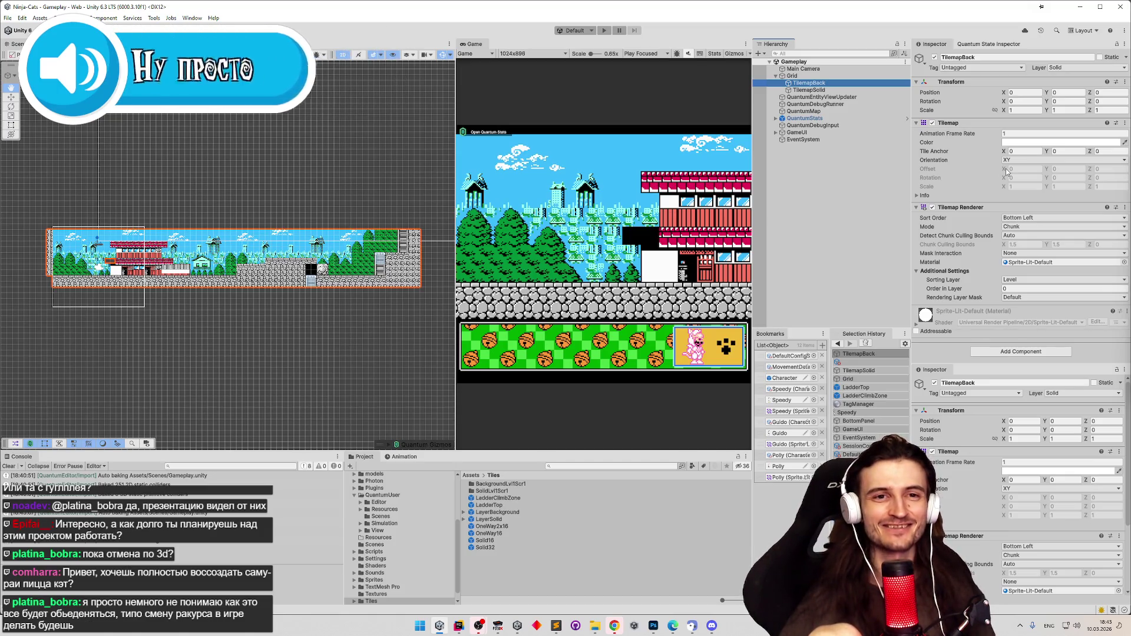
{"action": "left_click", "coordinate": [214, 54]}
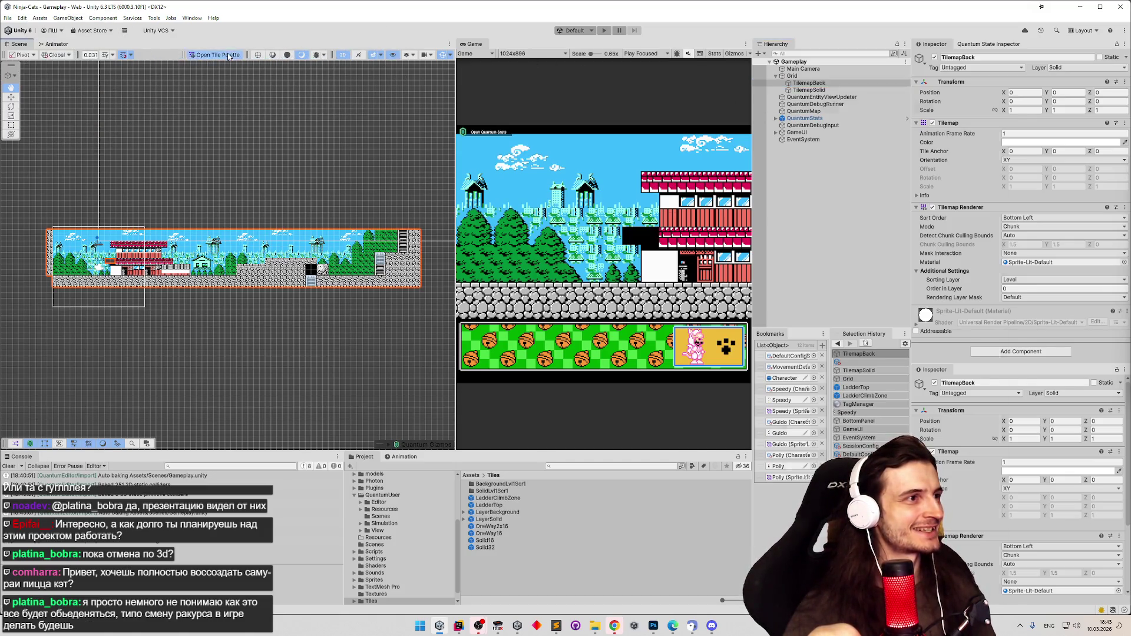
{"action": "scroll", "coordinate": [193, 212], "scroll_direction": "up", "scroll_amount": 4}
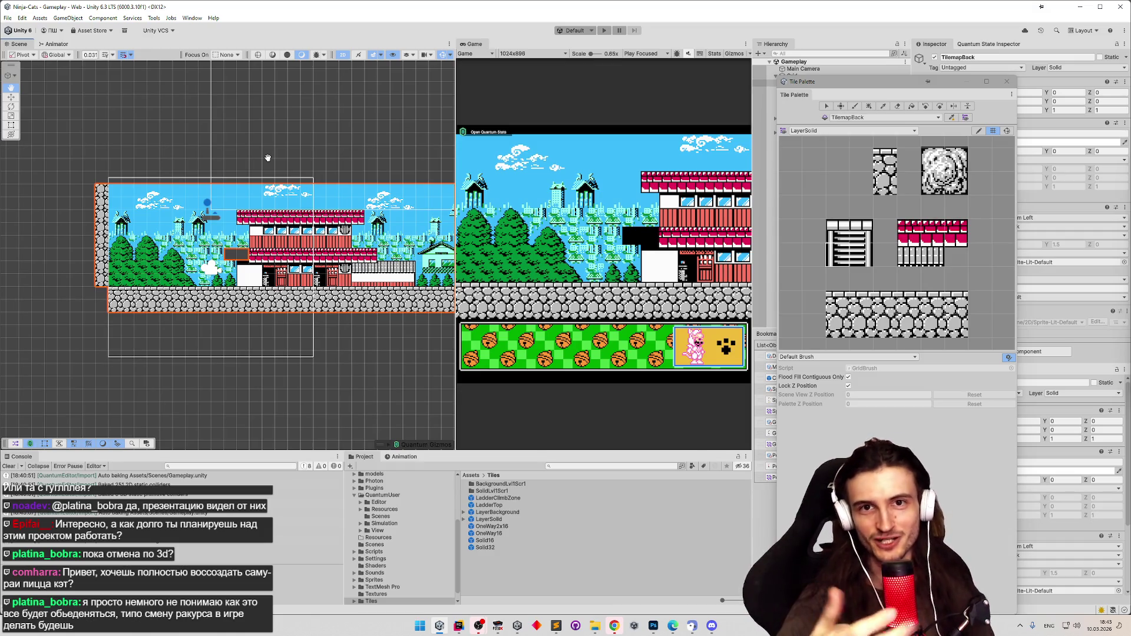
{"action": "left_click", "coordinate": [623, 630]}
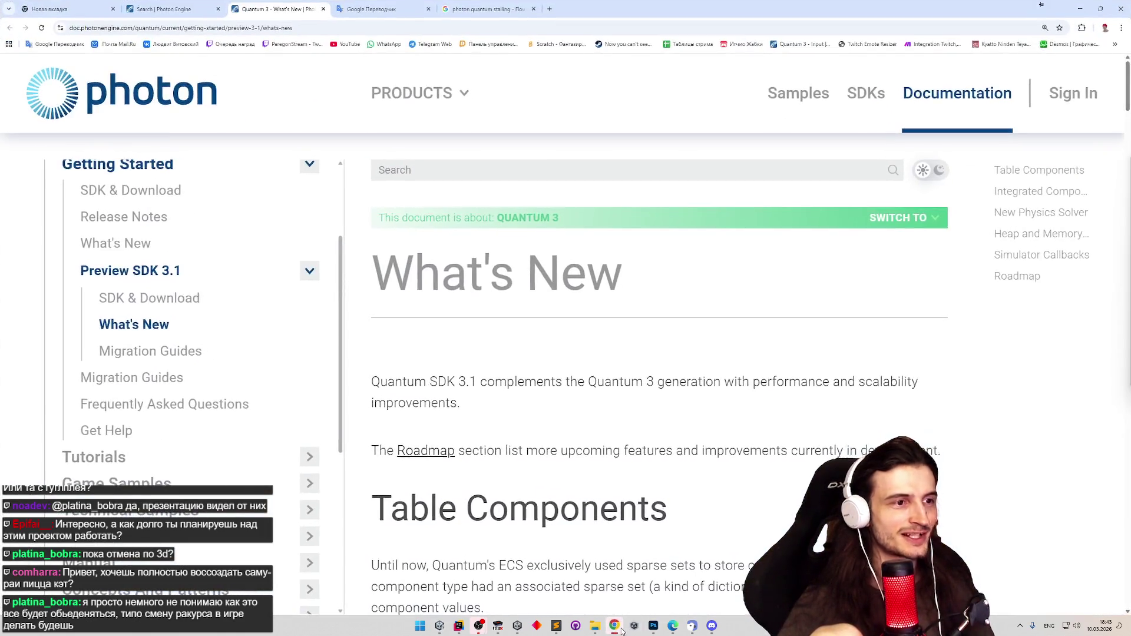
Step: Open the Ninja cats page from bookmarks, start Quick Play, and go fullscreen
{"action": "left_click", "coordinate": [1115, 44]}
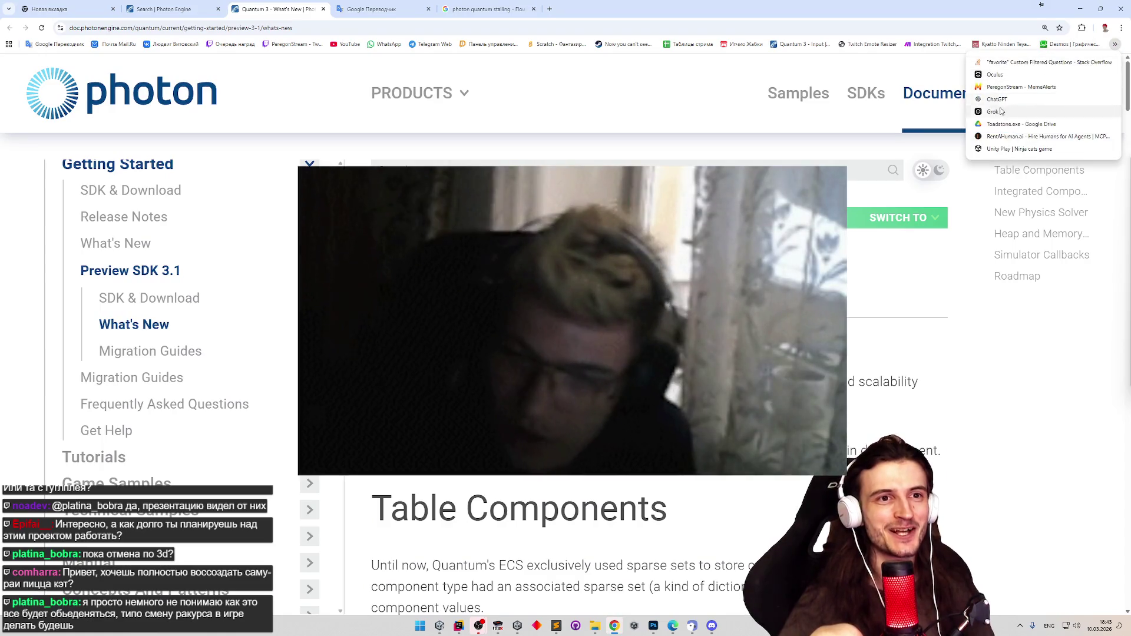
{"action": "left_click", "coordinate": [1019, 148]}
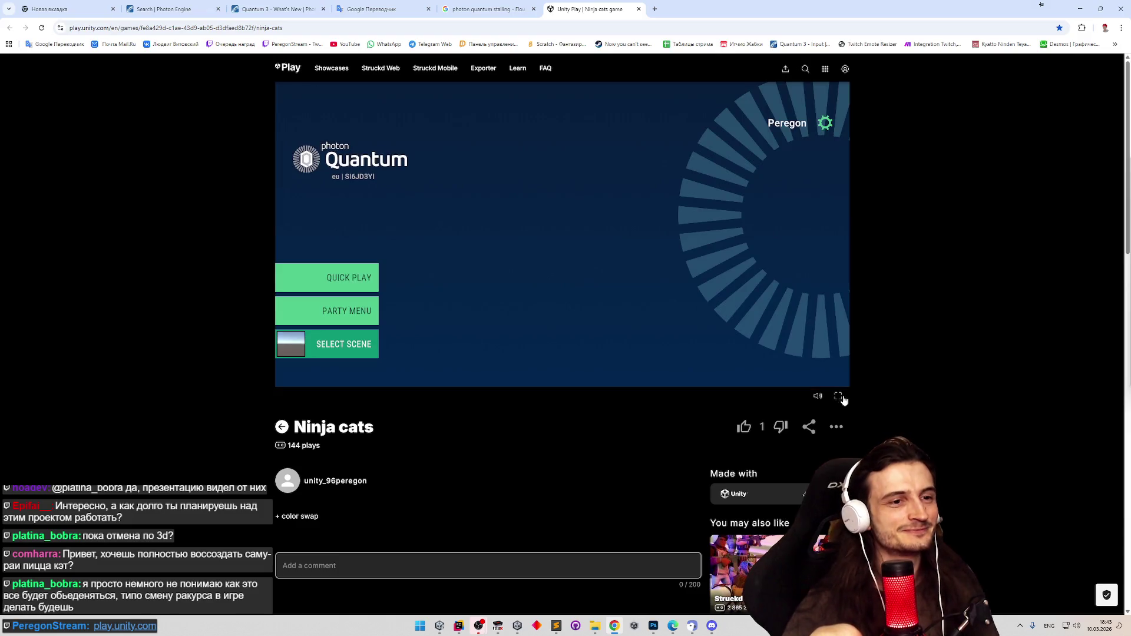
{"action": "left_click", "coordinate": [363, 276]}
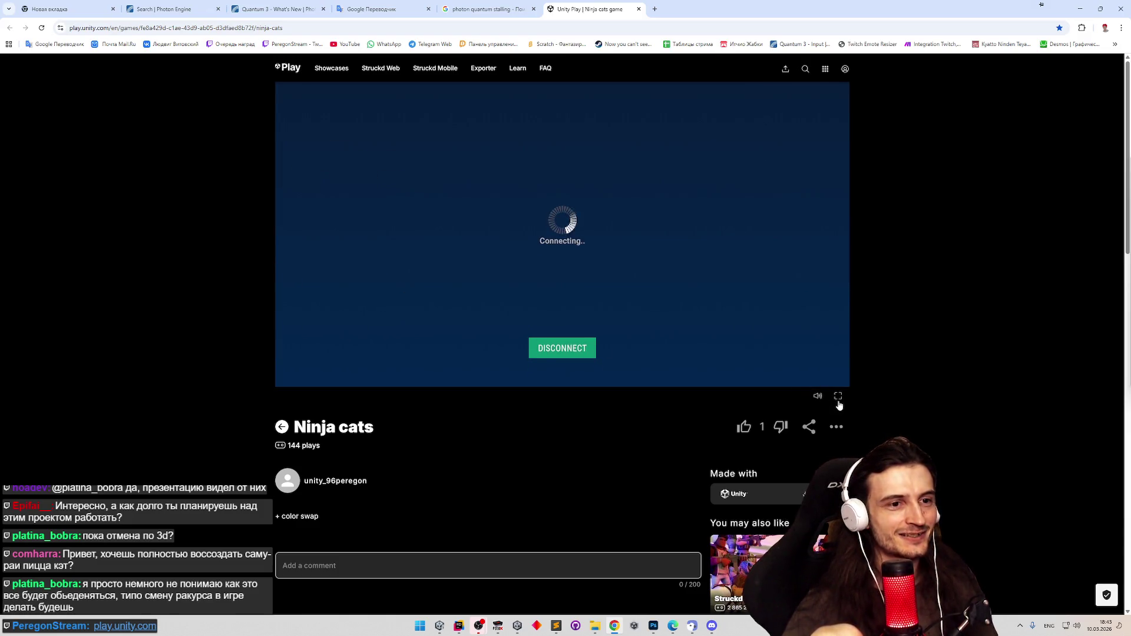
{"action": "left_click", "coordinate": [838, 397]}
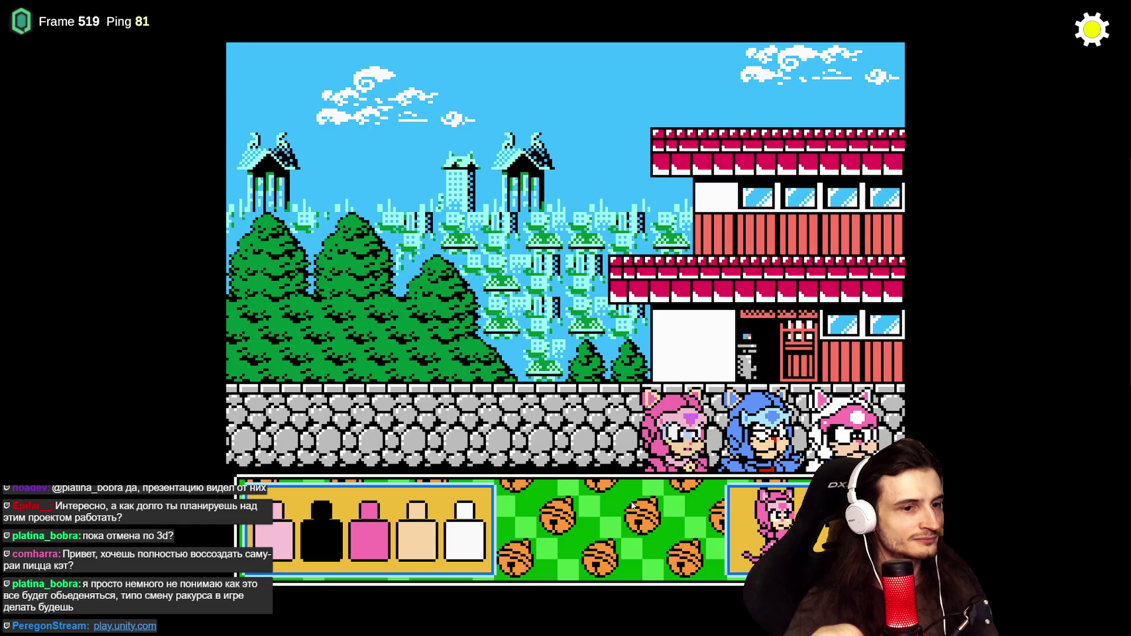
Step: Spawn as the pink cat and run right over the roofs and stone walls to the ladder
{"action": "key", "text": "Return"}
{"action": "key", "text": "Right"}
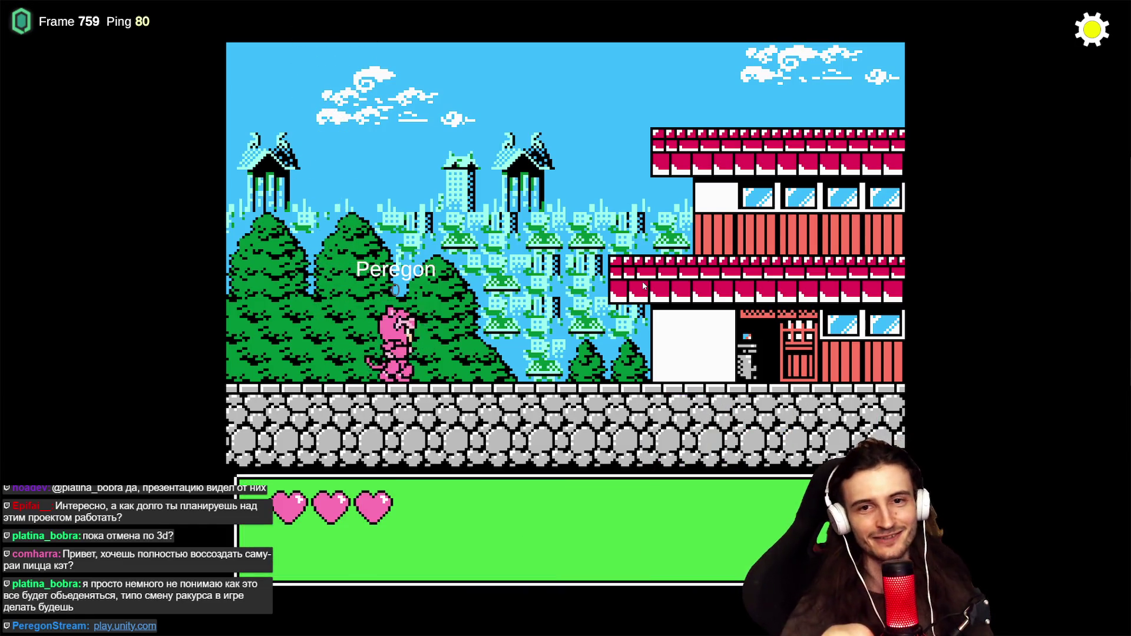
{"action": "key", "text": "space"}
{"action": "key", "text": "Left"}
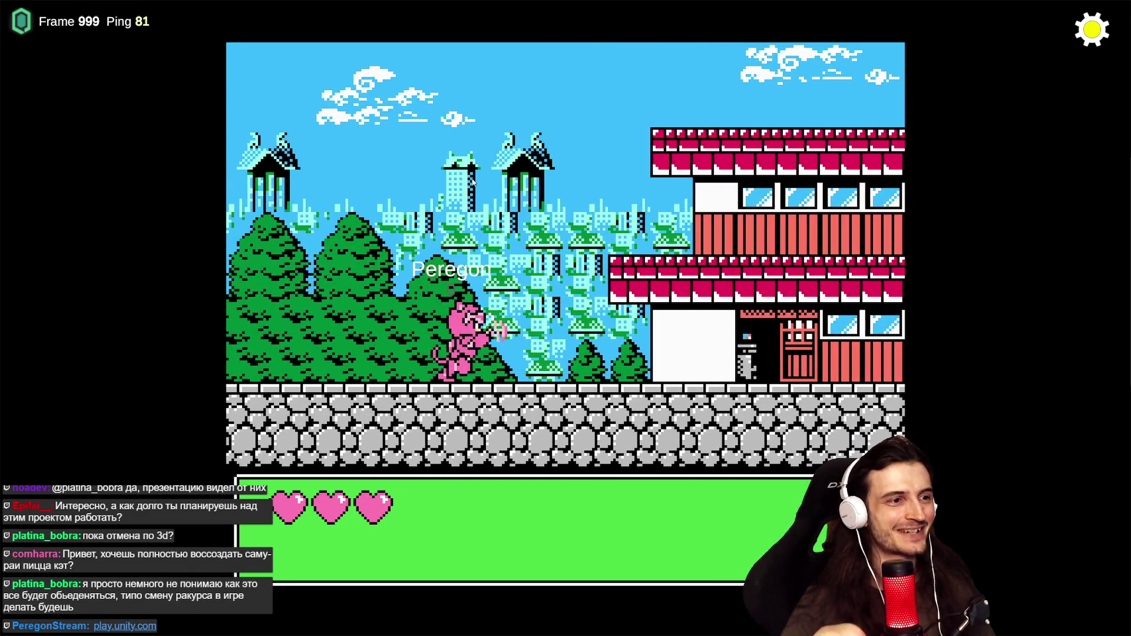
{"action": "key", "text": "Right"}
{"action": "key", "text": "space"}
{"action": "key", "text": "space"}
{"action": "key", "text": "Left"}
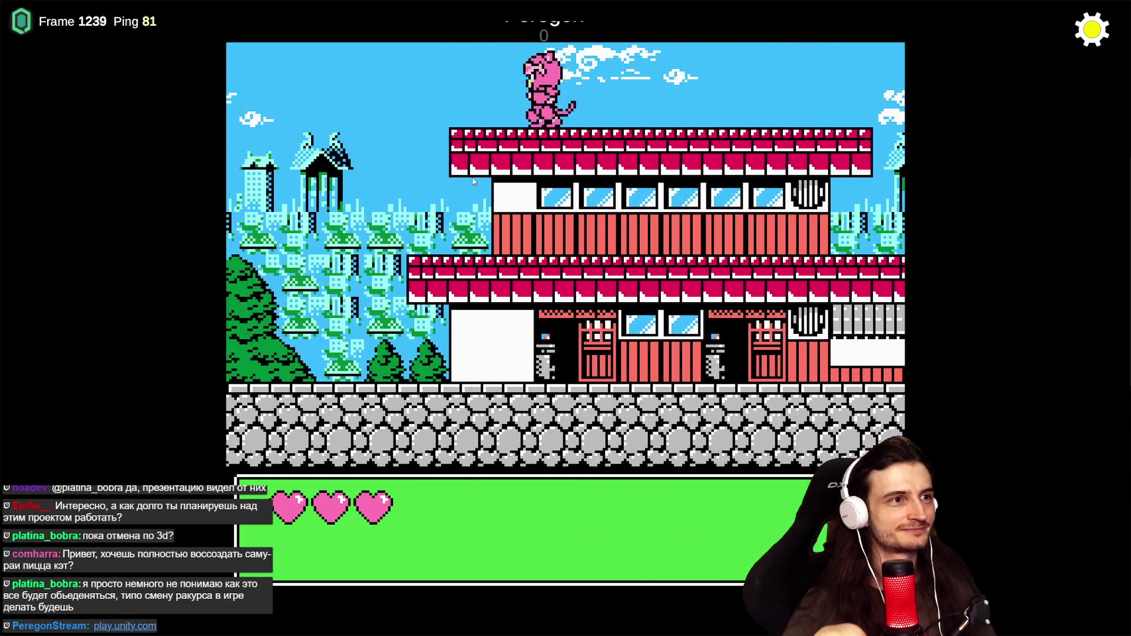
{"action": "key", "text": "Left"}
{"action": "key", "text": "Right"}
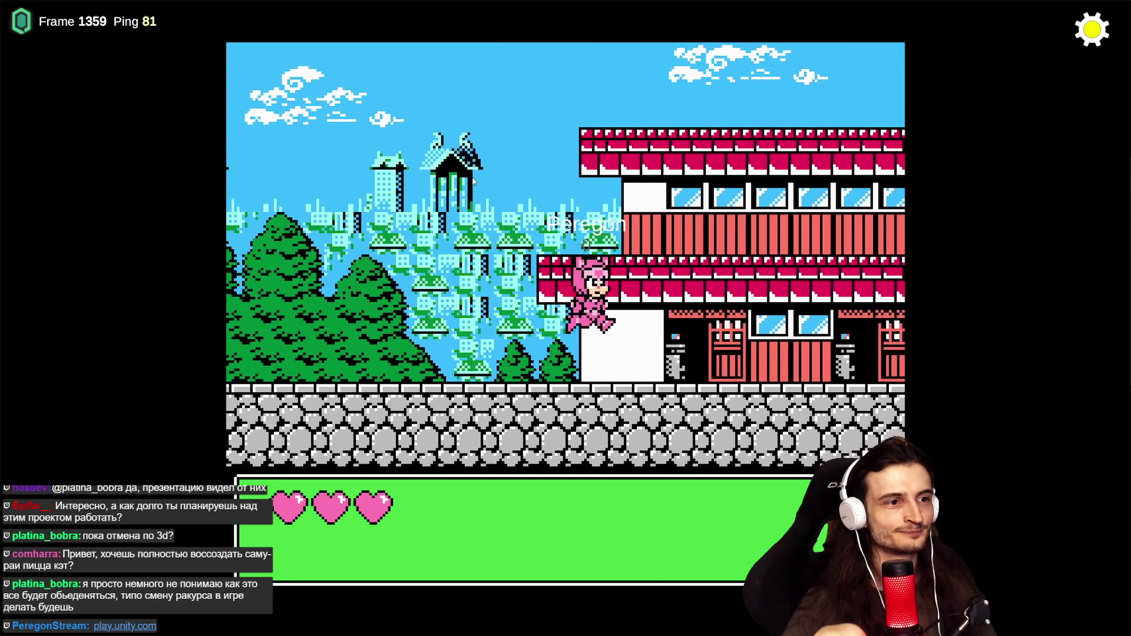
{"action": "key", "text": "Right"}
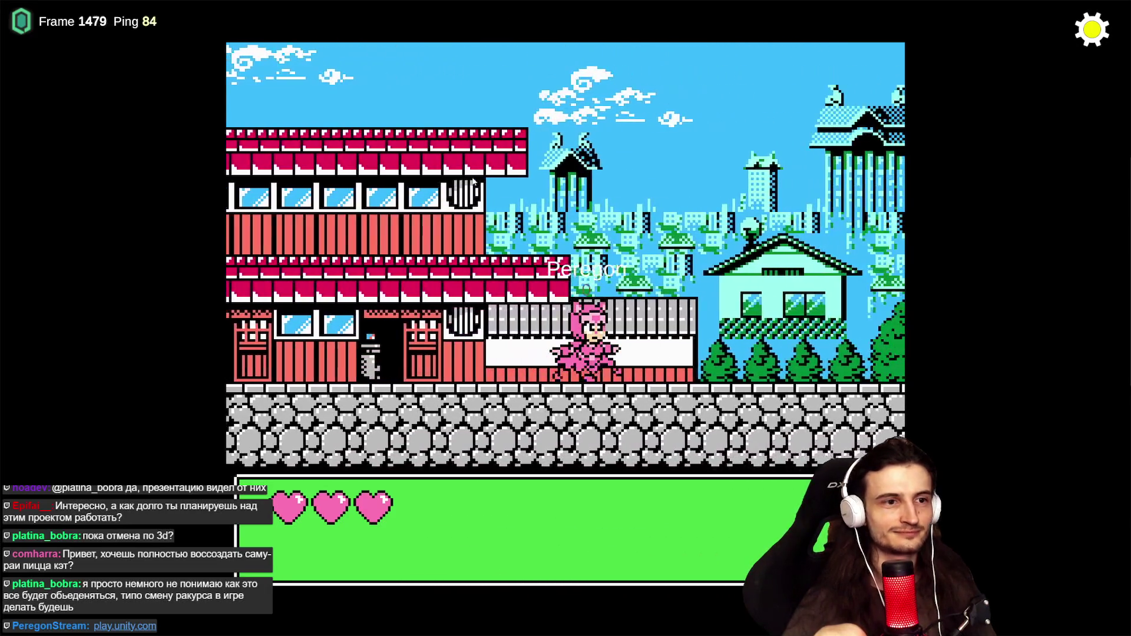
{"action": "key", "text": "Right"}
{"action": "key", "text": "space"}
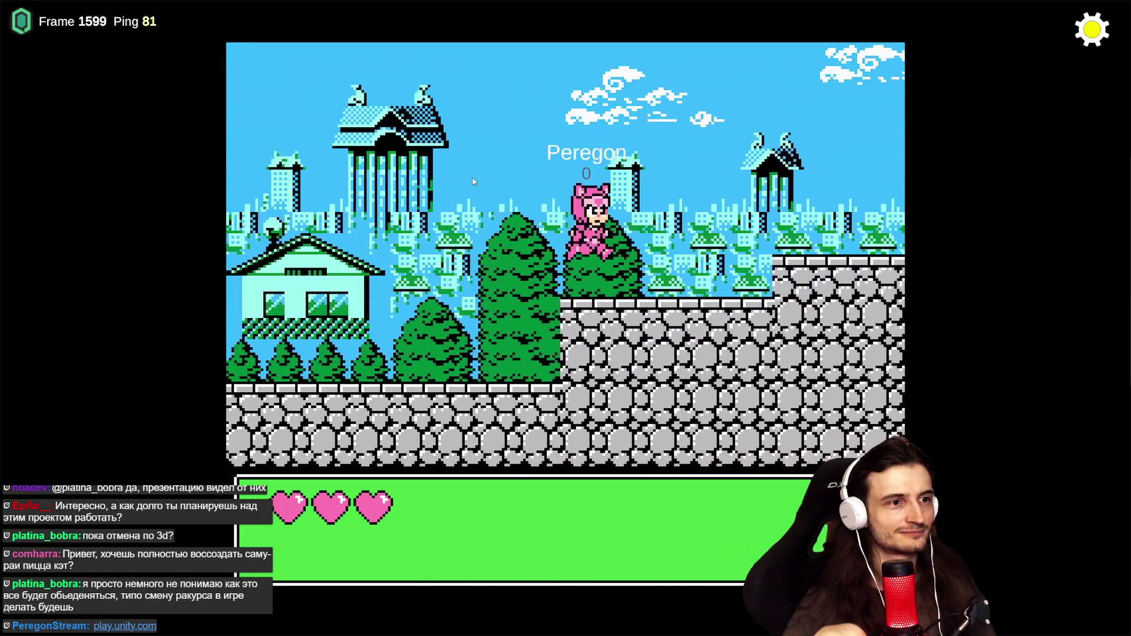
{"action": "key", "text": "Right"}
{"action": "key", "text": "space"}
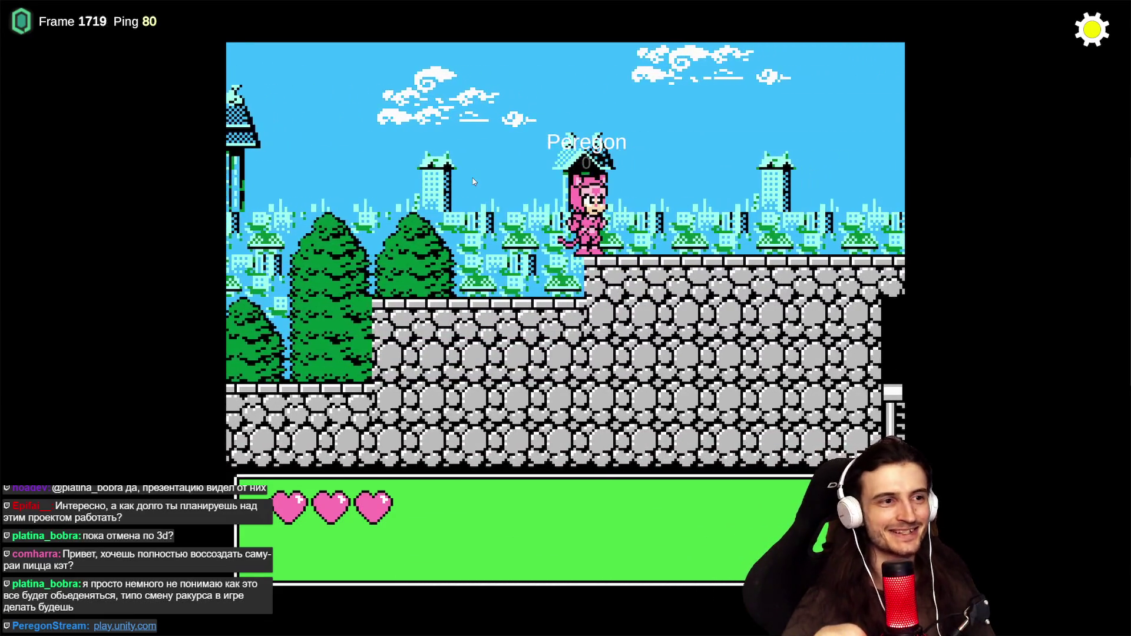
{"action": "key", "text": "Right"}
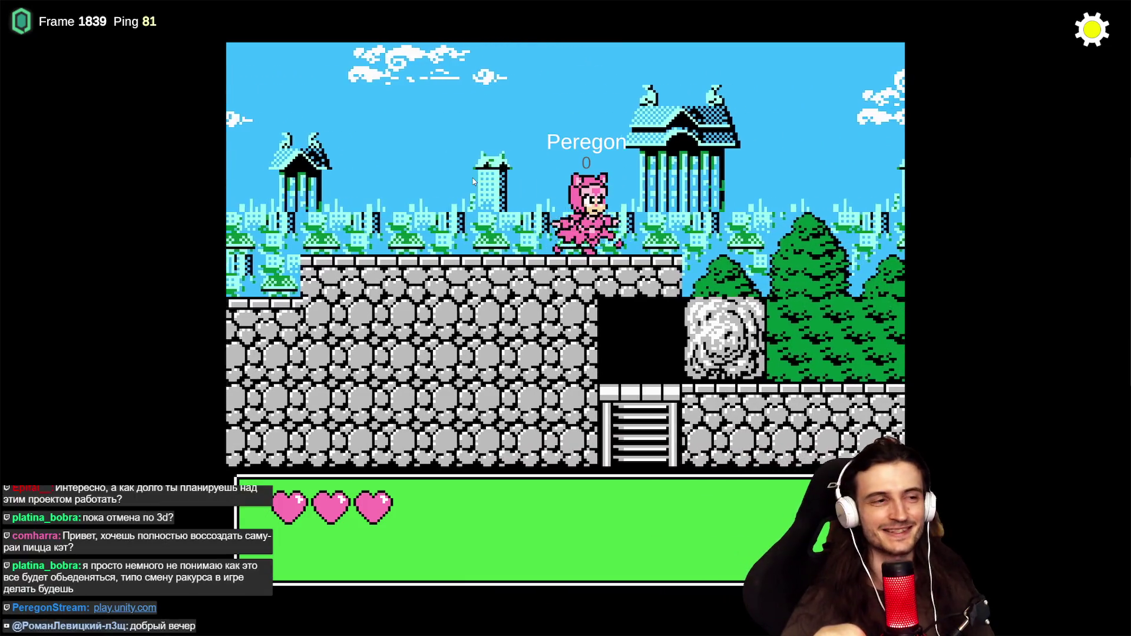
{"action": "key", "text": "space"}
{"action": "key", "text": "Right"}
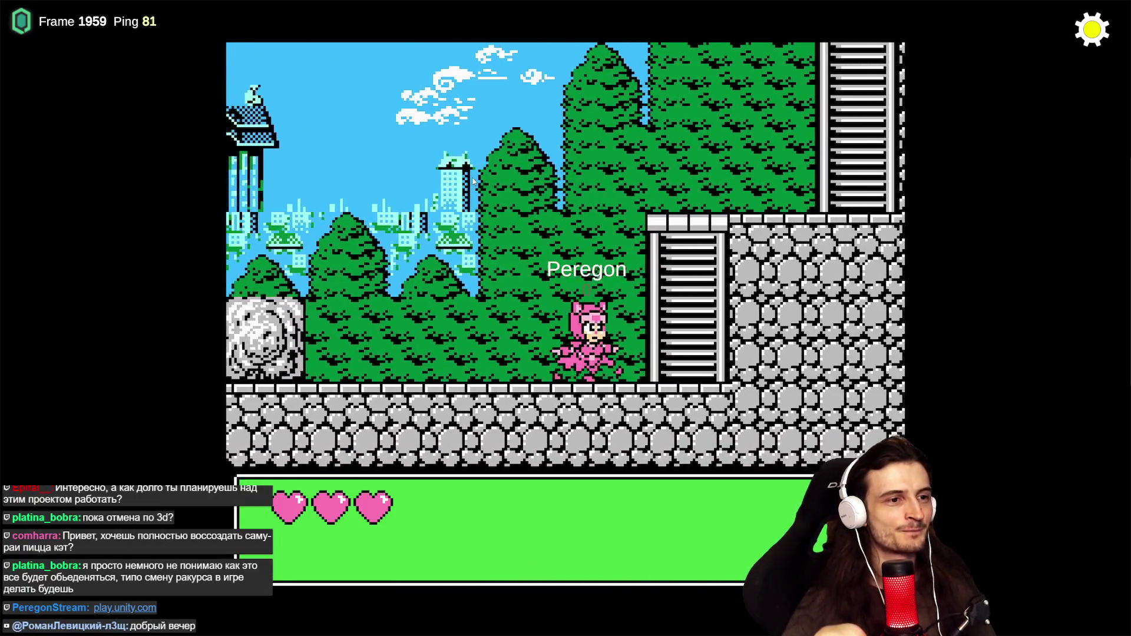
{"action": "key", "text": "Up"}
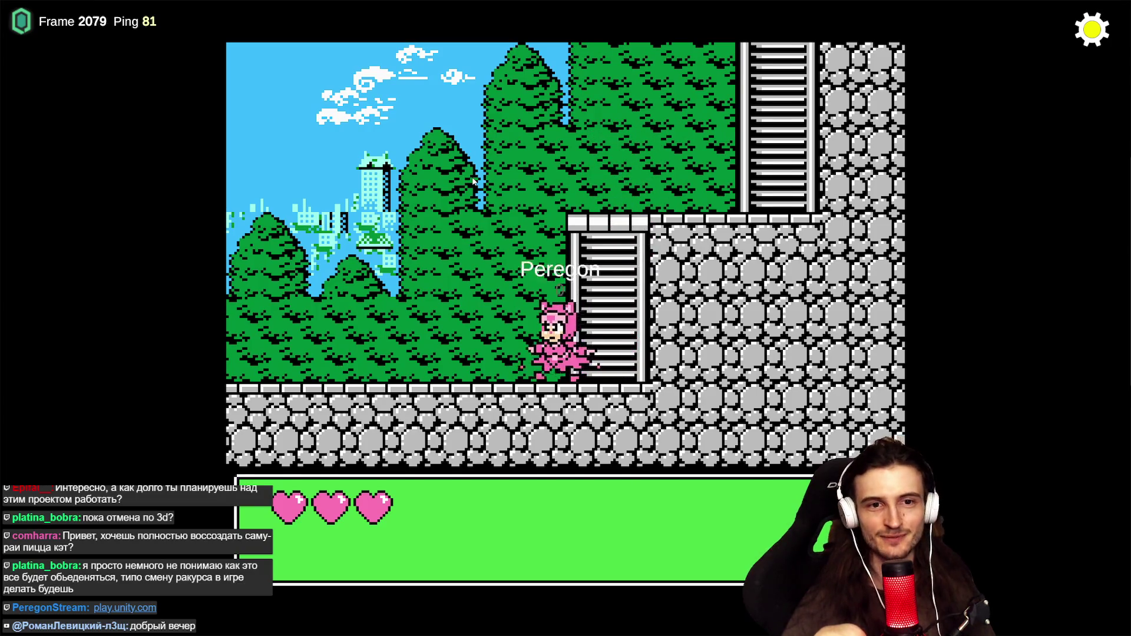
Step: Run back left along the stone ledge onto the red building's upper roof beside the other player
{"action": "key", "text": "Left"}
{"action": "key", "text": "space"}
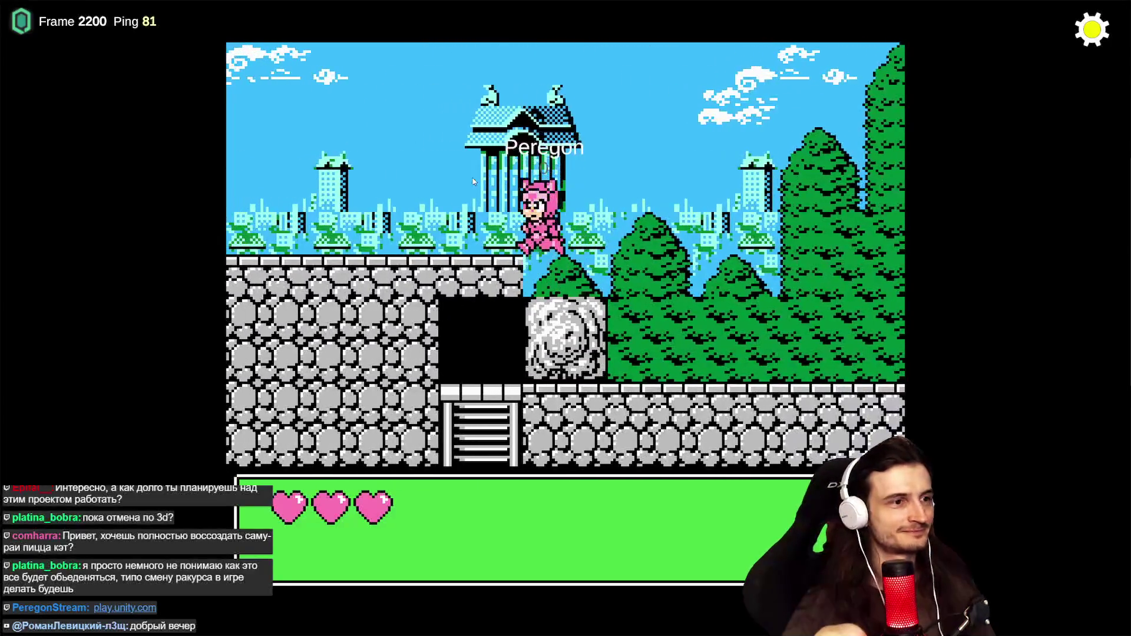
{"action": "key", "text": "Left"}
{"action": "key", "text": "Left"}
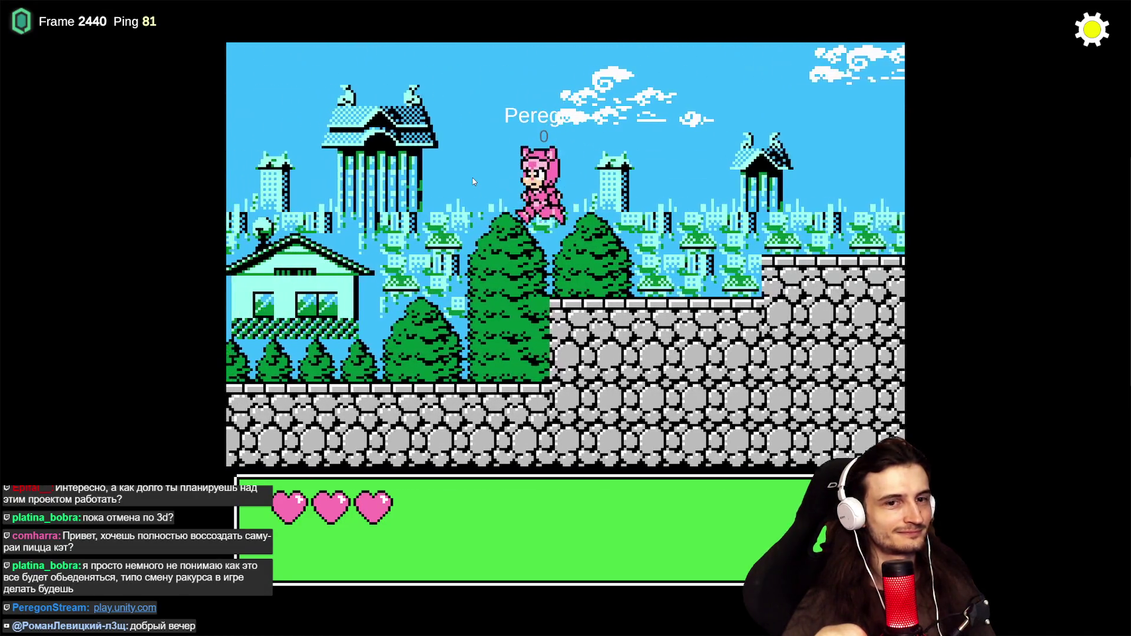
{"action": "key", "text": "space"}
{"action": "key", "text": "Left"}
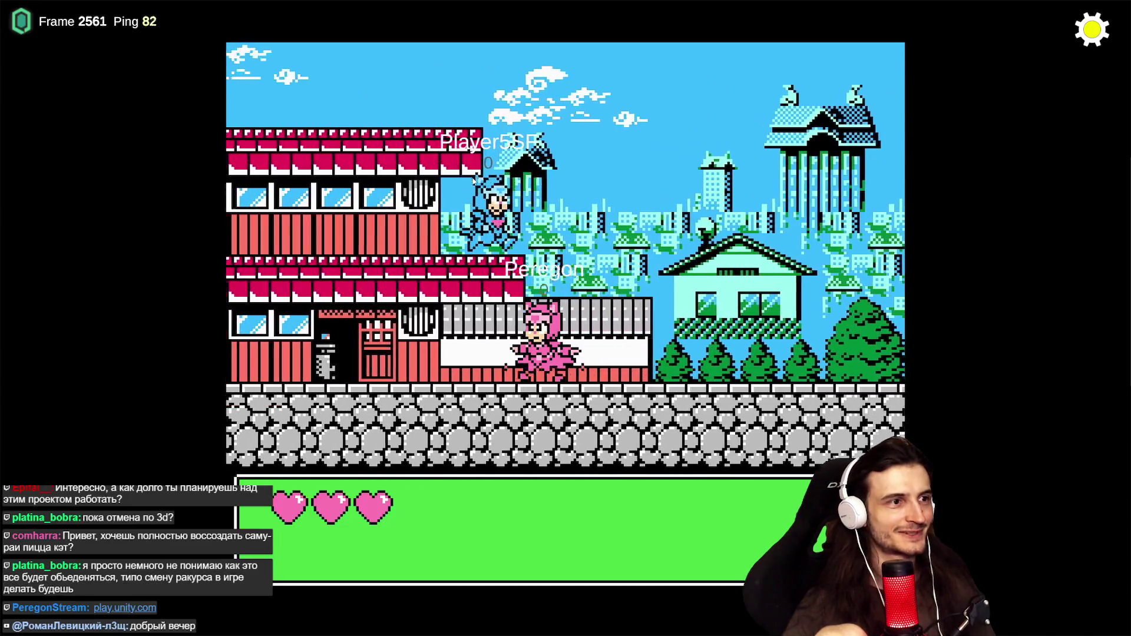
{"action": "key", "text": "space"}
{"action": "key", "text": "Left"}
{"action": "key", "text": "Right"}
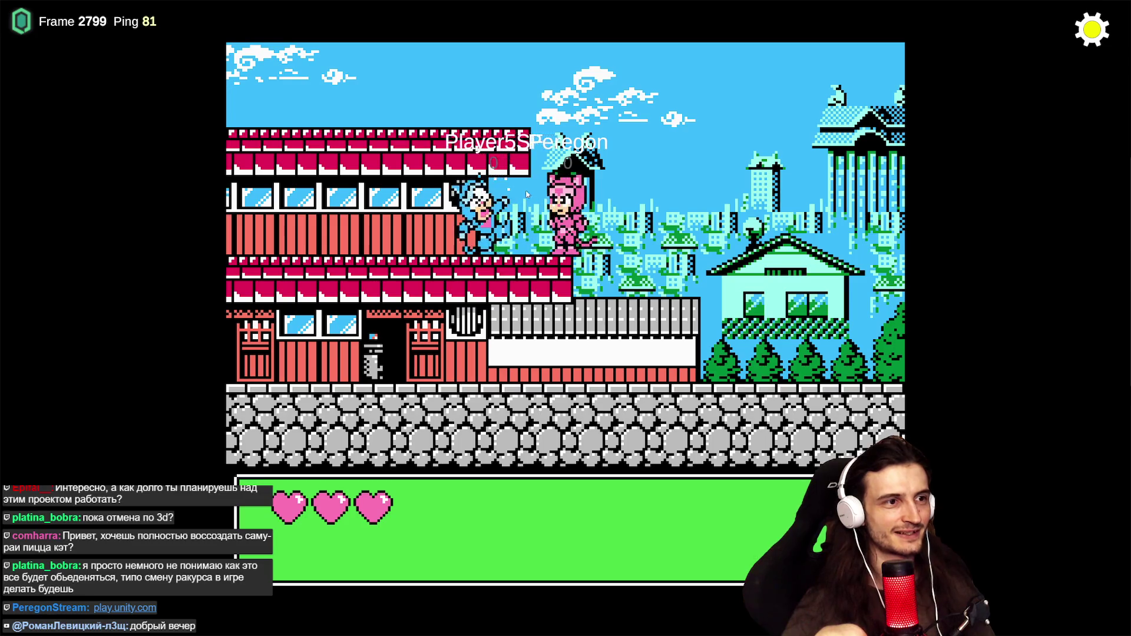
{"action": "key", "text": "Right"}
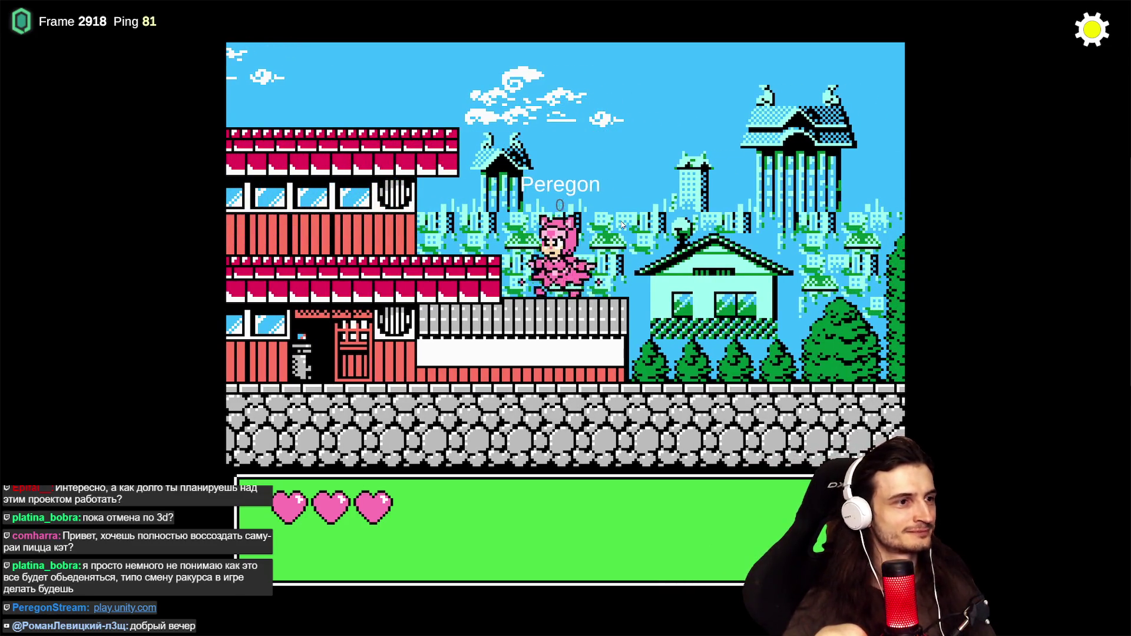
{"action": "key", "text": "Left"}
{"action": "key", "text": "space"}
{"action": "key", "text": "Left"}
{"action": "key", "text": "Left"}
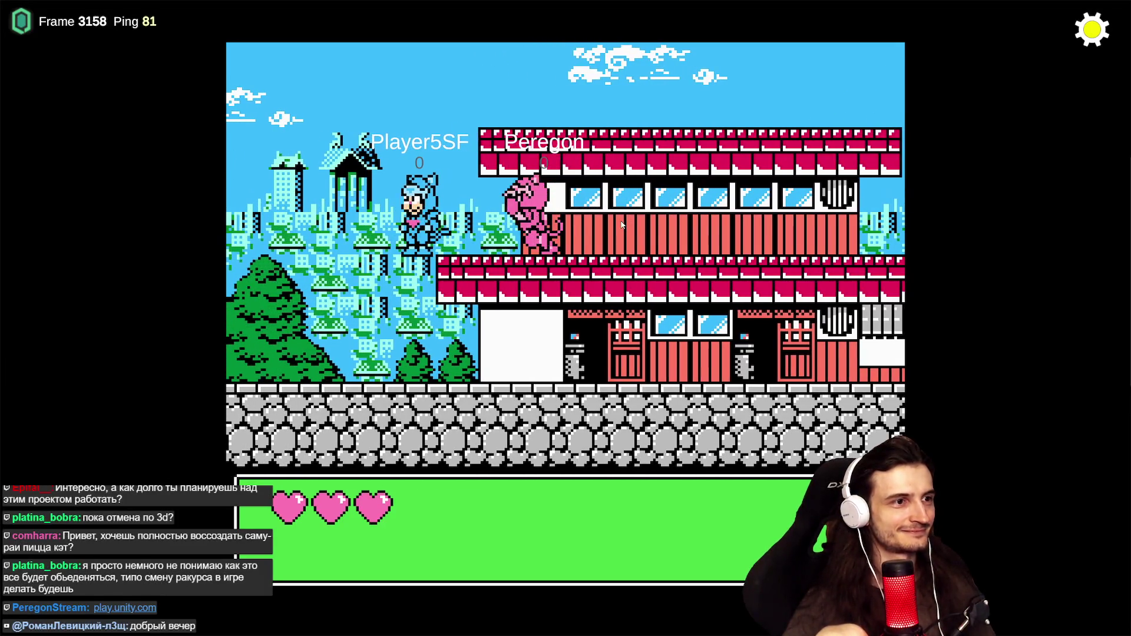
Step: Leap left across the treetops, attack the other player, then jump back onto the upper roof
{"action": "key", "text": "Right"}
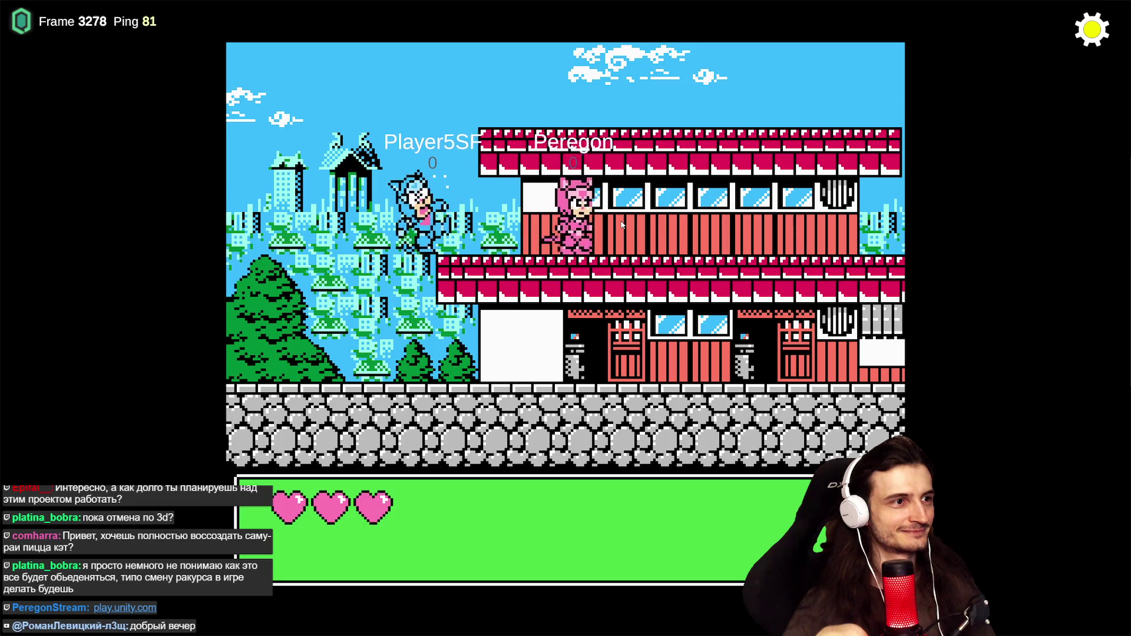
{"action": "key", "text": "Left"}
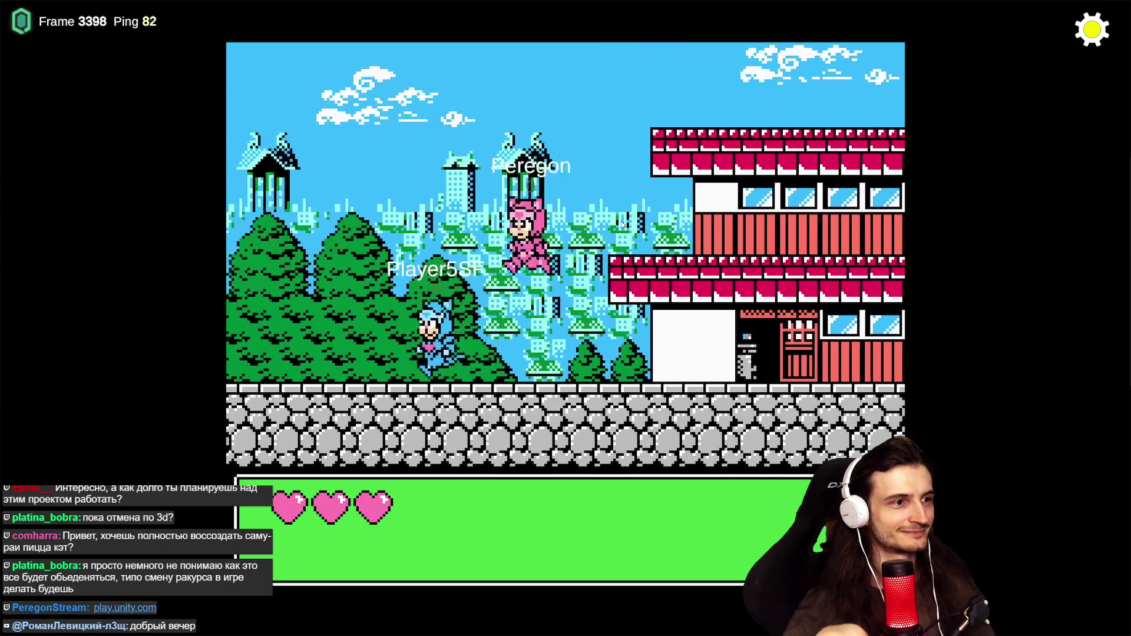
{"action": "key", "text": "Left"}
{"action": "key", "text": "space"}
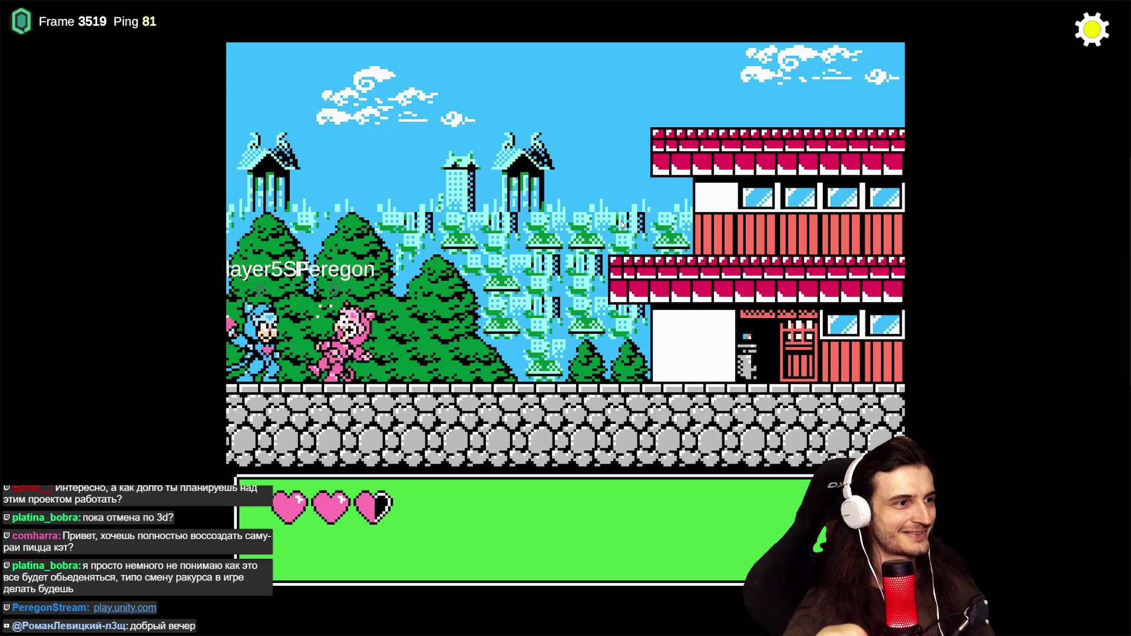
{"action": "key", "text": "space"}
{"action": "key", "text": "Right"}
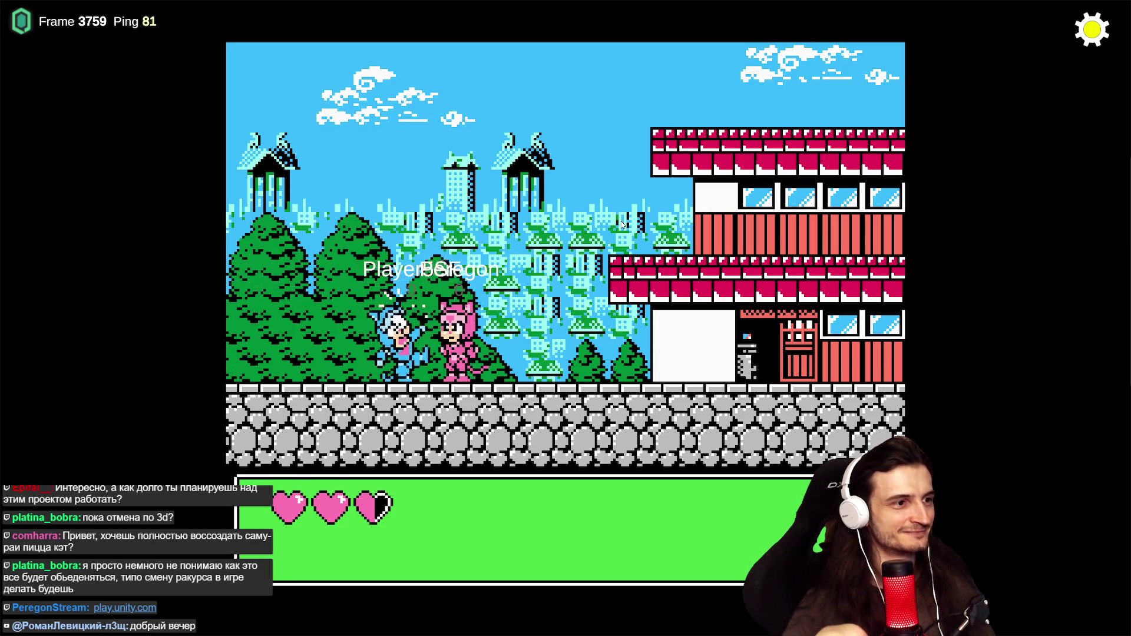
{"action": "key", "text": "space"}
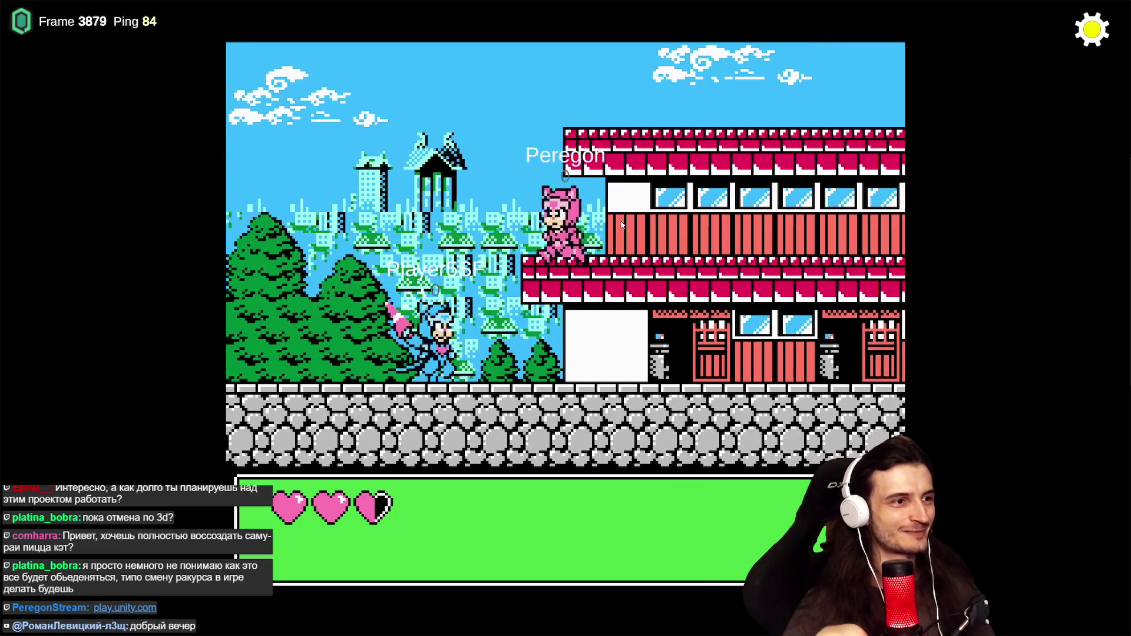
{"action": "key", "text": "Left"}
{"action": "key", "text": "Left"}
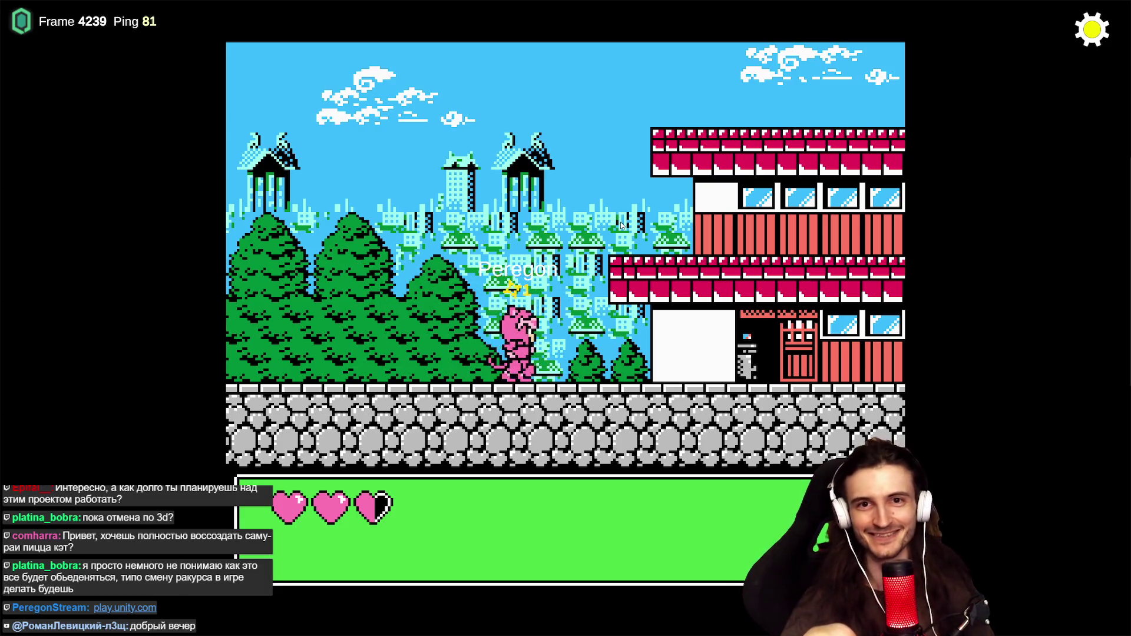
{"action": "key", "text": "Right"}
{"action": "key", "text": "space"}
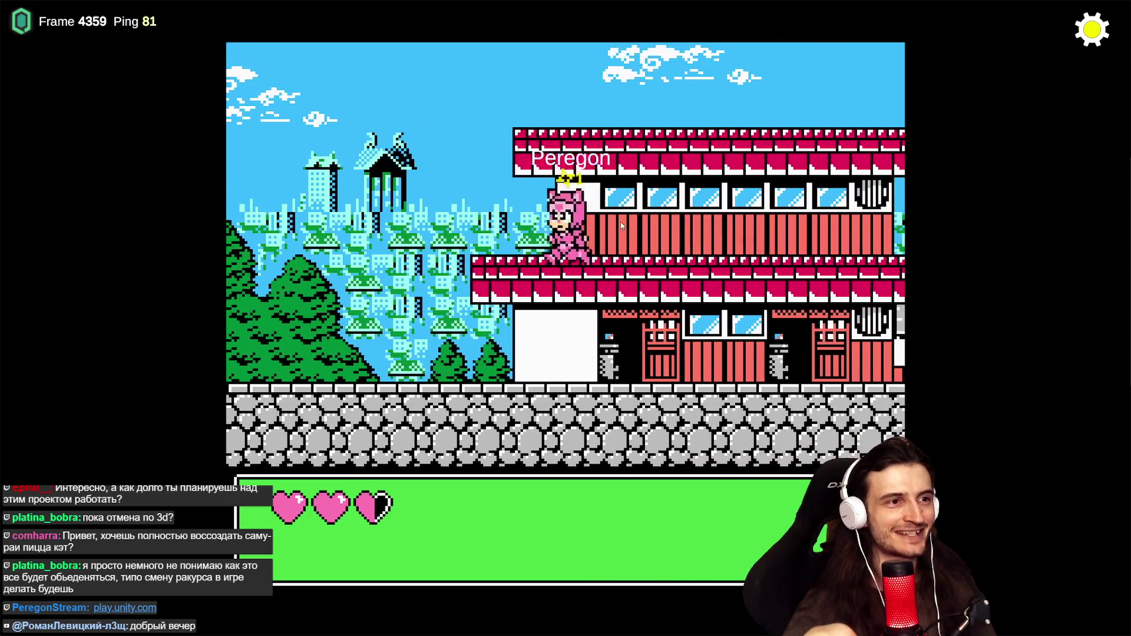
Step: Drop from the red building's roofs to the ground beside the green player and walk right
{"action": "key", "text": "Left"}
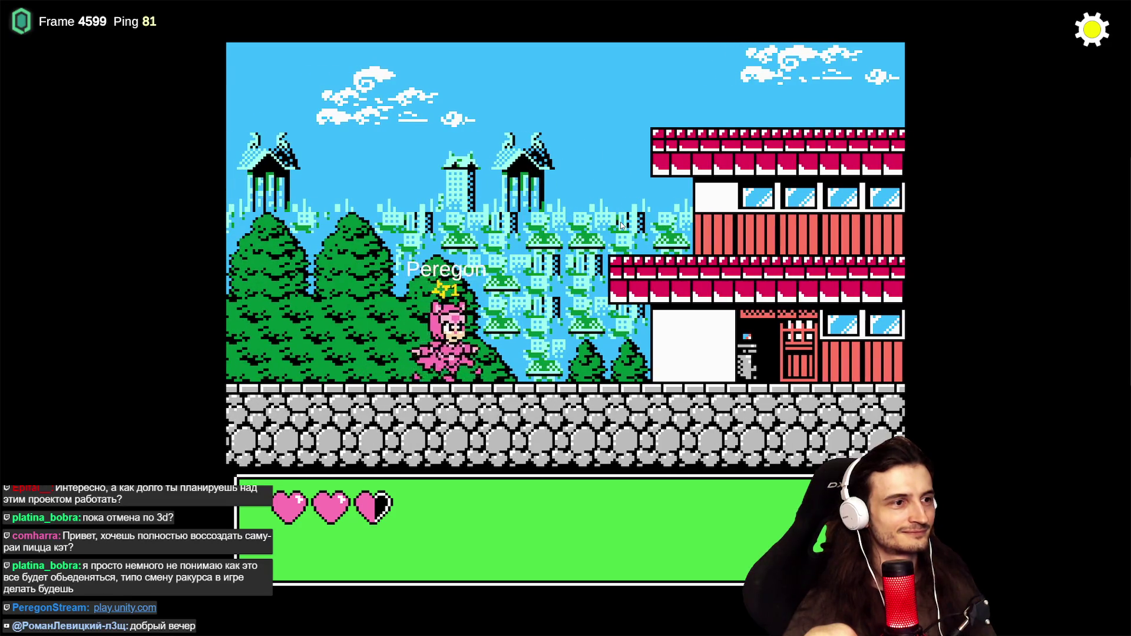
{"action": "key", "text": "Right"}
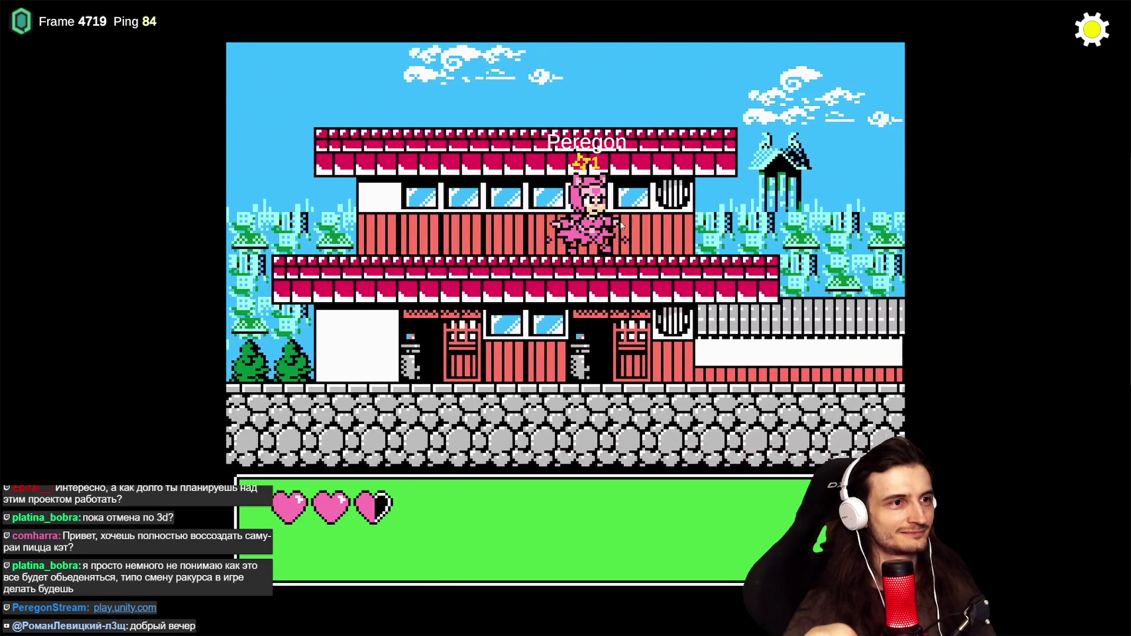
{"action": "key", "text": "Right"}
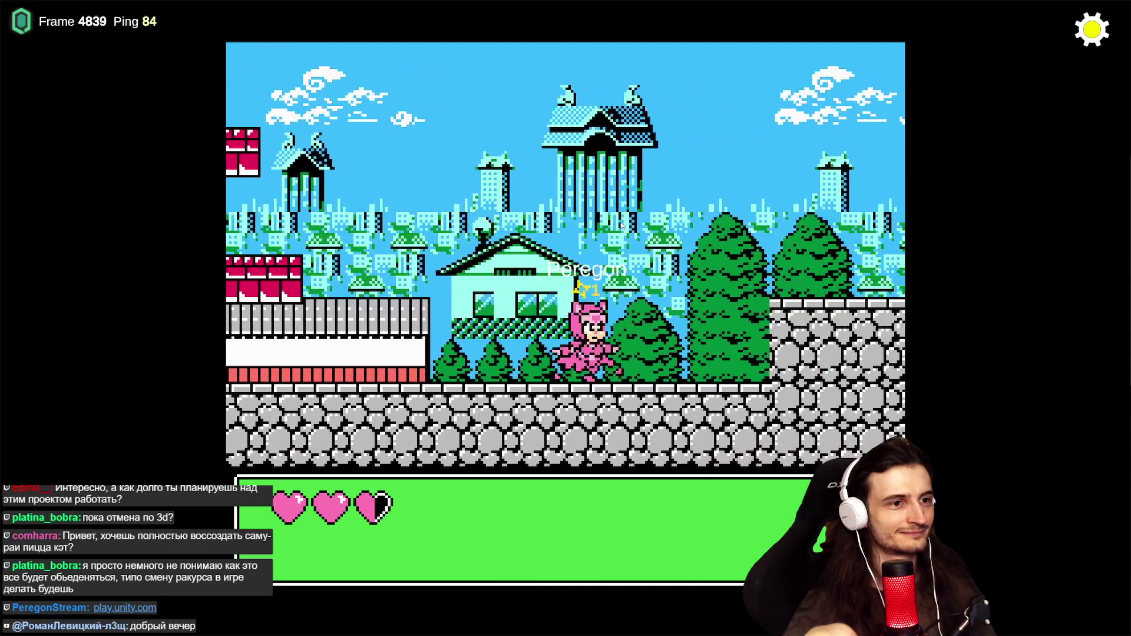
{"action": "key", "text": "Left"}
{"action": "key", "text": "space"}
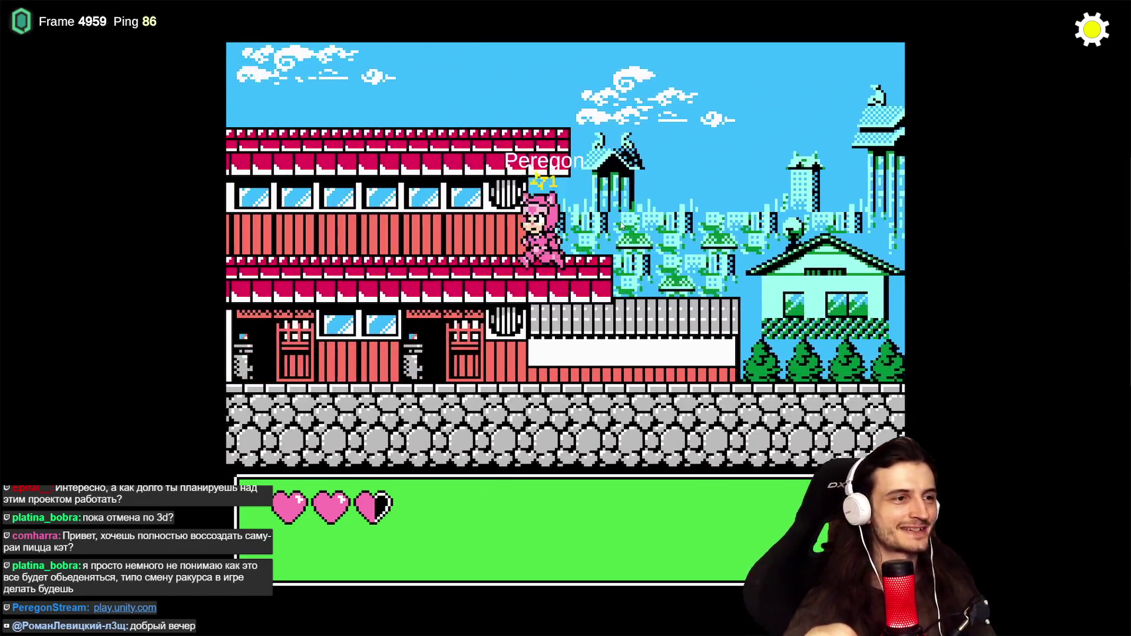
{"action": "key", "text": "Left"}
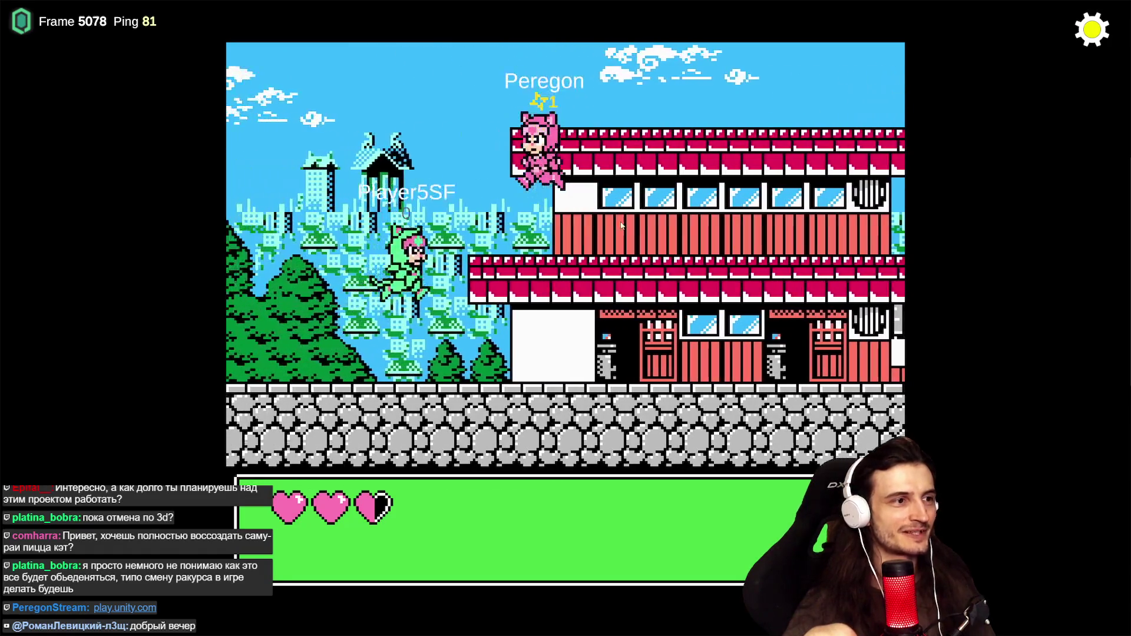
{"action": "key", "text": "Left"}
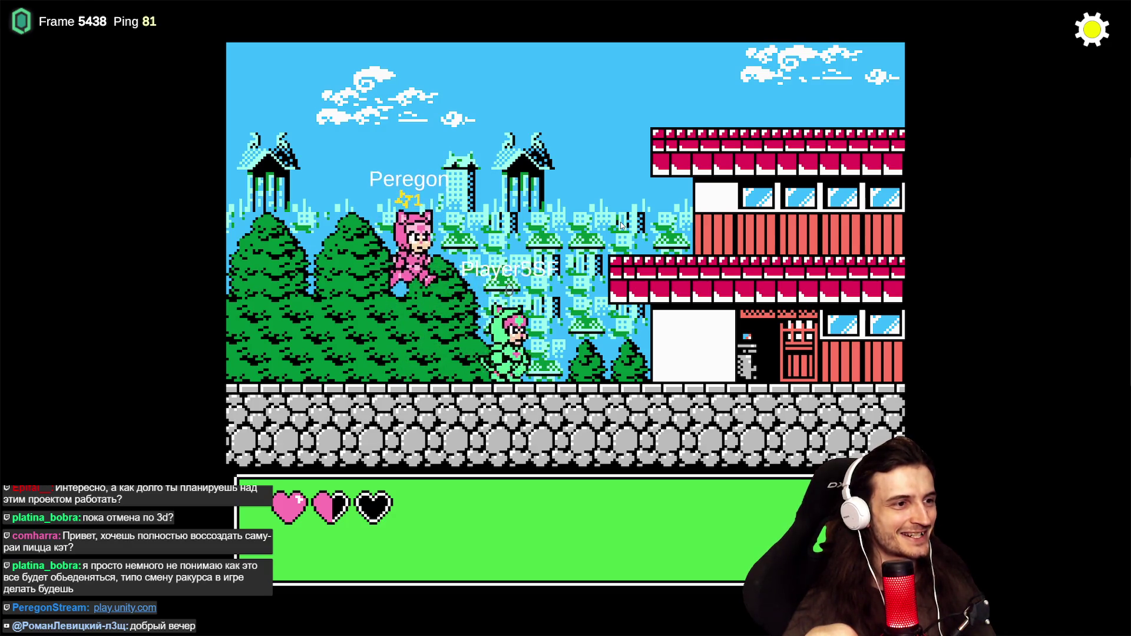
{"action": "key", "text": "Right"}
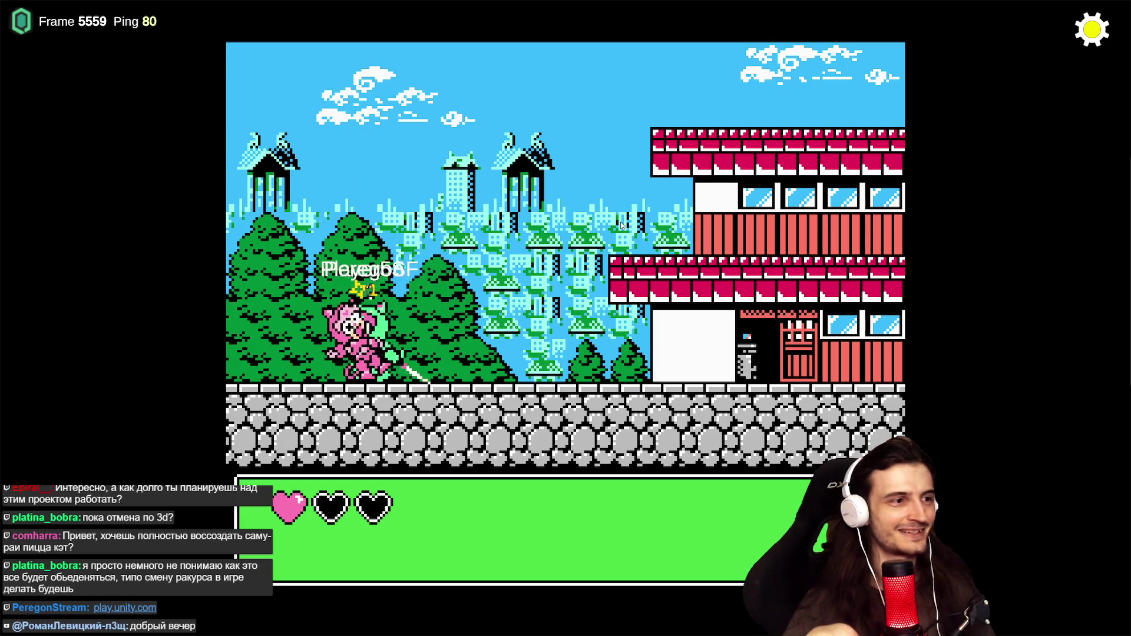
{"action": "key", "text": "Right"}
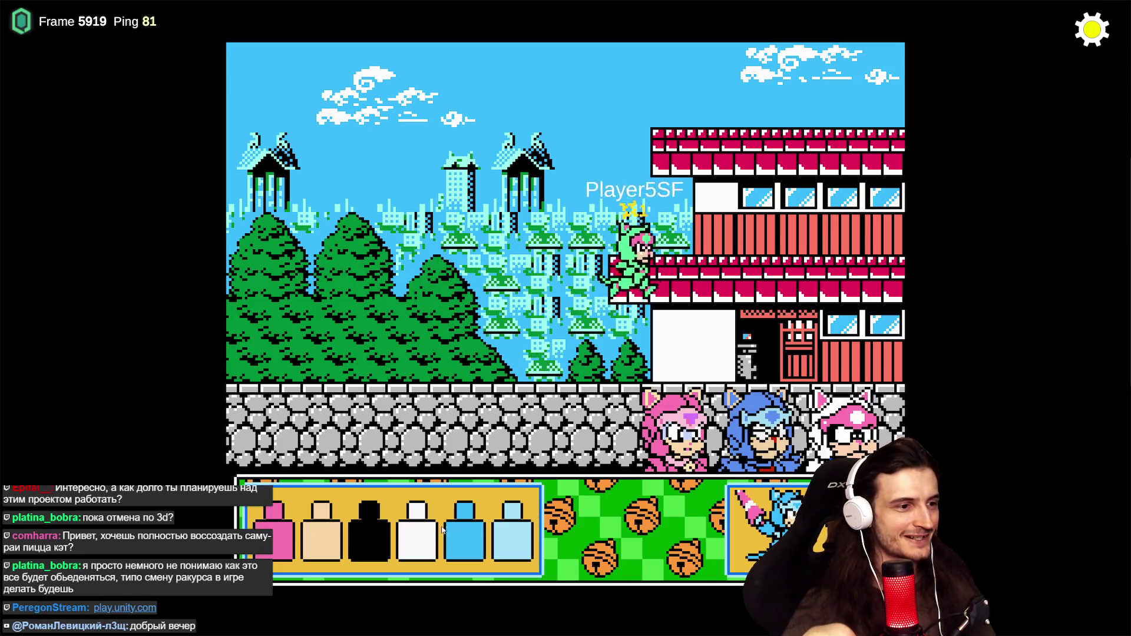
Step: Recolour the cat's swatches to pale yellow-green, white and brown from the palette
{"action": "left_click", "coordinate": [463, 543]}
{"action": "left_click", "coordinate": [528, 436]}
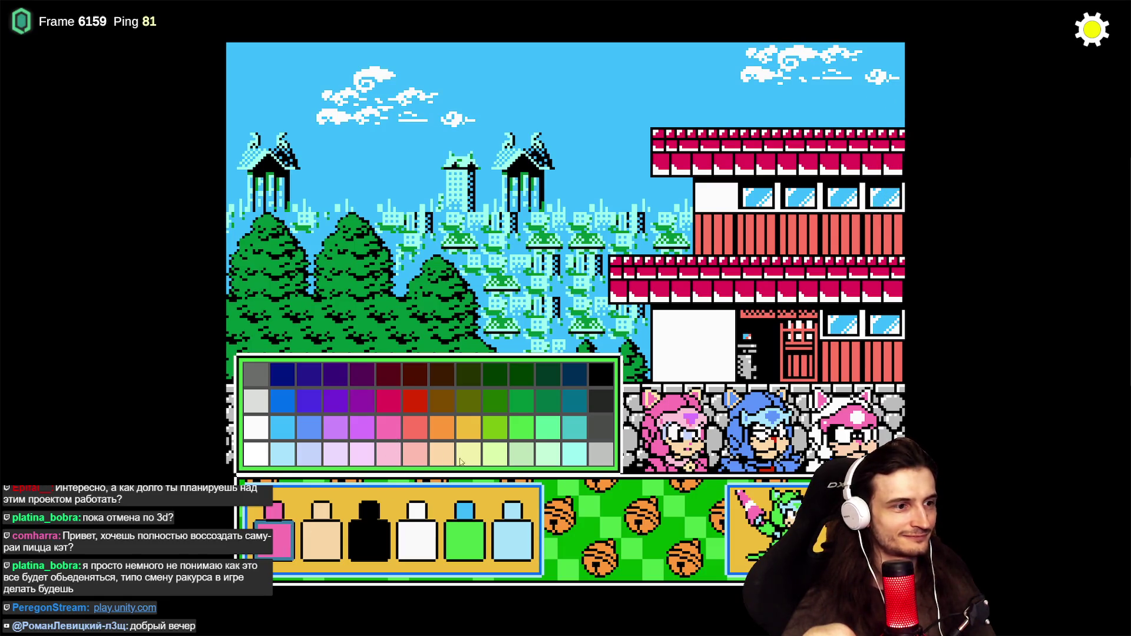
{"action": "left_click", "coordinate": [489, 454]}
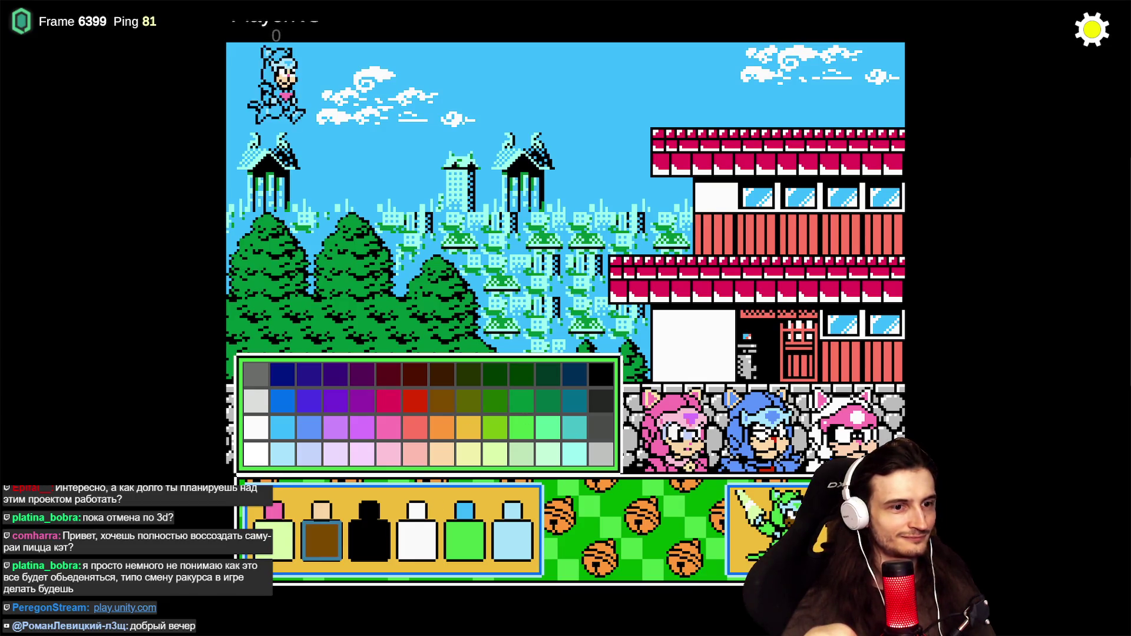
{"action": "left_click", "coordinate": [512, 538]}
{"action": "left_click", "coordinate": [448, 406]}
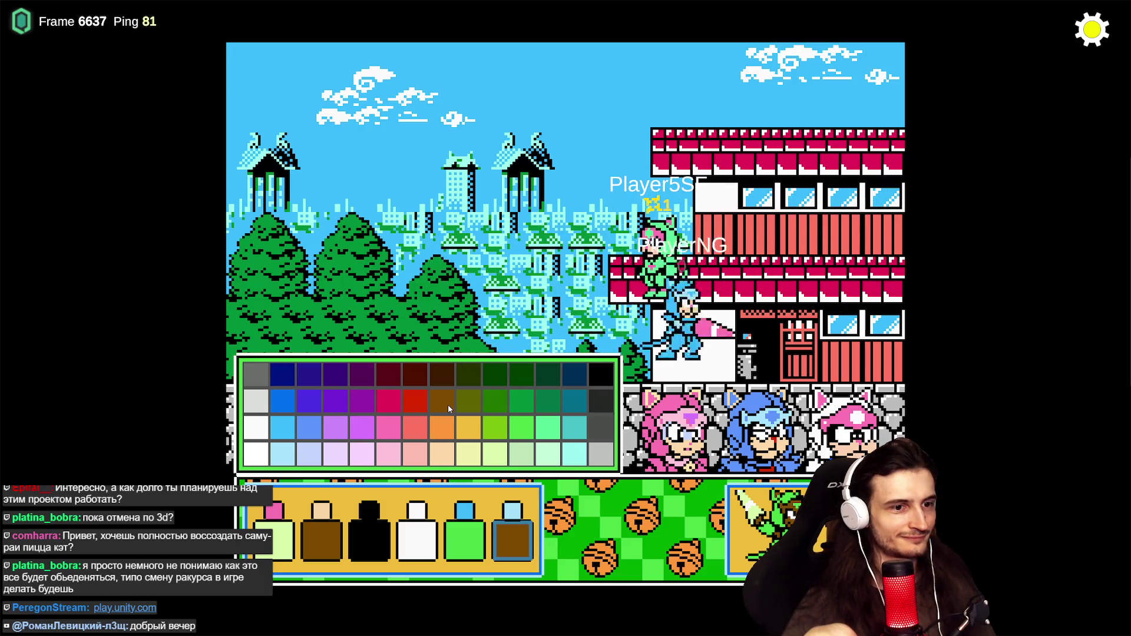
{"action": "left_click", "coordinate": [442, 414]}
{"action": "left_click", "coordinate": [442, 404]}
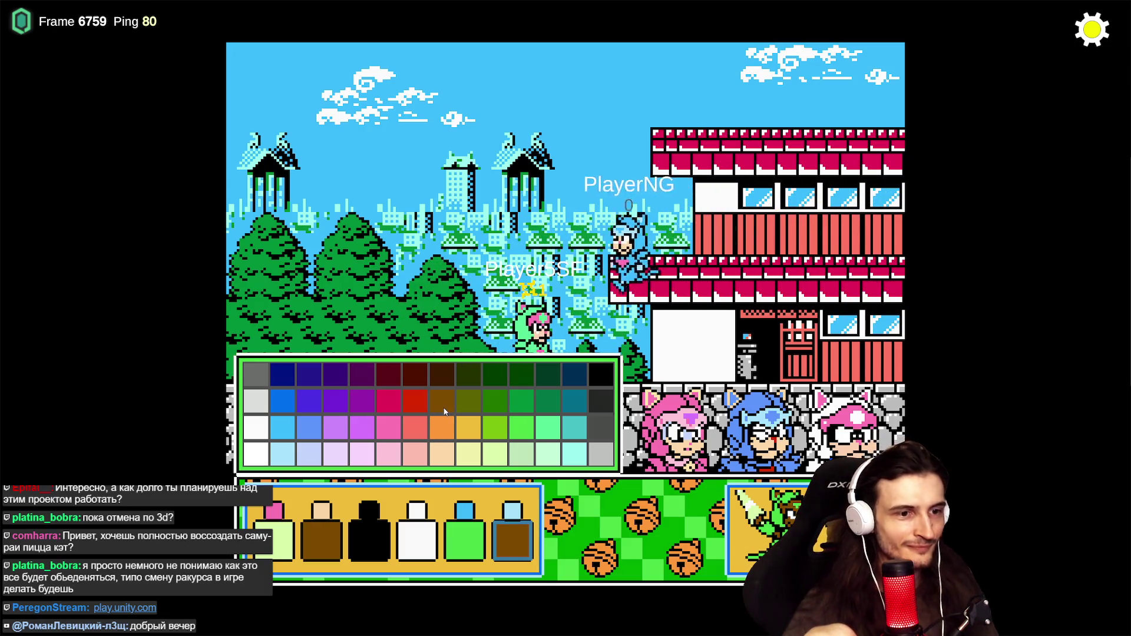
{"action": "left_click", "coordinate": [252, 462]}
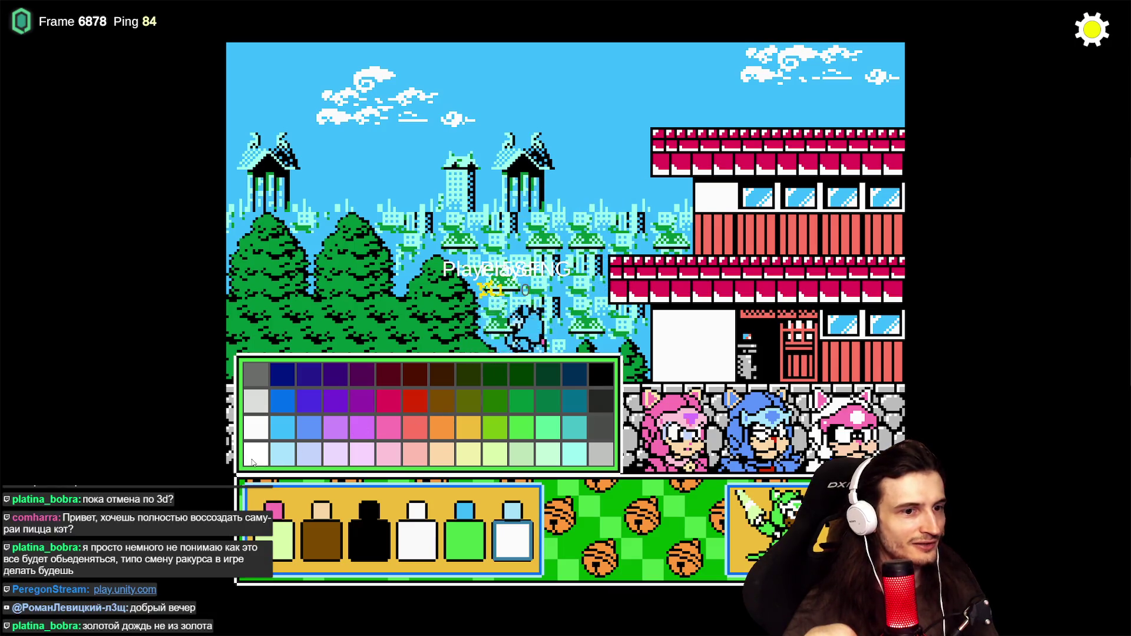
{"action": "left_click", "coordinate": [416, 539]}
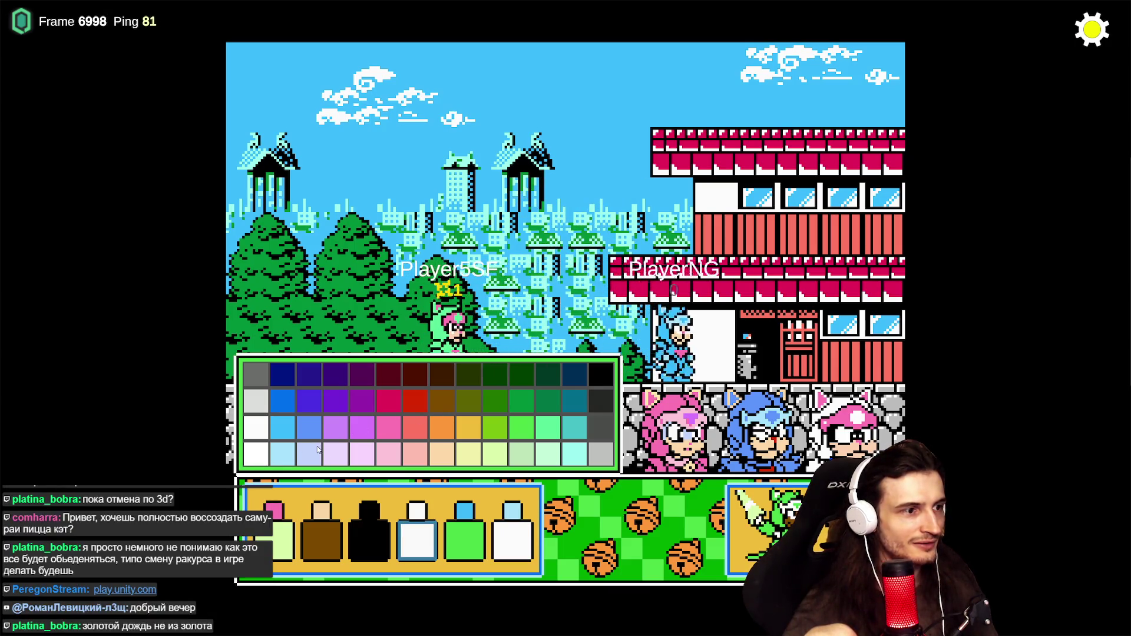
{"action": "left_click", "coordinate": [350, 430]}
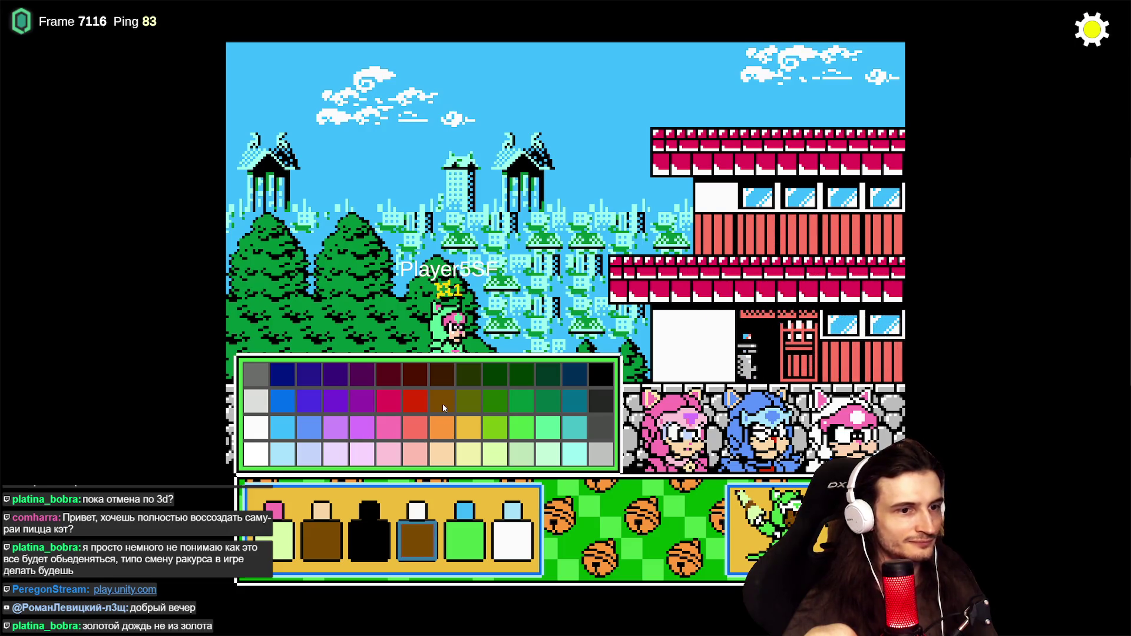
Step: Confirm the customisation and spawn the green cat, walking it right toward the trees
{"action": "key", "text": "Right"}
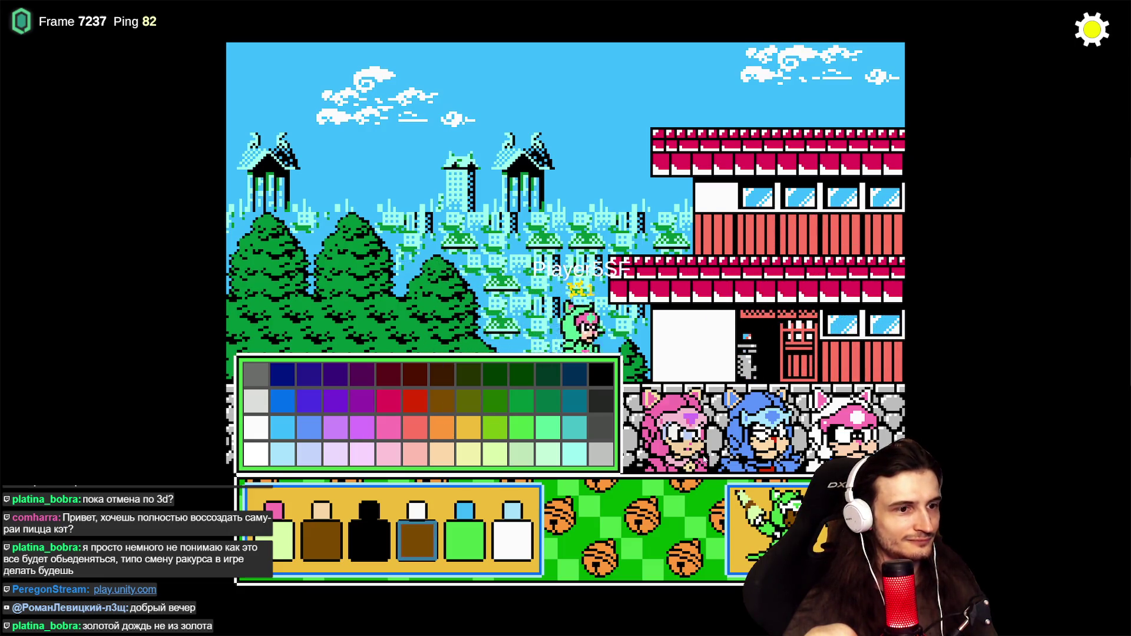
{"action": "key", "text": "Return"}
{"action": "key", "text": "Right"}
Step: Walk the green cat along the red building and slash at the blue player
{"action": "key", "text": "Right"}
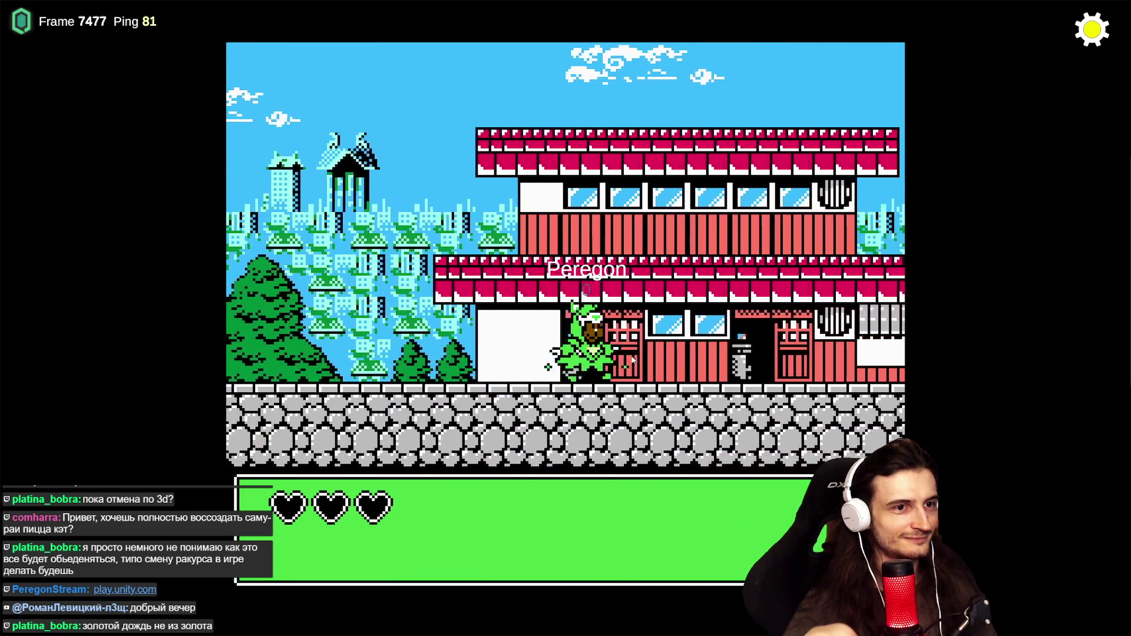
{"action": "key", "text": "Right"}
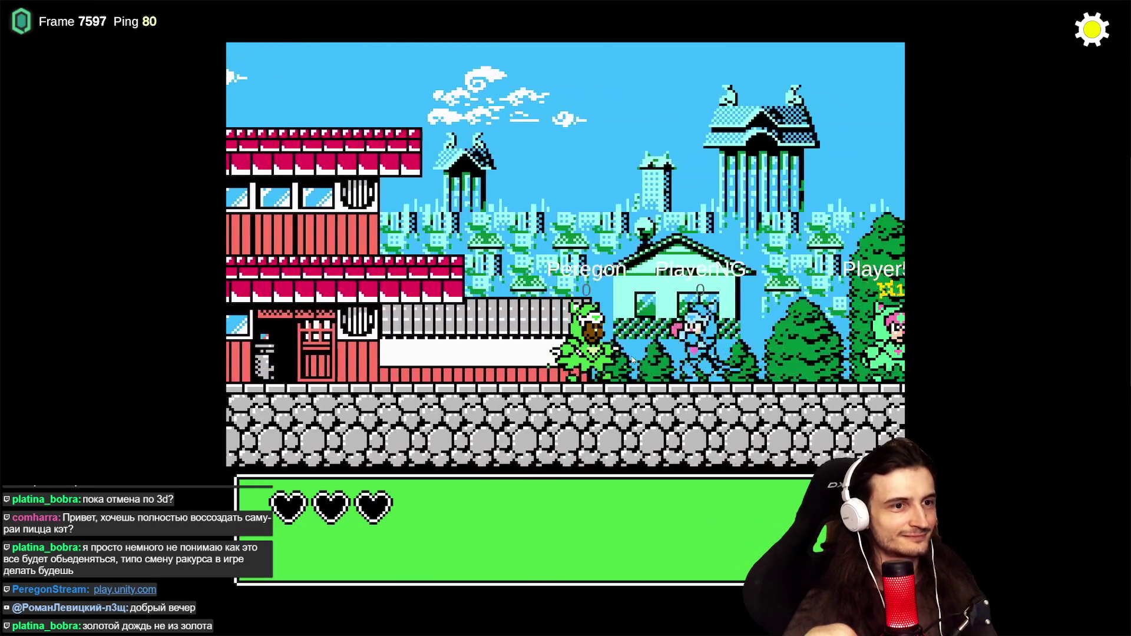
{"action": "key", "text": "Left"}
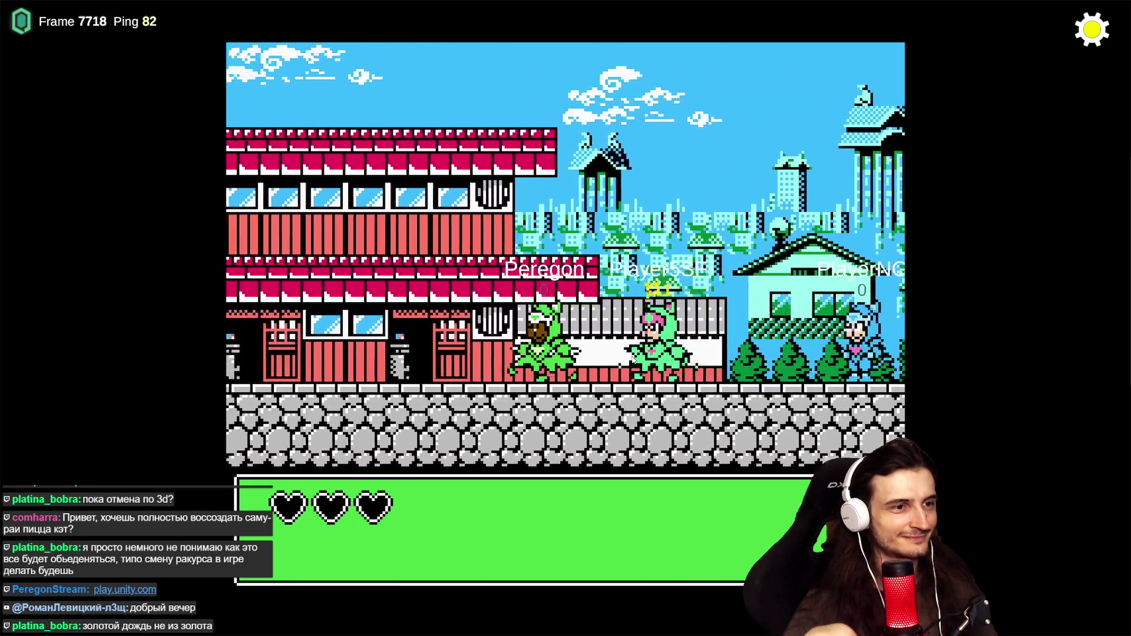
{"action": "key", "text": "Left"}
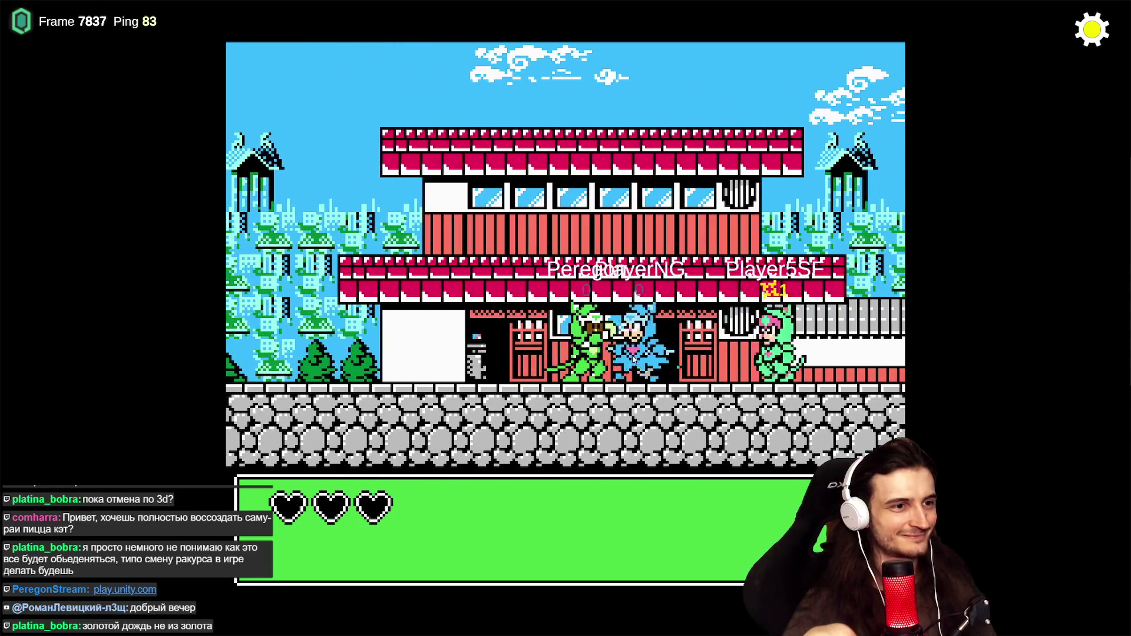
{"action": "key", "text": "Left"}
{"action": "key", "text": "Right"}
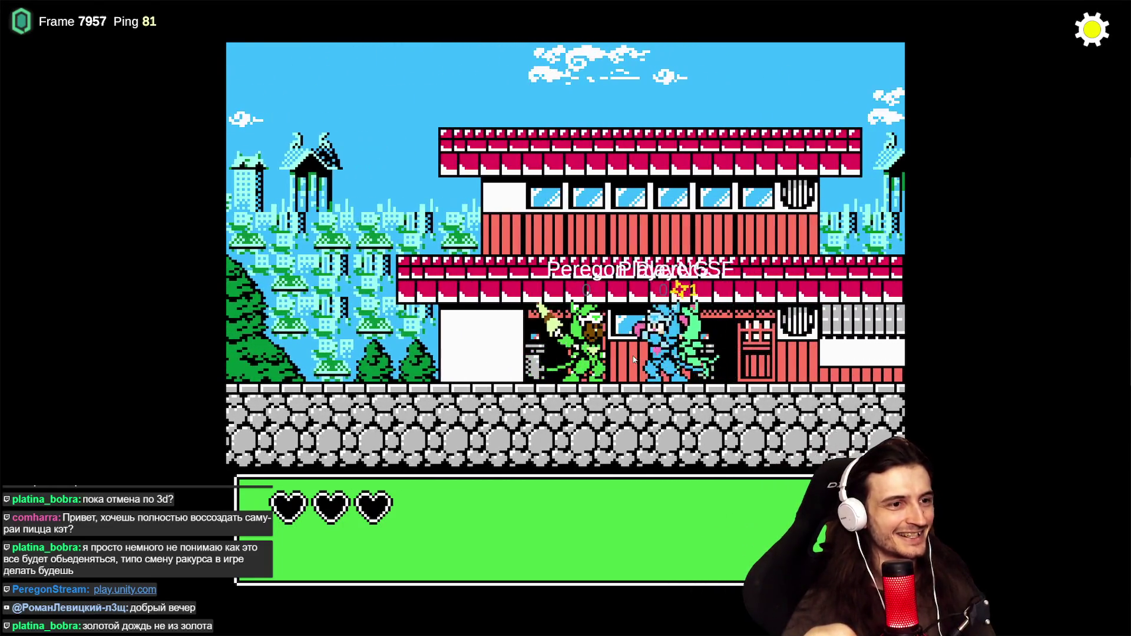
{"action": "key", "text": "Left"}
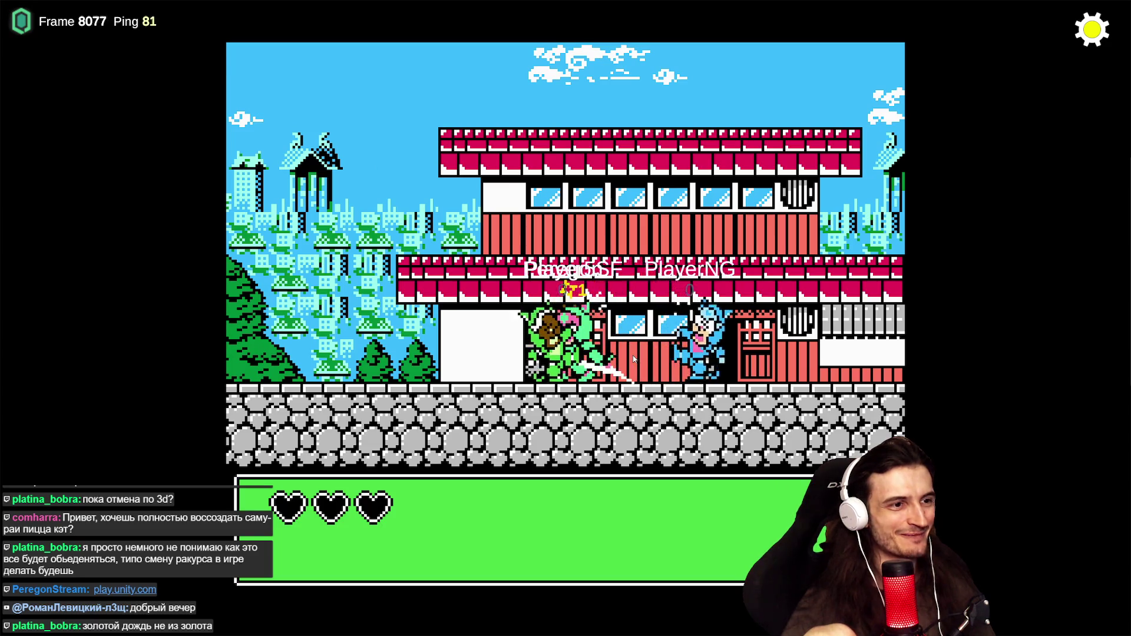
{"action": "key", "text": "Left"}
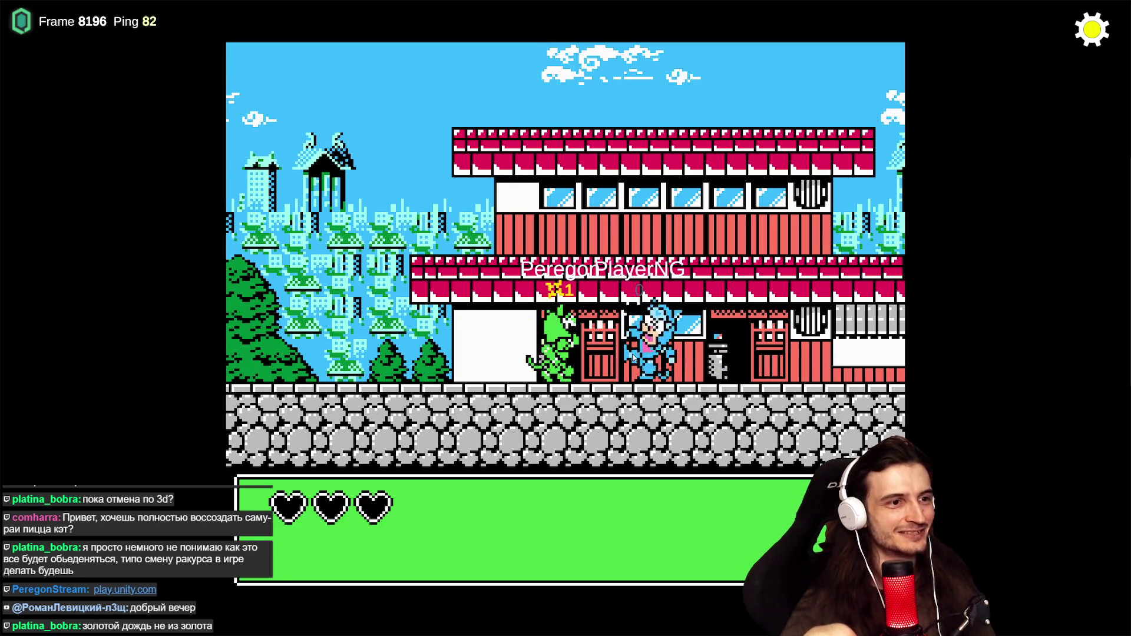
{"action": "key", "text": "Right"}
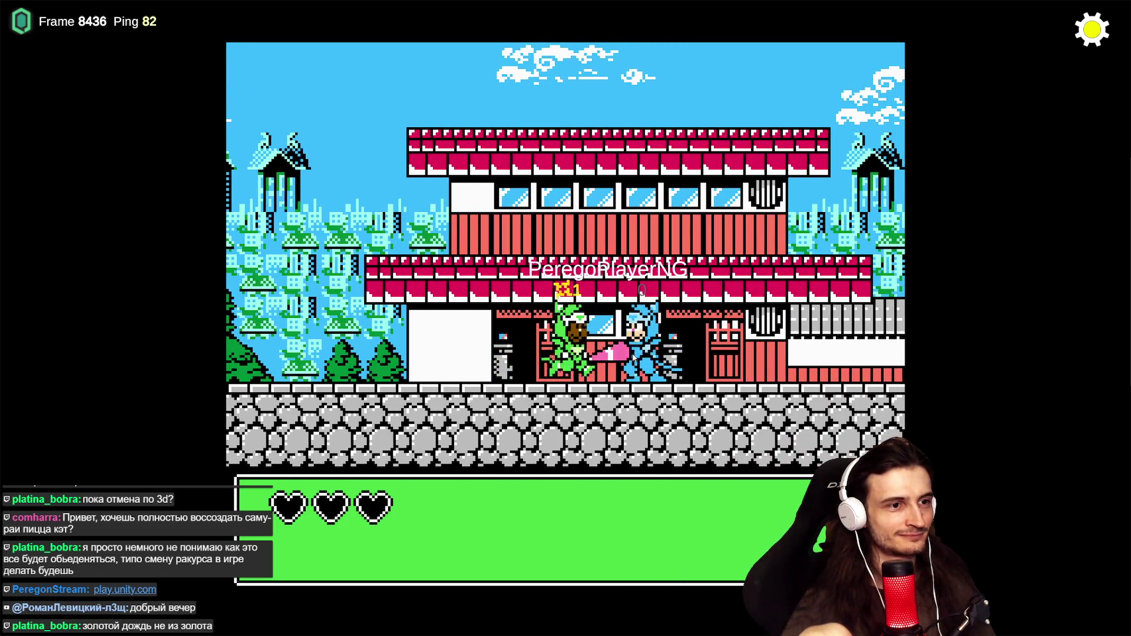
{"action": "key", "text": "Left"}
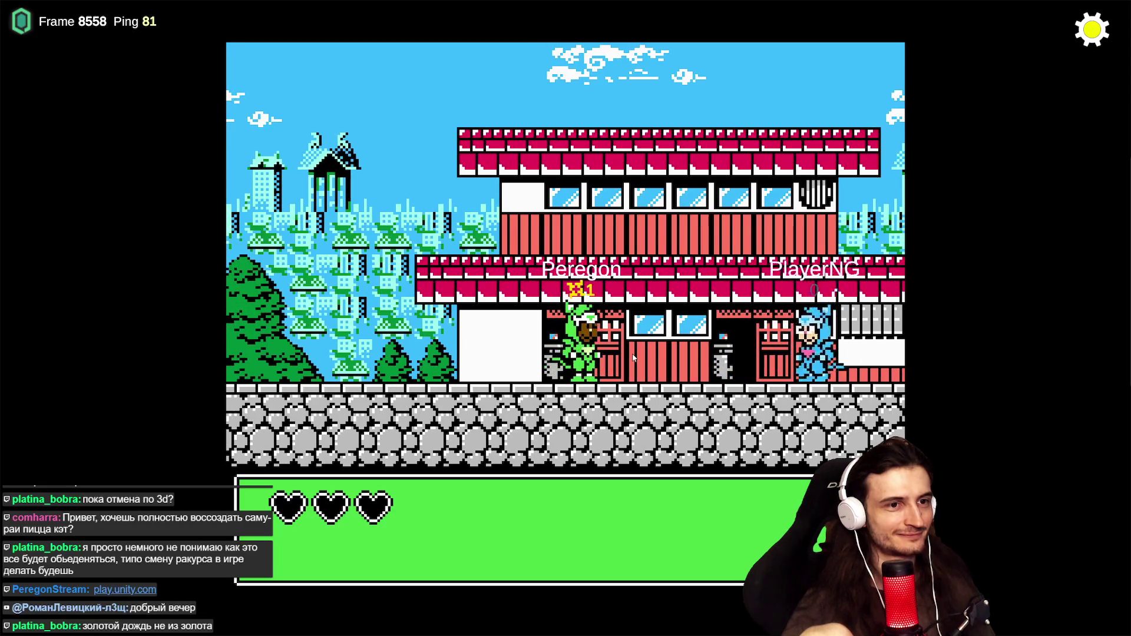
{"action": "key", "text": "Right"}
{"action": "key", "text": "Right"}
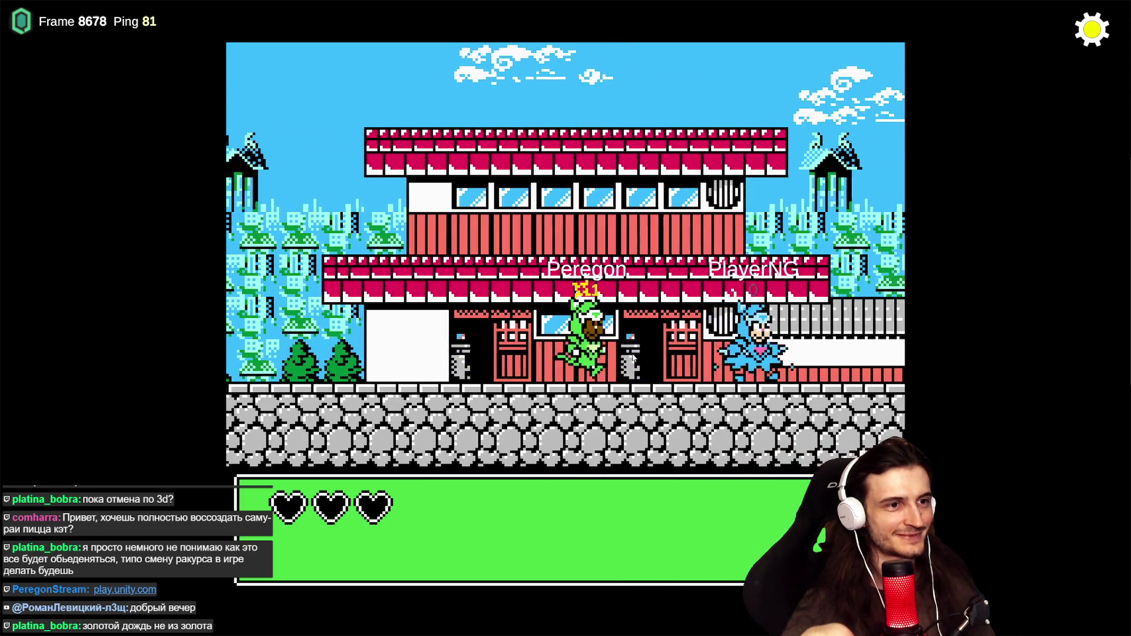
{"action": "key", "text": "Right"}
{"action": "key", "text": "Right"}
{"action": "key", "text": "Right"}
Step: Run left across the level, drop off the upper roof and jump toward the pink player
{"action": "key", "text": "Left"}
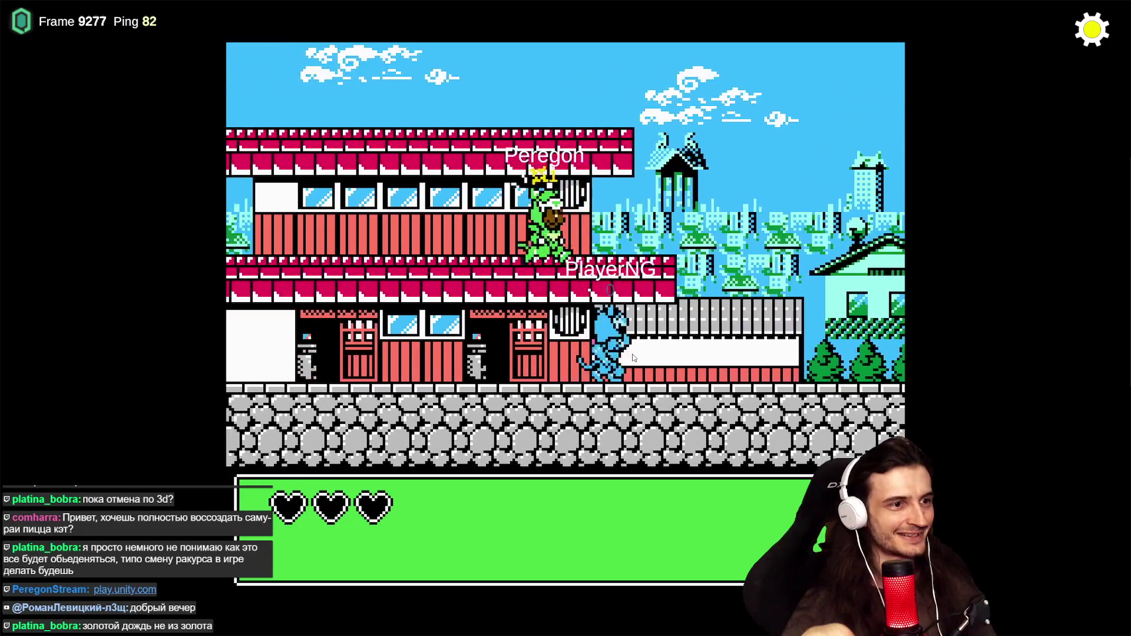
{"action": "key", "text": "Left"}
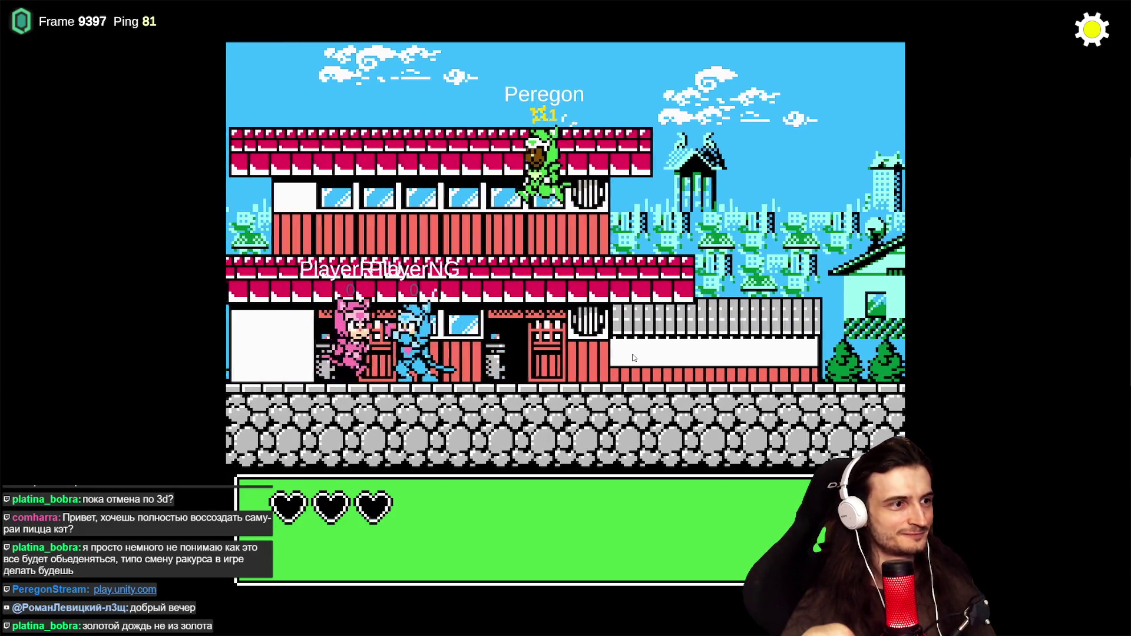
{"action": "key", "text": "Left"}
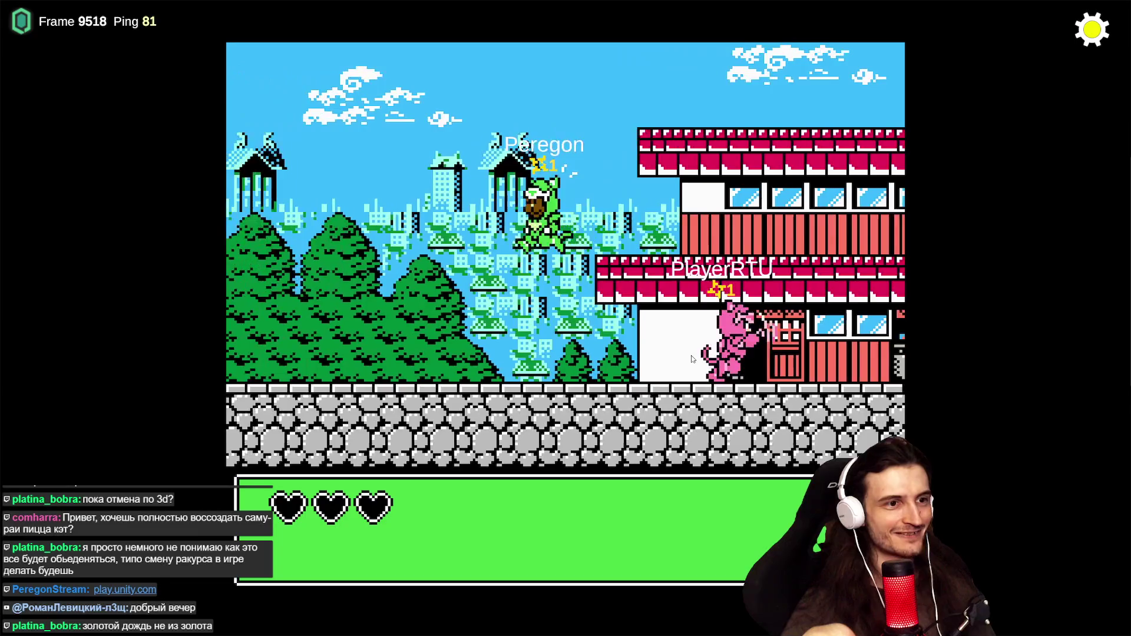
{"action": "key", "text": "Right"}
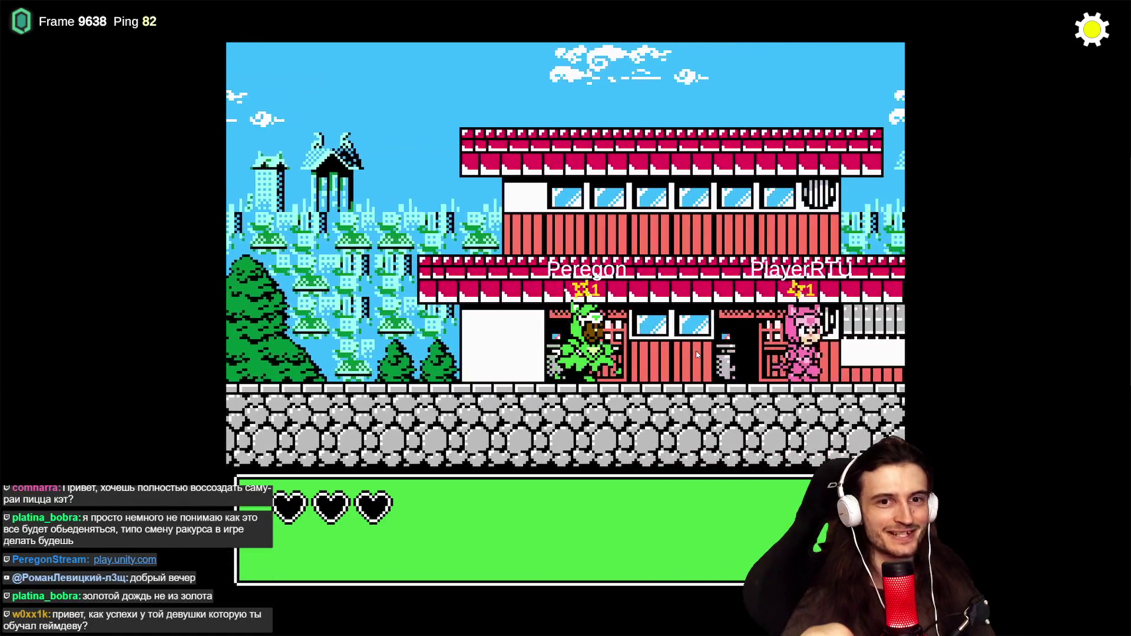
{"action": "key", "text": "Left"}
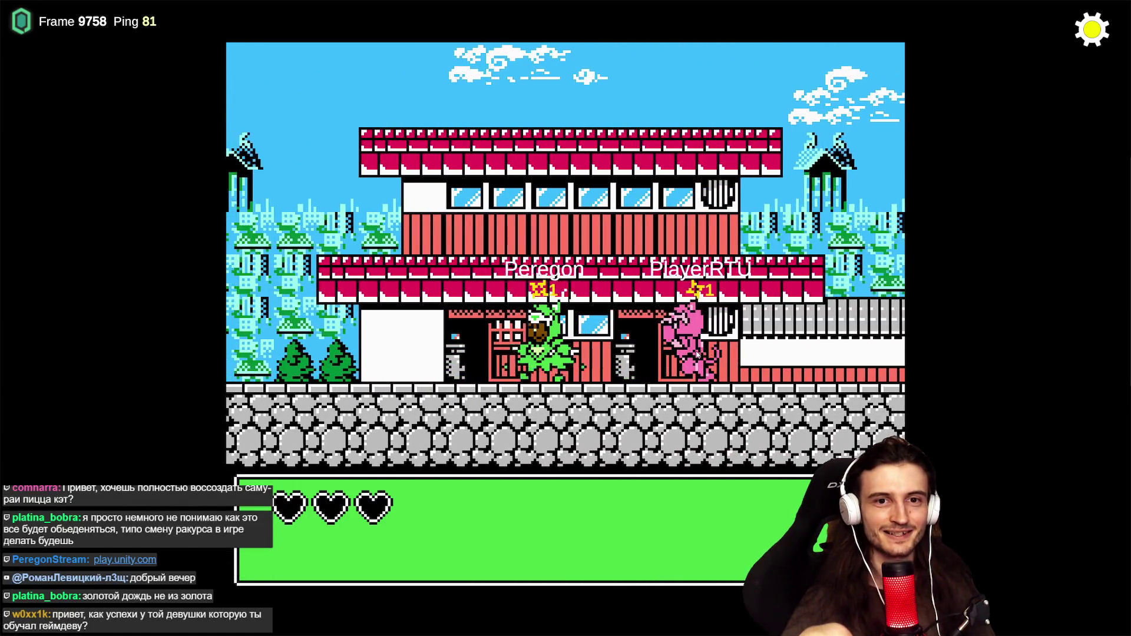
{"action": "key", "text": "Right"}
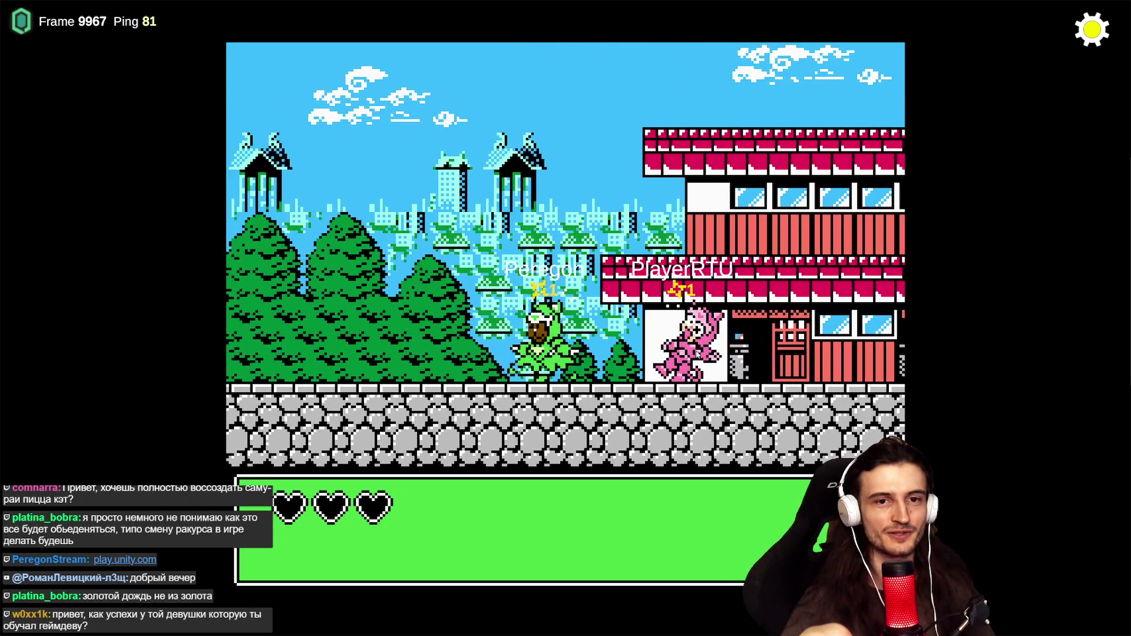
{"action": "key", "text": "Left"}
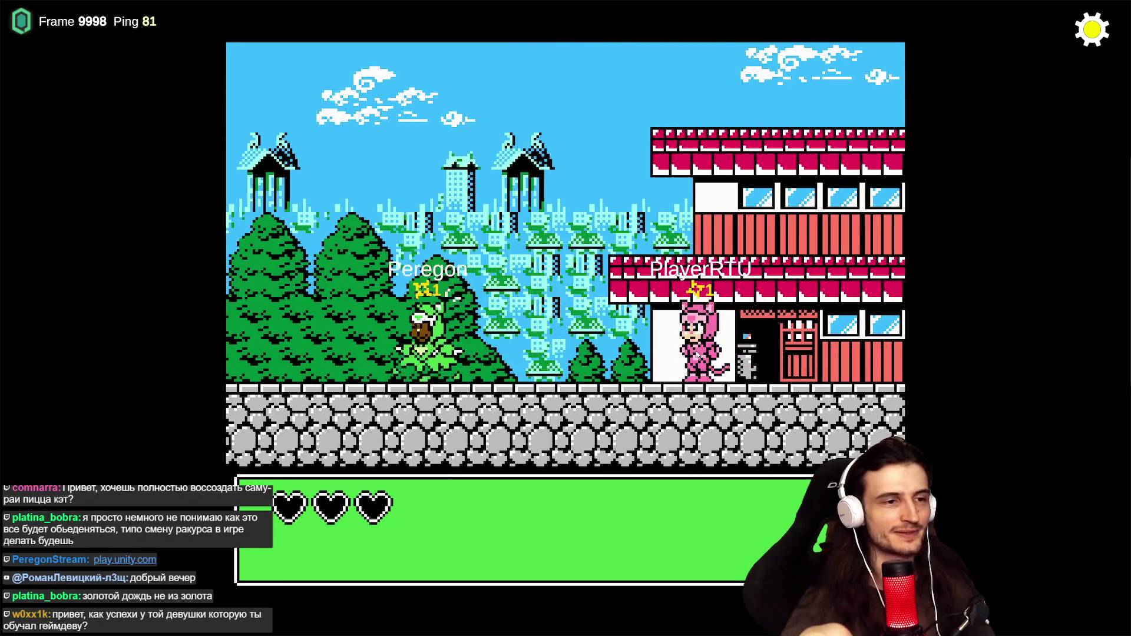
{"action": "key", "text": "space"}
{"action": "key", "text": "Right"}
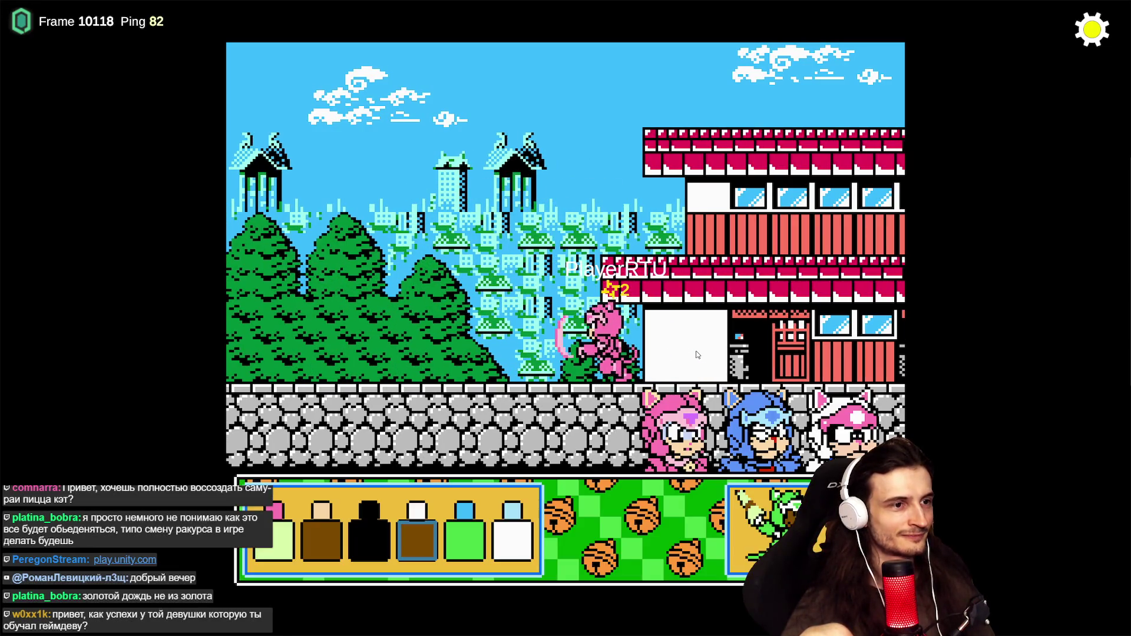
Step: Disconnect from the Ninja cats session, exit fullscreen and minimise the browser back to Unity
{"action": "left_click", "coordinate": [1090, 29]}
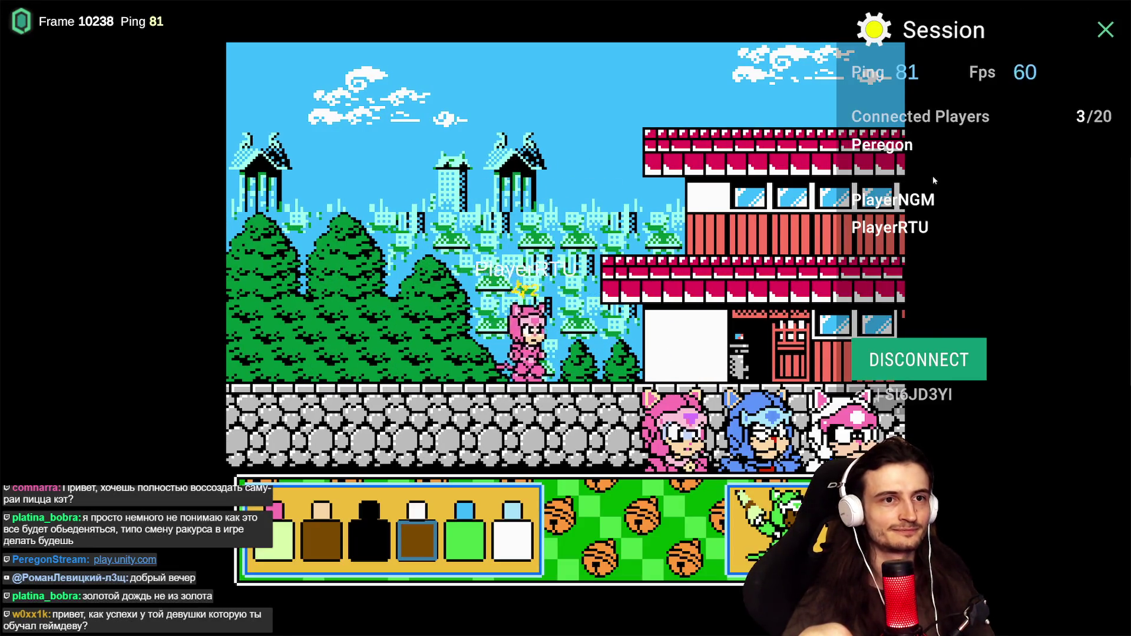
{"action": "left_click", "coordinate": [934, 350]}
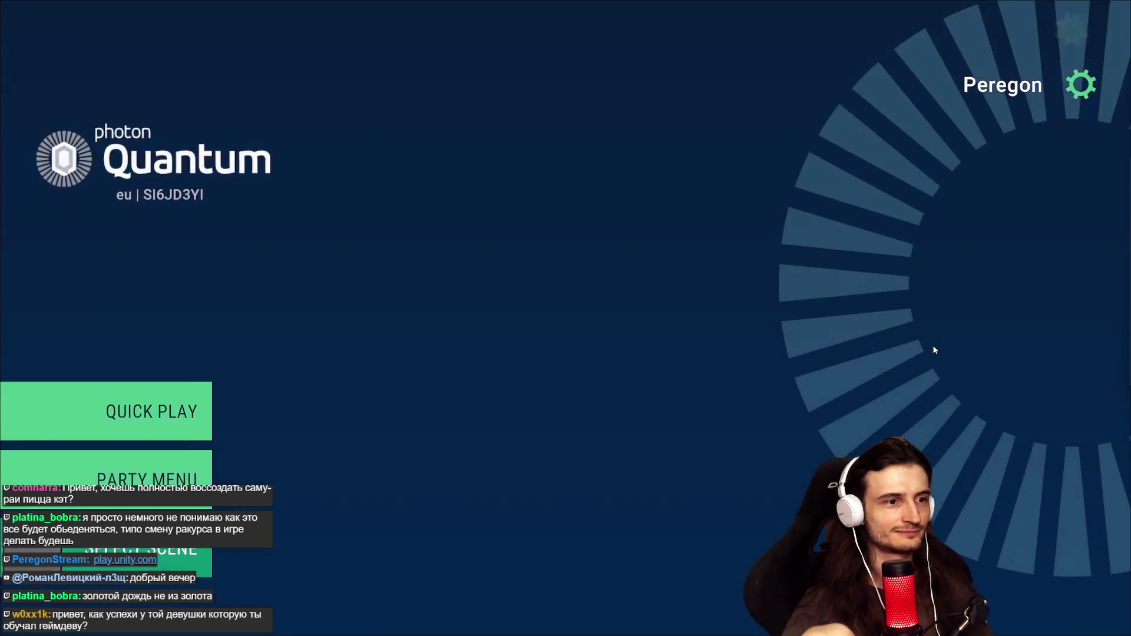
{"action": "key", "text": "Escape"}
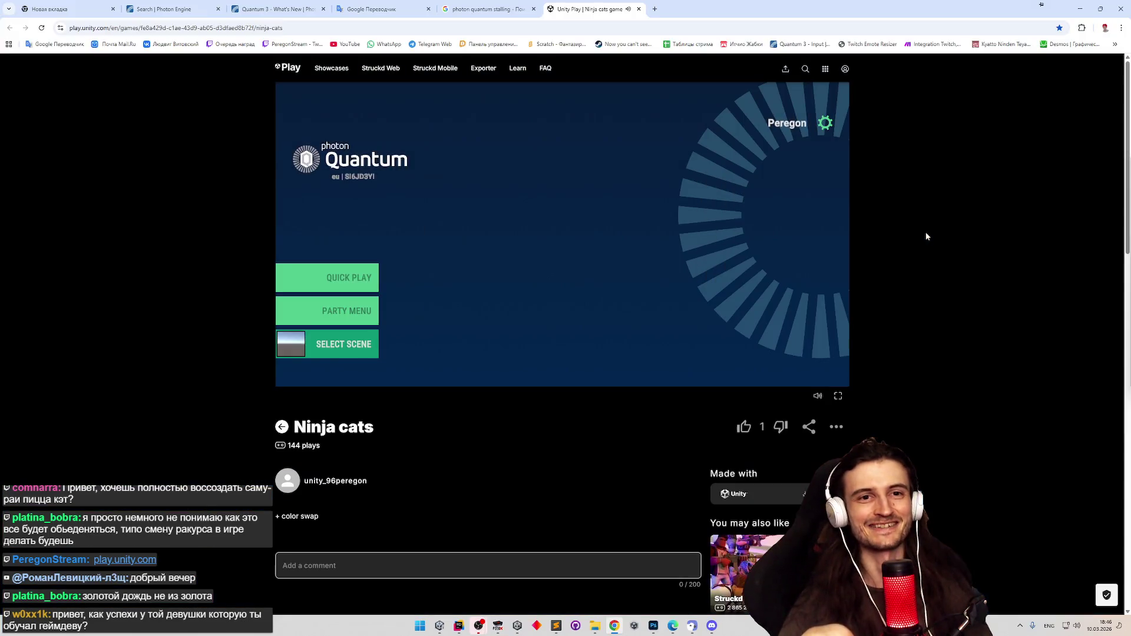
{"action": "left_click", "coordinate": [489, 9]}
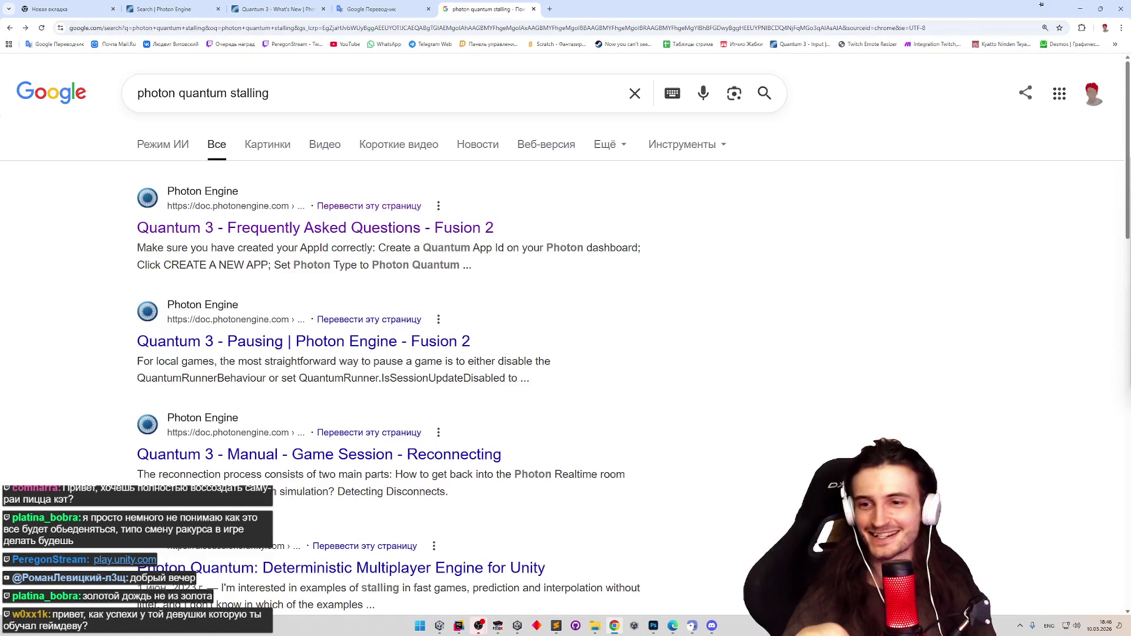
{"action": "left_click", "coordinate": [1080, 9]}
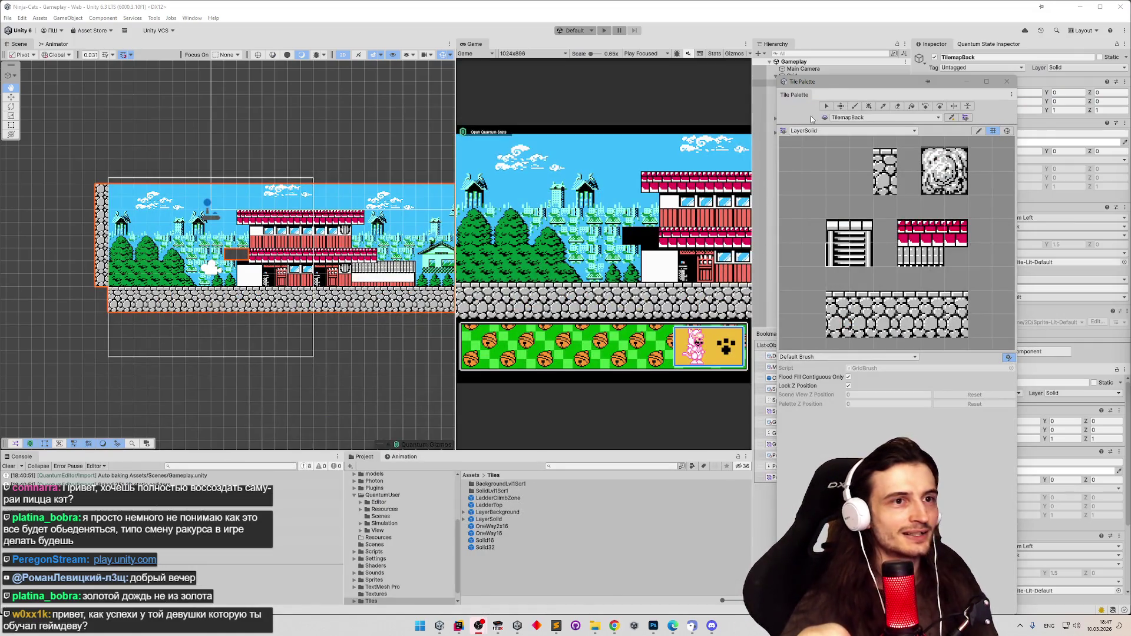
Step: Select TilemapBack and erase the two red roof tile rows
{"action": "left_click_drag", "start_coordinate": [839, 94], "coordinate": [842, 196]}
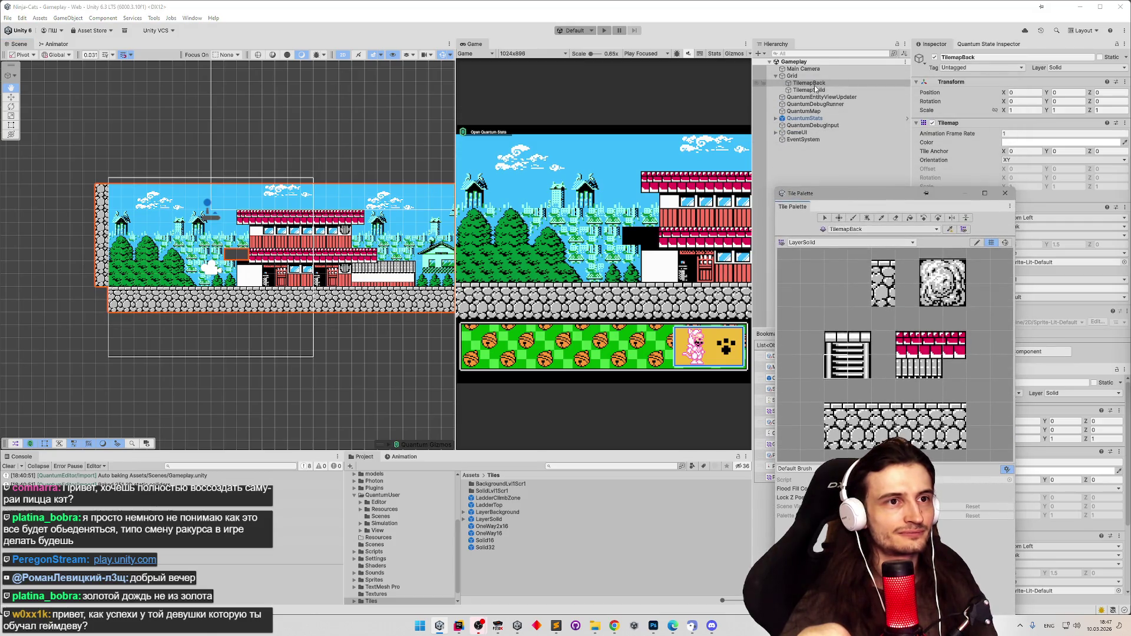
{"action": "double_click", "coordinate": [815, 86]}
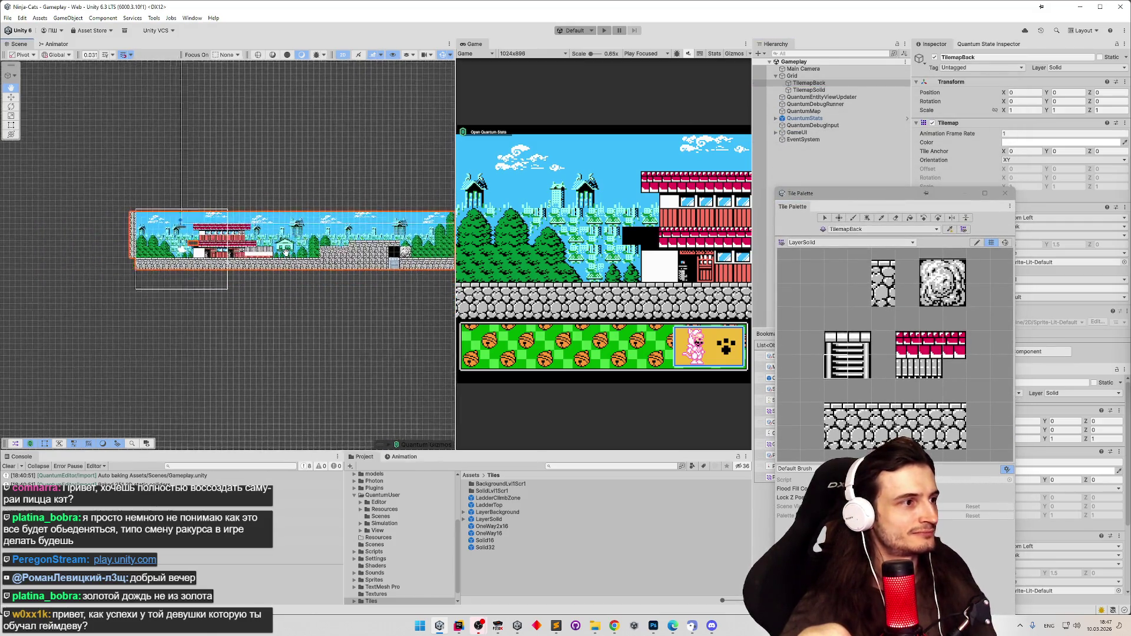
{"action": "scroll", "coordinate": [80, 262], "scroll_direction": "up", "scroll_amount": 10}
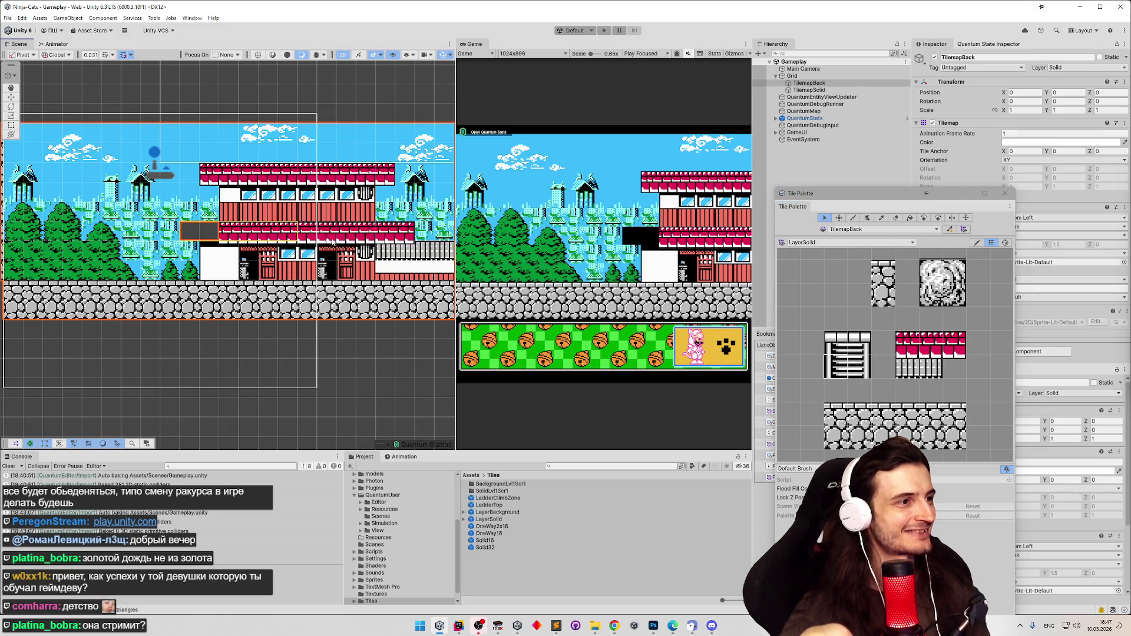
{"action": "left_click_drag", "start_coordinate": [412, 241], "coordinate": [412, 241]}
{"action": "key", "text": "Delete"}
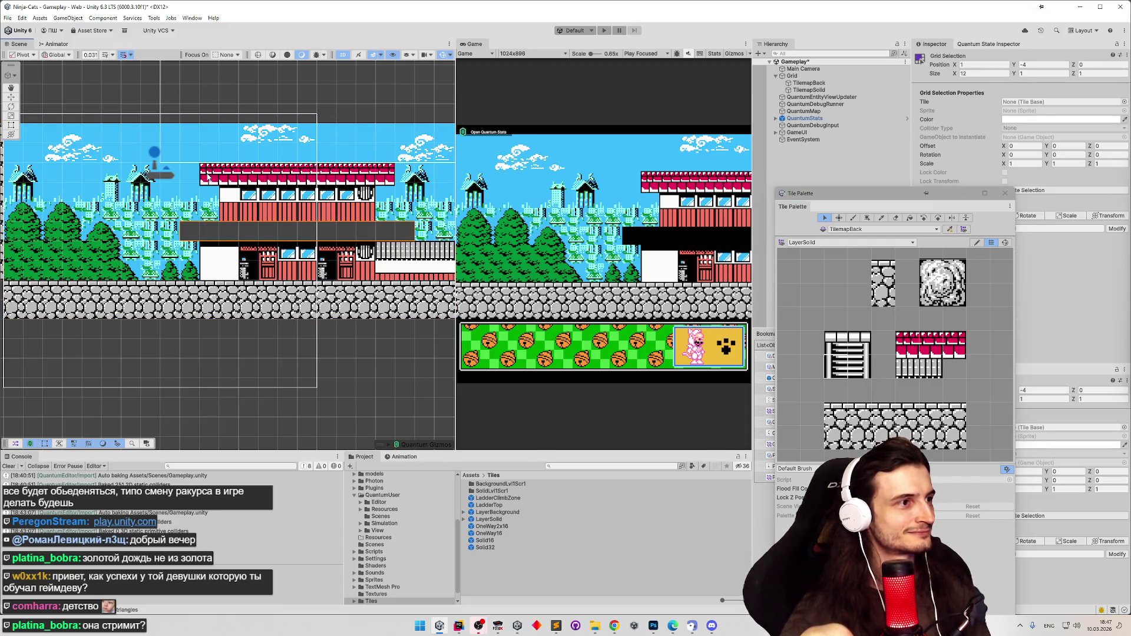
{"action": "left_click_drag", "start_coordinate": [203, 174], "coordinate": [392, 174]}
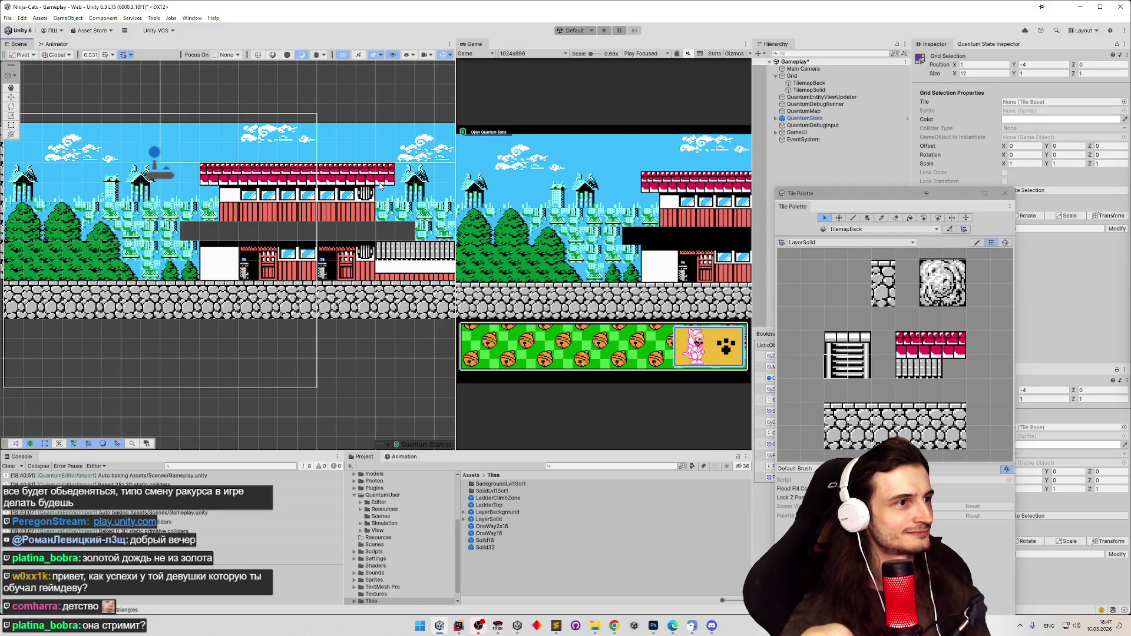
{"action": "key", "text": "Delete"}
Step: Box-select and delete the left stretch of cobblestone floor on TilemapBack
{"action": "mouse_move", "coordinate": [323, 229]}
{"action": "left_mouse_down"}
{"action": "mouse_move", "coordinate": [306, 225]}
{"action": "mouse_move", "coordinate": [412, 223]}
{"action": "mouse_move", "coordinate": [276, 241]}
{"action": "mouse_move", "coordinate": [333, 256]}
{"action": "left_mouse_up"}
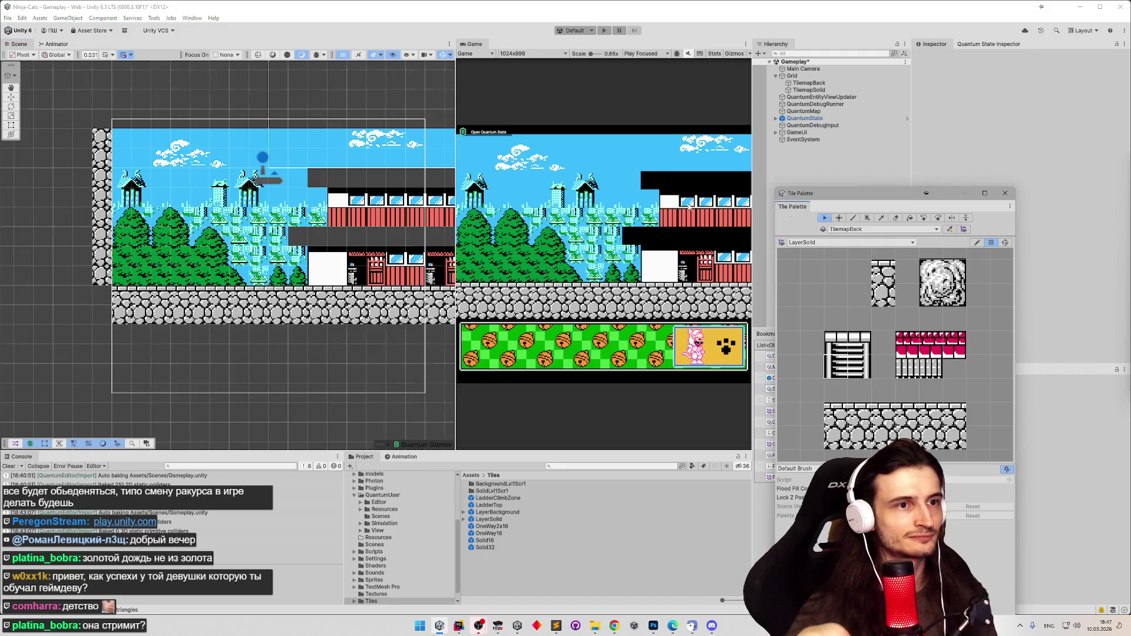
{"action": "key", "text": "w"}
{"action": "left_click", "coordinate": [104, 138]}
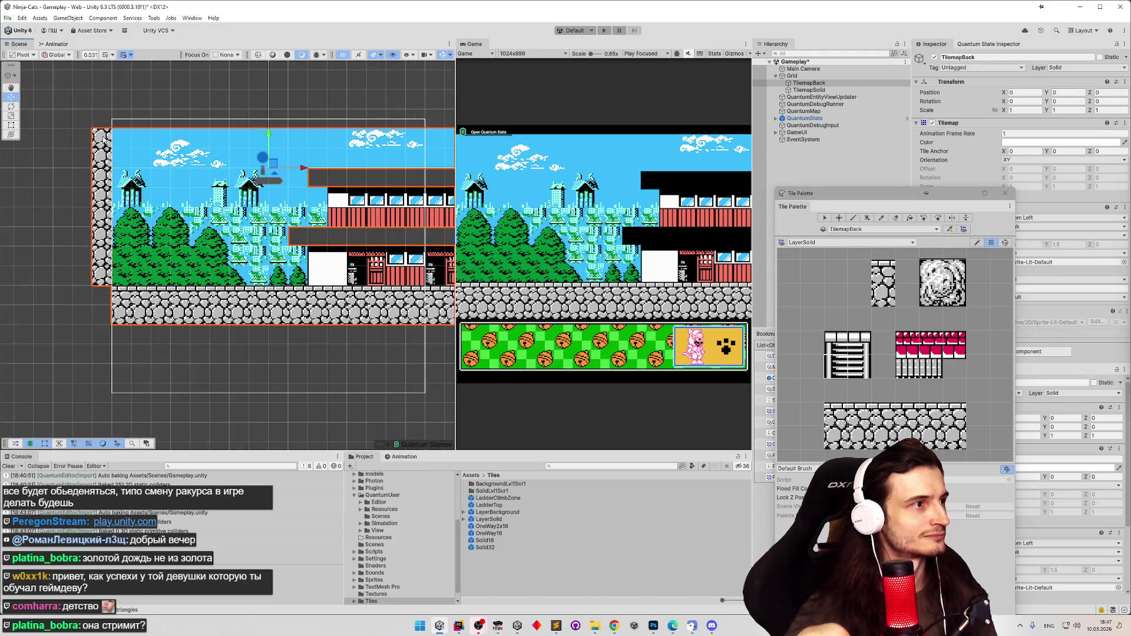
{"action": "left_click", "coordinate": [825, 218]}
{"action": "mouse_move", "coordinate": [103, 223]}
{"action": "left_mouse_down"}
{"action": "mouse_move", "coordinate": [101, 277]}
{"action": "mouse_move", "coordinate": [436, 321]}
{"action": "left_mouse_up"}
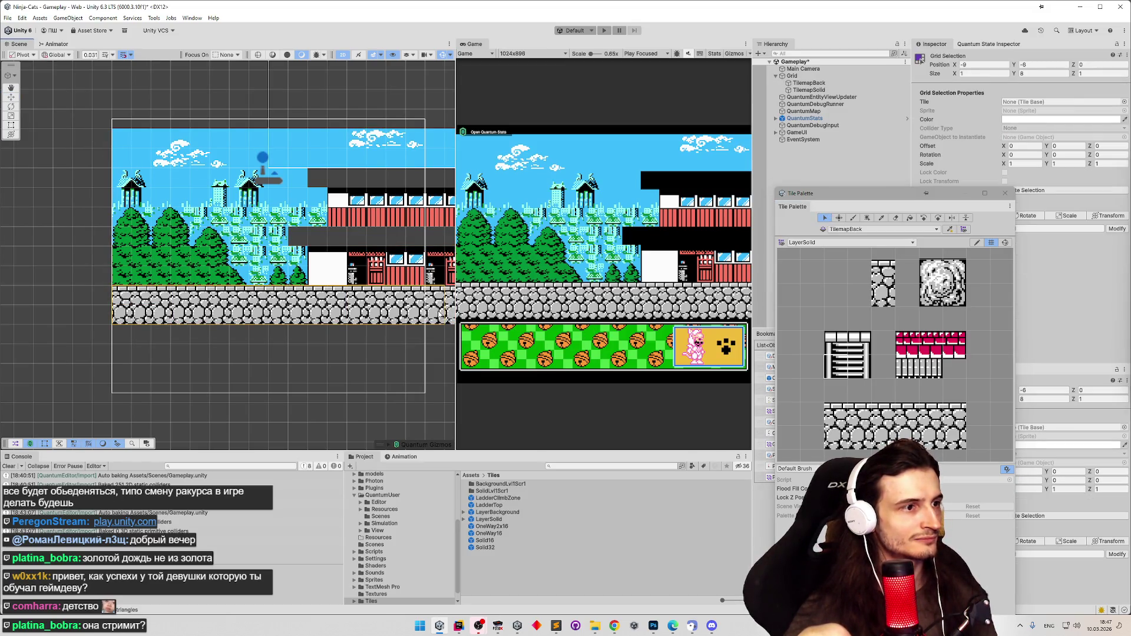
{"action": "key", "text": "Delete"}
{"action": "scroll", "coordinate": [229, 254], "scroll_direction": "down", "scroll_amount": 3}
{"action": "scroll", "coordinate": [57, 238], "scroll_direction": "down", "scroll_amount": 2}
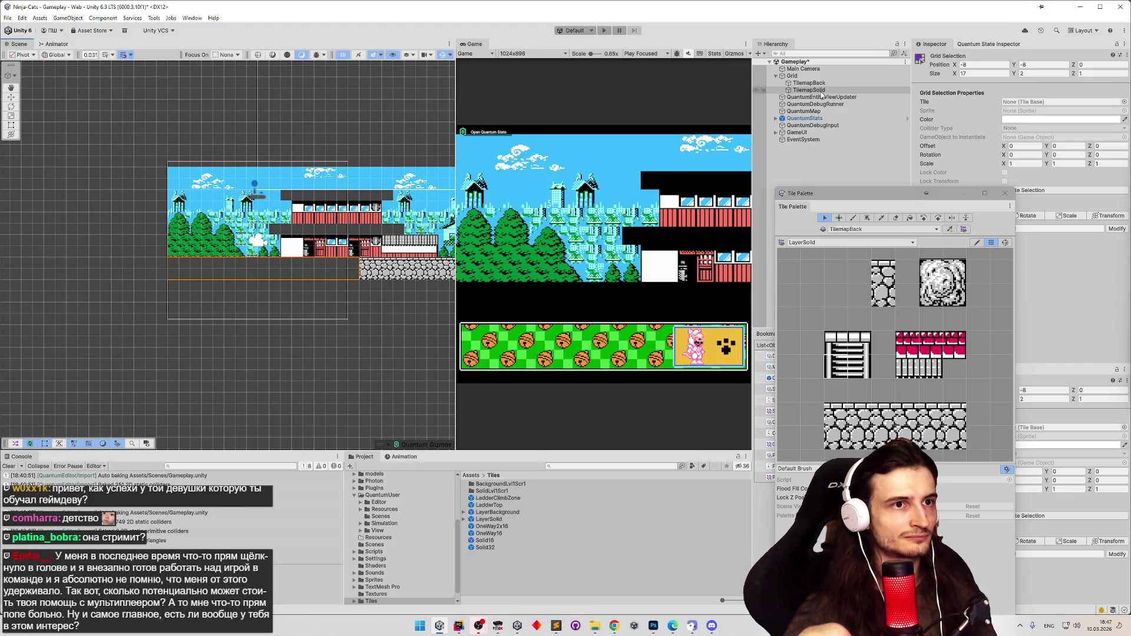
Step: Paint Solid16 stone along the bottom floor row and up the left edge column on TilemapSolid
{"action": "left_click", "coordinate": [809, 90]}
{"action": "left_click", "coordinate": [870, 299]}
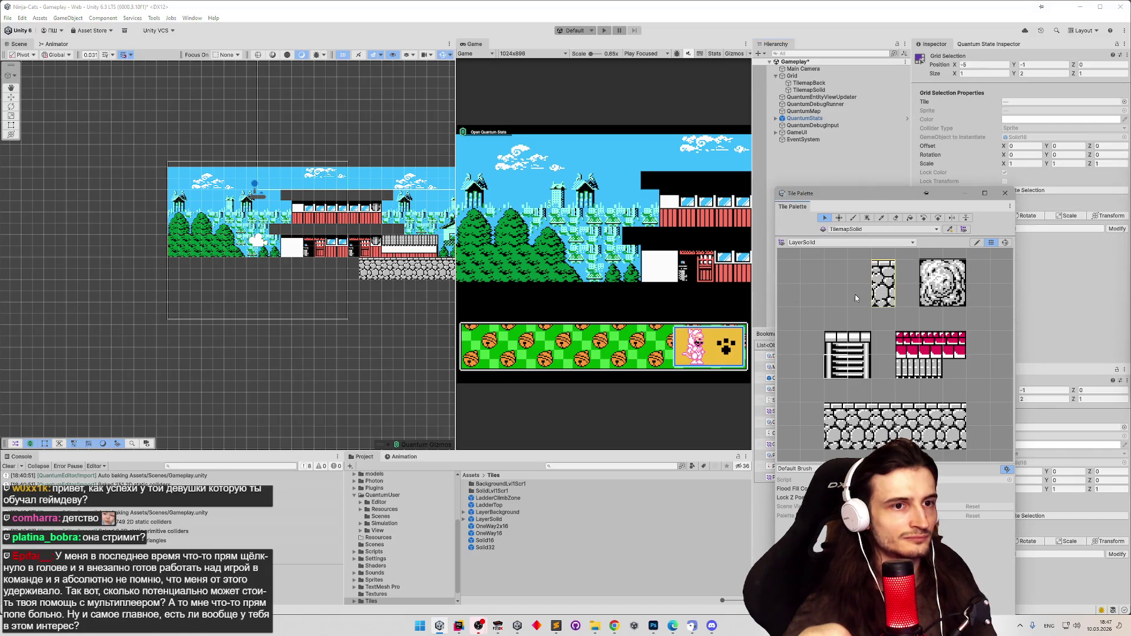
{"action": "left_click_drag", "start_coordinate": [172, 261], "coordinate": [198, 273]}
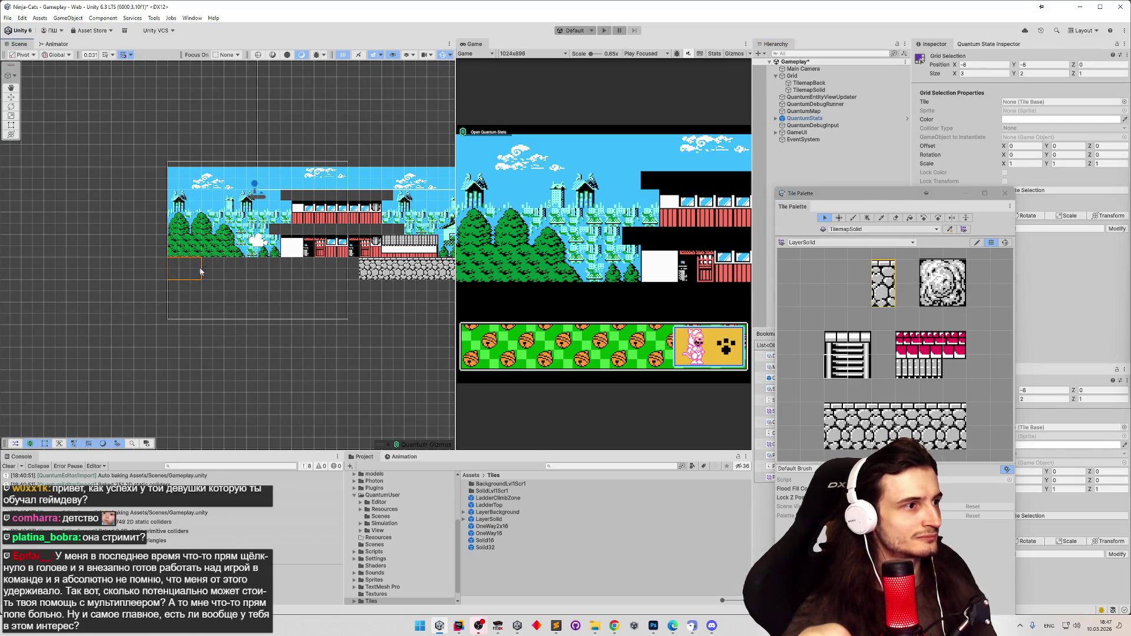
{"action": "left_click", "coordinate": [853, 217]}
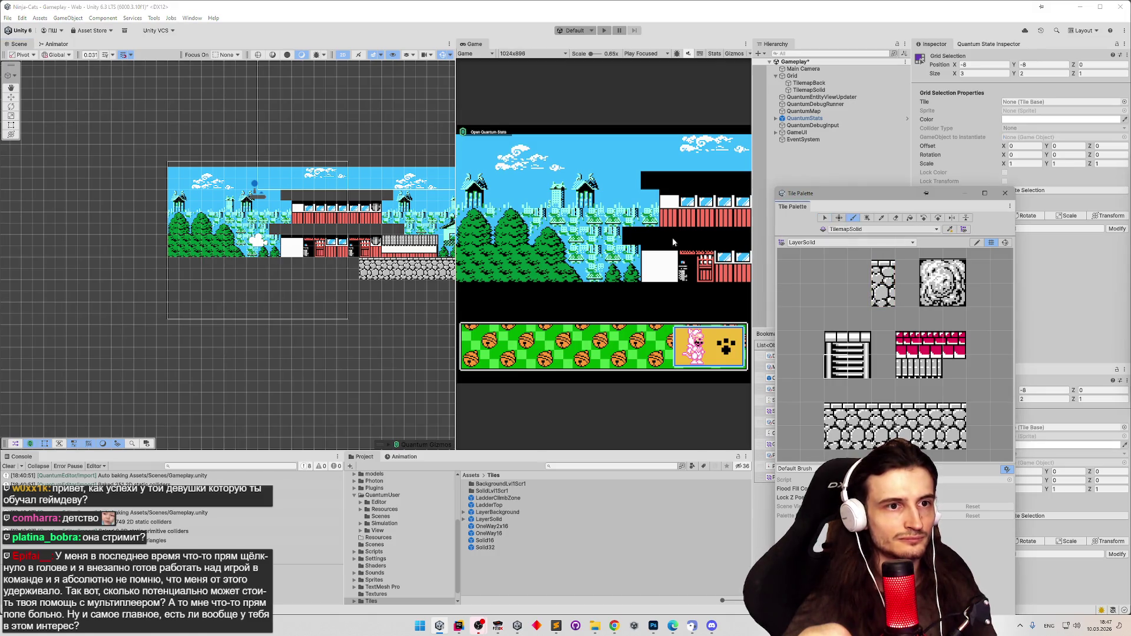
{"action": "left_click", "coordinate": [888, 294]}
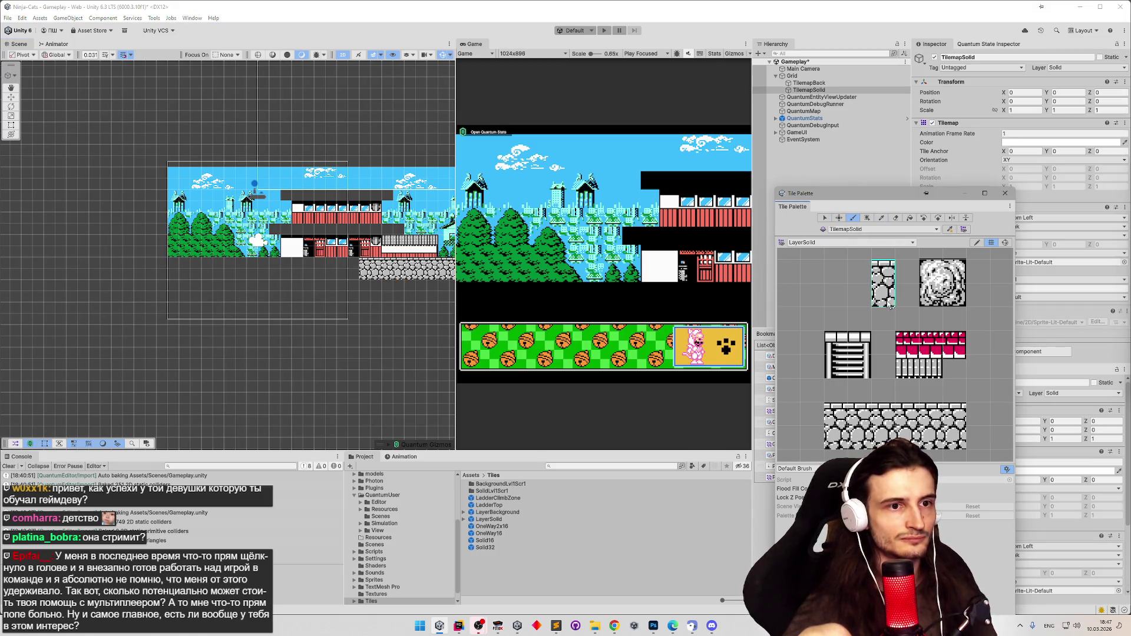
{"action": "left_click_drag", "start_coordinate": [172, 268], "coordinate": [356, 271]}
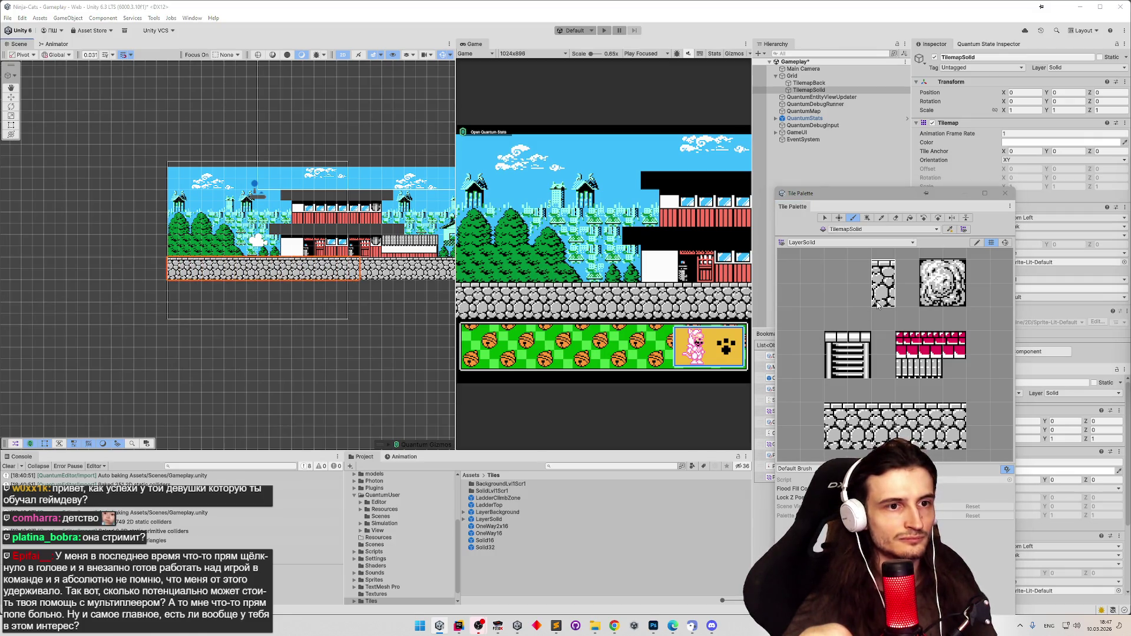
{"action": "left_click_drag", "start_coordinate": [161, 252], "coordinate": [161, 169]}
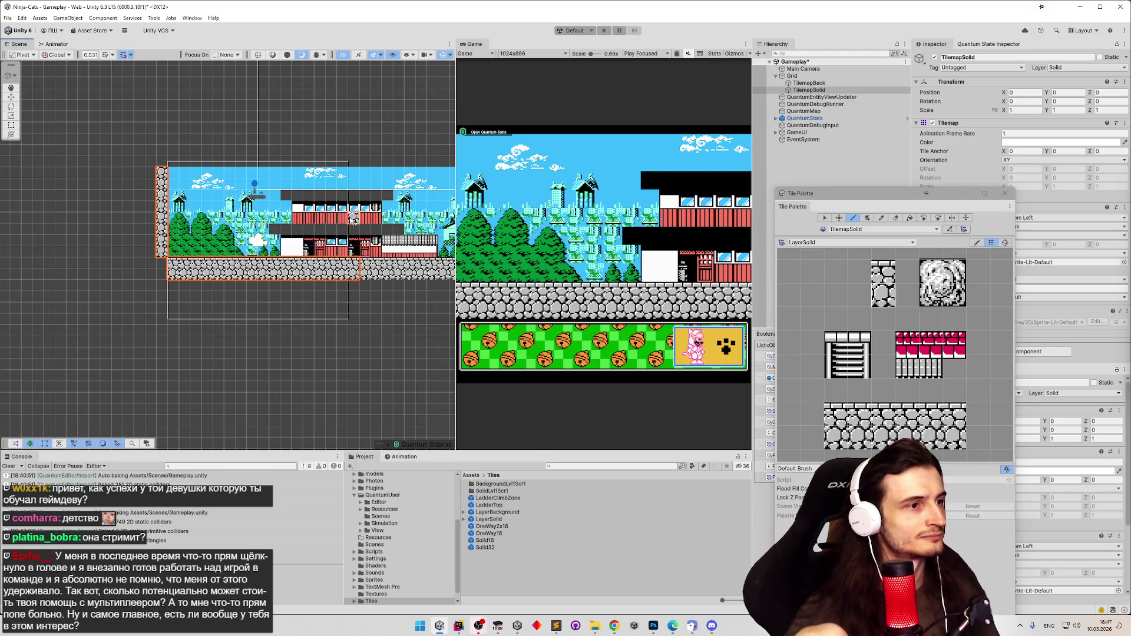
{"action": "scroll", "coordinate": [354, 219], "scroll_direction": "right", "scroll_amount": 5}
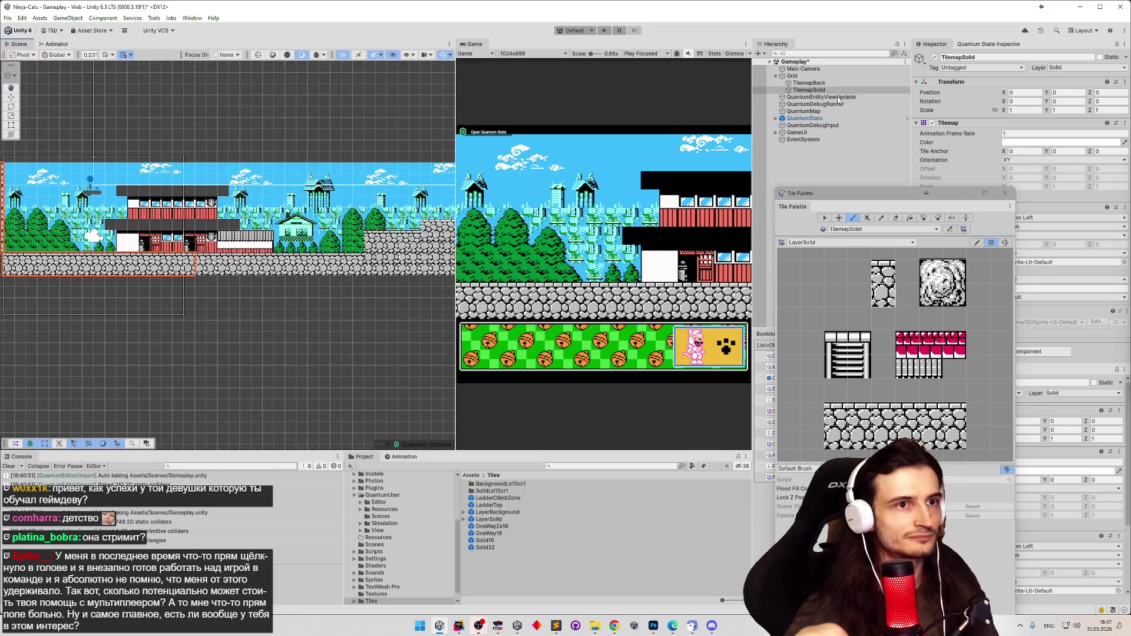
{"action": "left_click", "coordinate": [809, 82]}
{"action": "key", "text": "s"}
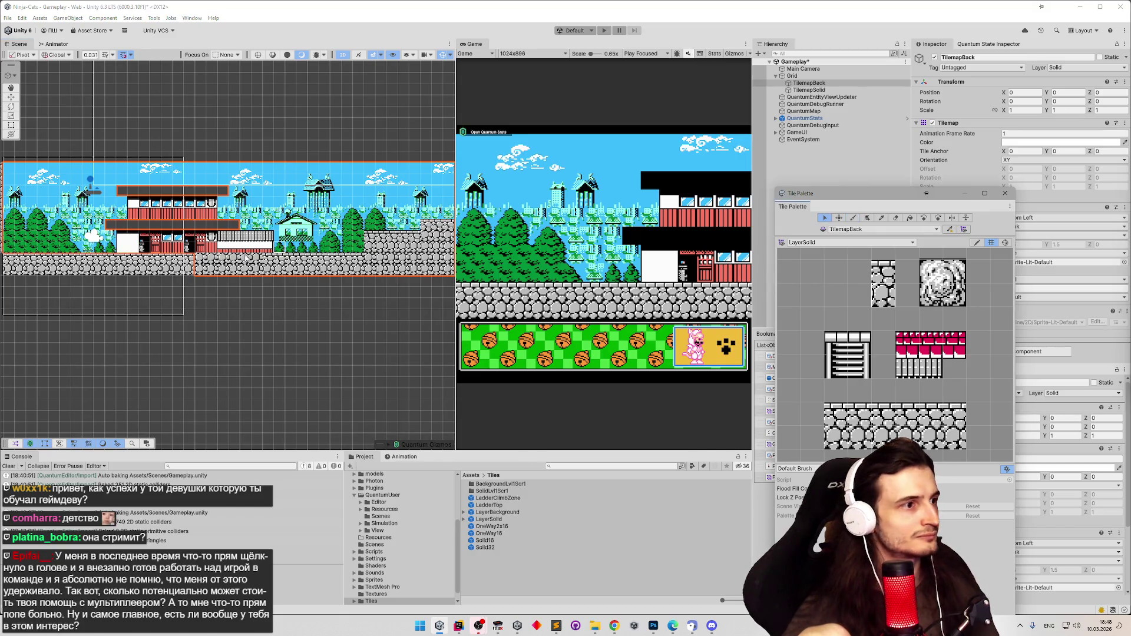
Step: Delete the remaining cobblestone floor stretches from TilemapBack
{"action": "mouse_move", "coordinate": [196, 255]}
{"action": "left_mouse_down"}
{"action": "mouse_move", "coordinate": [386, 273]}
{"action": "mouse_move", "coordinate": [303, 276]}
{"action": "left_mouse_up"}
{"action": "mouse_move", "coordinate": [315, 232]}
{"action": "left_mouse_down"}
{"action": "mouse_move", "coordinate": [439, 243]}
{"action": "mouse_move", "coordinate": [319, 257]}
{"action": "mouse_move", "coordinate": [307, 244]}
{"action": "mouse_move", "coordinate": [311, 227]}
{"action": "mouse_move", "coordinate": [386, 230]}
{"action": "left_mouse_up"}
{"action": "key", "text": "Delete"}
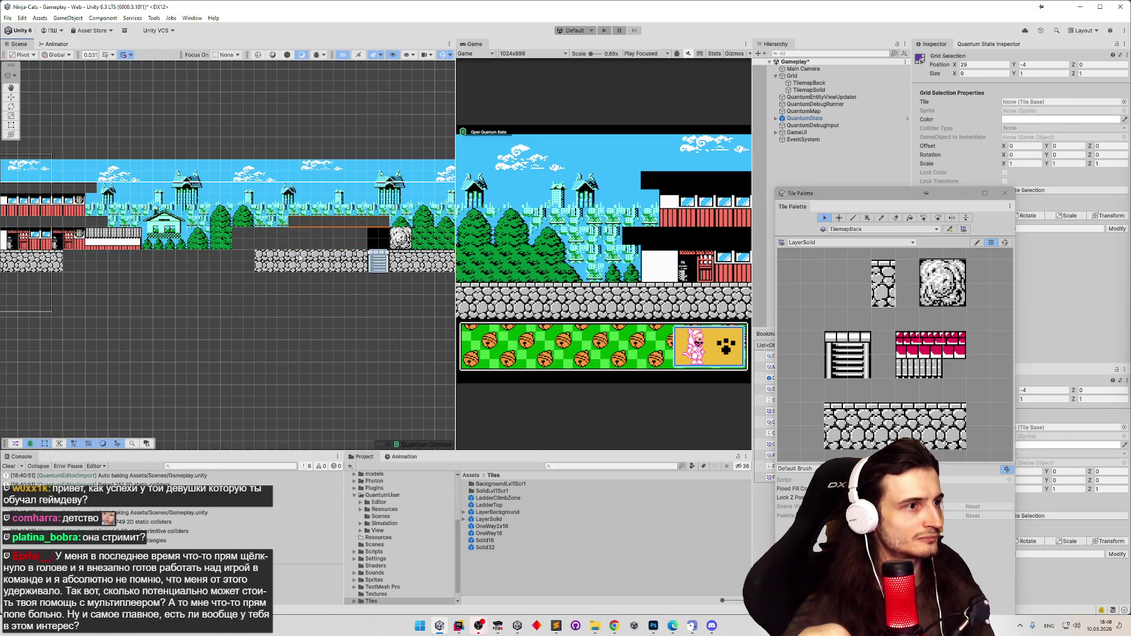
{"action": "left_click_drag", "start_coordinate": [256, 252], "coordinate": [372, 266]}
{"action": "key", "text": "Delete"}
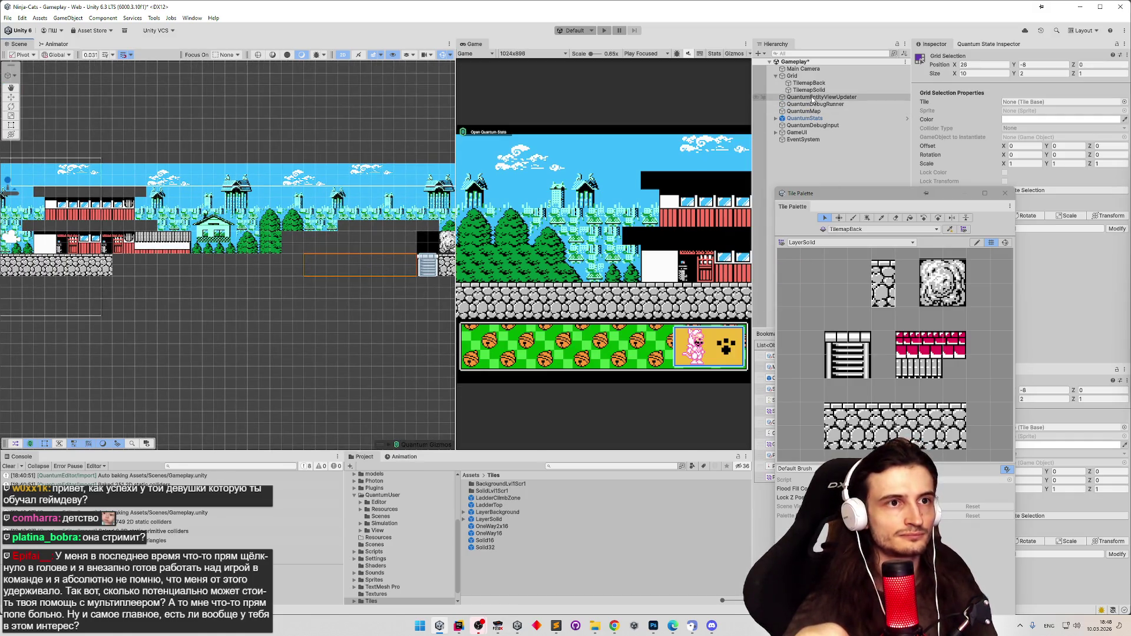
Step: On TilemapSolid, extend the cobblestone floor right and paint a raised two-tile block with a ledge above
{"action": "left_click", "coordinate": [813, 90]}
{"action": "left_click", "coordinate": [884, 276]}
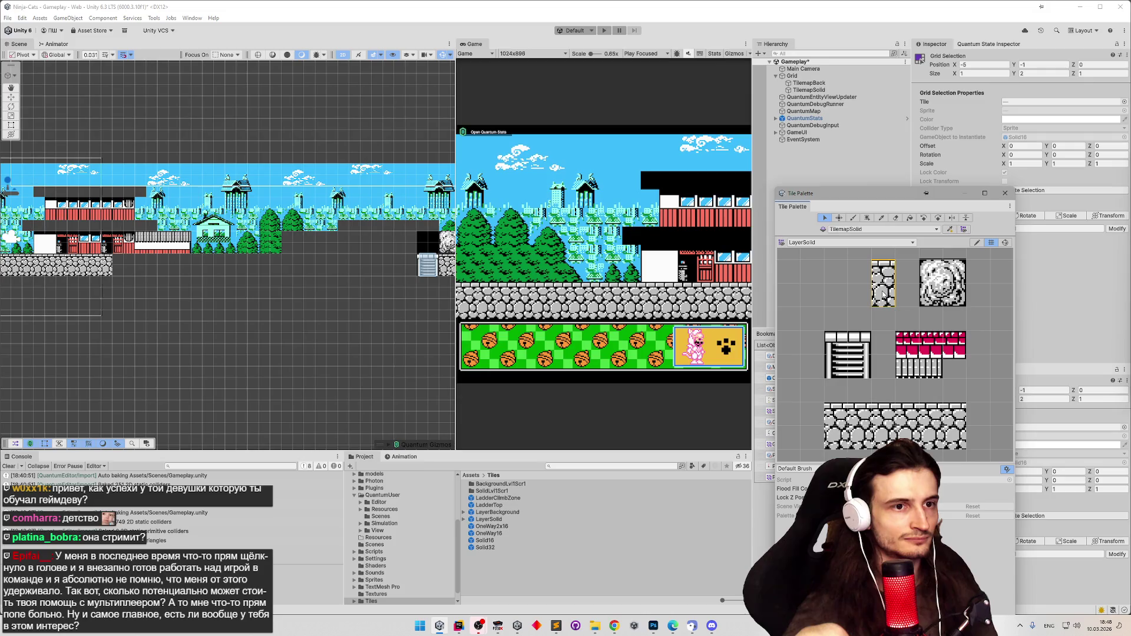
{"action": "left_click_drag", "start_coordinate": [142, 259], "coordinate": [117, 260]}
{"action": "left_click", "coordinate": [883, 288]}
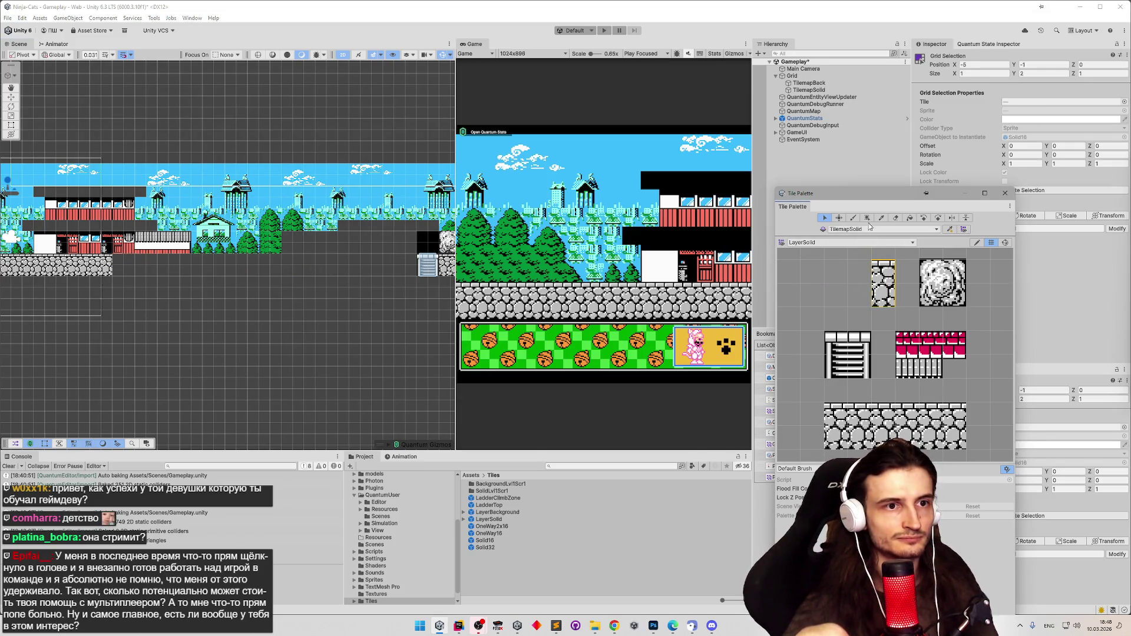
{"action": "left_click", "coordinate": [878, 291]}
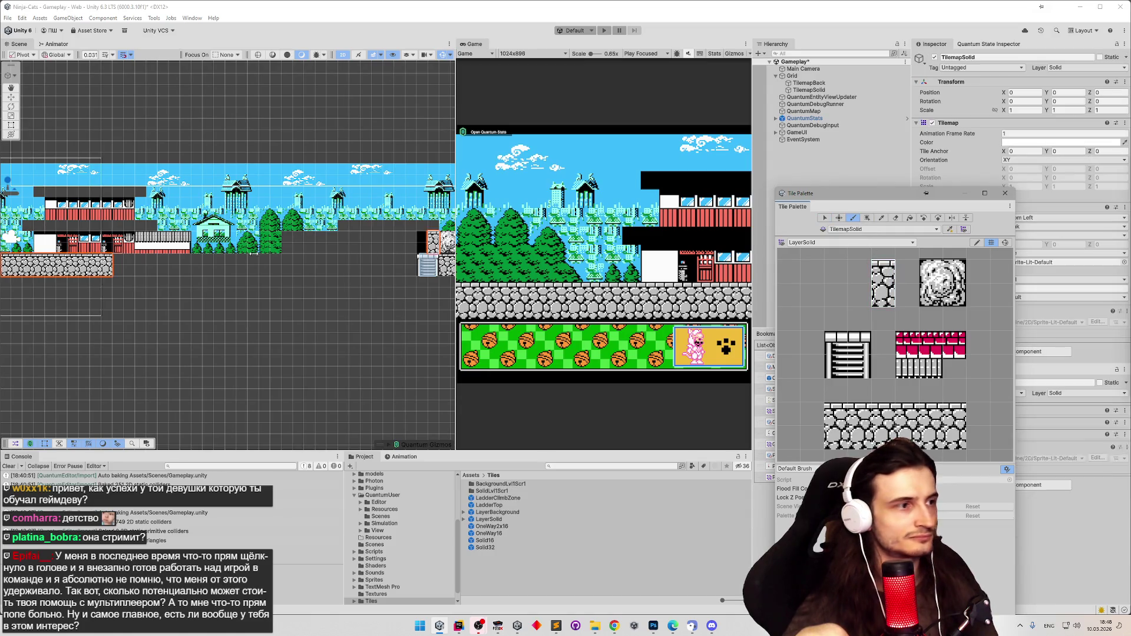
{"action": "mouse_move", "coordinate": [117, 265]}
{"action": "left_mouse_down"}
{"action": "mouse_move", "coordinate": [406, 275]}
{"action": "mouse_move", "coordinate": [390, 271]}
{"action": "left_mouse_up"}
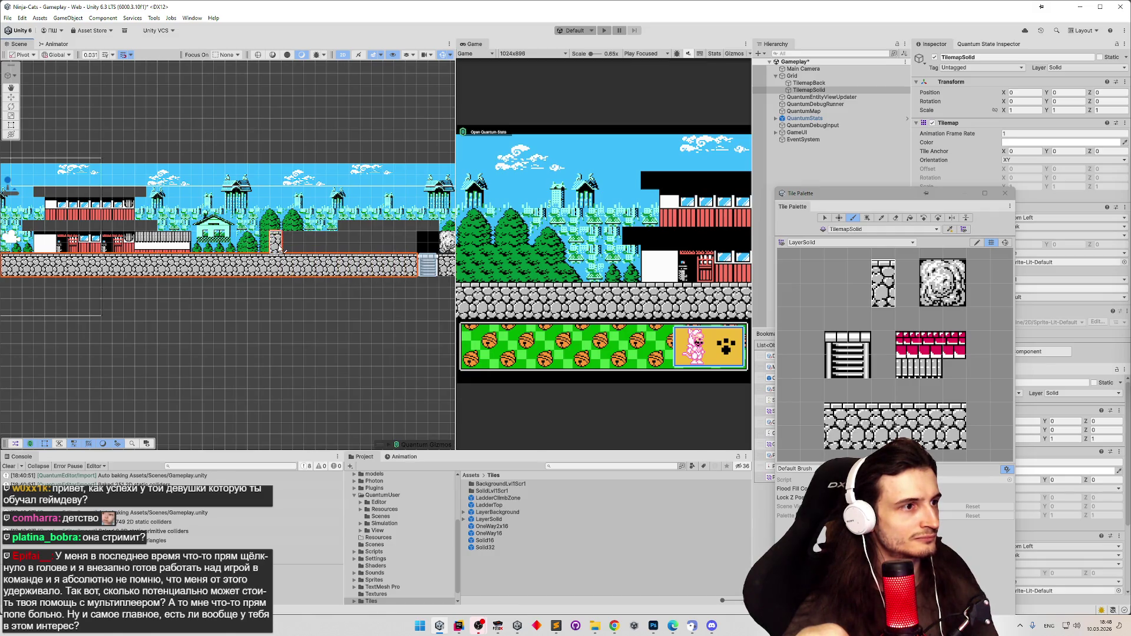
{"action": "mouse_move", "coordinate": [288, 246]}
{"action": "left_mouse_down"}
{"action": "mouse_move", "coordinate": [338, 247]}
{"action": "mouse_move", "coordinate": [342, 236]}
{"action": "mouse_move", "coordinate": [427, 244]}
{"action": "mouse_move", "coordinate": [351, 237]}
{"action": "mouse_move", "coordinate": [346, 253]}
{"action": "mouse_move", "coordinate": [415, 250]}
{"action": "left_mouse_up"}
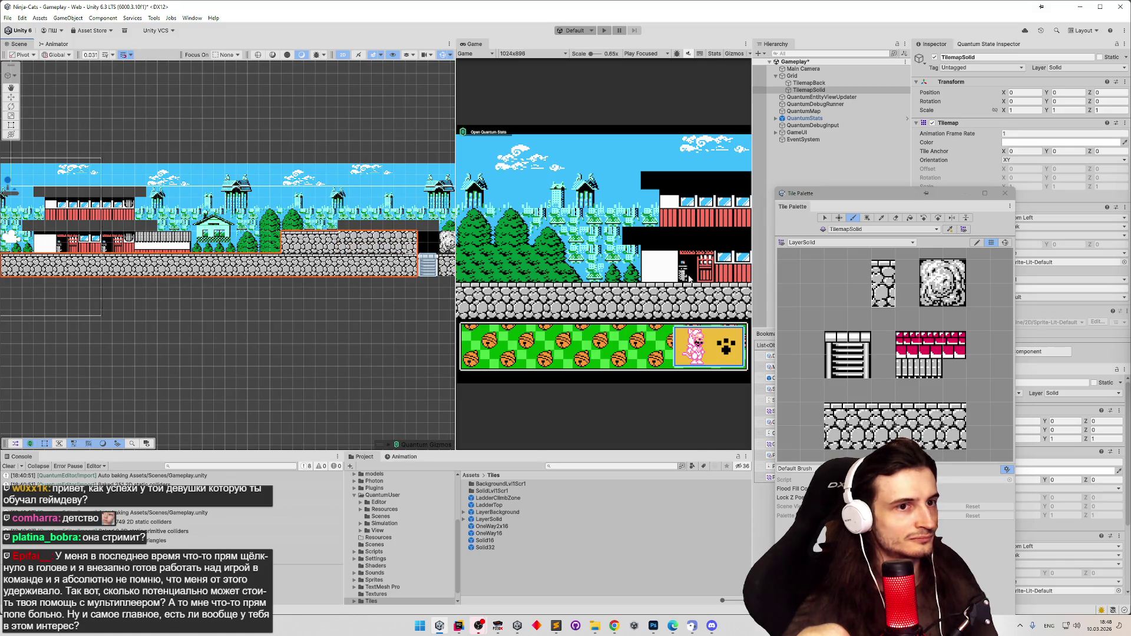
{"action": "mouse_move", "coordinate": [338, 225]}
{"action": "left_mouse_down"}
{"action": "mouse_move", "coordinate": [439, 226]}
{"action": "mouse_move", "coordinate": [280, 219]}
{"action": "left_mouse_up"}
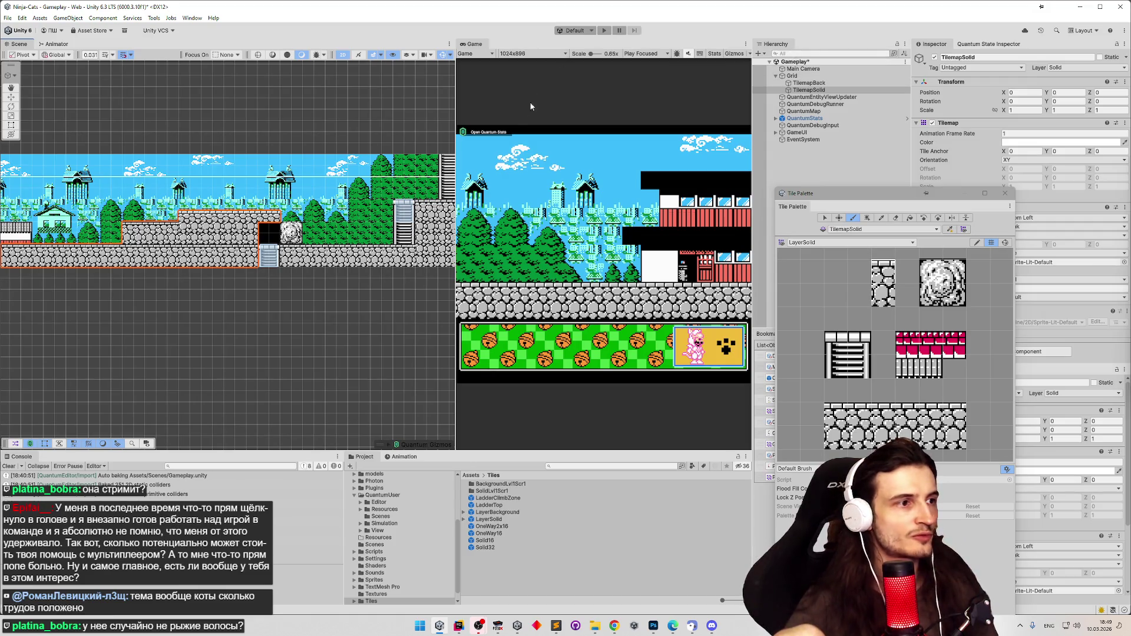
Step: Make TilemapSolid the active tilemap for painting
{"action": "left_click", "coordinate": [807, 90]}
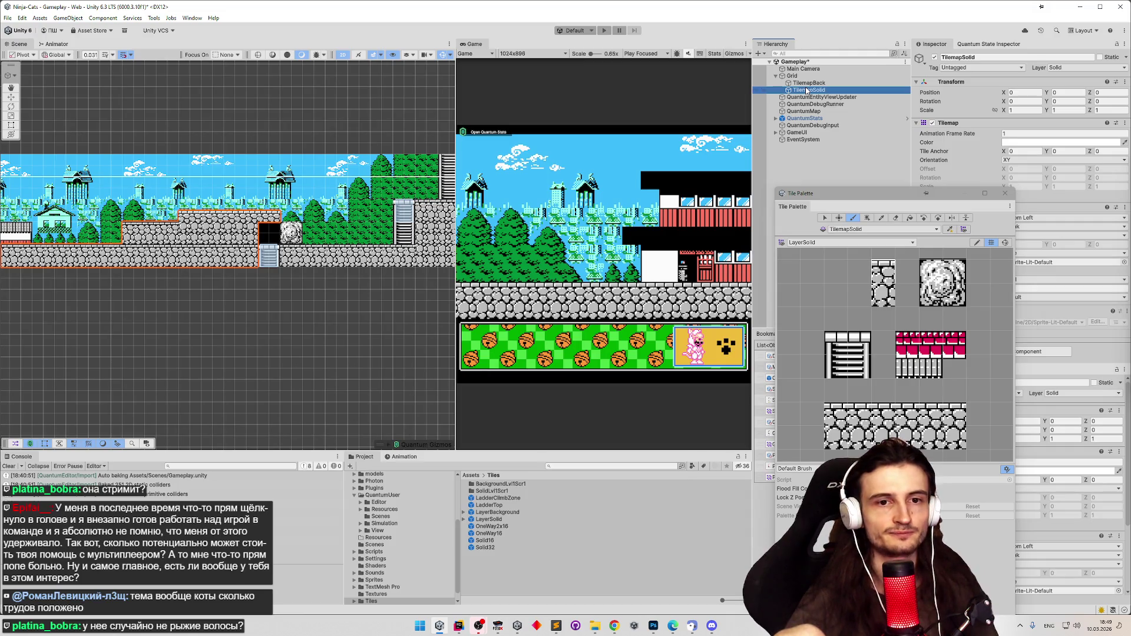
Step: Erase the bottom cobblestone row from the TilemapBack background tilemap
{"action": "left_click", "coordinate": [808, 83]}
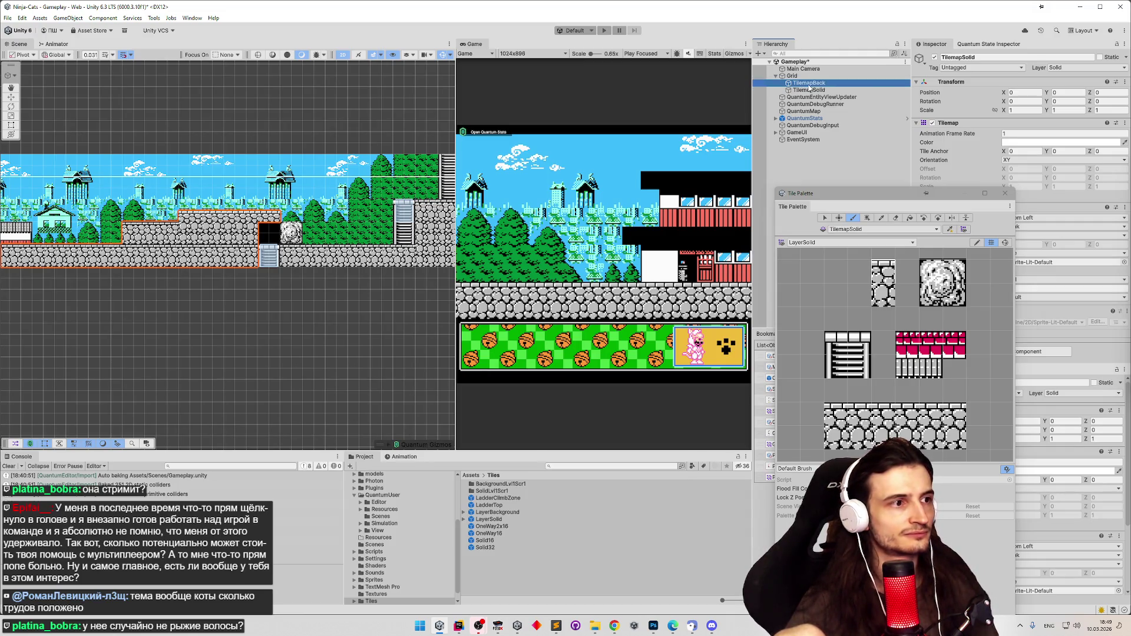
{"action": "left_click_drag", "start_coordinate": [323, 219], "coordinate": [268, 219]}
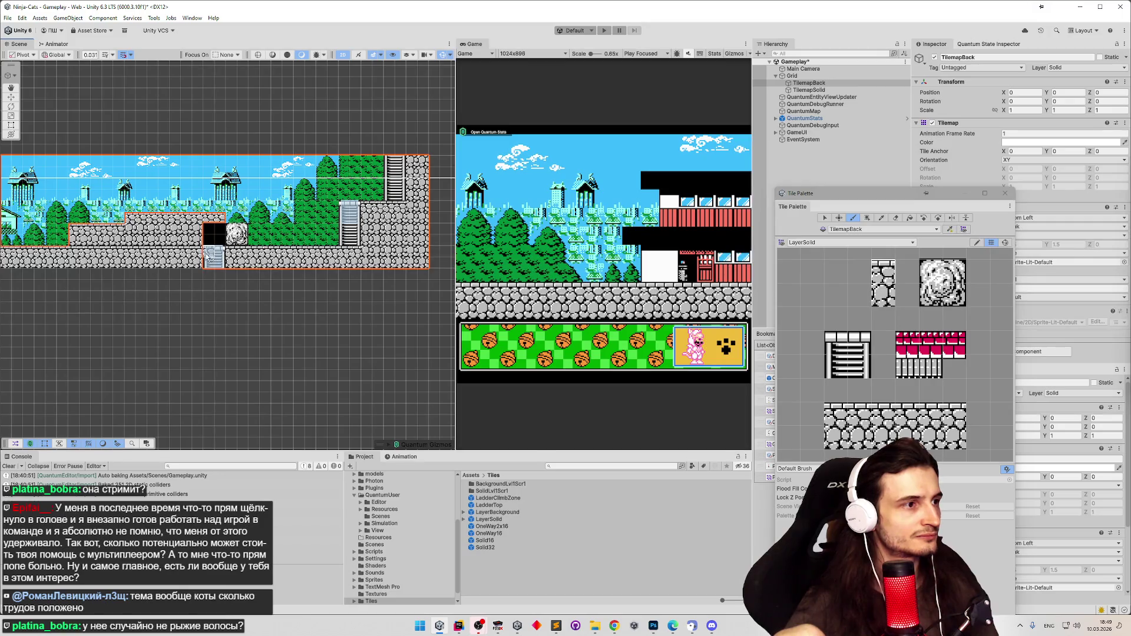
{"action": "key", "text": "s"}
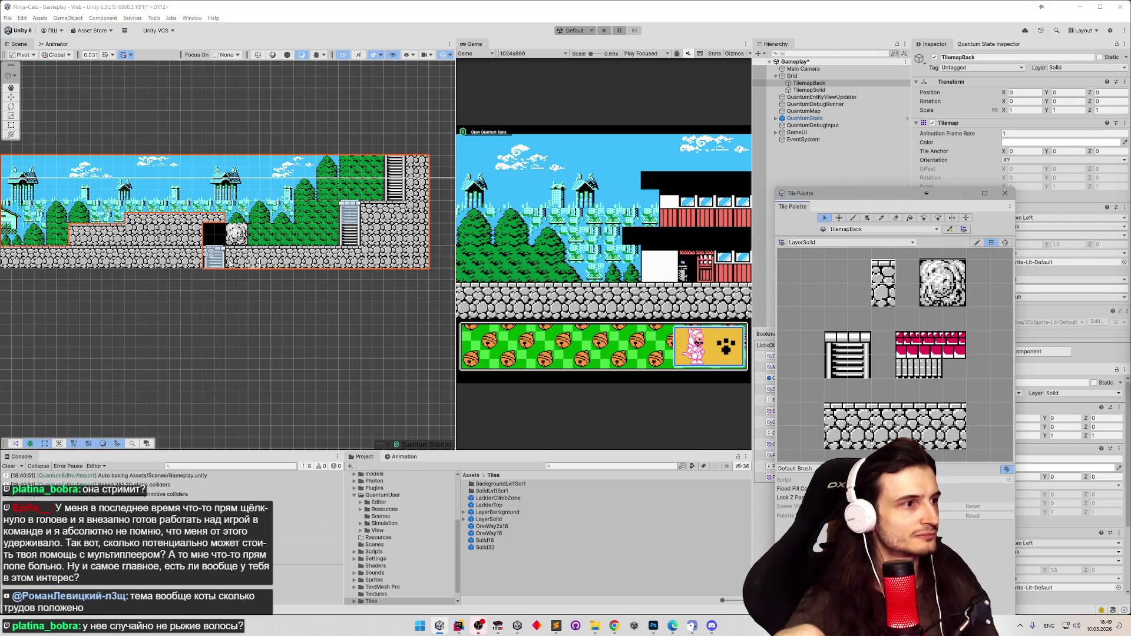
{"action": "left_click_drag", "start_coordinate": [207, 253], "coordinate": [421, 265]}
{"action": "key", "text": "Delete"}
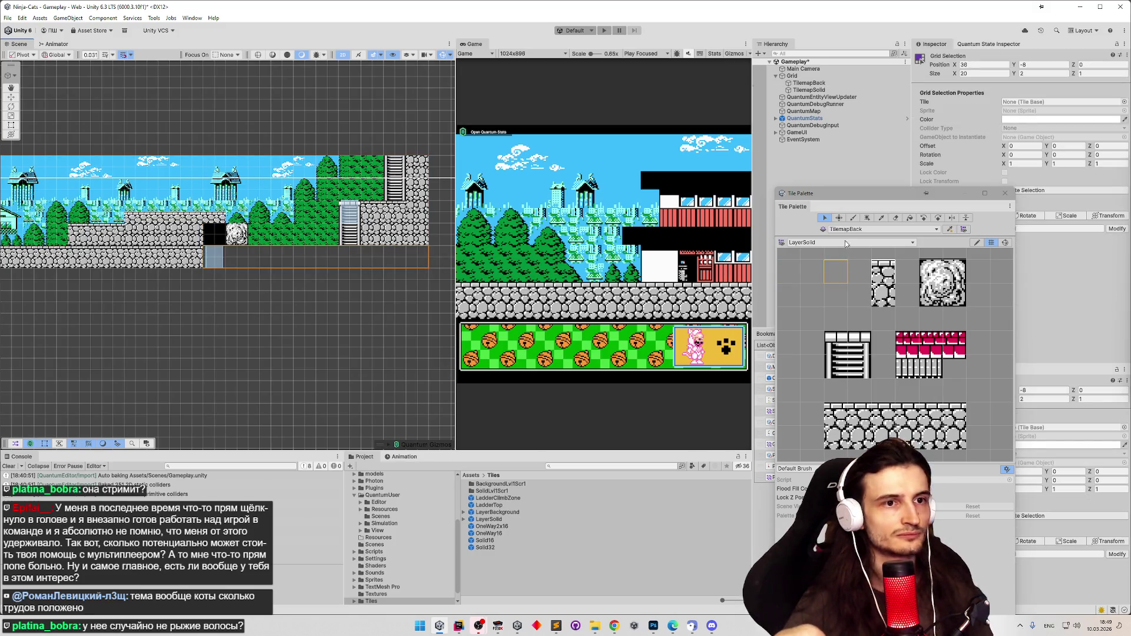
Step: Paint a lower ladder tile onto TilemapSolid at the bottom left
{"action": "left_click", "coordinate": [809, 89]}
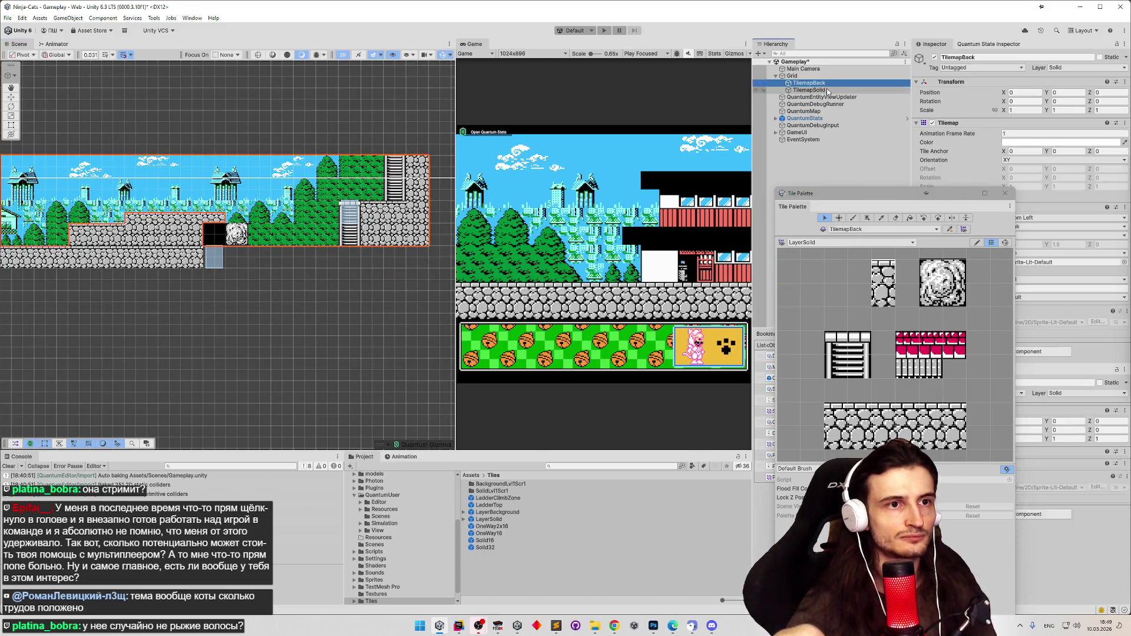
{"action": "left_click", "coordinate": [863, 242]}
{"action": "left_click", "coordinate": [825, 260]}
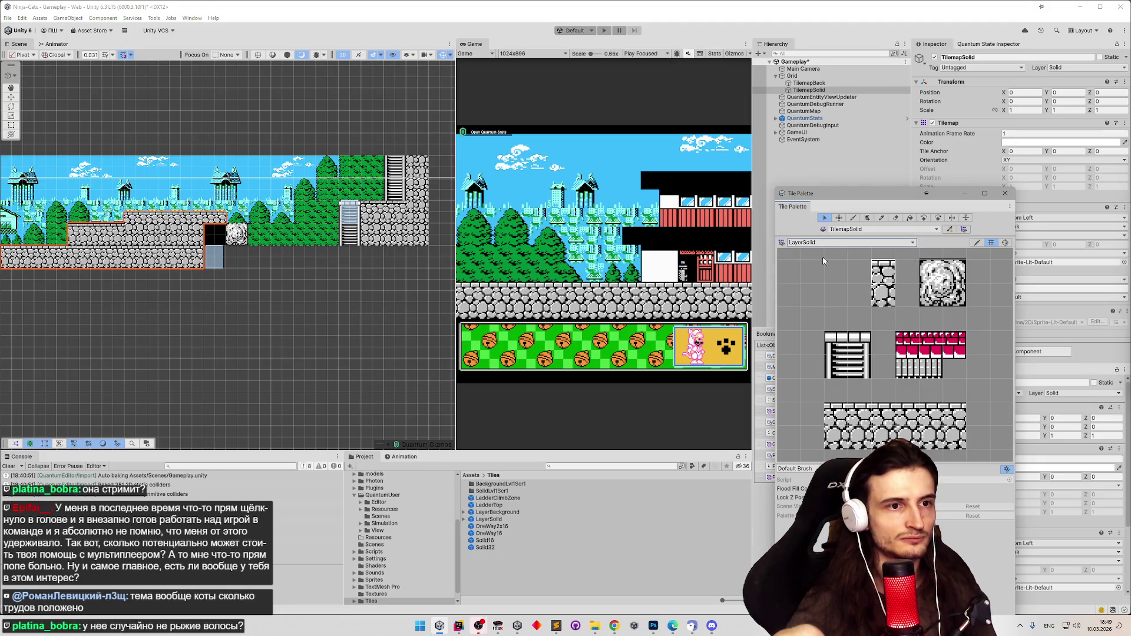
{"action": "left_click", "coordinate": [832, 344]}
{"action": "left_click", "coordinate": [835, 365]}
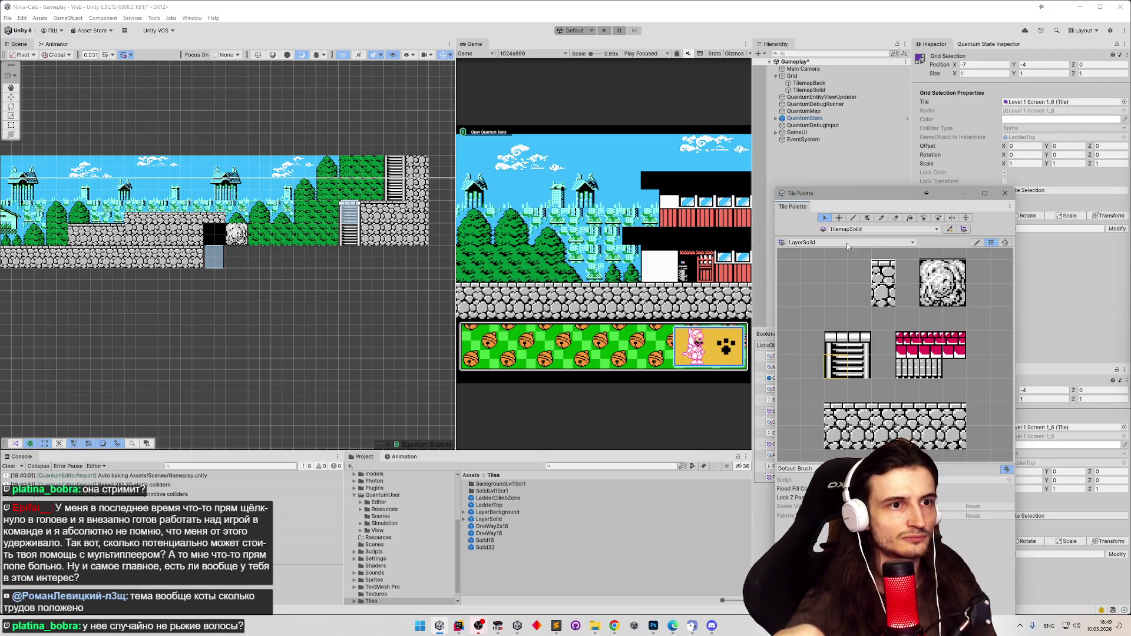
{"action": "left_click", "coordinate": [853, 218]}
{"action": "left_click", "coordinate": [832, 370]}
{"action": "left_click", "coordinate": [214, 257]}
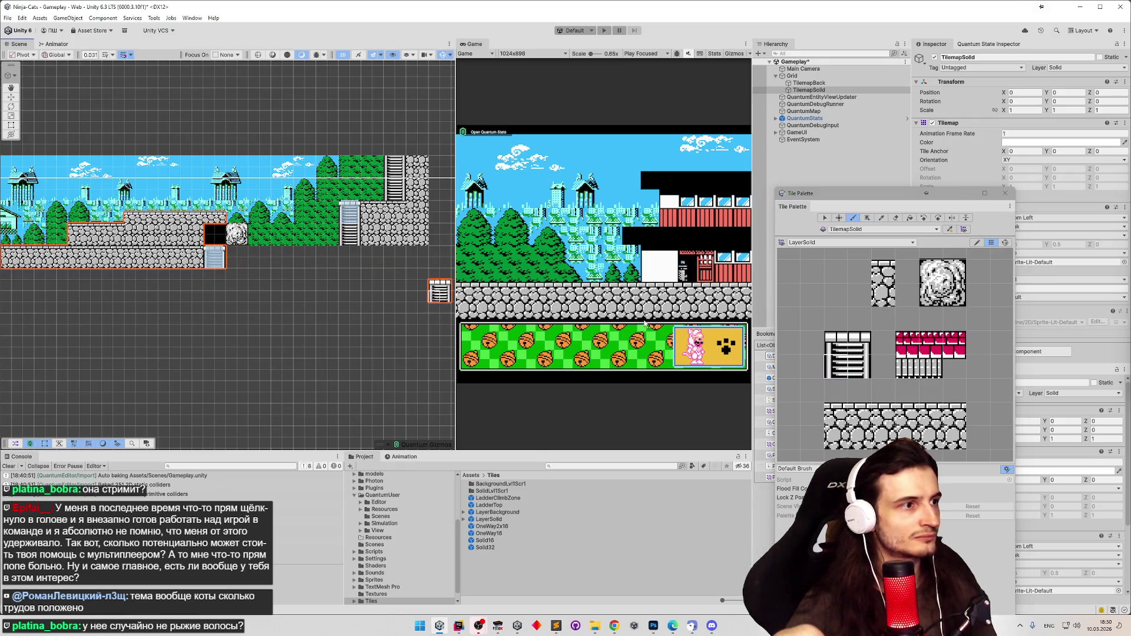
Step: Paint cobblestone tiles along the bottom floor row of the solid tilemap
{"action": "left_click", "coordinate": [837, 436]}
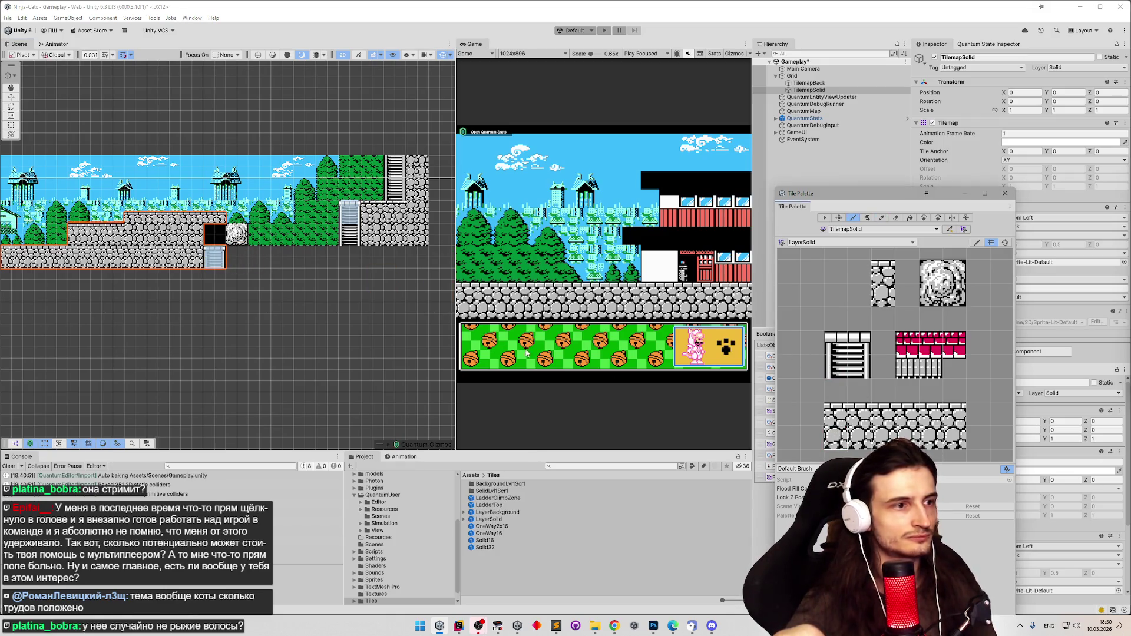
{"action": "left_click", "coordinate": [241, 254]}
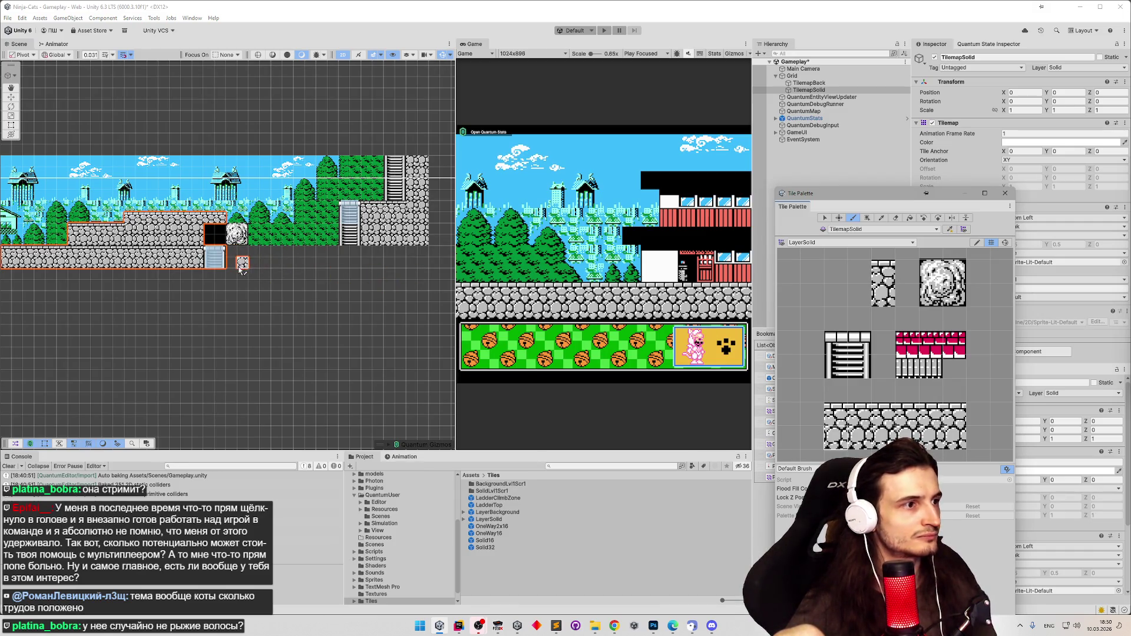
{"action": "left_click_drag", "start_coordinate": [255, 270], "coordinate": [425, 263]}
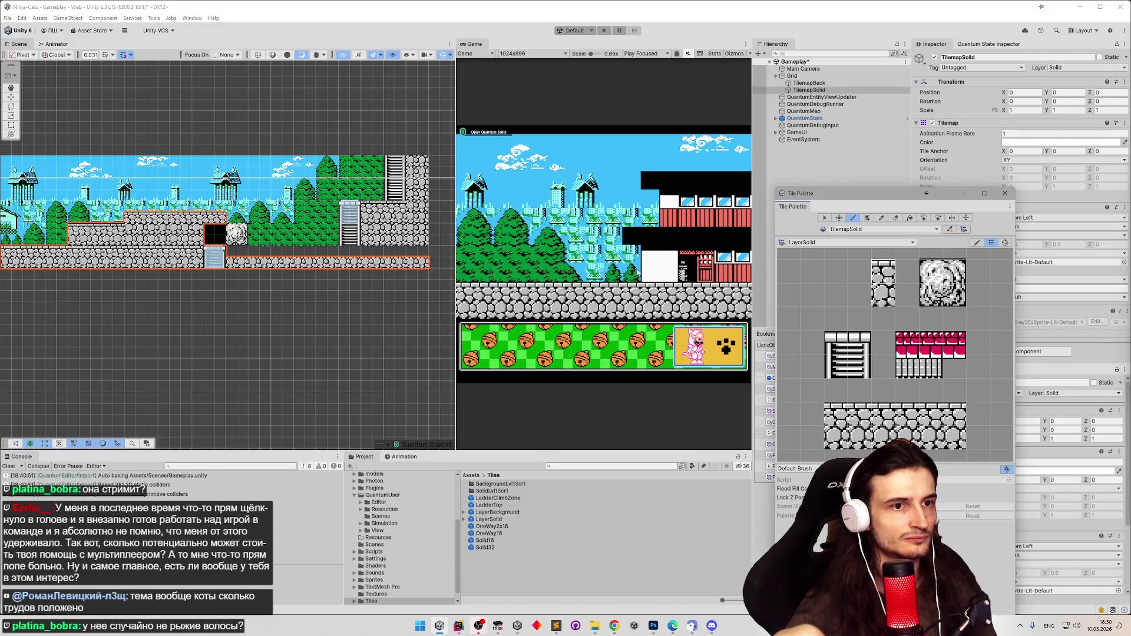
{"action": "left_click_drag", "start_coordinate": [231, 252], "coordinate": [422, 252]}
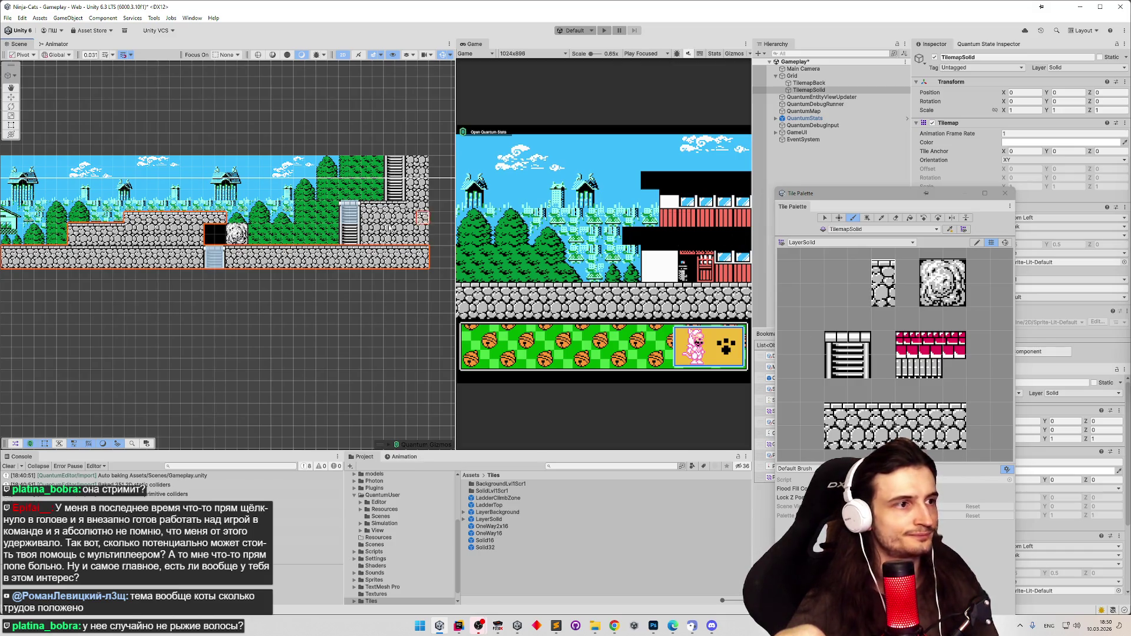
{"action": "key", "text": "ctrl+z"}
{"action": "left_click_drag", "start_coordinate": [230, 252], "coordinate": [362, 252]}
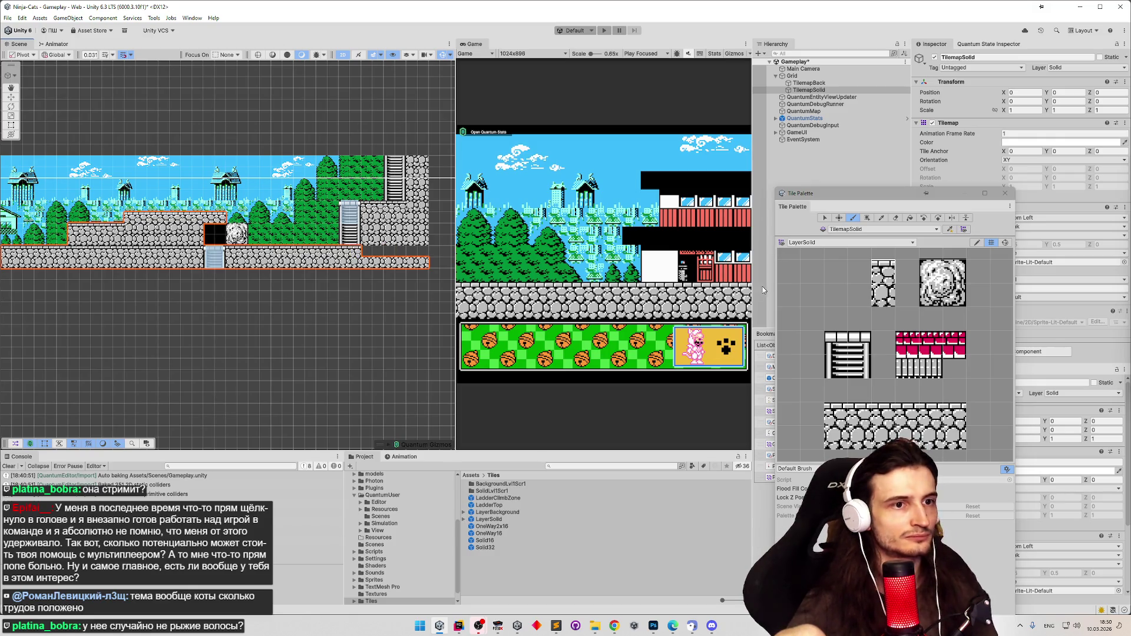
{"action": "left_click", "coordinate": [845, 229]}
{"action": "left_click", "coordinate": [845, 237]}
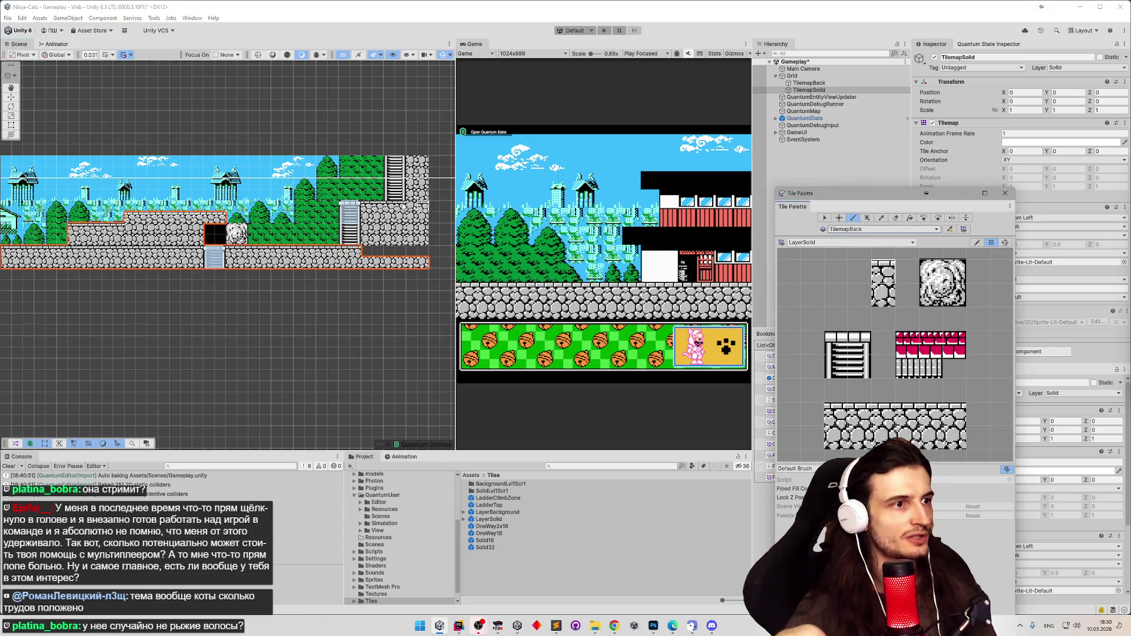
Step: Erase the background stone block at the right end and the stone column beside the upper ladder
{"action": "left_click", "coordinate": [842, 242]}
{"action": "left_click", "coordinate": [818, 252]}
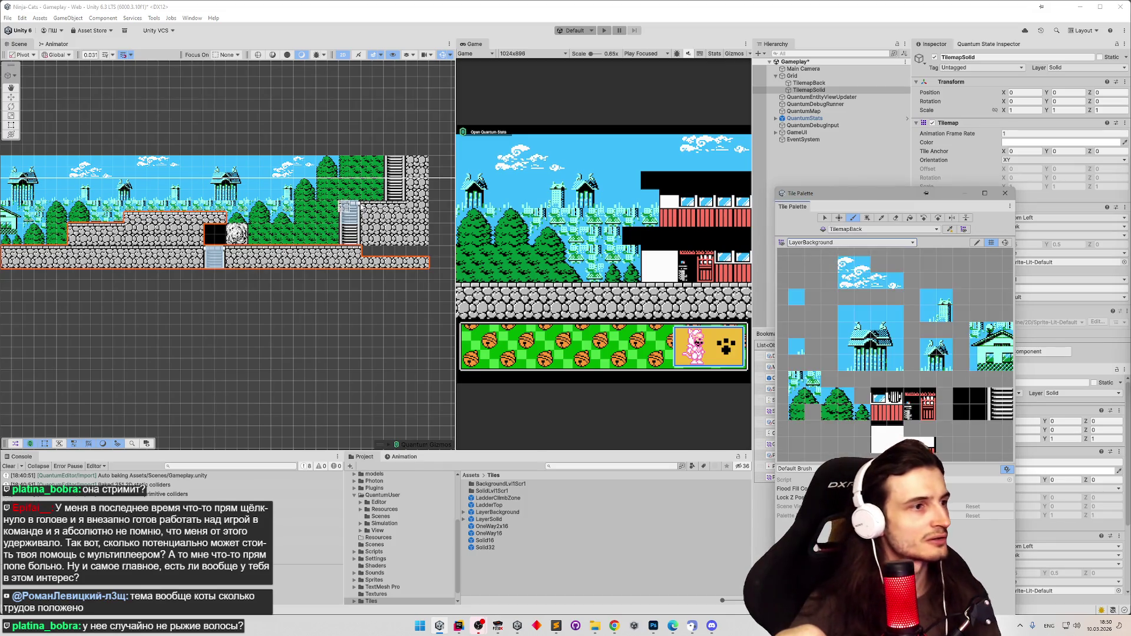
{"action": "left_click", "coordinate": [825, 217]}
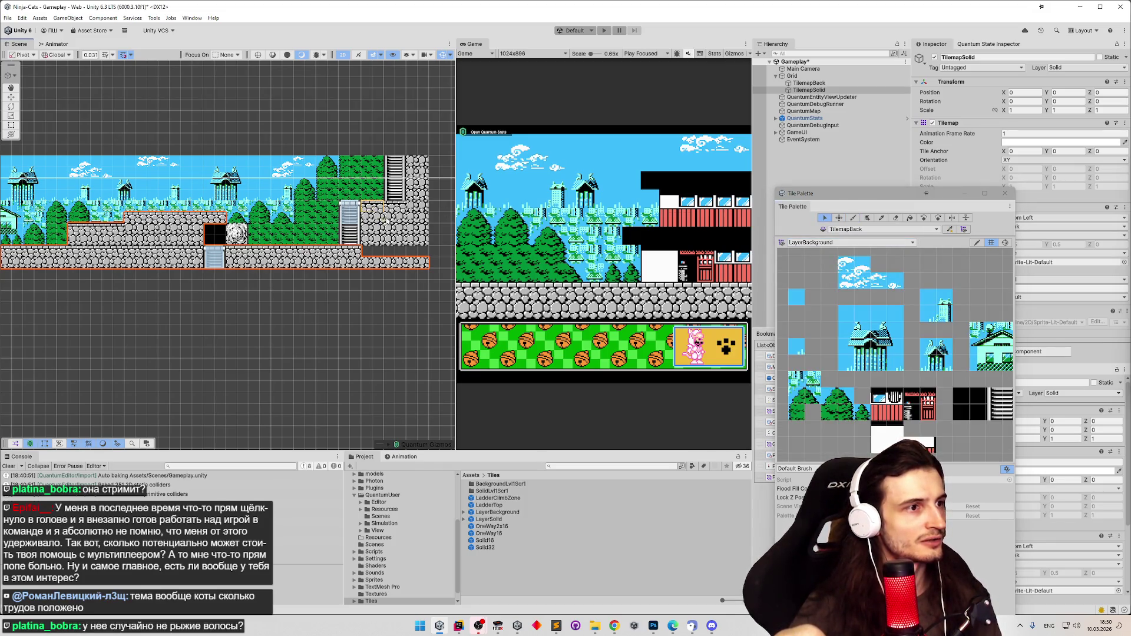
{"action": "left_click_drag", "start_coordinate": [362, 202], "coordinate": [424, 241]}
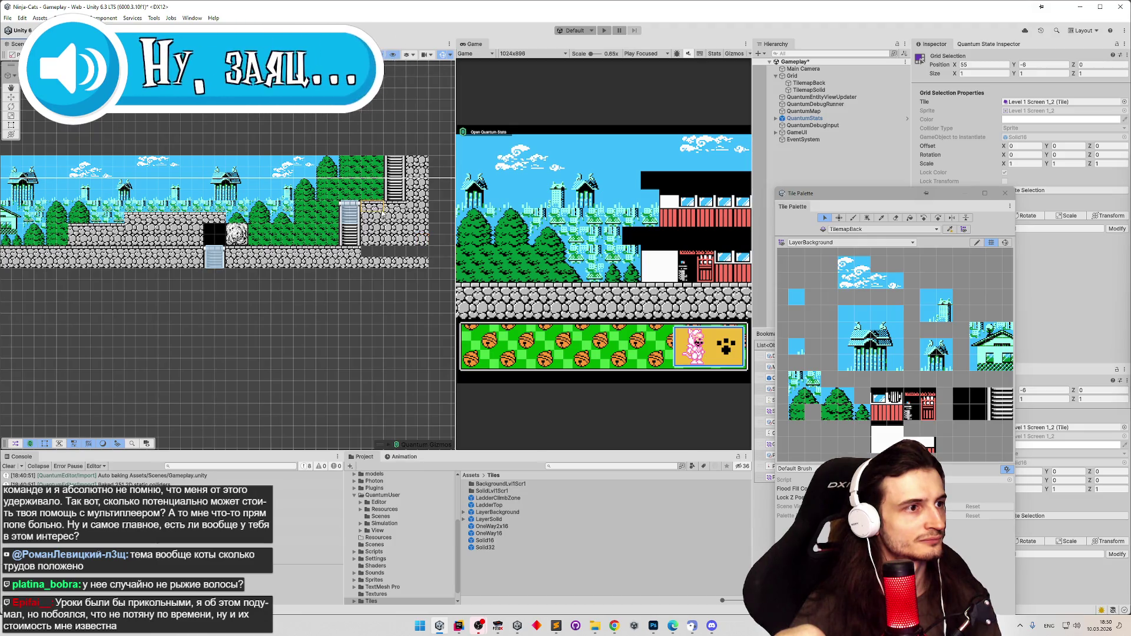
{"action": "key", "text": "Delete"}
{"action": "left_click_drag", "start_coordinate": [408, 157], "coordinate": [427, 194]}
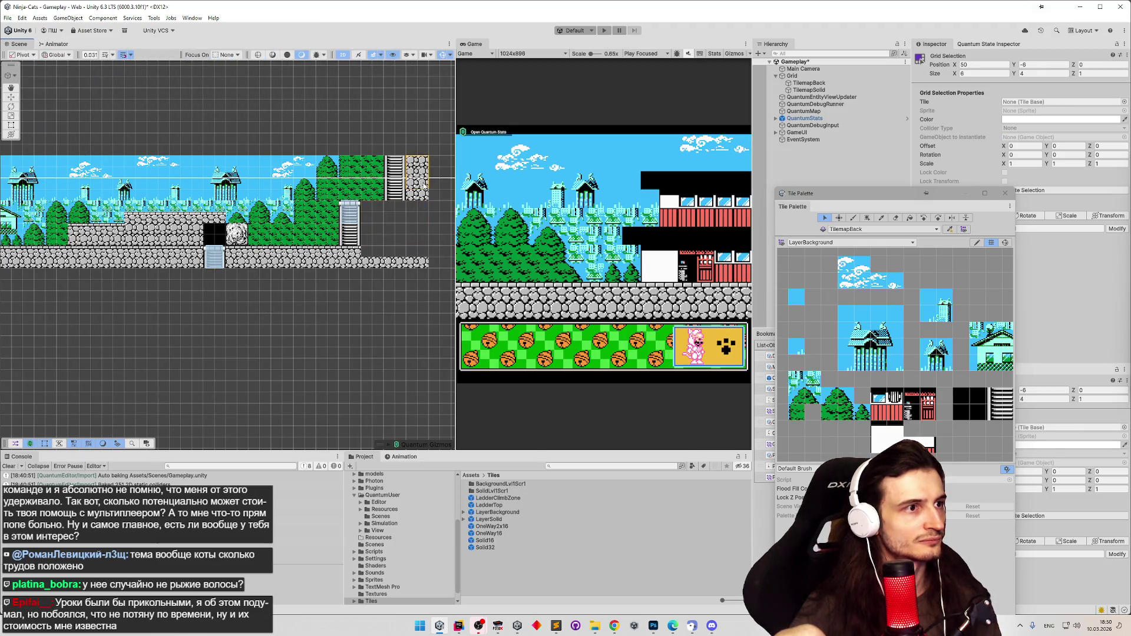
{"action": "key", "text": "Delete"}
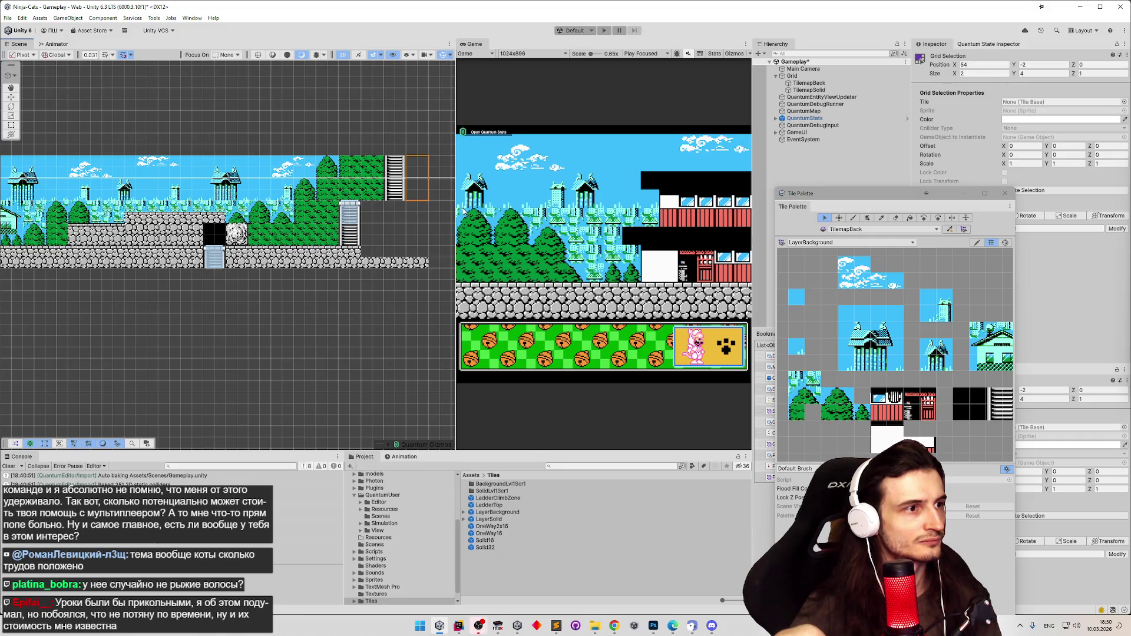
Step: Paint stone wall tiles on TilemapSolid beside the upper ladder and into the right-end room
{"action": "left_click", "coordinate": [843, 231]}
{"action": "left_click", "coordinate": [848, 244]}
{"action": "left_click", "coordinate": [836, 242]}
{"action": "left_click", "coordinate": [831, 259]}
{"action": "left_click", "coordinate": [878, 280]}
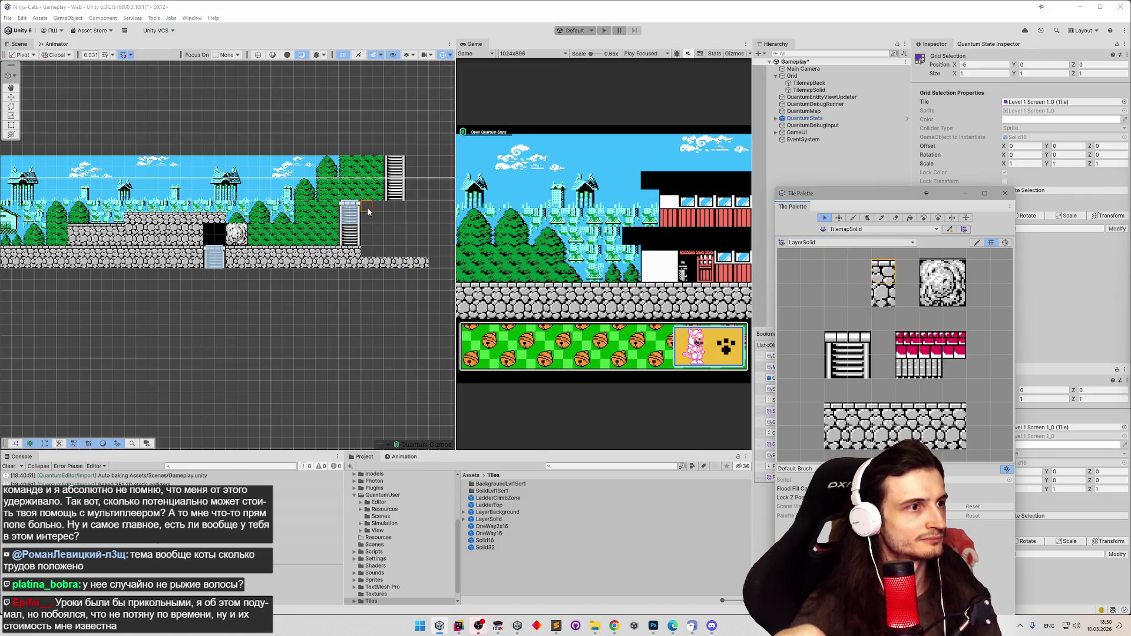
{"action": "left_click", "coordinate": [801, 259]}
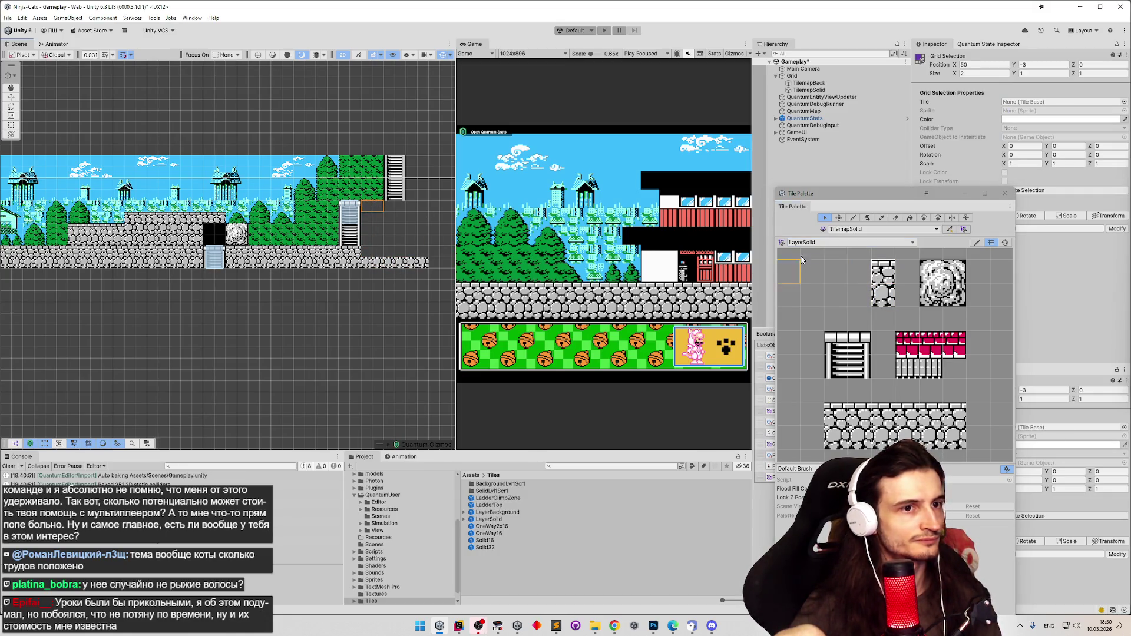
{"action": "left_click", "coordinate": [853, 218]}
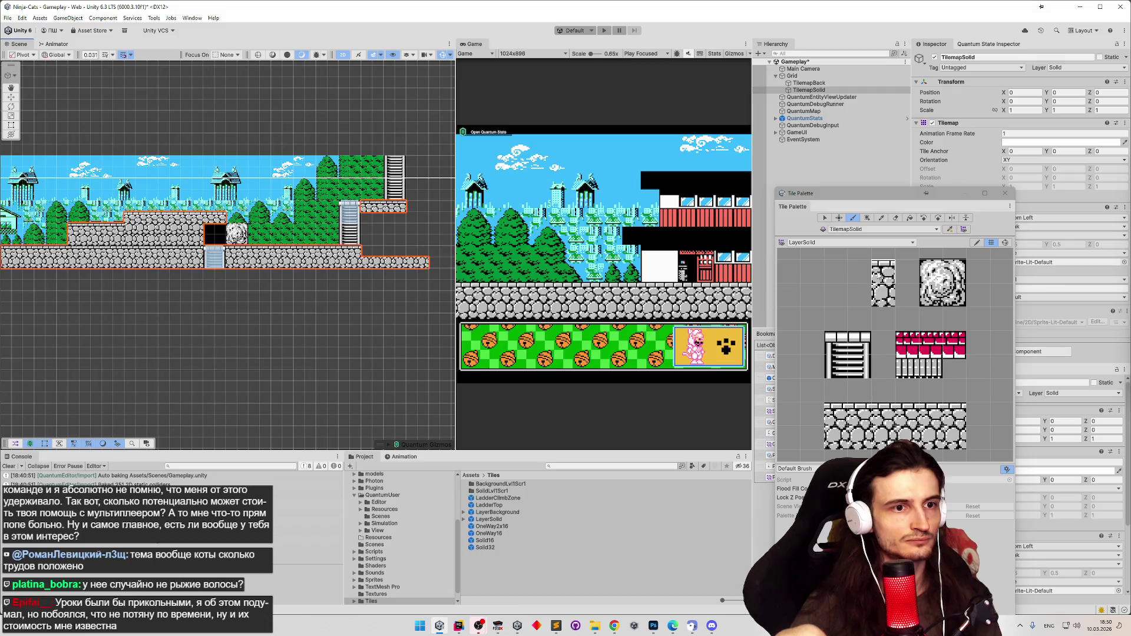
{"action": "mouse_move", "coordinate": [411, 161]}
{"action": "left_mouse_down"}
{"action": "mouse_move", "coordinate": [423, 160]}
{"action": "mouse_move", "coordinate": [423, 253]}
{"action": "mouse_move", "coordinate": [413, 256]}
{"action": "mouse_move", "coordinate": [412, 171]}
{"action": "left_mouse_up"}
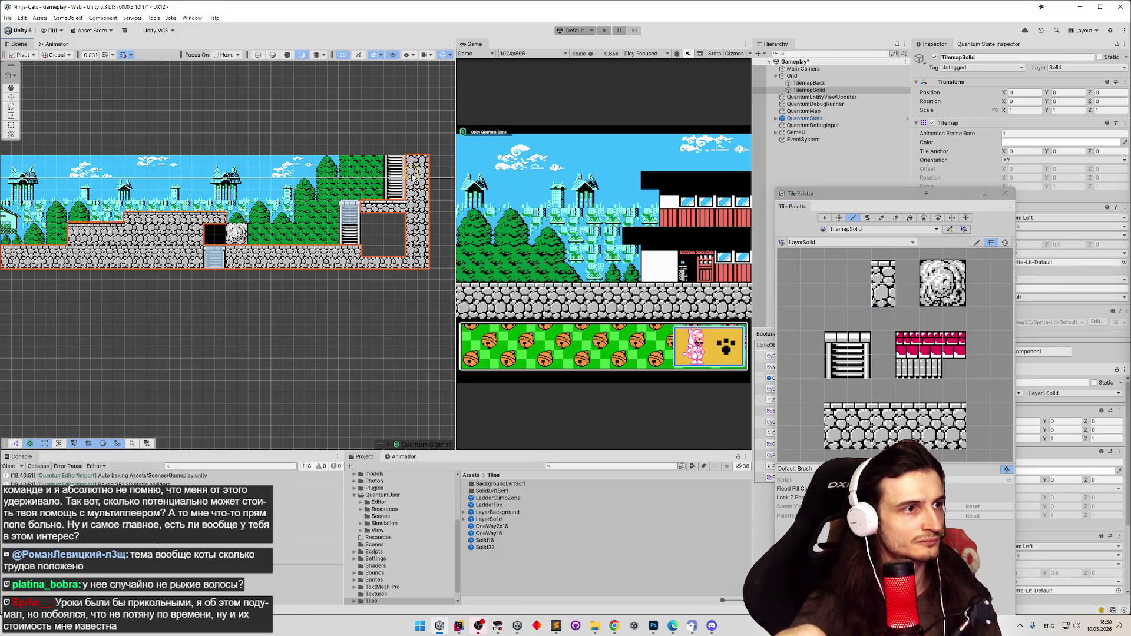
{"action": "mouse_move", "coordinate": [370, 221]}
{"action": "left_mouse_down"}
{"action": "mouse_move", "coordinate": [367, 250]}
{"action": "mouse_move", "coordinate": [379, 251]}
{"action": "mouse_move", "coordinate": [389, 216]}
{"action": "mouse_move", "coordinate": [401, 252]}
{"action": "mouse_move", "coordinate": [403, 227]}
{"action": "left_mouse_up"}
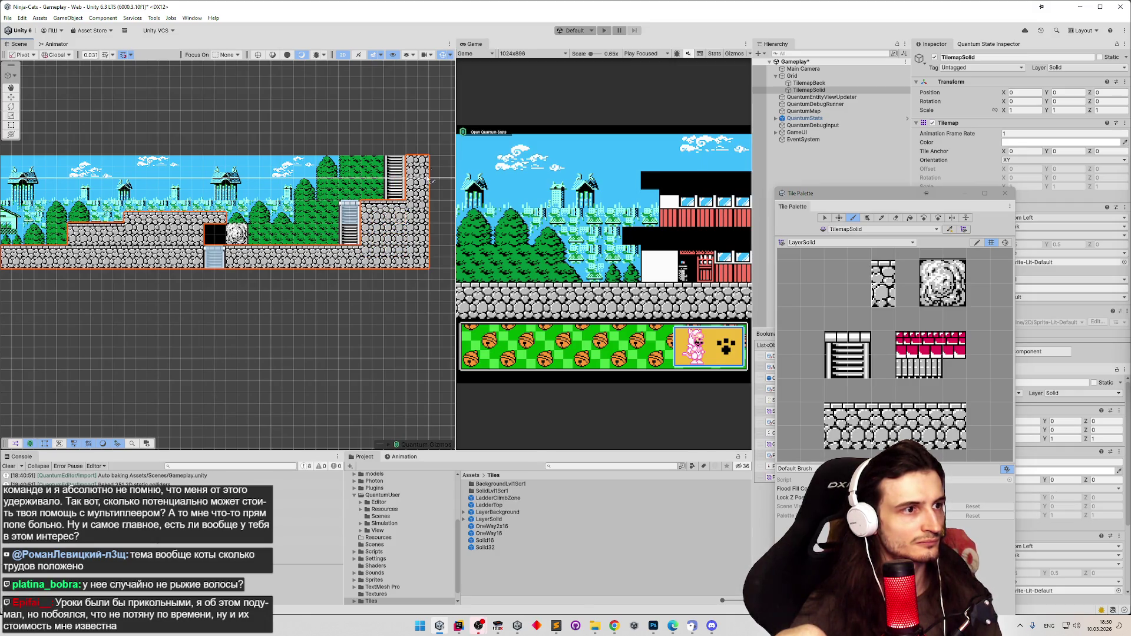
Step: Point the tile palette back at the TilemapBack background tilemap
{"action": "left_click", "coordinate": [845, 229]}
{"action": "left_click", "coordinate": [848, 236]}
{"action": "left_click", "coordinate": [833, 242]}
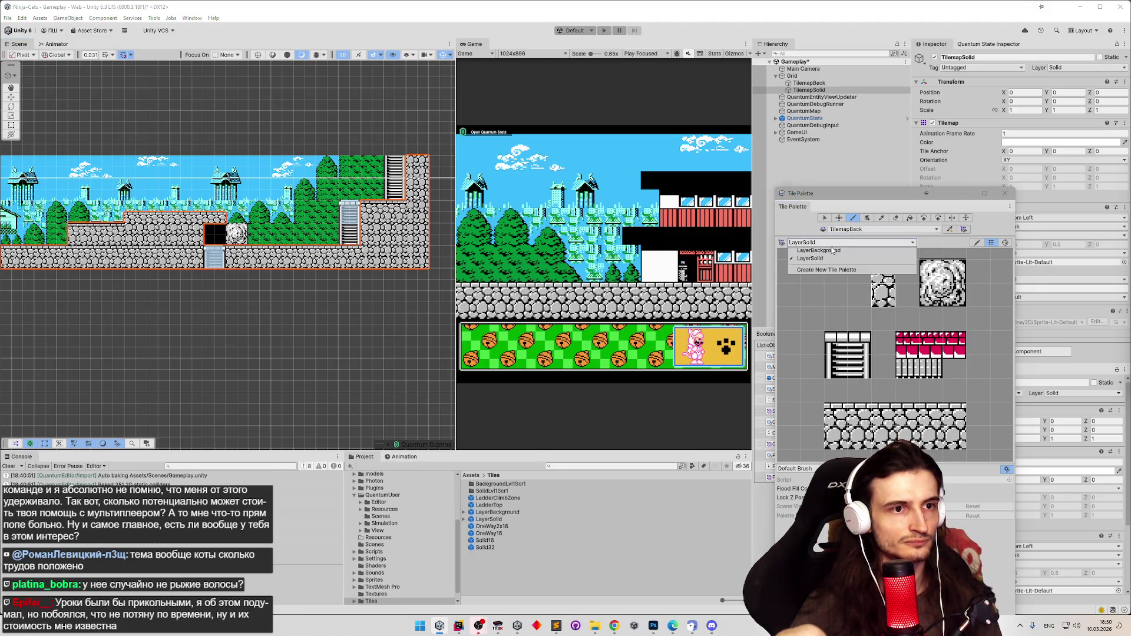
Step: Erase the 2x4 ladder tiles at the top right of the background tilemap
{"action": "left_click", "coordinate": [831, 251]}
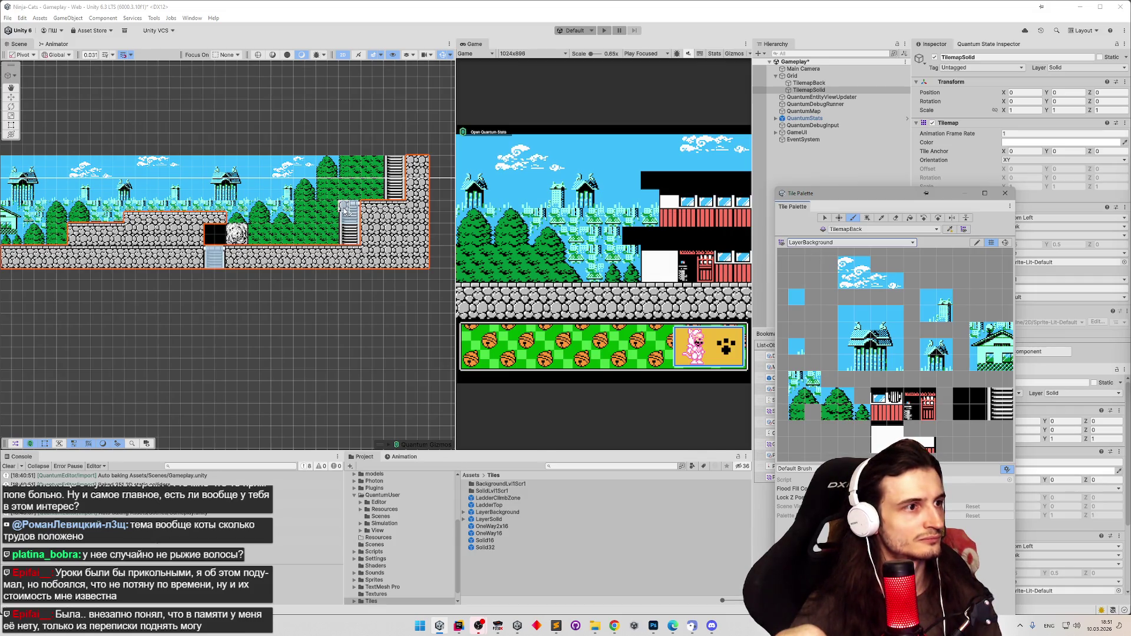
{"action": "left_click", "coordinate": [825, 218]}
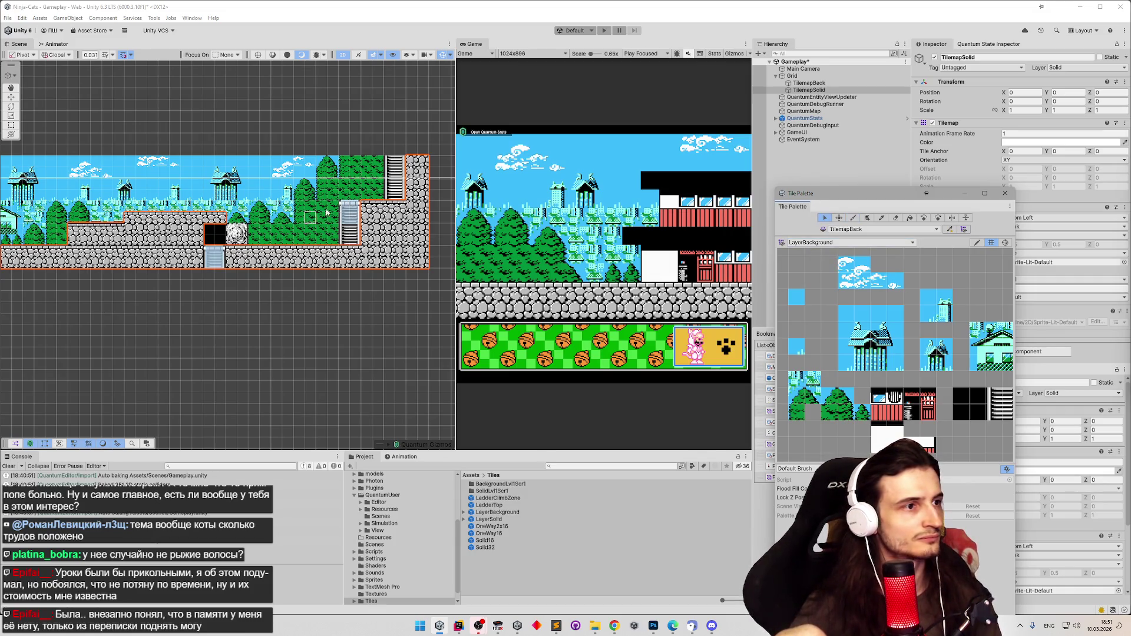
{"action": "left_click", "coordinate": [352, 239]}
{"action": "left_click_drag", "start_coordinate": [390, 199], "coordinate": [400, 161]}
{"action": "key", "text": "Delete"}
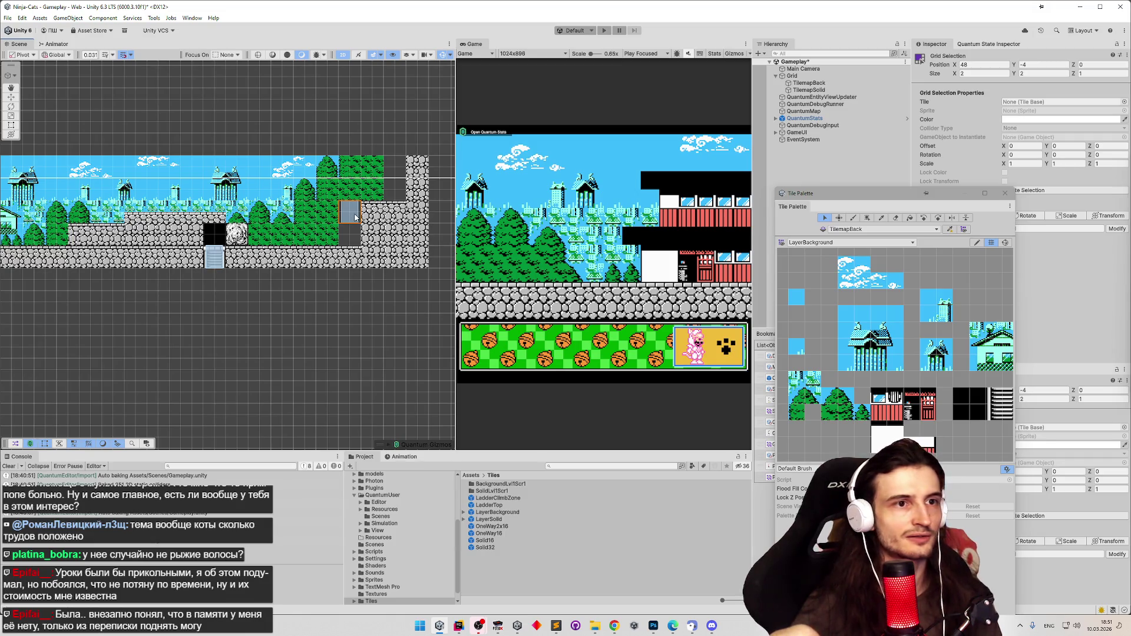
Step: Zoom in on the stone wall and select a 2x4 block of cells beside it
{"action": "left_click_drag", "start_coordinate": [383, 98], "coordinate": [435, 87]}
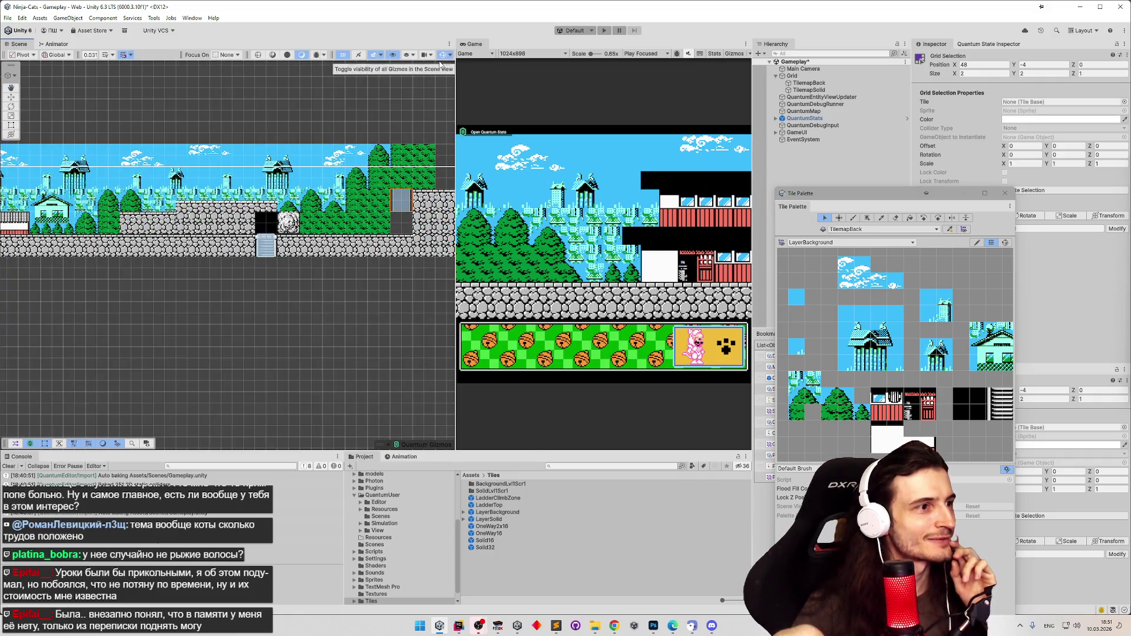
{"action": "key", "text": "Right"}
{"action": "key", "text": "Right"}
{"action": "key", "text": "Right"}
{"action": "scroll", "coordinate": [231, 167], "scroll_direction": "up", "scroll_amount": 2}
{"action": "key", "text": "Right"}
{"action": "key", "text": "Right"}
{"action": "key", "text": "Right"}
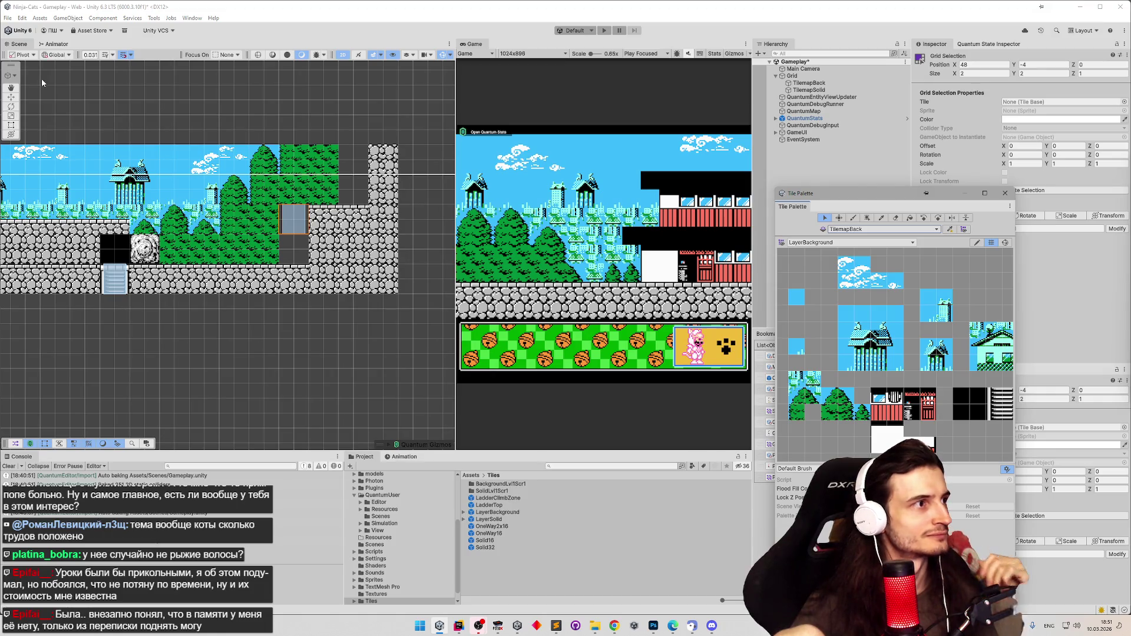
{"action": "left_click", "coordinate": [861, 229]}
{"action": "left_click", "coordinate": [863, 242]}
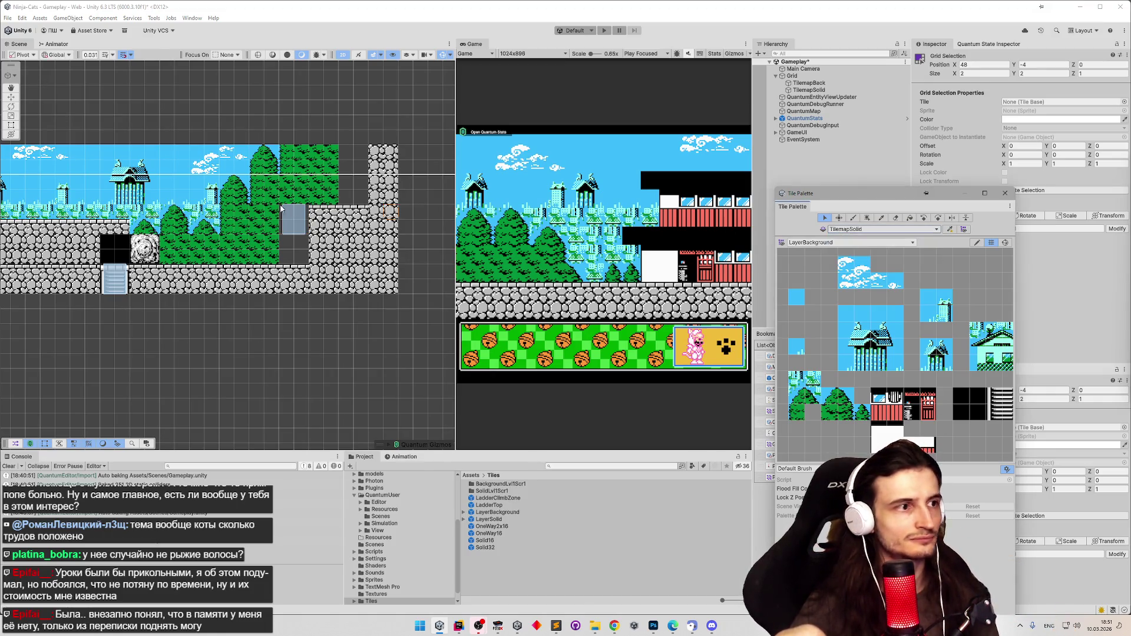
{"action": "left_click_drag", "start_coordinate": [282, 212], "coordinate": [300, 262]}
{"action": "left_click", "coordinate": [870, 230]}
{"action": "left_click", "coordinate": [865, 236]}
{"action": "left_click_drag", "start_coordinate": [281, 207], "coordinate": [305, 257]}
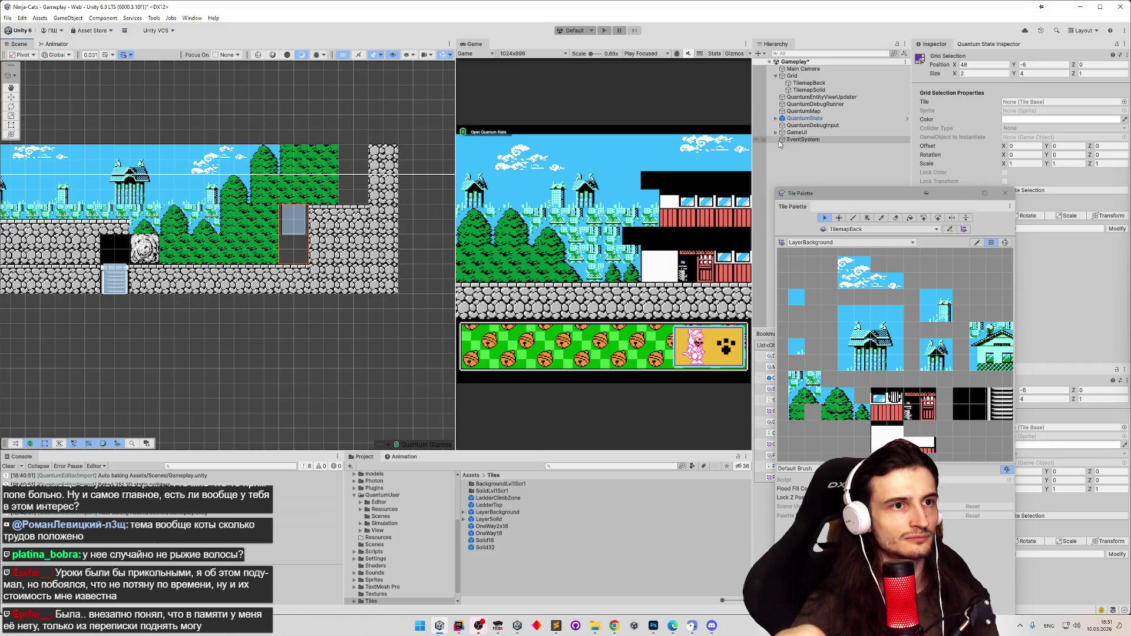
Step: Toggle TilemapSolid and TilemapBack visibility to compare the two layers
{"action": "left_click", "coordinate": [809, 89]}
{"action": "left_click", "coordinate": [935, 57]}
{"action": "left_click", "coordinate": [935, 57]}
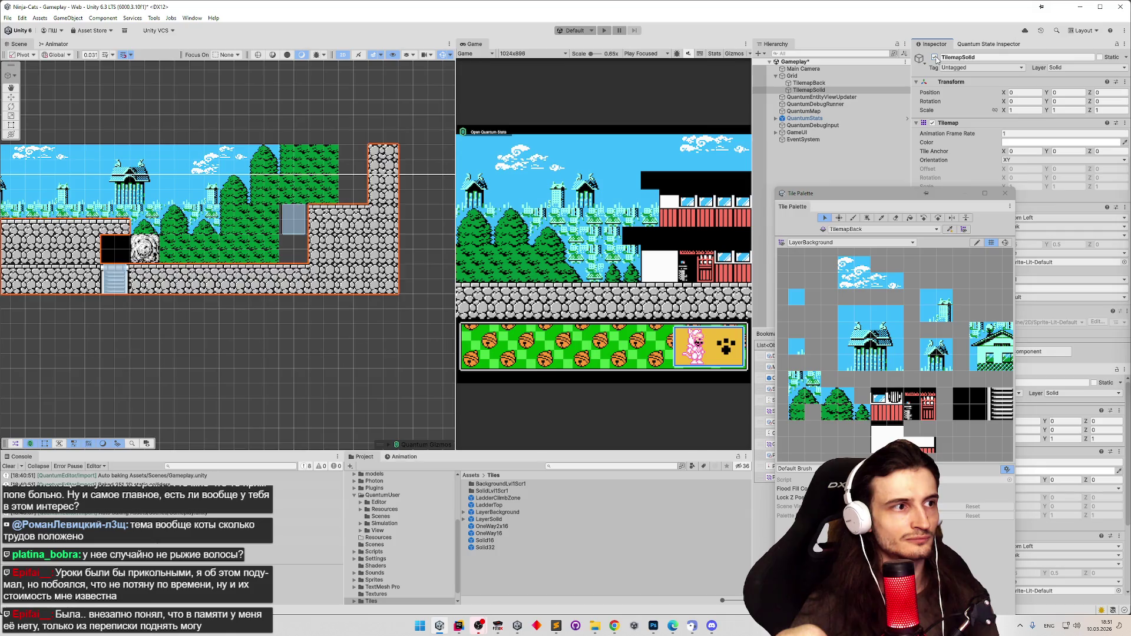
{"action": "left_click", "coordinate": [934, 57]}
{"action": "left_click", "coordinate": [935, 57]}
{"action": "left_click", "coordinate": [809, 82]}
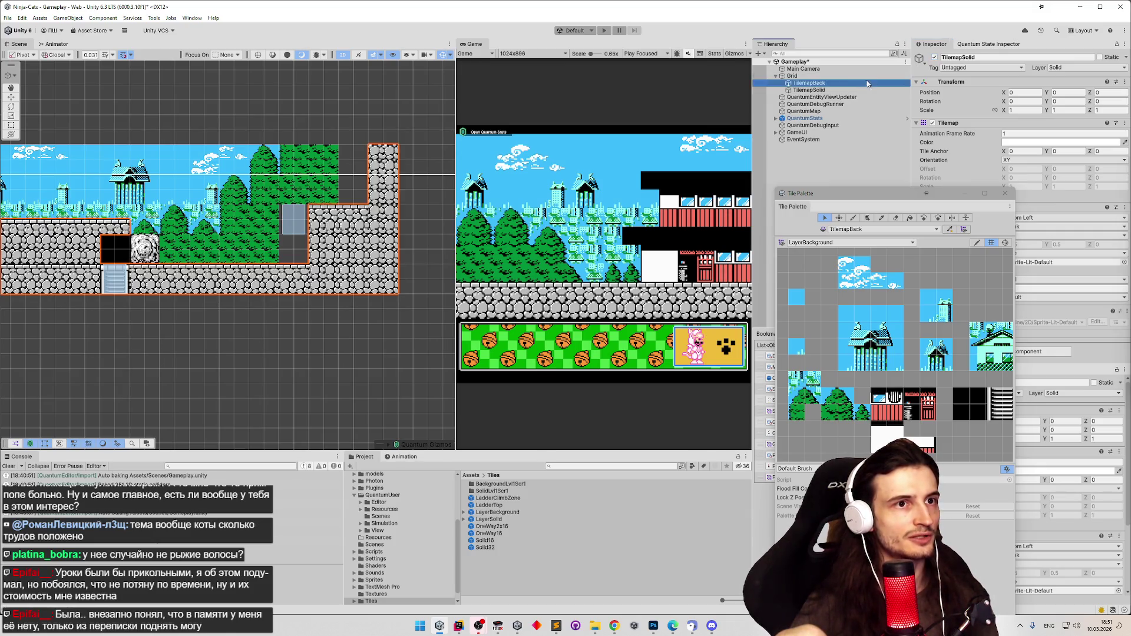
{"action": "left_click", "coordinate": [934, 57]}
{"action": "left_click", "coordinate": [934, 57]}
{"action": "left_click", "coordinate": [934, 57]}
{"action": "left_click", "coordinate": [934, 57]}
{"action": "left_click", "coordinate": [935, 58]}
{"action": "left_click", "coordinate": [935, 57]}
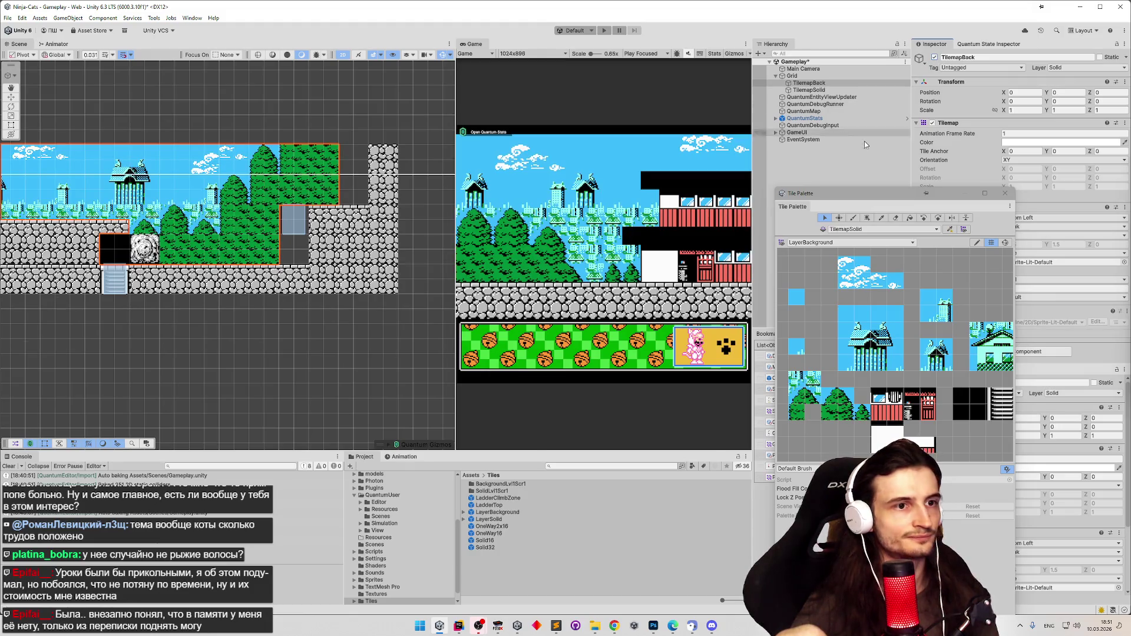
Step: Select a 2x2 block of TilemapBack cells next to the dark floor gap
{"action": "left_click", "coordinate": [845, 229]}
{"action": "left_click", "coordinate": [848, 244]}
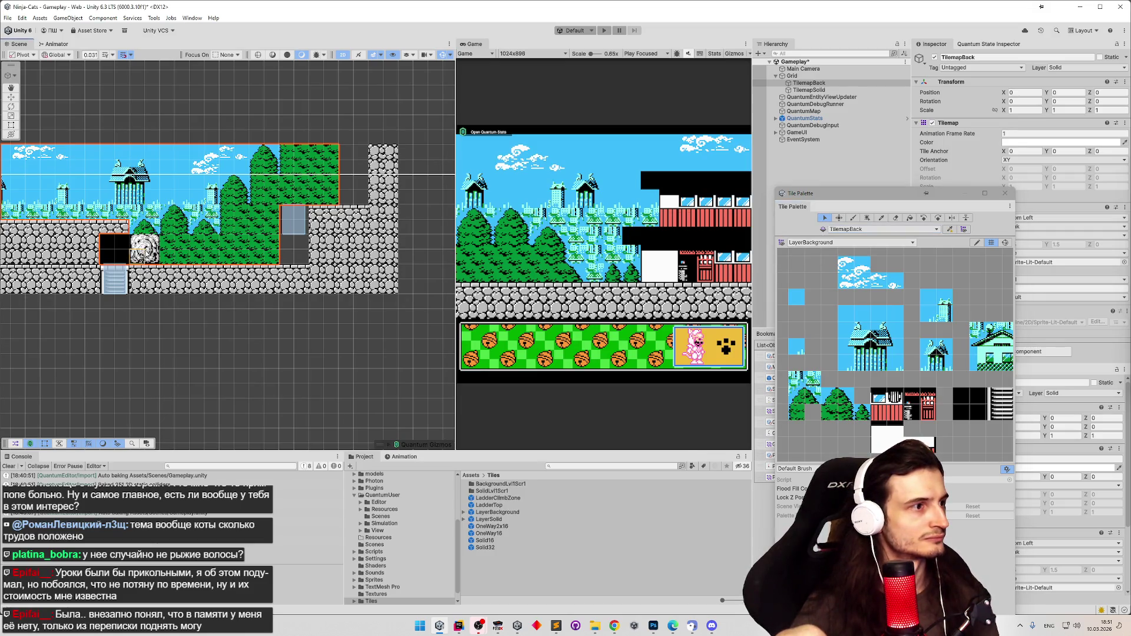
{"action": "left_click_drag", "start_coordinate": [132, 236], "coordinate": [157, 262]}
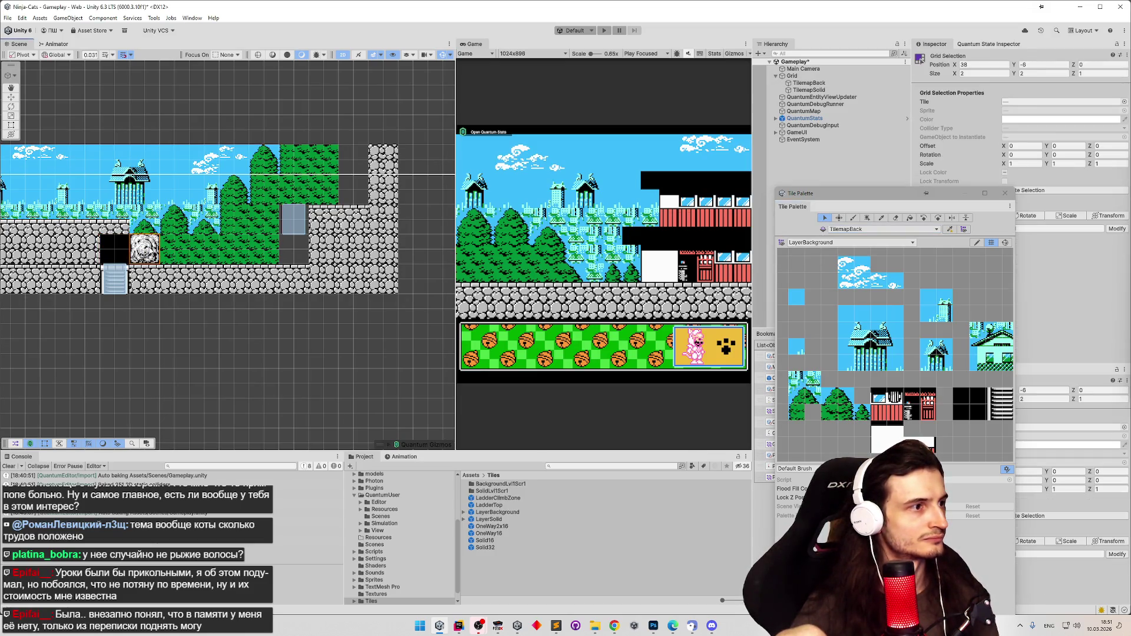
Step: Load the LayerSolid tiles into the palette and activate the Paint brush
{"action": "left_click", "coordinate": [842, 242]}
{"action": "left_click", "coordinate": [834, 253]}
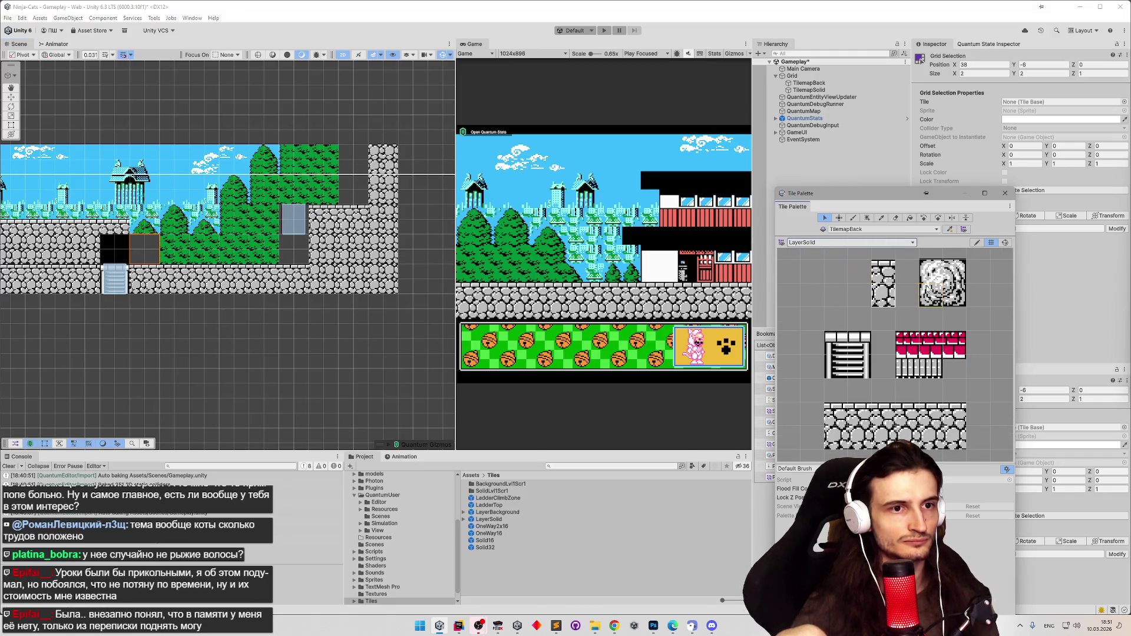
{"action": "left_click", "coordinate": [853, 218]}
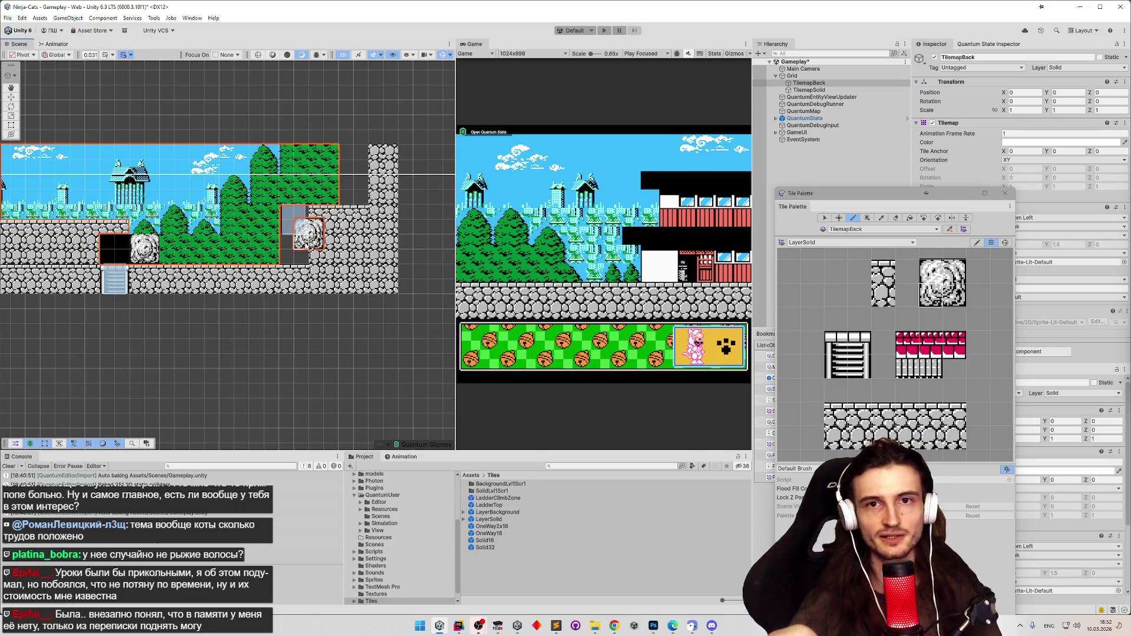
Step: Switch to the Move tool and deselect the TilemapBack background tilemap
{"action": "left_click", "coordinate": [809, 83]}
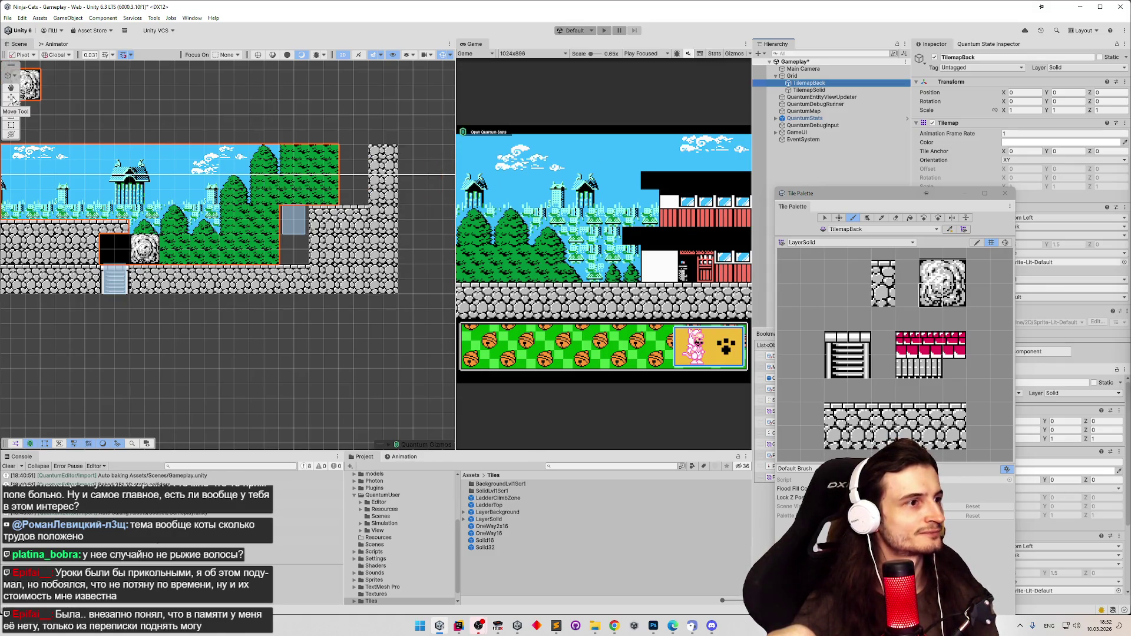
{"action": "scroll", "coordinate": [227, 255], "scroll_direction": "up", "scroll_amount": 3}
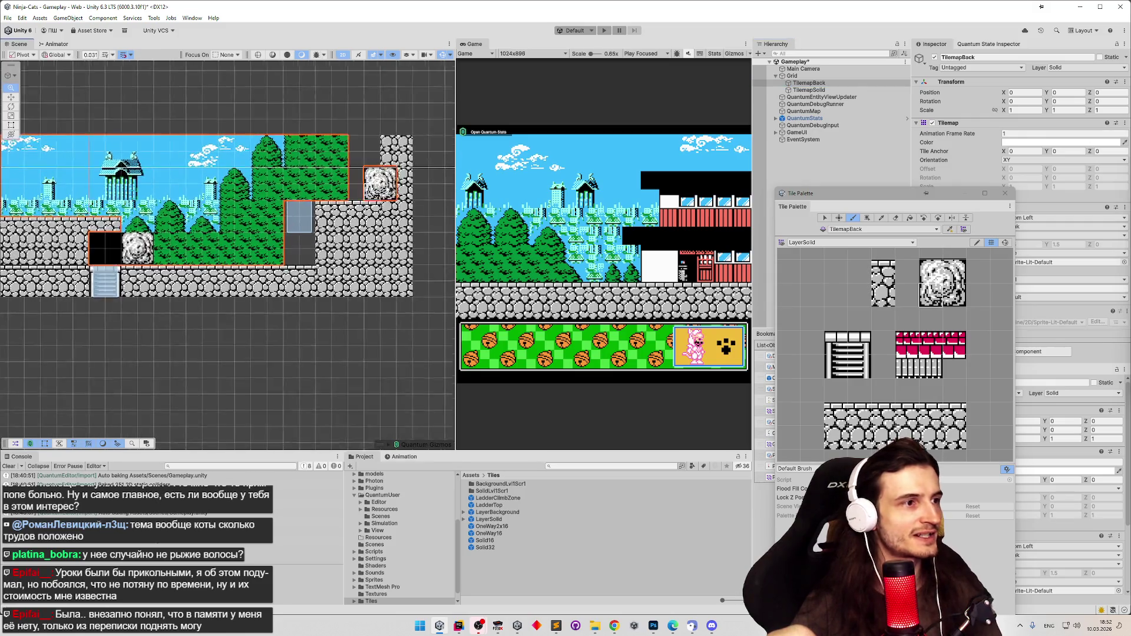
{"action": "left_click_drag", "start_coordinate": [360, 174], "coordinate": [233, 225]}
{"action": "scroll", "coordinate": [238, 250], "scroll_direction": "up", "scroll_amount": 4}
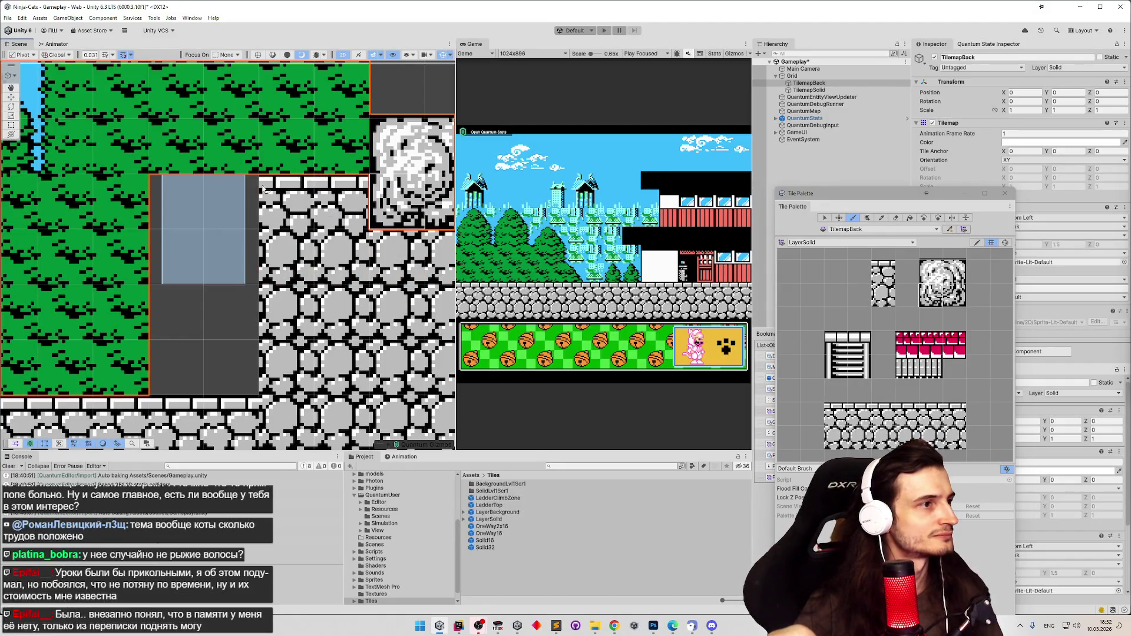
{"action": "left_click", "coordinate": [9, 98]}
{"action": "left_click", "coordinate": [177, 227]}
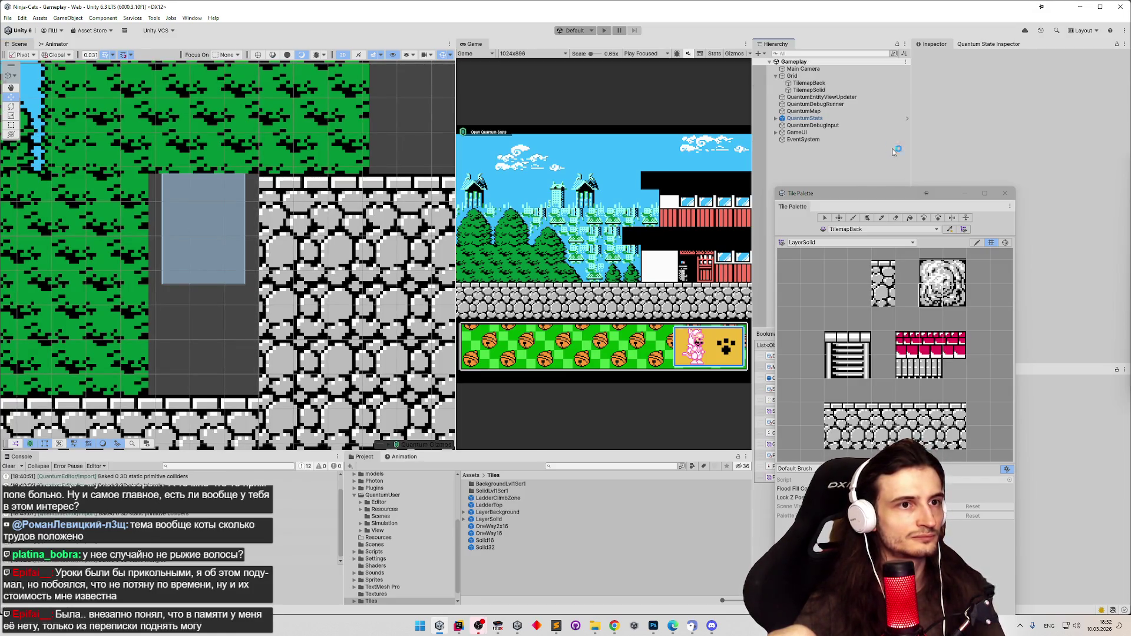
{"action": "scroll", "coordinate": [317, 249], "scroll_direction": "down", "scroll_amount": 5}
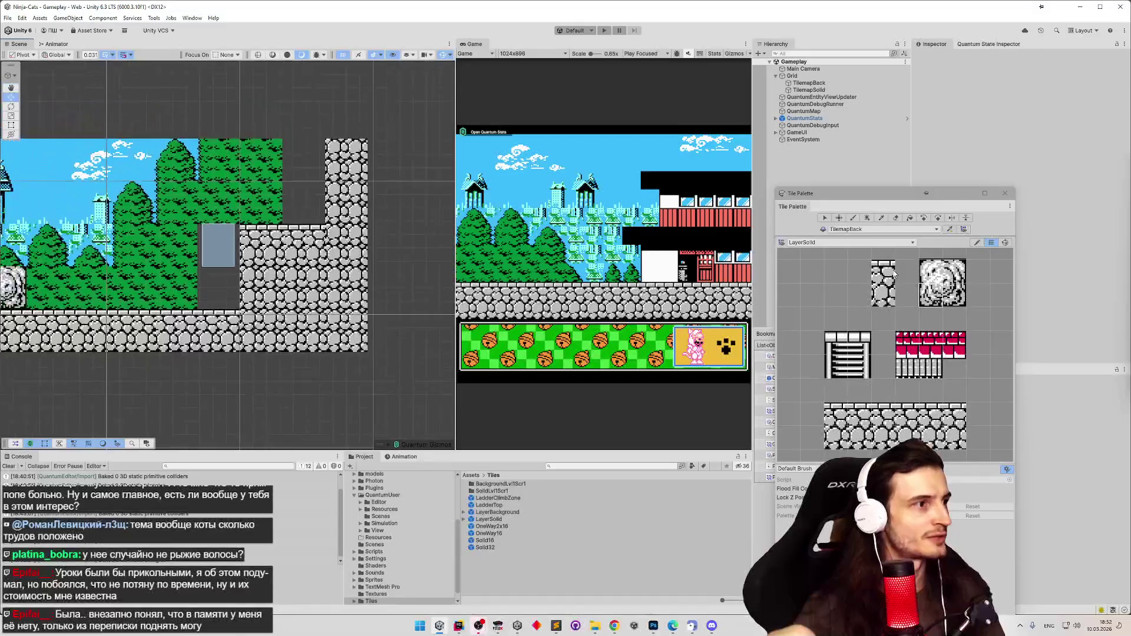
Step: Pick the ladder tile and switch the palette back to LayerSolid
{"action": "left_click_drag", "start_coordinate": [287, 241], "coordinate": [430, 219]}
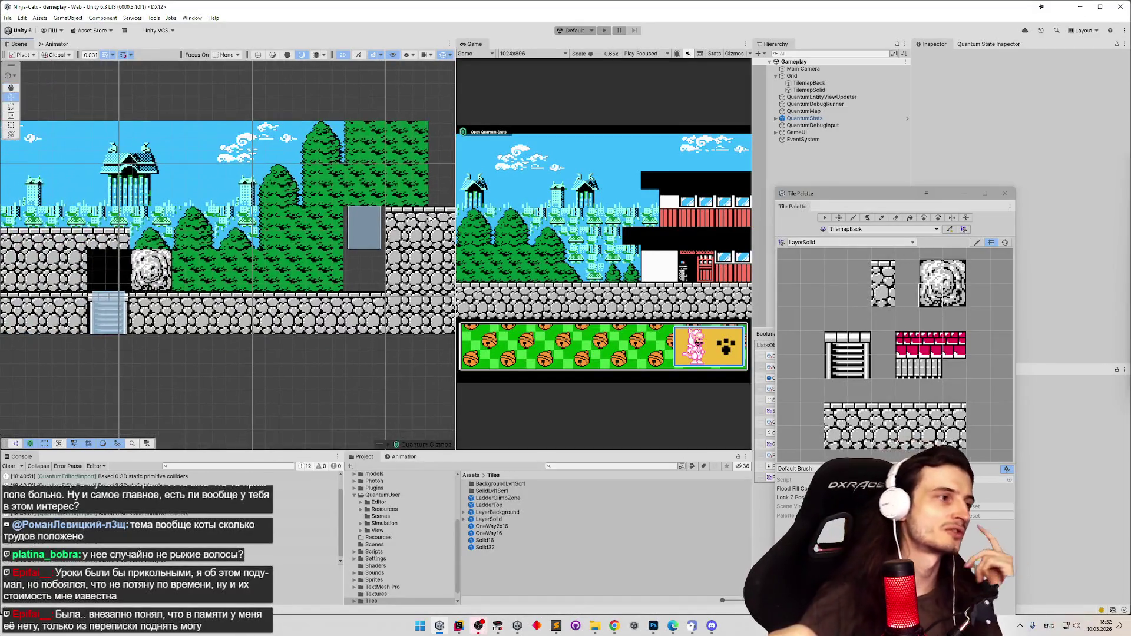
{"action": "mouse_move", "coordinate": [347, 212]}
{"action": "left_mouse_down"}
{"action": "mouse_move", "coordinate": [350, 223]}
{"action": "mouse_move", "coordinate": [416, 202]}
{"action": "left_mouse_up"}
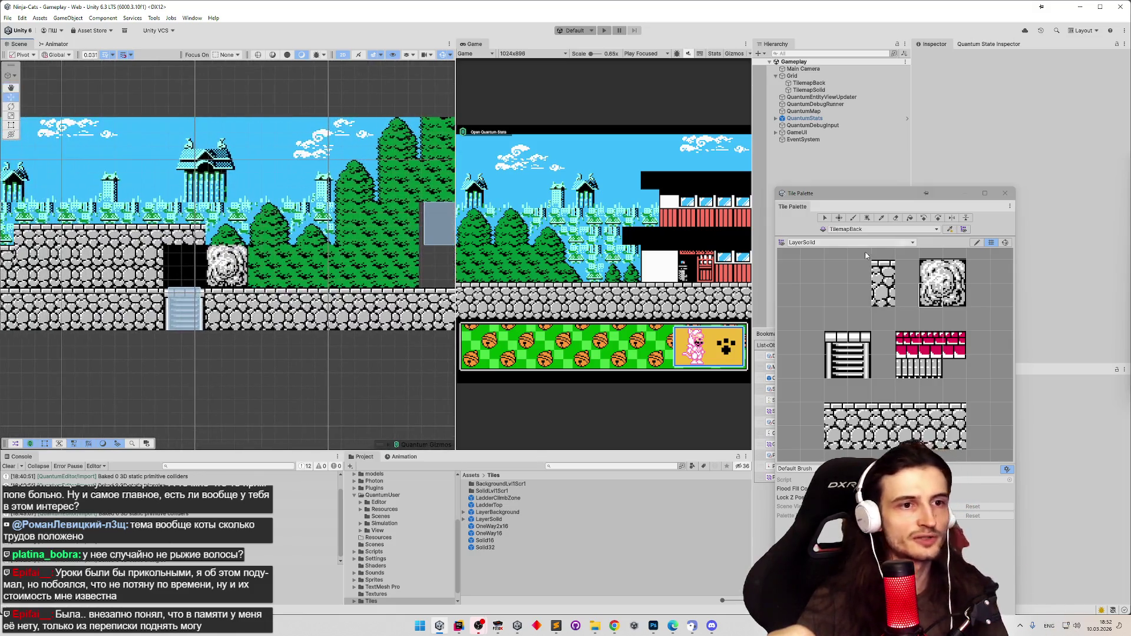
{"action": "left_click", "coordinate": [843, 361]}
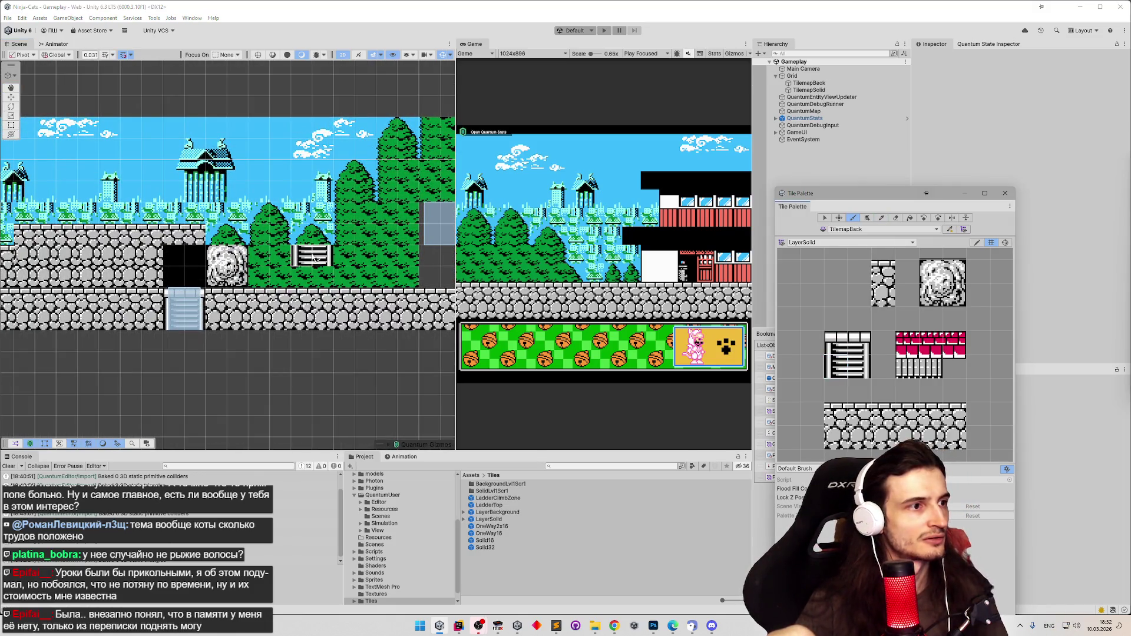
{"action": "left_click", "coordinate": [834, 354]}
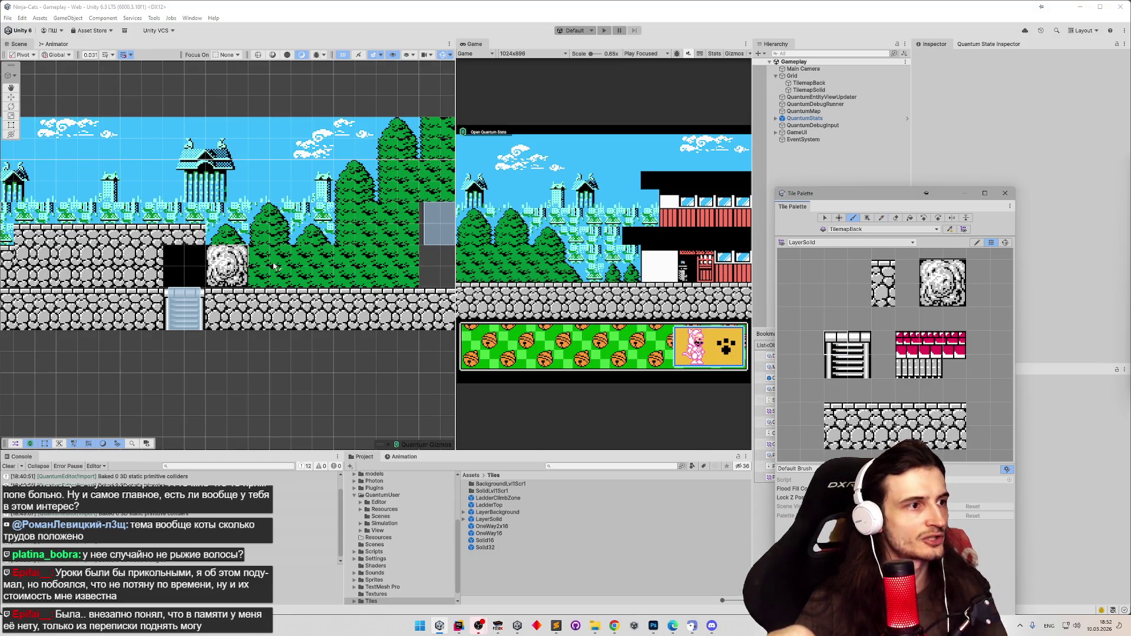
{"action": "left_click_drag", "start_coordinate": [429, 254], "coordinate": [277, 247]}
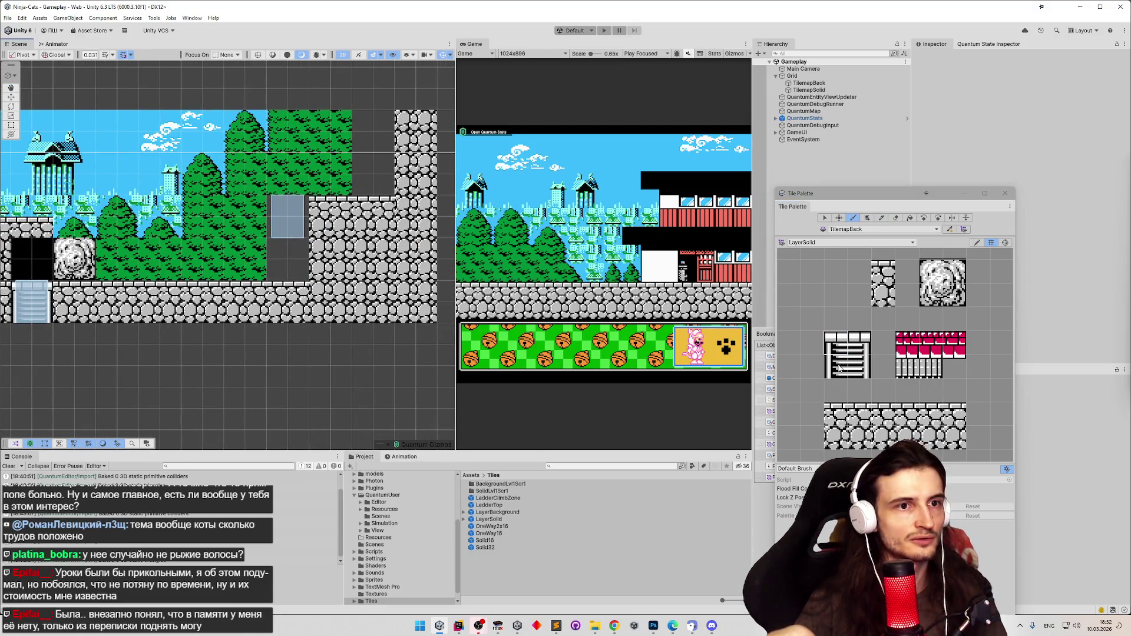
{"action": "left_click", "coordinate": [857, 243]}
{"action": "left_click", "coordinate": [854, 250]}
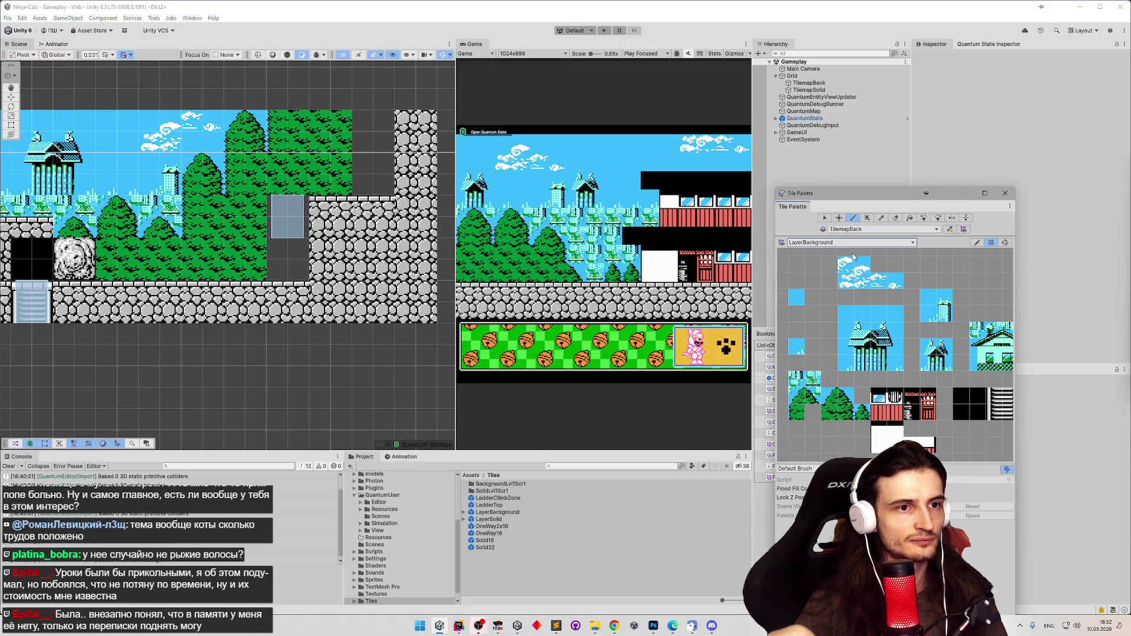
{"action": "left_click", "coordinate": [854, 243]}
{"action": "left_click", "coordinate": [849, 259]}
Step: Erase the stray tile, then select and frame TilemapSolid
{"action": "left_click", "coordinate": [895, 218]}
{"action": "left_click", "coordinate": [278, 220]}
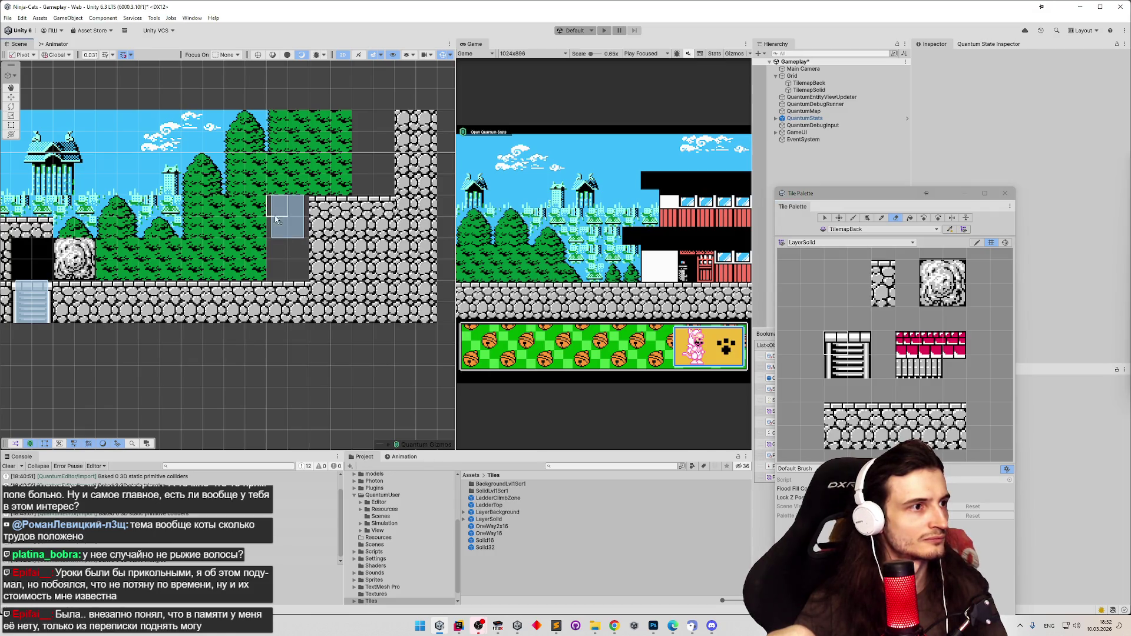
{"action": "left_click", "coordinate": [839, 89]}
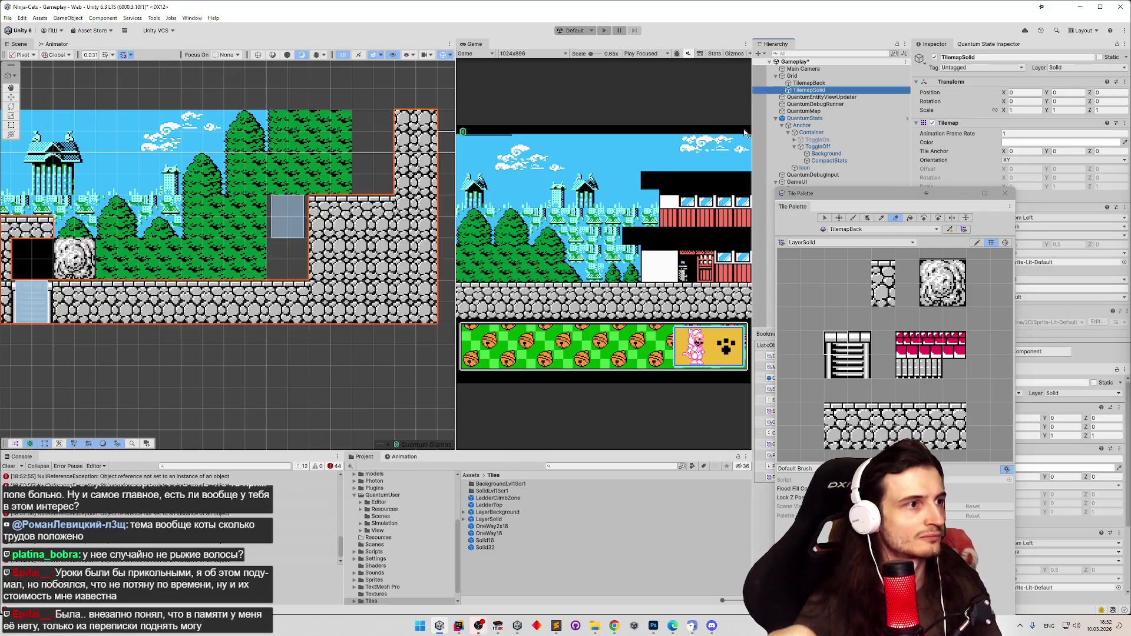
{"action": "double_click", "coordinate": [819, 90]}
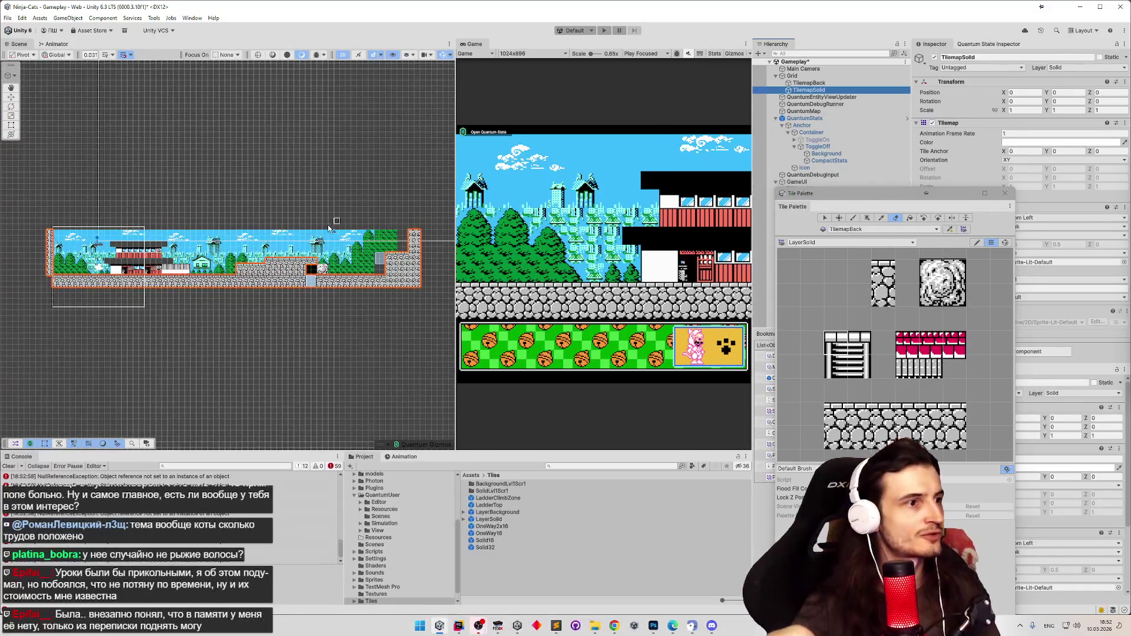
Step: Close the Tile Palette window
{"action": "scroll", "coordinate": [339, 259], "scroll_direction": "up", "scroll_amount": 5}
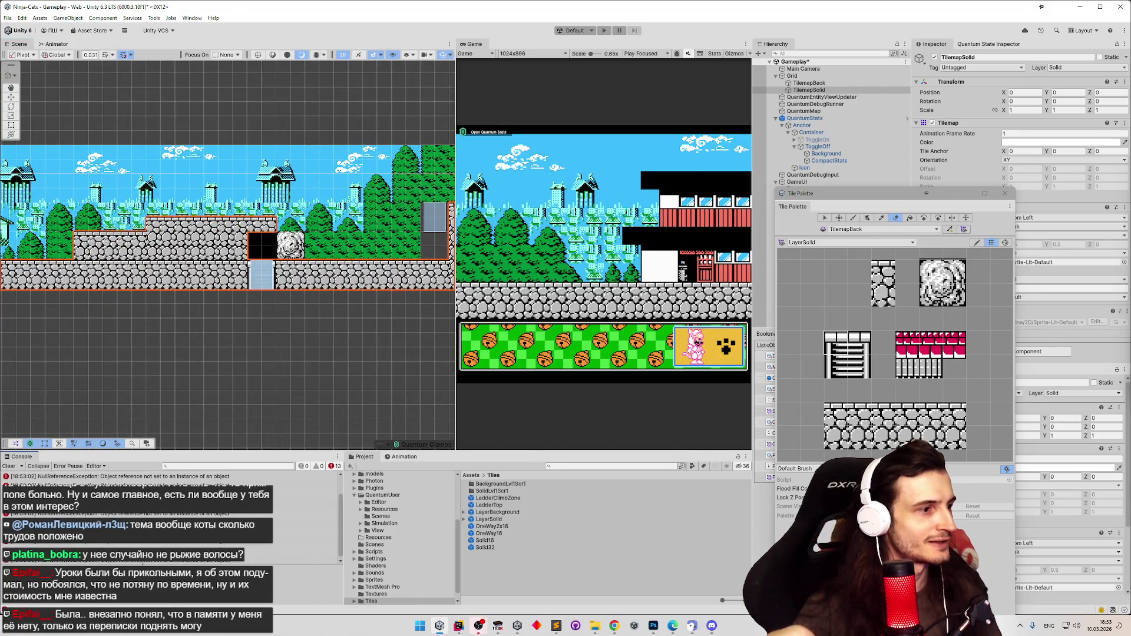
{"action": "left_click_drag", "start_coordinate": [338, 368], "coordinate": [198, 371]}
{"action": "key", "text": "z"}
{"action": "key", "text": "z"}
{"action": "left_click", "coordinate": [1004, 193]}
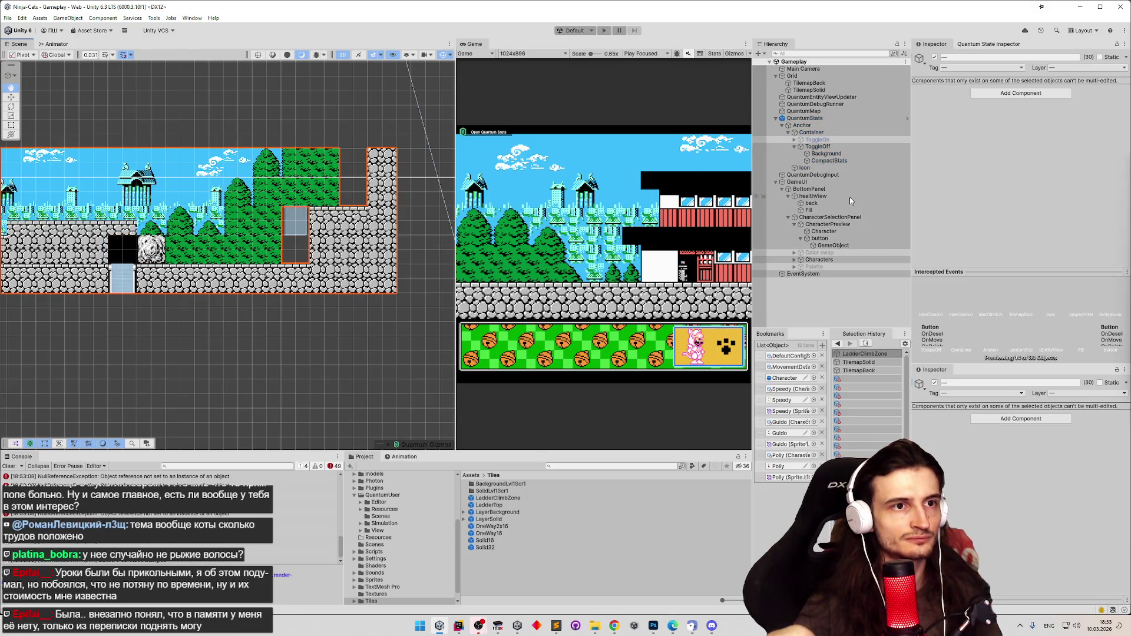
Step: Collapse QuantumStats in the Hierarchy and clear the Console errors
{"action": "left_click", "coordinate": [775, 118]}
{"action": "left_click", "coordinate": [775, 118]}
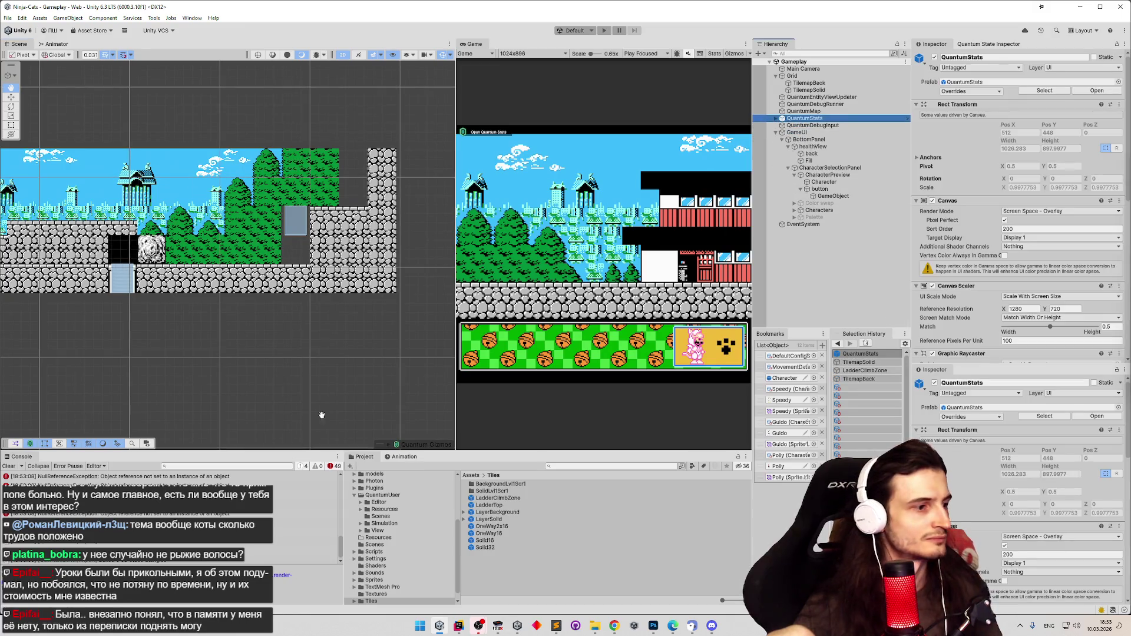
{"action": "left_click", "coordinate": [7, 467]}
{"action": "key", "text": "f"}
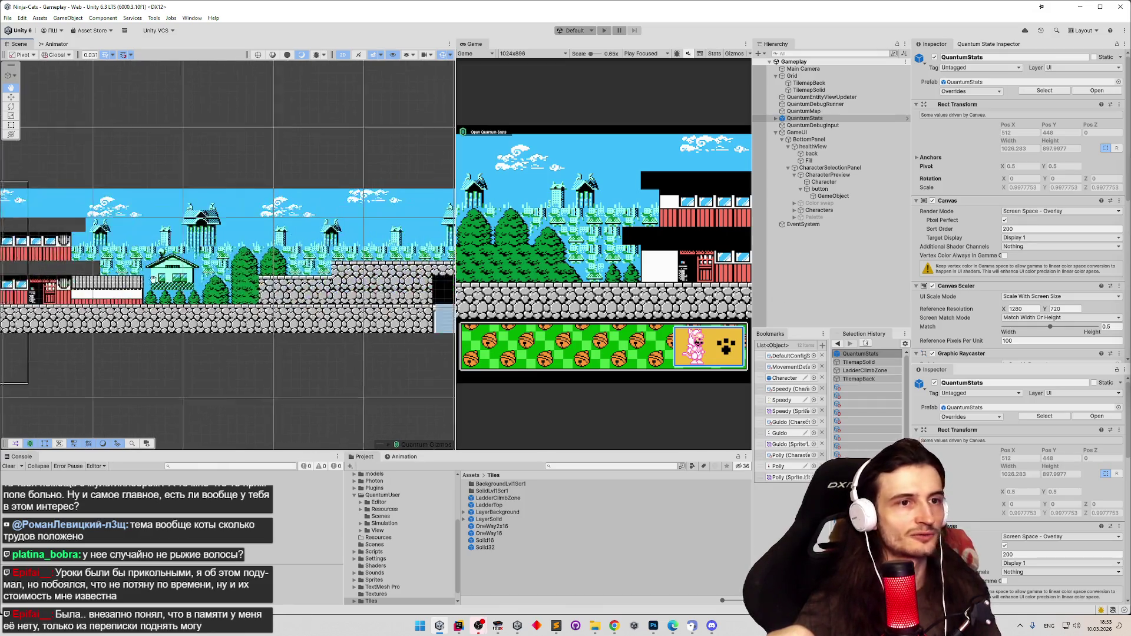
{"action": "double_click", "coordinate": [805, 119]}
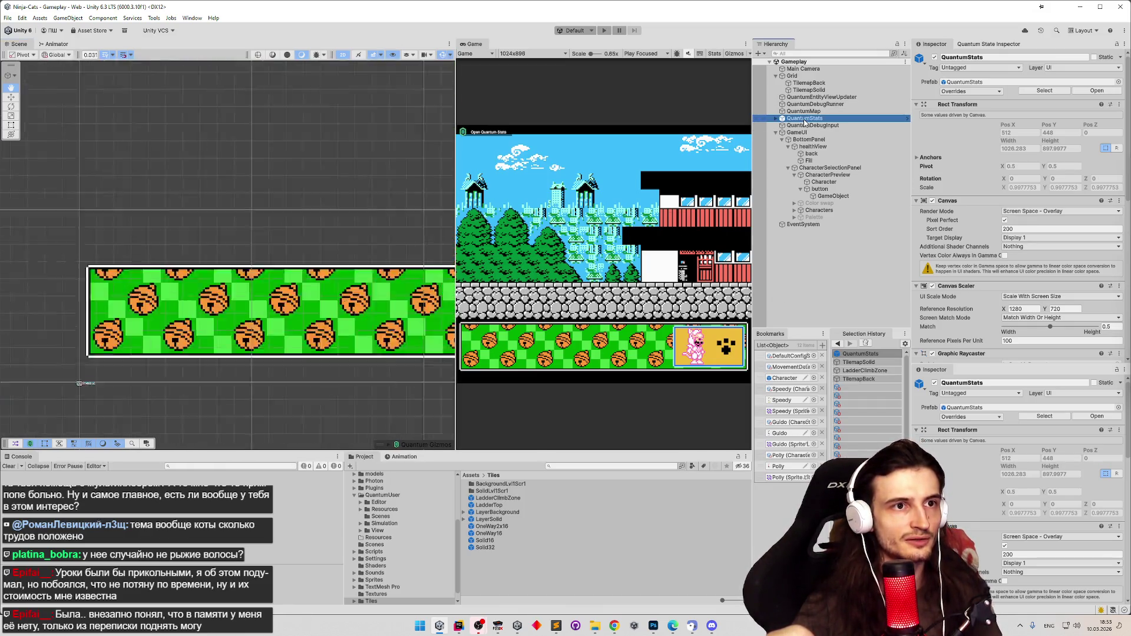
Step: Frame TilemapSolid and bring the boulder and ladder area into view
{"action": "double_click", "coordinate": [809, 89]}
{"action": "scroll", "coordinate": [343, 209], "scroll_direction": "up", "scroll_amount": 10}
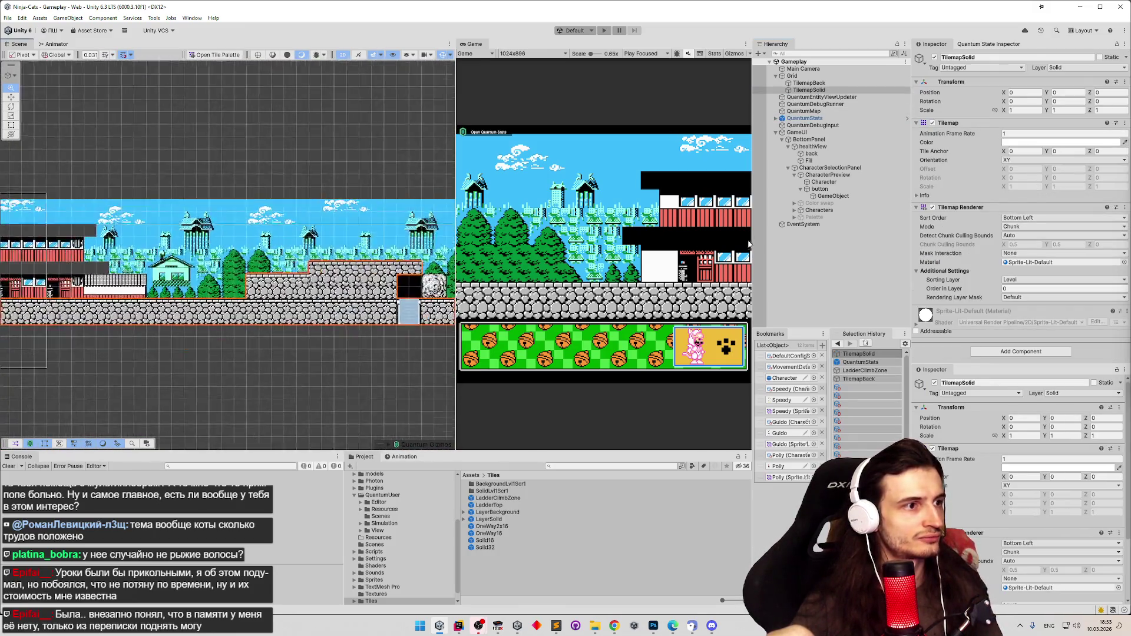
{"action": "left_click_drag", "start_coordinate": [308, 233], "coordinate": [232, 218]}
{"action": "scroll", "coordinate": [232, 218], "scroll_direction": "down", "scroll_amount": 1}
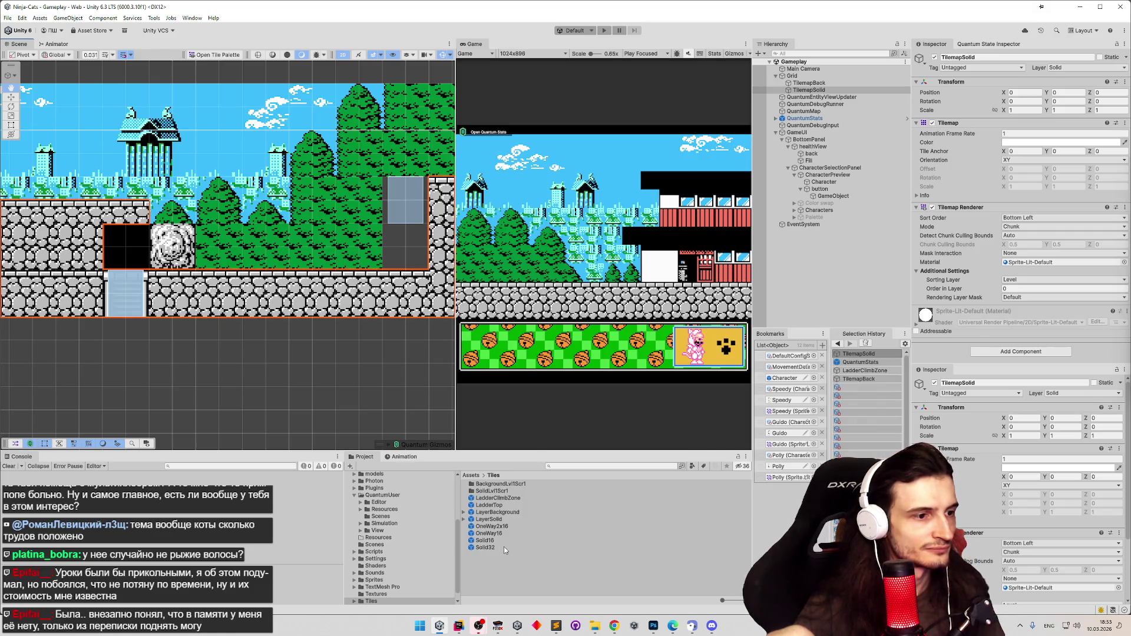
Step: Open the LayerSolid palette prefab and inspect its Layer1 tilemap and Palette Settings
{"action": "double_click", "coordinate": [488, 519]}
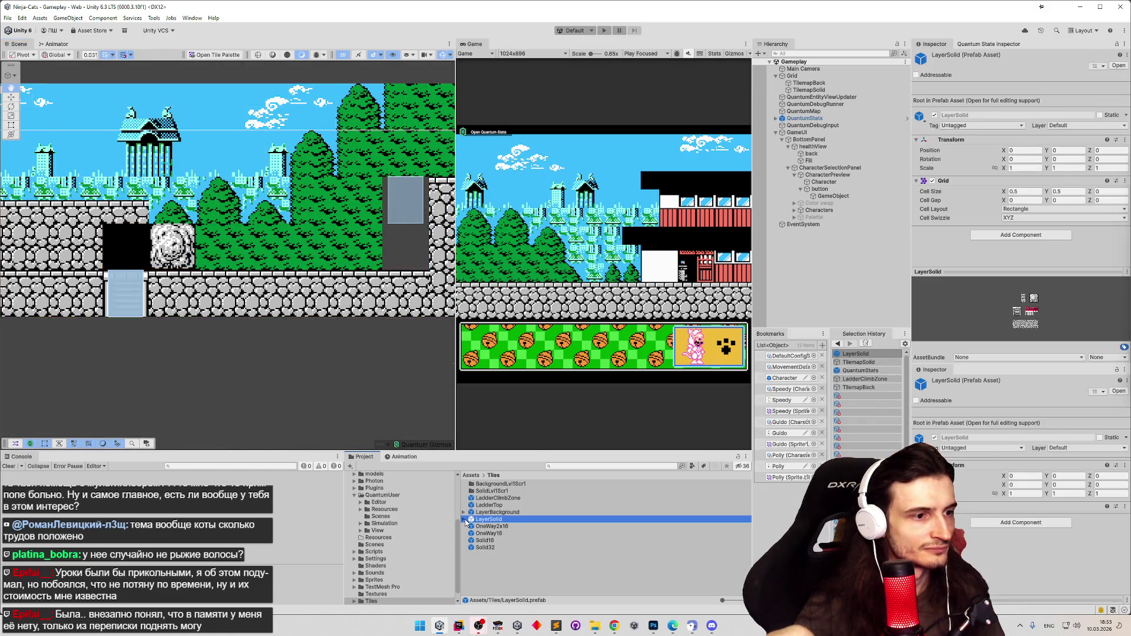
{"action": "left_click", "coordinate": [464, 519]}
{"action": "double_click", "coordinate": [471, 512]}
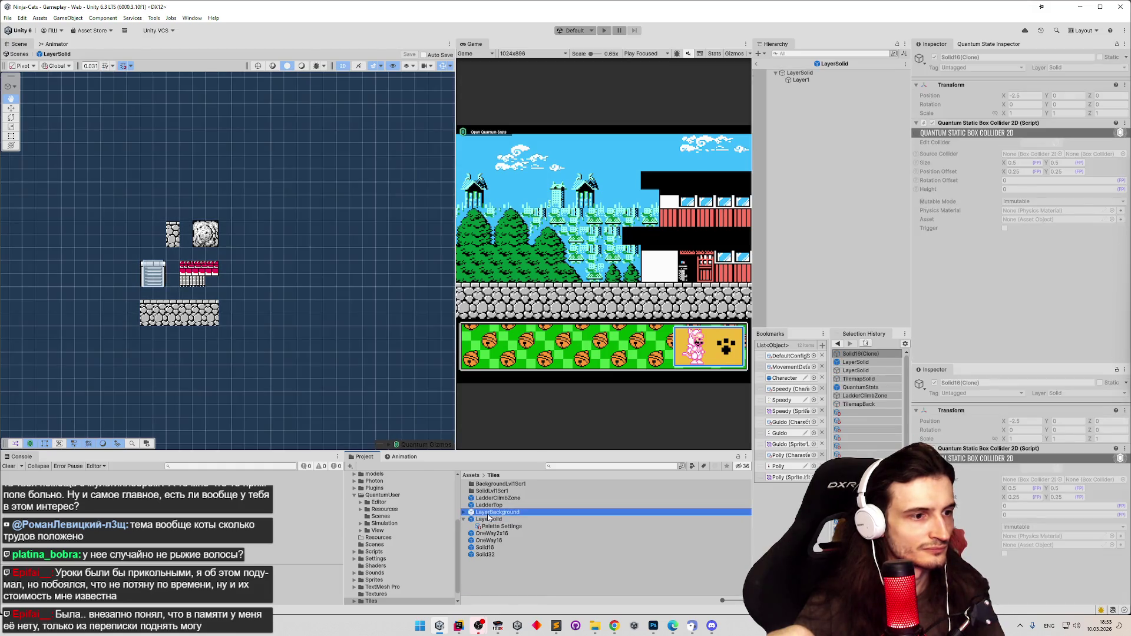
{"action": "left_click", "coordinate": [464, 512]}
{"action": "left_click", "coordinate": [492, 519]}
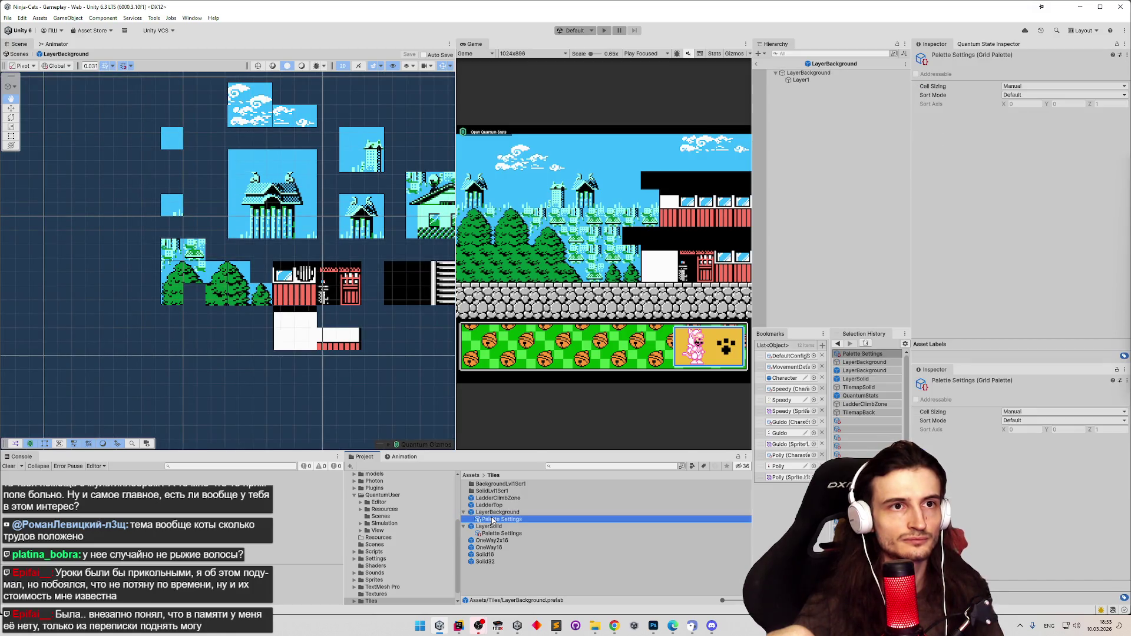
{"action": "left_click", "coordinate": [521, 534]}
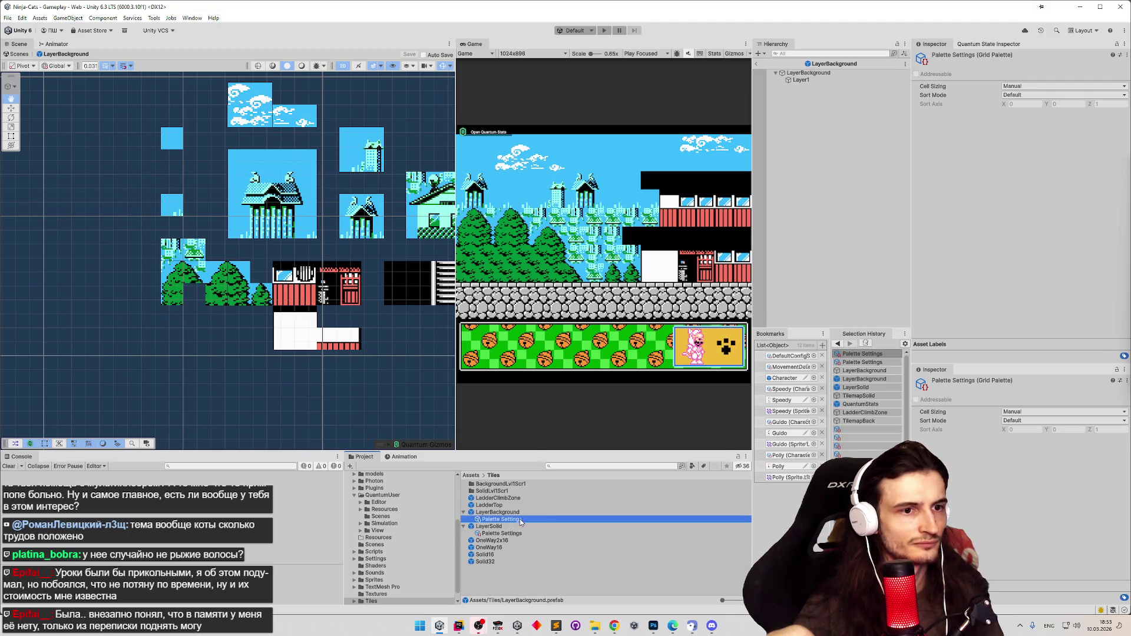
{"action": "double_click", "coordinate": [520, 533]}
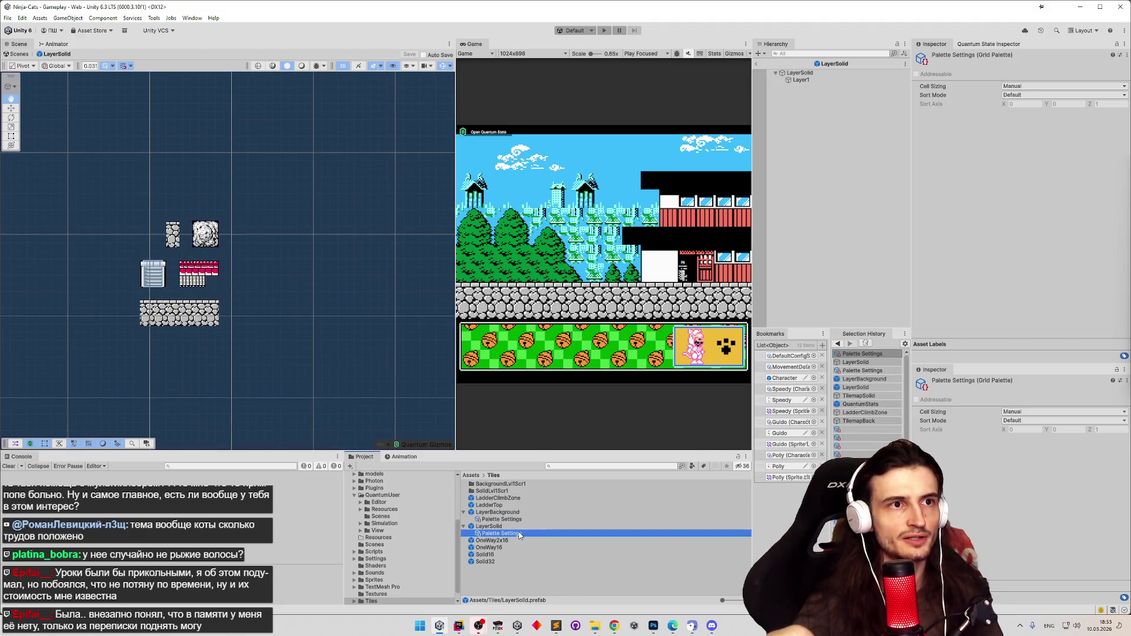
{"action": "left_click", "coordinate": [847, 80]}
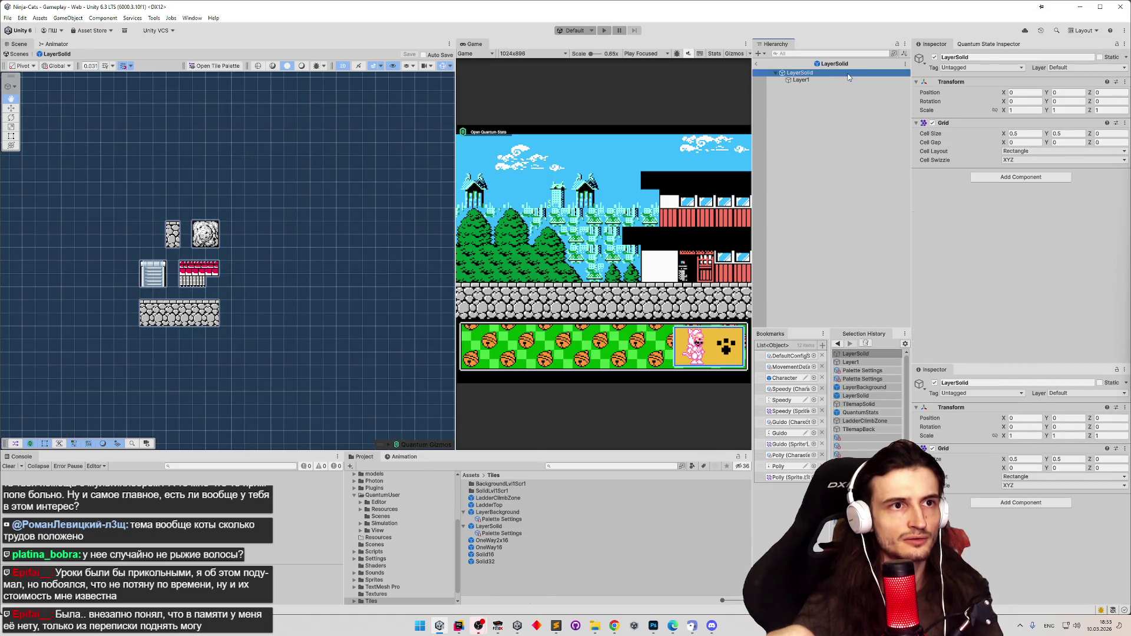
{"action": "left_click", "coordinate": [848, 73]}
{"action": "left_click", "coordinate": [849, 80]}
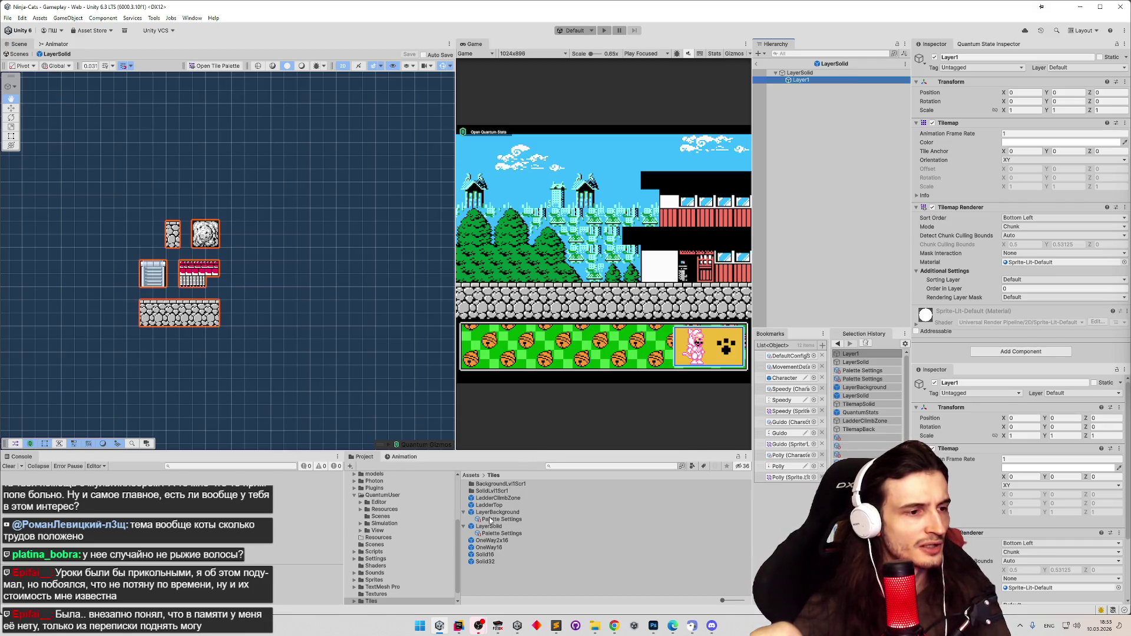
Step: Open the LadderTop prefab to examine its LadderClimbZone collider
{"action": "left_click", "coordinate": [462, 512]}
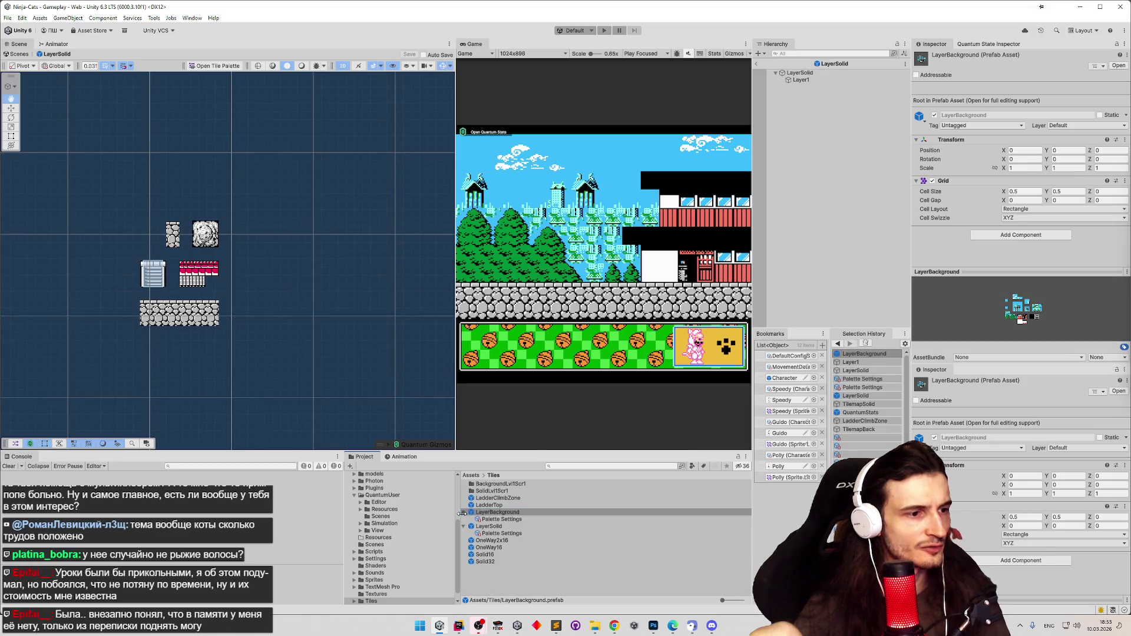
{"action": "left_click", "coordinate": [463, 512]}
{"action": "left_click", "coordinate": [488, 519]}
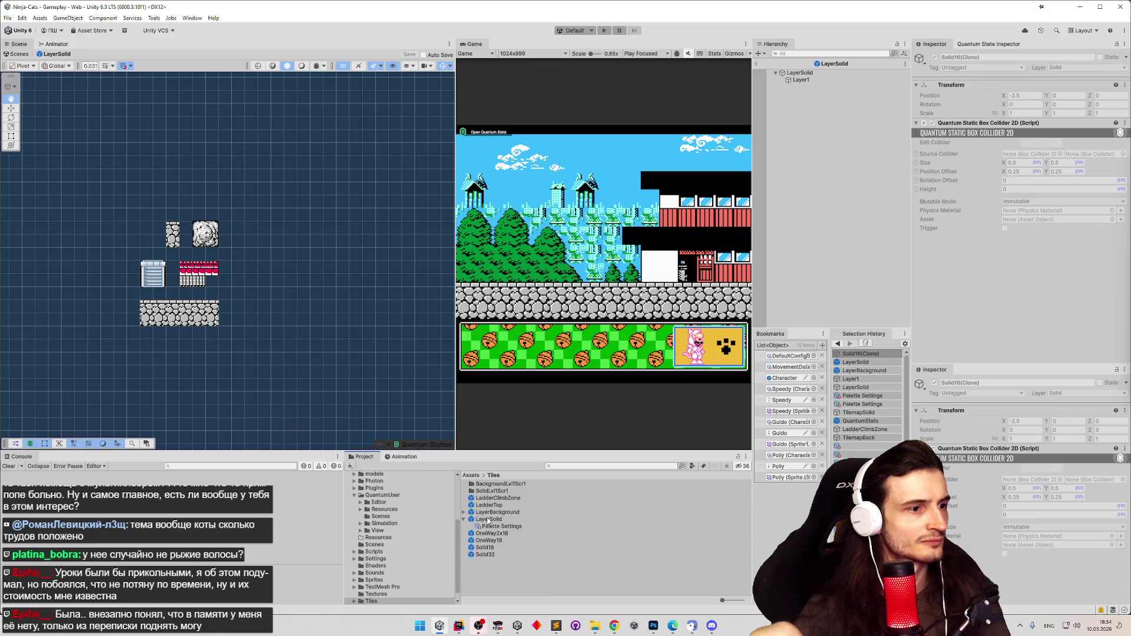
{"action": "left_click_drag", "start_coordinate": [235, 344], "coordinate": [308, 314]}
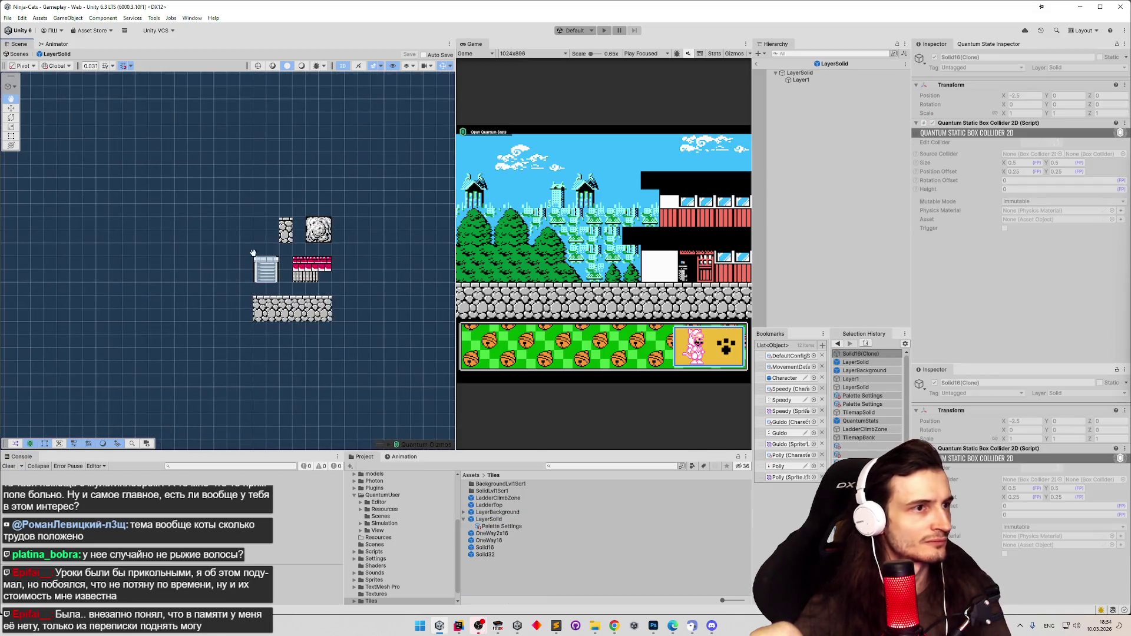
{"action": "scroll", "coordinate": [230, 248], "scroll_direction": "up", "scroll_amount": 3}
{"action": "left_click", "coordinate": [830, 78]}
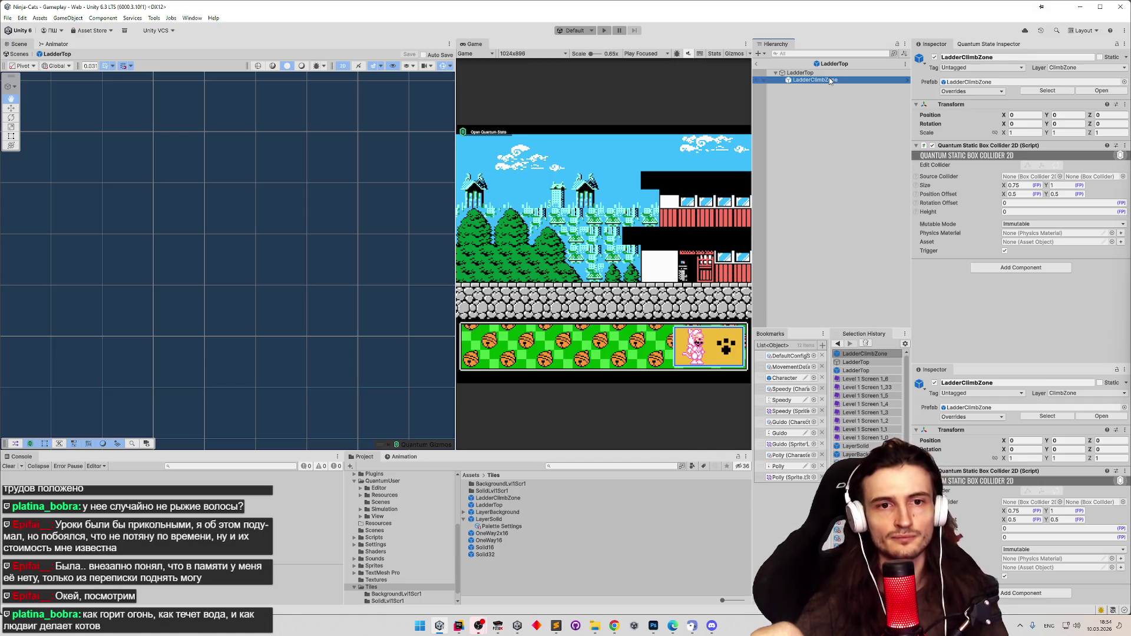
Step: Delete LadderClimbZone from the LadderTop prefab and save the prefab
{"action": "left_click", "coordinate": [759, 66]}
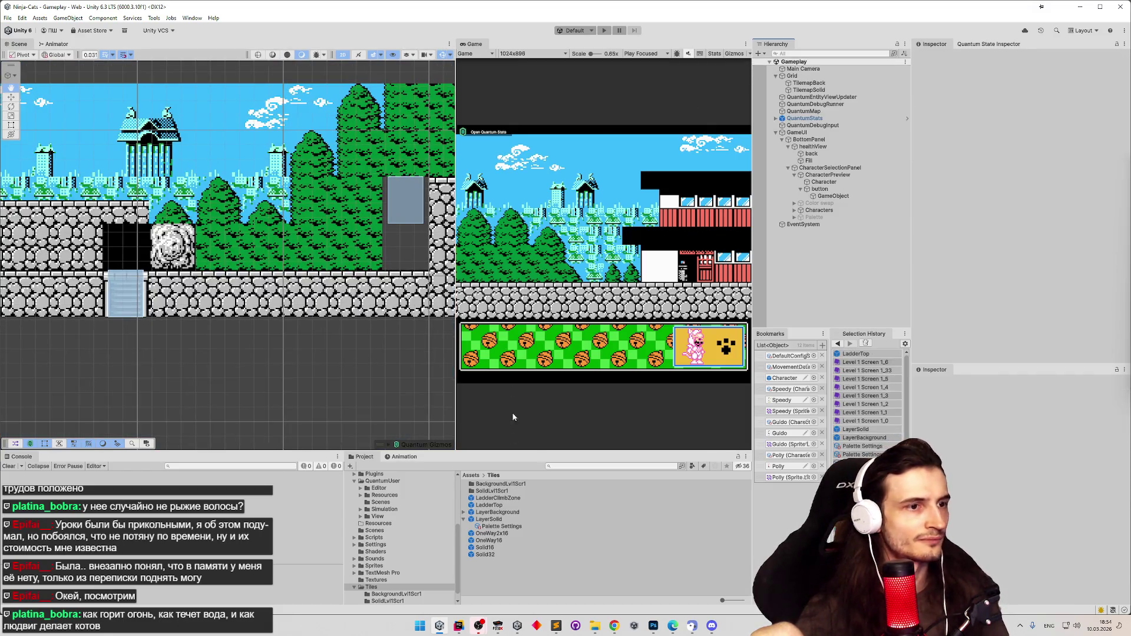
{"action": "double_click", "coordinate": [508, 505]}
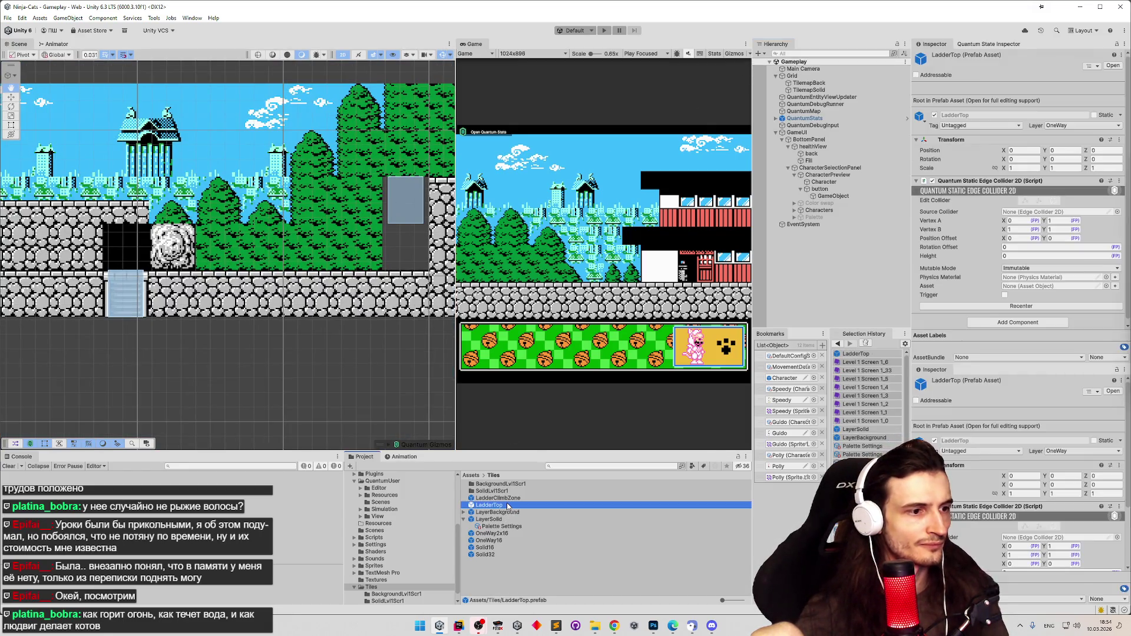
{"action": "left_click", "coordinate": [846, 80]}
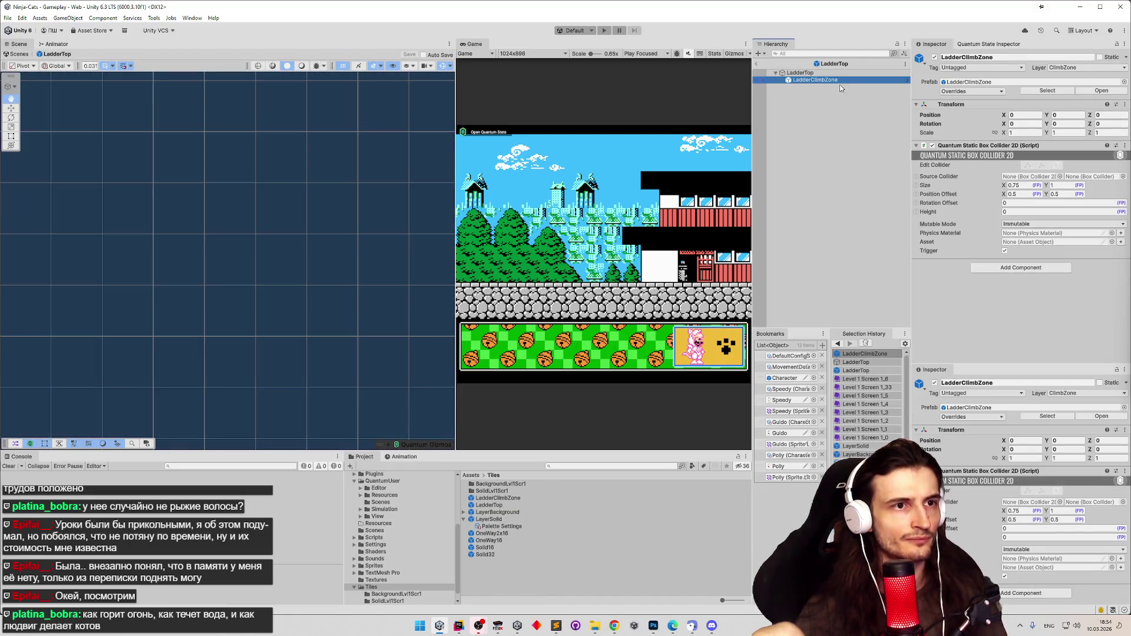
{"action": "key", "text": "Delete"}
{"action": "left_click", "coordinate": [757, 63]}
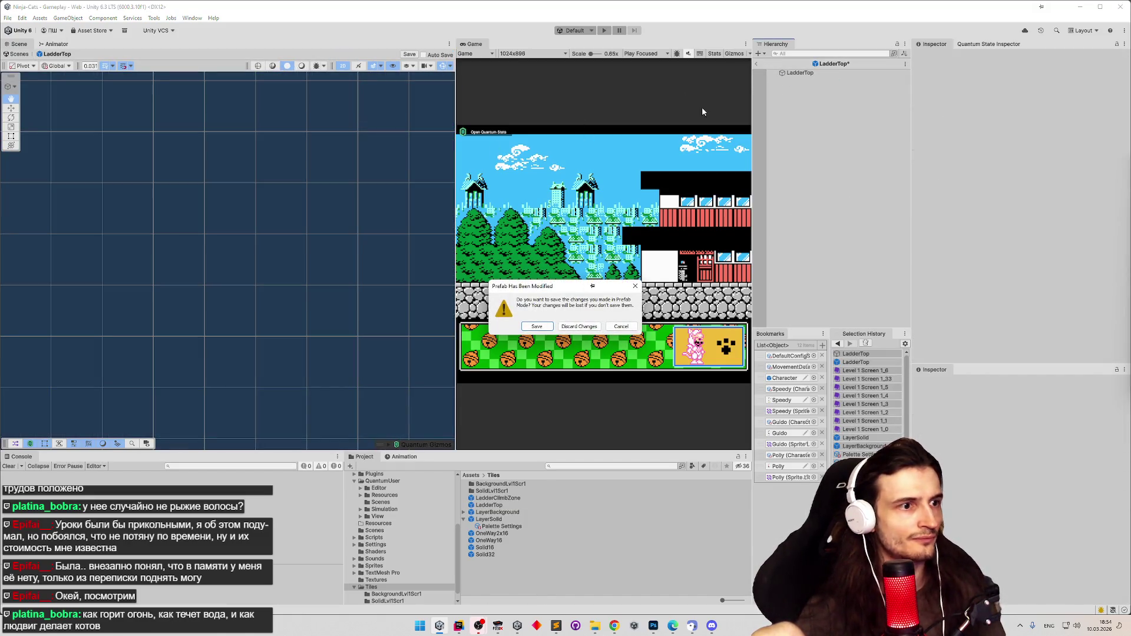
{"action": "left_click", "coordinate": [538, 328]}
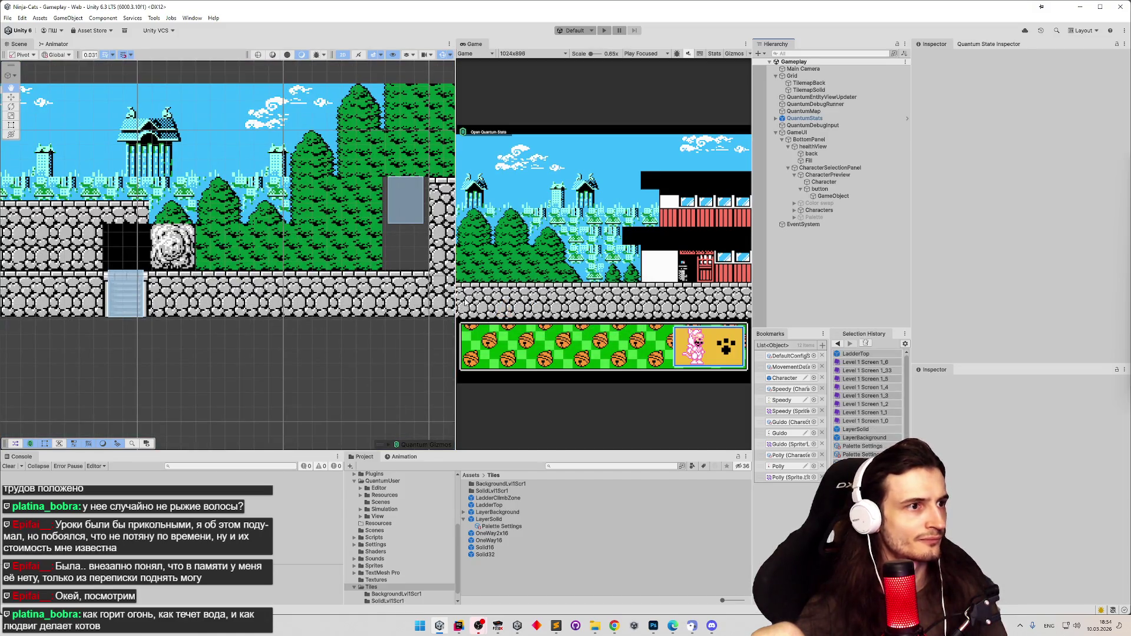
Step: Reopen LadderTop to confirm the child is gone, then return and frame TilemapSolid
{"action": "double_click", "coordinate": [503, 505]}
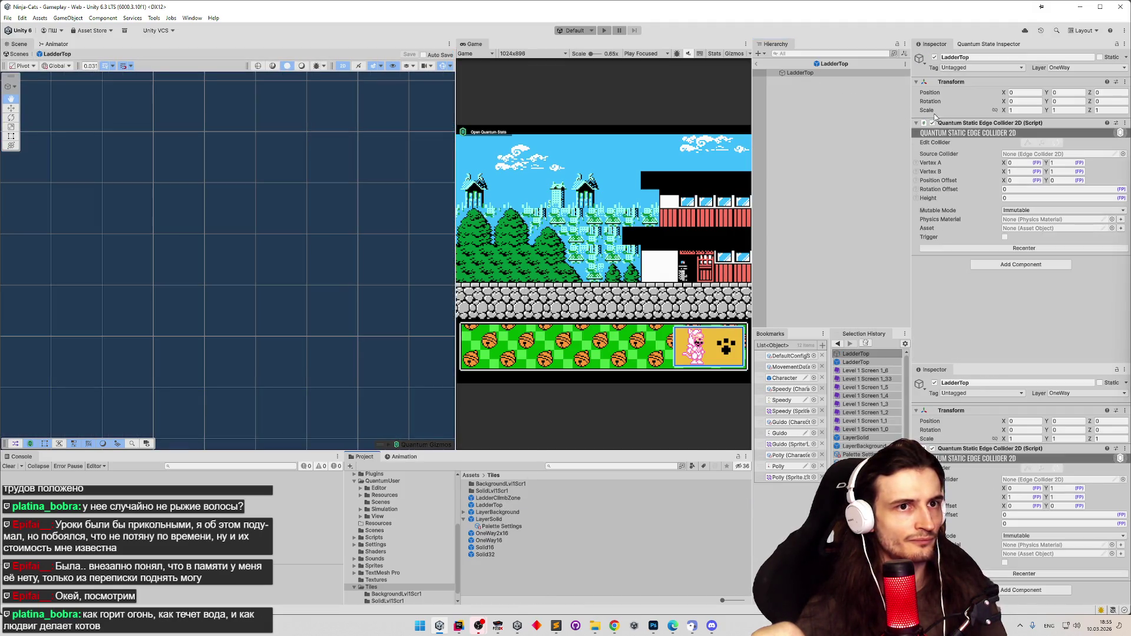
{"action": "right_click", "coordinate": [949, 123]}
{"action": "left_click", "coordinate": [815, 97]}
{"action": "left_click", "coordinate": [757, 64]}
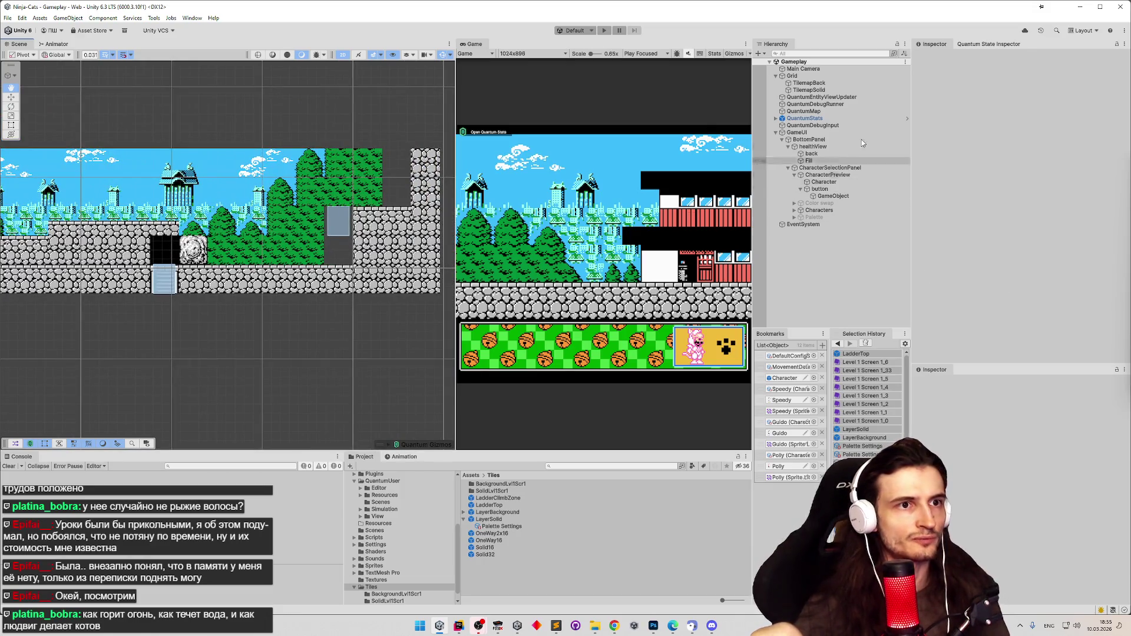
{"action": "double_click", "coordinate": [832, 91]}
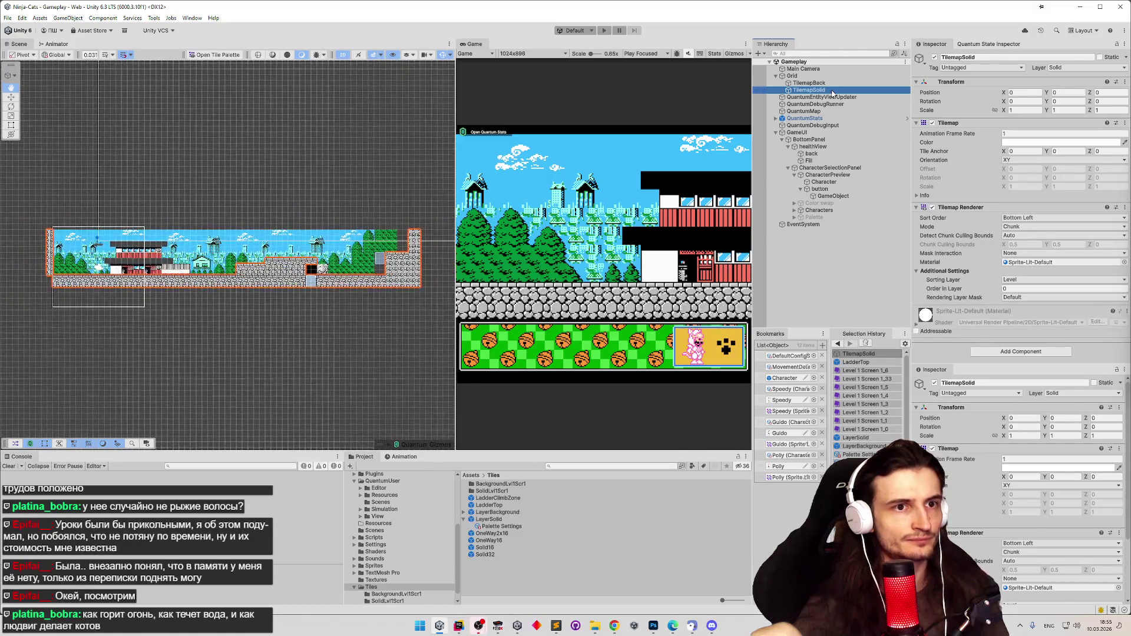
Step: On TilemapSolid, trial-erase the floor tiles beside the ladder gap, then undo the erase
{"action": "scroll", "coordinate": [299, 299], "scroll_direction": "up", "scroll_amount": 5}
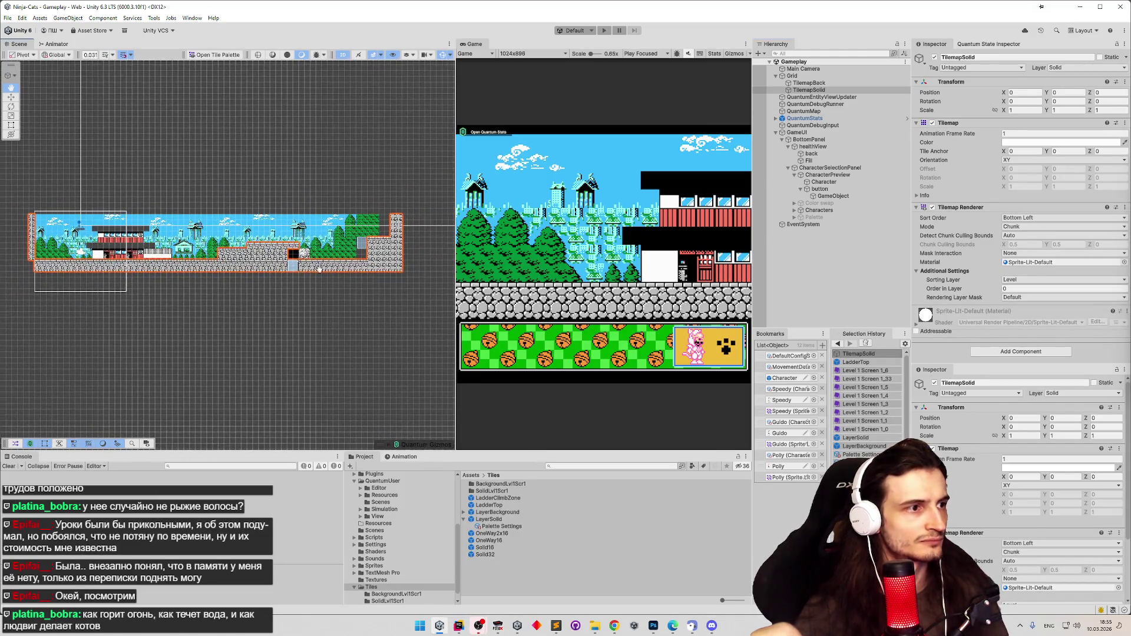
{"action": "left_click", "coordinate": [214, 54]}
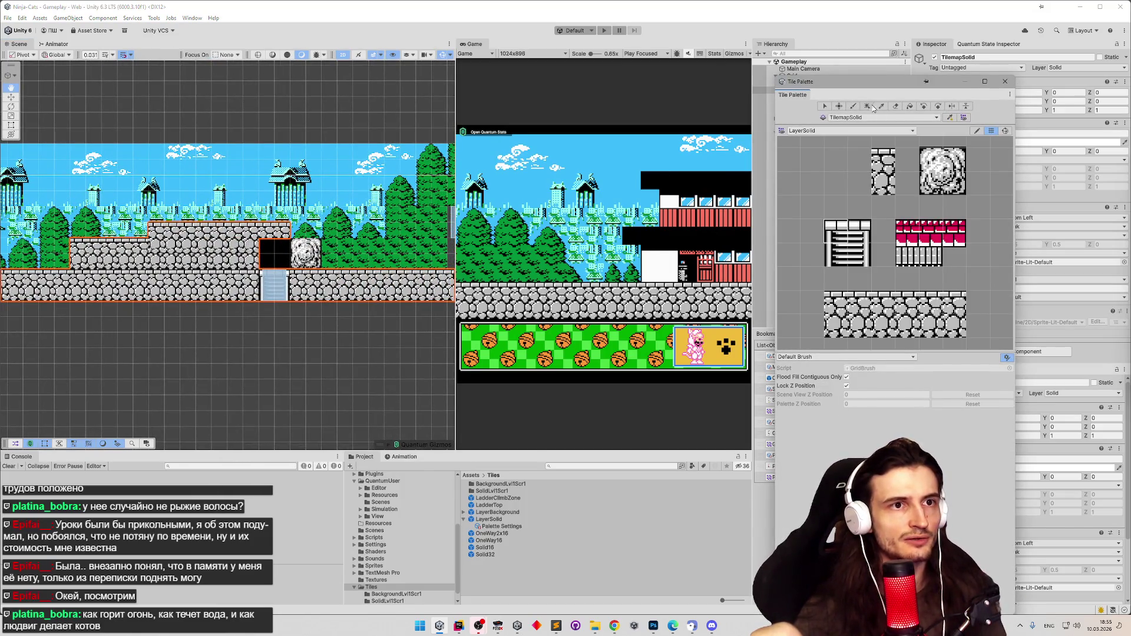
{"action": "left_click", "coordinate": [897, 106]}
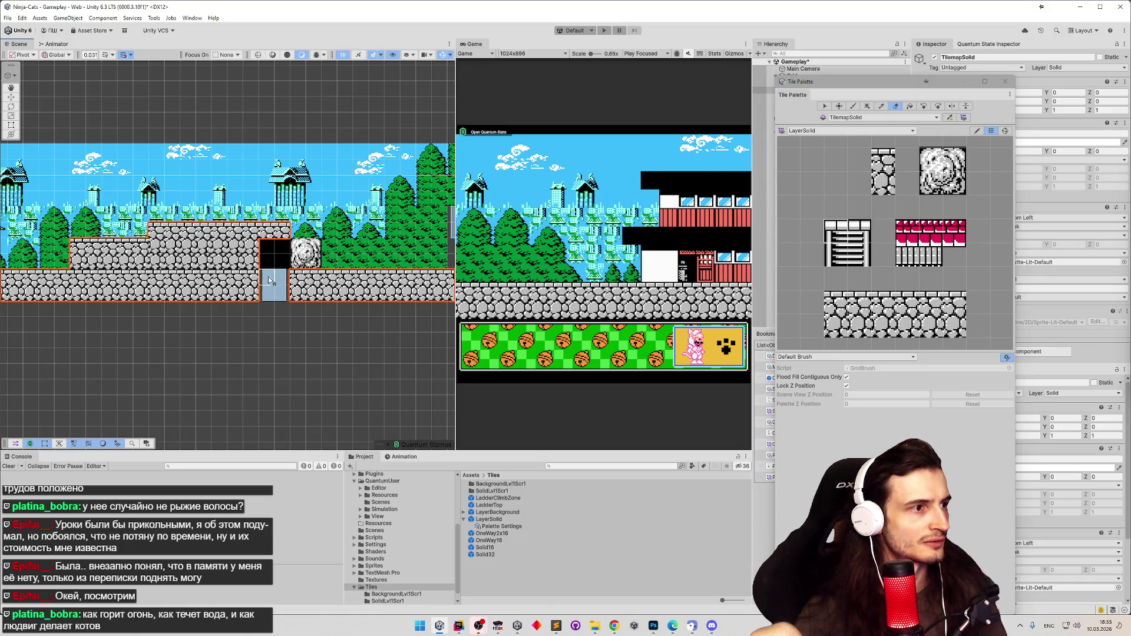
{"action": "mouse_move", "coordinate": [275, 297]}
{"action": "left_mouse_down"}
{"action": "mouse_move", "coordinate": [252, 288]}
{"action": "mouse_move", "coordinate": [305, 288]}
{"action": "mouse_move", "coordinate": [252, 253]}
{"action": "mouse_move", "coordinate": [260, 297]}
{"action": "left_mouse_up"}
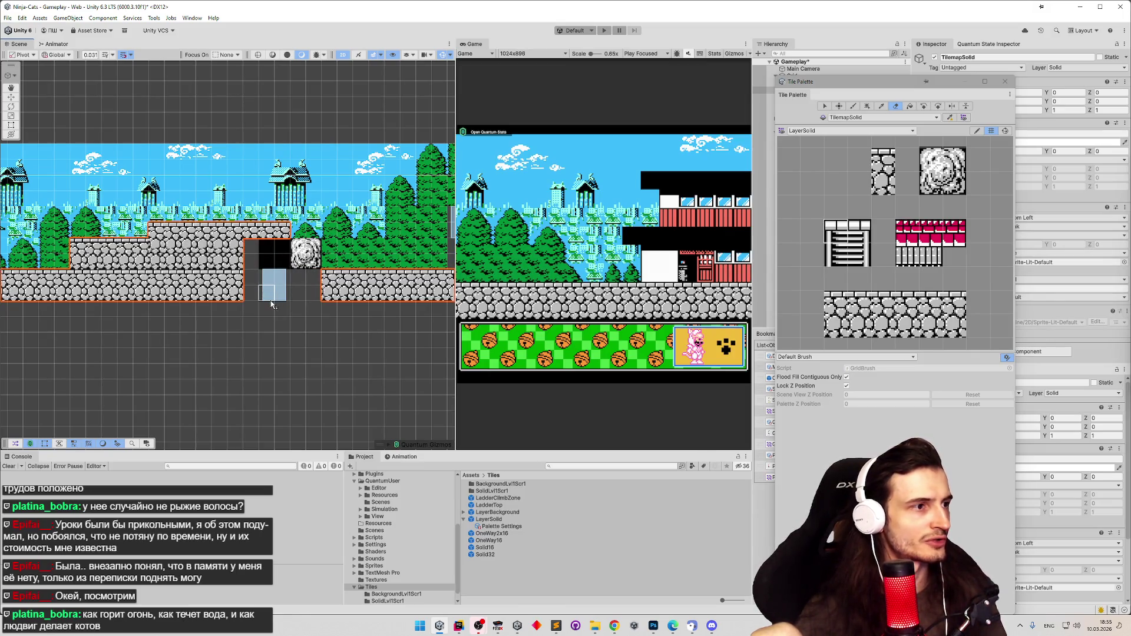
{"action": "key", "text": "ctrl+z"}
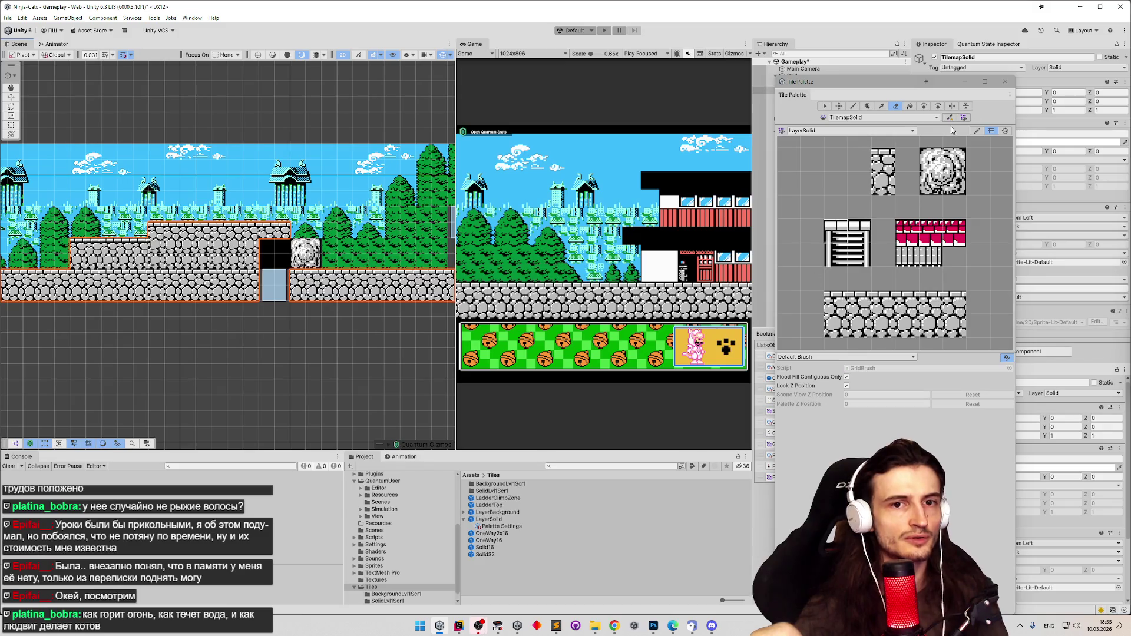
Step: Close the Tile Palette and save the Gameplay scene
{"action": "left_click", "coordinate": [1005, 81]}
{"action": "key", "text": "ctrl+s"}
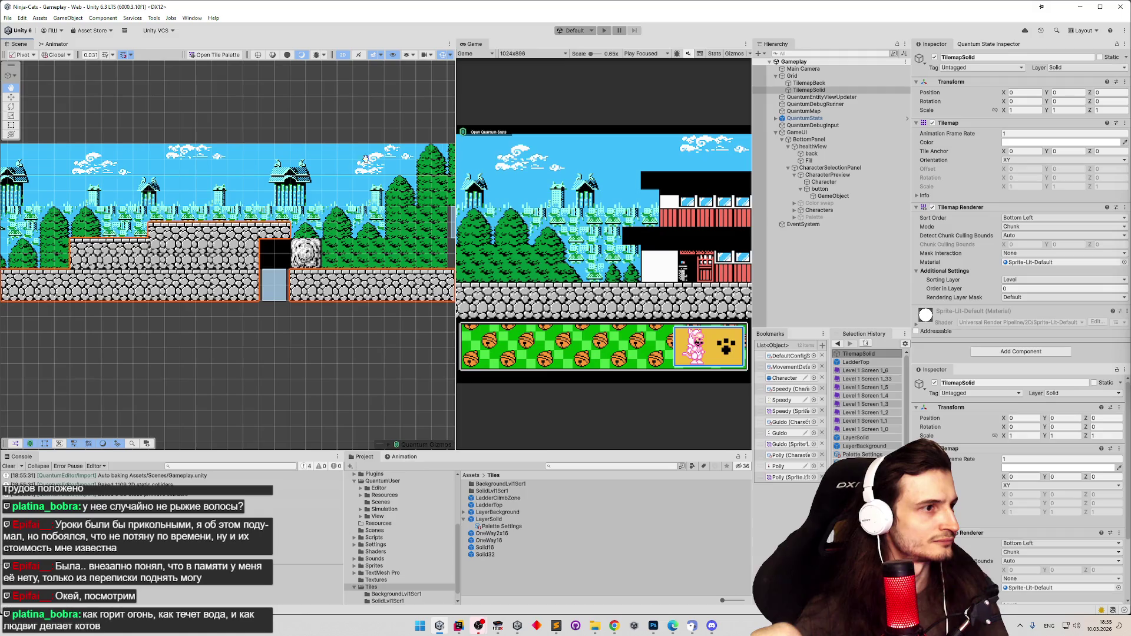
{"action": "scroll", "coordinate": [371, 171], "scroll_direction": "up", "scroll_amount": 3}
Step: Pan across the level from the starting wall to the stone platforms and pit
{"action": "scroll", "coordinate": [294, 168], "scroll_direction": "down", "scroll_amount": 2}
{"action": "mouse_move", "coordinate": [192, 164]}
{"action": "left_mouse_down"}
{"action": "mouse_move", "coordinate": [241, 163]}
{"action": "mouse_move", "coordinate": [230, 172]}
{"action": "mouse_move", "coordinate": [208, 172]}
{"action": "mouse_move", "coordinate": [288, 152]}
{"action": "mouse_move", "coordinate": [278, 170]}
{"action": "left_mouse_up"}
{"action": "scroll", "coordinate": [241, 164], "scroll_direction": "up", "scroll_amount": 2}
{"action": "scroll", "coordinate": [421, 170], "scroll_direction": "down", "scroll_amount": 3}
{"action": "left_click_drag", "start_coordinate": [90, 210], "coordinate": [23, 210]}
{"action": "scroll", "coordinate": [23, 210], "scroll_direction": "up", "scroll_amount": 2}
{"action": "mouse_move", "coordinate": [436, 206]}
{"action": "left_mouse_down"}
{"action": "mouse_move", "coordinate": [82, 206]}
{"action": "mouse_move", "coordinate": [280, 264]}
{"action": "left_mouse_up"}
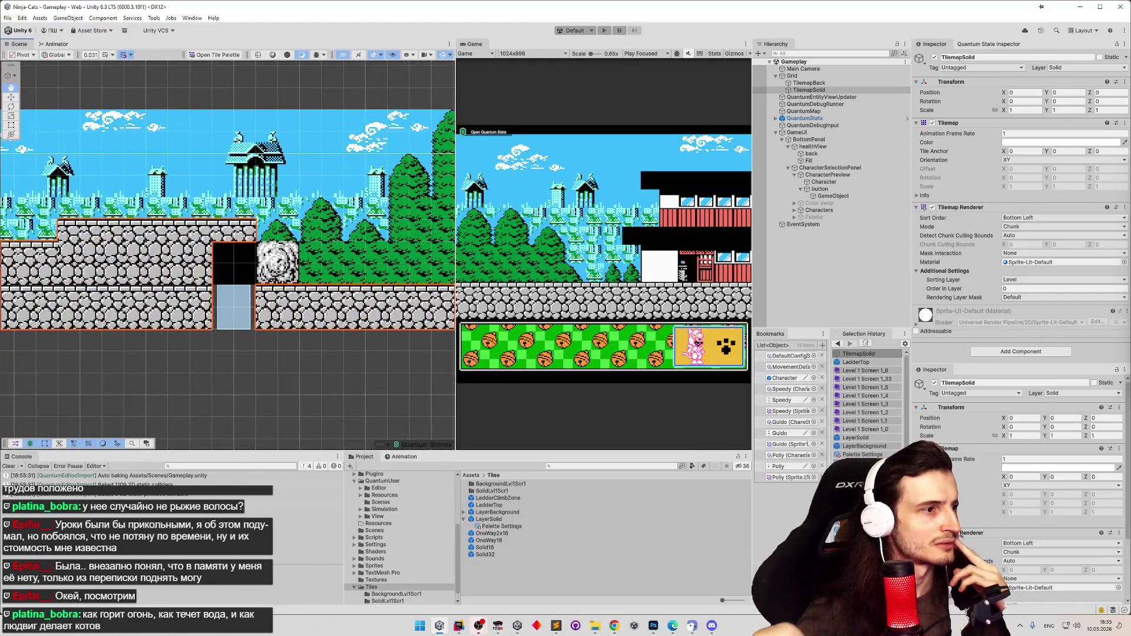
{"action": "scroll", "coordinate": [281, 259], "scroll_direction": "up", "scroll_amount": 2}
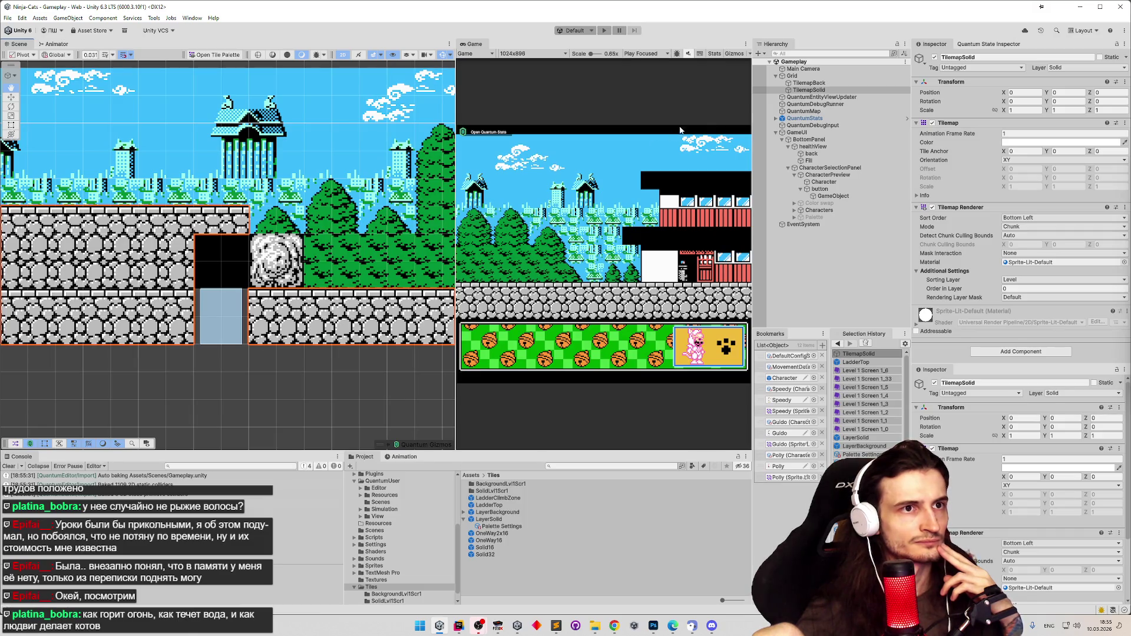
Step: Recentre the whole level, then deactivate TilemapSolid with Alt+Shift+A
{"action": "left_click", "coordinate": [803, 91]}
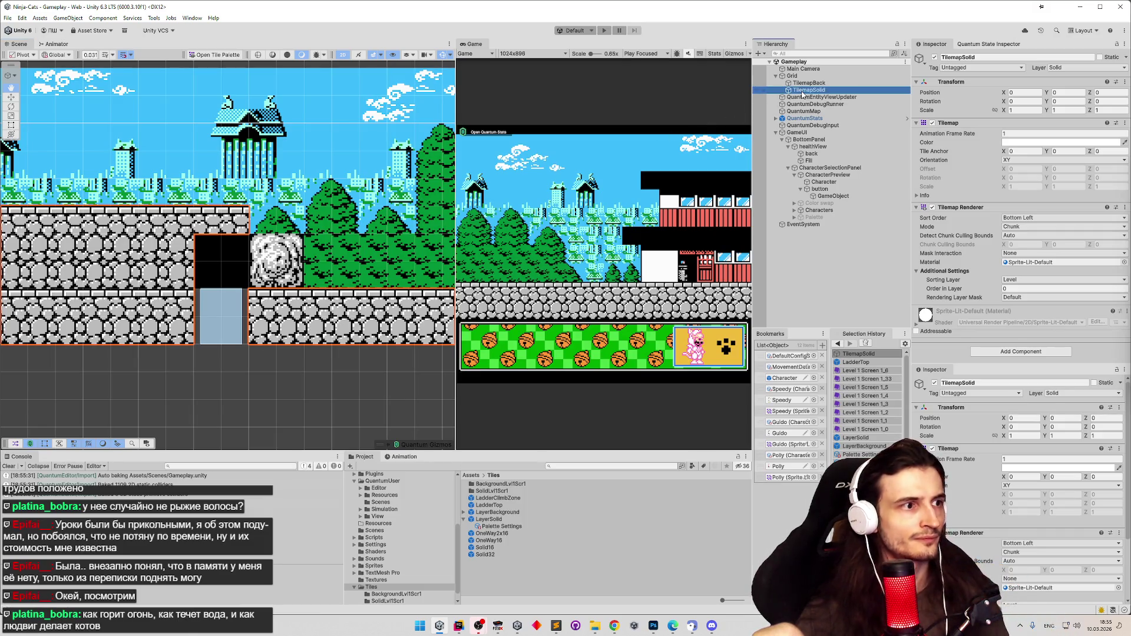
{"action": "left_click_drag", "start_coordinate": [377, 186], "coordinate": [211, 191]}
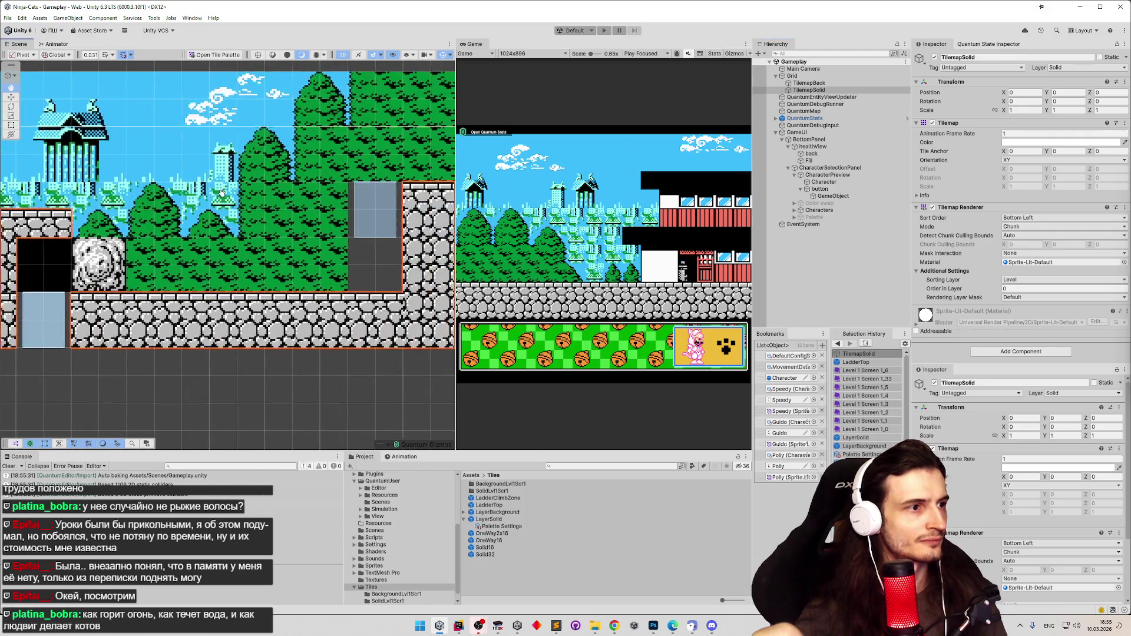
{"action": "scroll", "coordinate": [265, 241], "scroll_direction": "down", "scroll_amount": 5}
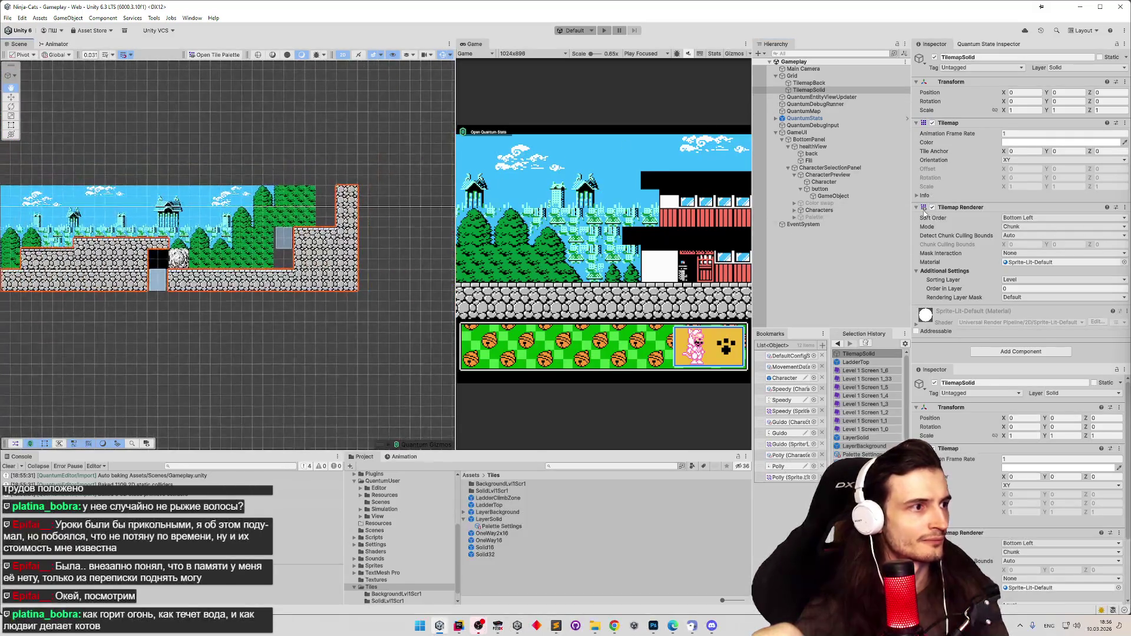
{"action": "left_click_drag", "start_coordinate": [411, 191], "coordinate": [475, 185]}
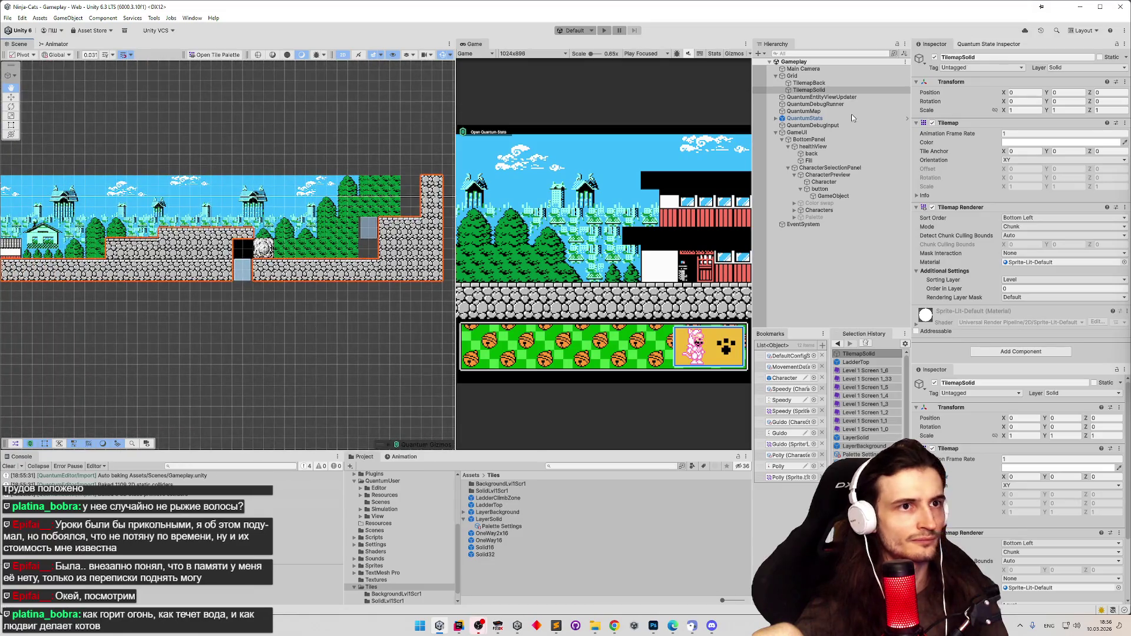
{"action": "right_click", "coordinate": [830, 92]}
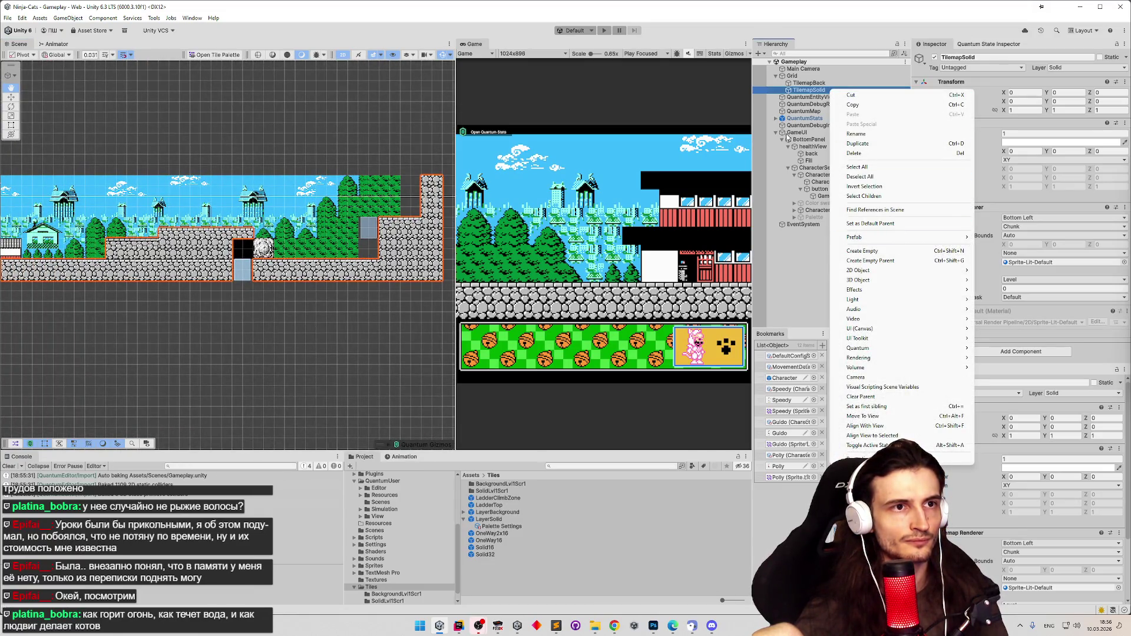
{"action": "left_click", "coordinate": [806, 84]}
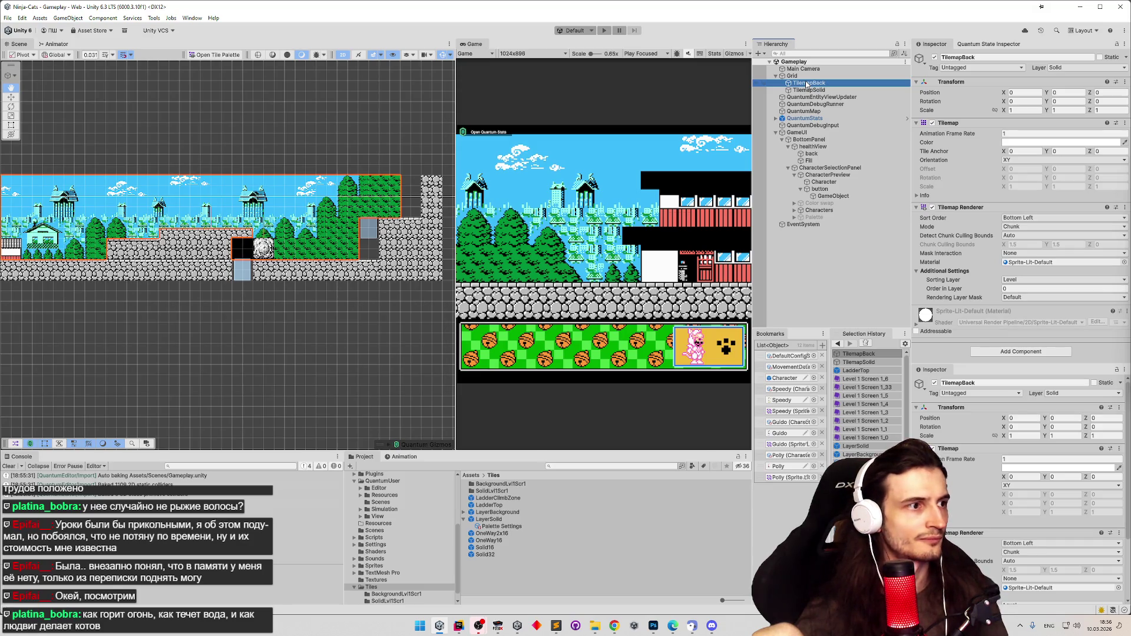
{"action": "left_click", "coordinate": [810, 90]}
{"action": "key", "text": "alt+shift+a"}
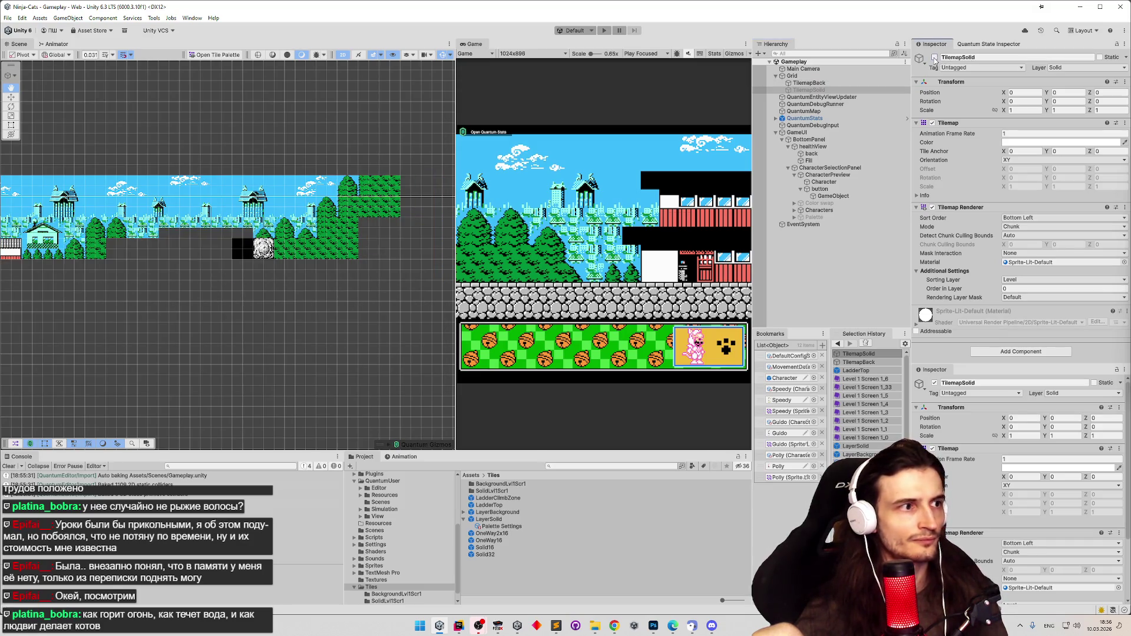
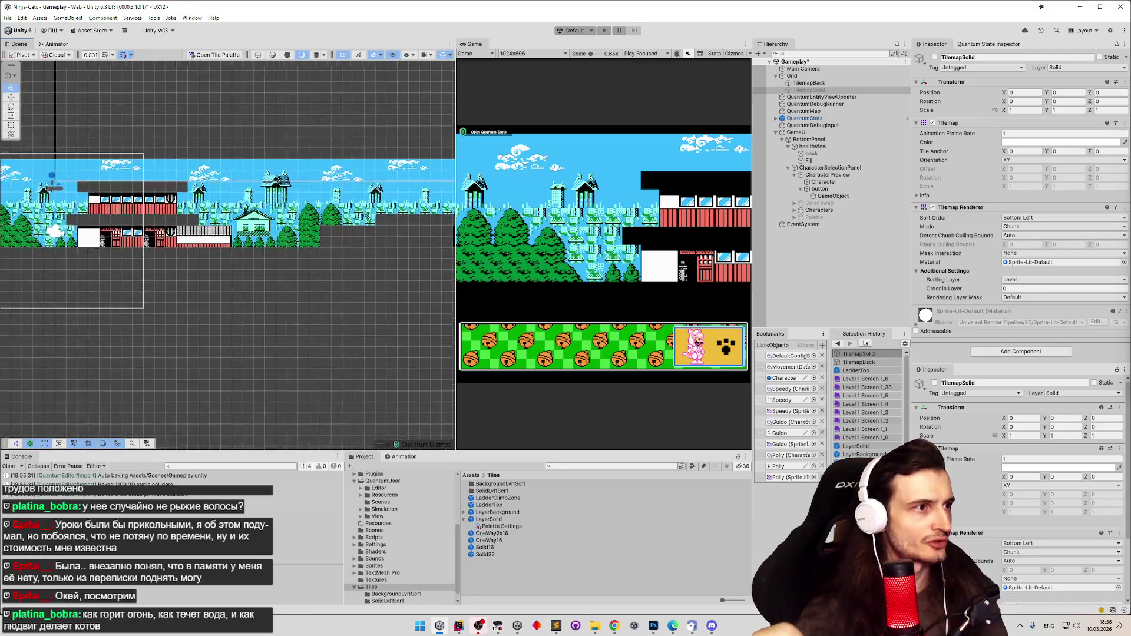
Step: Open the Tile Palette, erase a stretch of fence tiles with the Eraser, then undo it
{"action": "scroll", "coordinate": [404, 210], "scroll_direction": "up", "scroll_amount": 5}
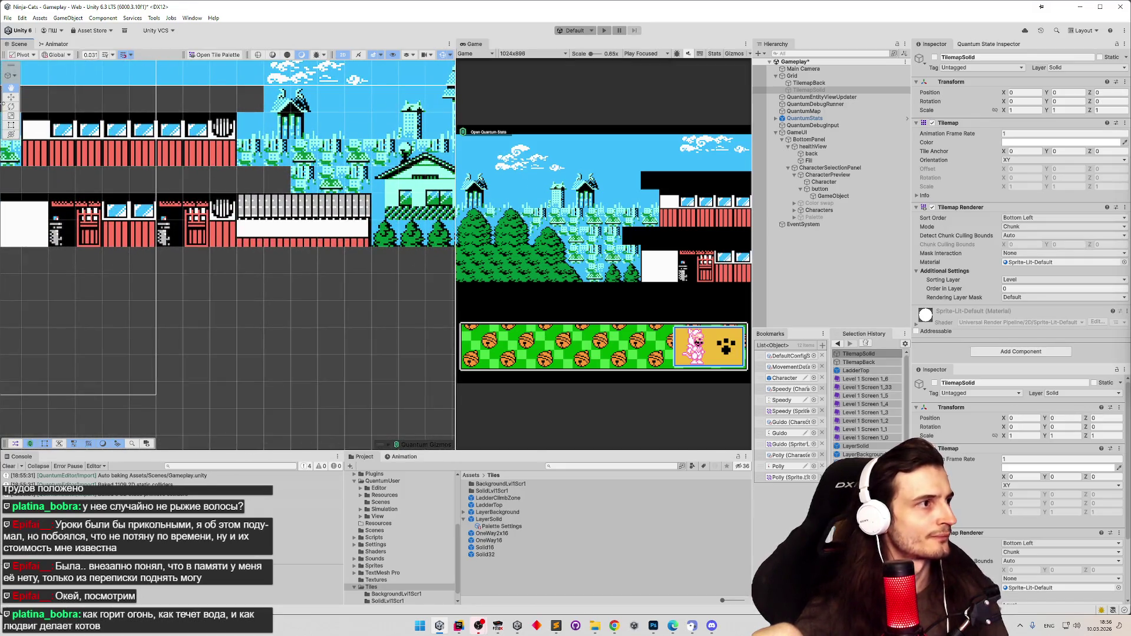
{"action": "left_click", "coordinate": [217, 56]}
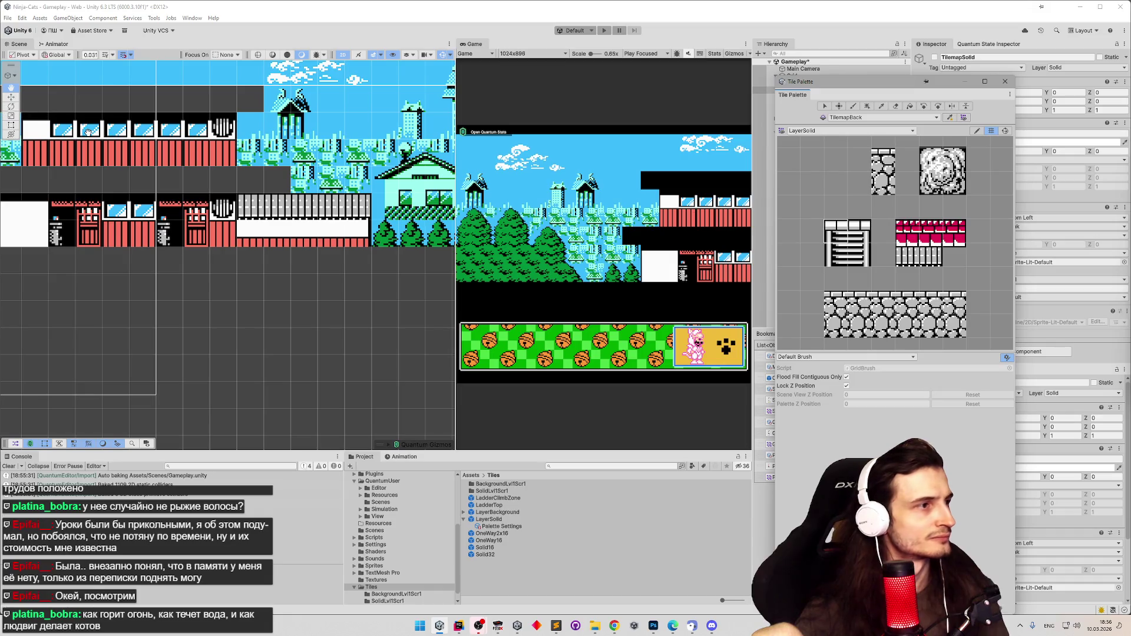
{"action": "left_click", "coordinate": [11, 99]}
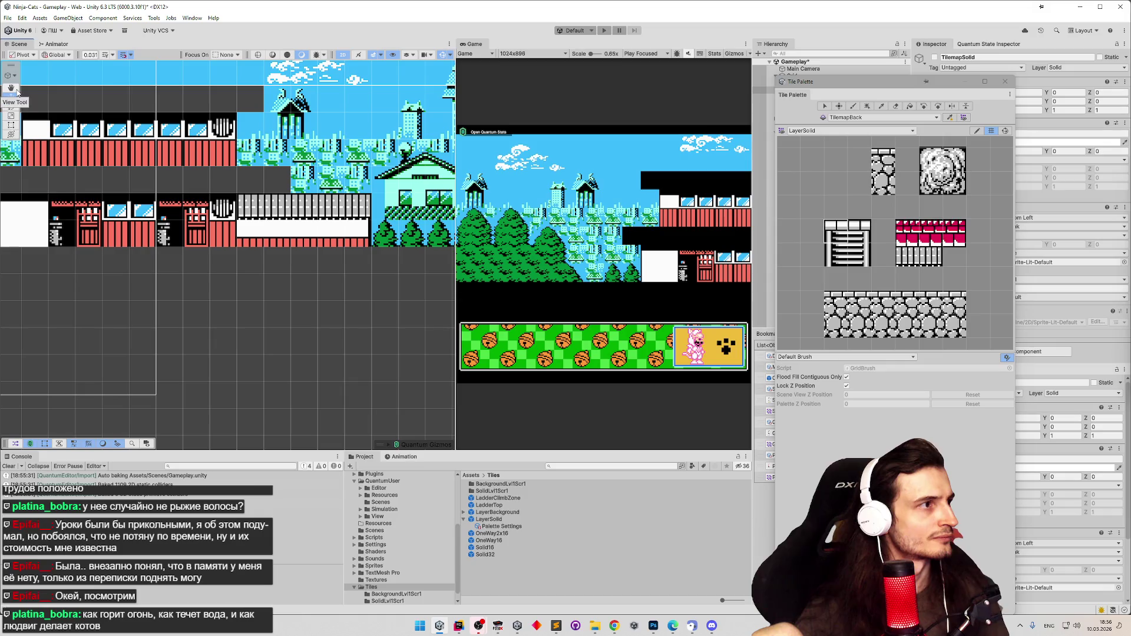
{"action": "left_click", "coordinate": [895, 105]}
{"action": "mouse_move", "coordinate": [250, 205]}
{"action": "left_mouse_down"}
{"action": "mouse_move", "coordinate": [347, 203]}
{"action": "mouse_move", "coordinate": [391, 143]}
{"action": "mouse_move", "coordinate": [463, 190]}
{"action": "left_mouse_up"}
{"action": "key", "text": "ctrl+z"}
Step: Close the Tile Palette and create a new Tilemap under Grid from TilemapBack's 2D Object menu
{"action": "left_click", "coordinate": [1005, 85]}
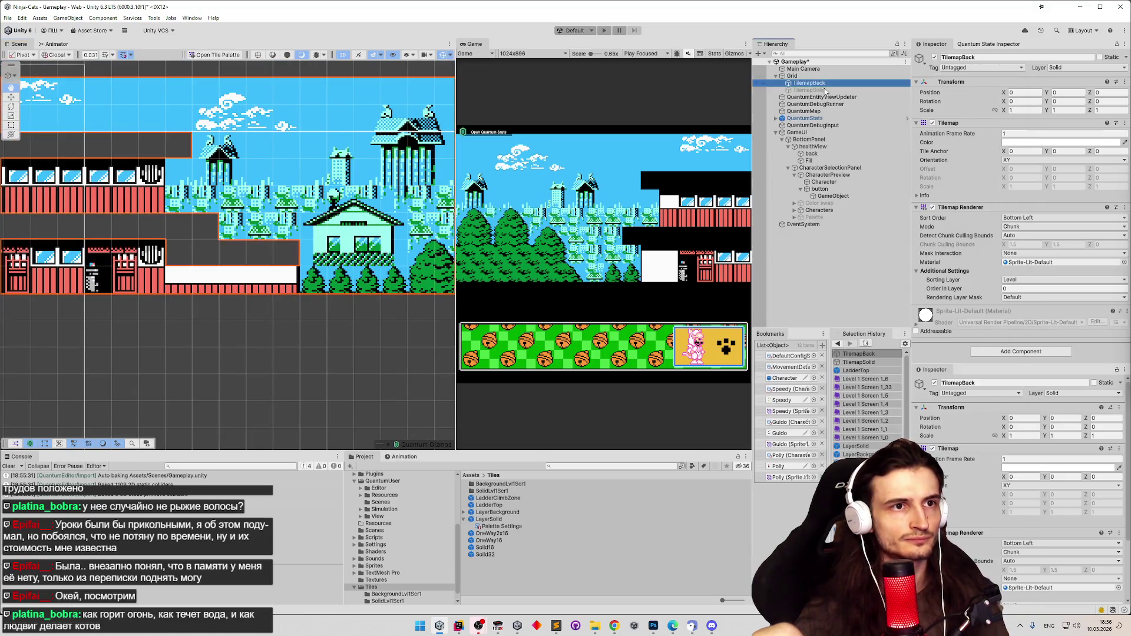
{"action": "right_click", "coordinate": [826, 85]}
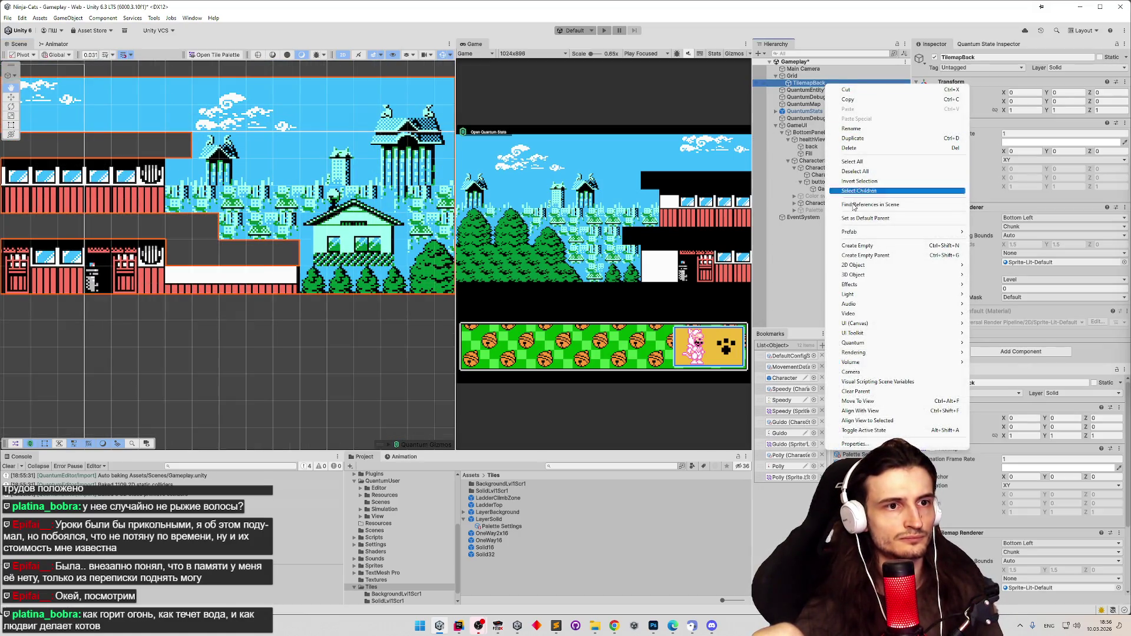
{"action": "mouse_move", "coordinate": [910, 265]}
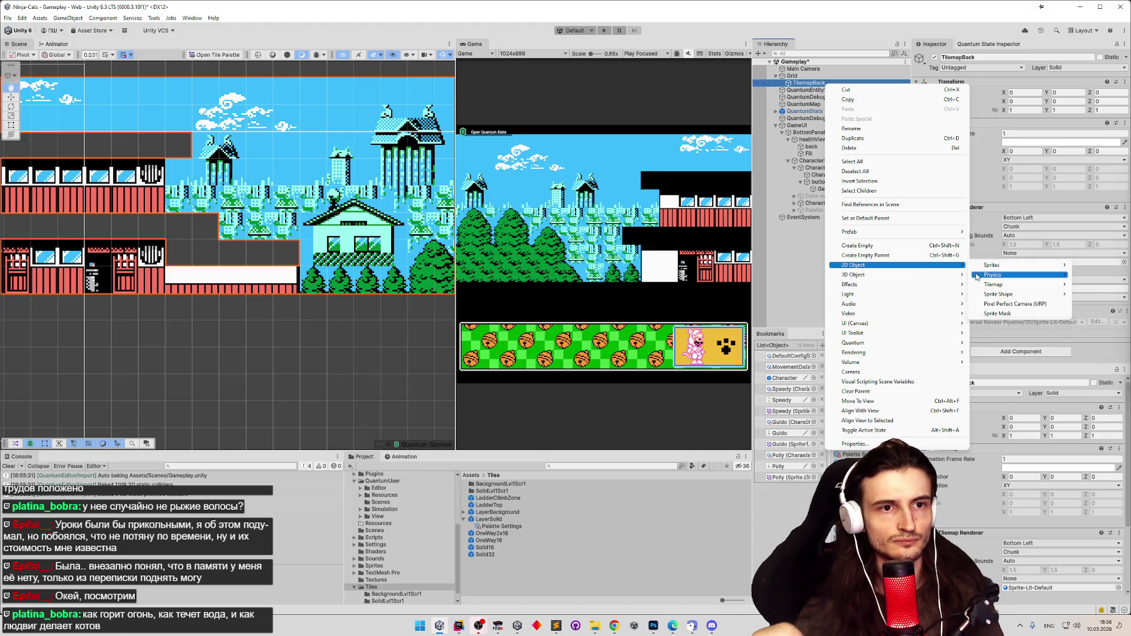
{"action": "mouse_move", "coordinate": [987, 287]}
{"action": "left_click", "coordinate": [908, 284]}
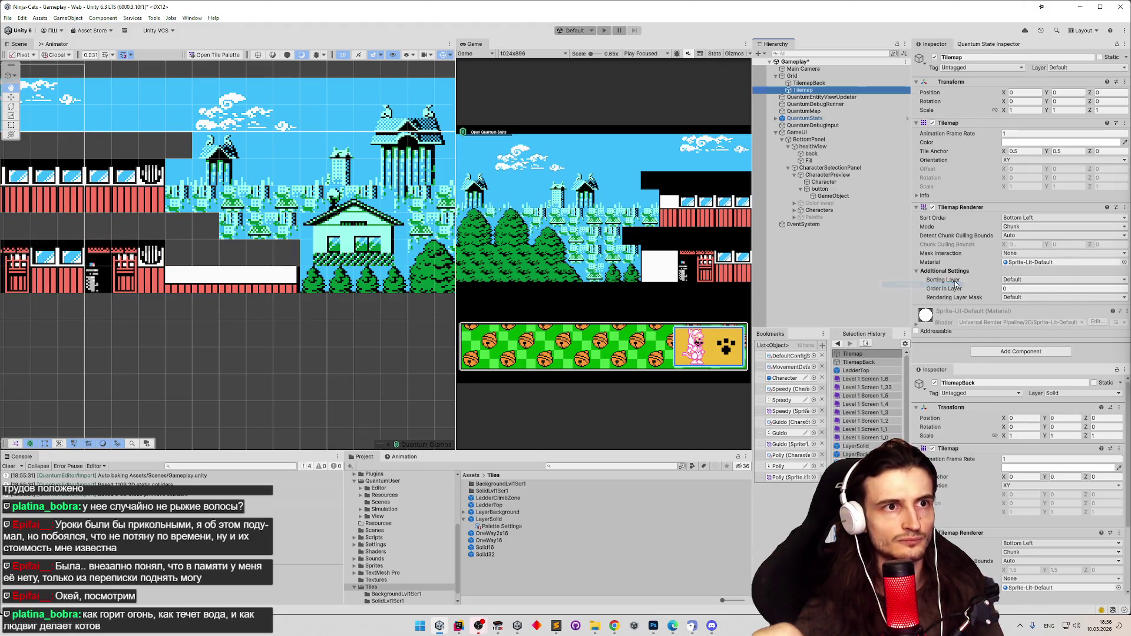
Step: Copy TilemapBack's Tilemap component values and paste them onto the new Tilemap
{"action": "left_click", "coordinate": [1024, 152]}
{"action": "left_click", "coordinate": [809, 82]}
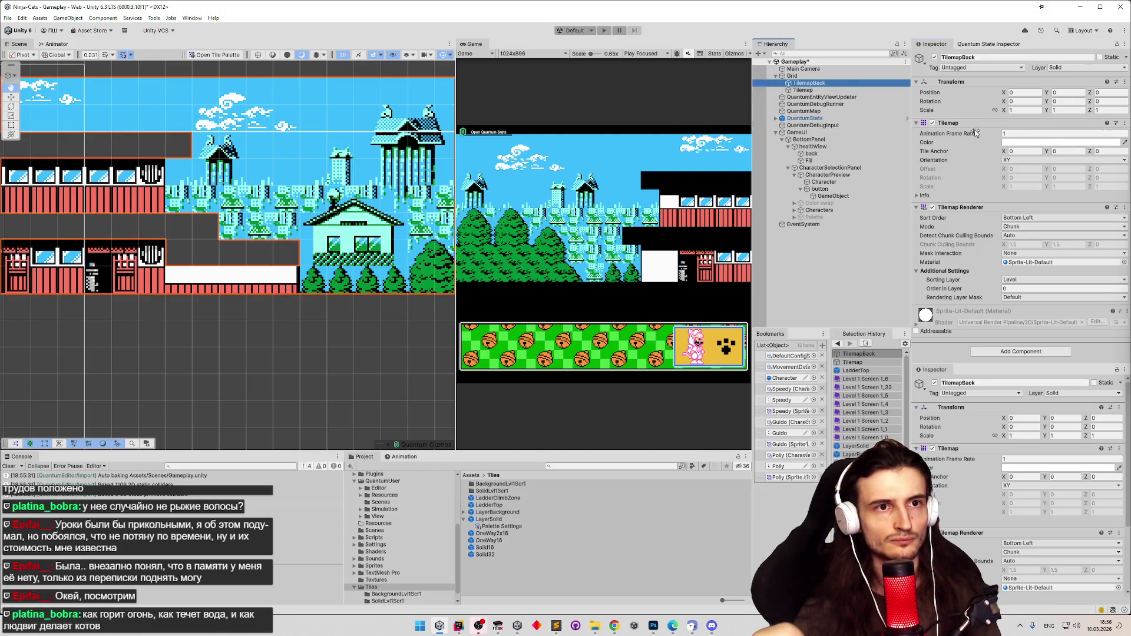
{"action": "right_click", "coordinate": [974, 124]}
{"action": "left_click", "coordinate": [857, 118]}
{"action": "left_click", "coordinate": [803, 89]}
{"action": "right_click", "coordinate": [991, 124]}
{"action": "left_click", "coordinate": [1027, 192]}
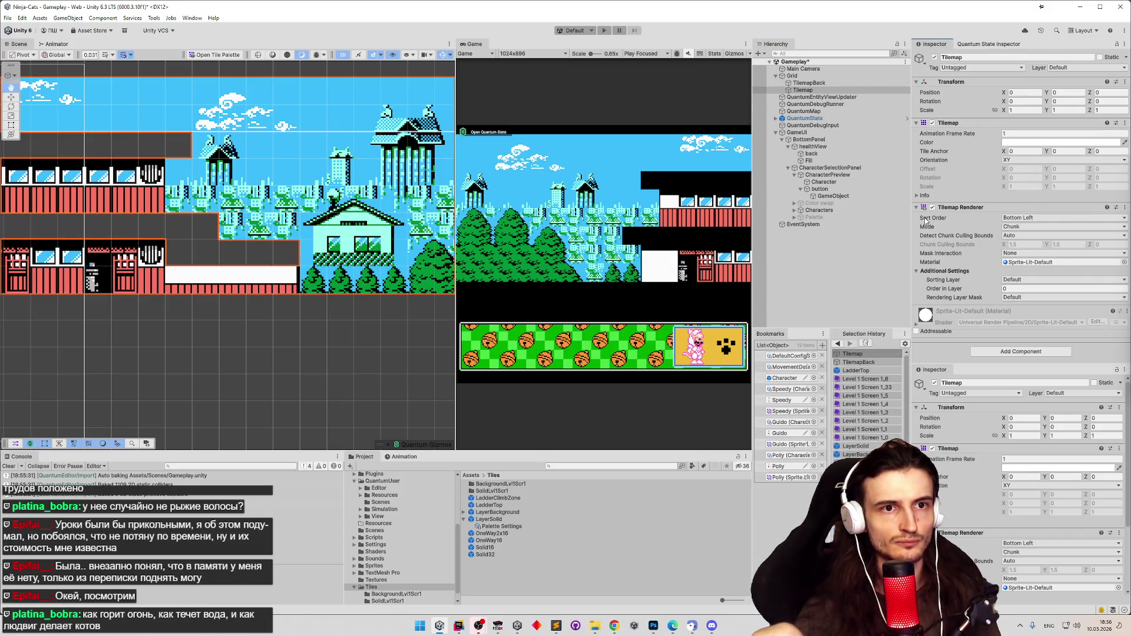
{"action": "left_click", "coordinate": [808, 82]}
{"action": "left_click", "coordinate": [802, 89]}
Step: Match the new Tilemap's renderer Order in Layer to TilemapBack on the Level sorting layer
{"action": "left_click", "coordinate": [848, 75]}
{"action": "left_click", "coordinate": [848, 83]}
{"action": "left_click", "coordinate": [836, 90]}
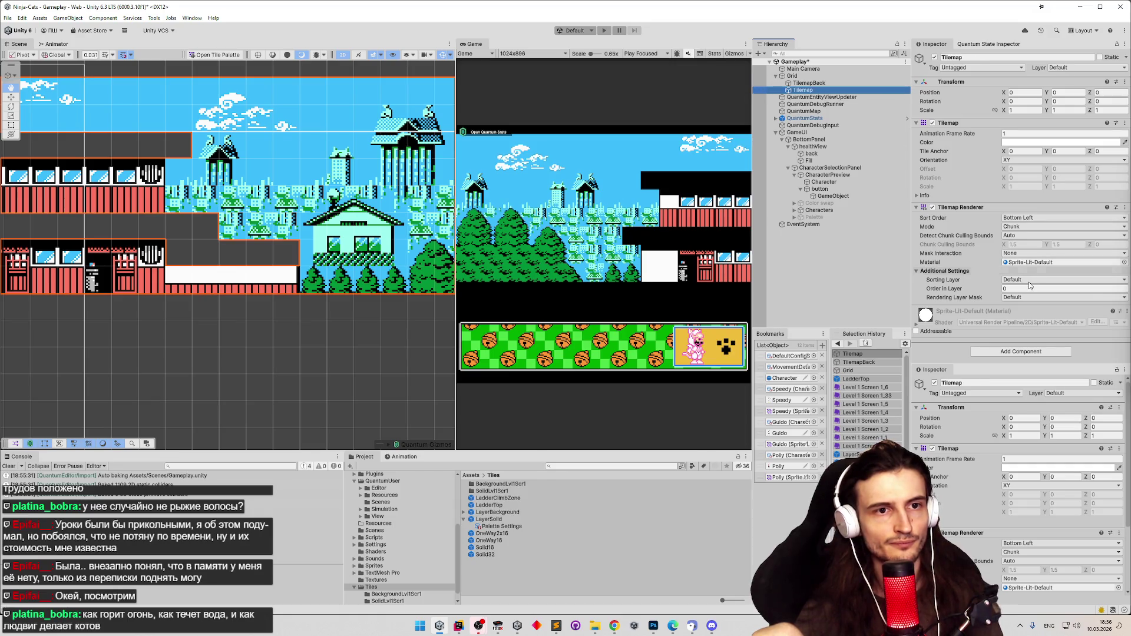
{"action": "left_click", "coordinate": [809, 83]}
{"action": "left_click", "coordinate": [1036, 288]}
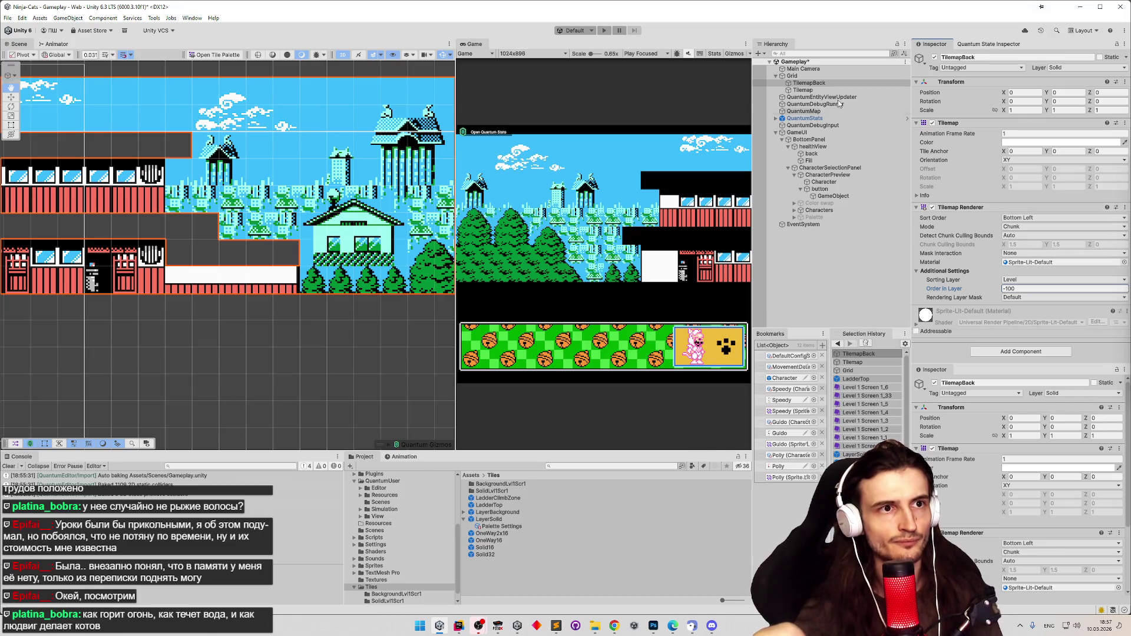
{"action": "left_click", "coordinate": [803, 89]}
{"action": "left_click", "coordinate": [1018, 288]}
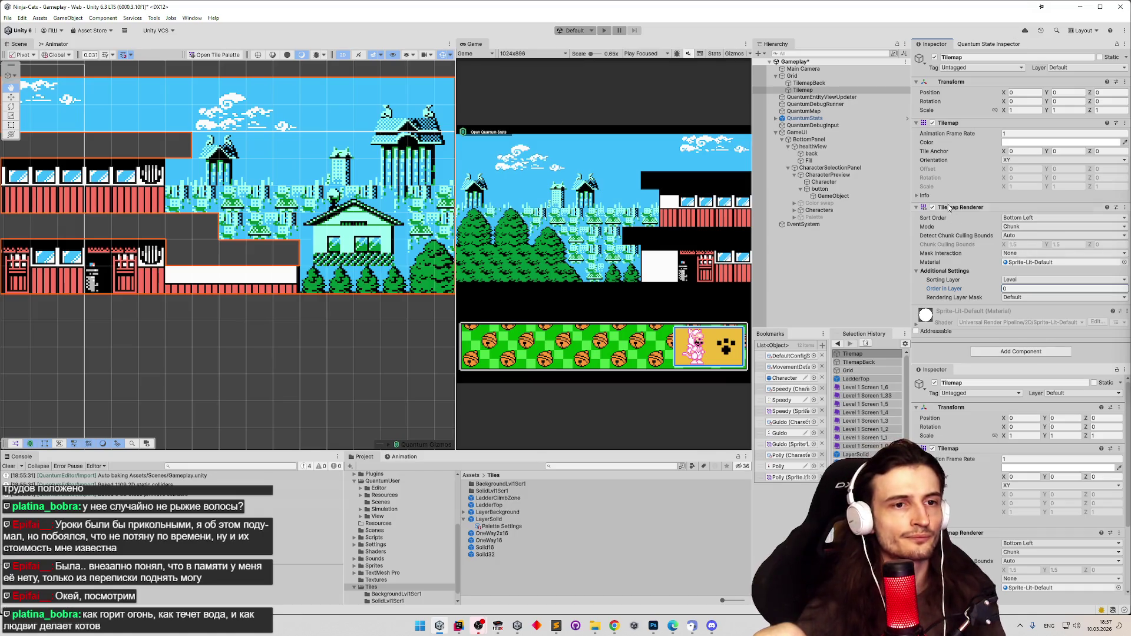
{"action": "left_click", "coordinate": [1024, 298]}
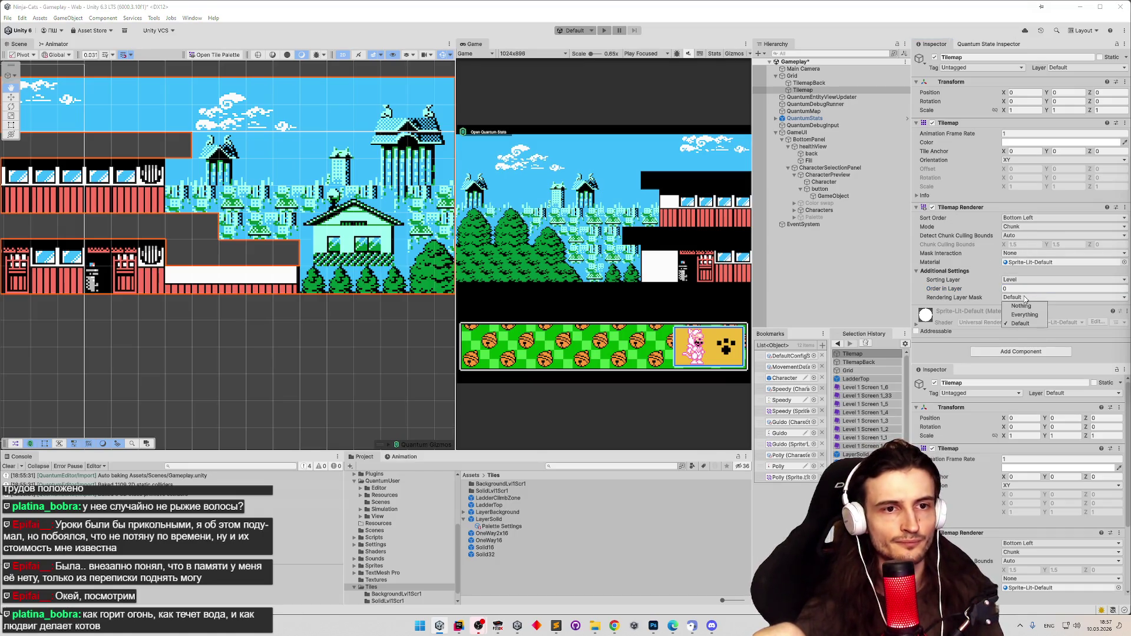
Step: Frame the level with the new Tilemap selected, then open the LadderTop prefab for editing
{"action": "double_click", "coordinate": [836, 90]}
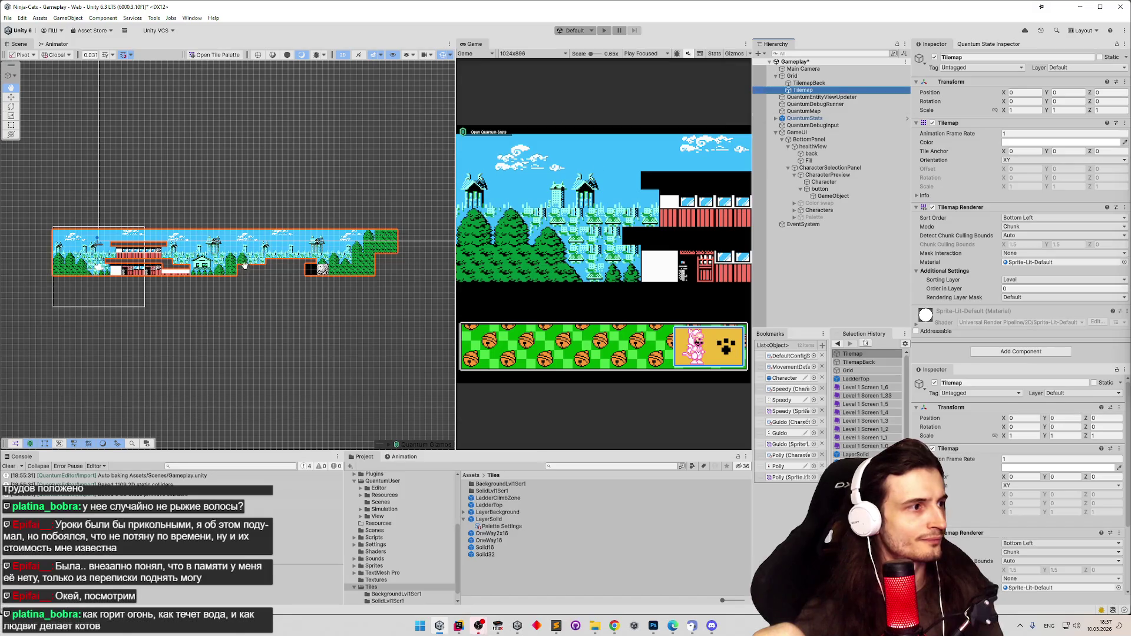
{"action": "scroll", "coordinate": [327, 215], "scroll_direction": "up", "scroll_amount": 5}
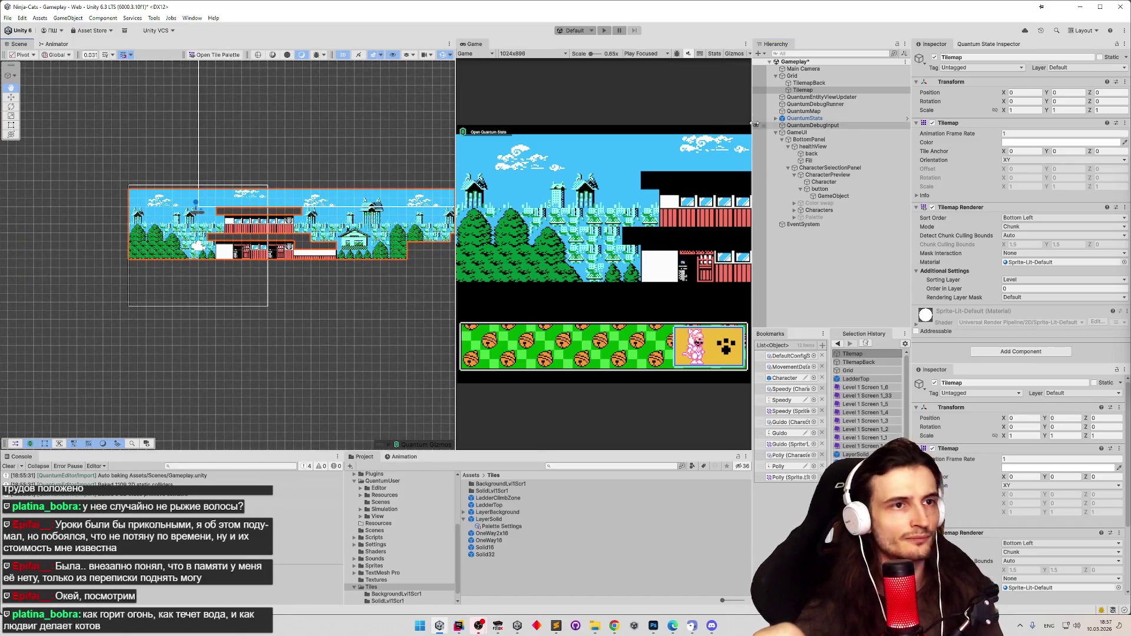
{"action": "left_click", "coordinate": [872, 90]}
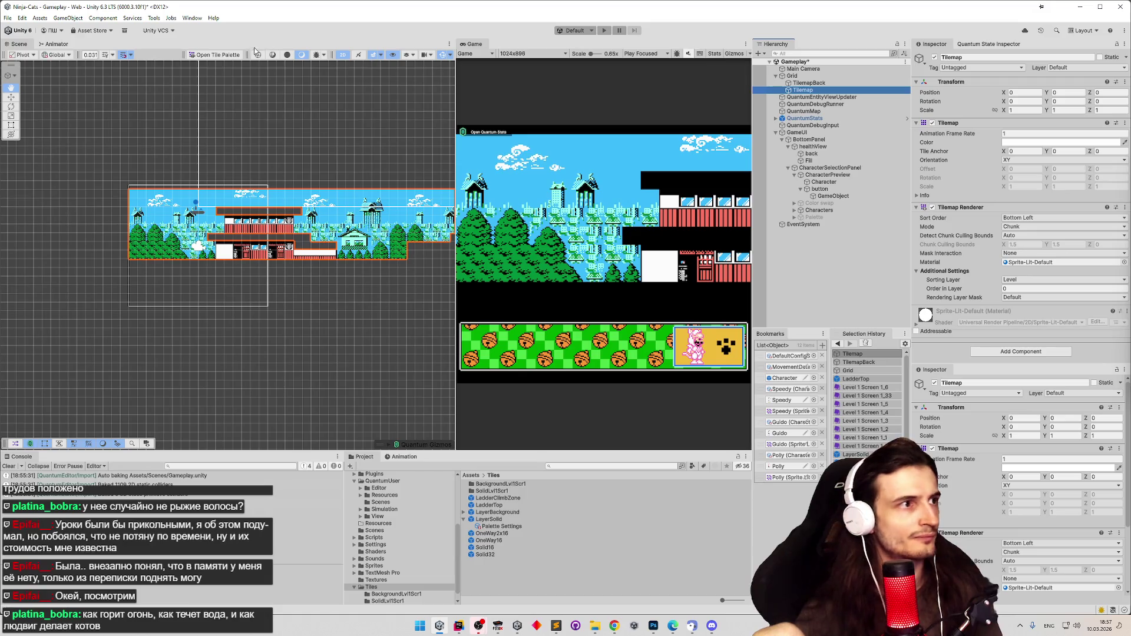
{"action": "left_click", "coordinate": [219, 55]}
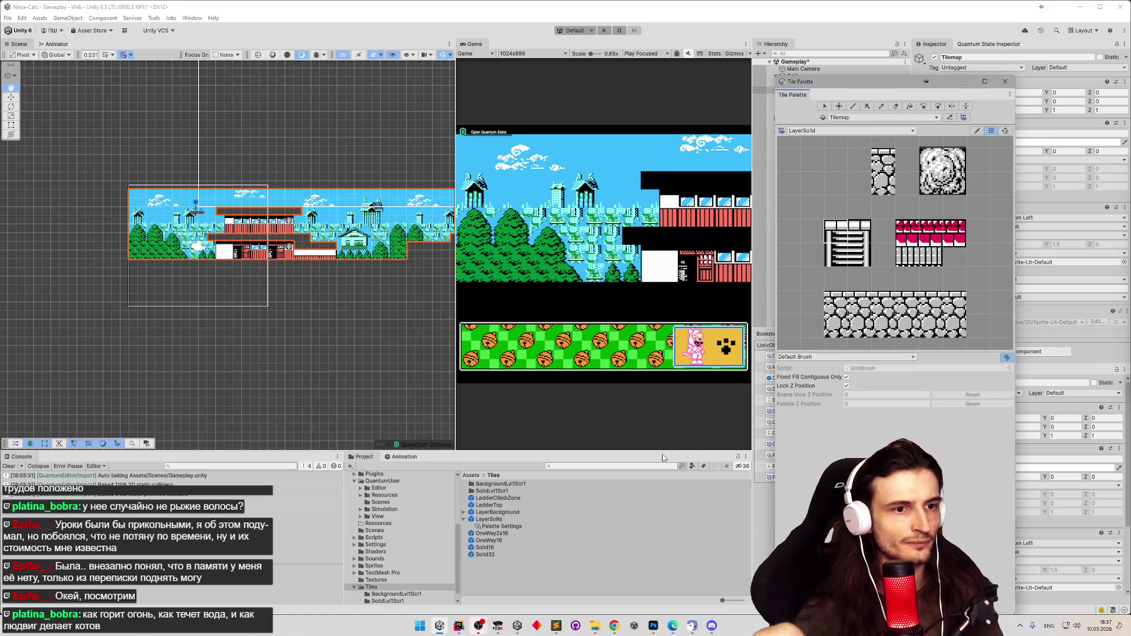
{"action": "key", "text": "f"}
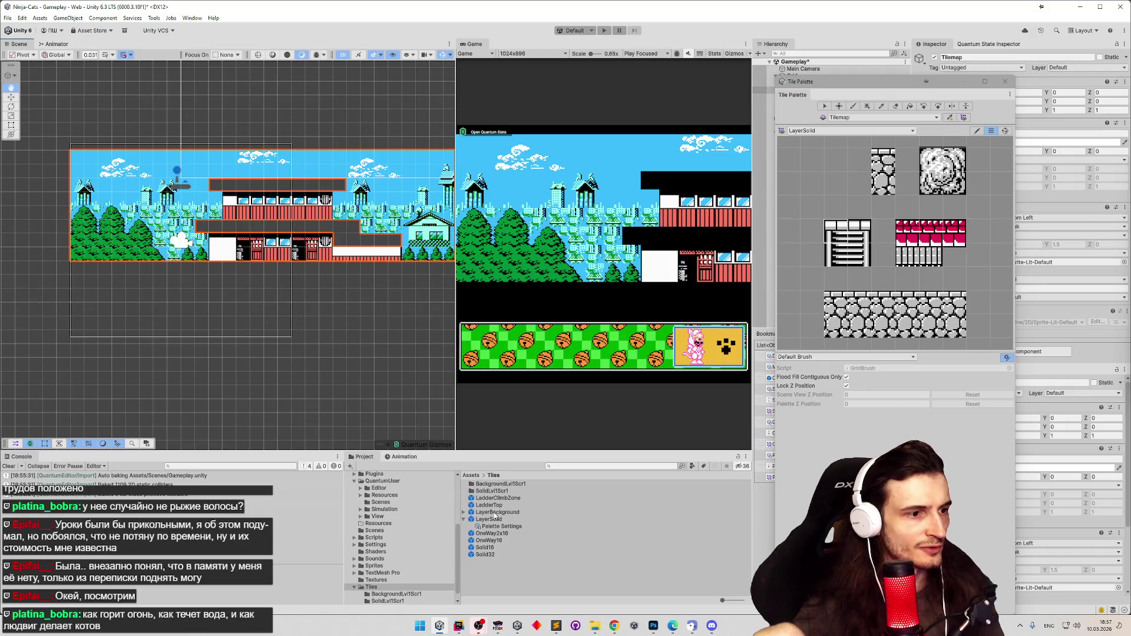
{"action": "double_click", "coordinate": [491, 505]}
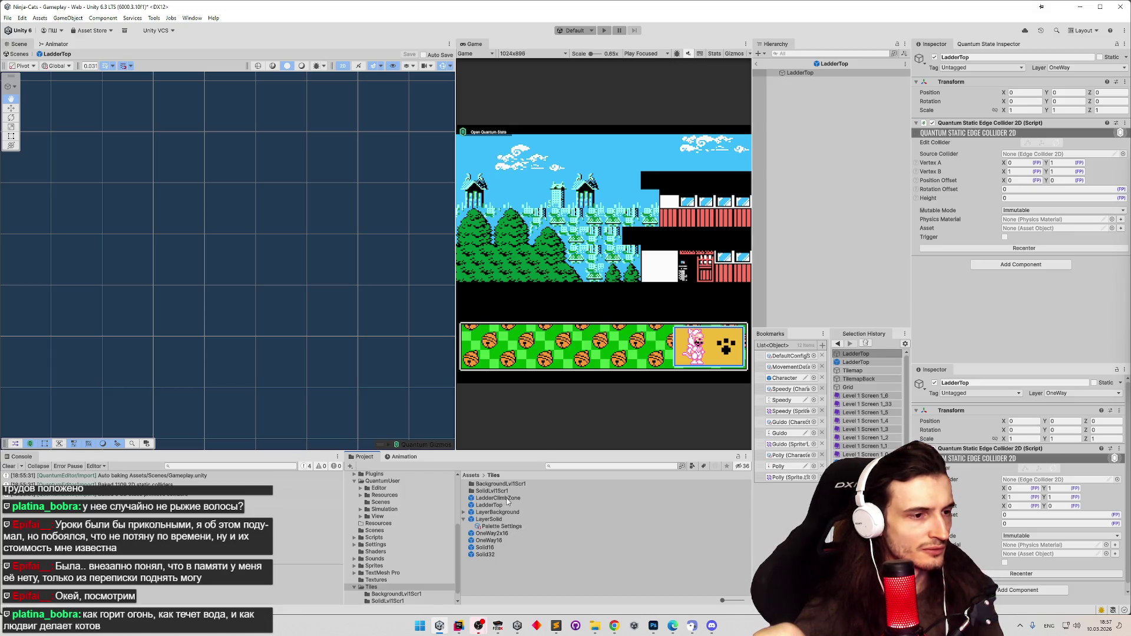
Step: Nest LadderClimbZone under LadderTop, then look over the Solid16 and Solid32 prefabs
{"action": "left_click_drag", "start_coordinate": [497, 498], "coordinate": [806, 73]}
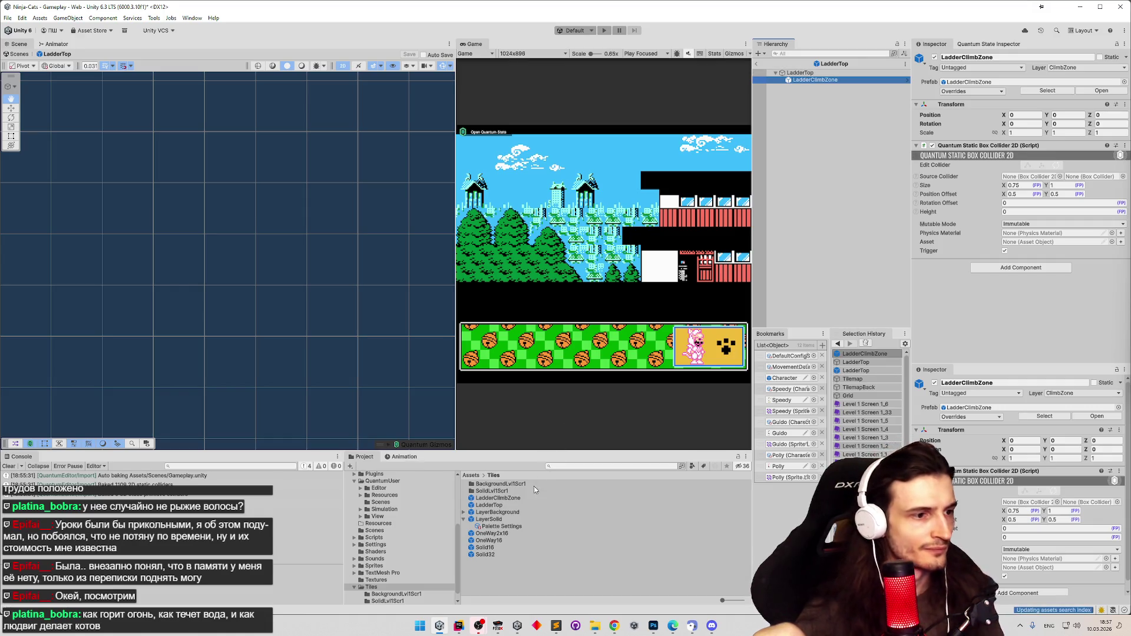
{"action": "double_click", "coordinate": [496, 550]}
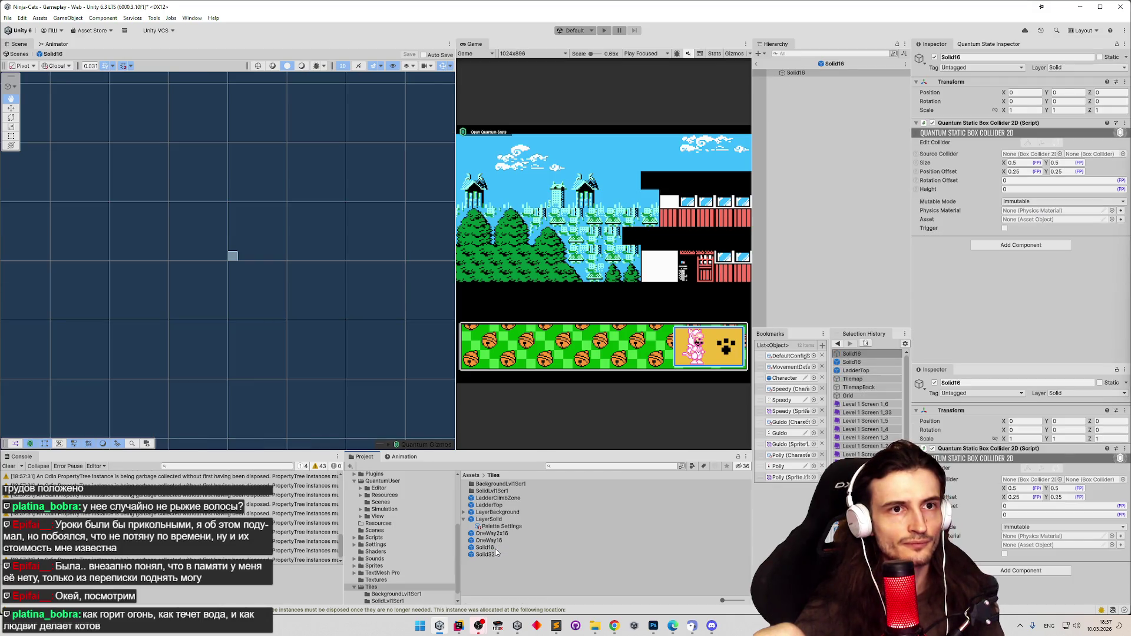
{"action": "double_click", "coordinate": [495, 553]}
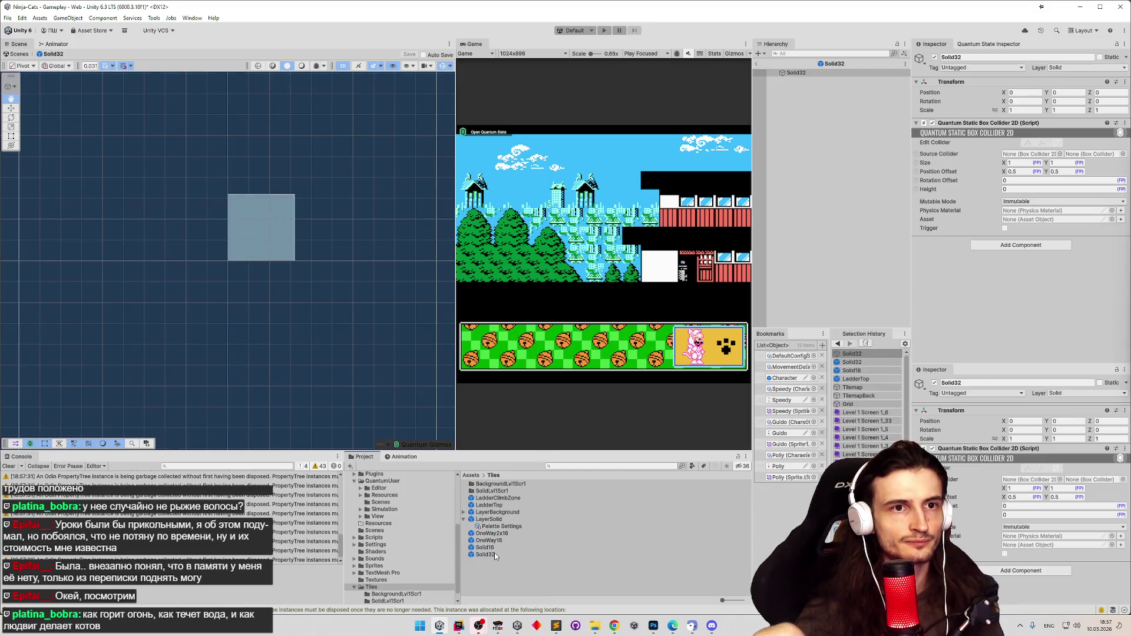
{"action": "double_click", "coordinate": [495, 547]}
Step: Reopen LadderTop and exit Prefab Mode back to the Gameplay scene
{"action": "left_click", "coordinate": [504, 504]}
{"action": "double_click", "coordinate": [504, 506]}
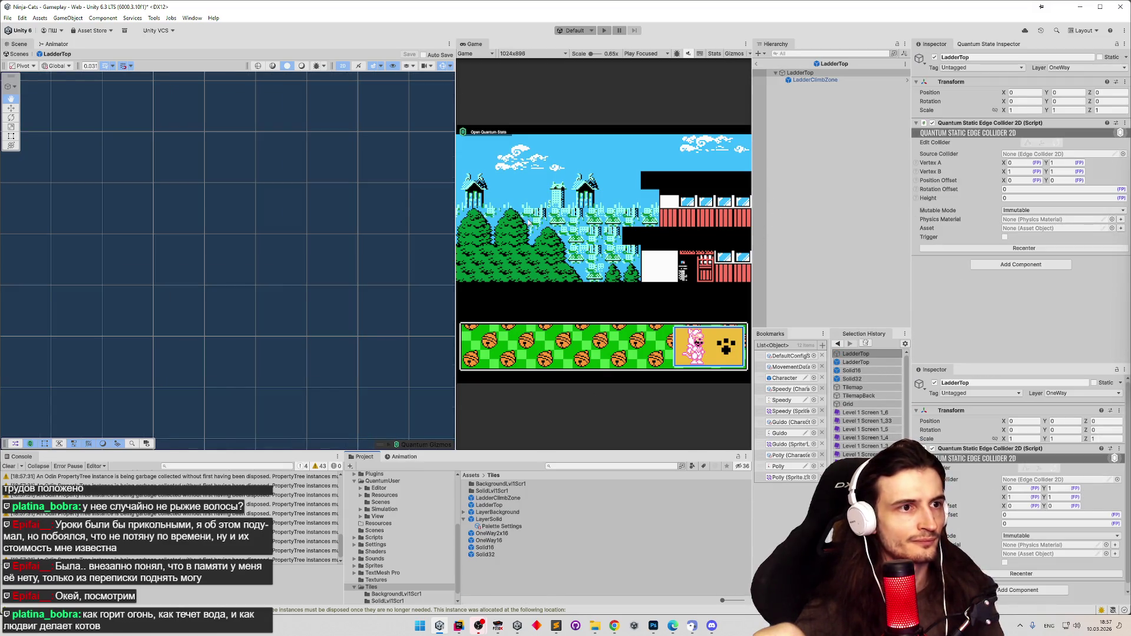
{"action": "left_click", "coordinate": [760, 71]}
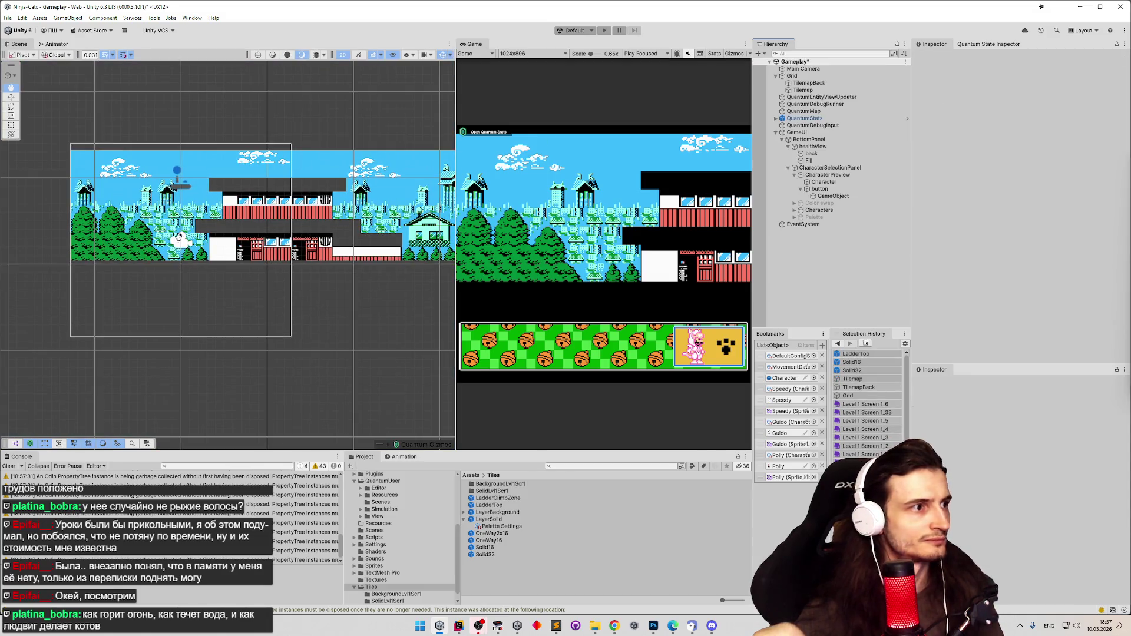
Step: Drop a ladder prefab into the scene and delete it, then browse the SolidLvl1Scr1 tiles
{"action": "mouse_move", "coordinate": [489, 499]}
{"action": "left_mouse_down"}
{"action": "mouse_move", "coordinate": [183, 259]}
{"action": "mouse_move", "coordinate": [185, 336]}
{"action": "left_mouse_up"}
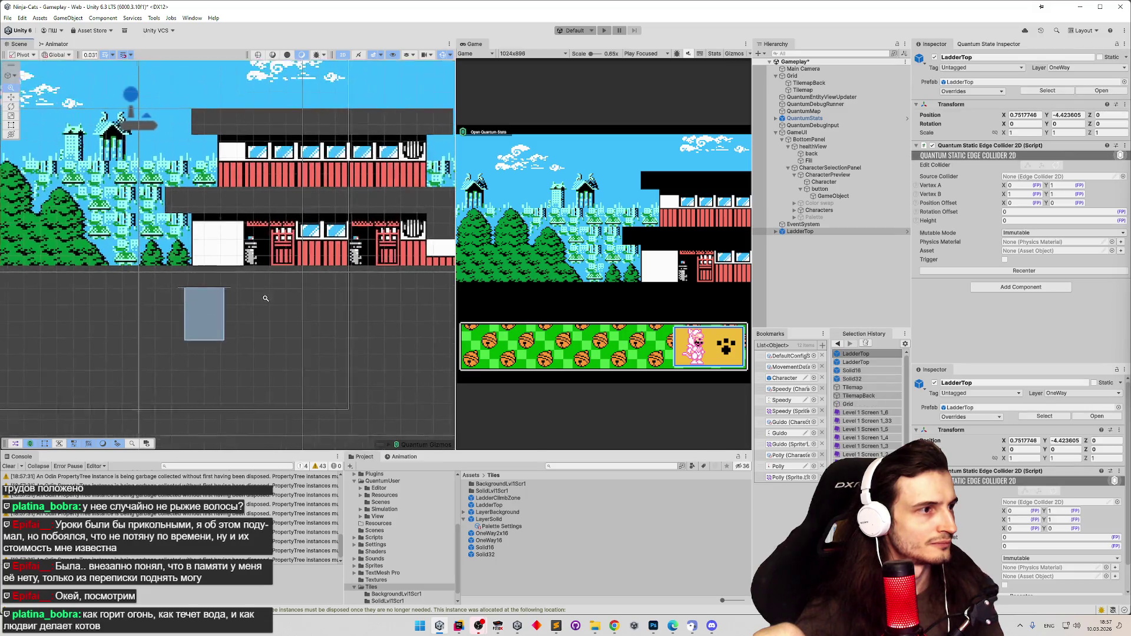
{"action": "key", "text": "Delete"}
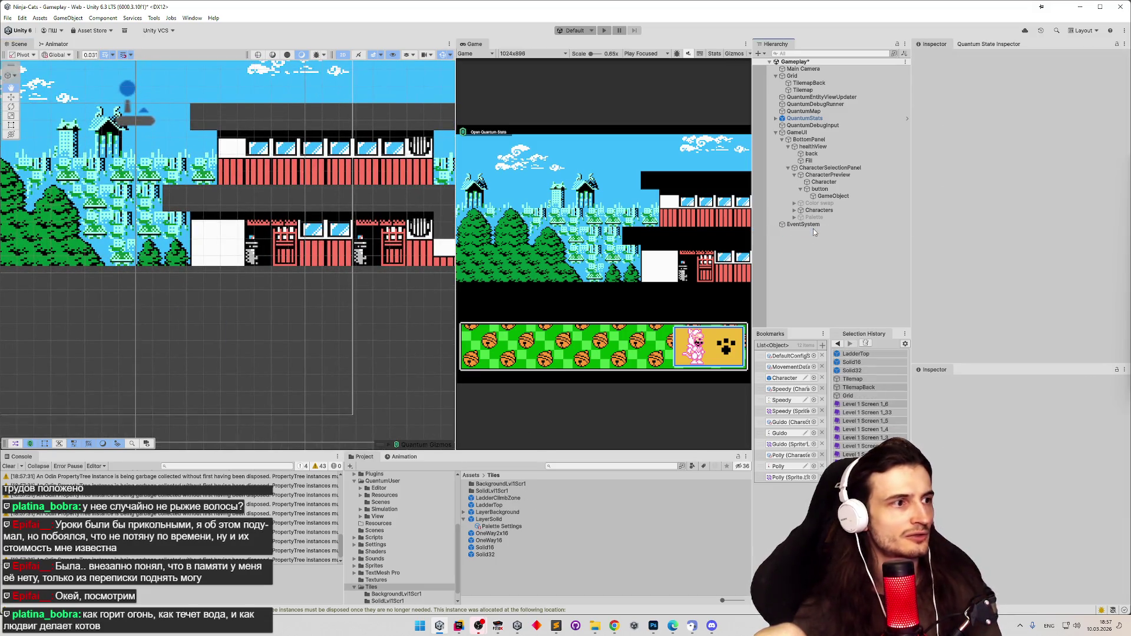
{"action": "double_click", "coordinate": [493, 491]}
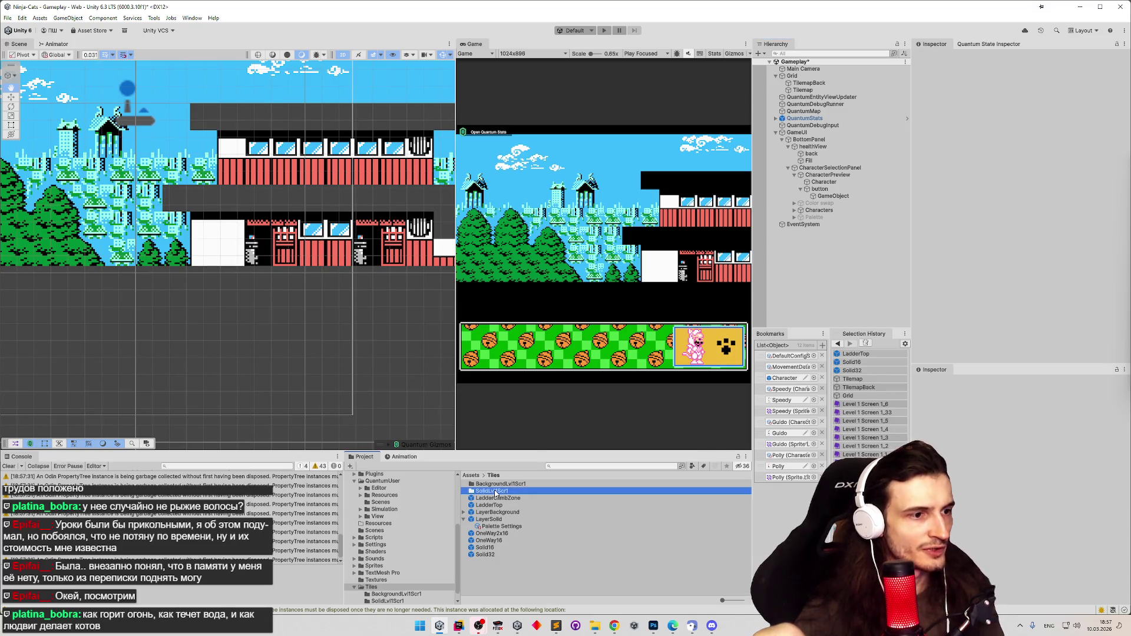
{"action": "left_click", "coordinate": [510, 484]}
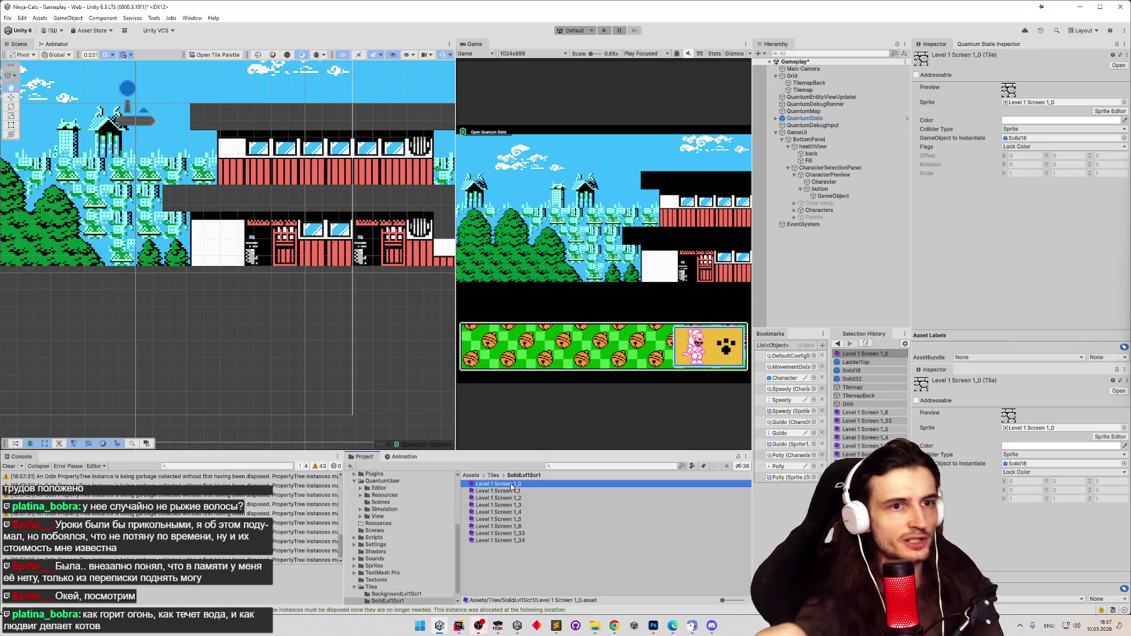
{"action": "key", "text": "Down"}
{"action": "key", "text": "Down"}
{"action": "key", "text": "Down"}
{"action": "key", "text": "Down"}
{"action": "key", "text": "Down"}
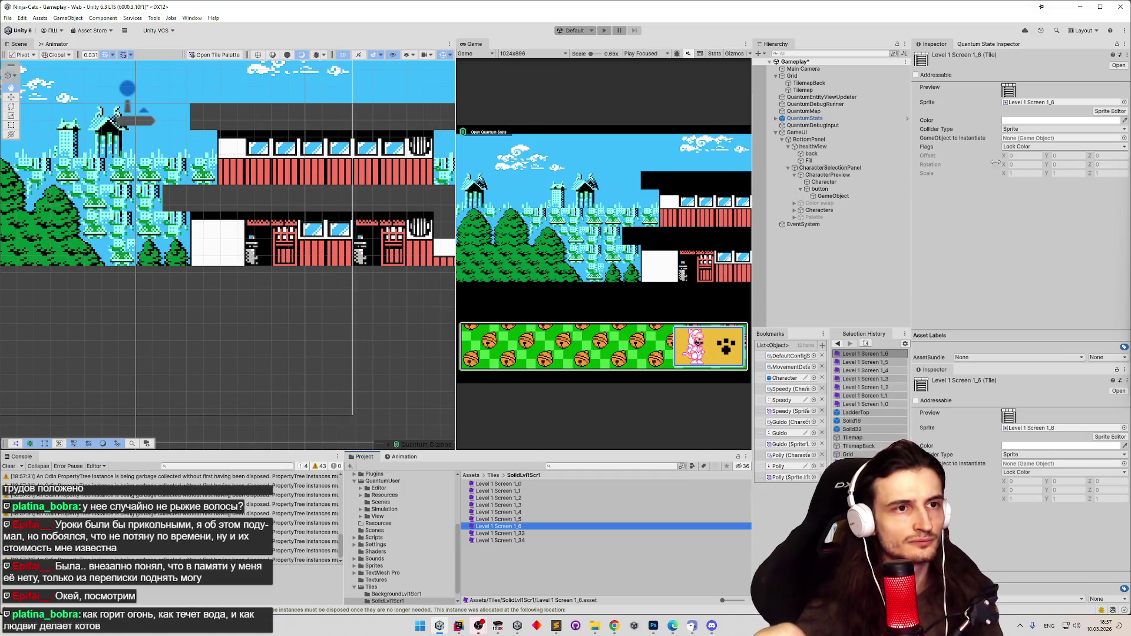
Step: Set Level 1 Screen 1_6's GameObject to Instantiate to LadderTop via an 'addert' search
{"action": "left_click", "coordinate": [1124, 139]}
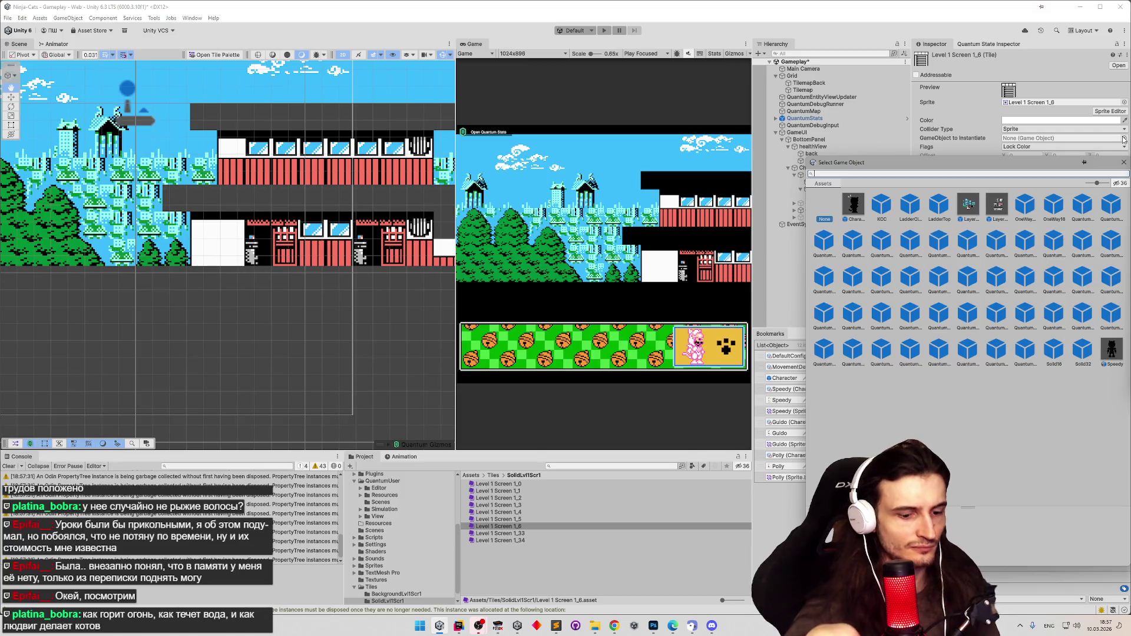
{"action": "type", "text": "addert"}
{"action": "left_click", "coordinate": [853, 207]}
{"action": "double_click", "coordinate": [853, 208]}
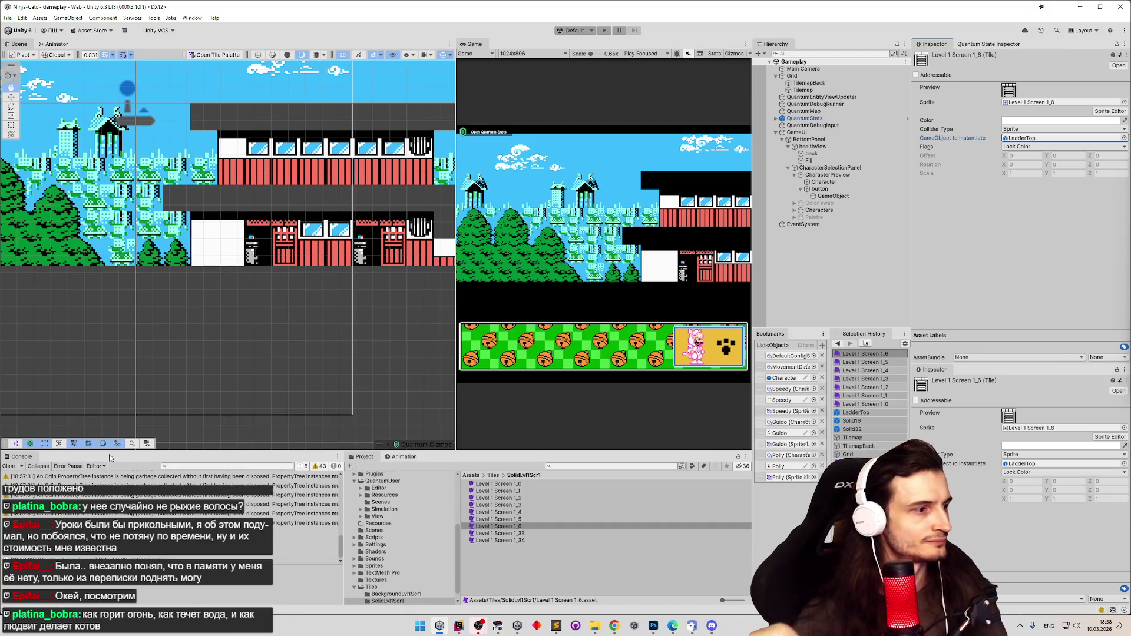
Step: Clear the Console log and select the Tilemap object in the Hierarchy
{"action": "left_click", "coordinate": [8, 466]}
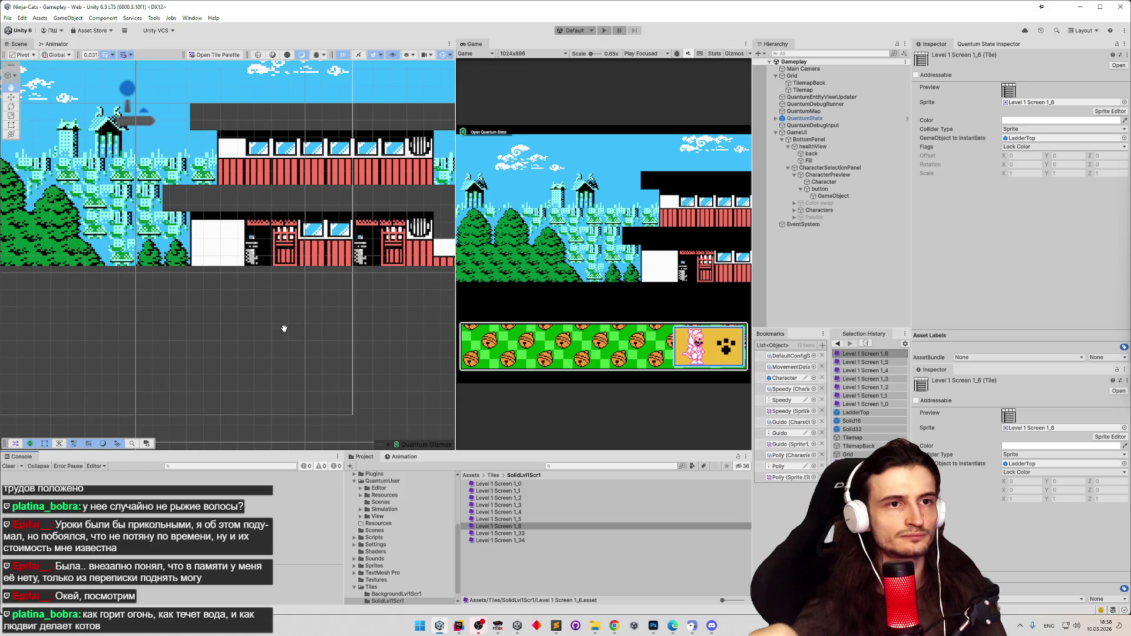
{"action": "mouse_move", "coordinate": [298, 314]}
{"action": "left_mouse_down"}
{"action": "mouse_move", "coordinate": [301, 426]}
{"action": "mouse_move", "coordinate": [307, 282]}
{"action": "left_mouse_up"}
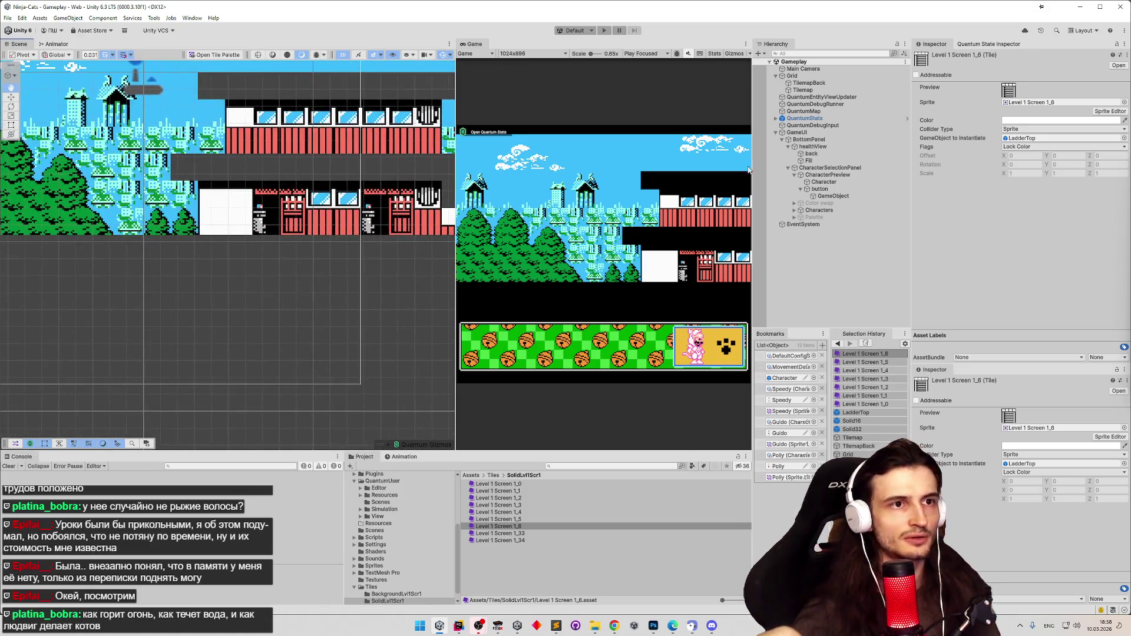
{"action": "left_click", "coordinate": [802, 90]}
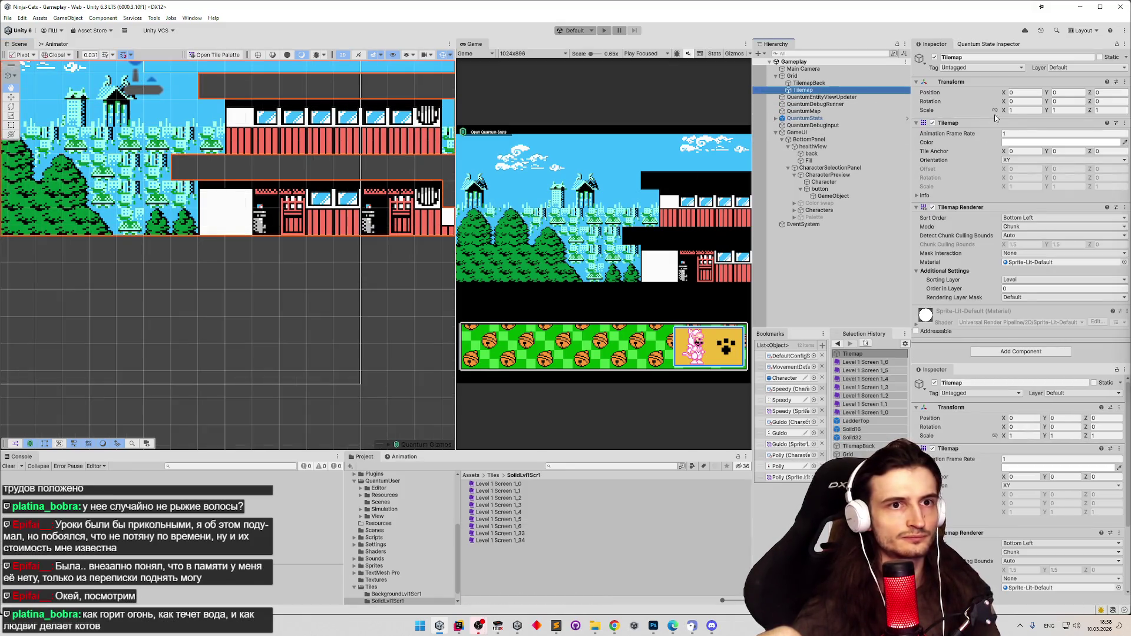
Step: Rename the Tilemap object to TilemapSolid
{"action": "double_click", "coordinate": [829, 89]}
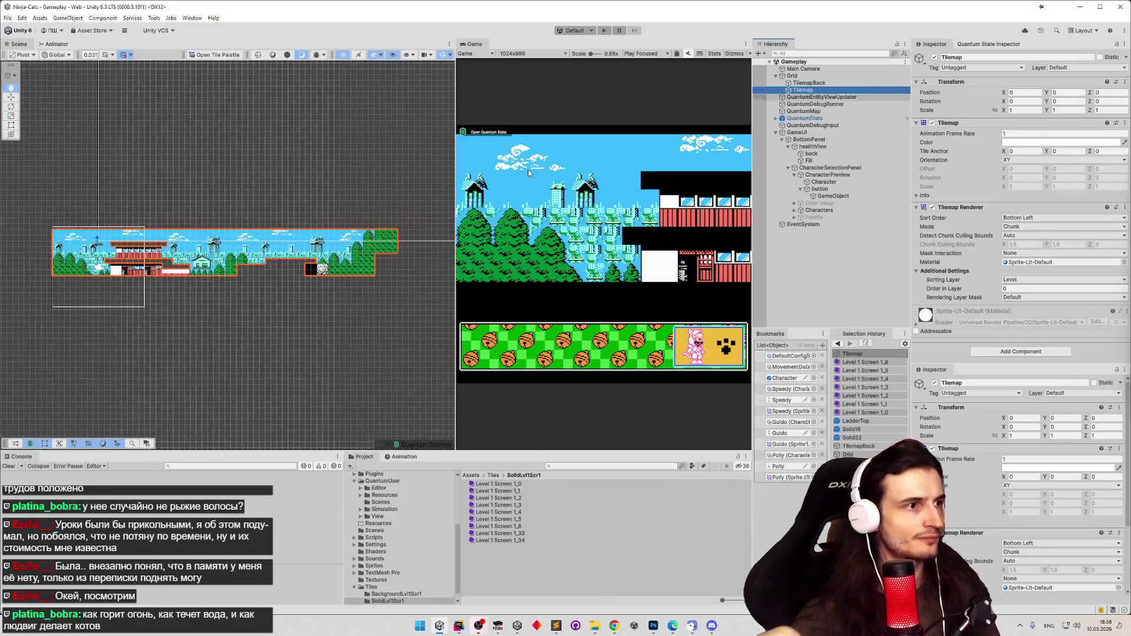
{"action": "scroll", "coordinate": [347, 219], "scroll_direction": "up", "scroll_amount": 5}
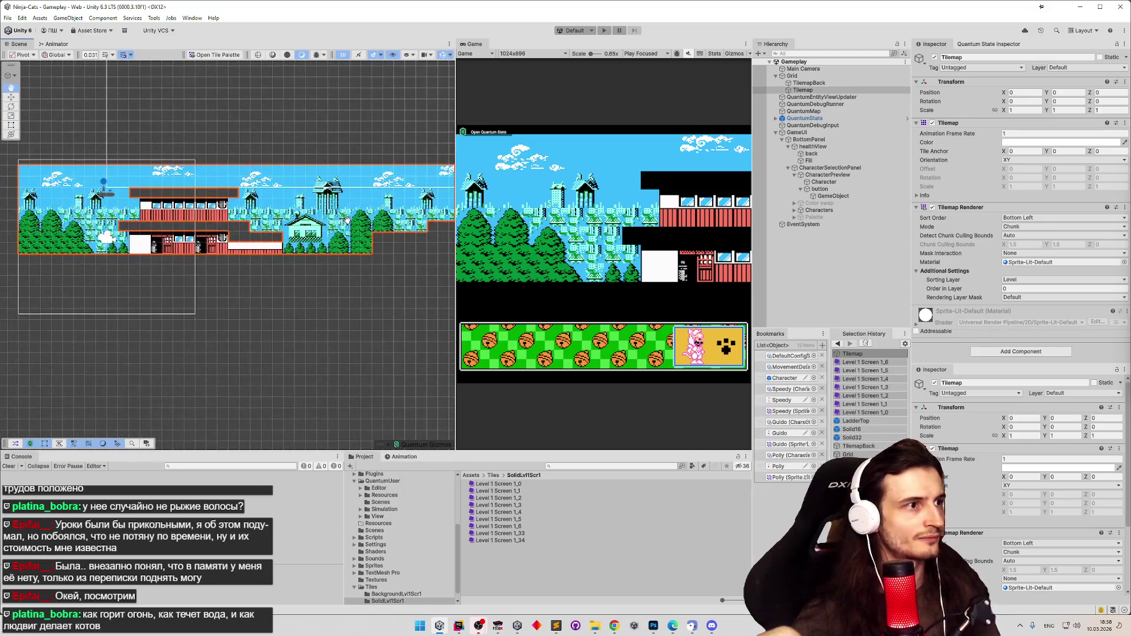
{"action": "left_click", "coordinate": [827, 90]}
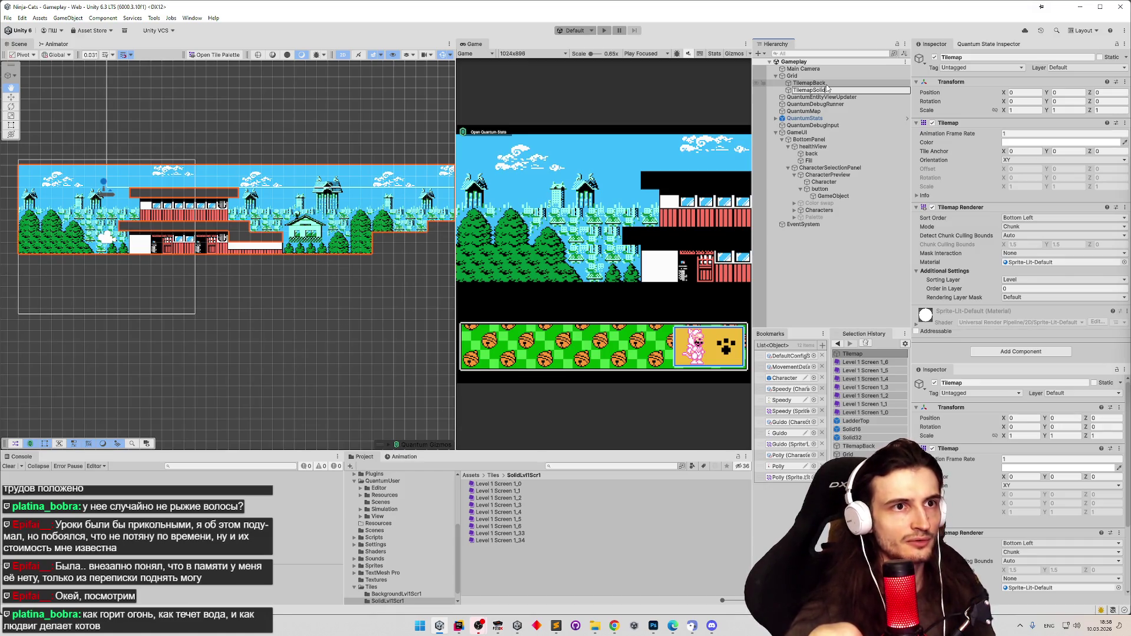
{"action": "key", "text": "Return"}
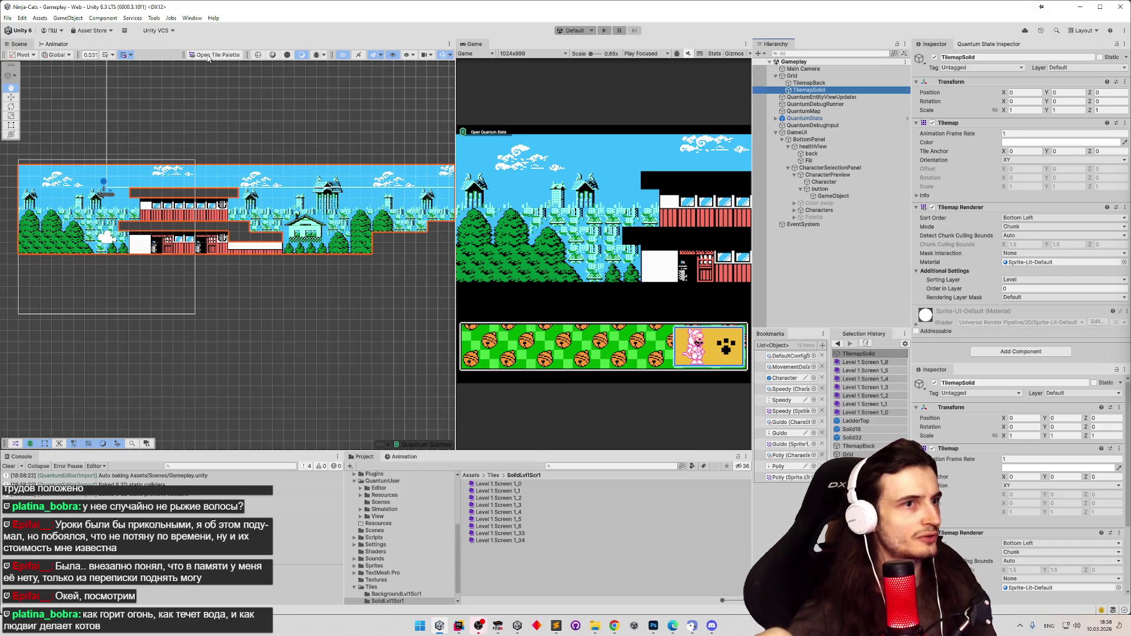
{"action": "left_click", "coordinate": [808, 83]}
{"action": "left_click", "coordinate": [808, 91]}
{"action": "left_click", "coordinate": [808, 83]}
{"action": "left_click", "coordinate": [809, 91]}
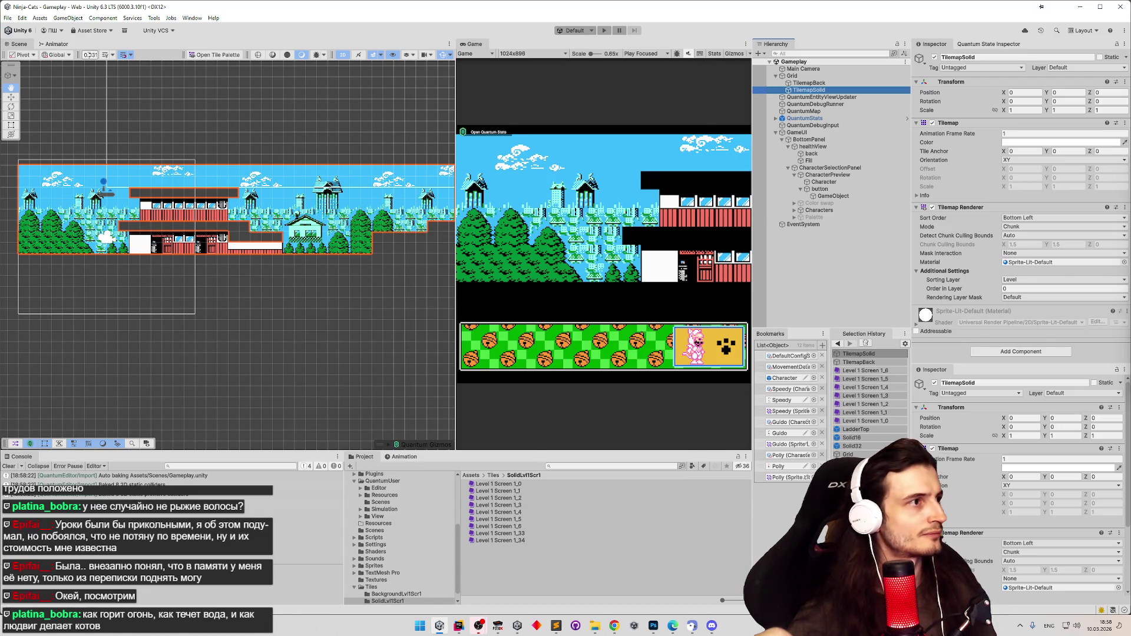
Step: Open the Tile Palette and try two ladder tiles below the level, then erase them
{"action": "left_click", "coordinate": [214, 55]}
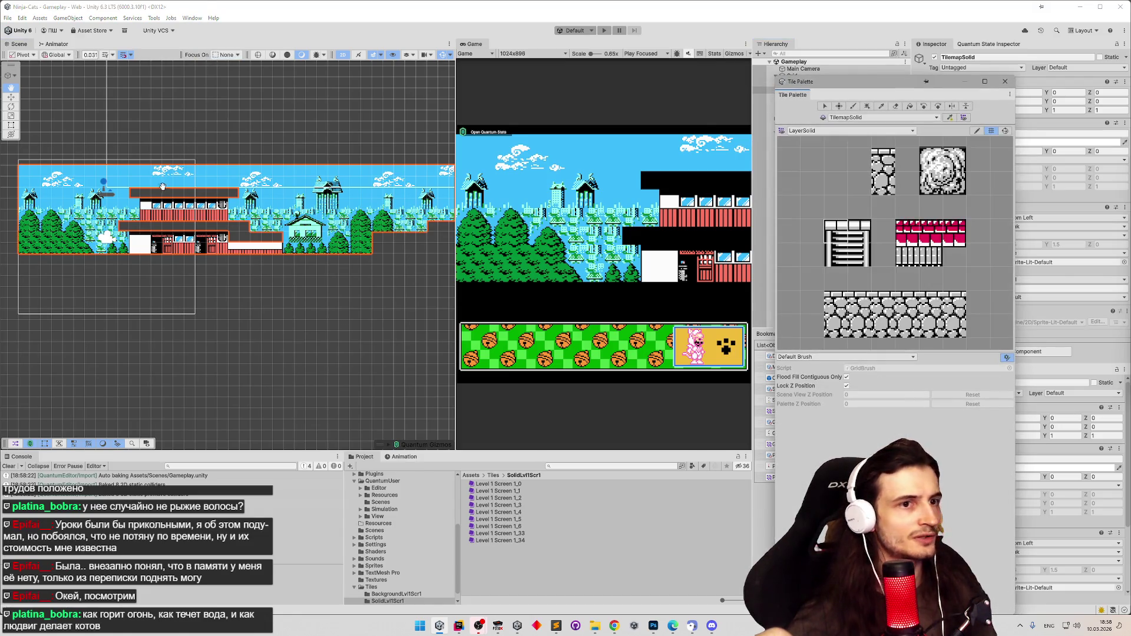
{"action": "left_click", "coordinate": [833, 265]}
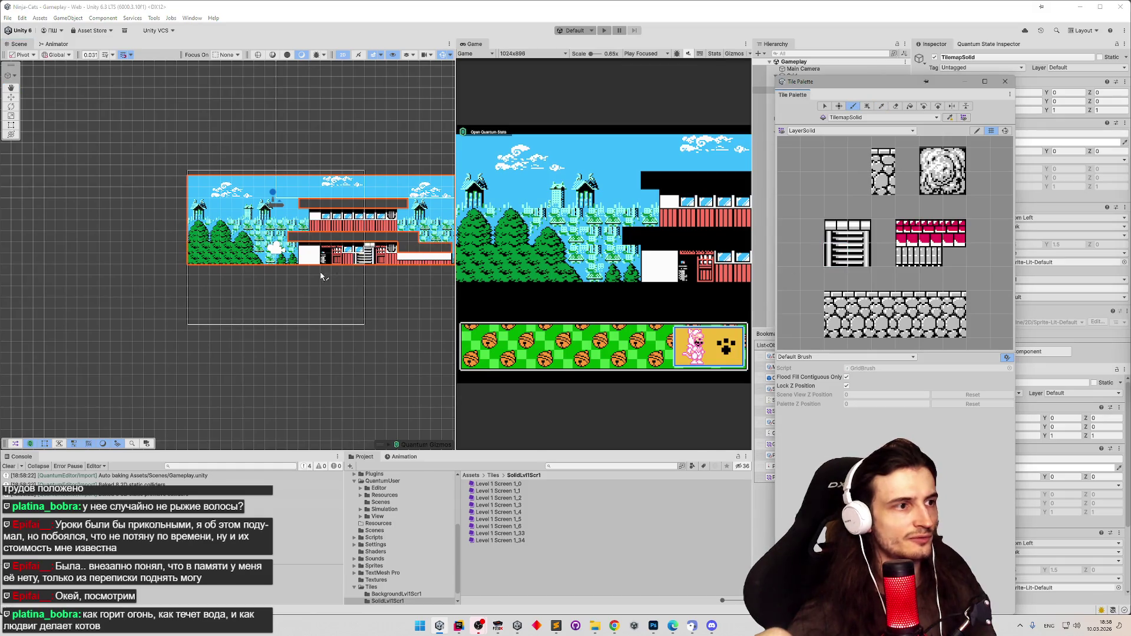
{"action": "left_click", "coordinate": [265, 293]}
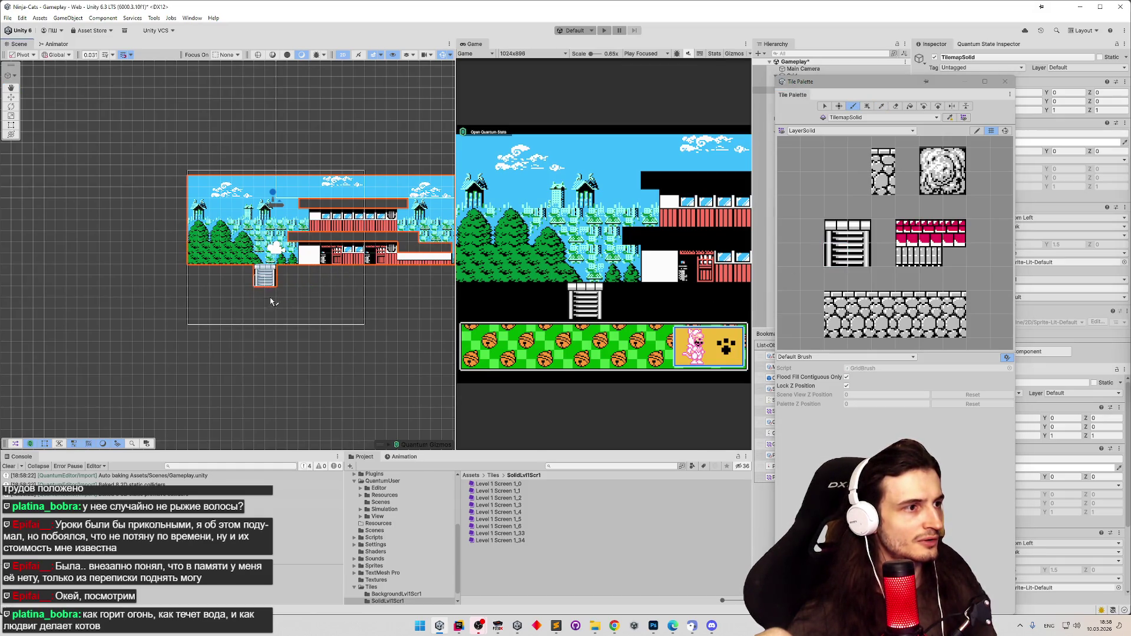
{"action": "left_click", "coordinate": [307, 334]}
{"action": "left_click", "coordinate": [307, 309]}
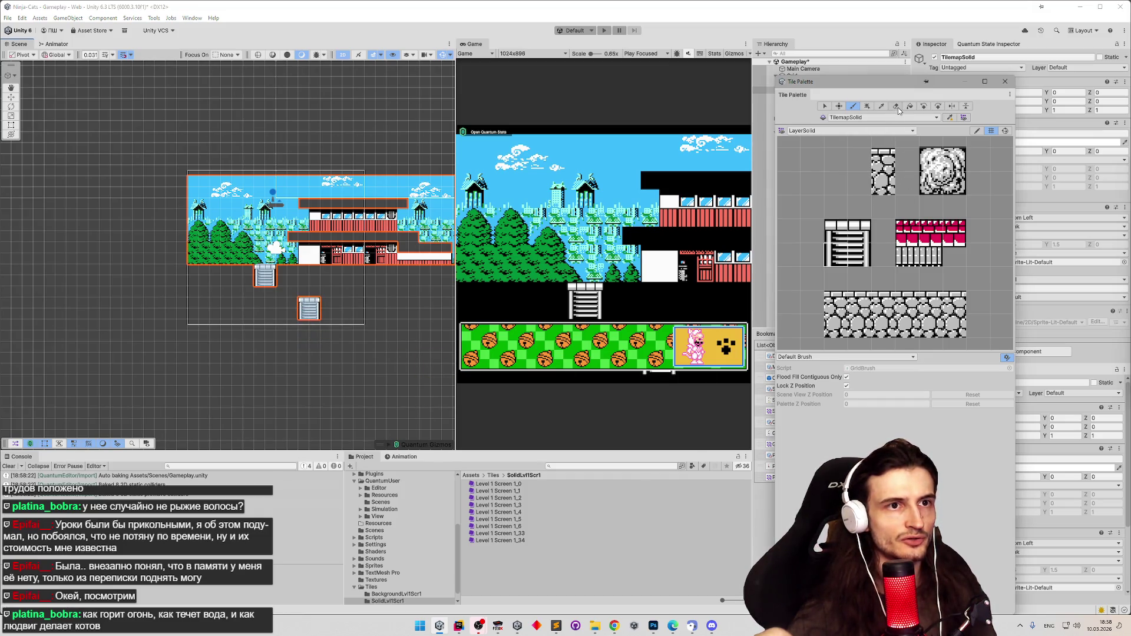
{"action": "left_click", "coordinate": [305, 319]}
{"action": "left_click", "coordinate": [269, 285]}
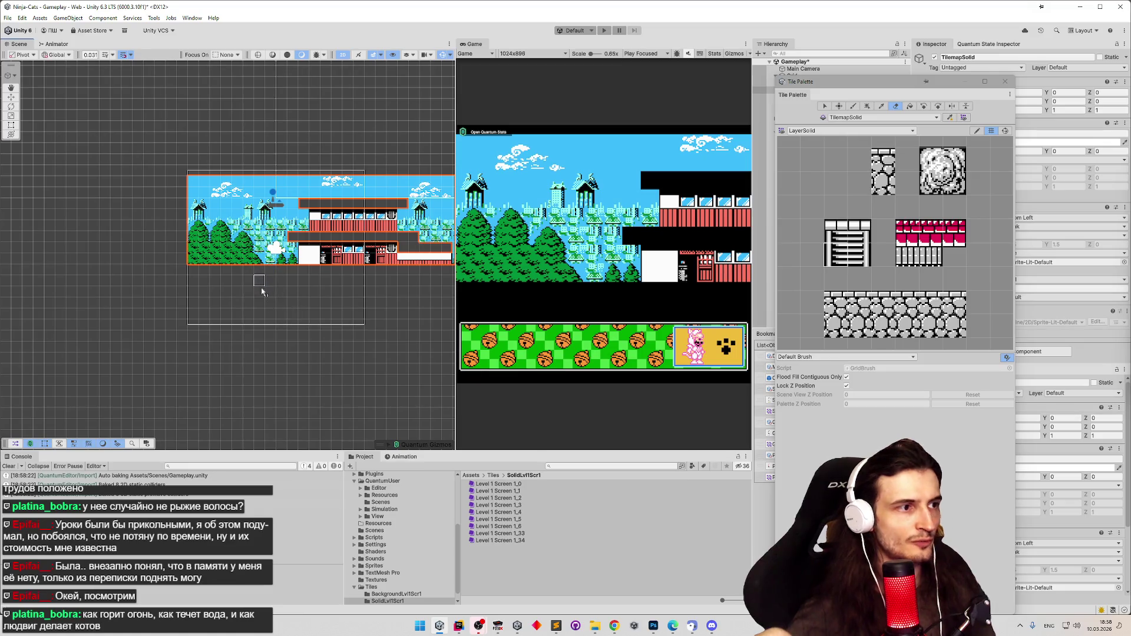
Step: Paint stone blocks below the level's left end, undoing the last one
{"action": "scroll", "coordinate": [327, 284], "scroll_direction": "right", "scroll_amount": 3}
{"action": "key", "text": "b"}
{"action": "left_click", "coordinate": [875, 188]}
{"action": "left_click", "coordinate": [88, 266]}
{"action": "left_click", "coordinate": [110, 277]}
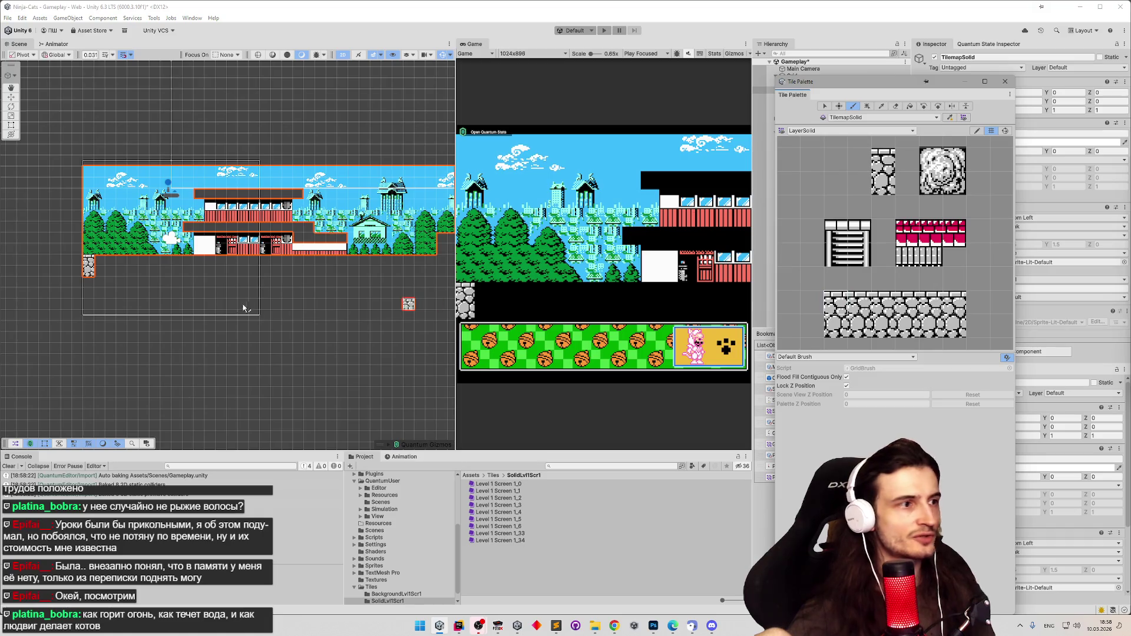
{"action": "left_click", "coordinate": [100, 261]}
{"action": "key", "text": "z"}
{"action": "mouse_move", "coordinate": [103, 275]}
{"action": "left_mouse_down"}
{"action": "mouse_move", "coordinate": [159, 272]}
{"action": "mouse_move", "coordinate": [288, 297]}
{"action": "left_mouse_up"}
{"action": "scroll", "coordinate": [289, 297], "scroll_direction": "up", "scroll_amount": 1}
{"action": "key", "text": "z"}
{"action": "key", "text": "ctrl+z"}
Step: Inspect the Level 1 Screen 1_0 tile asset and move the Tile Palette window aside
{"action": "left_click", "coordinate": [497, 484]}
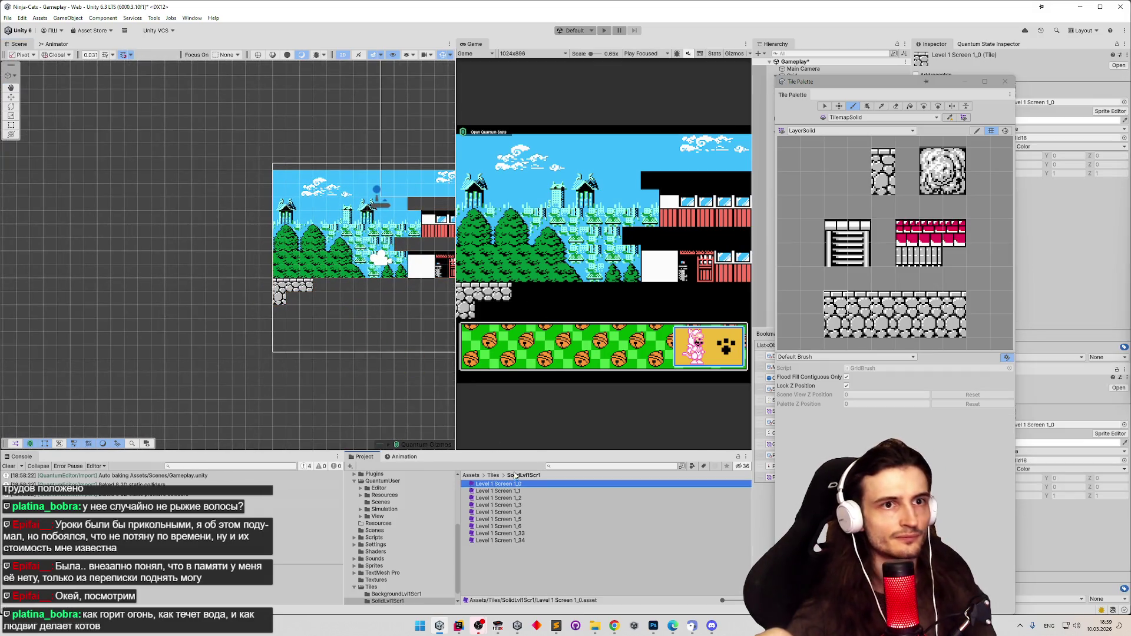
{"action": "mouse_move", "coordinate": [929, 90]}
{"action": "left_mouse_down"}
{"action": "mouse_move", "coordinate": [803, 88]}
{"action": "mouse_move", "coordinate": [884, 84]}
{"action": "left_mouse_up"}
{"action": "scroll", "coordinate": [387, 266], "scroll_direction": "up", "scroll_amount": 5}
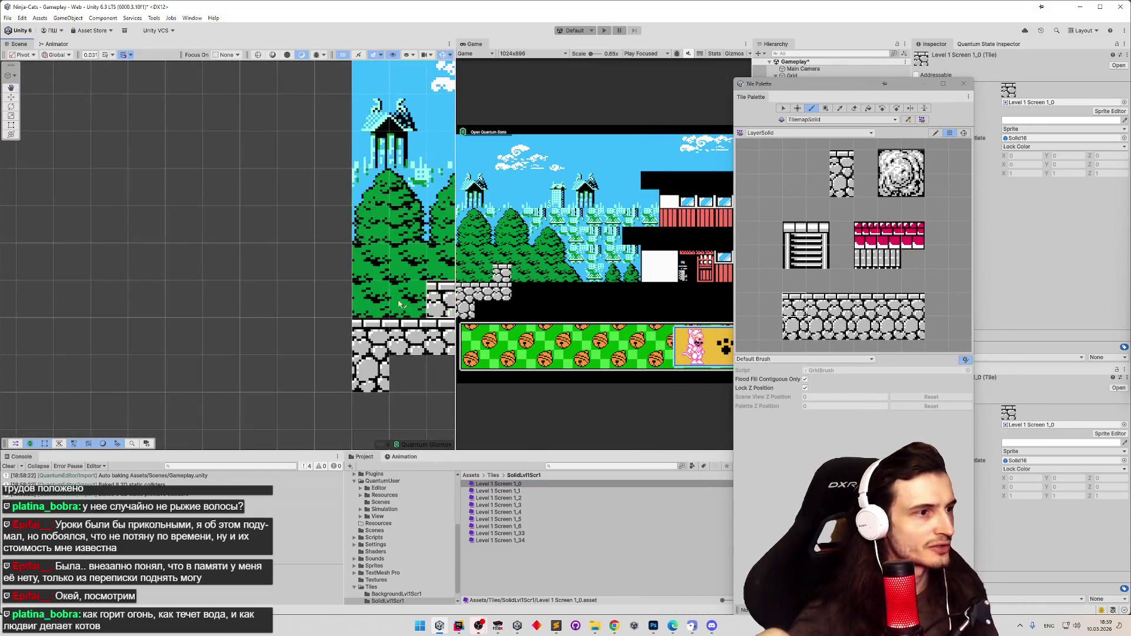
{"action": "scroll", "coordinate": [197, 264], "scroll_direction": "down", "scroll_amount": 10}
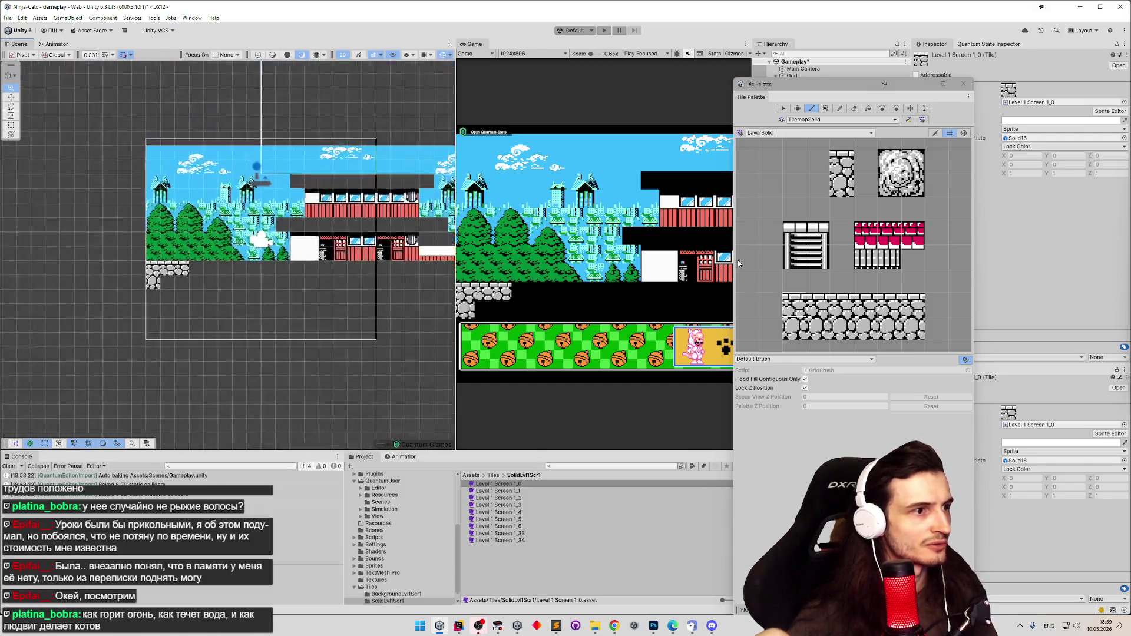
{"action": "scroll", "coordinate": [356, 277], "scroll_direction": "up", "scroll_amount": 10}
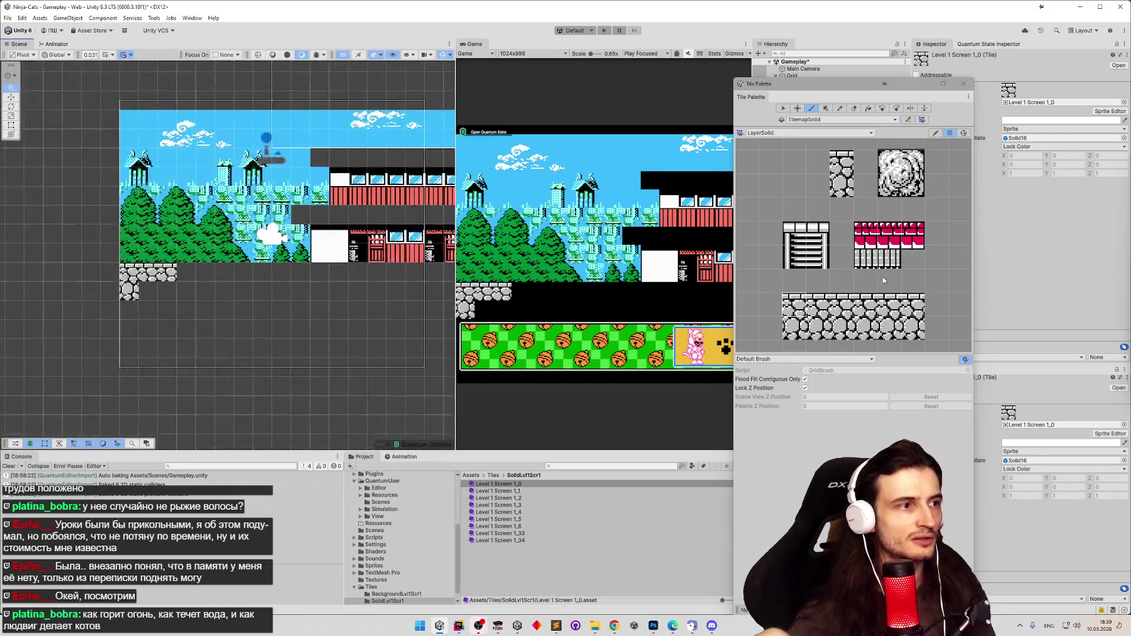
{"action": "scroll", "coordinate": [357, 277], "scroll_direction": "down", "scroll_amount": 8}
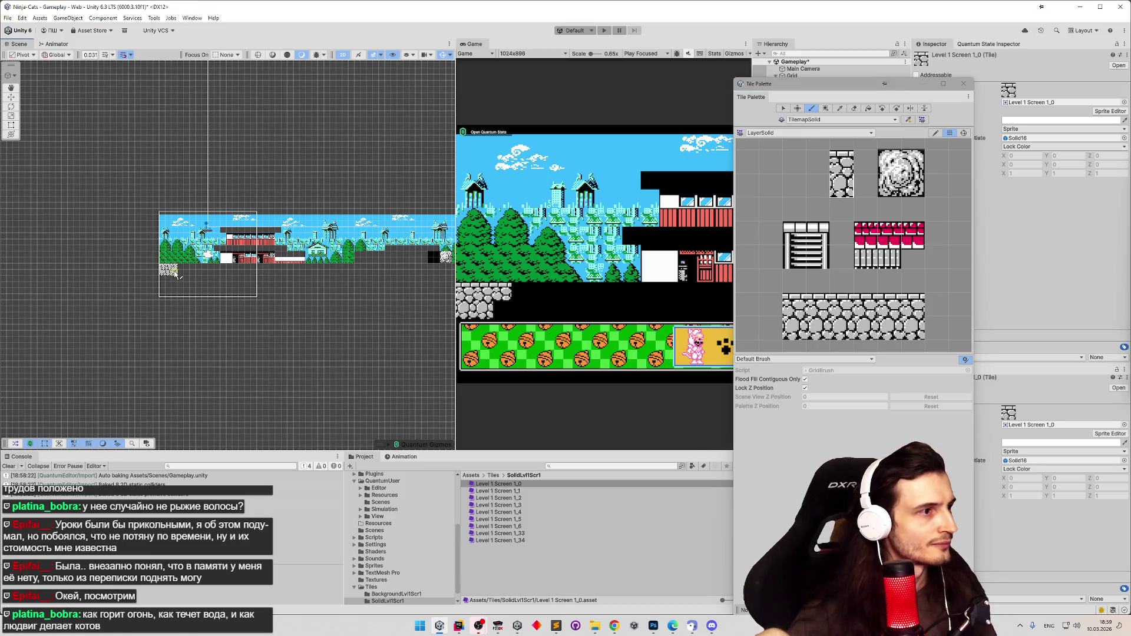
Step: Paint a stone floor row along the level bottom, redoing the first attempt
{"action": "left_click", "coordinate": [840, 171]}
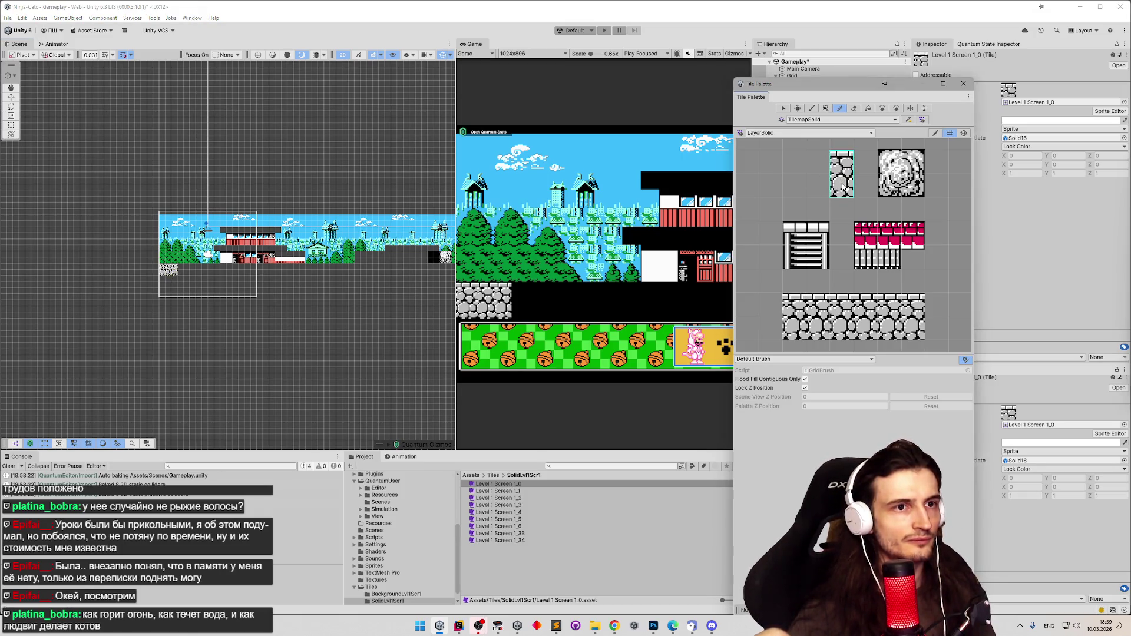
{"action": "left_click_drag", "start_coordinate": [177, 271], "coordinate": [261, 274]}
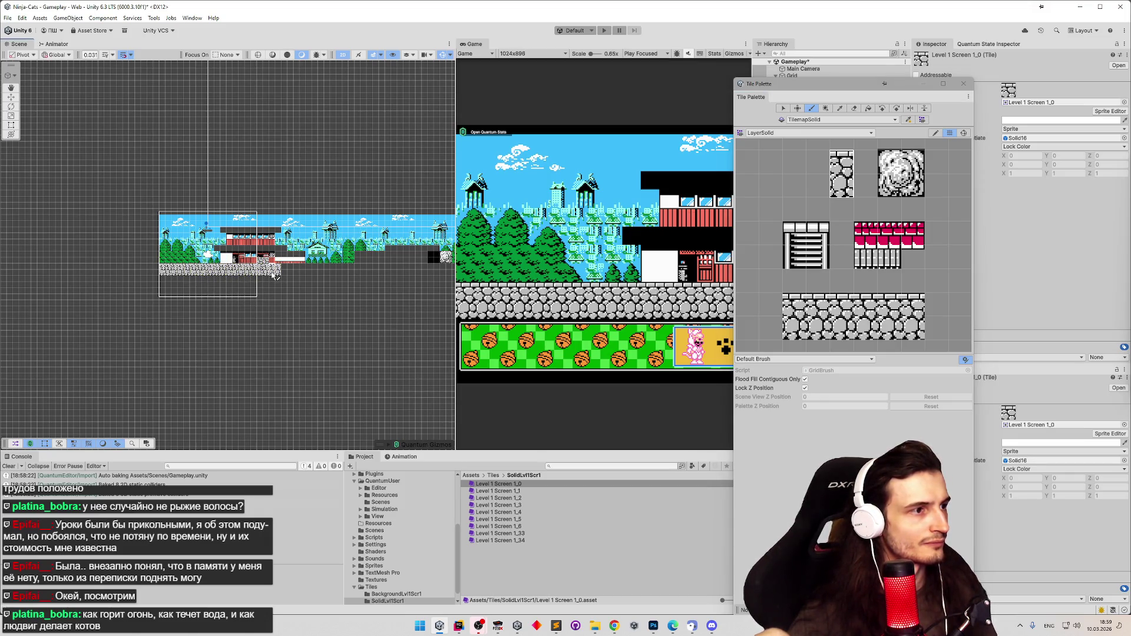
{"action": "key", "text": "ctrl+z"}
{"action": "left_click_drag", "start_coordinate": [180, 274], "coordinate": [297, 279]}
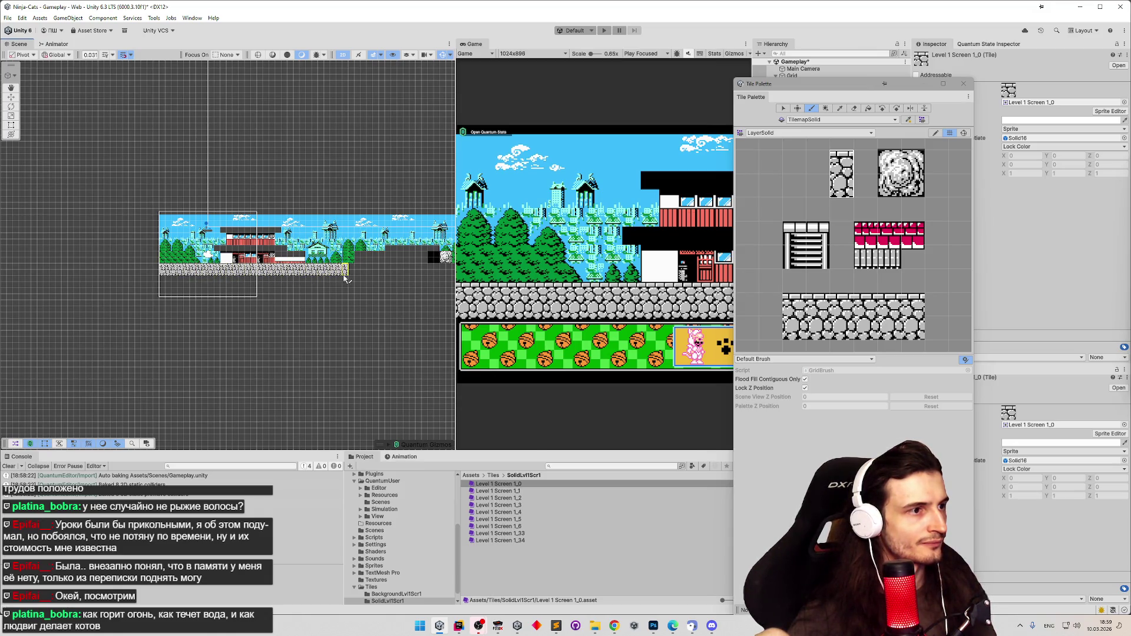
Step: Erase the stray stone tile under the floor, then clear the selection
{"action": "key", "text": "z"}
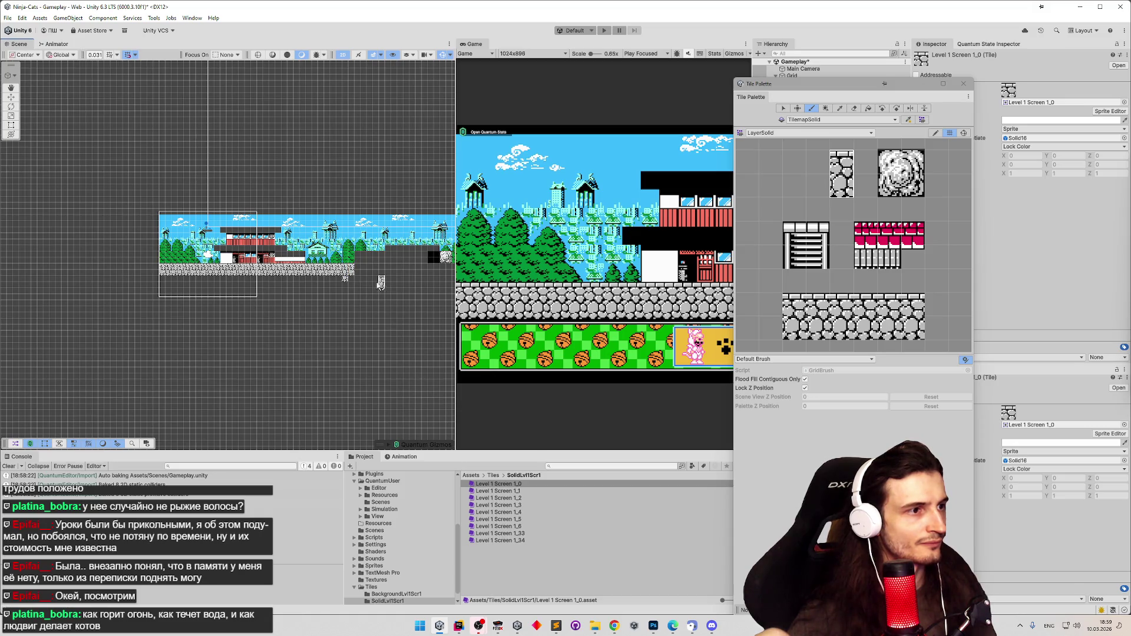
{"action": "scroll", "coordinate": [383, 259], "scroll_direction": "up", "scroll_amount": 5}
{"action": "scroll", "coordinate": [257, 264], "scroll_direction": "up", "scroll_amount": 2}
{"action": "left_click_drag", "start_coordinate": [257, 264], "coordinate": [204, 263]}
{"action": "left_click", "coordinate": [854, 109]}
{"action": "left_click", "coordinate": [267, 318]}
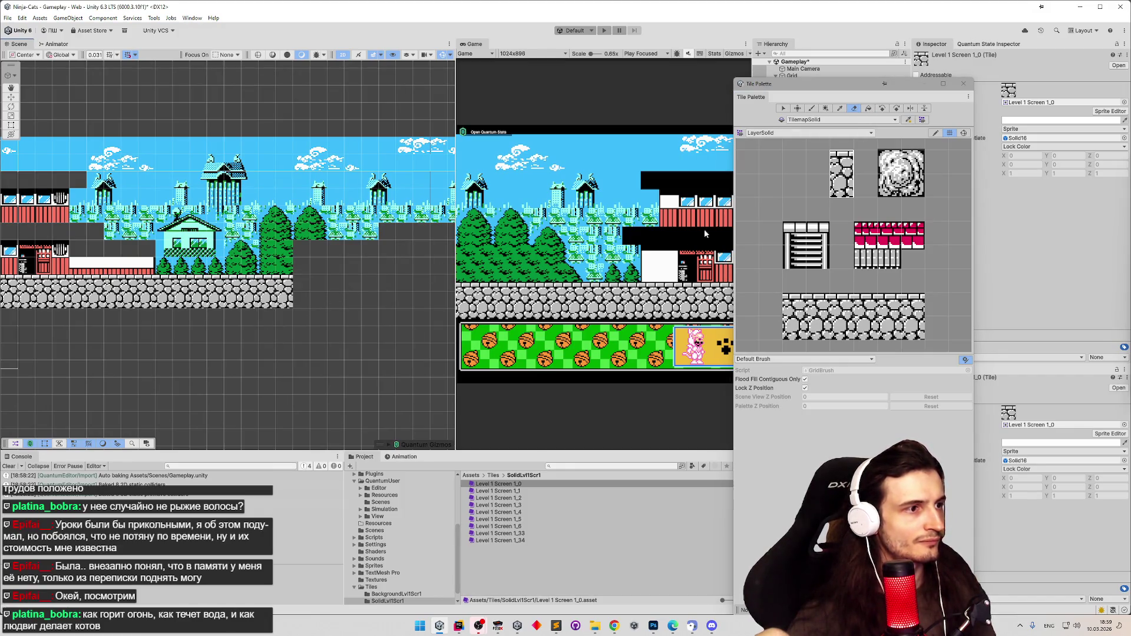
{"action": "left_click", "coordinate": [811, 109]}
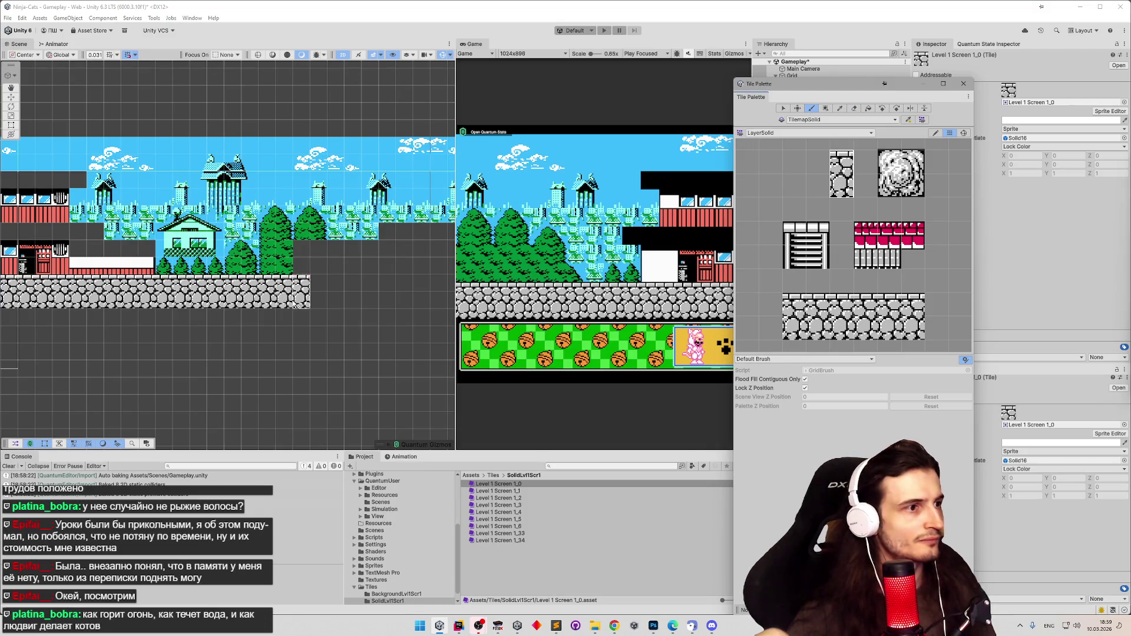
{"action": "left_click_drag", "start_coordinate": [325, 271], "coordinate": [243, 264]}
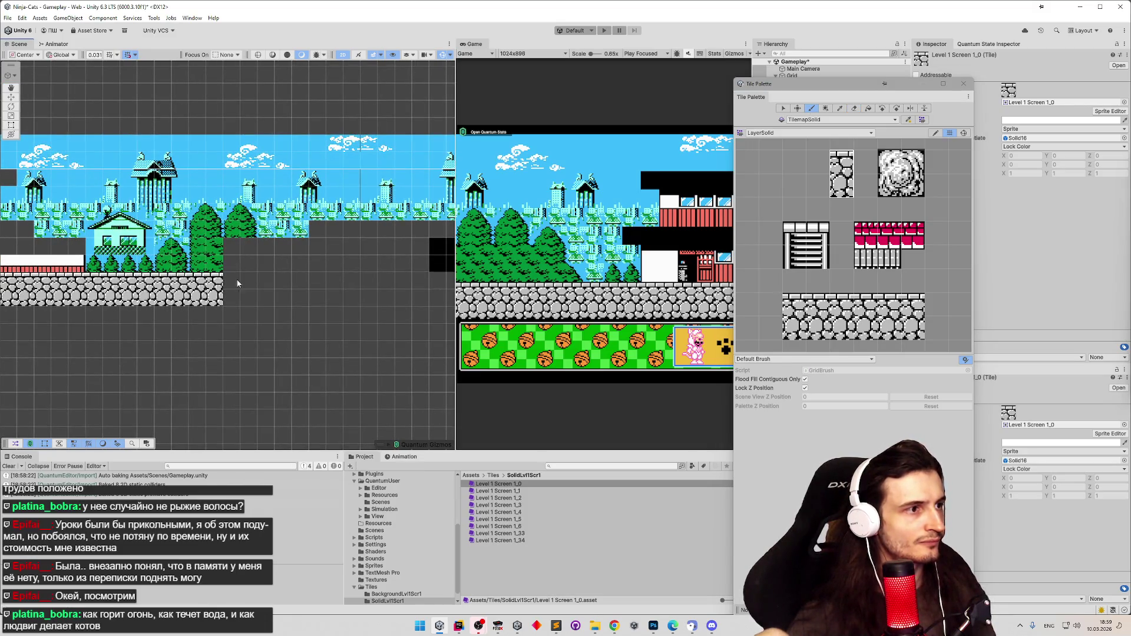
{"action": "left_click", "coordinate": [273, 263]}
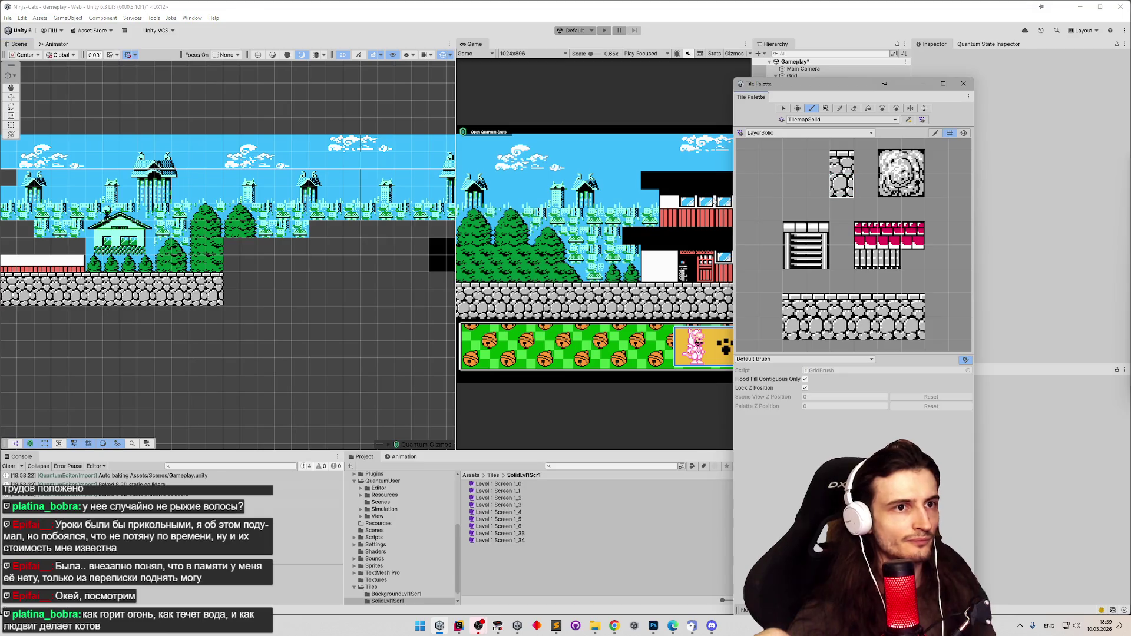
Step: Paint stone tile strips along the ground and into the empty dark strip
{"action": "left_click", "coordinate": [836, 191]}
{"action": "mouse_move", "coordinate": [233, 259]}
{"action": "left_mouse_down"}
{"action": "mouse_move", "coordinate": [293, 269]}
{"action": "mouse_move", "coordinate": [318, 252]}
{"action": "mouse_move", "coordinate": [349, 251]}
{"action": "mouse_move", "coordinate": [299, 248]}
{"action": "mouse_move", "coordinate": [370, 226]}
{"action": "left_mouse_up"}
{"action": "left_click", "coordinate": [841, 171]}
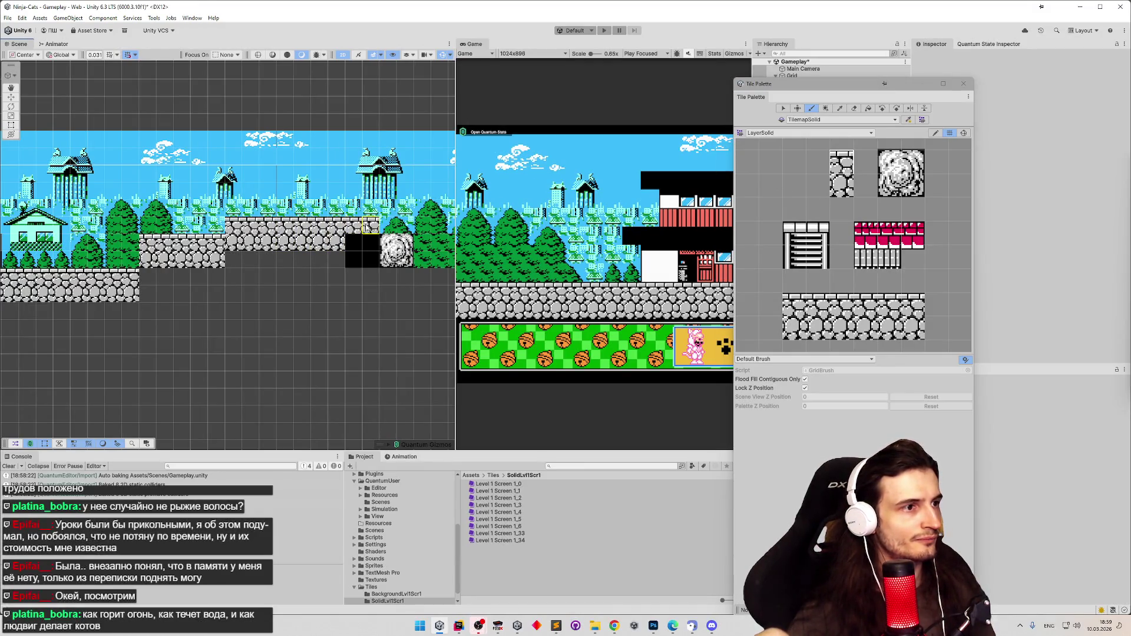
{"action": "left_click", "coordinate": [792, 327]}
{"action": "mouse_move", "coordinate": [159, 282]}
{"action": "left_mouse_down"}
{"action": "mouse_move", "coordinate": [406, 283]}
{"action": "mouse_move", "coordinate": [382, 298]}
{"action": "mouse_move", "coordinate": [171, 293]}
{"action": "left_mouse_up"}
{"action": "mouse_move", "coordinate": [243, 267]}
{"action": "left_mouse_down"}
{"action": "mouse_move", "coordinate": [342, 259]}
{"action": "mouse_move", "coordinate": [318, 241]}
{"action": "mouse_move", "coordinate": [337, 259]}
{"action": "left_mouse_up"}
Step: Cut a gap in the cobblestone ground and set a ladder tile into it
{"action": "left_click", "coordinate": [855, 109]}
{"action": "left_click", "coordinate": [806, 246]}
{"action": "left_click", "coordinate": [327, 293]}
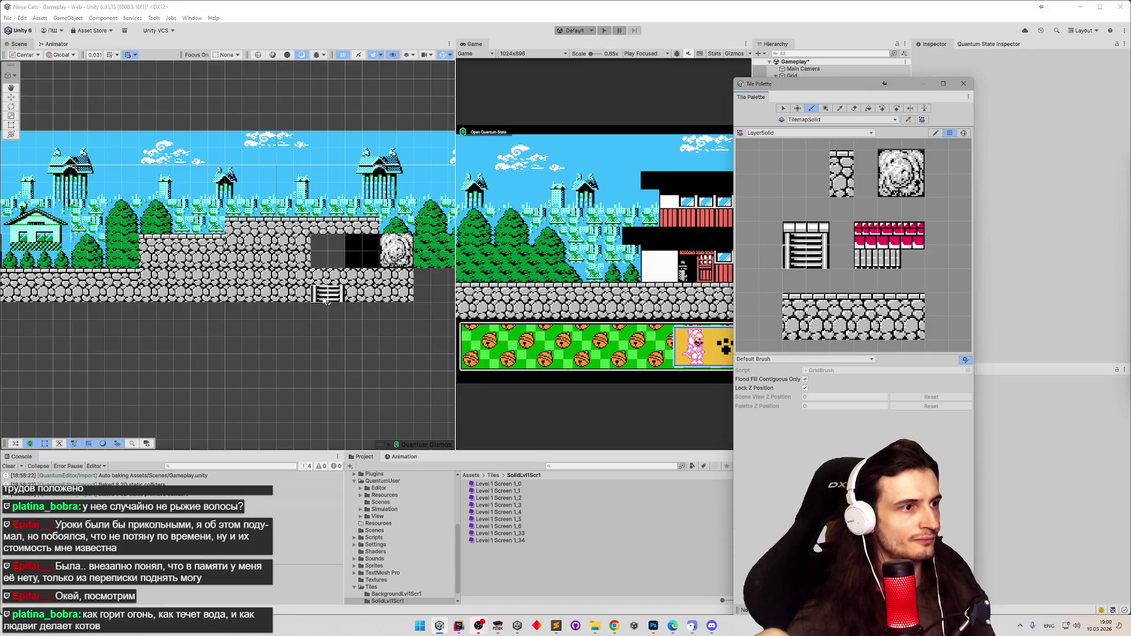
{"action": "left_click", "coordinate": [816, 203]}
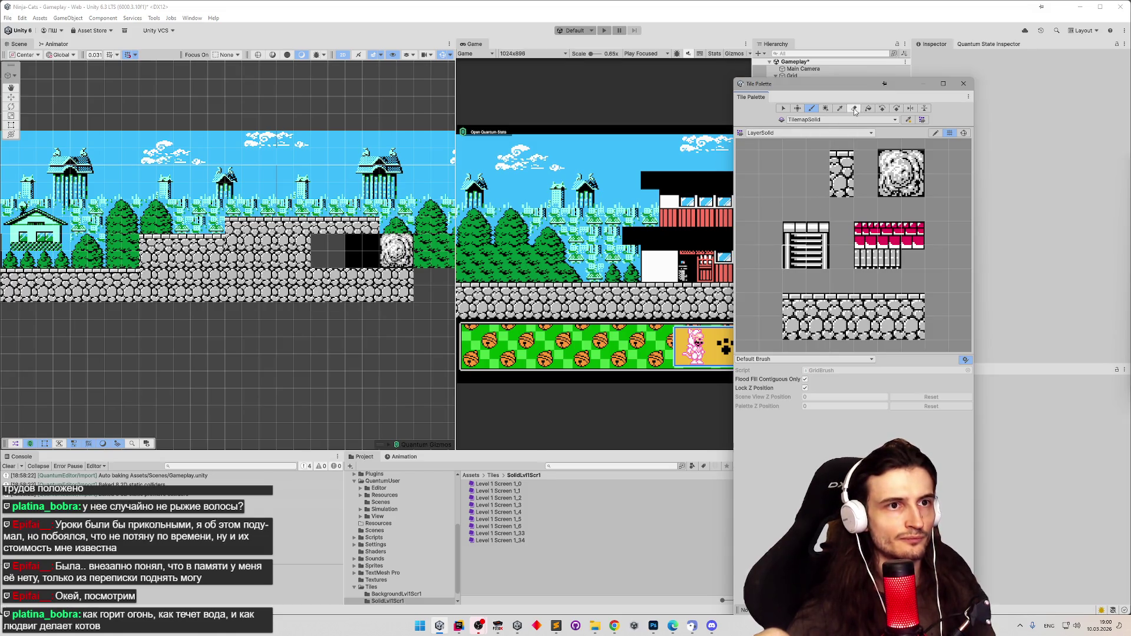
{"action": "mouse_move", "coordinate": [318, 295]}
{"action": "left_mouse_down"}
{"action": "mouse_move", "coordinate": [335, 276]}
{"action": "mouse_move", "coordinate": [334, 314]}
{"action": "left_mouse_up"}
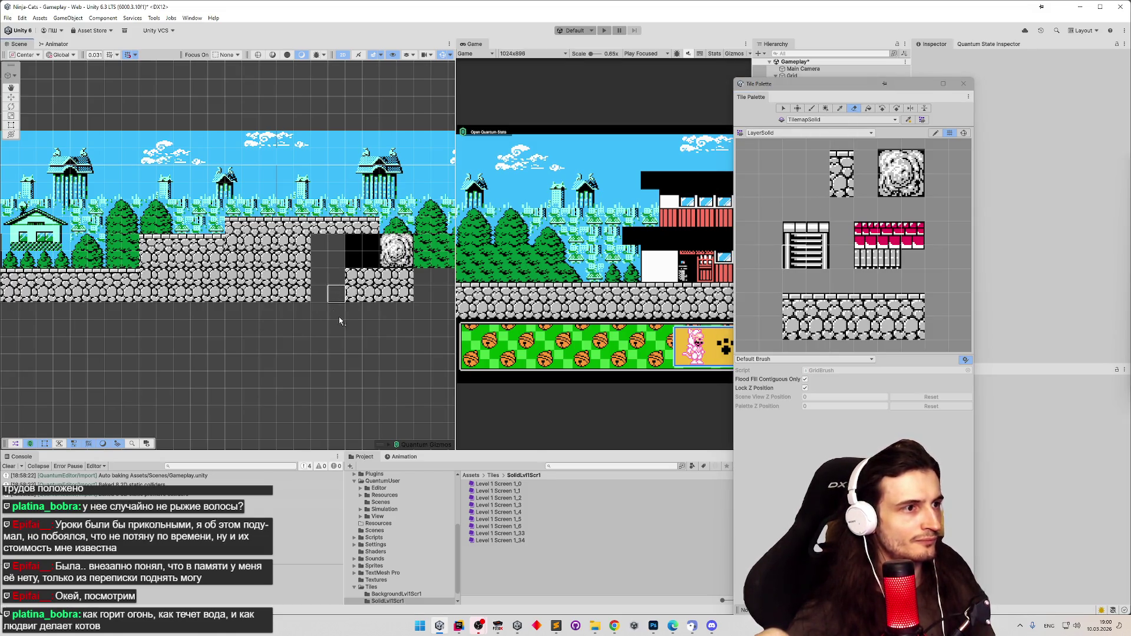
{"action": "left_click", "coordinate": [805, 245]}
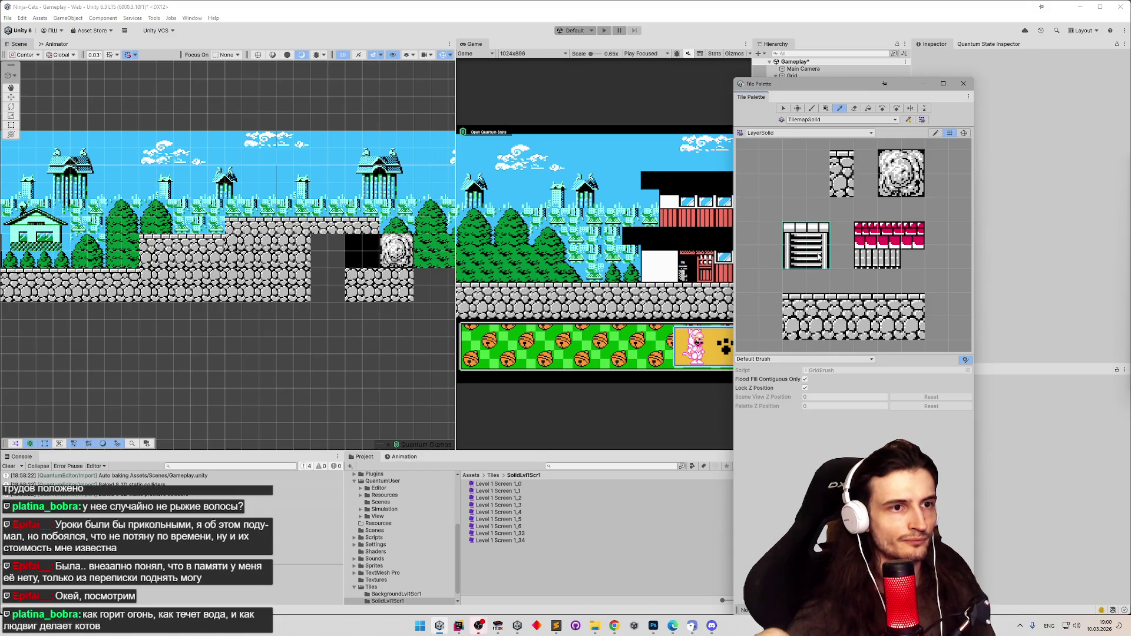
{"action": "left_click", "coordinate": [327, 285]}
Step: Paint a cobblestone ground row and a tall cobblestone column at the level's right end
{"action": "mouse_move", "coordinate": [420, 370]}
{"action": "left_mouse_down"}
{"action": "mouse_move", "coordinate": [292, 370]}
{"action": "mouse_move", "coordinate": [206, 391]}
{"action": "left_mouse_up"}
{"action": "left_click_drag", "start_coordinate": [337, 317], "coordinate": [302, 324]}
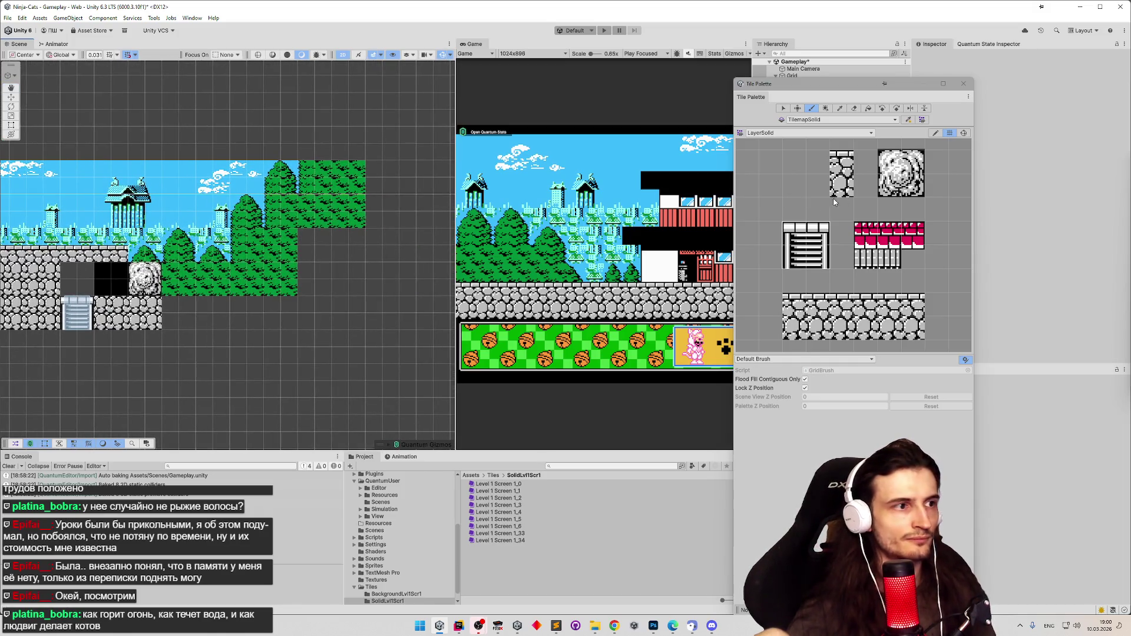
{"action": "left_click", "coordinate": [841, 174]}
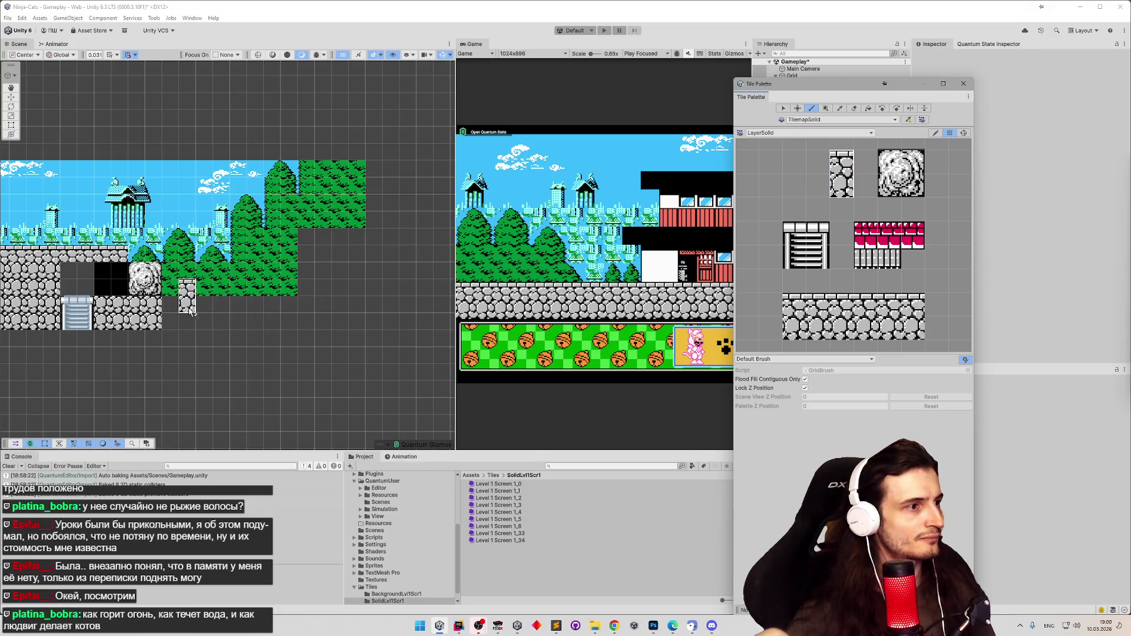
{"action": "left_click_drag", "start_coordinate": [178, 323], "coordinate": [320, 323]}
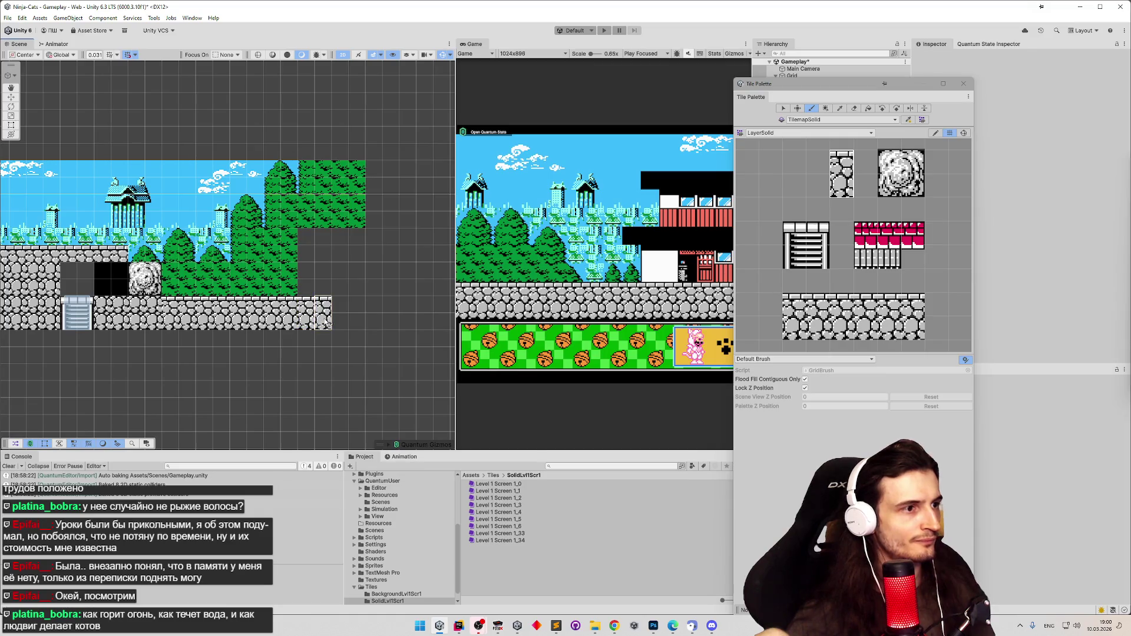
{"action": "left_click", "coordinate": [841, 189]}
{"action": "left_click", "coordinate": [340, 312]}
{"action": "mouse_move", "coordinate": [348, 293]}
{"action": "left_mouse_down"}
{"action": "mouse_move", "coordinate": [345, 252]}
{"action": "mouse_move", "coordinate": [359, 253]}
{"action": "mouse_move", "coordinate": [358, 321]}
{"action": "mouse_move", "coordinate": [395, 327]}
{"action": "mouse_move", "coordinate": [374, 262]}
{"action": "mouse_move", "coordinate": [392, 250]}
{"action": "mouse_move", "coordinate": [393, 305]}
{"action": "mouse_move", "coordinate": [369, 334]}
{"action": "mouse_move", "coordinate": [352, 259]}
{"action": "mouse_move", "coordinate": [361, 182]}
{"action": "mouse_move", "coordinate": [368, 331]}
{"action": "left_mouse_up"}
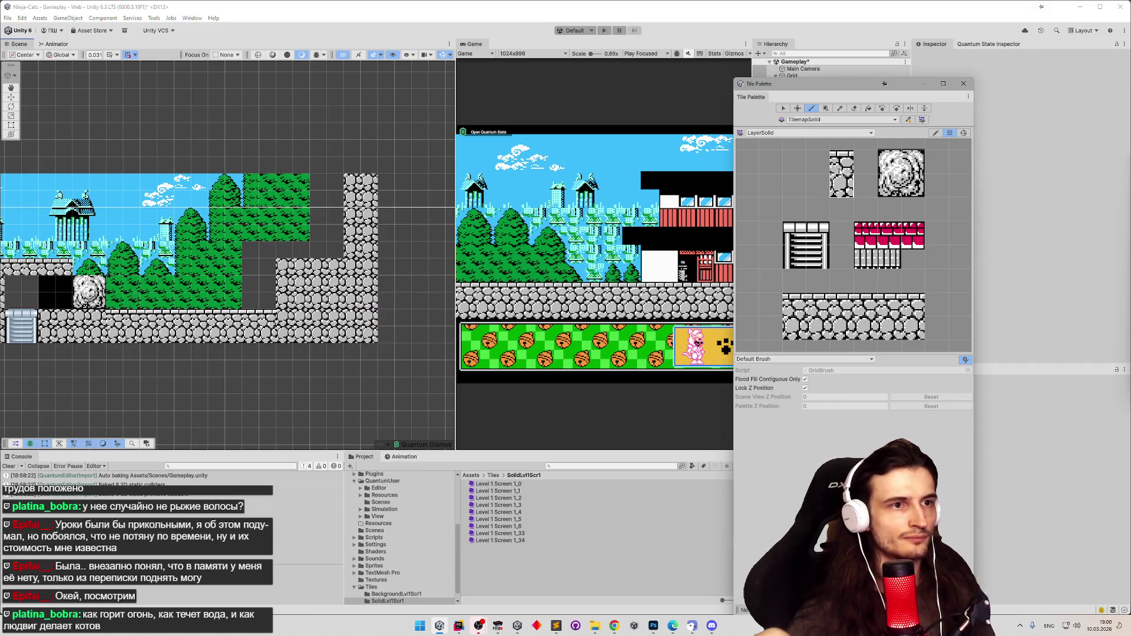
Step: Paint a row of cobblestones above the ledge and place a ladder tile on it
{"action": "left_click", "coordinate": [841, 177]}
{"action": "left_click_drag", "start_coordinate": [285, 251], "coordinate": [334, 253]}
{"action": "left_click", "coordinate": [792, 260]}
{"action": "left_click", "coordinate": [258, 259]}
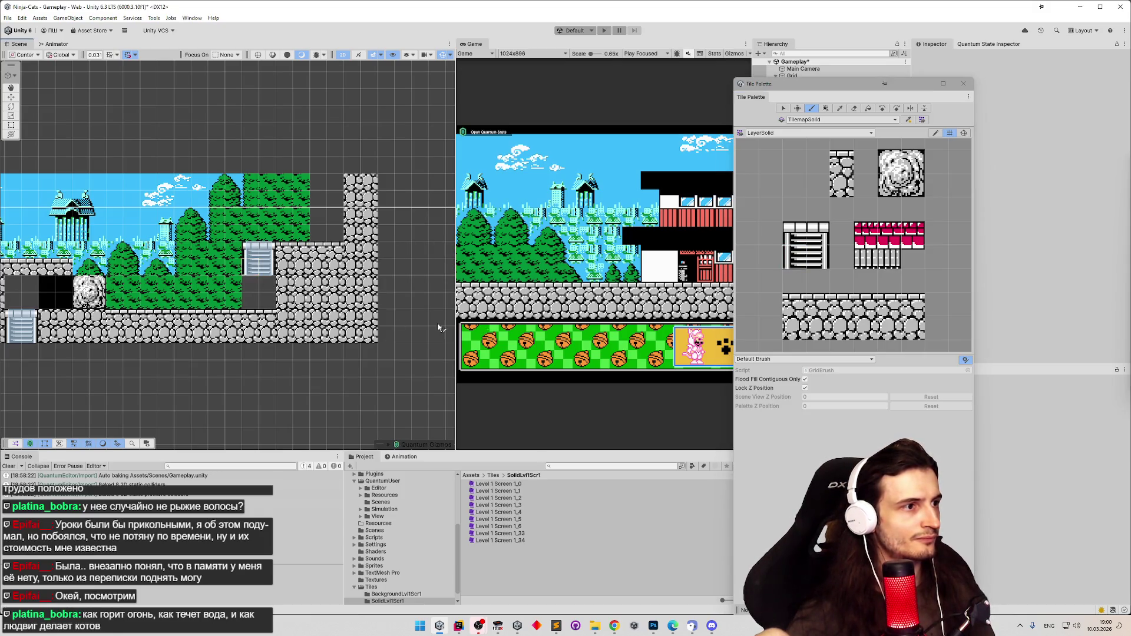
{"action": "scroll", "coordinate": [786, 280], "scroll_direction": "down", "scroll_amount": 2}
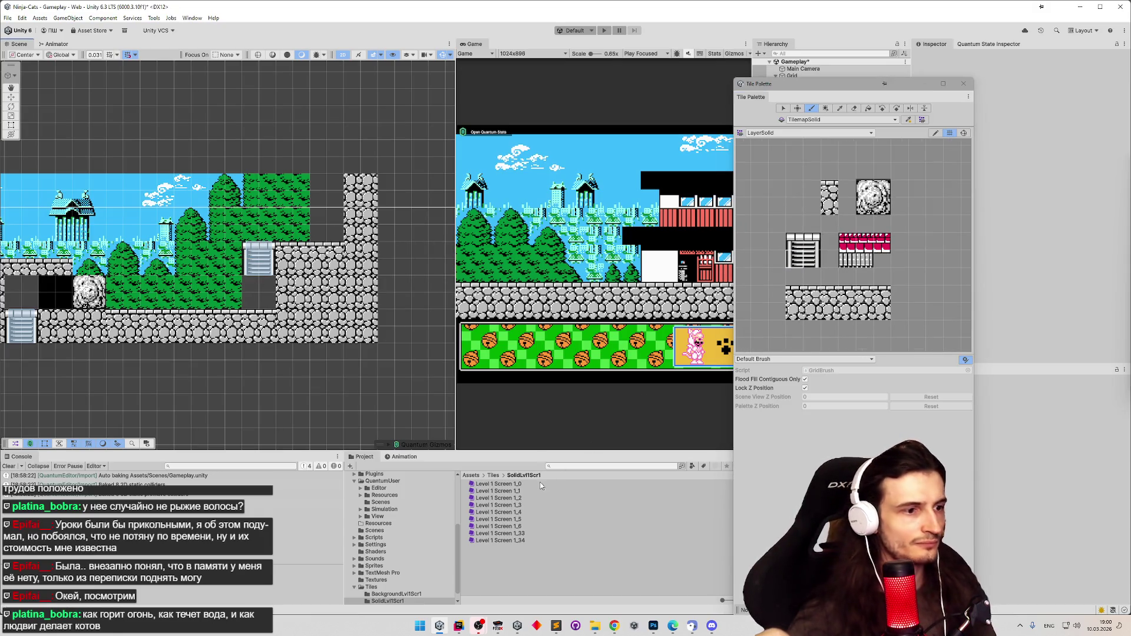
Step: Close the Tile Palette and rename TilemapSolid to TilemapGeometry
{"action": "left_click", "coordinate": [493, 475]}
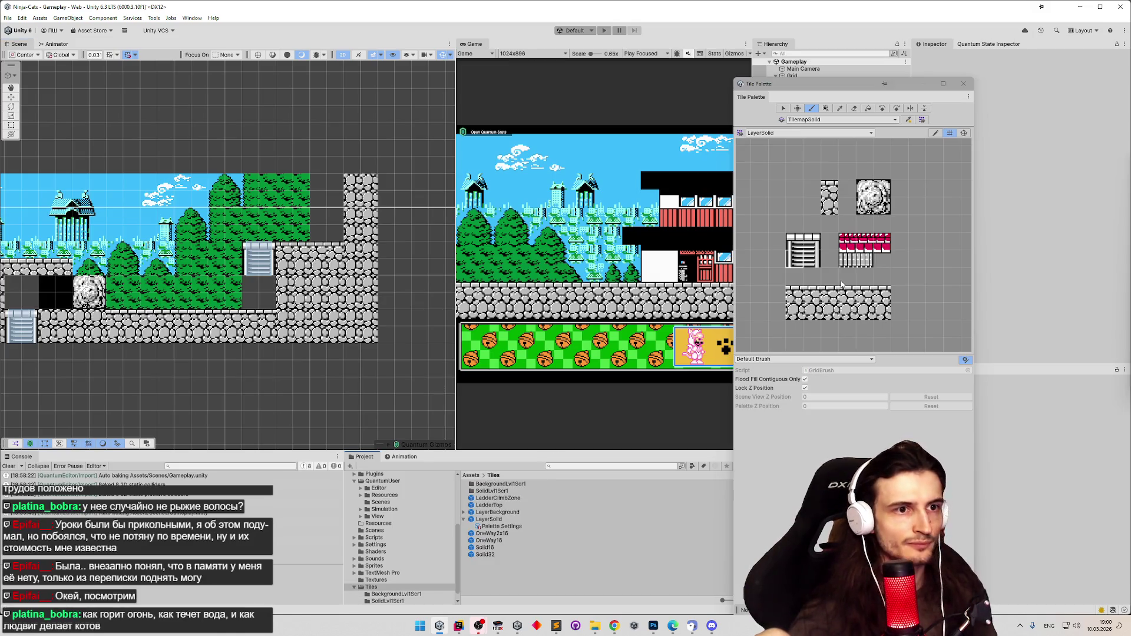
{"action": "scroll", "coordinate": [841, 284], "scroll_direction": "up", "scroll_amount": 1}
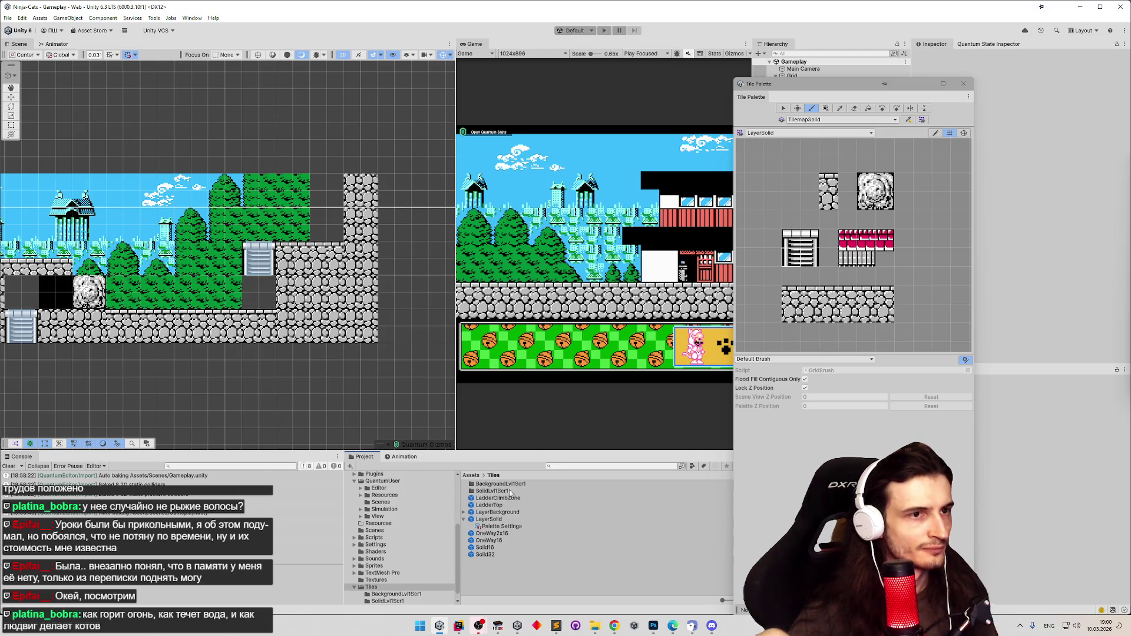
{"action": "left_click", "coordinate": [963, 83]}
{"action": "left_click", "coordinate": [809, 90]}
{"action": "type", "text": "TilemapGeometry"}
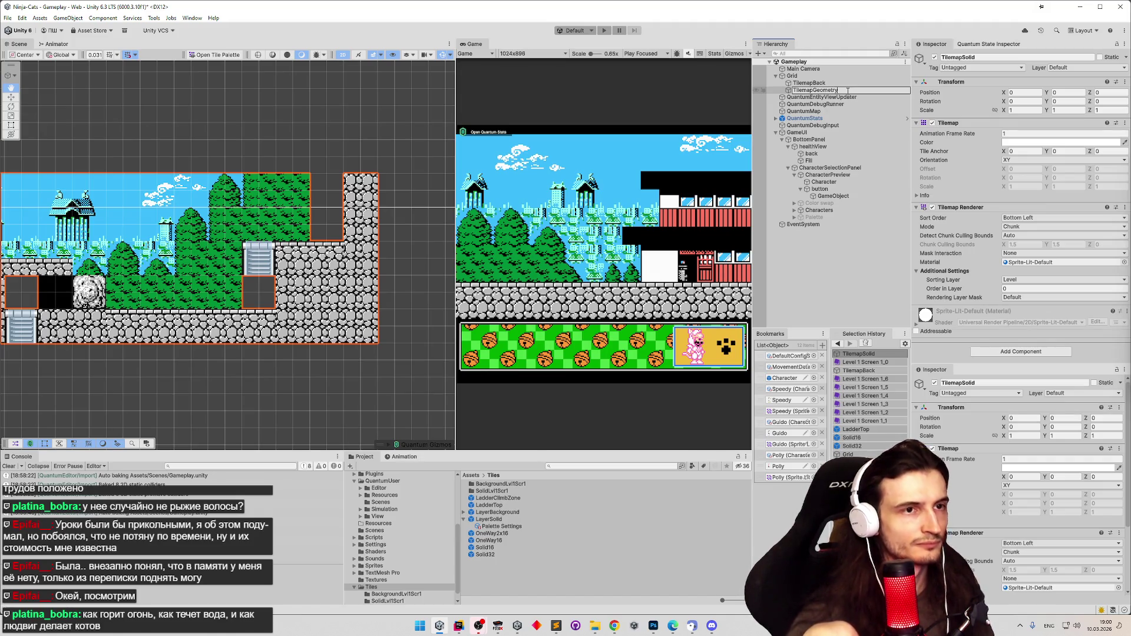
{"action": "key", "text": "Return"}
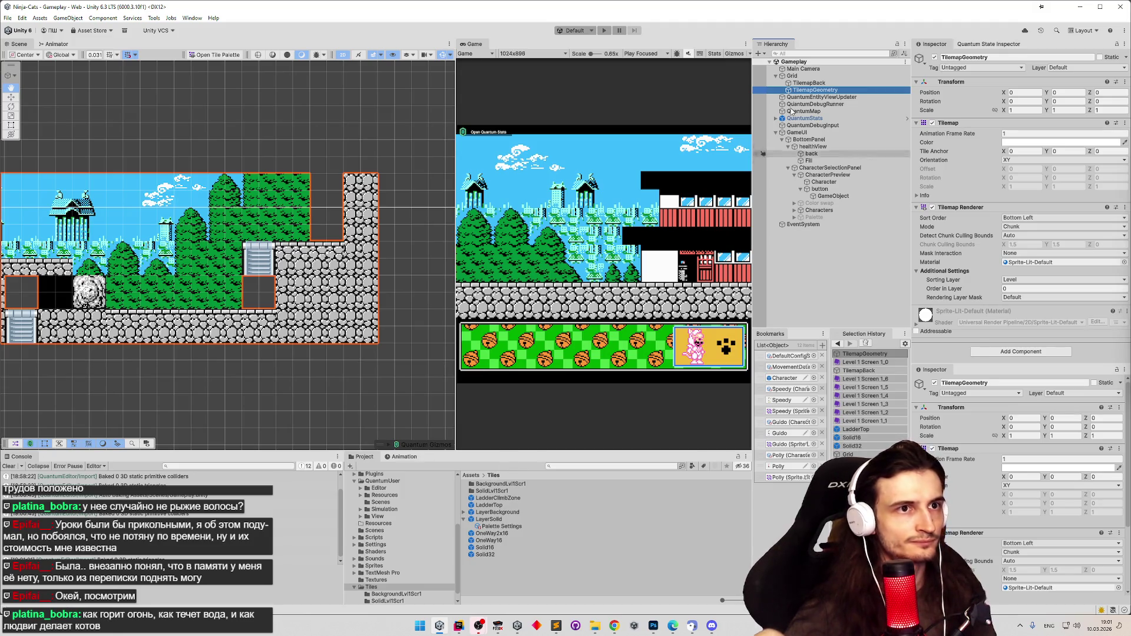
Step: Check the palette's target tilemaps TilemapBack and TilemapGeometry and the LayerBackground palette
{"action": "left_click", "coordinate": [206, 55]}
{"action": "left_click", "coordinate": [826, 120]}
{"action": "left_click", "coordinate": [831, 136]}
{"action": "left_click", "coordinate": [828, 117]}
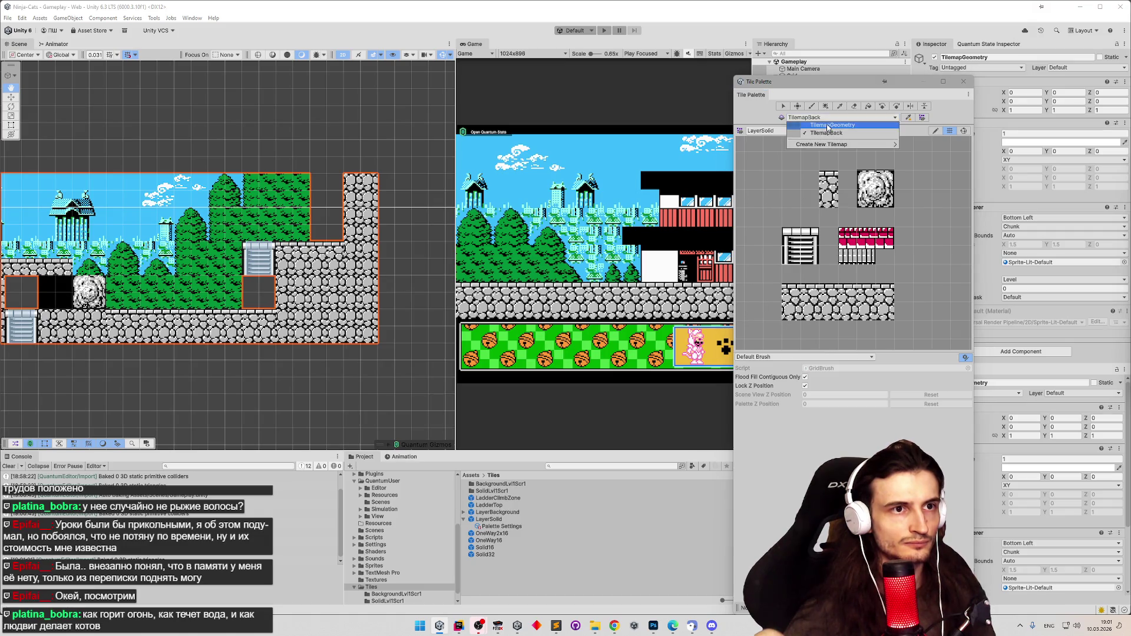
{"action": "left_click", "coordinate": [825, 126]}
{"action": "left_click", "coordinate": [807, 131]}
{"action": "left_click", "coordinate": [795, 144]}
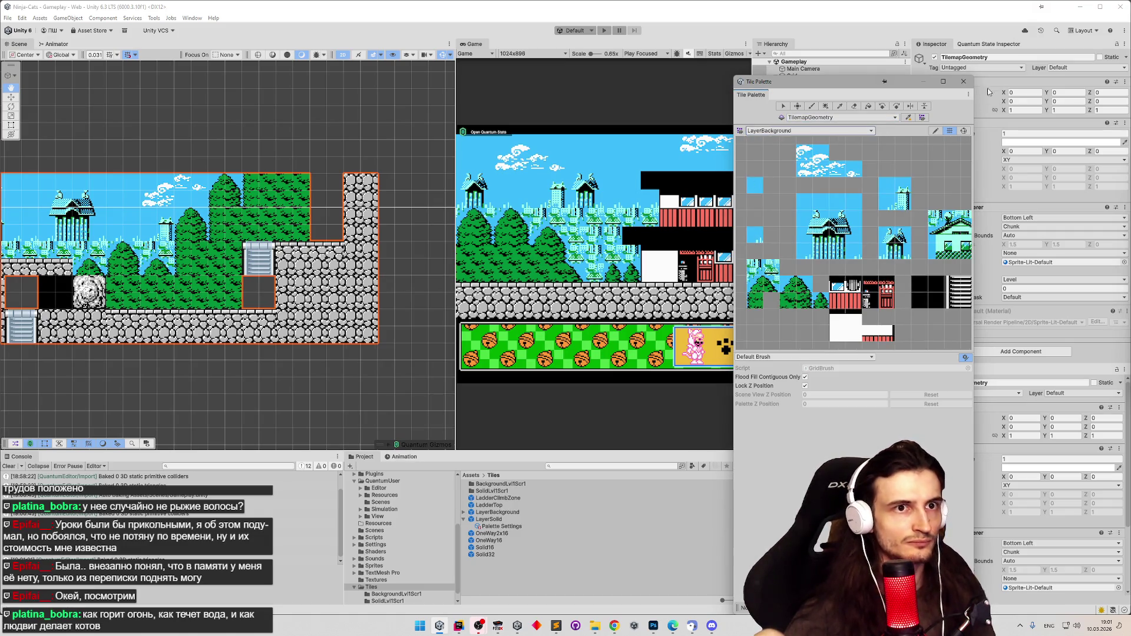
{"action": "left_click", "coordinate": [964, 81]}
Step: Start renaming the LayerSolid palette asset, typing 'SolGeomry'
{"action": "left_click", "coordinate": [488, 519]}
{"action": "left_click", "coordinate": [489, 520]}
{"action": "type", "text": "Solid"}
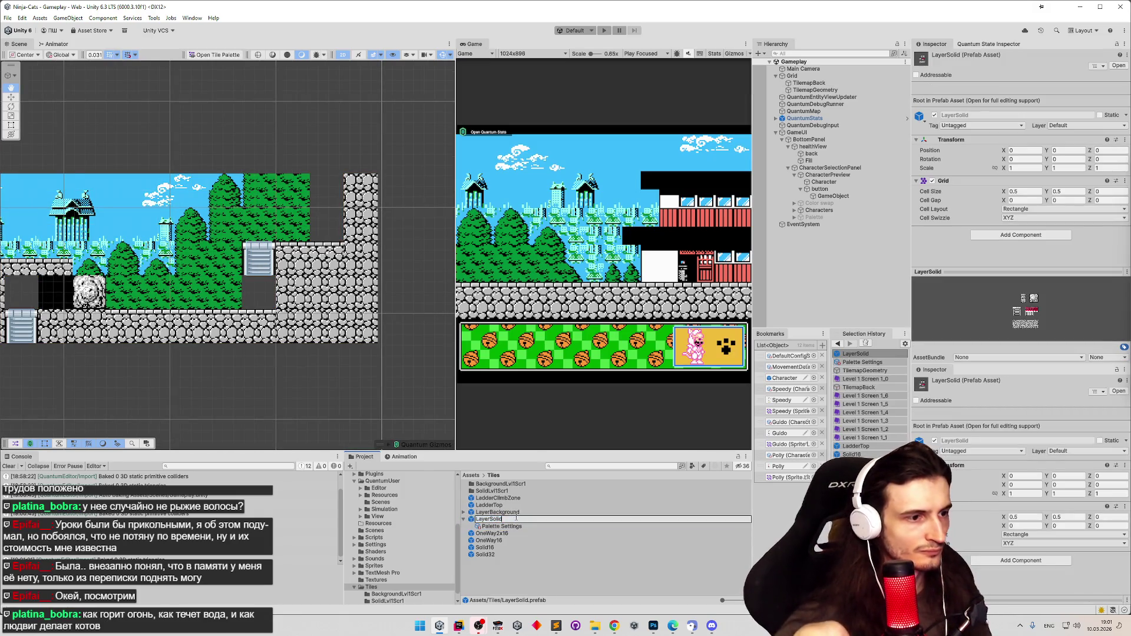
{"action": "type", "text": "Geom"}
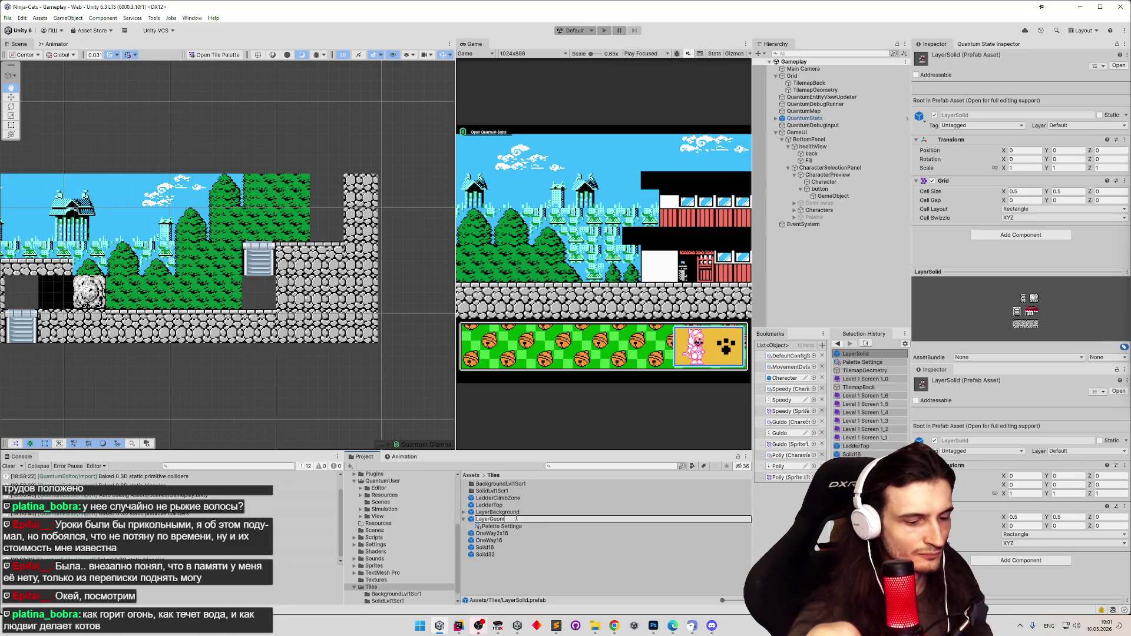
{"action": "type", "text": "ry"}
Step: Confirm the LayerGeometry name and open the LayerBackground palette prefab for editing
{"action": "key", "text": "Return"}
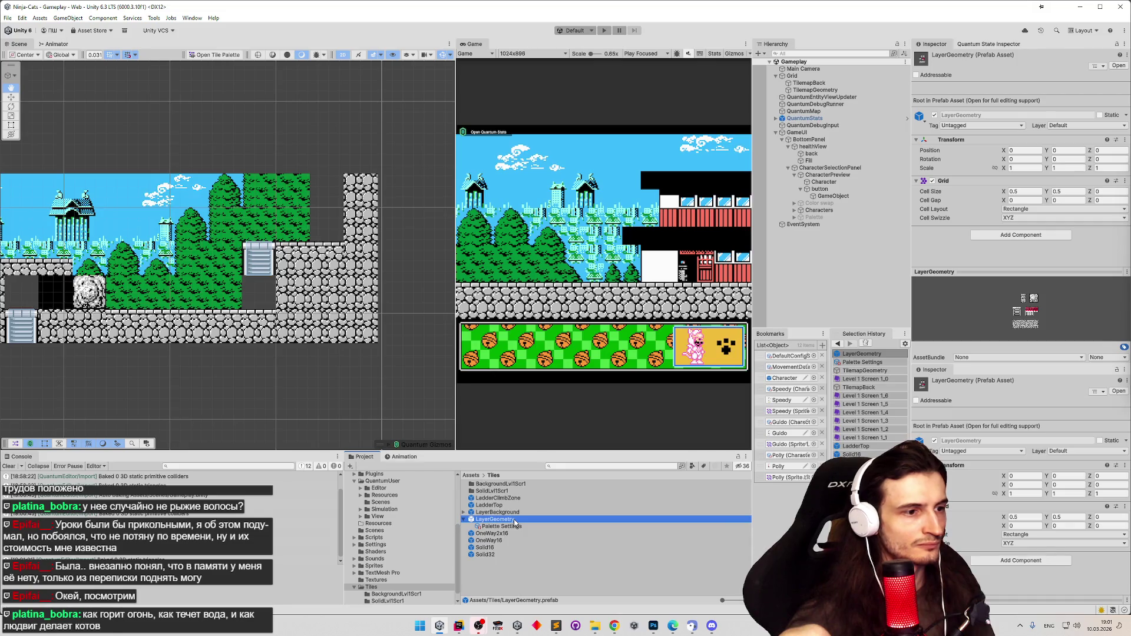
{"action": "double_click", "coordinate": [514, 523]}
{"action": "scroll", "coordinate": [248, 189], "scroll_direction": "up", "scroll_amount": 5}
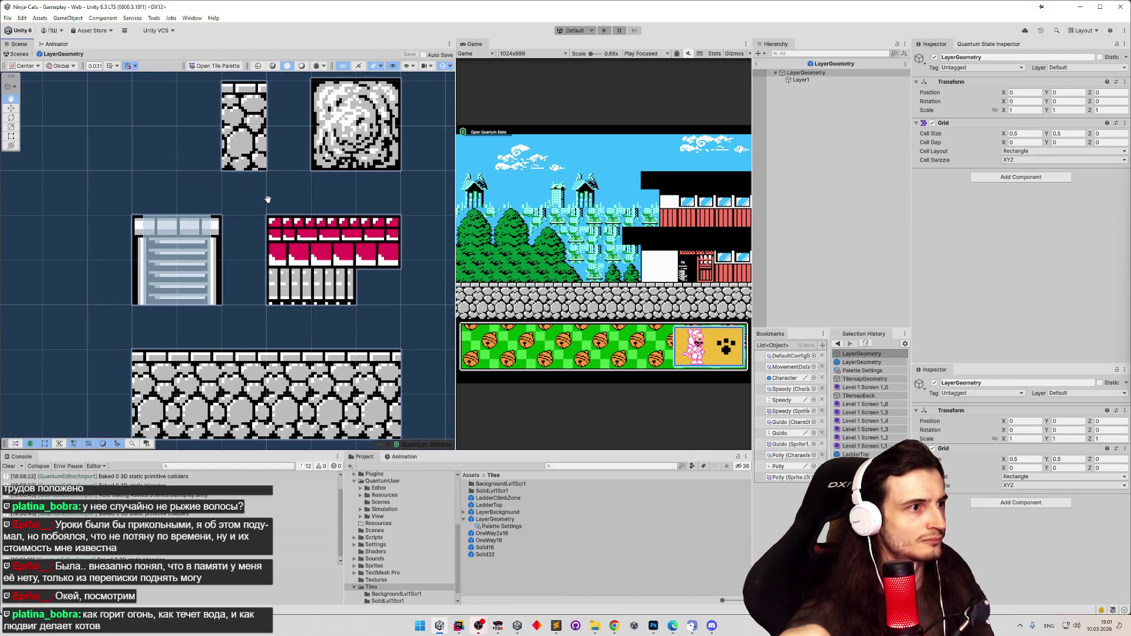
{"action": "double_click", "coordinate": [499, 513]}
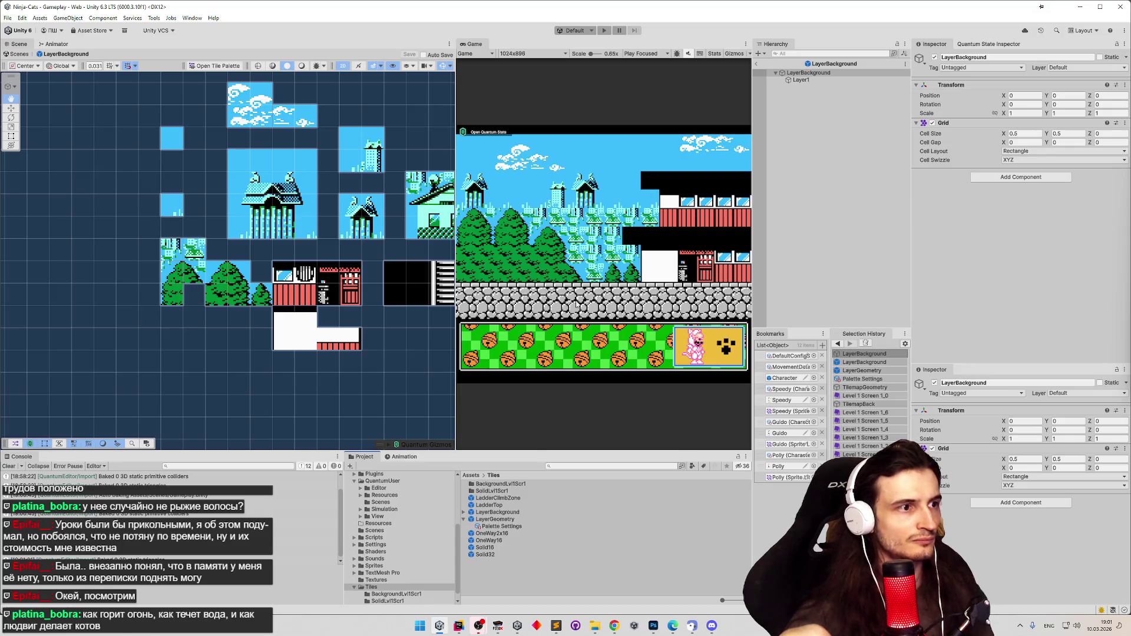
{"action": "left_click_drag", "start_coordinate": [266, 221], "coordinate": [203, 241]}
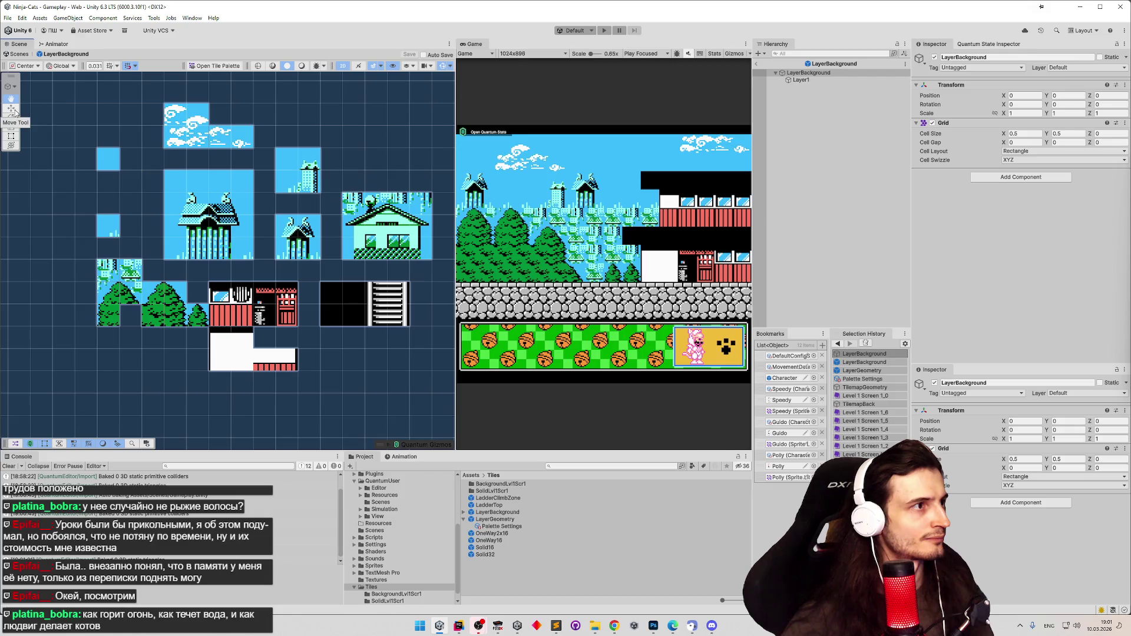
{"action": "left_click_drag", "start_coordinate": [381, 303], "coordinate": [228, 261]}
Step: Delete the ladder tile from the LayerBackground palette in the Tile Palette
{"action": "left_click", "coordinate": [214, 71]}
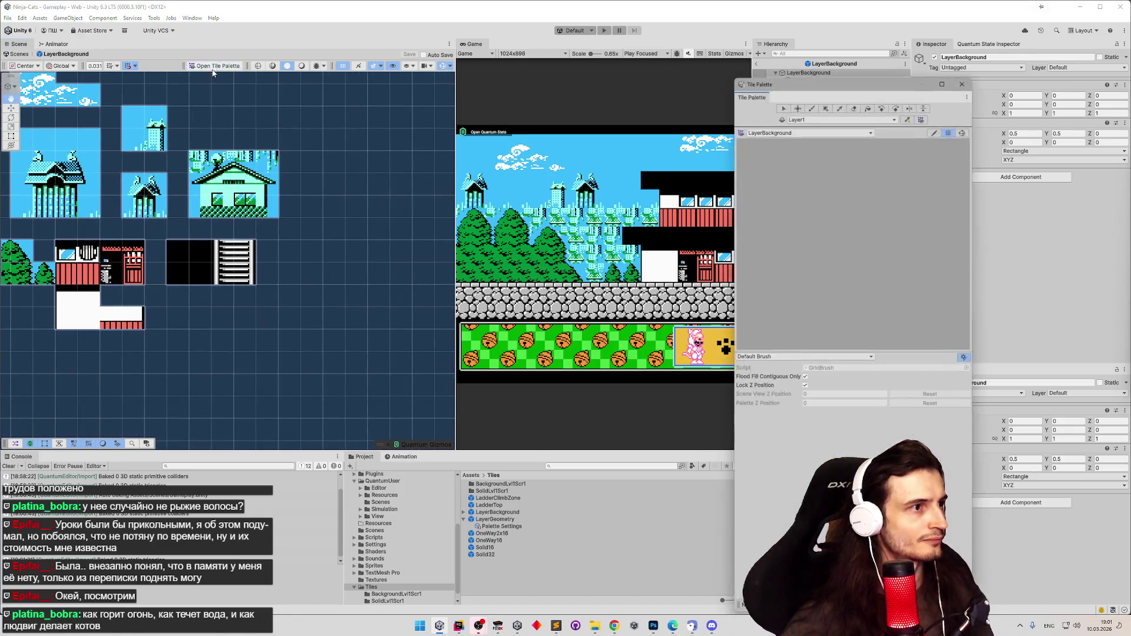
{"action": "left_click", "coordinate": [935, 131]}
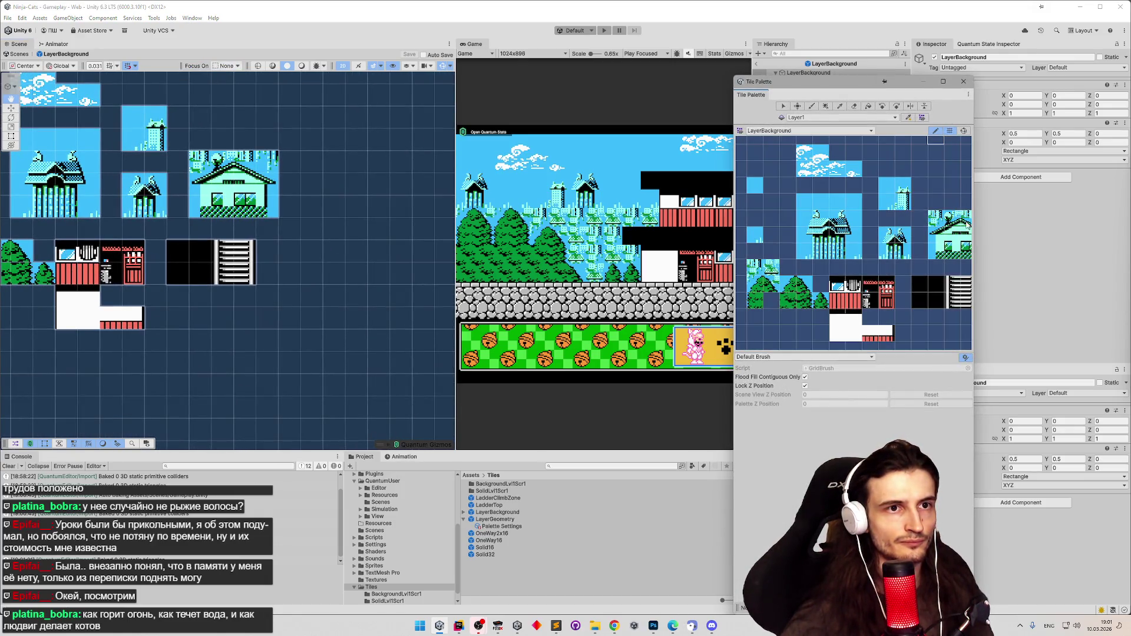
{"action": "left_click", "coordinate": [783, 107]}
{"action": "left_click_drag", "start_coordinate": [964, 304], "coordinate": [948, 279]}
{"action": "key", "text": "Delete"}
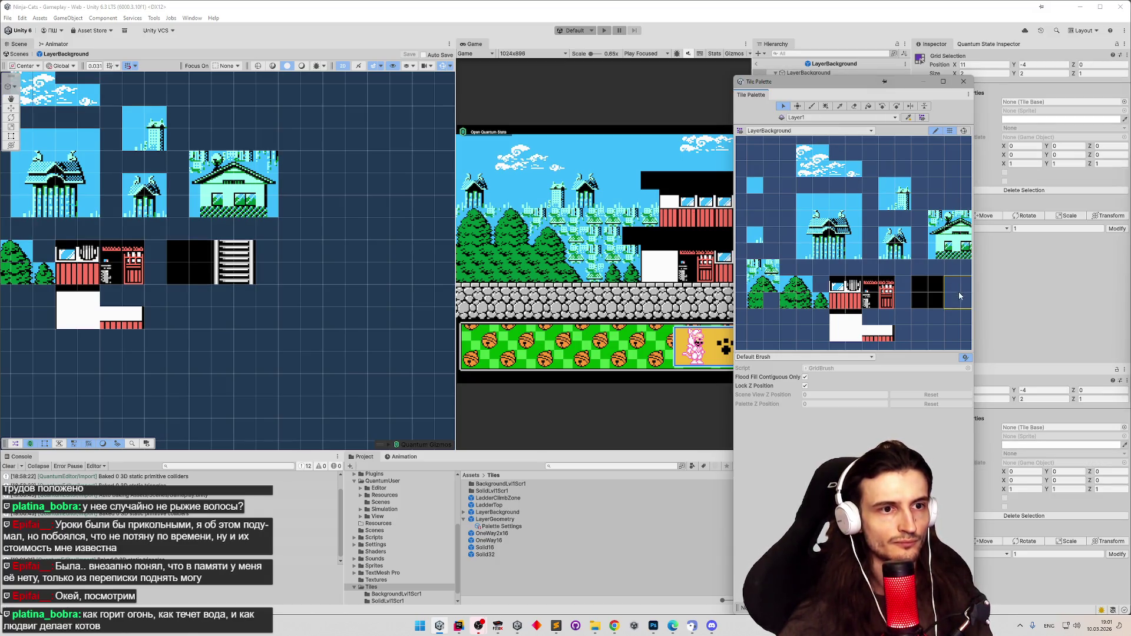
{"action": "left_click", "coordinate": [968, 84]}
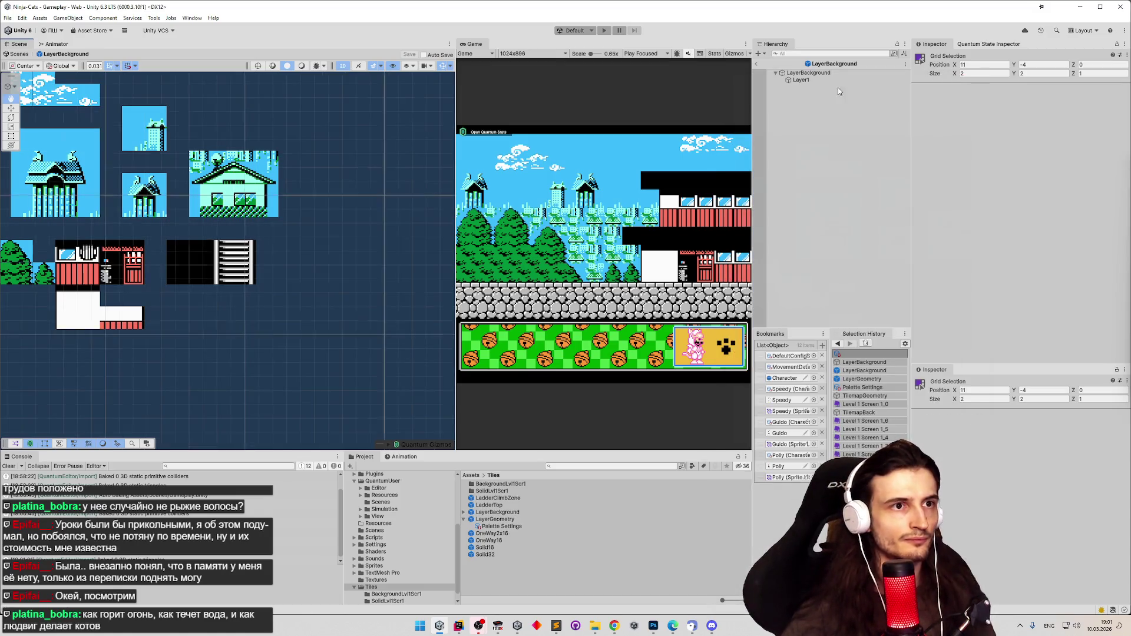
Step: Return to the Gameplay scene and open the LayerGeometry palette prefab in the Tile Palette
{"action": "left_click", "coordinate": [756, 63]}
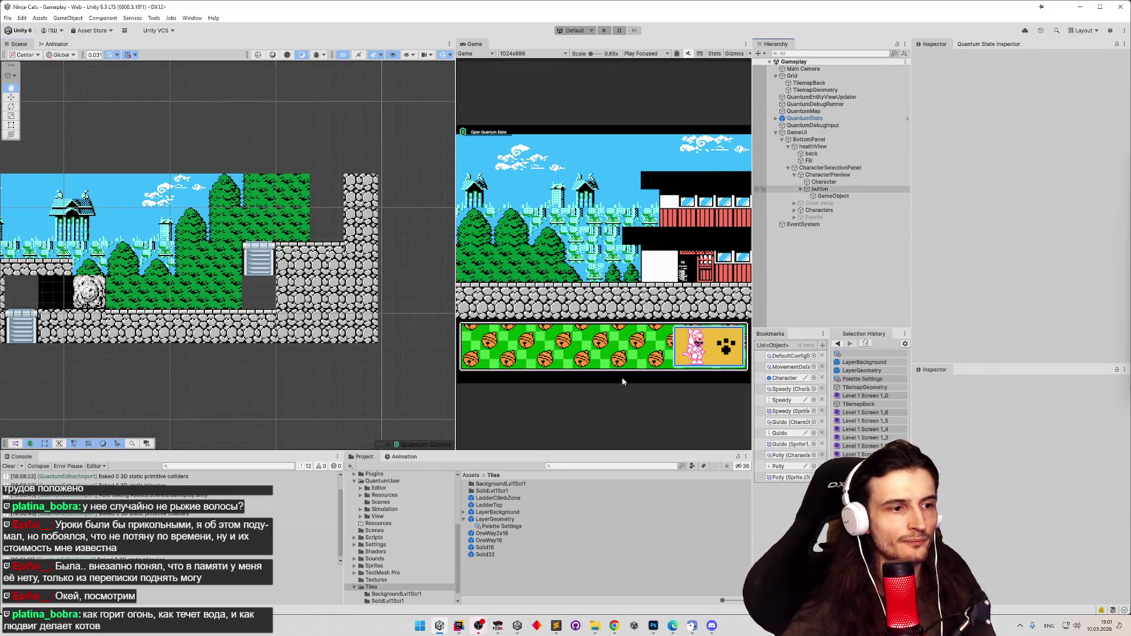
{"action": "double_click", "coordinate": [494, 520]}
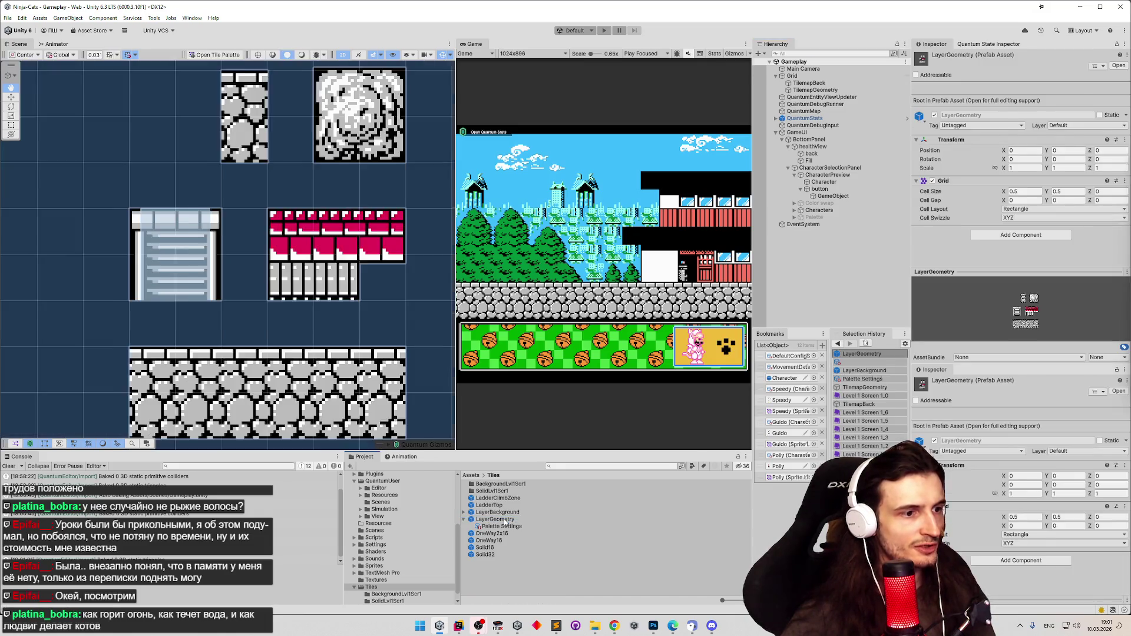
{"action": "left_click", "coordinate": [211, 65]}
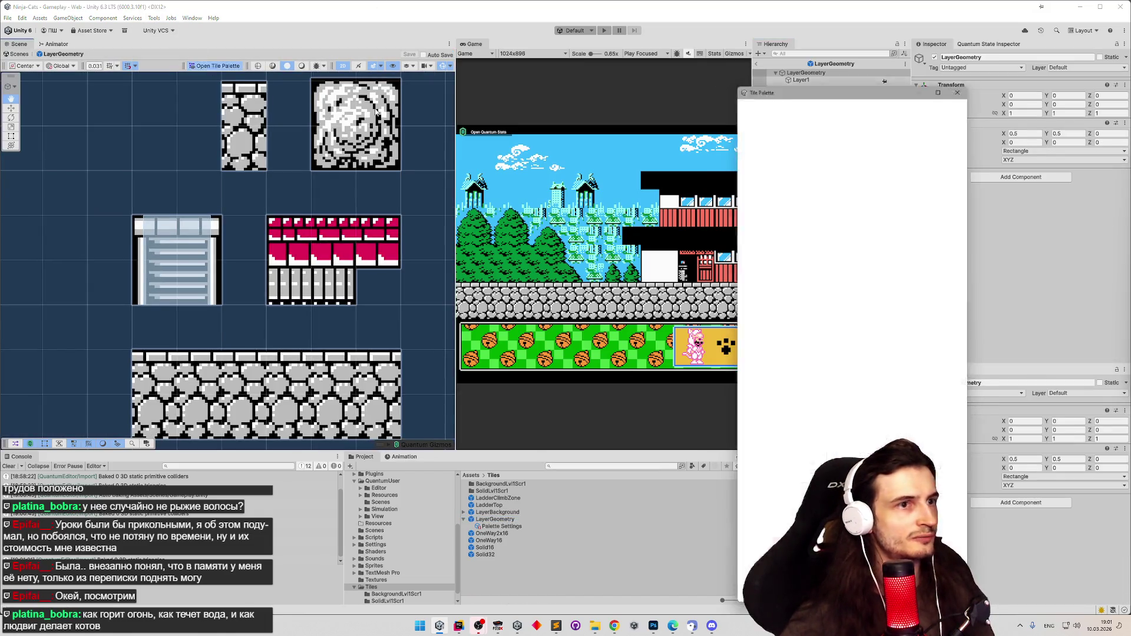
Step: Select the ladder in the background palette and check the target tilemap list
{"action": "left_click_drag", "start_coordinate": [808, 194], "coordinate": [774, 136]}
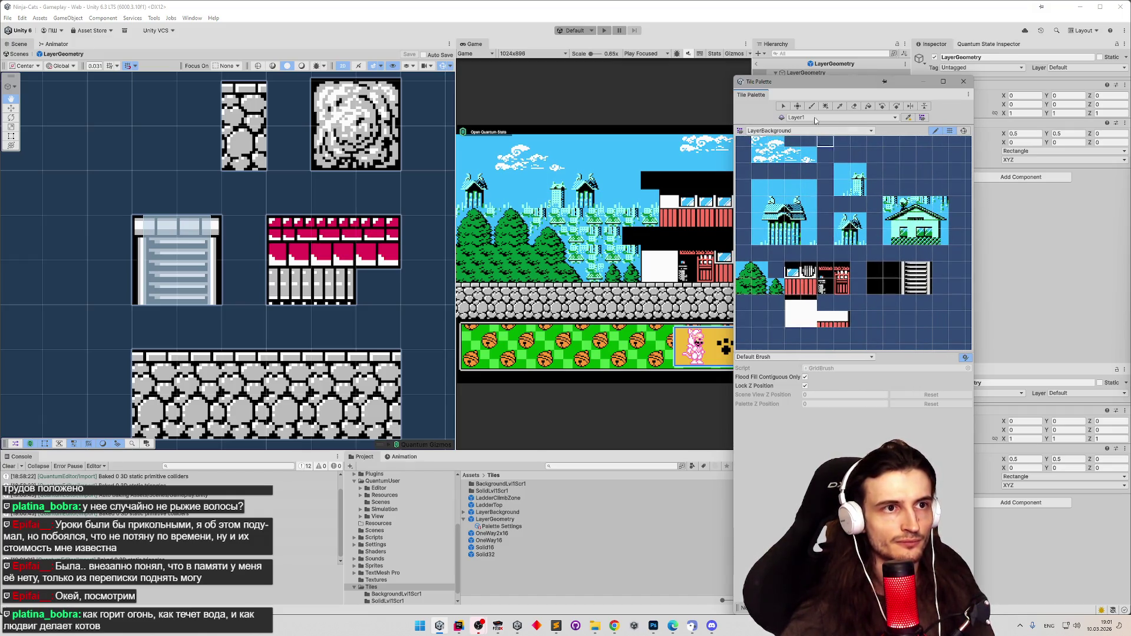
{"action": "left_click", "coordinate": [783, 106]}
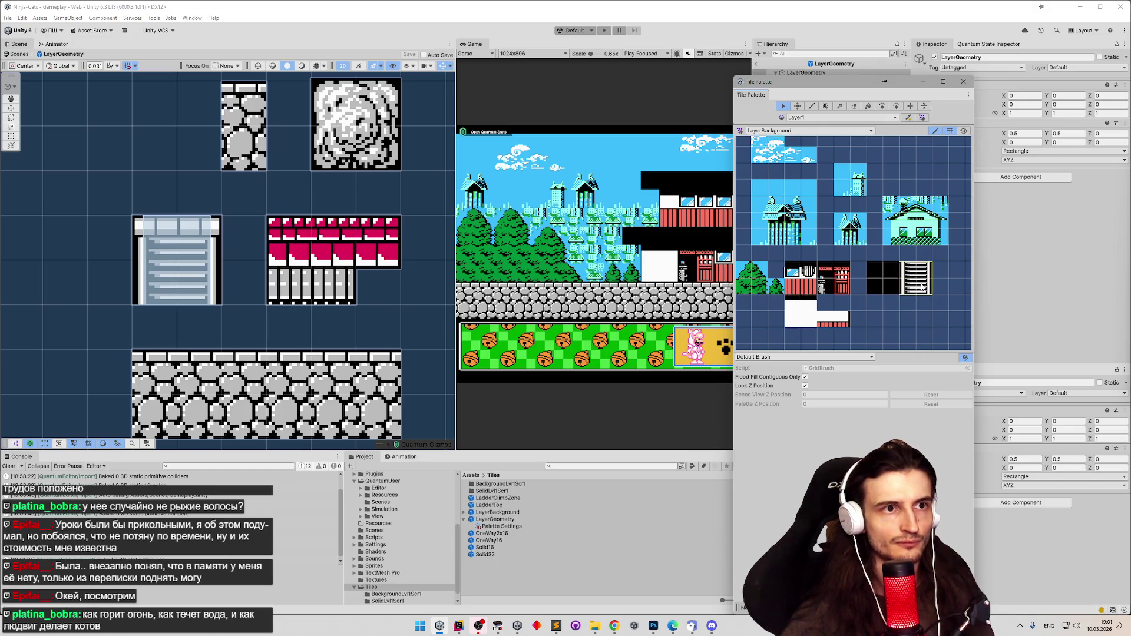
{"action": "left_click", "coordinate": [922, 286]}
{"action": "left_click", "coordinate": [856, 117]}
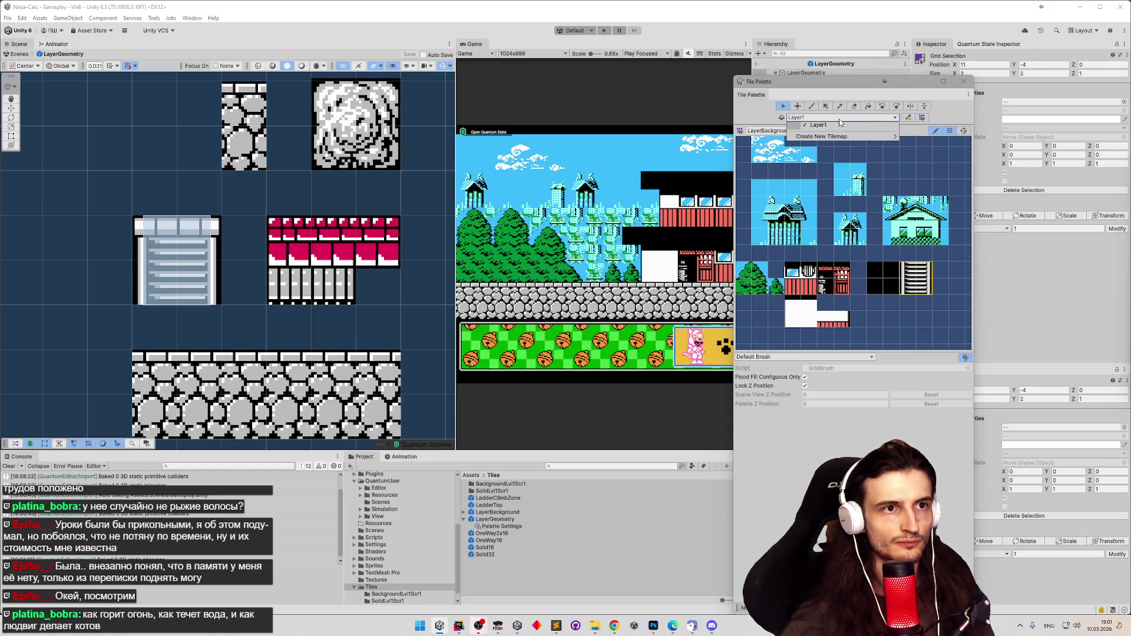
{"action": "left_click", "coordinate": [947, 231]}
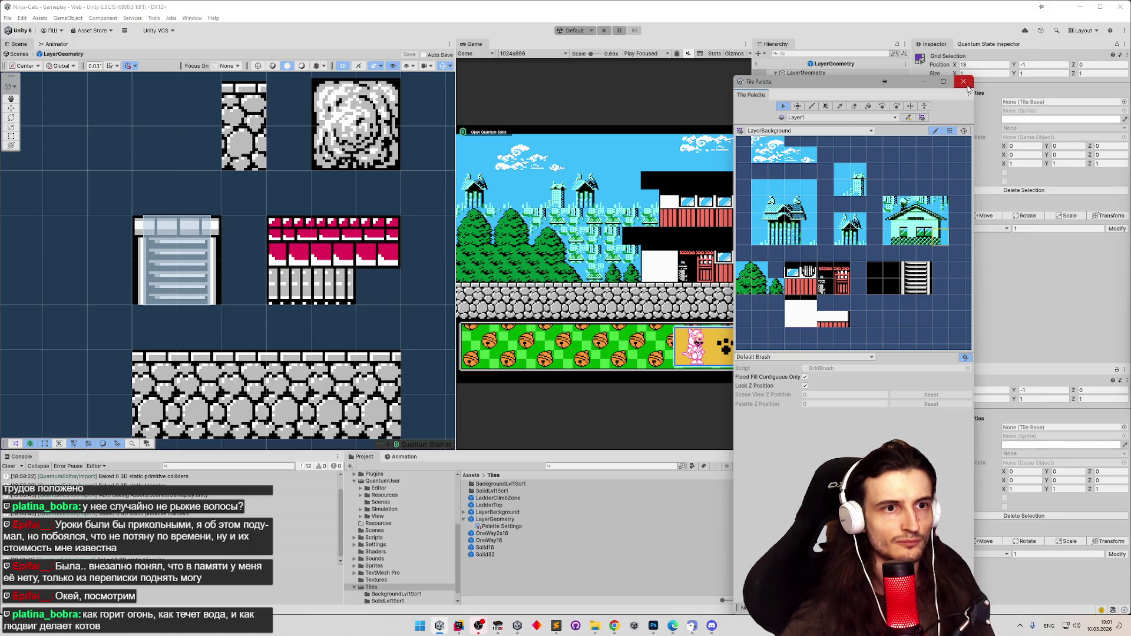
{"action": "left_click_drag", "start_coordinate": [892, 180], "coordinate": [920, 195]}
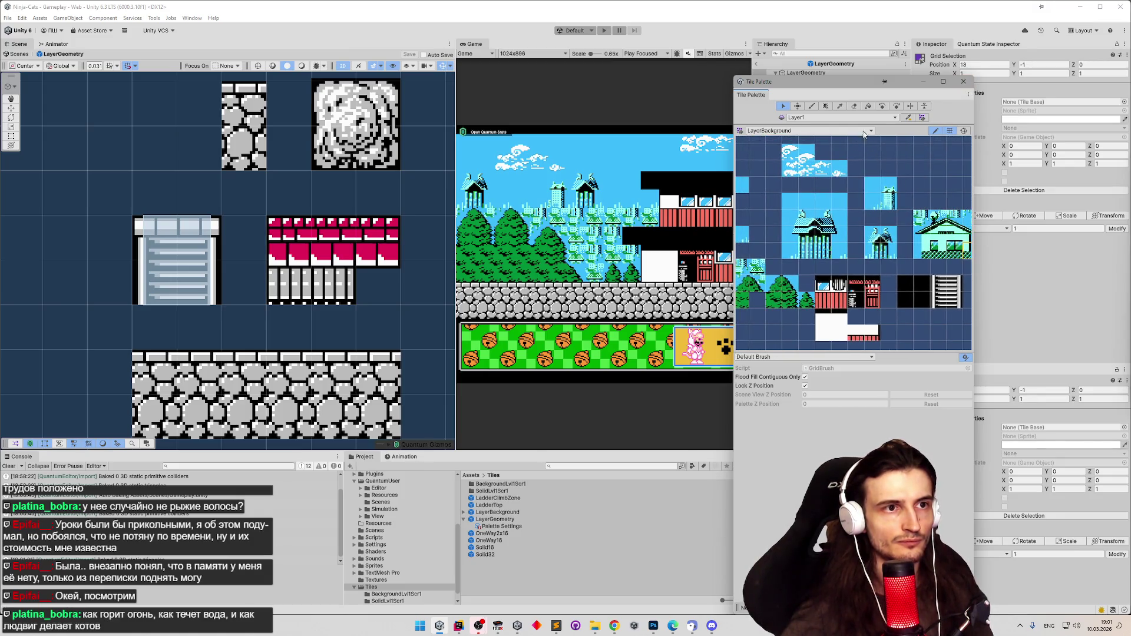
Step: Switch the Tile Palette to LayerGeometry and zoom its grid out
{"action": "left_click", "coordinate": [849, 131]}
{"action": "left_click", "coordinate": [832, 143]}
{"action": "left_click", "coordinate": [781, 227]}
{"action": "scroll", "coordinate": [800, 214], "scroll_direction": "down", "scroll_amount": 2}
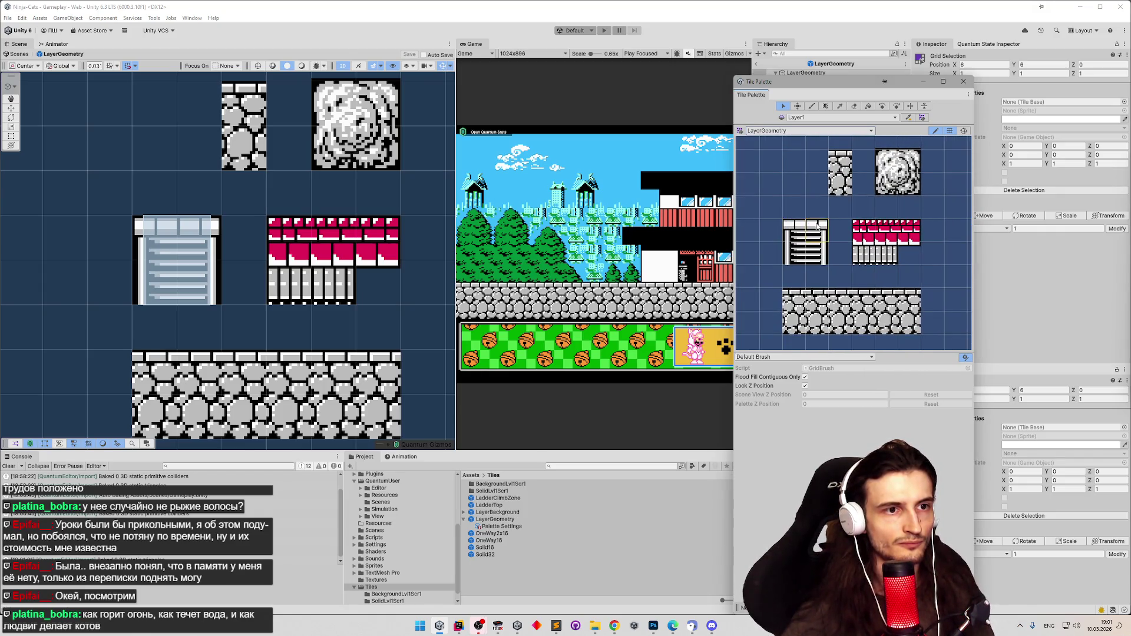
{"action": "scroll", "coordinate": [823, 224], "scroll_direction": "down", "scroll_amount": 3}
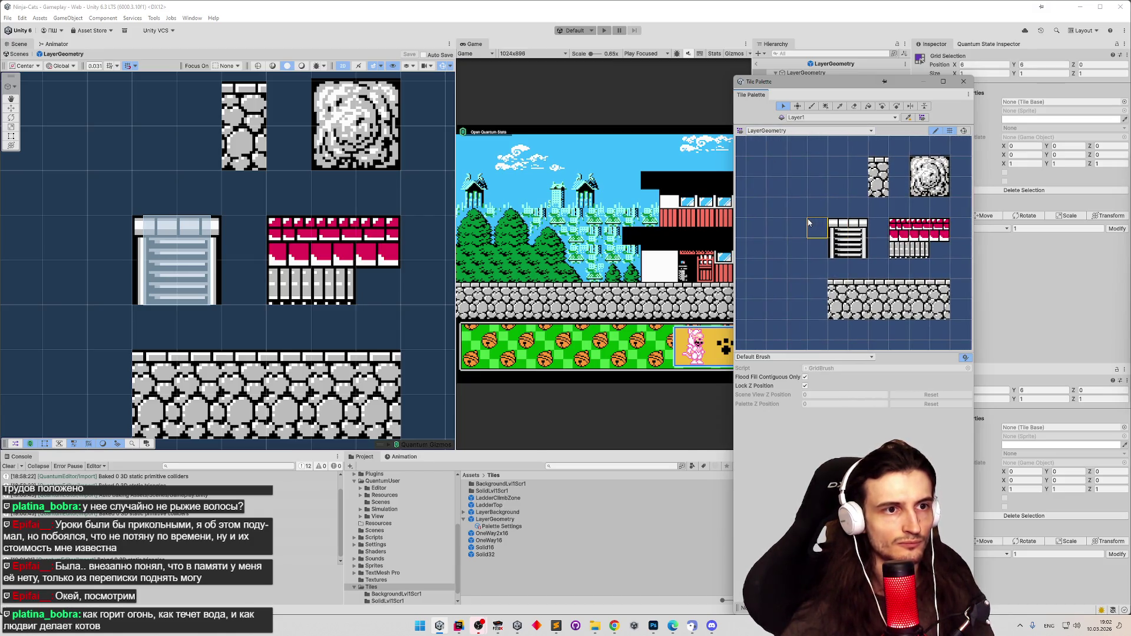
Step: Browse the BackgroundLvl1Scr1 tiles, then open the Tiles/SolidLvl1Scr1 folder
{"action": "double_click", "coordinate": [506, 484]}
{"action": "left_click", "coordinate": [512, 490]}
{"action": "key", "text": "Down"}
{"action": "key", "text": "Down"}
{"action": "key", "text": "Down"}
{"action": "key", "text": "Down"}
{"action": "key", "text": "Down"}
{"action": "key", "text": "Down"}
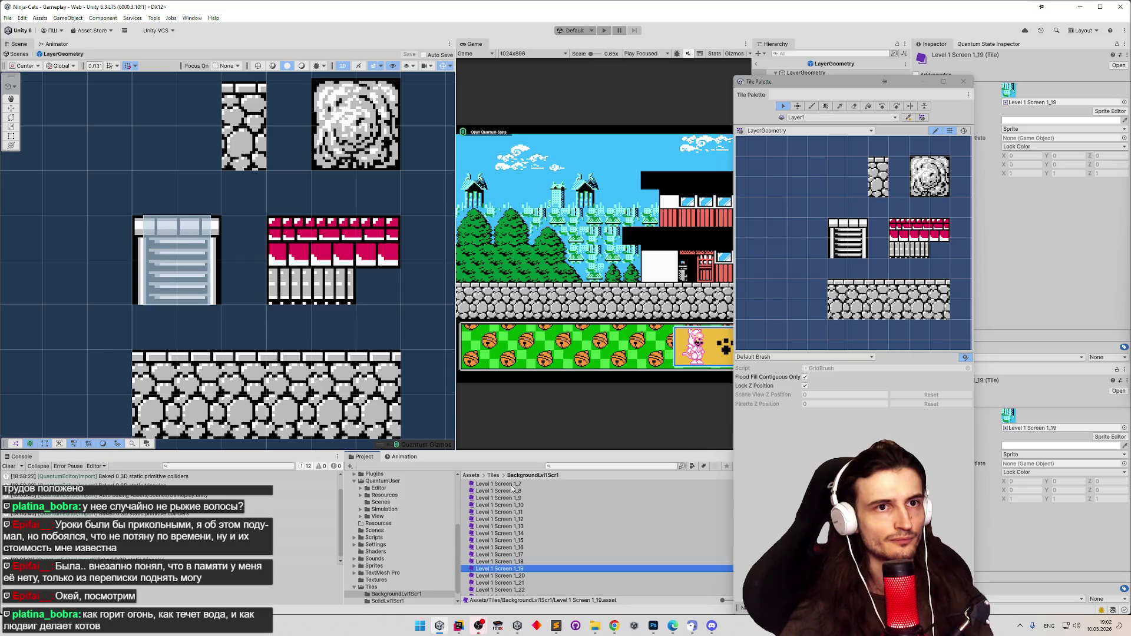
{"action": "key", "text": "Down"}
{"action": "key", "text": "Down"}
{"action": "key", "text": "Down"}
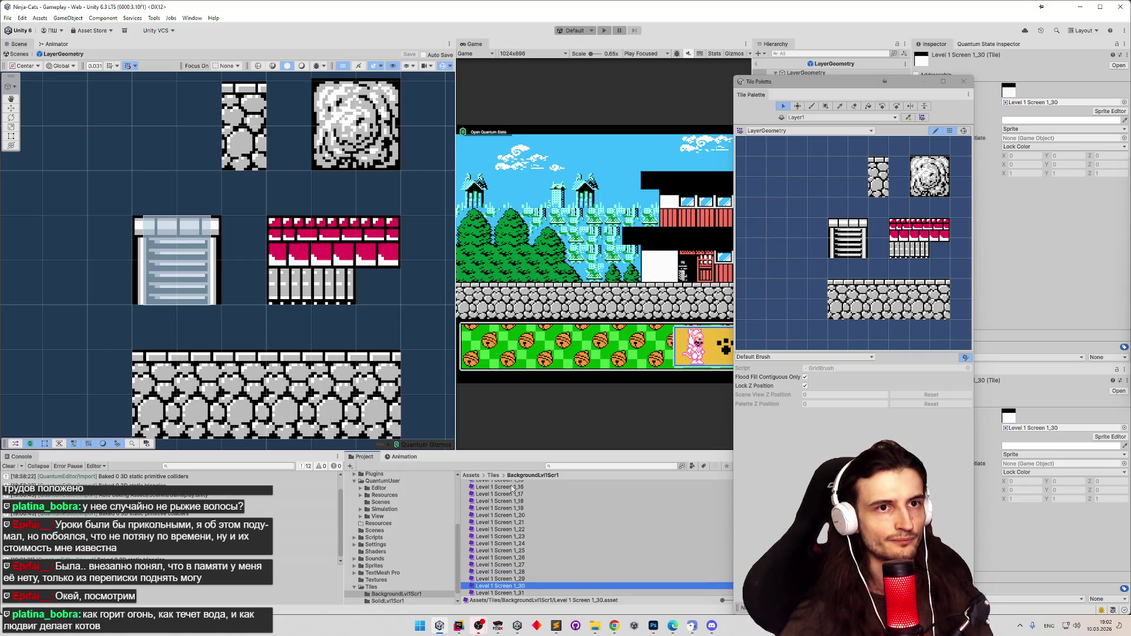
{"action": "key", "text": "Up"}
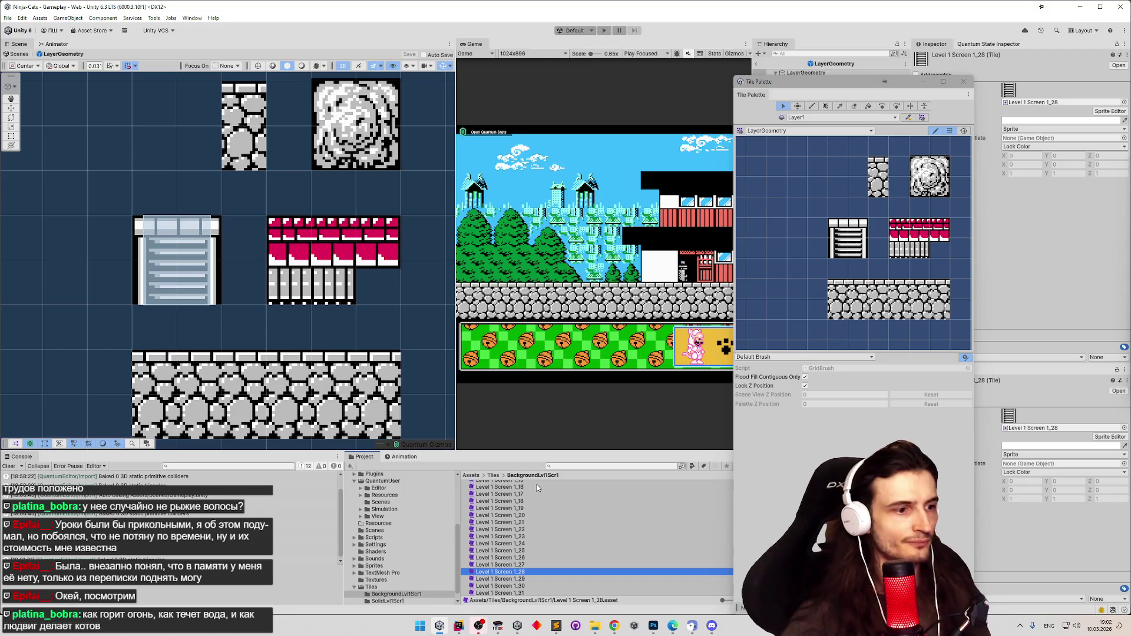
{"action": "left_click", "coordinate": [493, 475]}
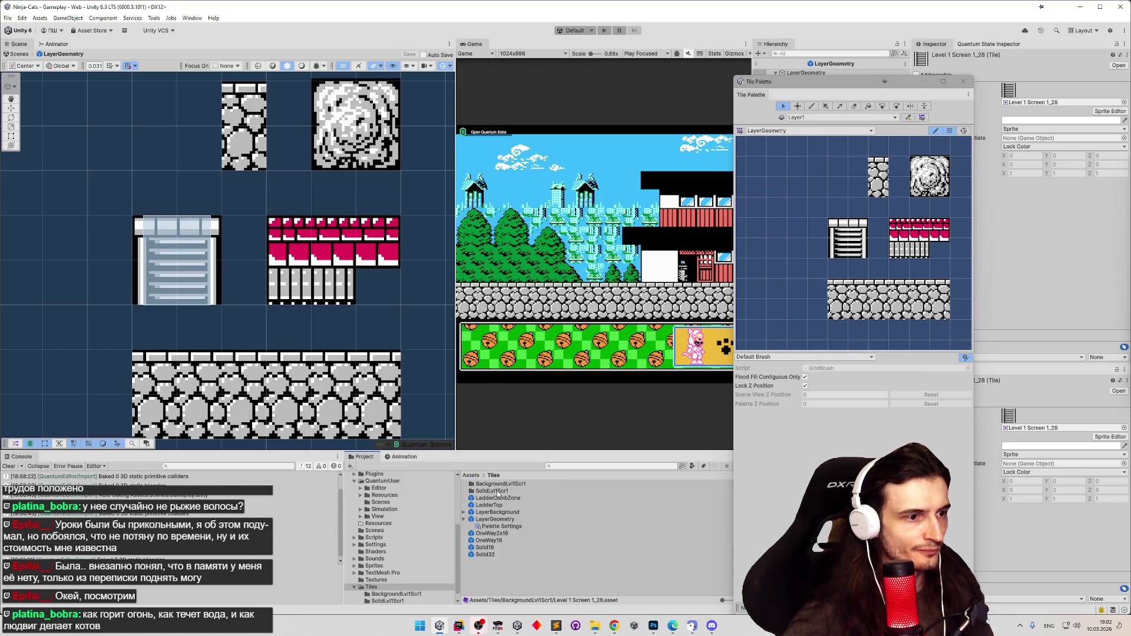
{"action": "double_click", "coordinate": [498, 490]}
Step: Add Level 1 Screen 1_28 to the LayerGeometry palette and move the right ladder to the top row
{"action": "mouse_move", "coordinate": [519, 526]}
{"action": "left_mouse_down"}
{"action": "mouse_move", "coordinate": [648, 382]}
{"action": "mouse_move", "coordinate": [813, 268]}
{"action": "mouse_move", "coordinate": [790, 259]}
{"action": "left_mouse_up"}
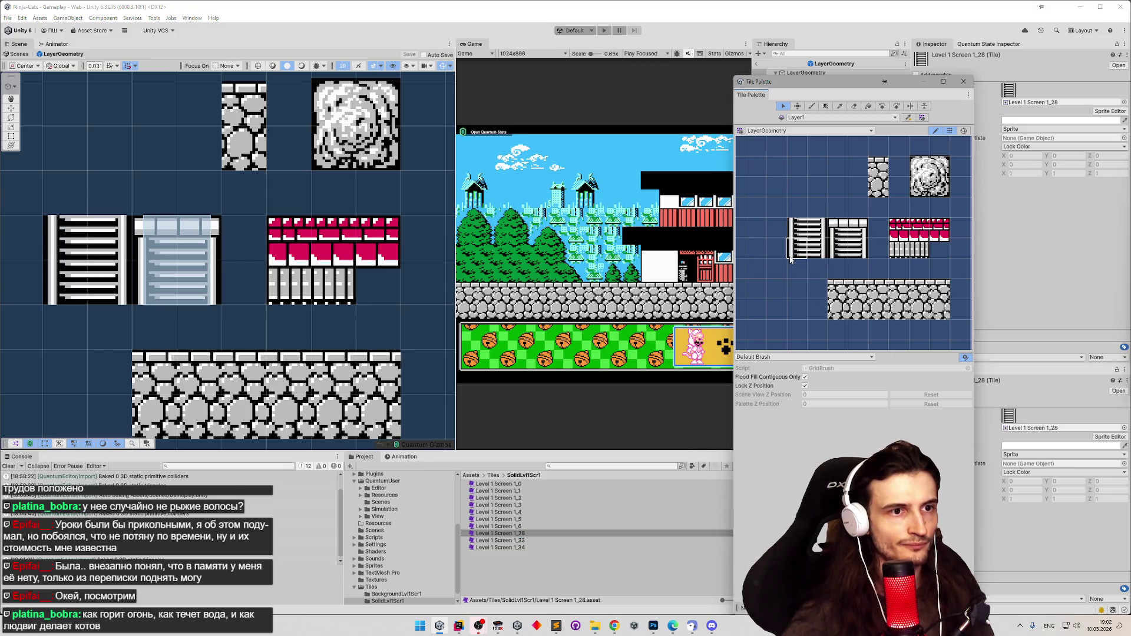
{"action": "left_click", "coordinate": [860, 246]}
{"action": "left_click", "coordinate": [861, 248]}
{"action": "left_click", "coordinate": [846, 234]}
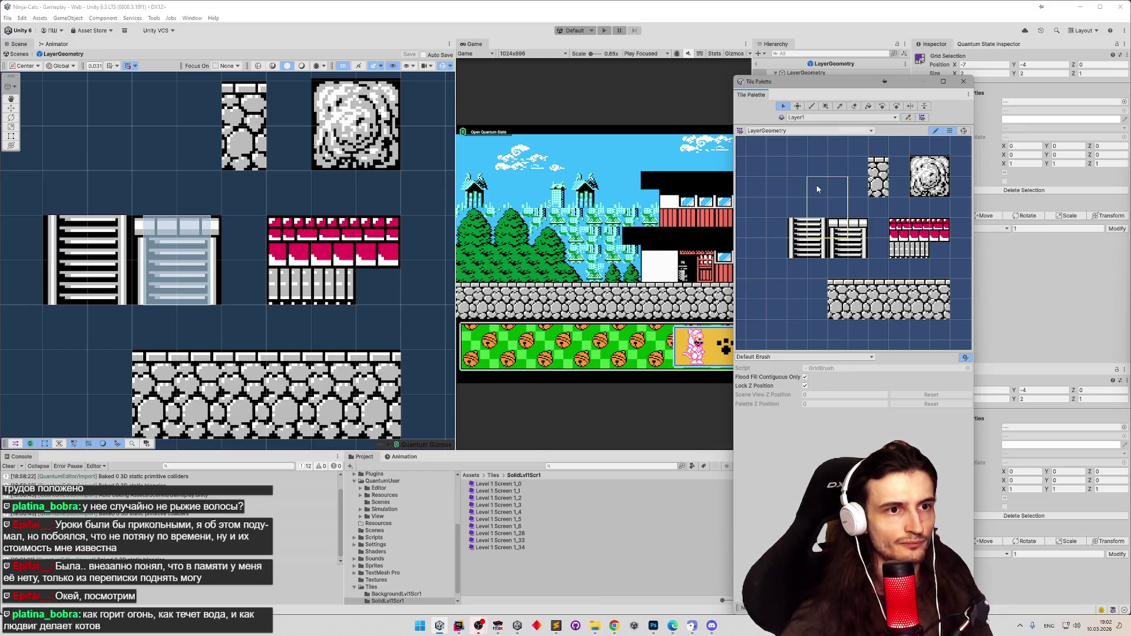
{"action": "left_click", "coordinate": [857, 244]}
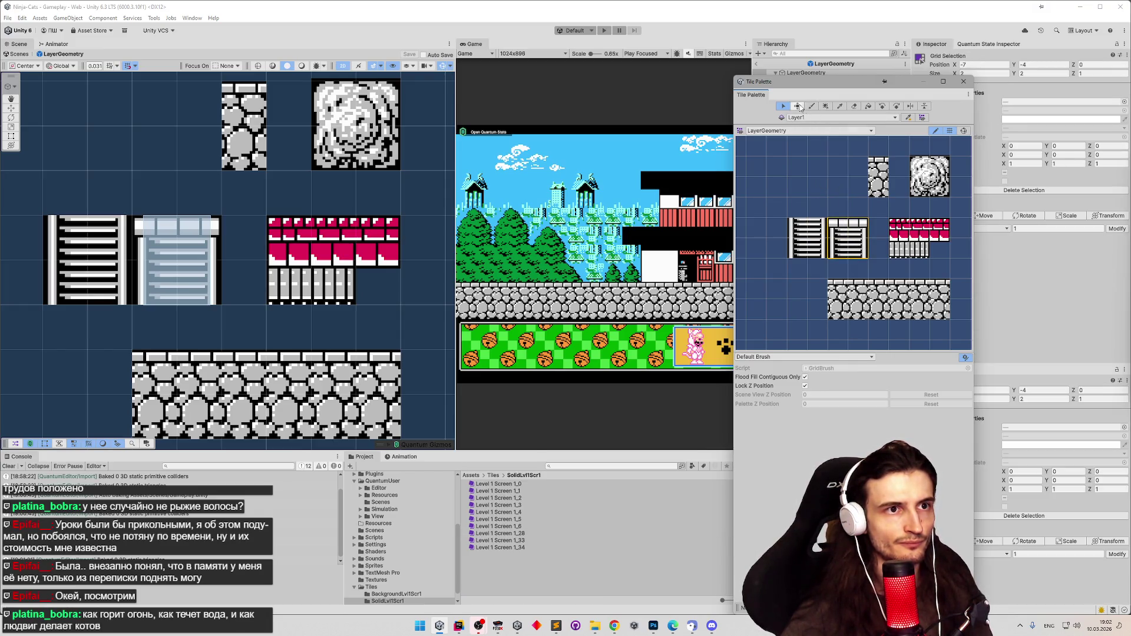
{"action": "mouse_move", "coordinate": [840, 230]}
{"action": "left_mouse_down"}
{"action": "mouse_move", "coordinate": [817, 187]}
{"action": "mouse_move", "coordinate": [796, 179]}
{"action": "mouse_move", "coordinate": [796, 202]}
{"action": "mouse_move", "coordinate": [798, 179]}
{"action": "left_mouse_up"}
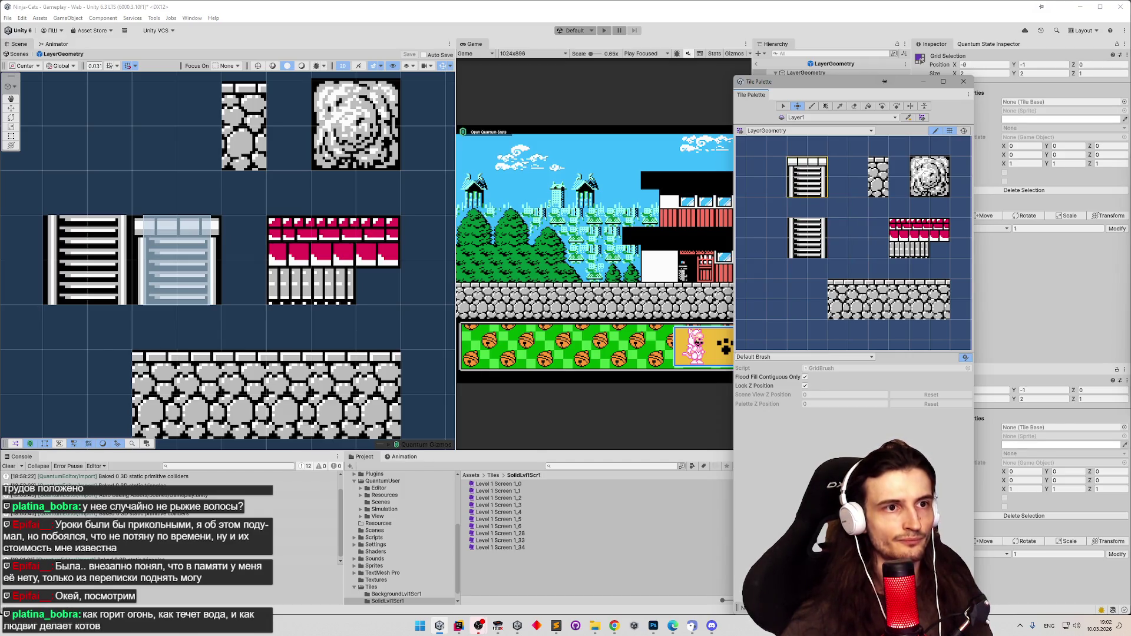
Step: Finish palette editing, close the Tile Palette, and return to the Gameplay level
{"action": "left_click", "coordinate": [937, 131]}
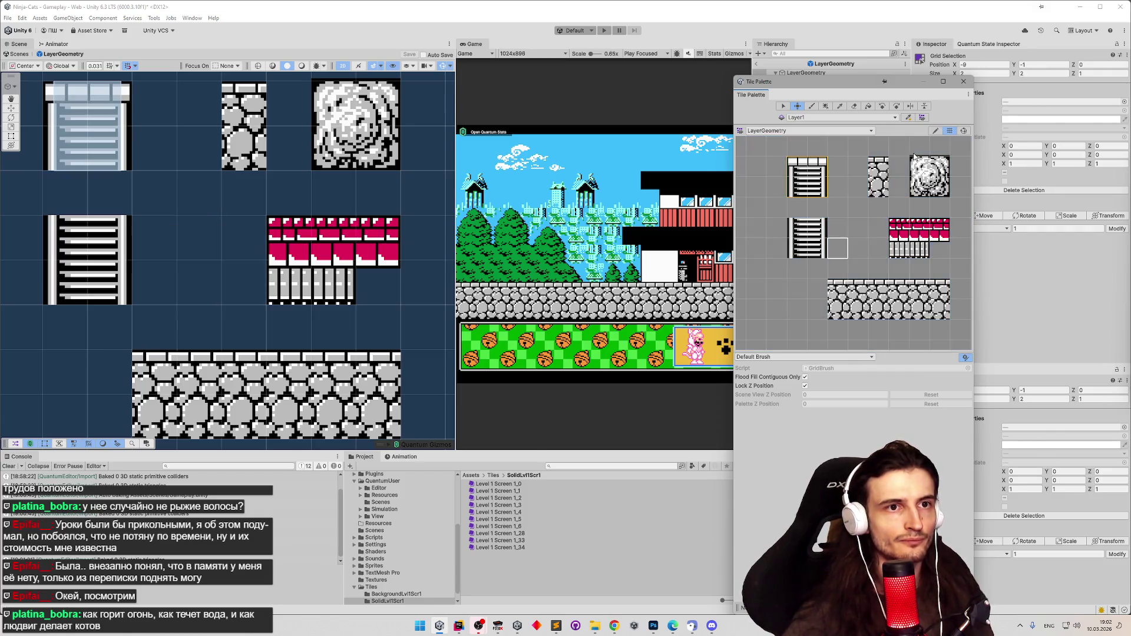
{"action": "left_click", "coordinate": [963, 82]}
{"action": "left_click", "coordinate": [757, 63]}
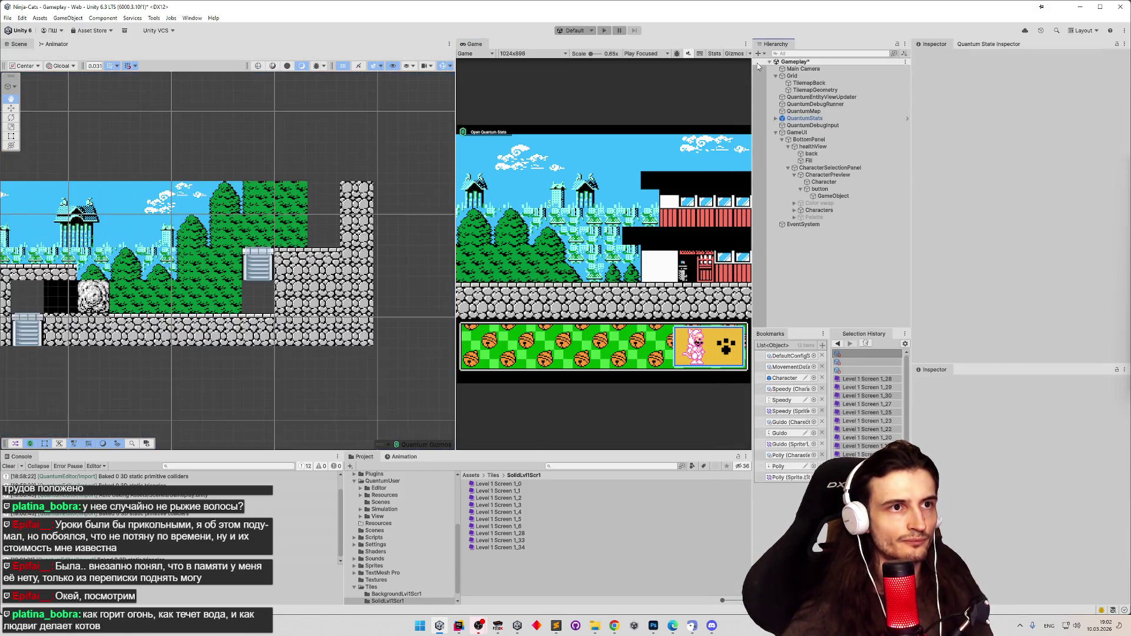
Step: Select TilemapGeometry and keep it as the Tile Palette's target tilemap
{"action": "left_click", "coordinate": [815, 89]}
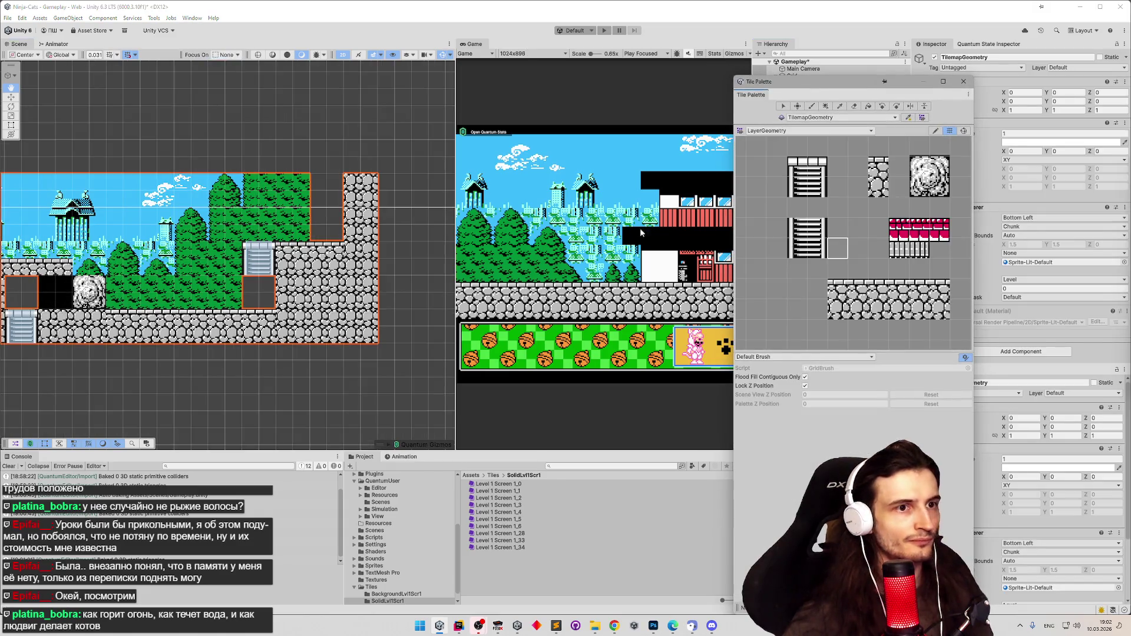
{"action": "left_click", "coordinate": [839, 118]}
{"action": "left_click", "coordinate": [832, 134]}
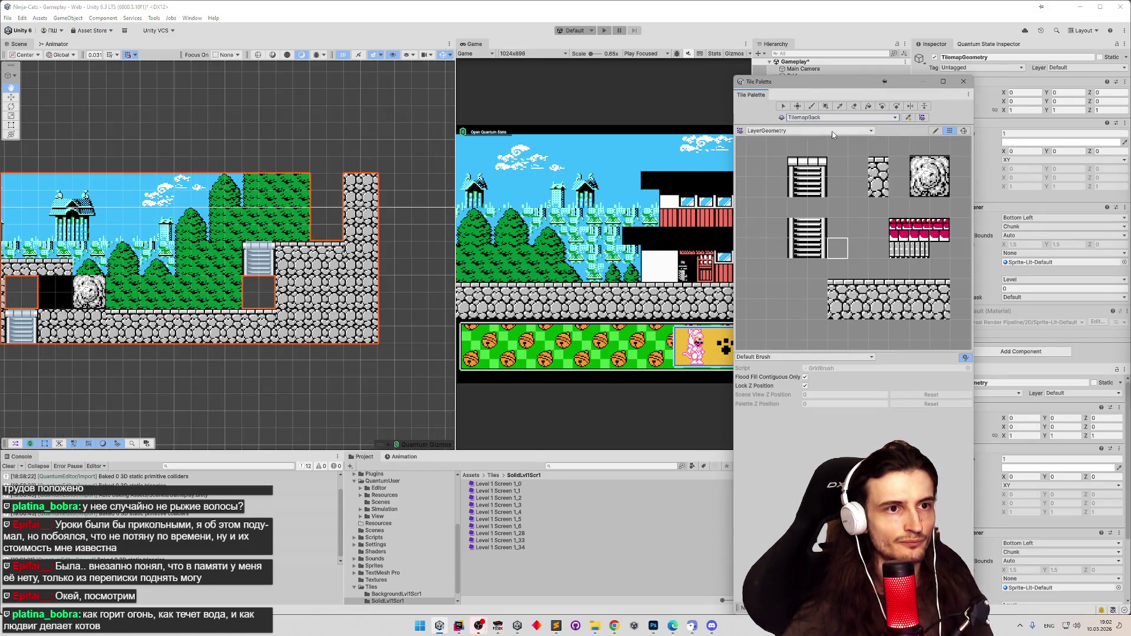
{"action": "left_click", "coordinate": [833, 117]}
{"action": "left_click", "coordinate": [827, 131]}
Step: Erase the ladder cell from the LayerBackground palette
{"action": "left_click", "coordinate": [827, 131]}
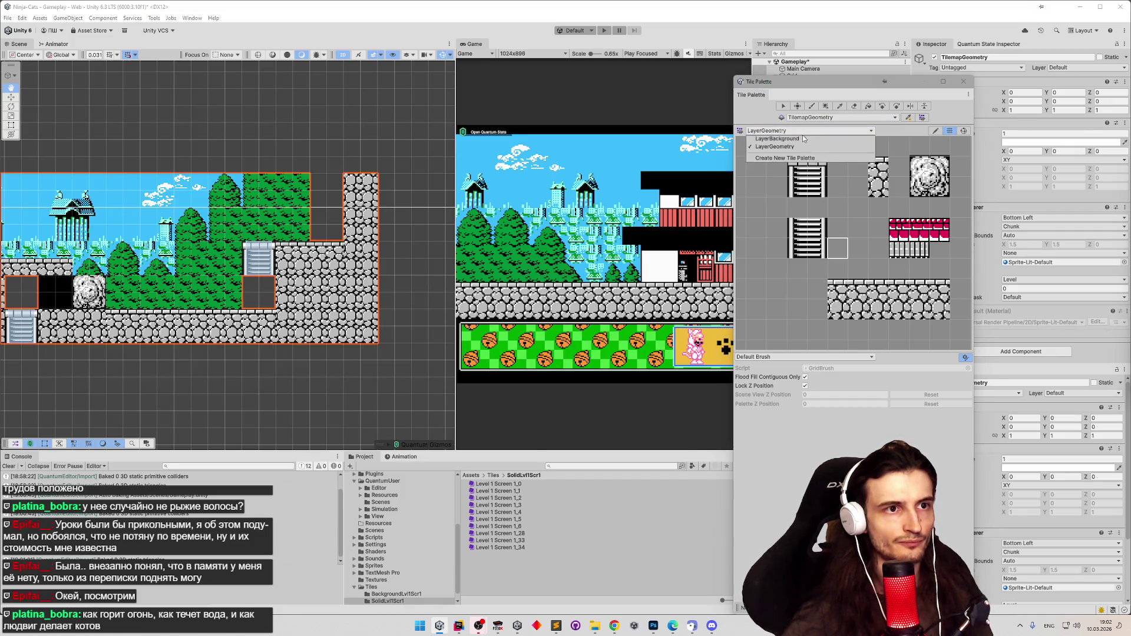
{"action": "left_click", "coordinate": [801, 143]}
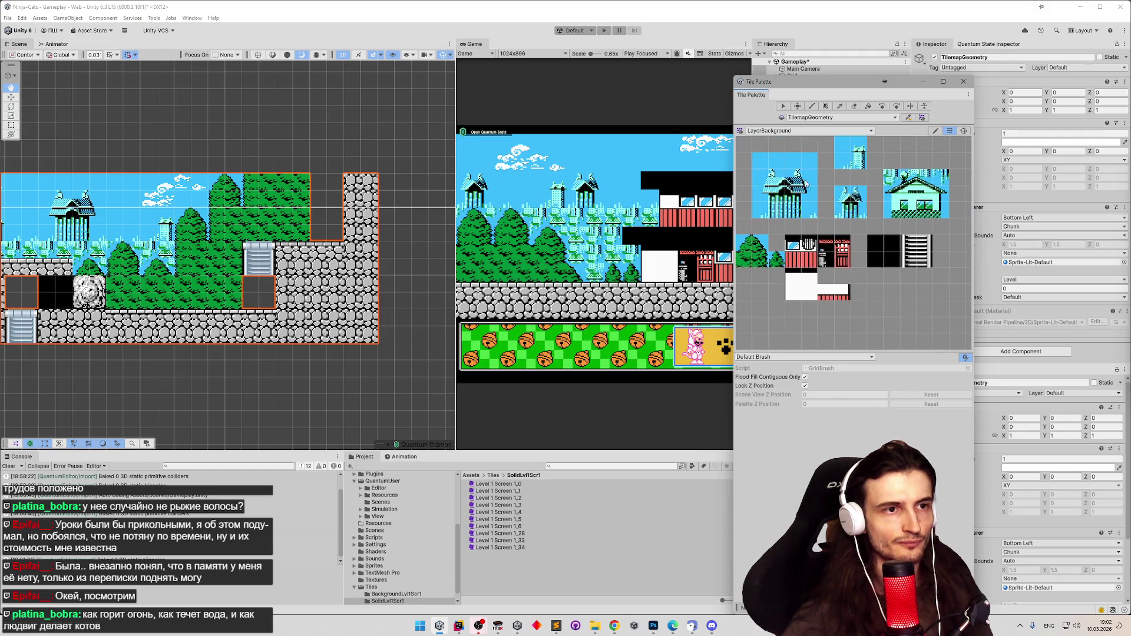
{"action": "left_click", "coordinate": [936, 131]}
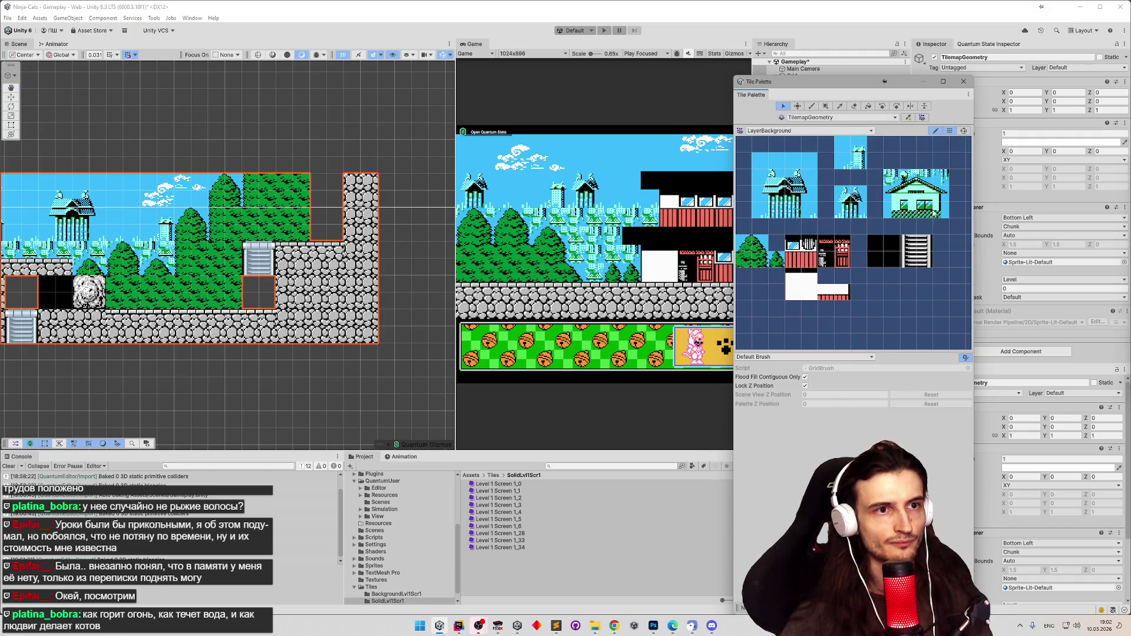
{"action": "left_click_drag", "start_coordinate": [922, 260], "coordinate": [902, 223]}
{"action": "key", "text": "Delete"}
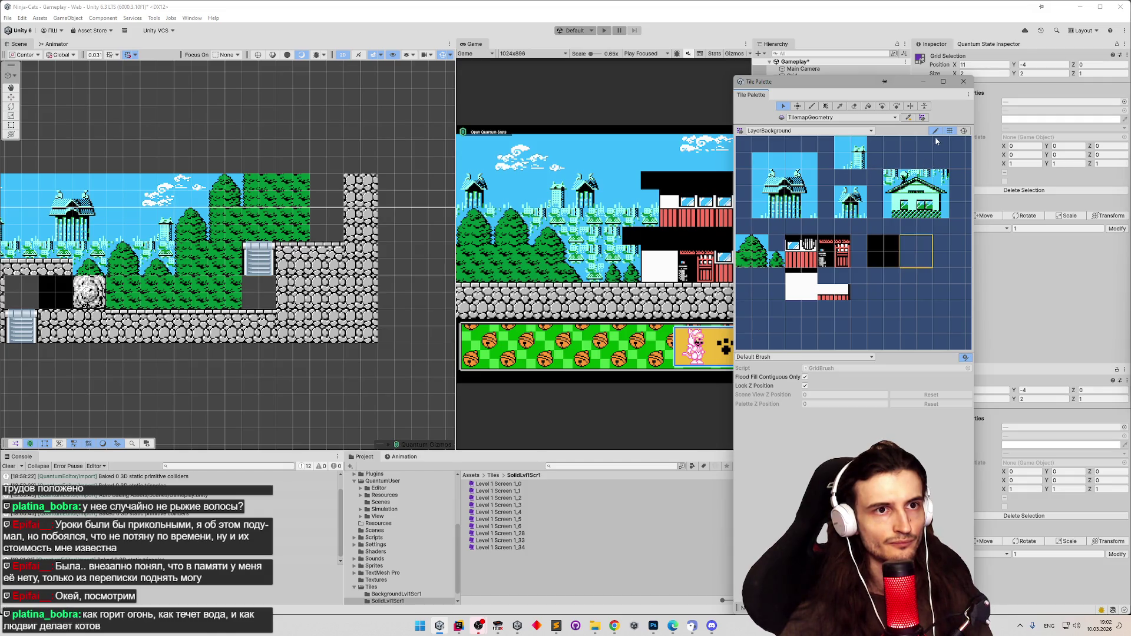
{"action": "left_click", "coordinate": [935, 132]}
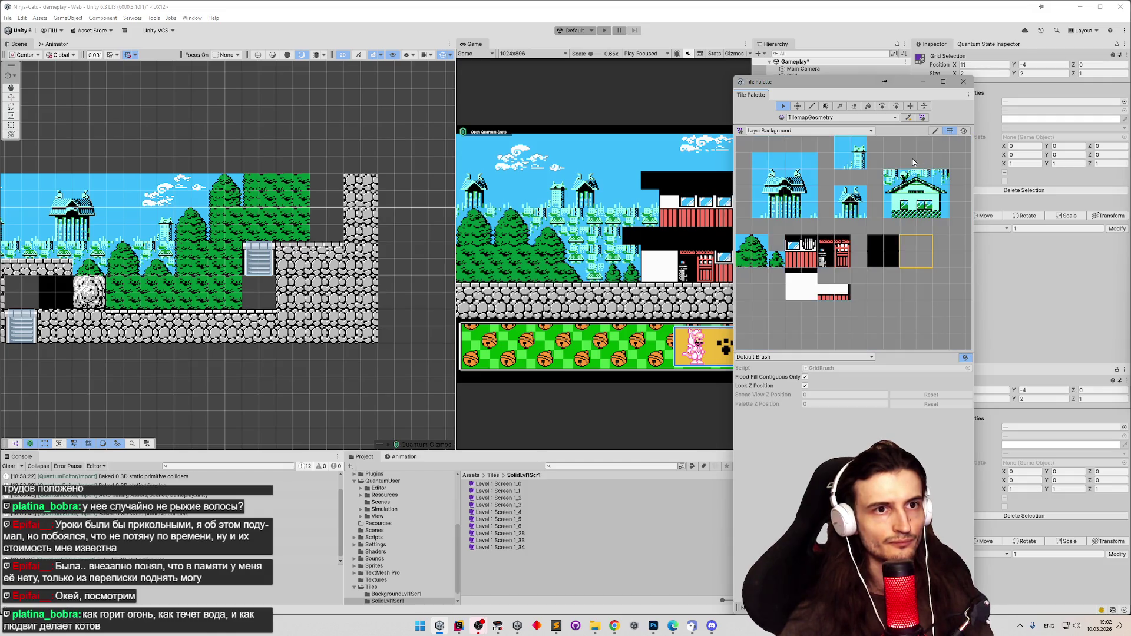
Step: Switch to the LayerGeometry palette and pick the single ladder tile as the brush
{"action": "left_click", "coordinate": [793, 130]}
{"action": "left_click", "coordinate": [793, 148]}
{"action": "left_click_drag", "start_coordinate": [828, 252], "coordinate": [794, 252]}
{"action": "left_click_drag", "start_coordinate": [386, 267], "coordinate": [445, 260]}
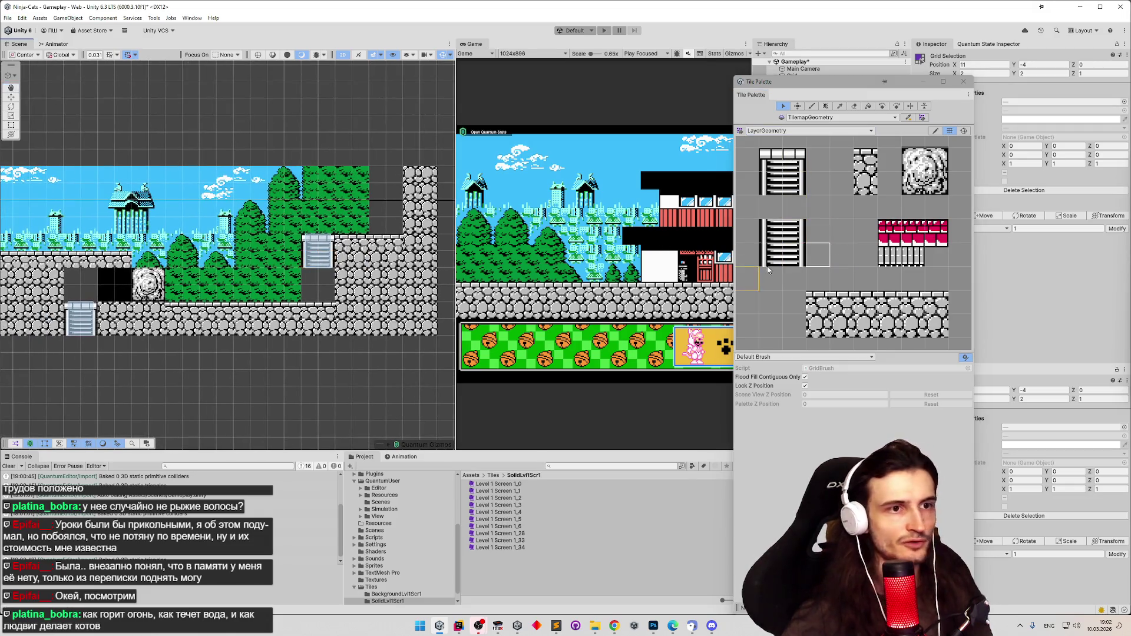
{"action": "left_click", "coordinate": [776, 258]}
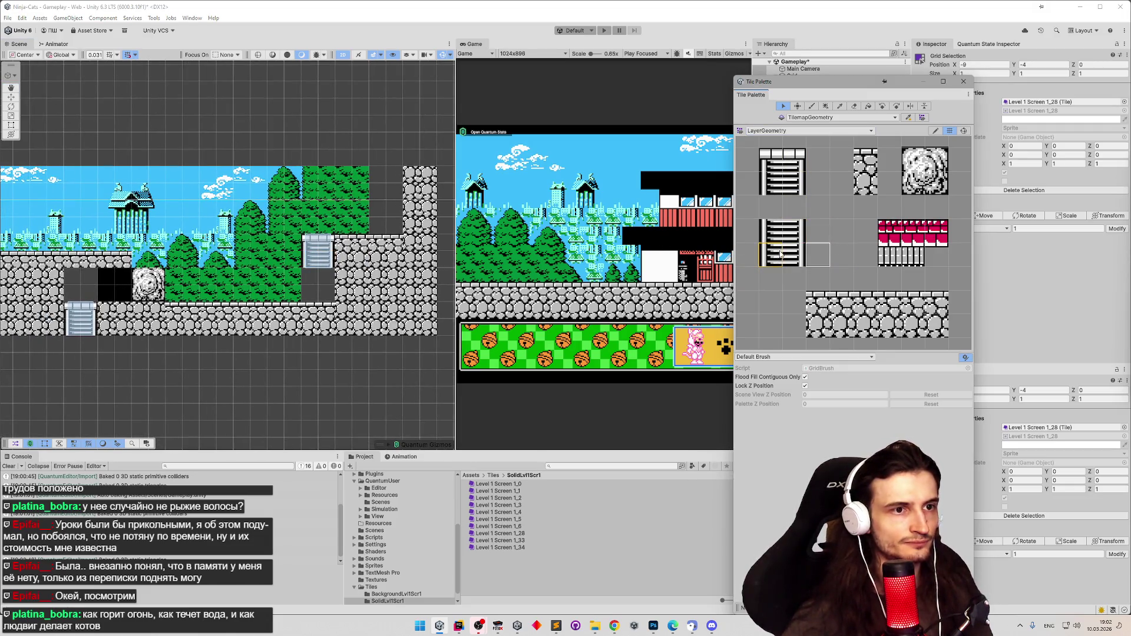
Step: Give the Level 1 Screen 1_6 solid tile LadderClimbZone as its spawned object
{"action": "left_click", "coordinate": [518, 487]}
{"action": "left_click", "coordinate": [963, 81]}
{"action": "key", "text": "Down"}
{"action": "key", "text": "Down"}
{"action": "key", "text": "Down"}
{"action": "key", "text": "Down"}
{"action": "key", "text": "Down"}
{"action": "key", "text": "Up"}
{"action": "key", "text": "Up"}
{"action": "key", "text": "Down"}
{"action": "left_click", "coordinate": [1123, 138]}
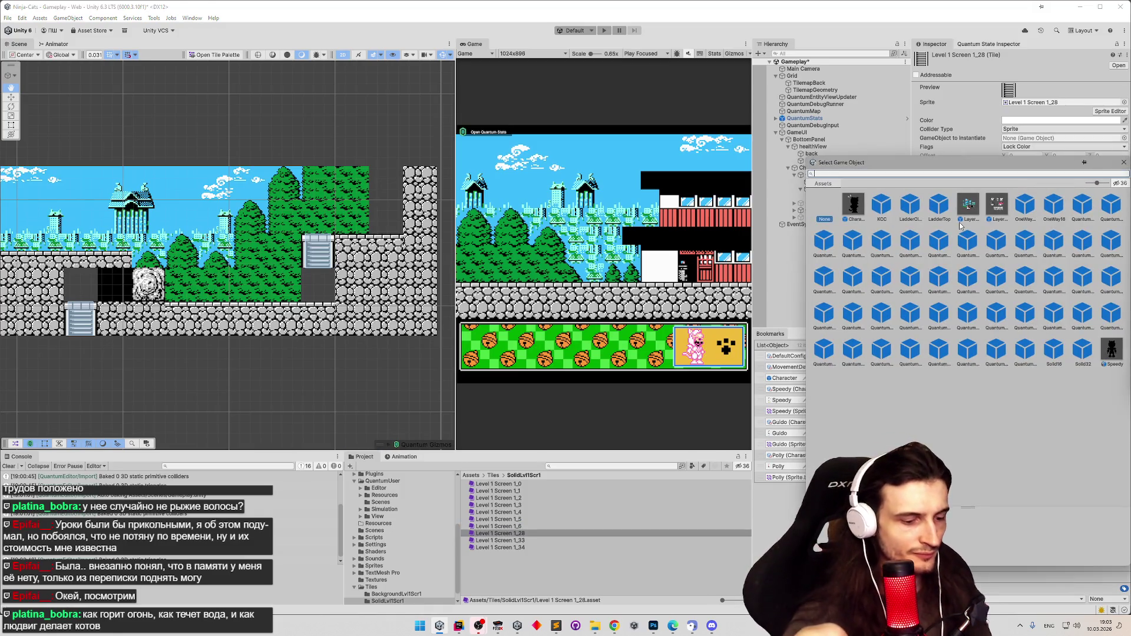
{"action": "type", "text": "imb"}
{"action": "left_click", "coordinate": [859, 210]}
{"action": "double_click", "coordinate": [851, 212]}
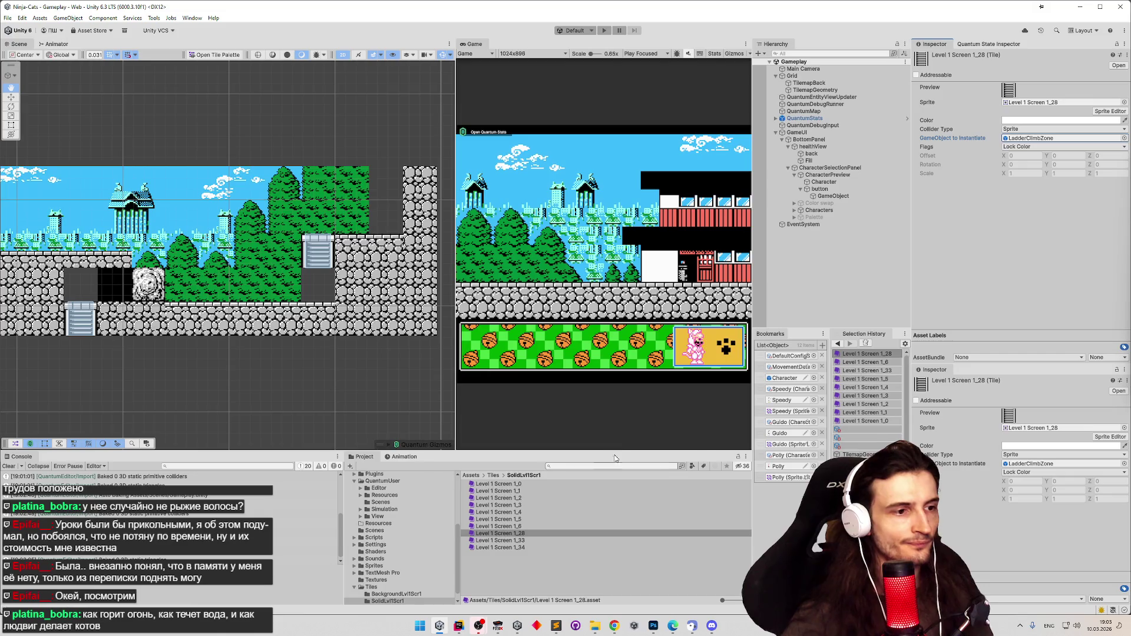
Step: Paint a ladder tile into the level from the Tile Palette
{"action": "left_click", "coordinate": [207, 57]}
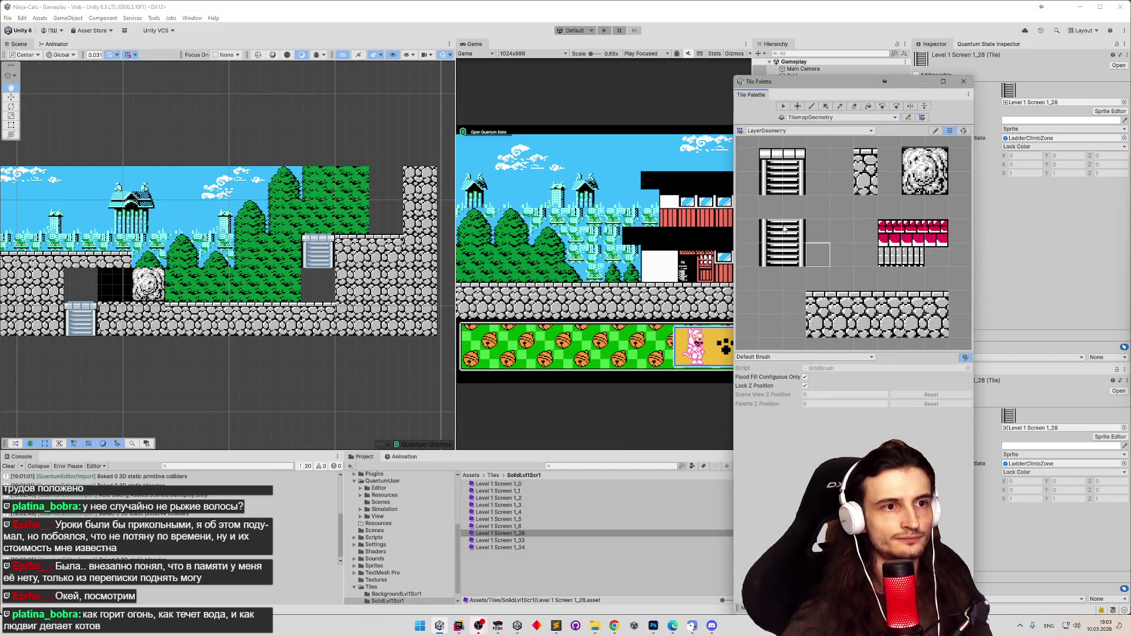
{"action": "left_click", "coordinate": [771, 255]}
{"action": "left_click", "coordinate": [316, 289]}
{"action": "left_click", "coordinate": [316, 295]}
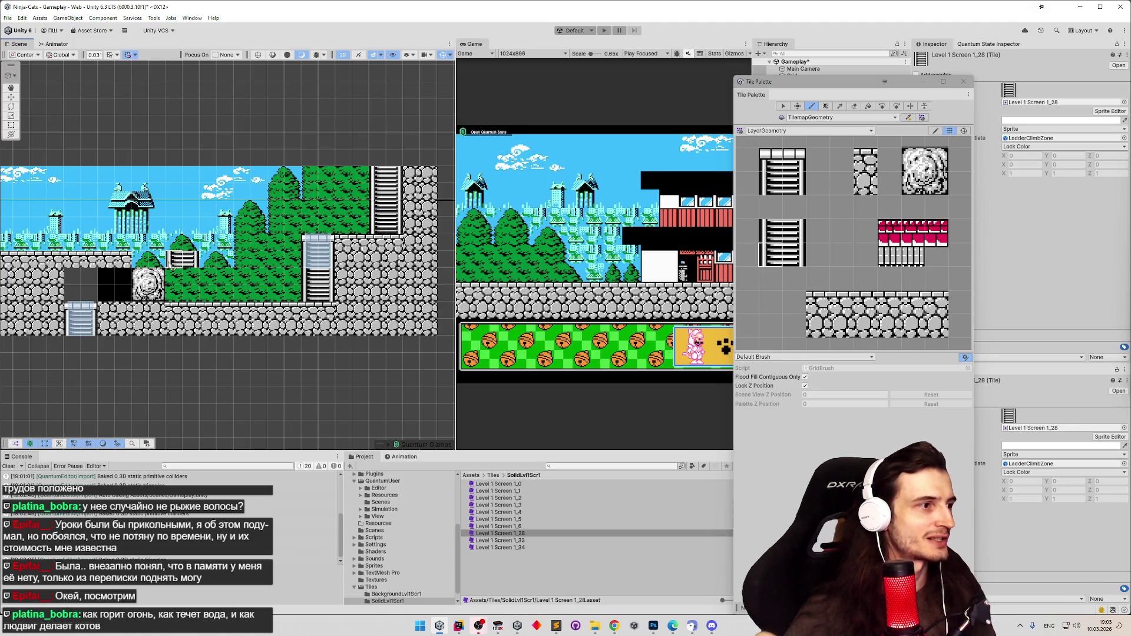
Step: Delete the stone tile to the right of the lower ladder
{"action": "key", "text": "Left"}
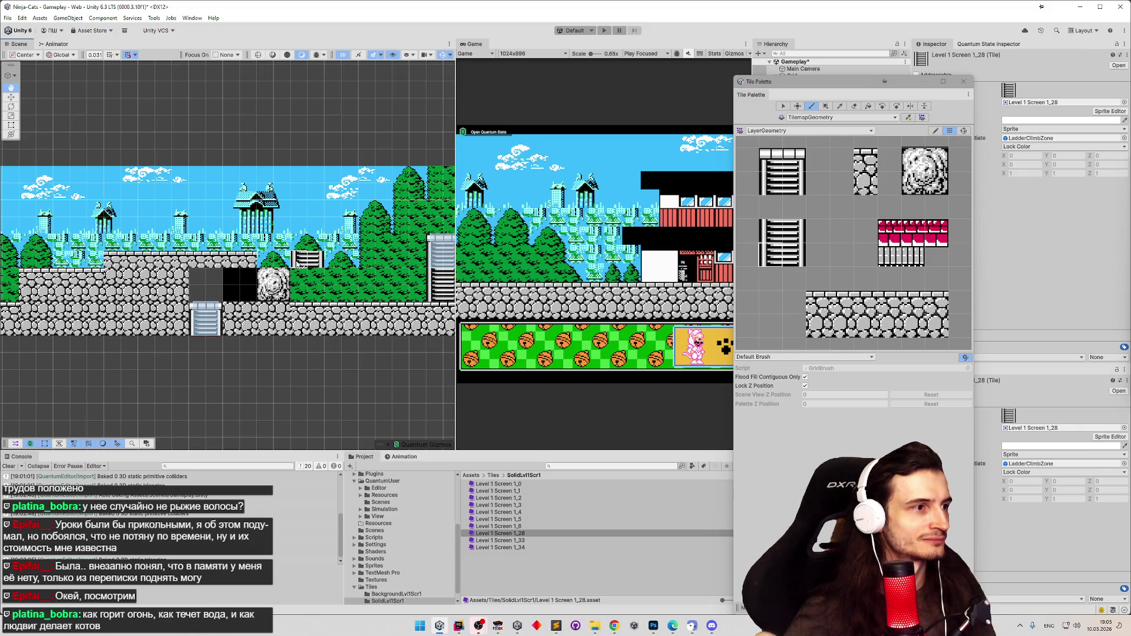
{"action": "left_click_drag", "start_coordinate": [299, 265], "coordinate": [347, 267]}
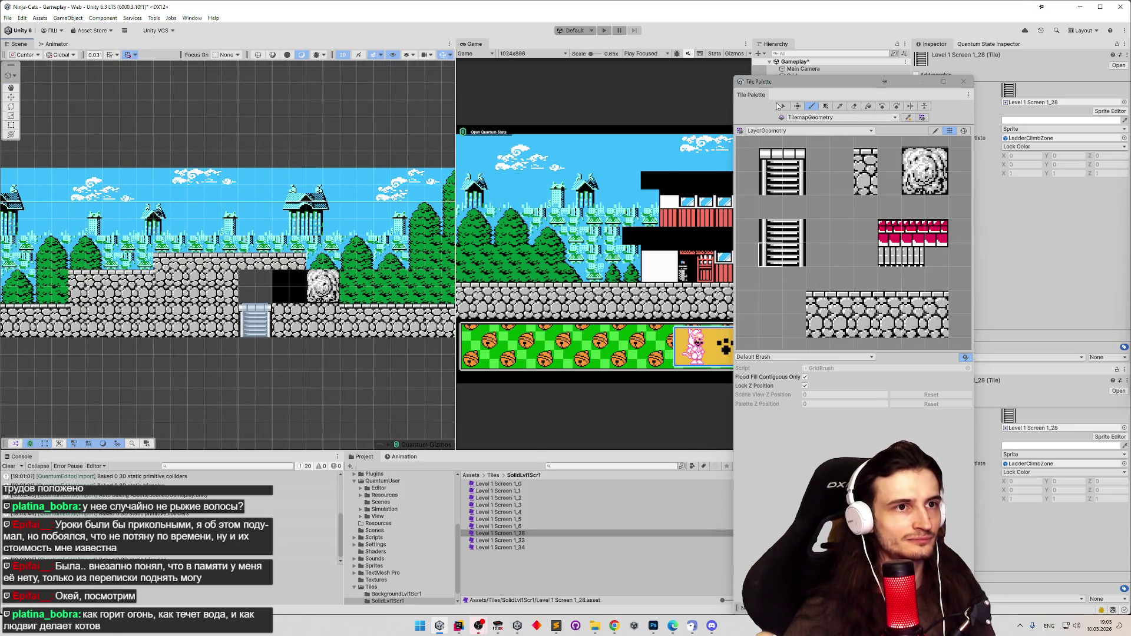
{"action": "left_click", "coordinate": [782, 105]}
{"action": "left_click", "coordinate": [288, 321]}
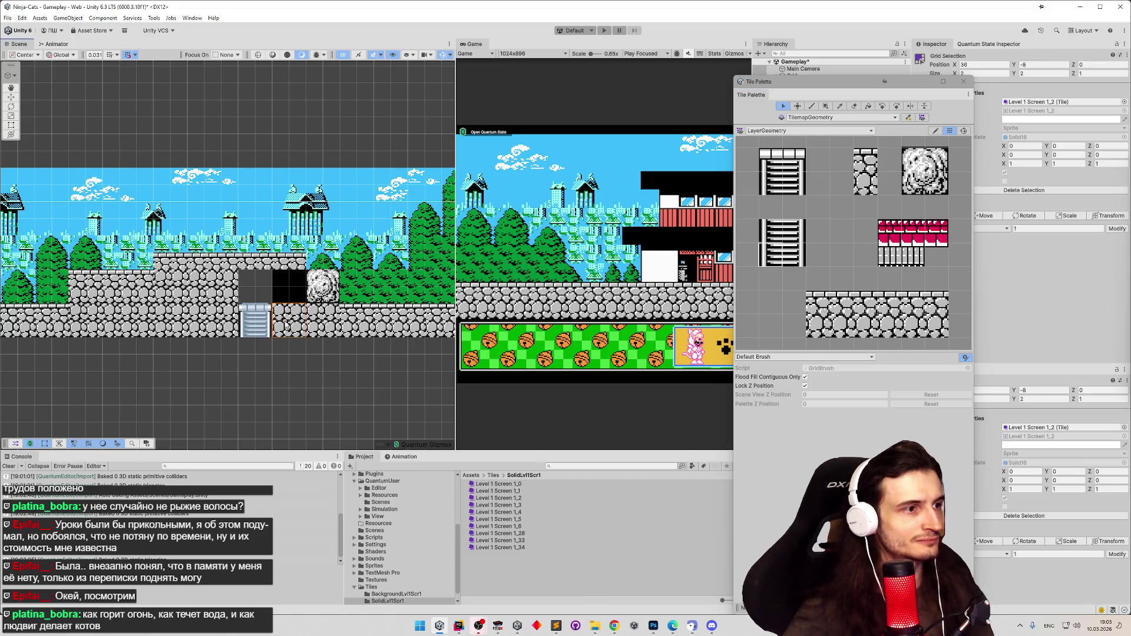
{"action": "key", "text": "Delete"}
Step: Move the lower ladder two cells right and fill the gap beside it with cobblestone
{"action": "left_click", "coordinate": [248, 318]}
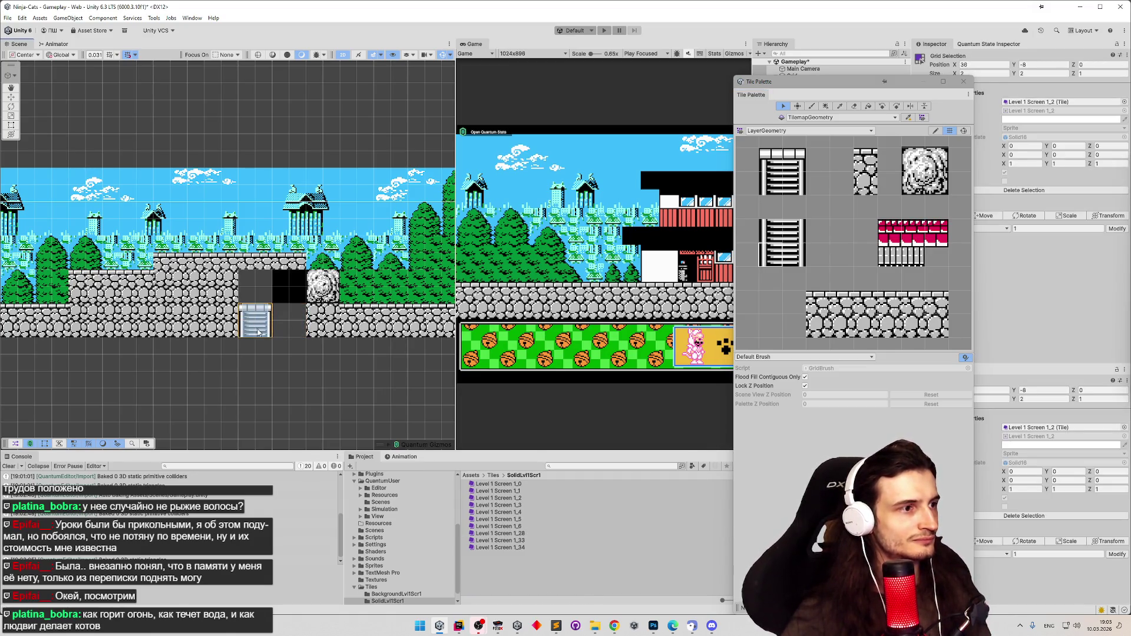
{"action": "key", "text": "m"}
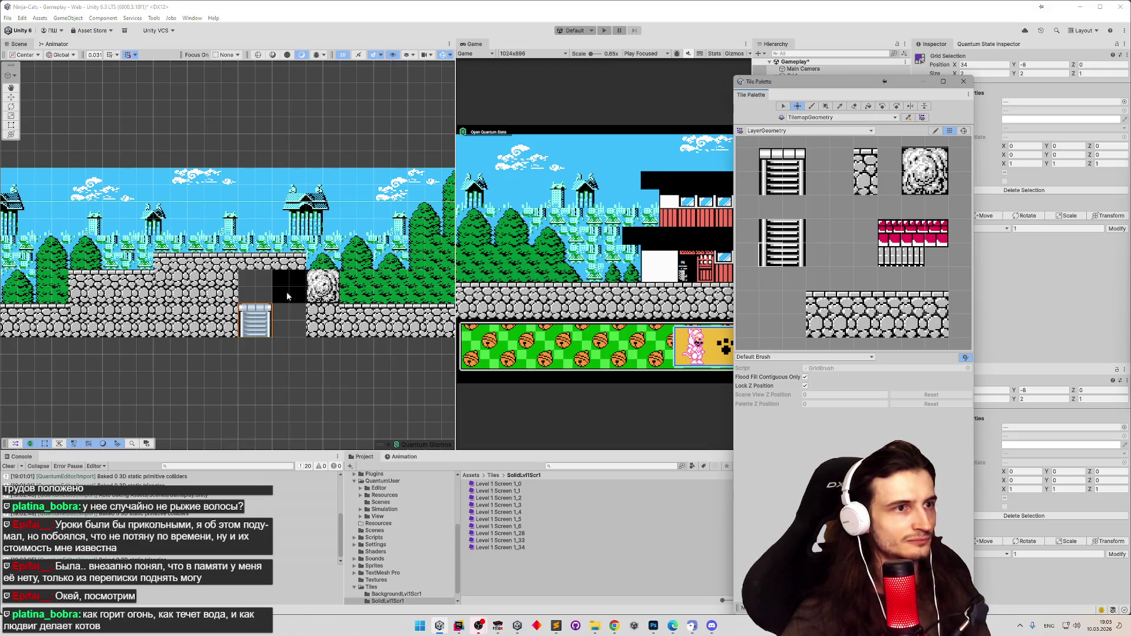
{"action": "left_click_drag", "start_coordinate": [247, 327], "coordinate": [282, 327]}
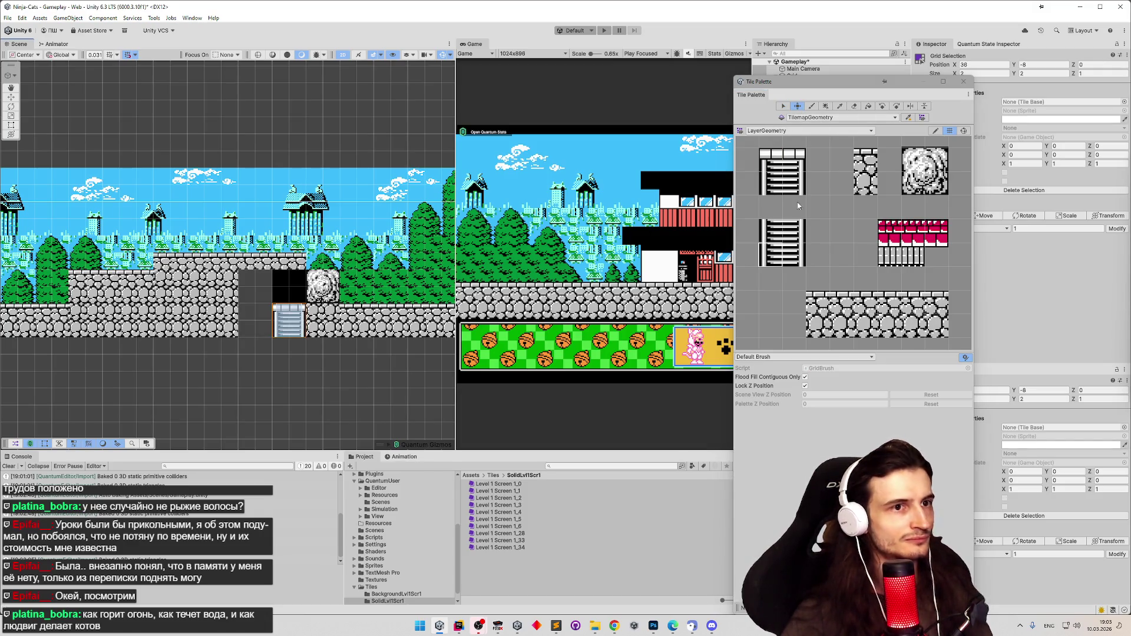
{"action": "left_click", "coordinate": [782, 172]}
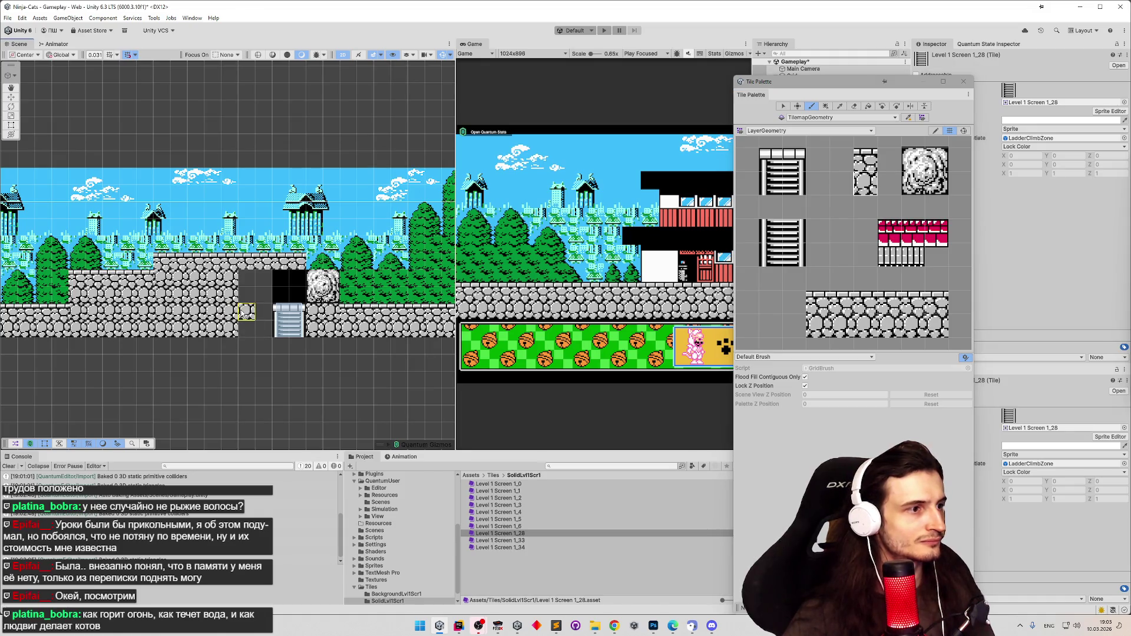
{"action": "left_click_drag", "start_coordinate": [260, 312], "coordinate": [254, 328]}
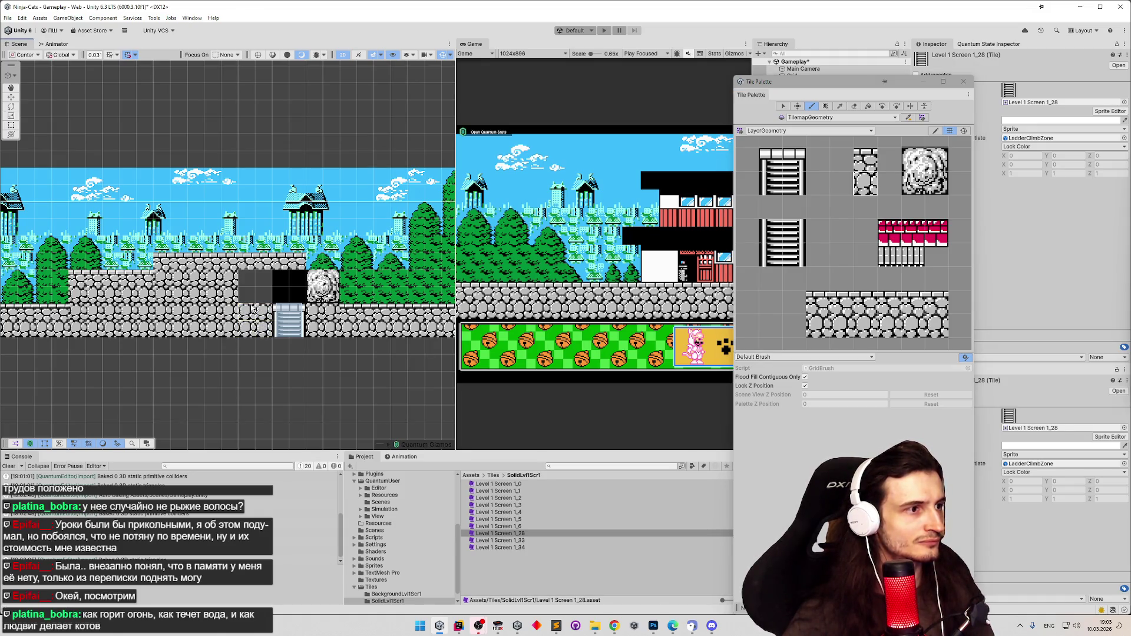
{"action": "mouse_move", "coordinate": [265, 364]}
{"action": "left_mouse_down"}
{"action": "mouse_move", "coordinate": [92, 360]}
{"action": "mouse_move", "coordinate": [169, 365]}
{"action": "left_mouse_up"}
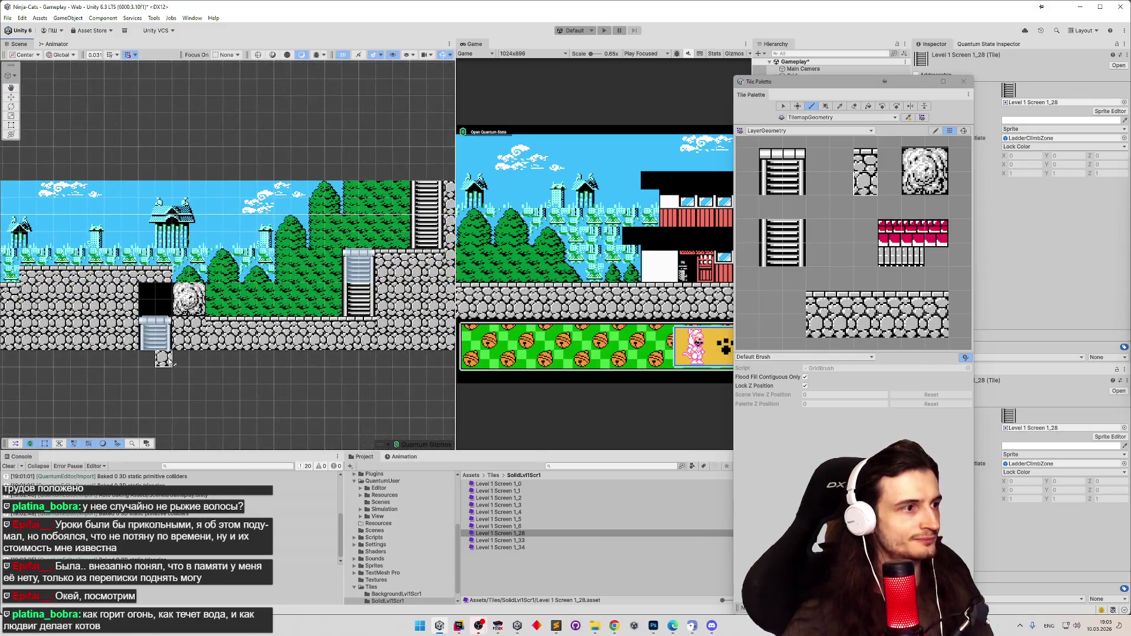
{"action": "key", "text": "f"}
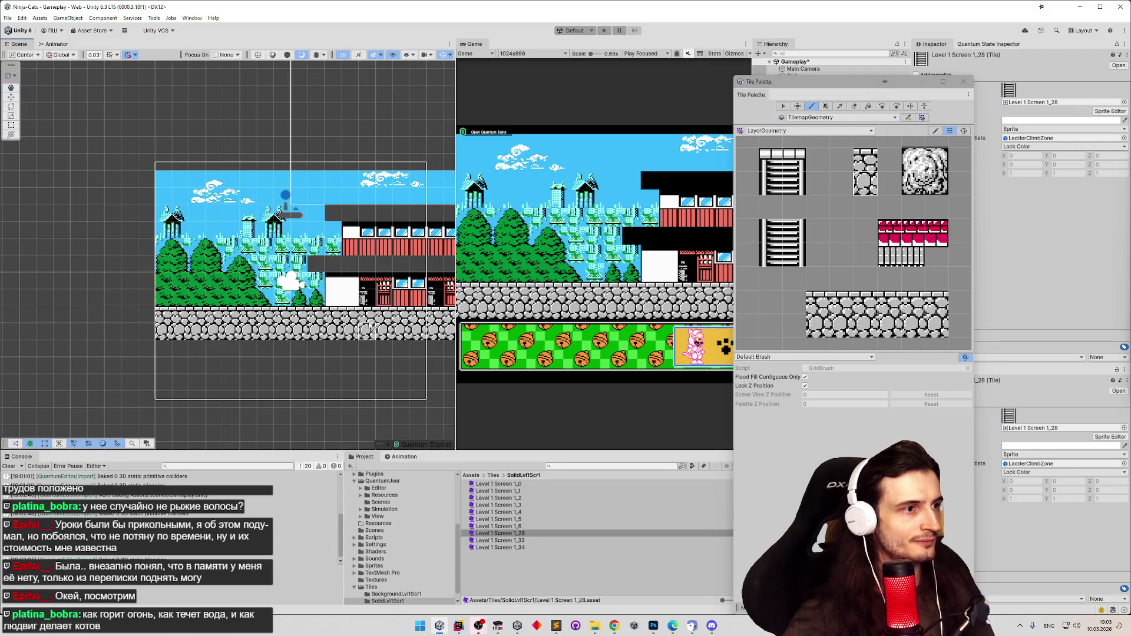
Step: Paint two more ladder tiles near the level start on TilemapGeometry
{"action": "left_click", "coordinate": [962, 81]}
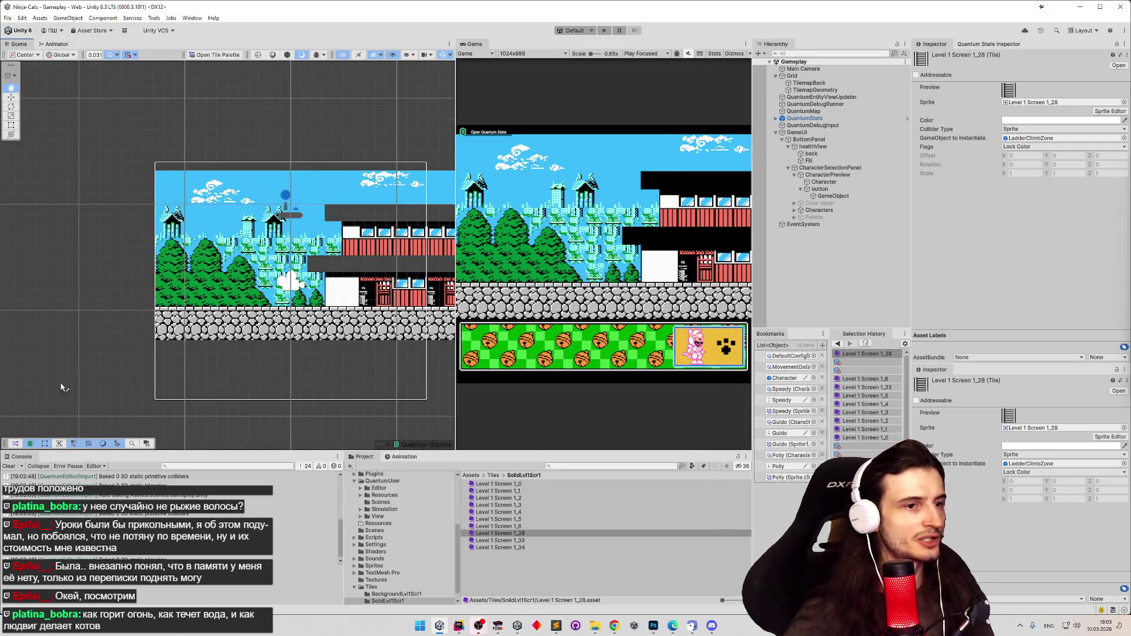
{"action": "left_click", "coordinate": [9, 466]}
{"action": "left_click", "coordinate": [815, 89]}
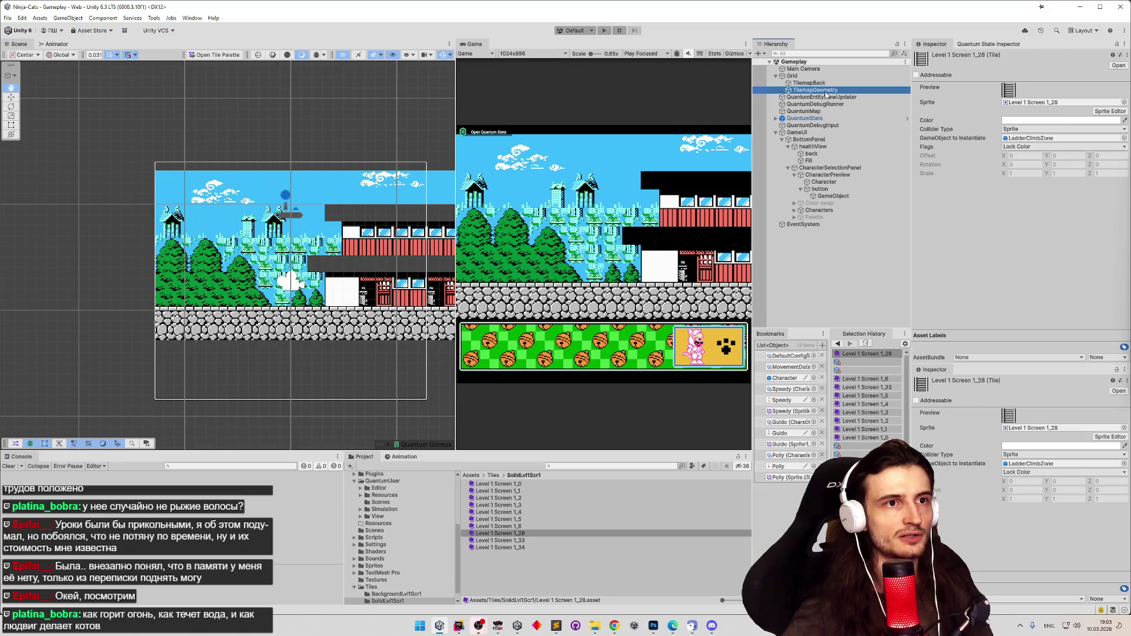
{"action": "left_click", "coordinate": [221, 57]}
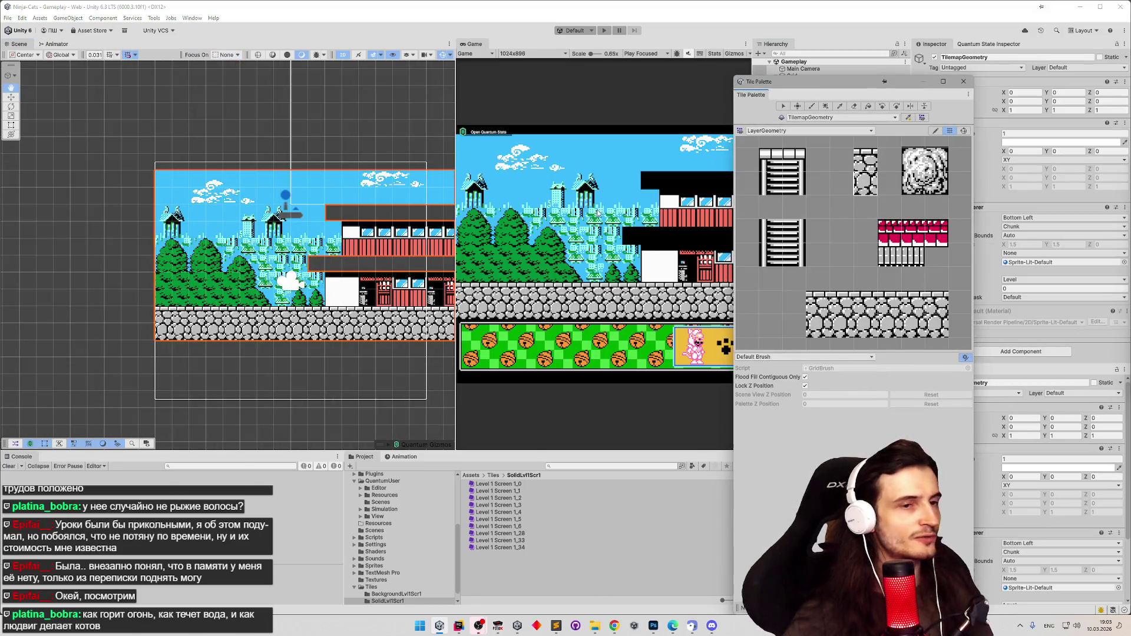
{"action": "left_click", "coordinate": [775, 255]}
{"action": "left_click", "coordinate": [189, 302]}
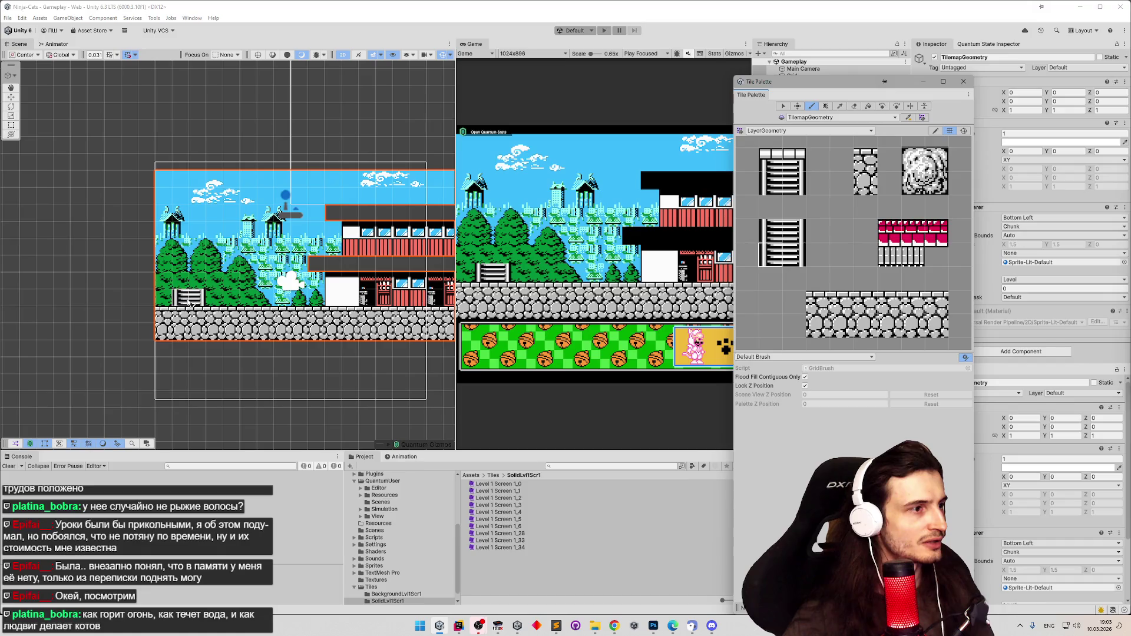
{"action": "left_click", "coordinate": [794, 240]}
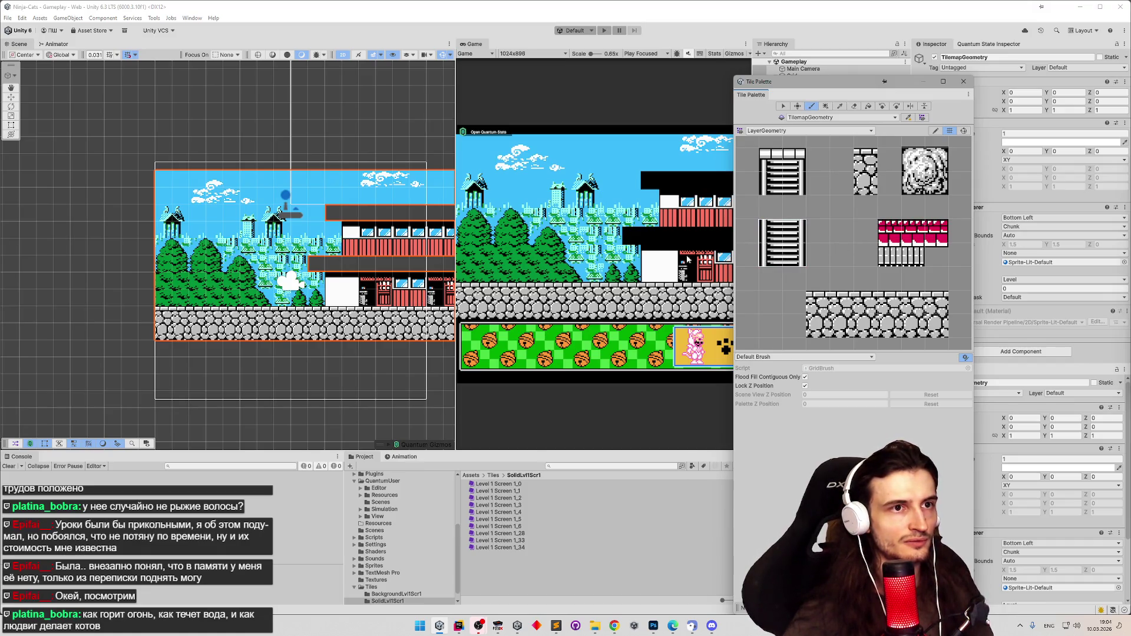
{"action": "left_click", "coordinate": [197, 288]}
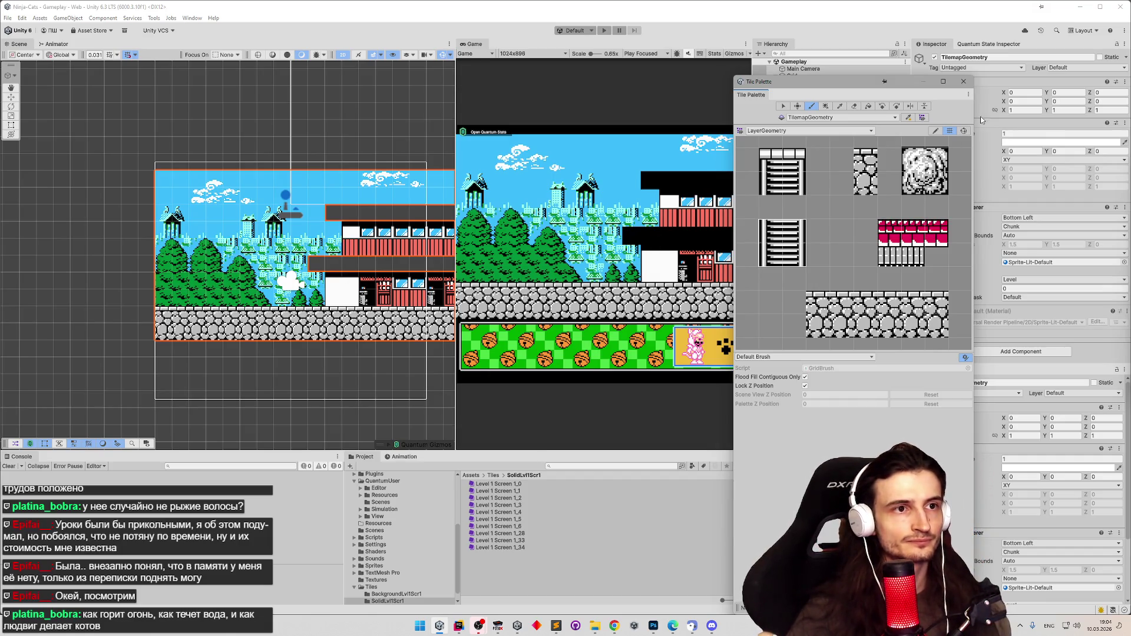
{"action": "left_click", "coordinate": [963, 82]}
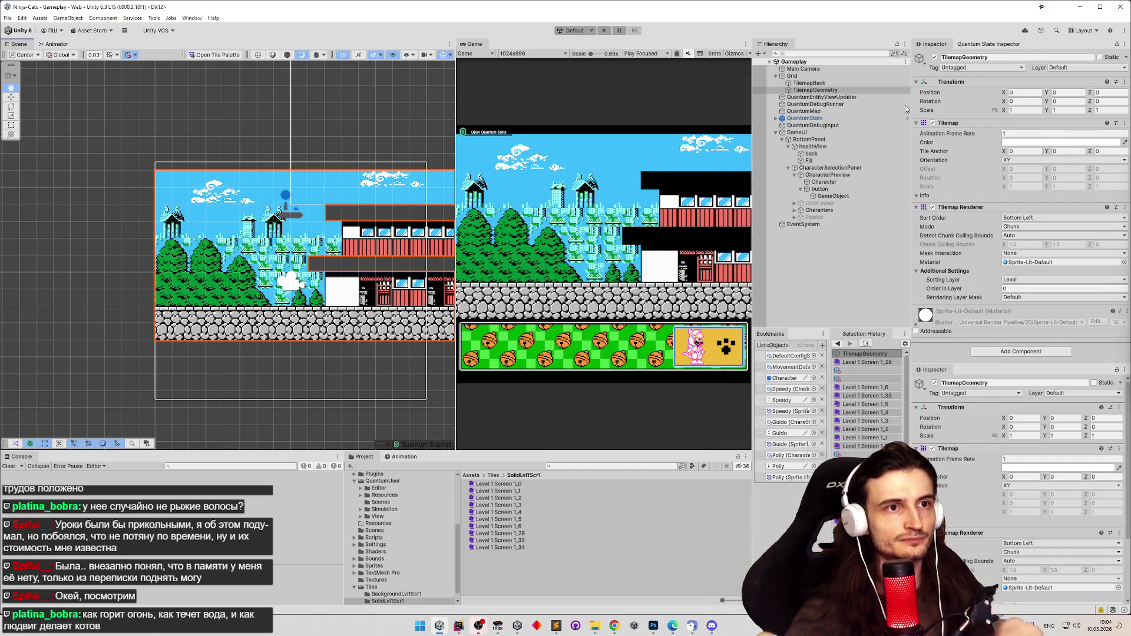
Step: Set TilemapBack's layer to Default
{"action": "left_click", "coordinate": [837, 84]}
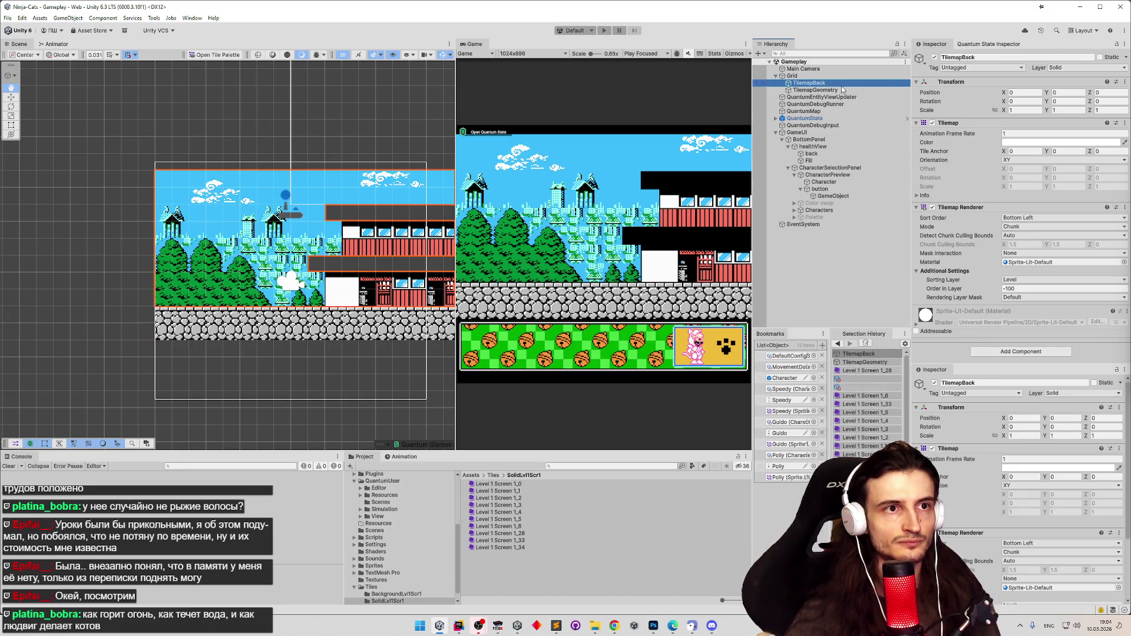
{"action": "left_click", "coordinate": [1068, 68]}
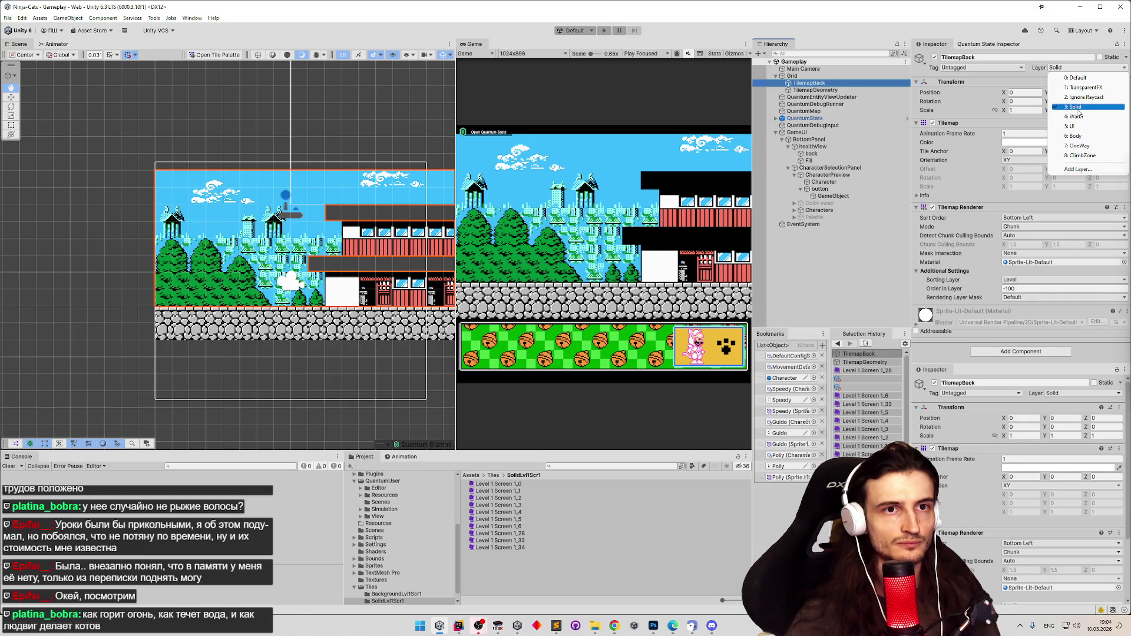
{"action": "left_click", "coordinate": [1079, 79]}
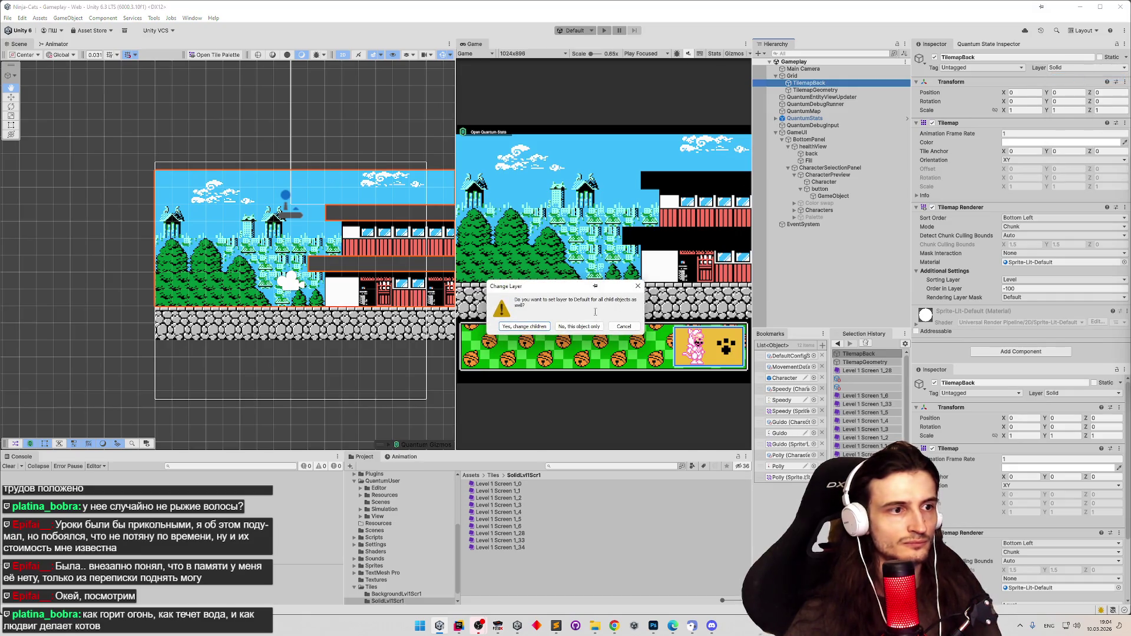
{"action": "left_click", "coordinate": [546, 327]}
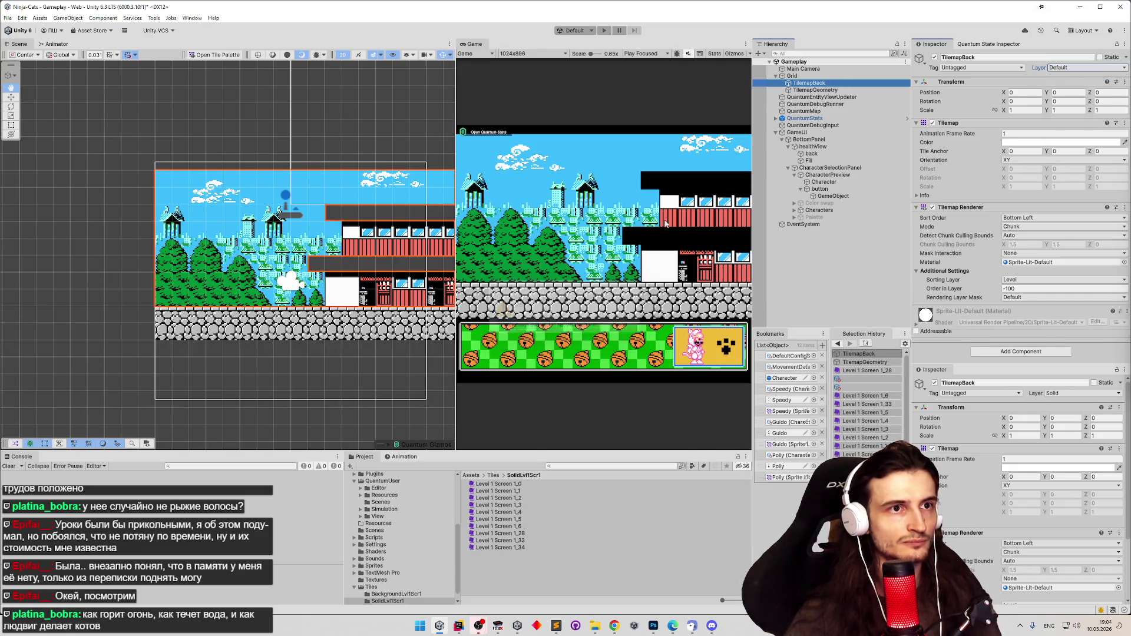
{"action": "left_click", "coordinate": [842, 90]}
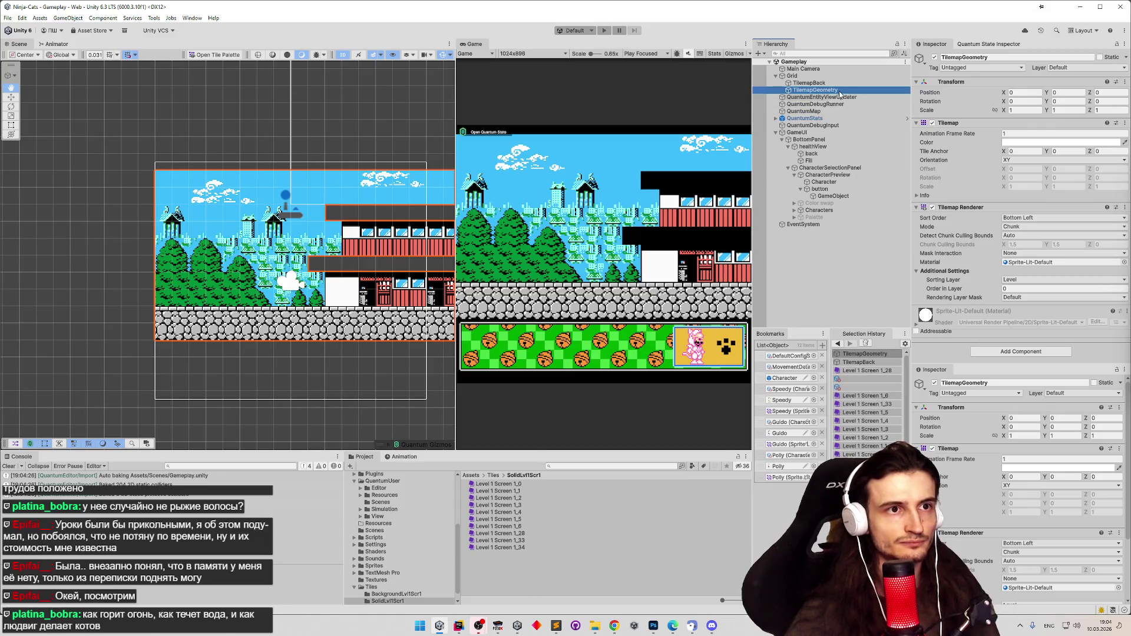
Step: Check TilemapBack's settings, then paint another ladder tile near the level start
{"action": "left_click", "coordinate": [813, 83]}
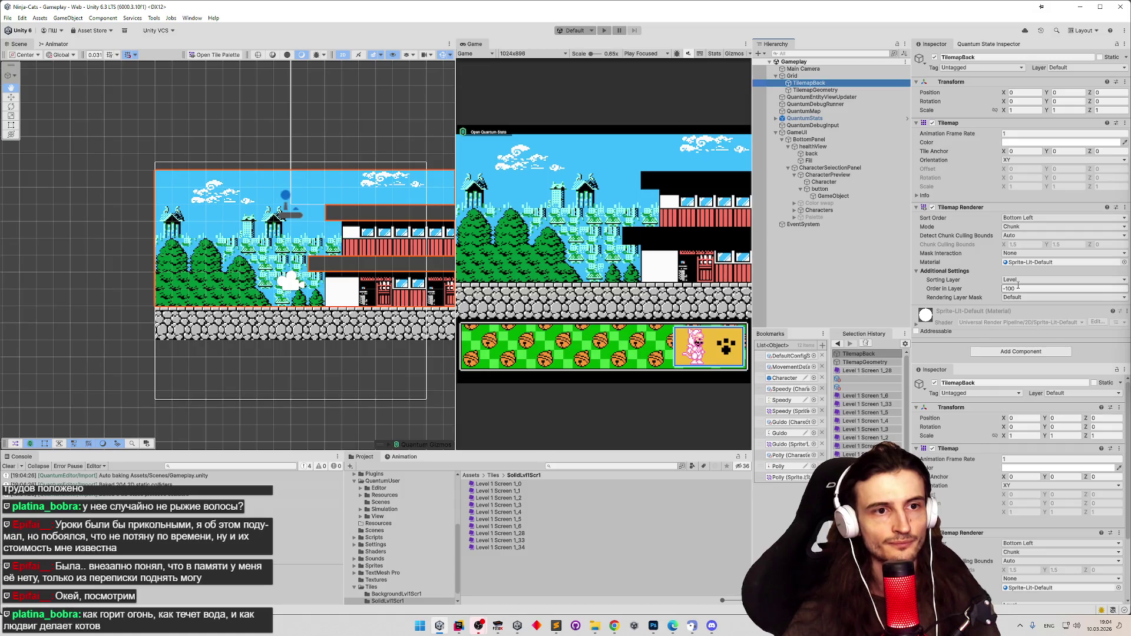
{"action": "left_click", "coordinate": [815, 90]}
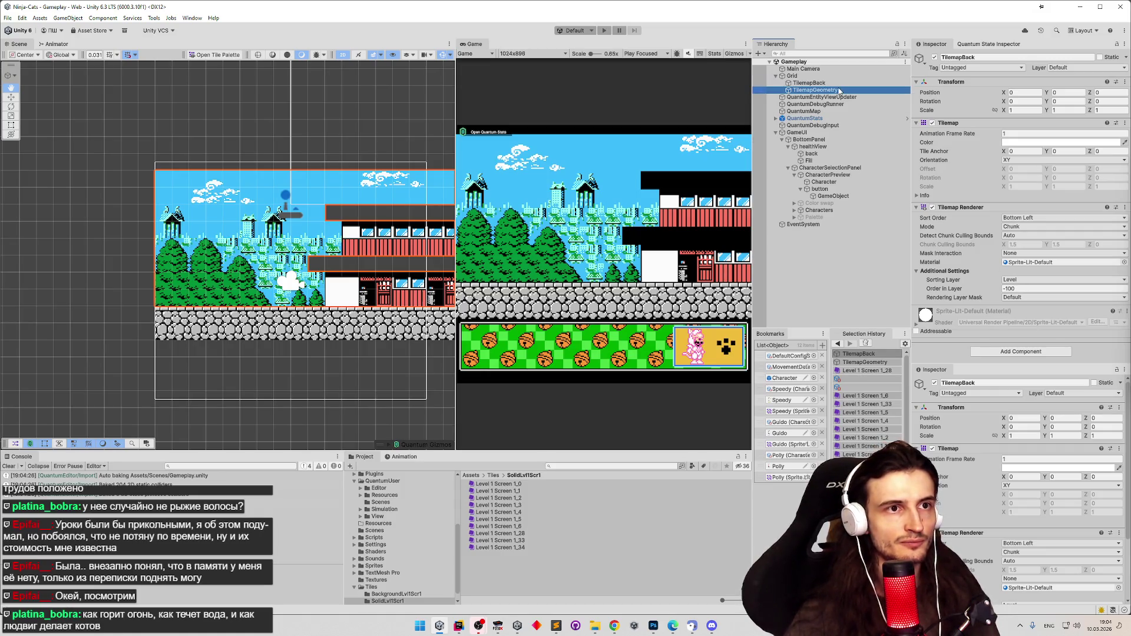
{"action": "left_click", "coordinate": [213, 55]}
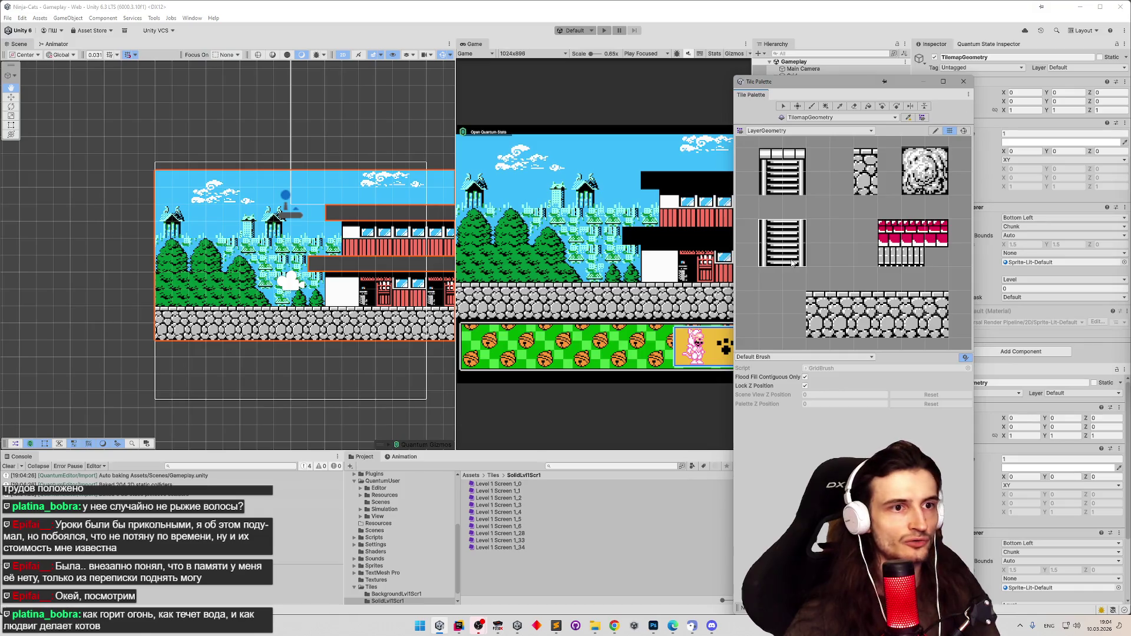
{"action": "left_click", "coordinate": [782, 256]}
{"action": "left_click", "coordinate": [198, 298]}
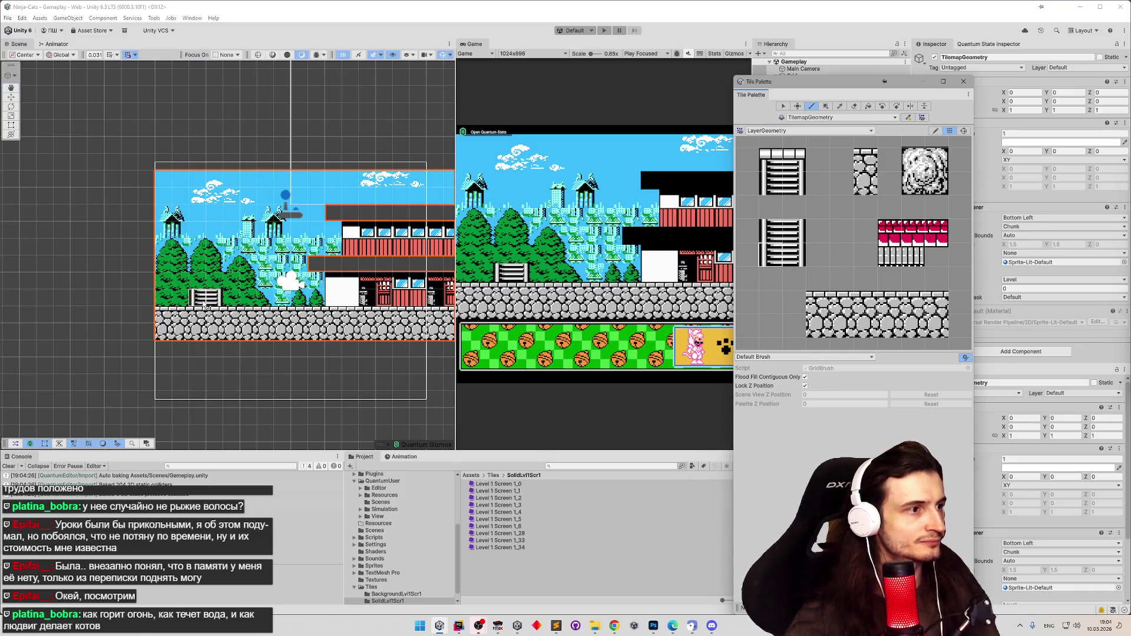
{"action": "left_click", "coordinate": [963, 81]}
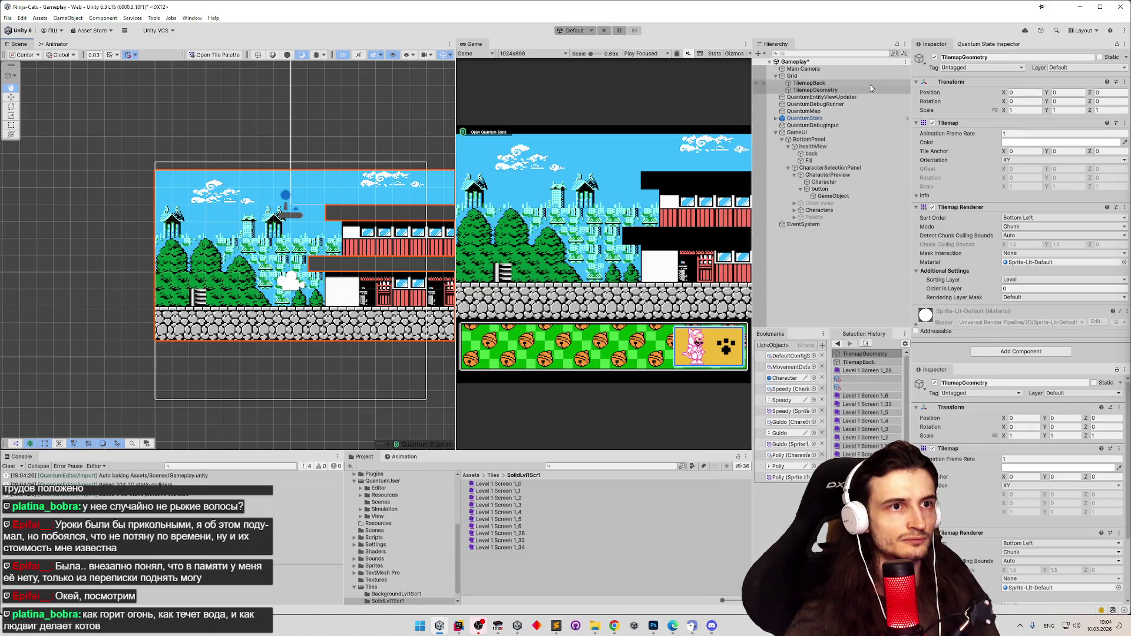
Step: Toggle the background and geometry tilemaps off and on to compare them, leaving both visible
{"action": "left_click", "coordinate": [808, 82]}
{"action": "left_click", "coordinate": [934, 57]}
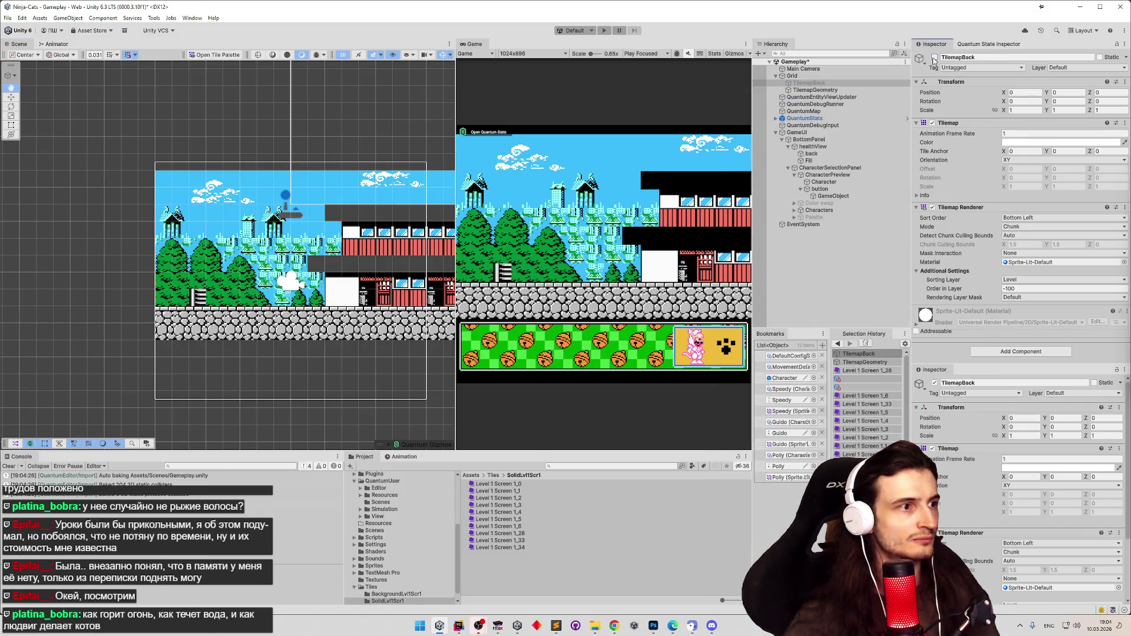
{"action": "left_click", "coordinate": [934, 57]}
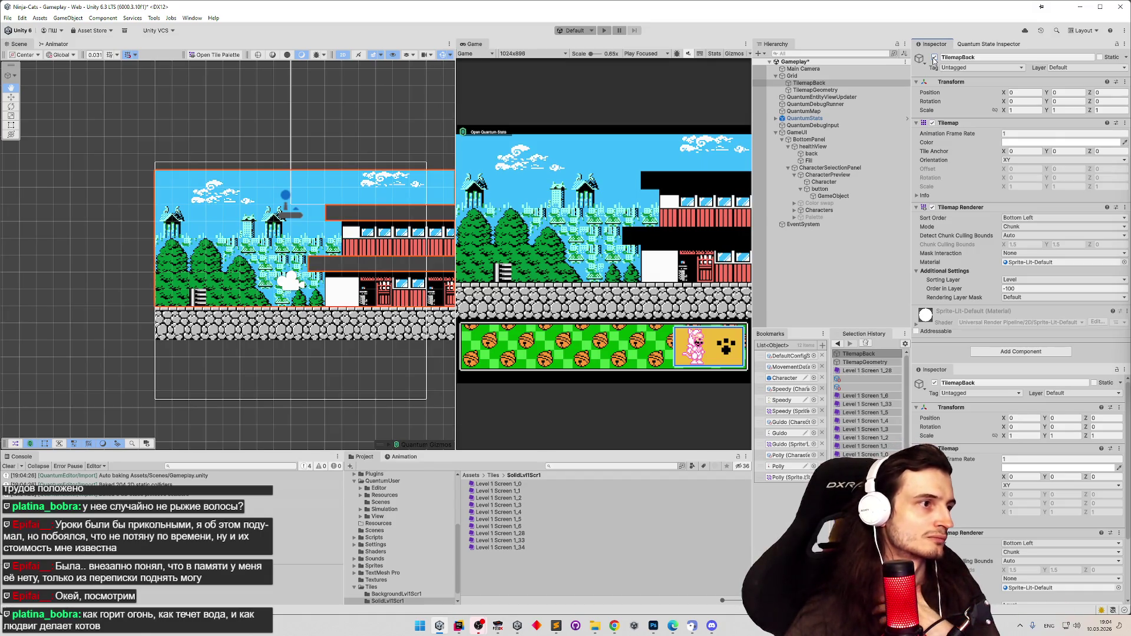
{"action": "left_click", "coordinate": [814, 90]}
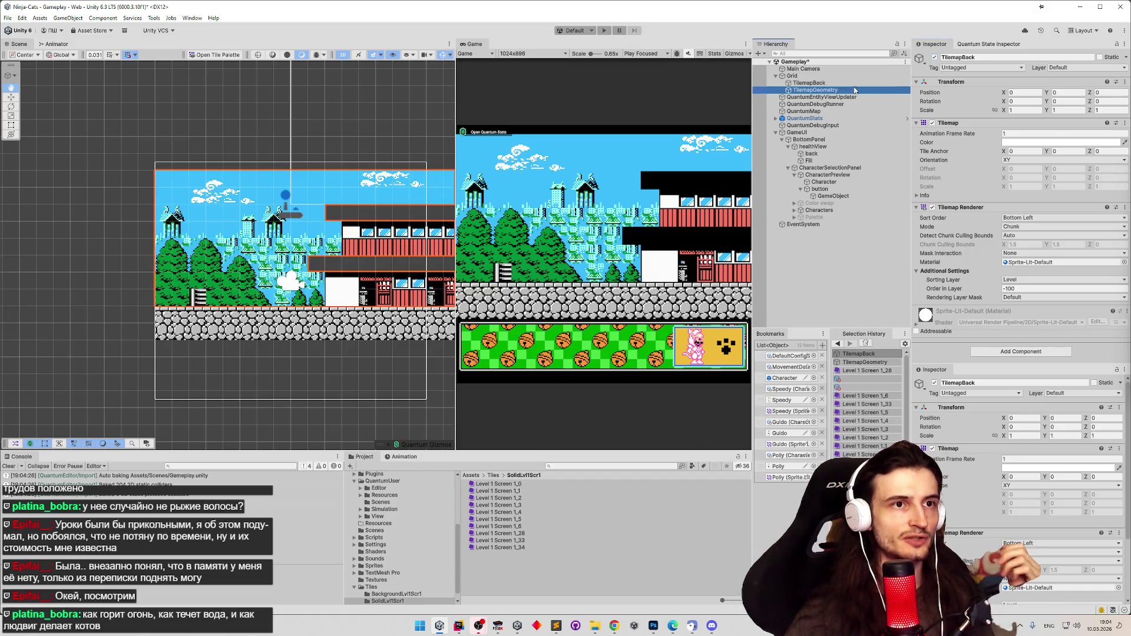
{"action": "left_click", "coordinate": [934, 57]}
{"action": "left_click", "coordinate": [934, 57]}
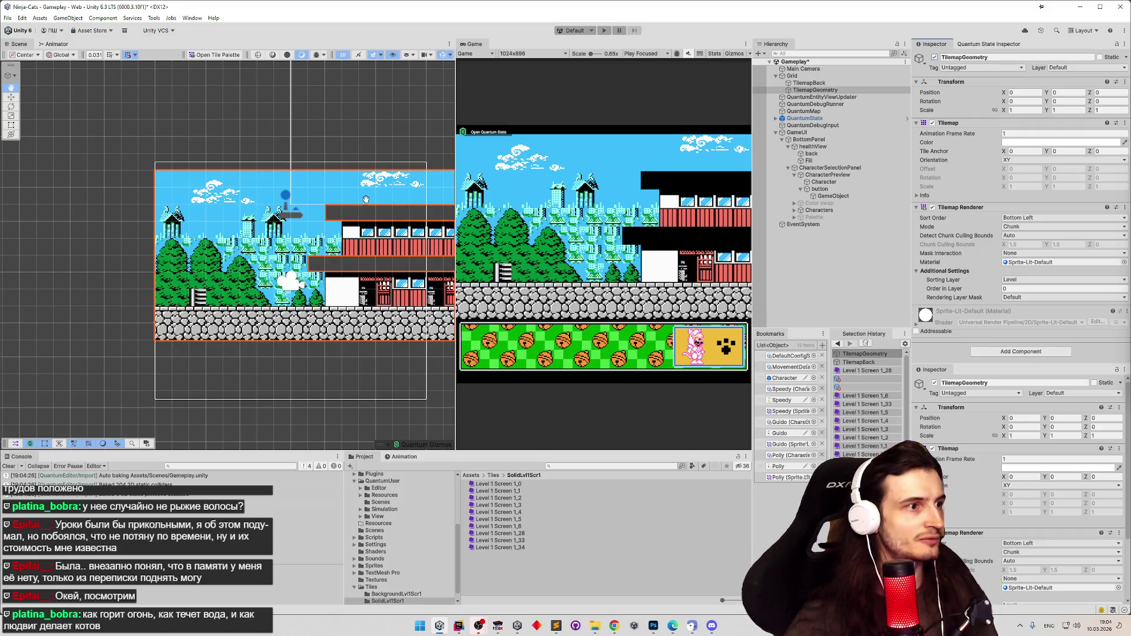
{"action": "left_click", "coordinate": [934, 57]}
{"action": "left_click", "coordinate": [934, 57]}
{"action": "left_click", "coordinate": [934, 57]}
{"action": "left_click", "coordinate": [934, 57]}
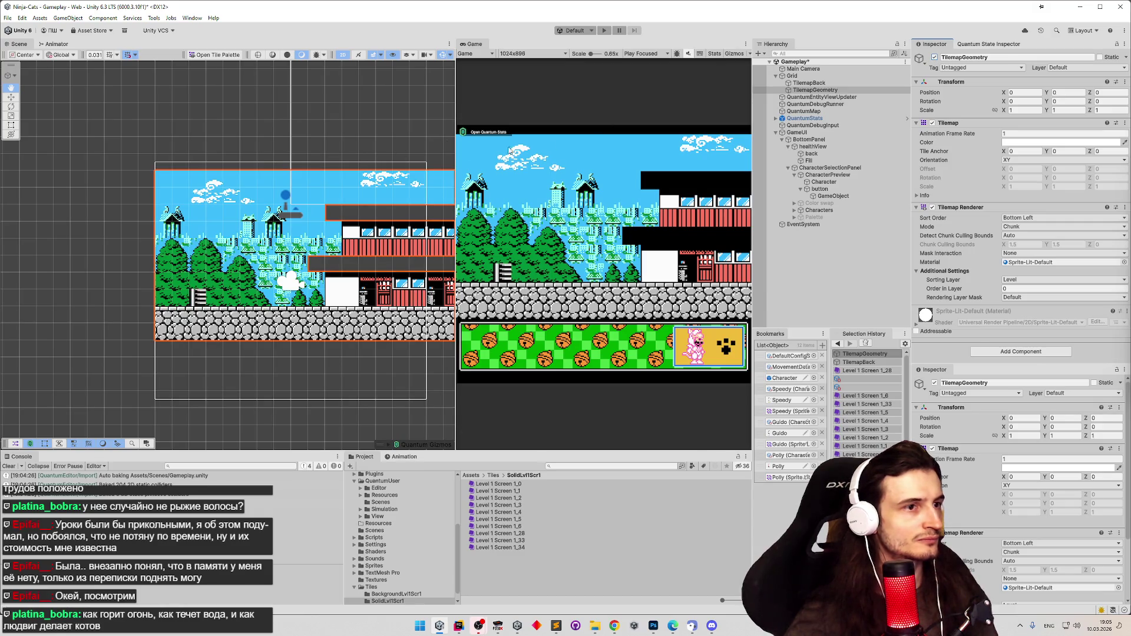
{"action": "left_click", "coordinate": [201, 56]}
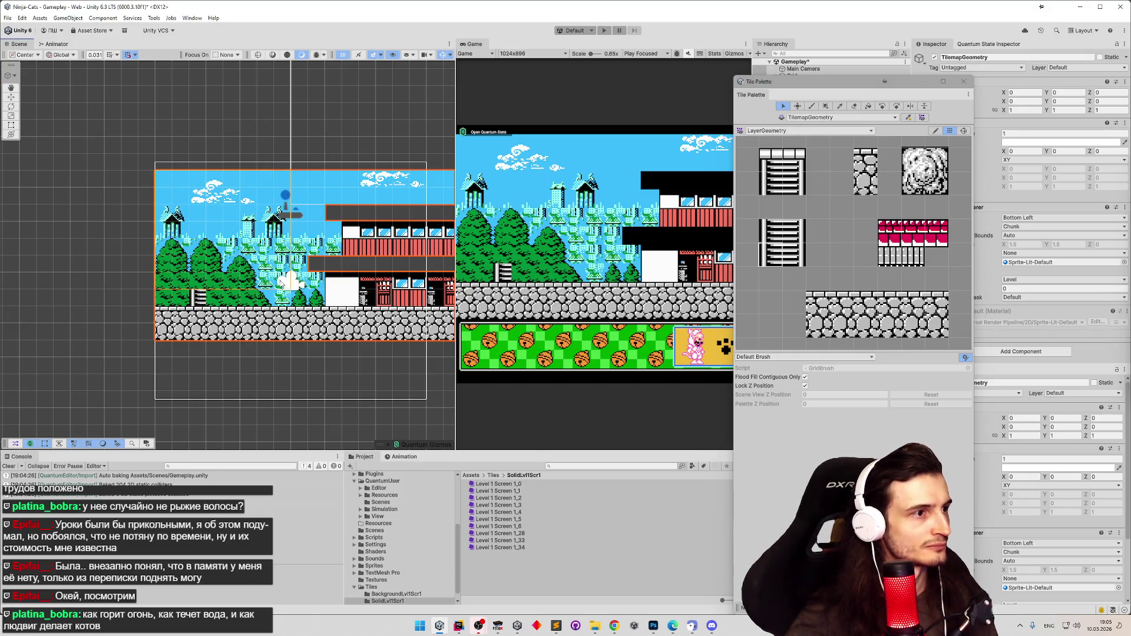
Step: Disable the TilemapBack layer so only the geometry tiles remain visible
{"action": "left_click_drag", "start_coordinate": [159, 174], "coordinate": [404, 296]}
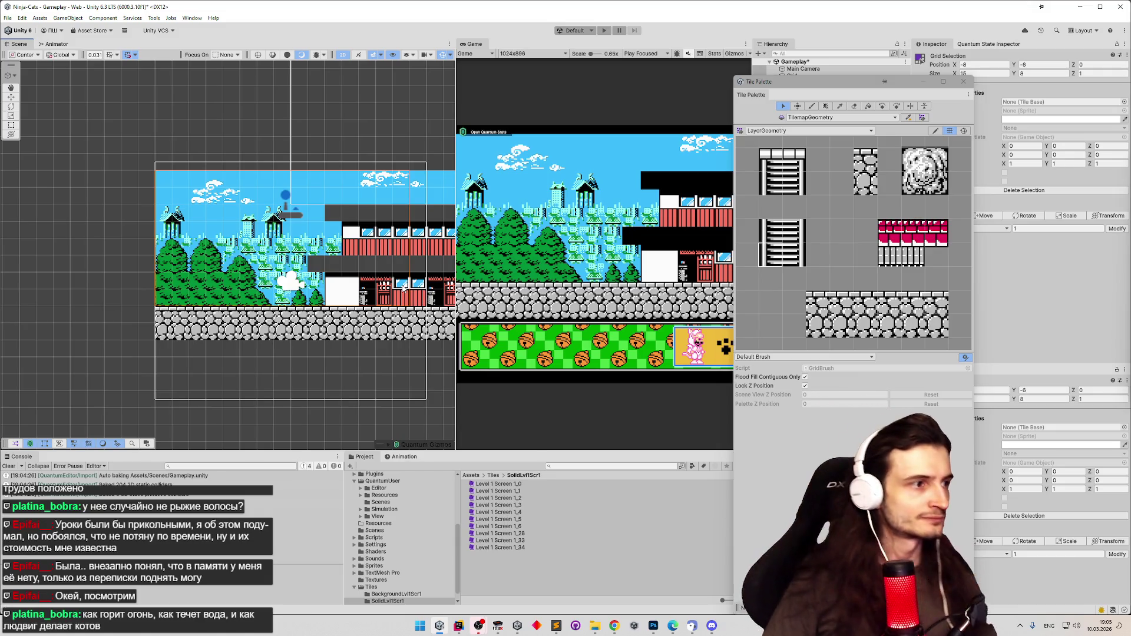
{"action": "left_click", "coordinate": [963, 81]}
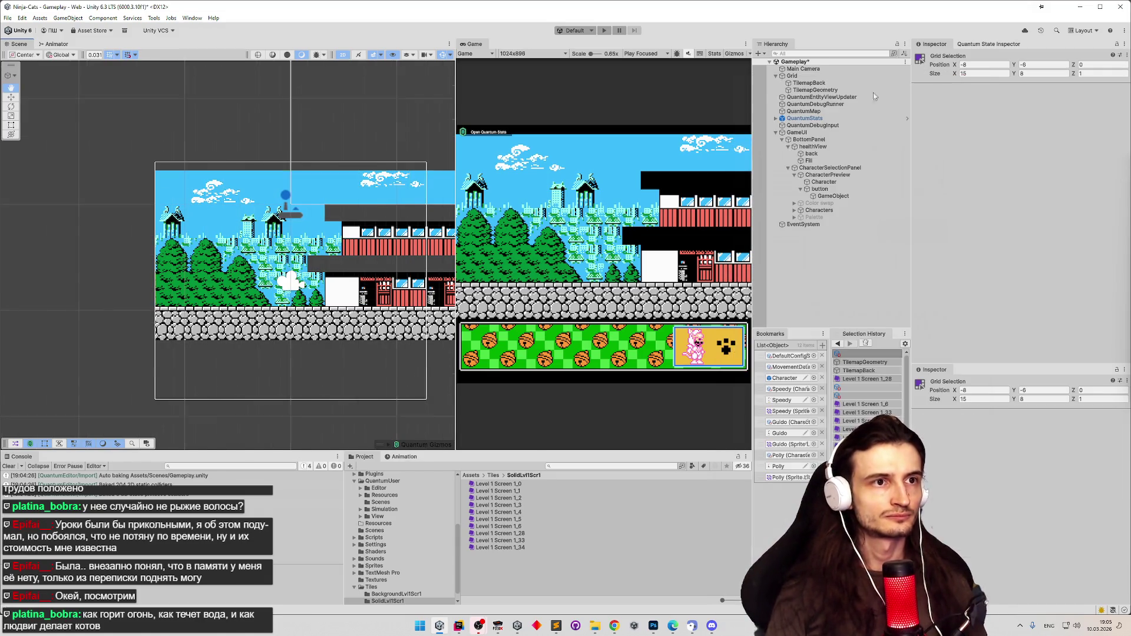
{"action": "left_click", "coordinate": [836, 83]}
{"action": "left_click", "coordinate": [933, 57]}
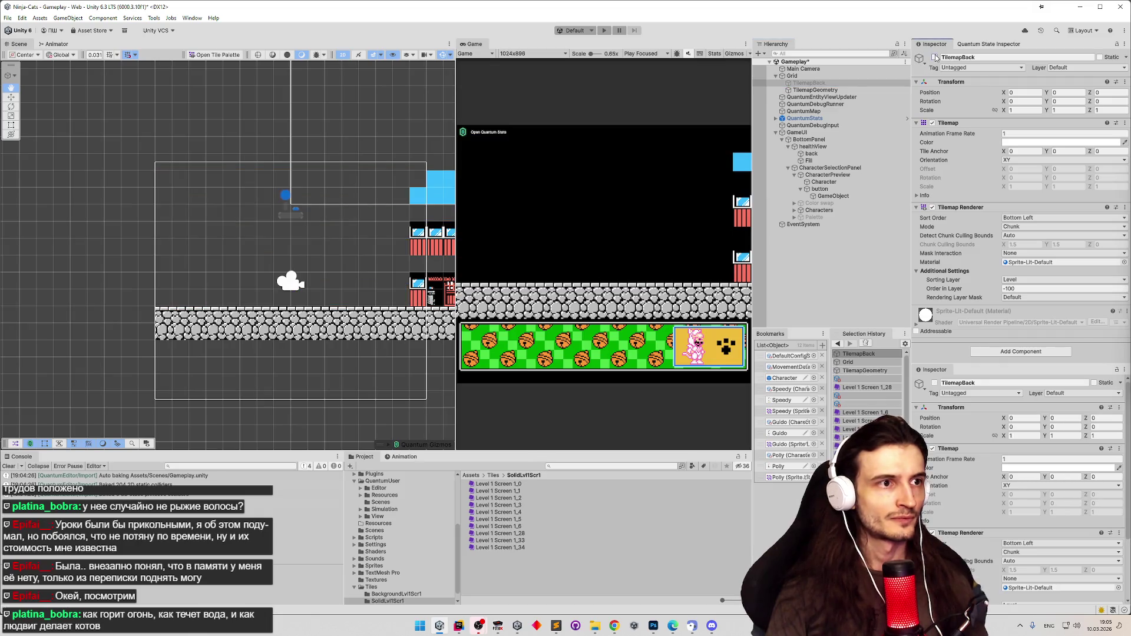
{"action": "scroll", "coordinate": [228, 254], "scroll_direction": "down", "scroll_amount": 5}
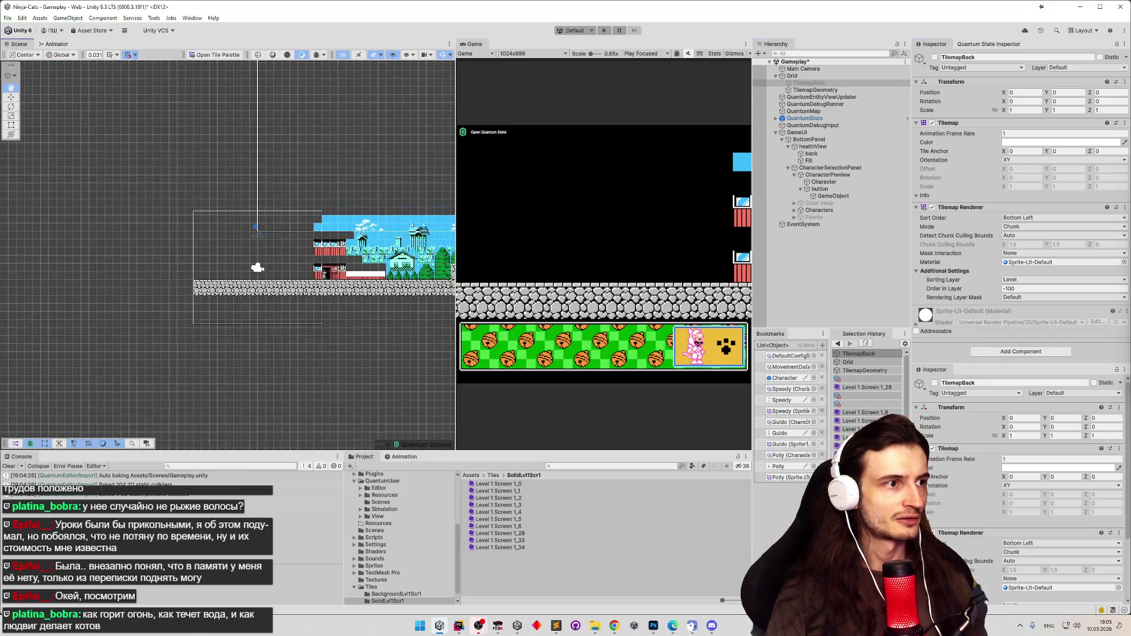
{"action": "scroll", "coordinate": [269, 189], "scroll_direction": "up", "scroll_amount": 6}
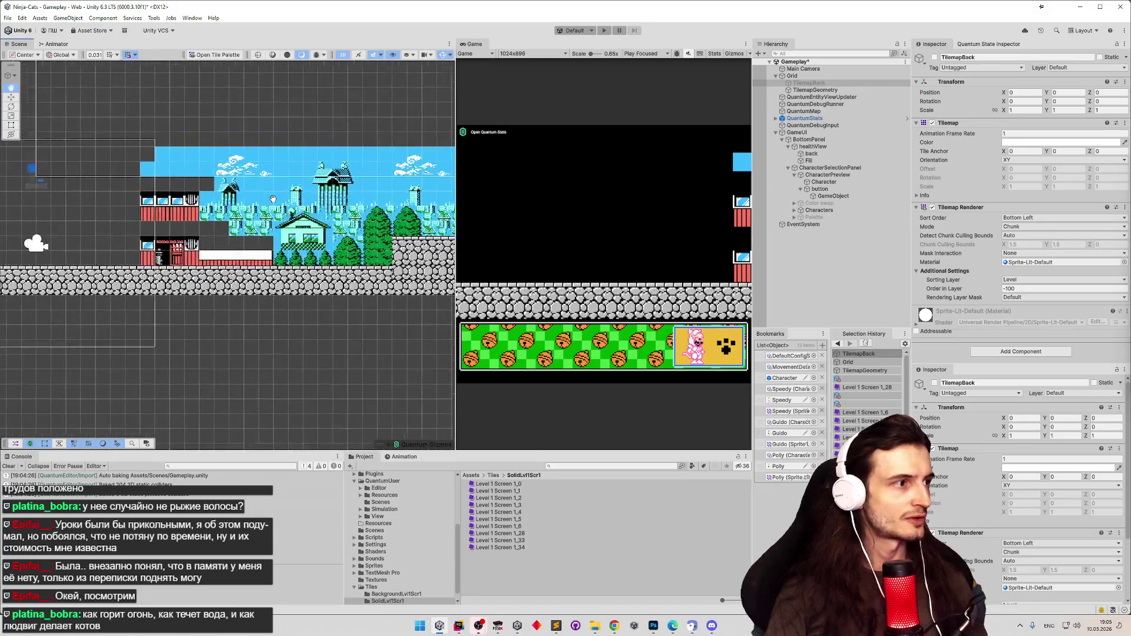
{"action": "left_click_drag", "start_coordinate": [270, 189], "coordinate": [76, 102]}
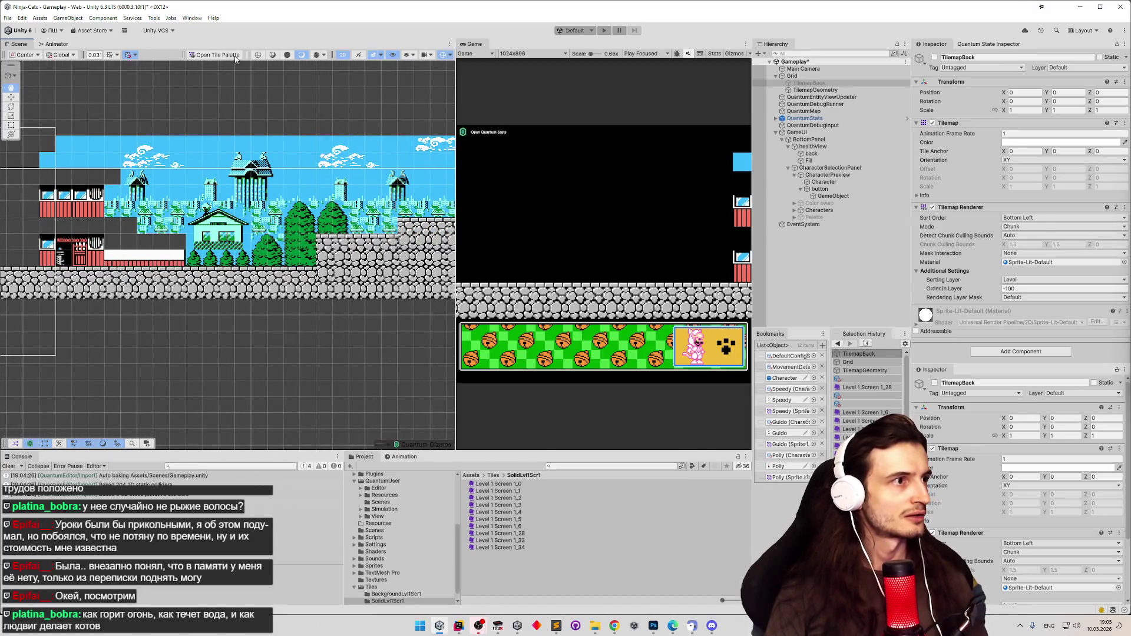
Step: With the Select tool on TilemapGeometry, box-select and delete the house, tree and sky tiles
{"action": "left_click", "coordinate": [235, 56]}
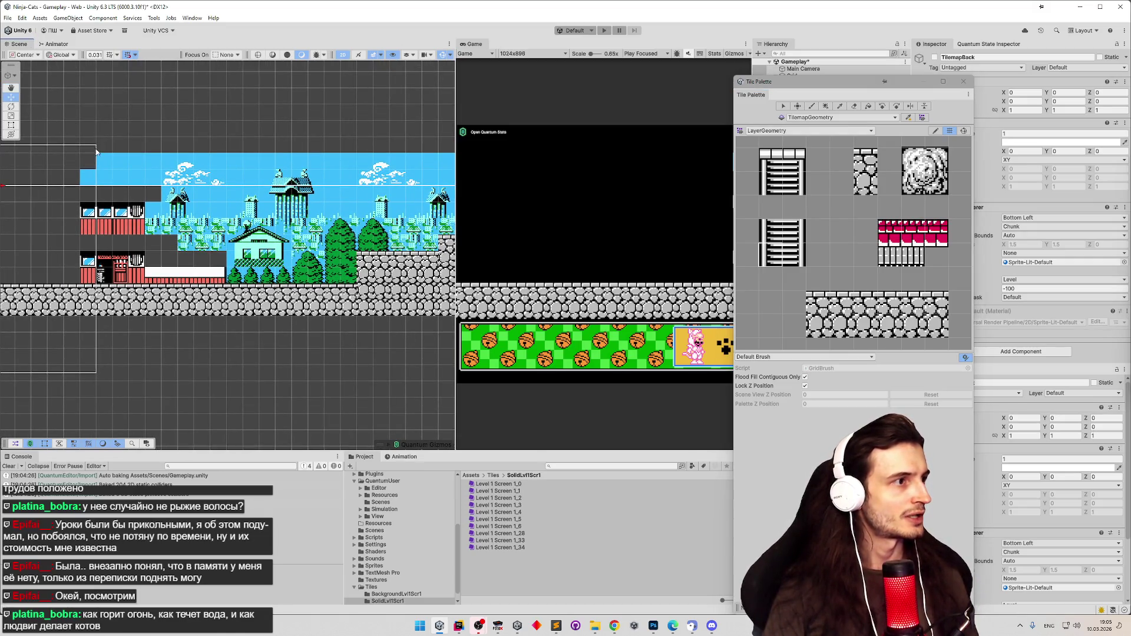
{"action": "left_click", "coordinate": [80, 158]}
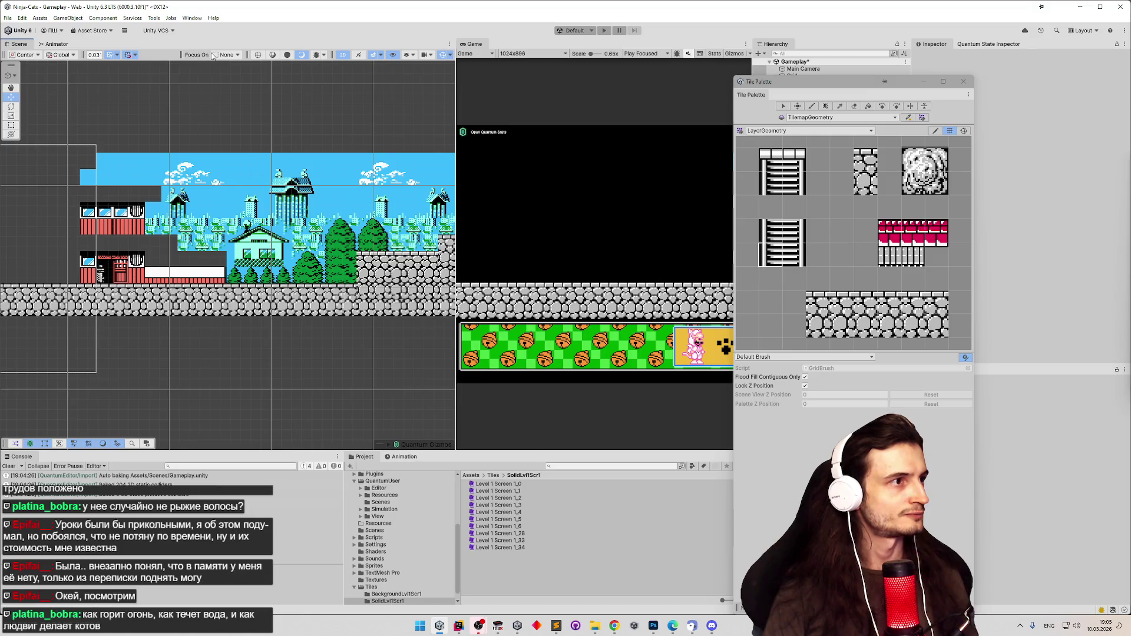
{"action": "left_click", "coordinate": [784, 107]}
{"action": "mouse_move", "coordinate": [85, 168]}
{"action": "left_mouse_down"}
{"action": "mouse_move", "coordinate": [323, 273]}
{"action": "mouse_move", "coordinate": [116, 279]}
{"action": "left_mouse_up"}
{"action": "key", "text": "Delete"}
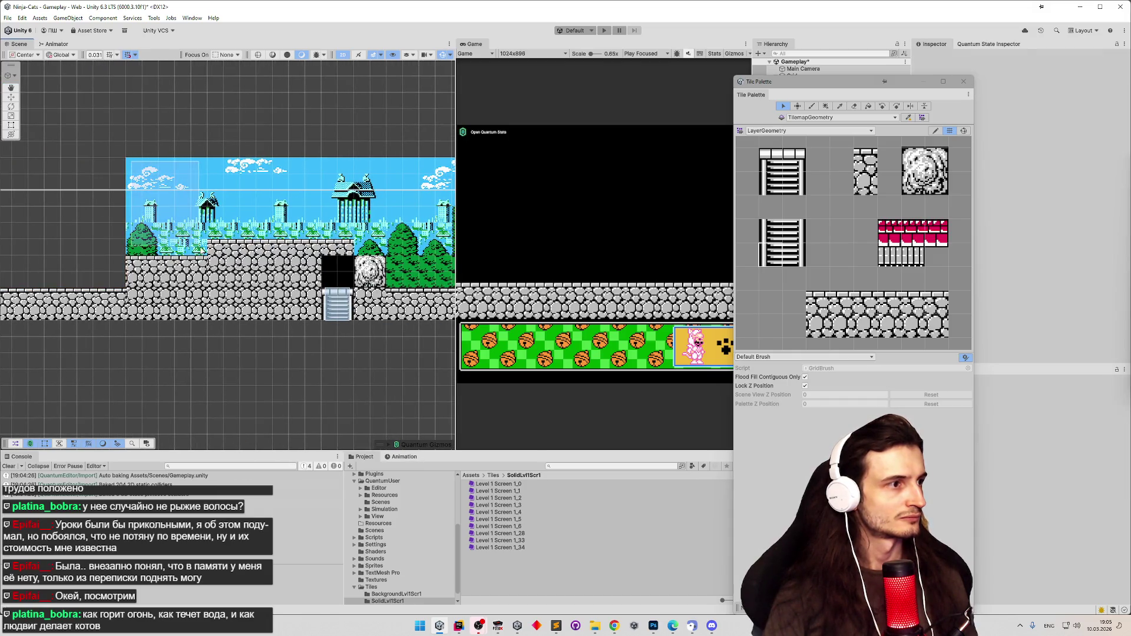
{"action": "left_click", "coordinate": [471, 236]}
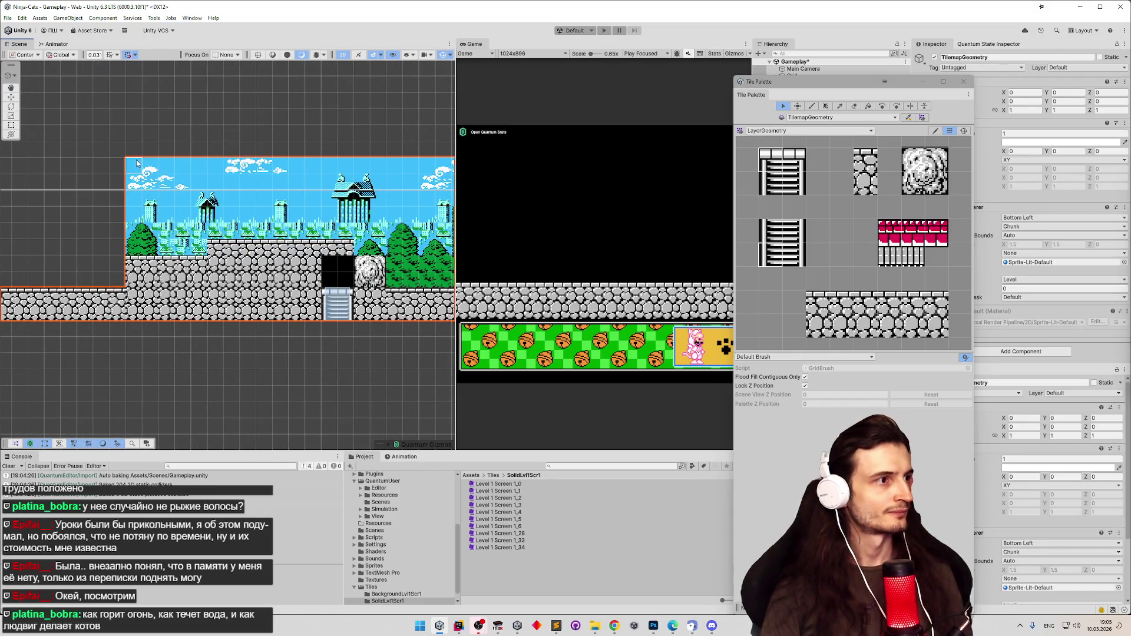
{"action": "left_click_drag", "start_coordinate": [203, 255], "coordinate": [127, 159]}
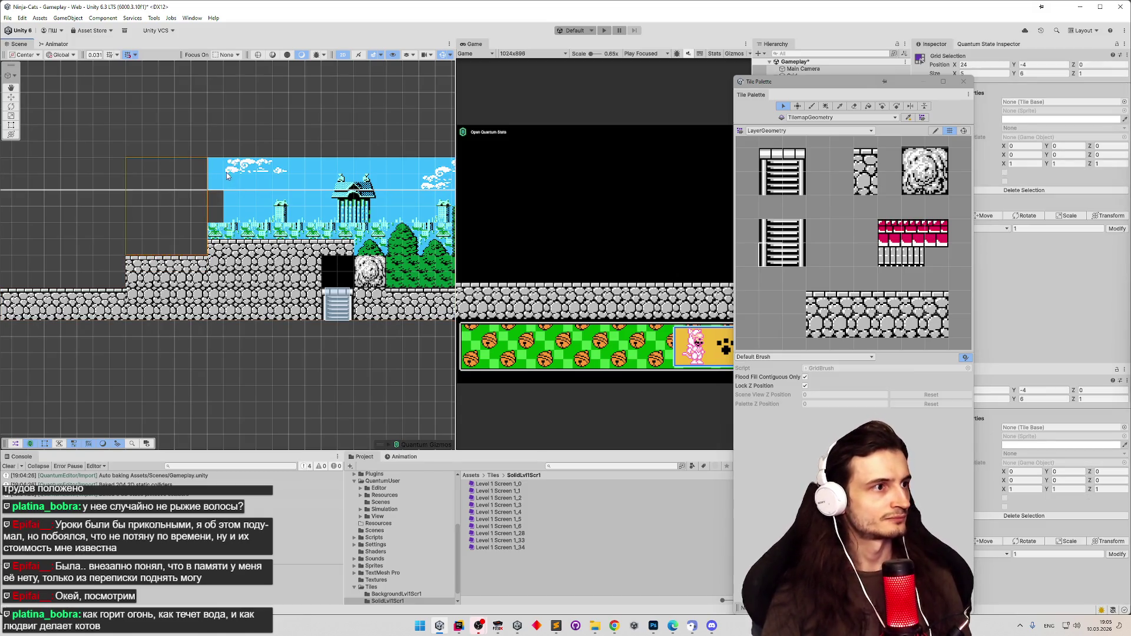
{"action": "left_click", "coordinate": [215, 198]}
{"action": "key", "text": "Delete"}
Step: Delete the black tile, remaining tree and sky tiles, and the green 4x4 block
{"action": "left_click_drag", "start_coordinate": [343, 278], "coordinate": [152, 265]}
{"action": "left_click", "coordinate": [151, 265]}
{"action": "key", "text": "Delete"}
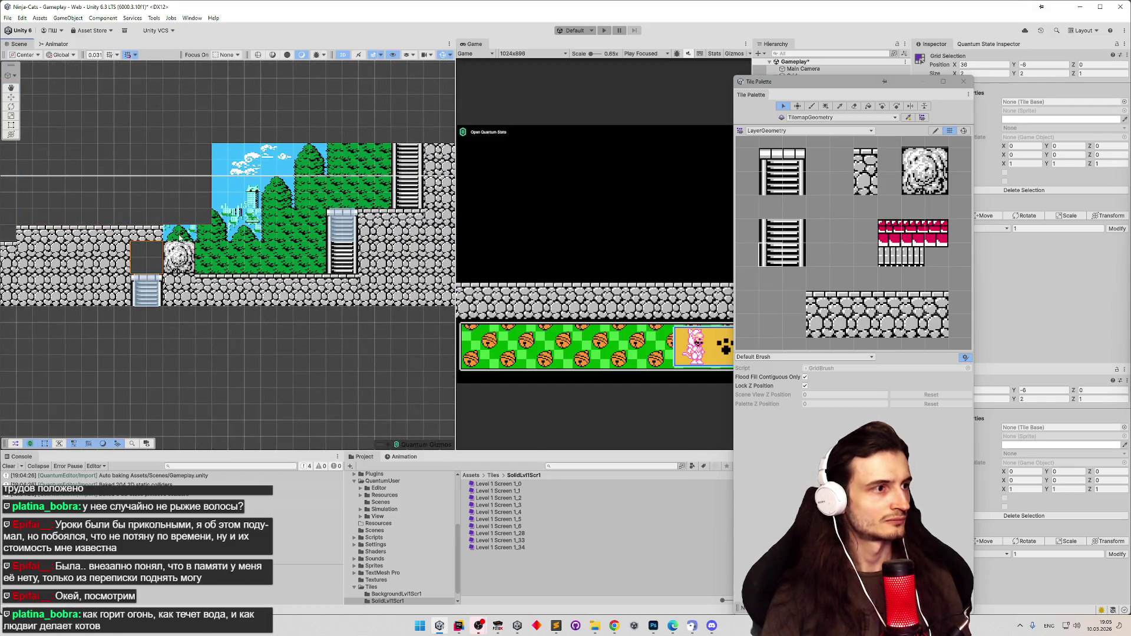
{"action": "key", "text": "Delete"}
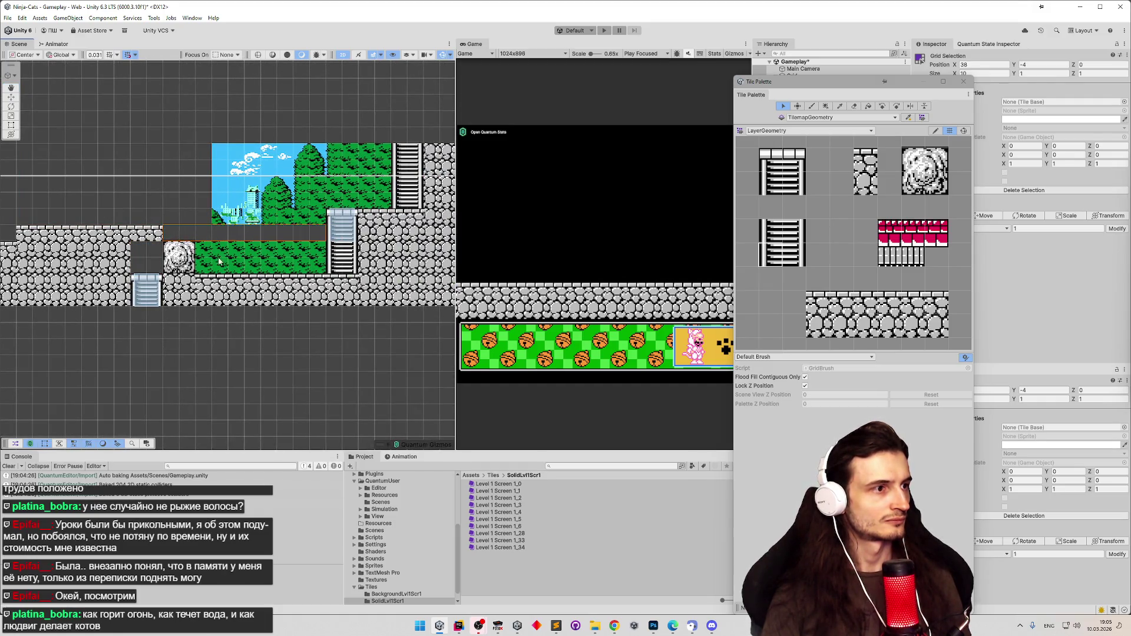
{"action": "left_click_drag", "start_coordinate": [312, 268], "coordinate": [202, 248]}
{"action": "key", "text": "Delete"}
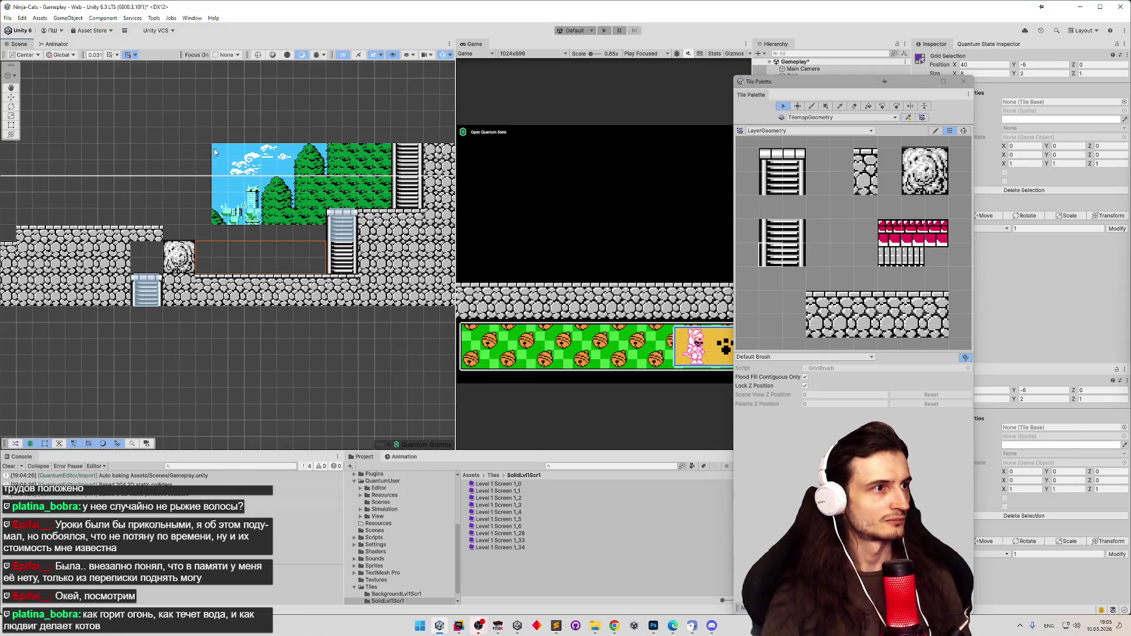
{"action": "left_click_drag", "start_coordinate": [314, 218], "coordinate": [218, 149]}
{"action": "key", "text": "Delete"}
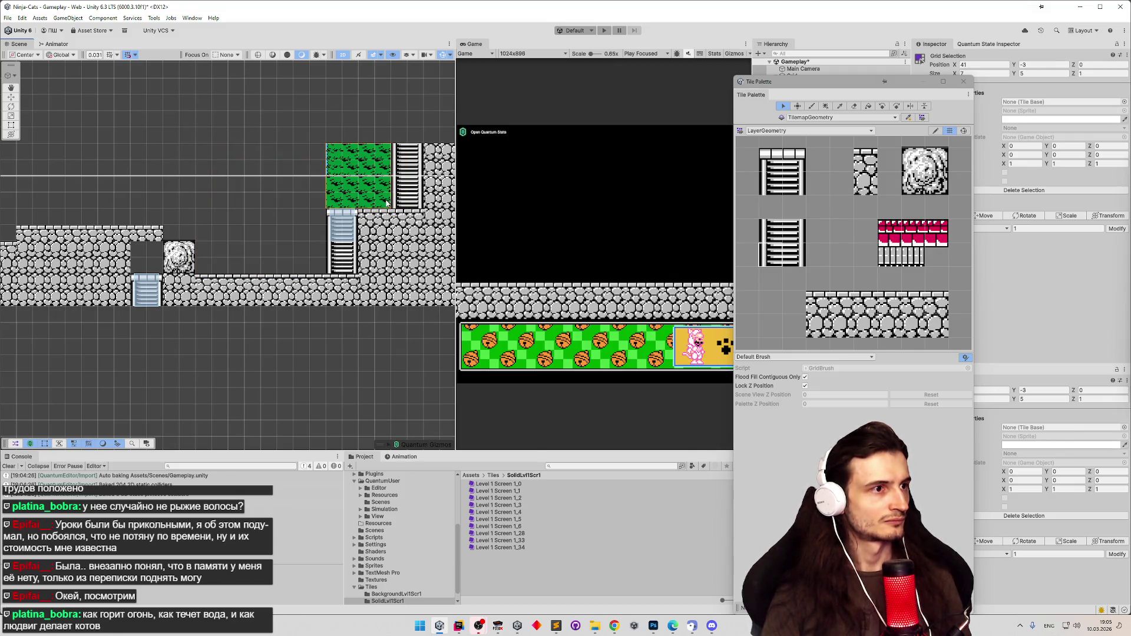
{"action": "left_click_drag", "start_coordinate": [387, 204], "coordinate": [331, 147]}
{"action": "key", "text": "Delete"}
{"action": "scroll", "coordinate": [312, 275], "scroll_direction": "down", "scroll_amount": 3}
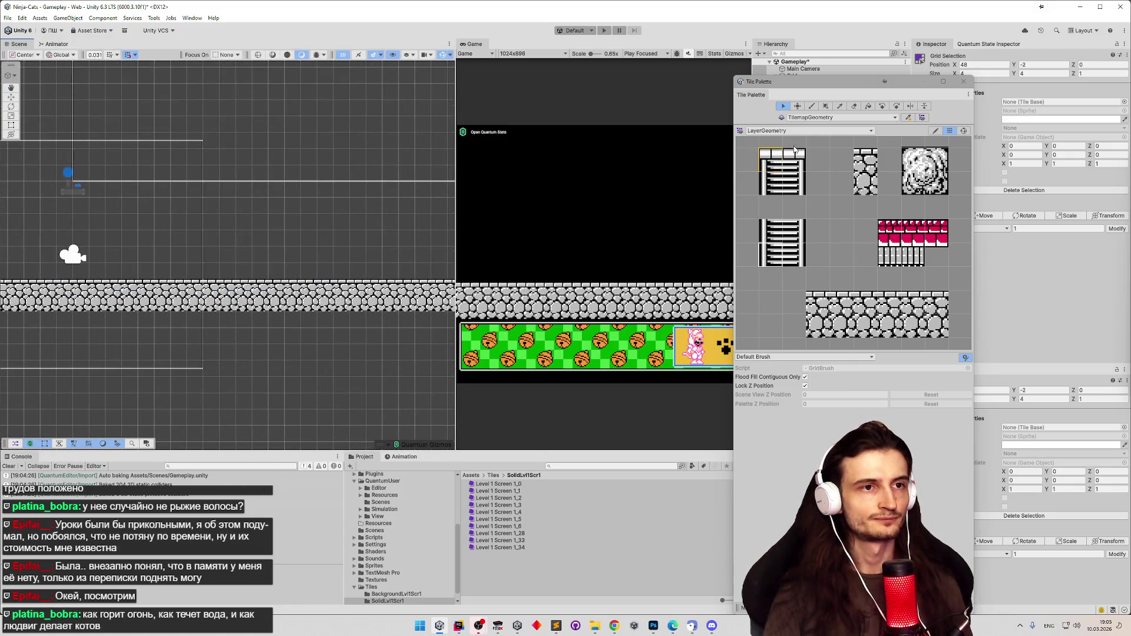
{"action": "left_click", "coordinate": [963, 81]}
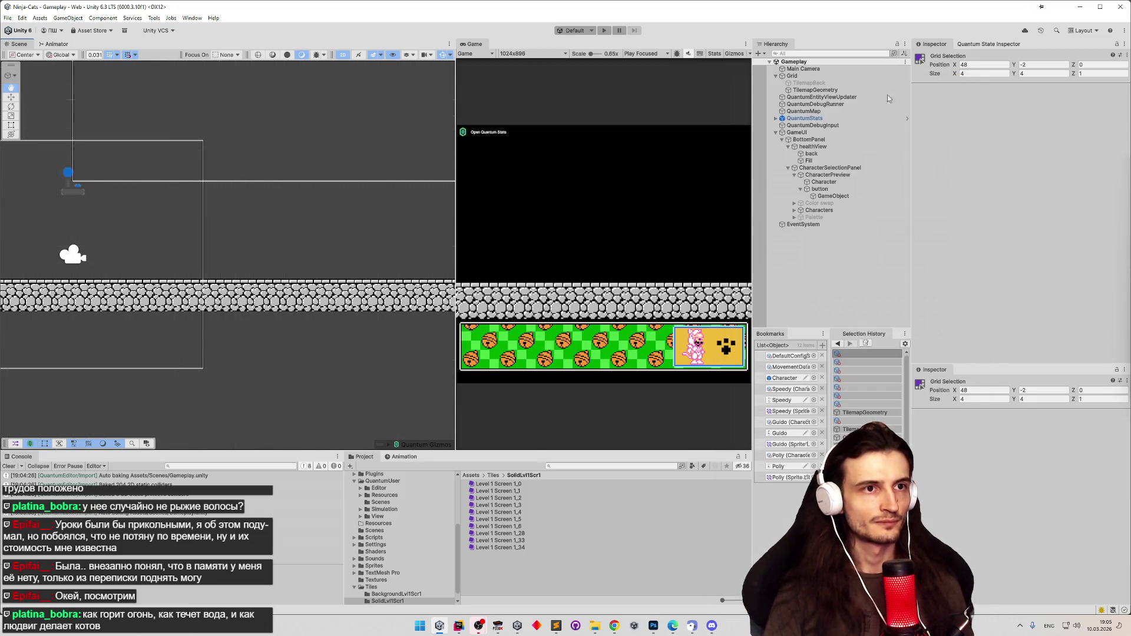
Step: Show TilemapBack, hide TilemapGeometry, and erase a stray rock tile from the background
{"action": "left_click", "coordinate": [809, 84]}
{"action": "left_click", "coordinate": [934, 57]}
{"action": "left_click", "coordinate": [815, 90]}
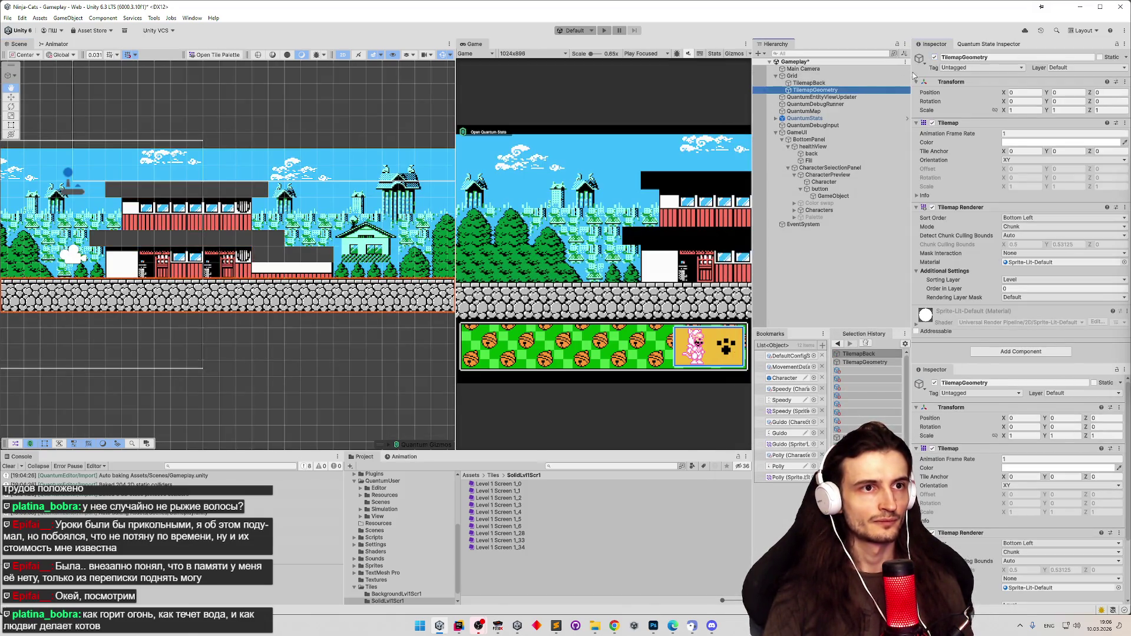
{"action": "left_click", "coordinate": [934, 57]}
{"action": "left_click_drag", "start_coordinate": [376, 224], "coordinate": [278, 212]}
{"action": "scroll", "coordinate": [282, 216], "scroll_direction": "up", "scroll_amount": 4}
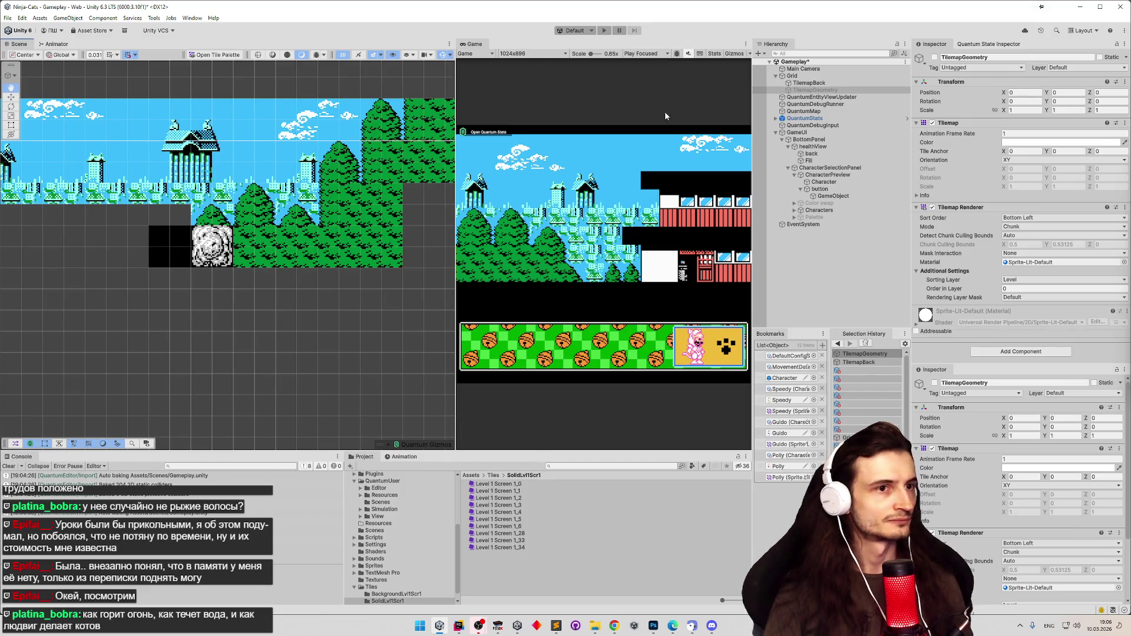
{"action": "mouse_move", "coordinate": [233, 64]}
{"action": "left_mouse_down"}
{"action": "mouse_move", "coordinate": [259, 83]}
{"action": "mouse_move", "coordinate": [248, 126]}
{"action": "mouse_move", "coordinate": [262, 113]}
{"action": "left_mouse_up"}
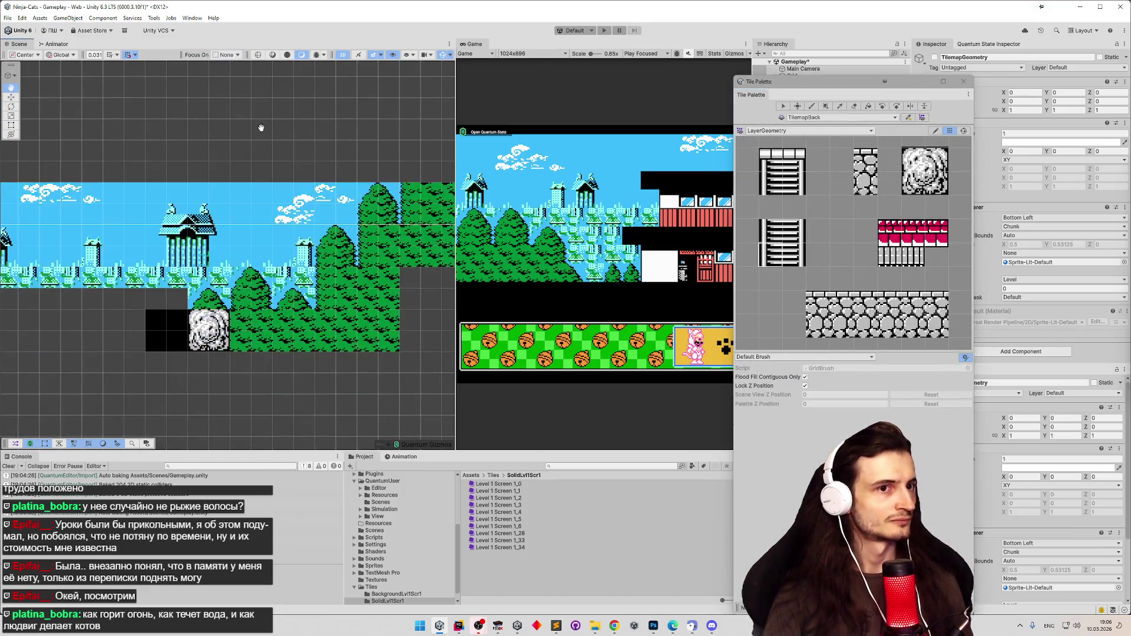
{"action": "left_click", "coordinate": [854, 106]}
{"action": "left_click", "coordinate": [198, 341]}
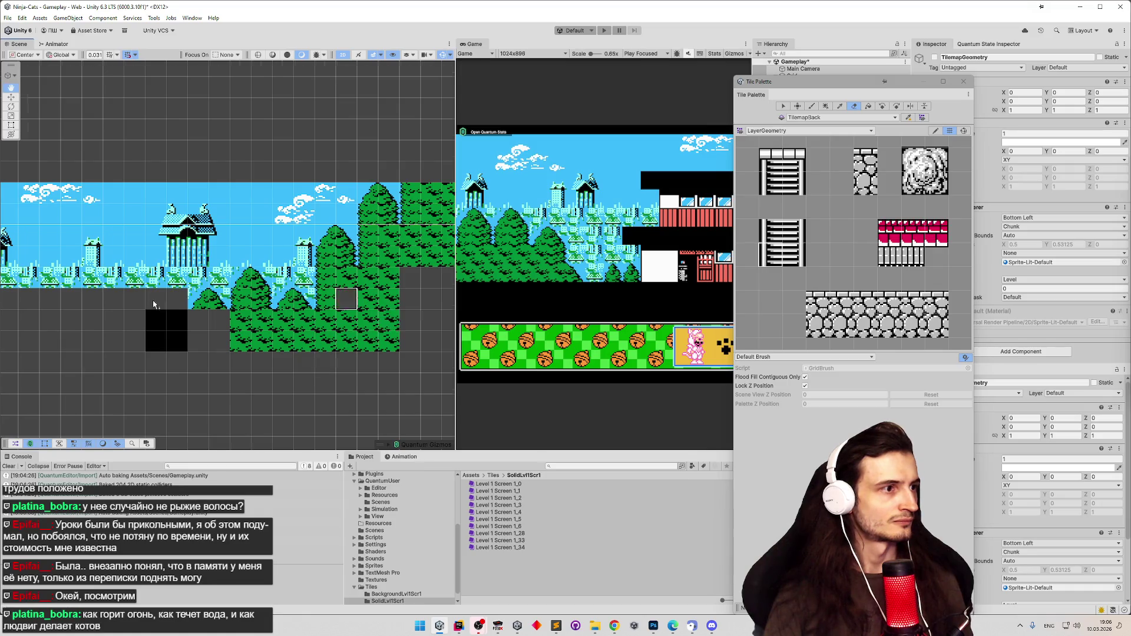
{"action": "left_click_drag", "start_coordinate": [328, 316], "coordinate": [282, 286]}
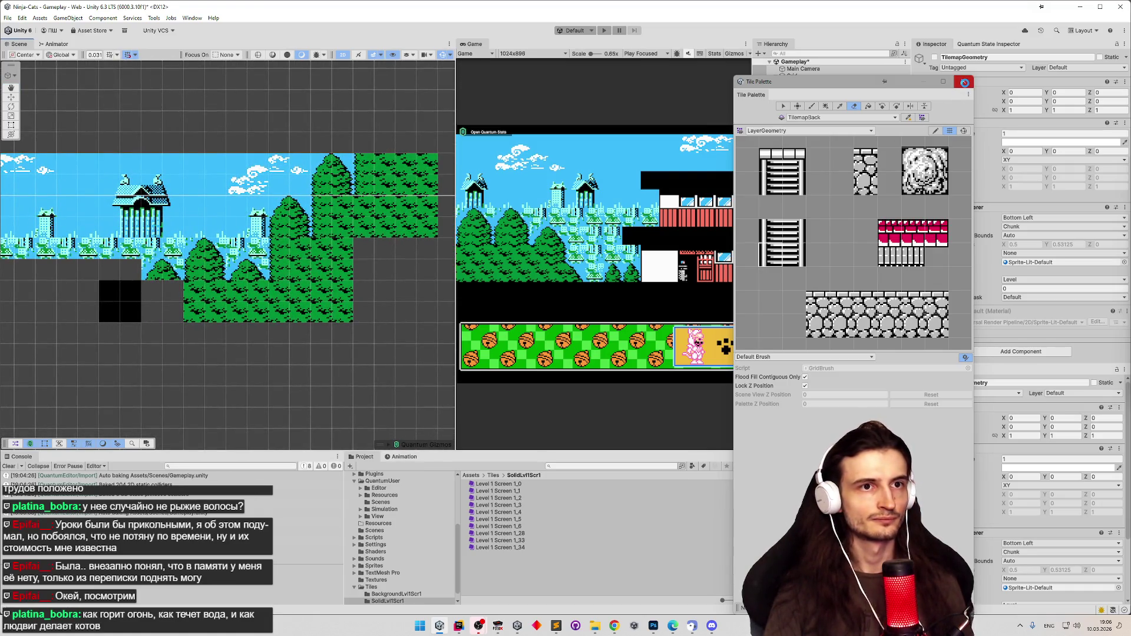
Step: Deactivate TilemapBack and reactivate TilemapGeometry so only the geometry layer shows
{"action": "left_click", "coordinate": [964, 82]}
{"action": "left_click", "coordinate": [865, 83]}
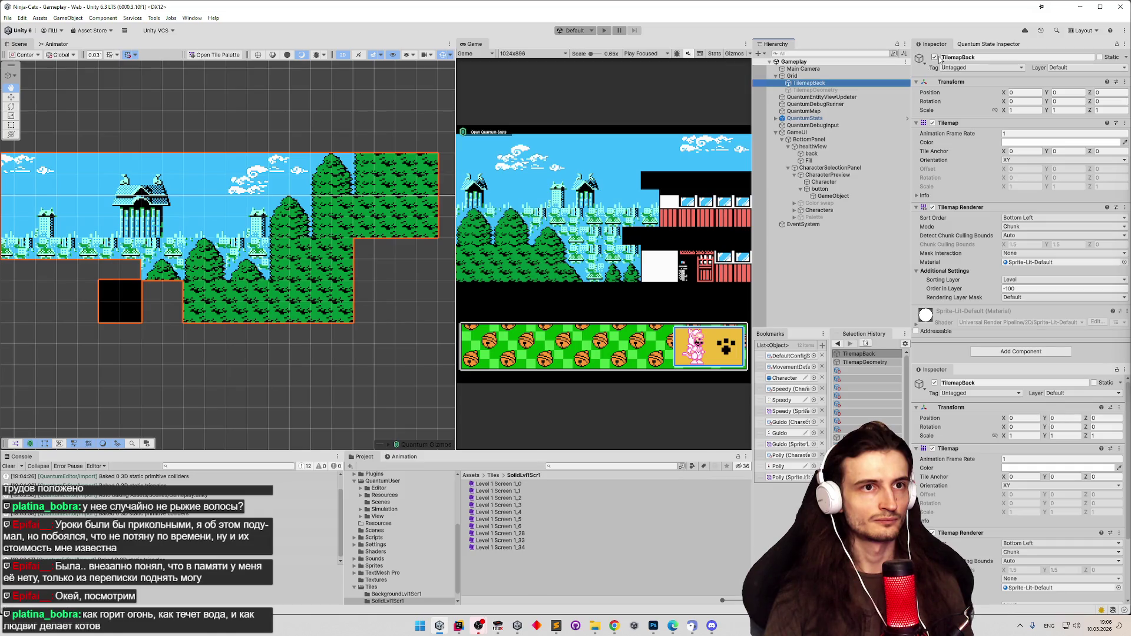
{"action": "left_click", "coordinate": [934, 57]}
{"action": "left_click", "coordinate": [825, 89]}
{"action": "left_click", "coordinate": [934, 57]}
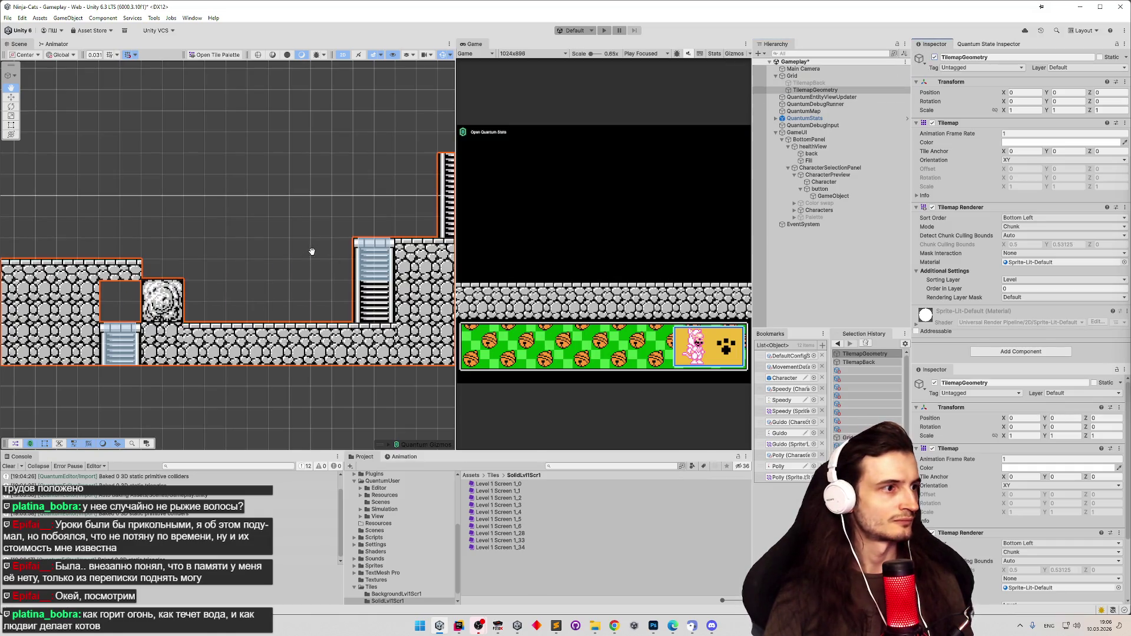
{"action": "scroll", "coordinate": [310, 255], "scroll_direction": "down", "scroll_amount": 3}
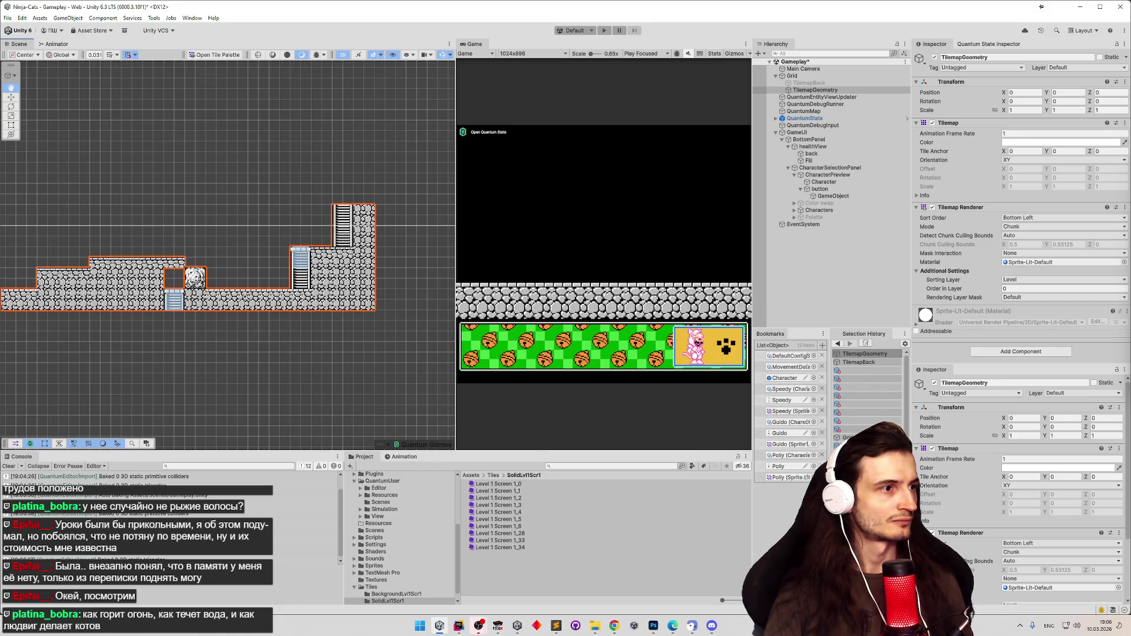
Step: Pick the small stone tile in the Tile Palette and pan to the level's left part
{"action": "scroll", "coordinate": [317, 259], "scroll_direction": "up", "scroll_amount": 6}
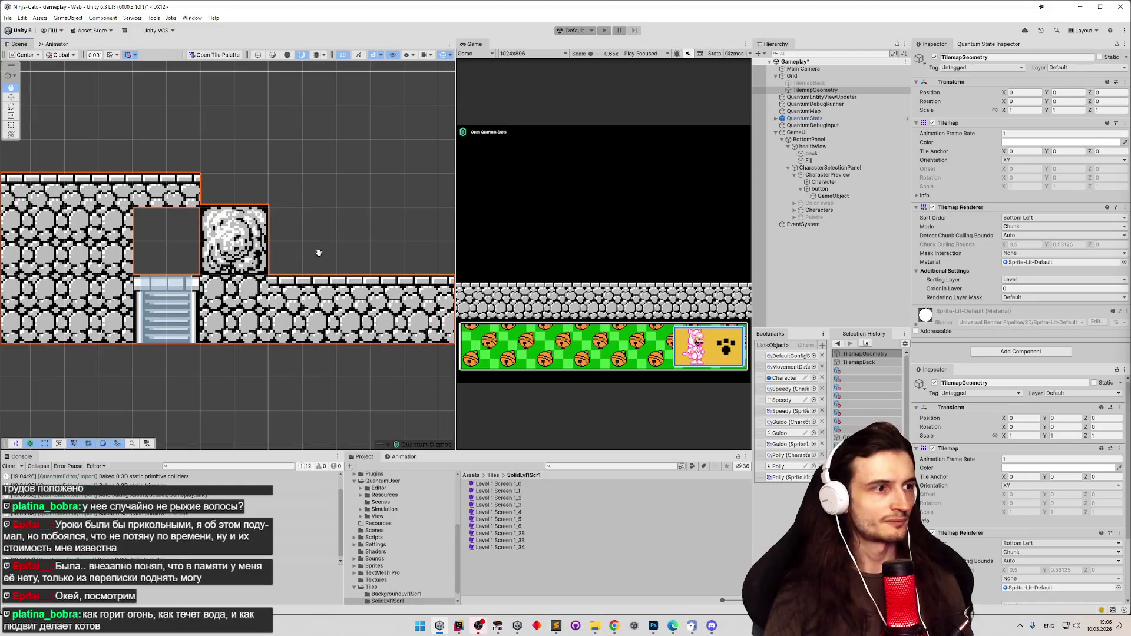
{"action": "left_click", "coordinate": [194, 55]}
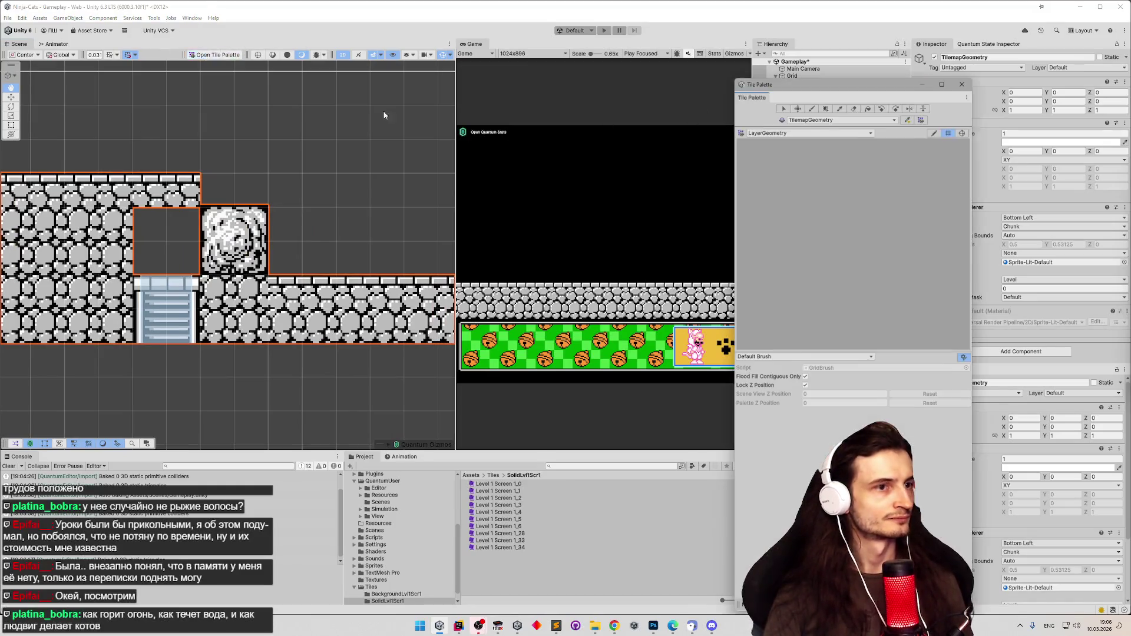
{"action": "left_click", "coordinate": [865, 160]}
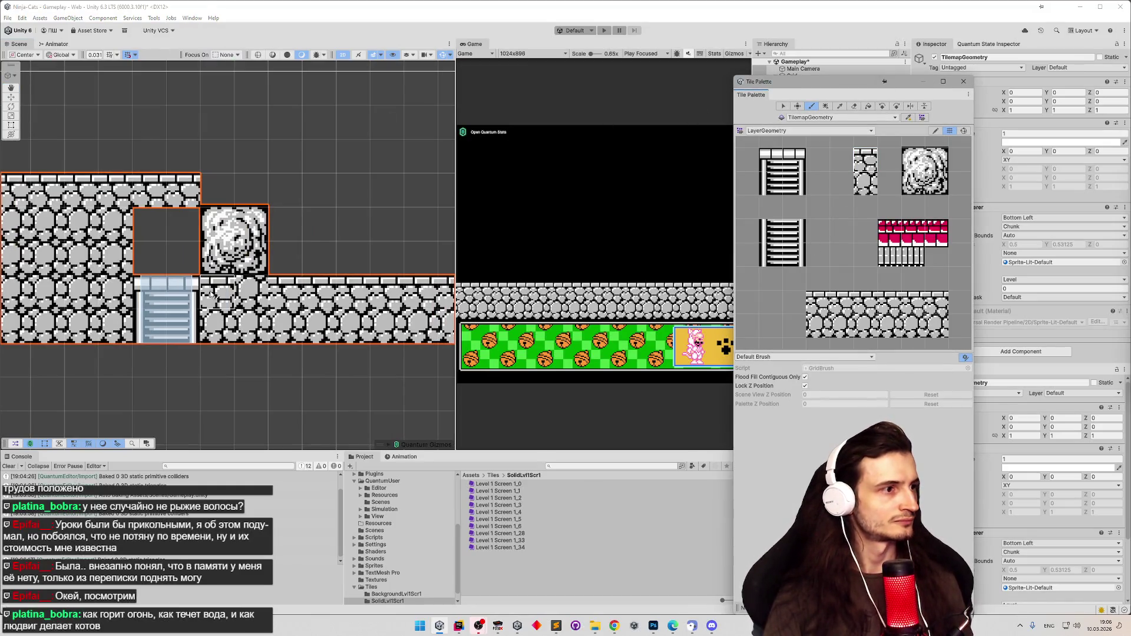
{"action": "scroll", "coordinate": [368, 391], "scroll_direction": "down", "scroll_amount": 5}
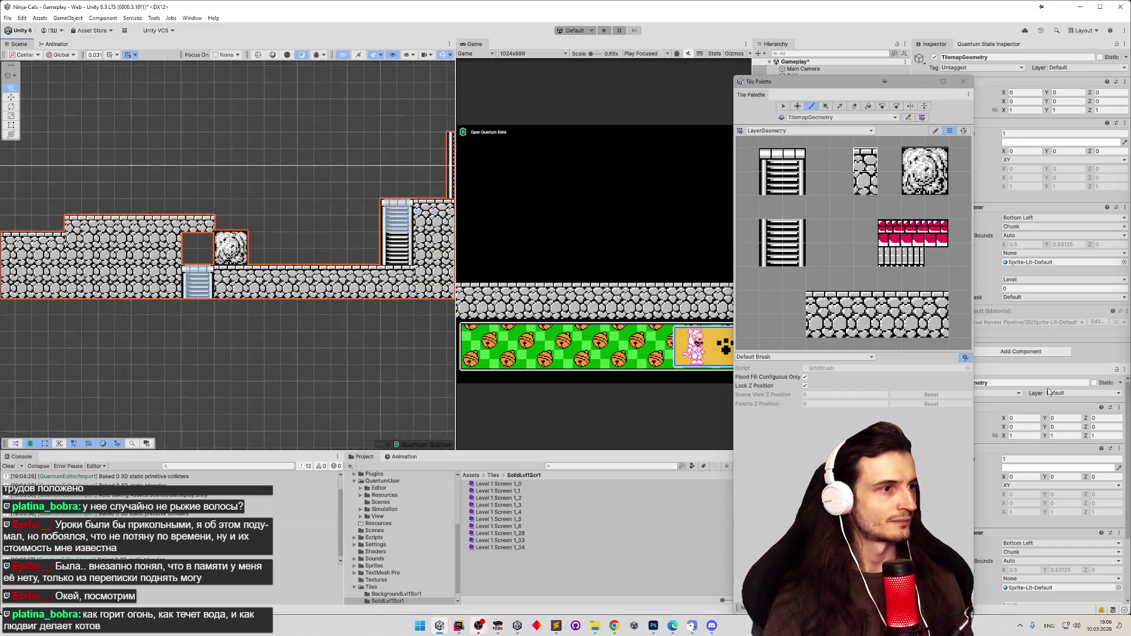
{"action": "mouse_move", "coordinate": [50, 338]}
{"action": "left_mouse_down"}
{"action": "mouse_move", "coordinate": [683, 336]}
{"action": "mouse_move", "coordinate": [369, 336]}
{"action": "left_mouse_up"}
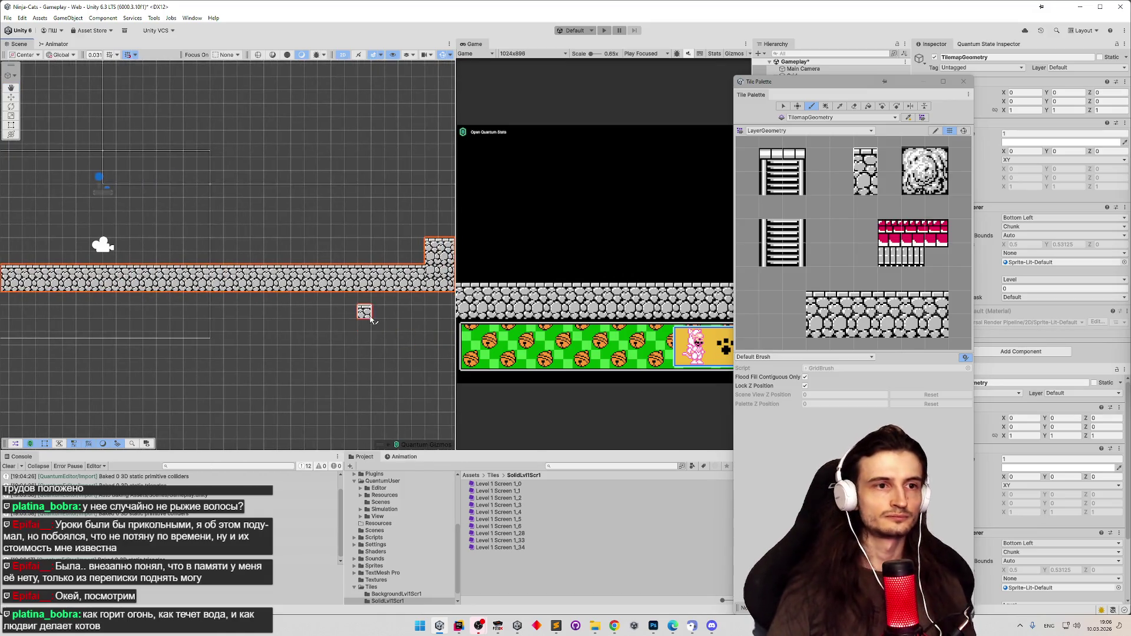
Step: Save the Gameplay scene, close the Tile Palette and select TilemapBack
{"action": "key", "text": "ctrl+s"}
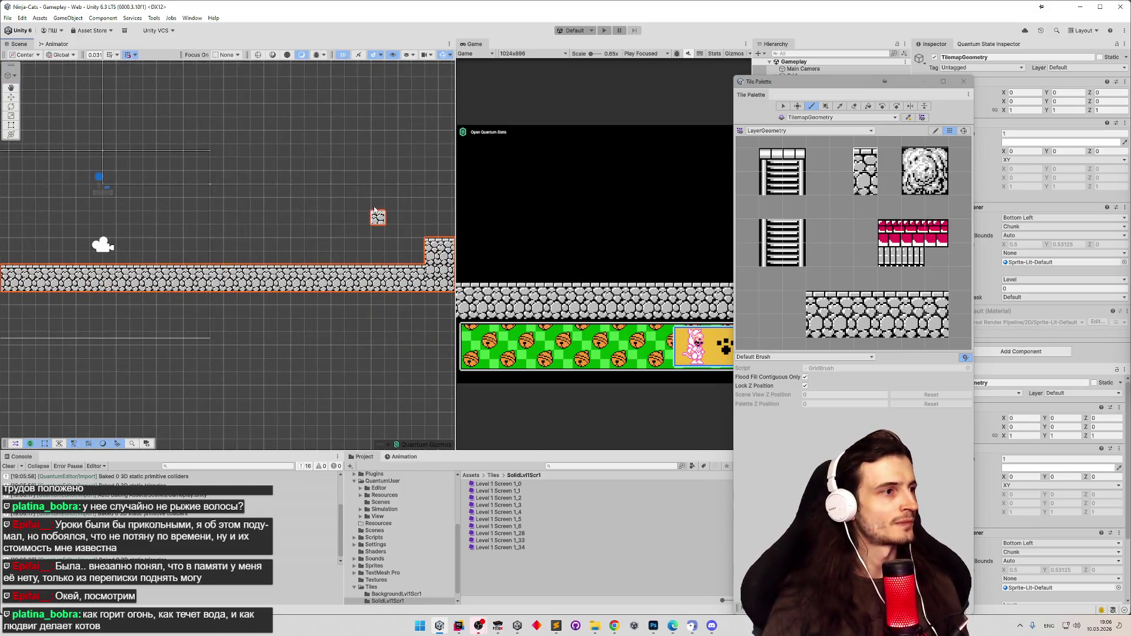
{"action": "left_click", "coordinate": [964, 81]}
{"action": "left_click", "coordinate": [825, 83]}
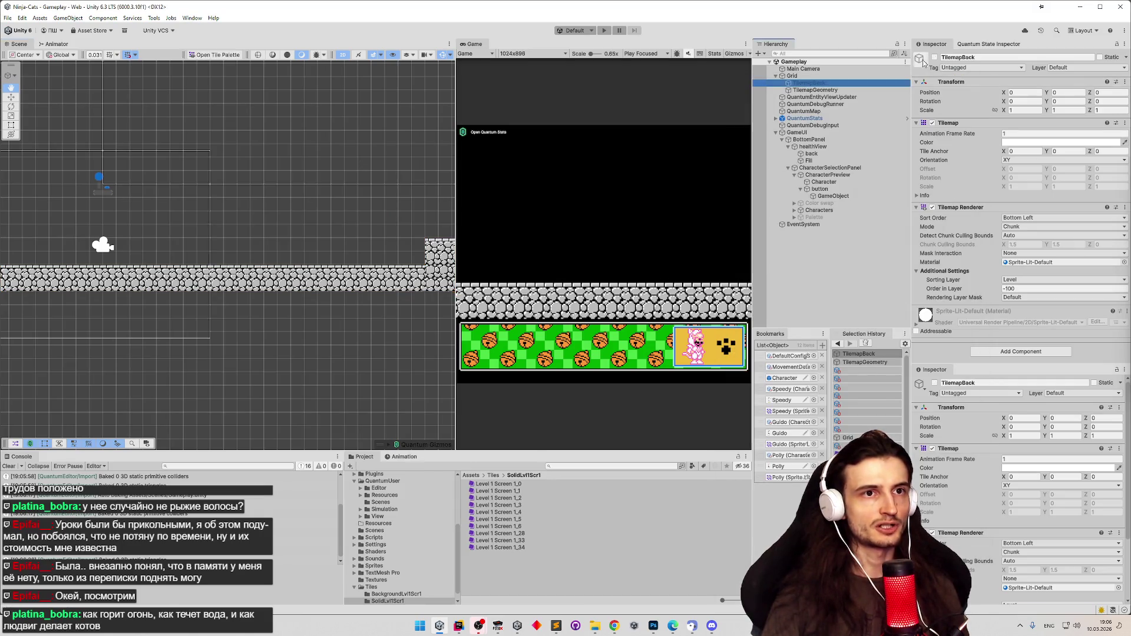
Step: Re-enable TilemapBack, frame TilemapGeometry and pan to the level's left end
{"action": "key", "text": "alt+shift+a"}
{"action": "double_click", "coordinate": [847, 92]}
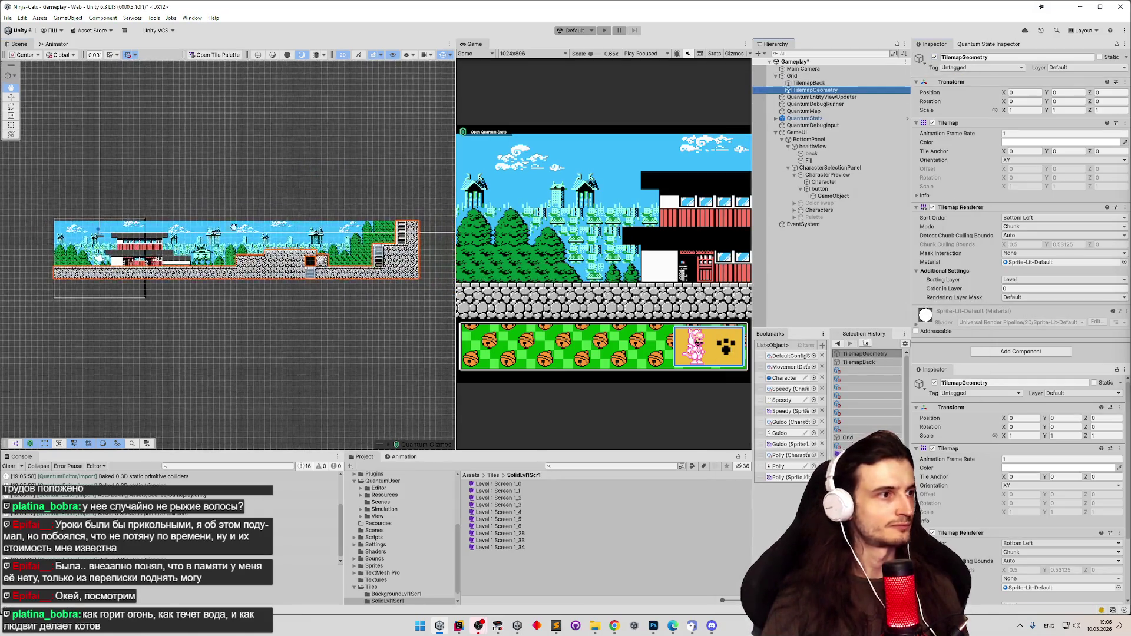
{"action": "scroll", "coordinate": [89, 260], "scroll_direction": "up", "scroll_amount": 4}
{"action": "left_click_drag", "start_coordinate": [106, 266], "coordinate": [709, 233]}
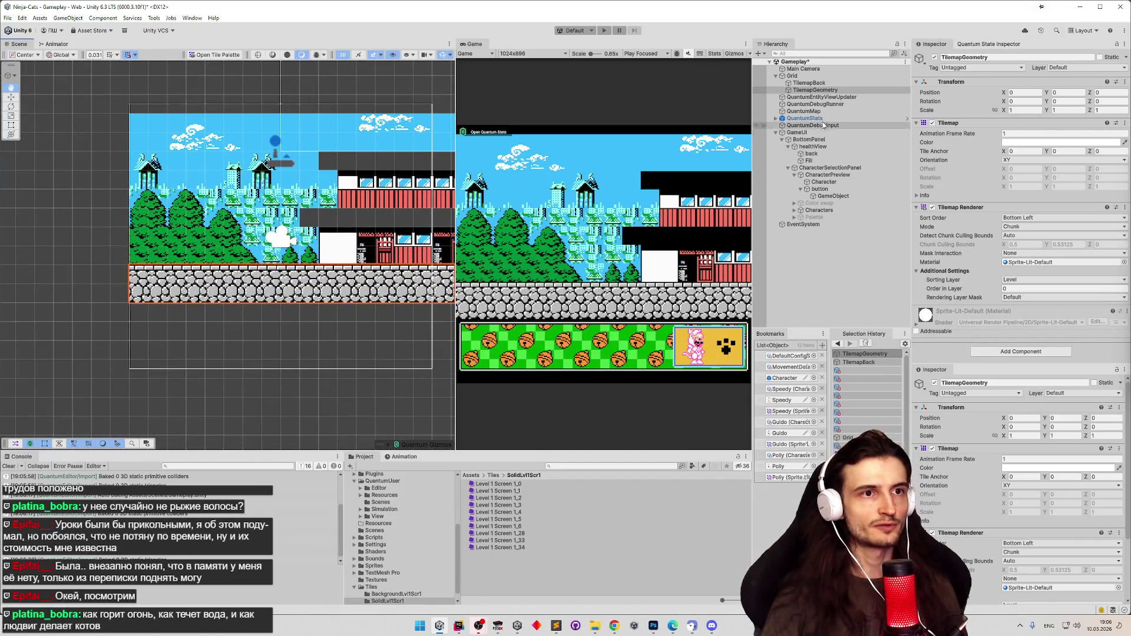
Step: Paint four ladder tiles along the left ground and stack two more into a tall ladder
{"action": "left_click", "coordinate": [217, 55]}
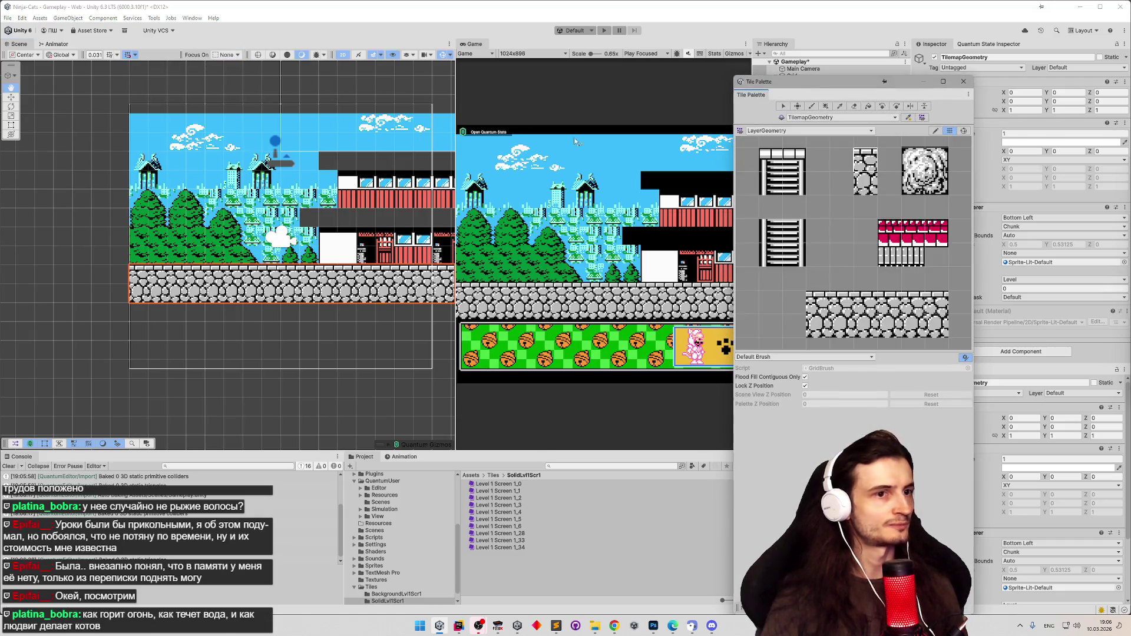
{"action": "left_click", "coordinate": [763, 254]}
{"action": "left_click", "coordinate": [183, 264]}
{"action": "left_click", "coordinate": [154, 259]}
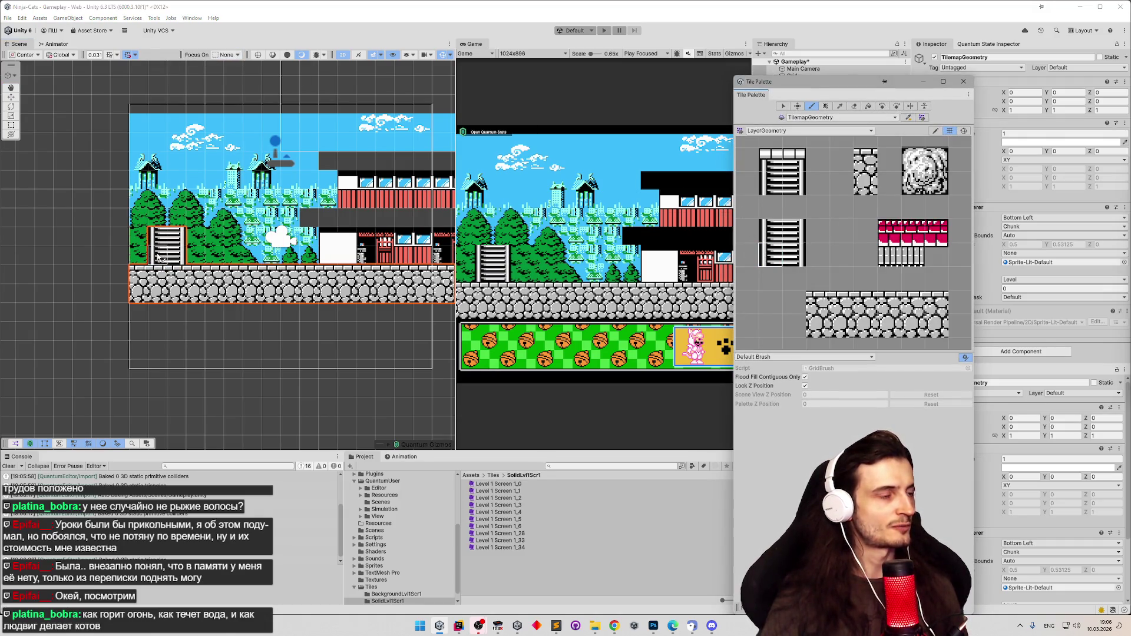
{"action": "left_click", "coordinate": [206, 260]}
{"action": "left_click", "coordinate": [255, 261]}
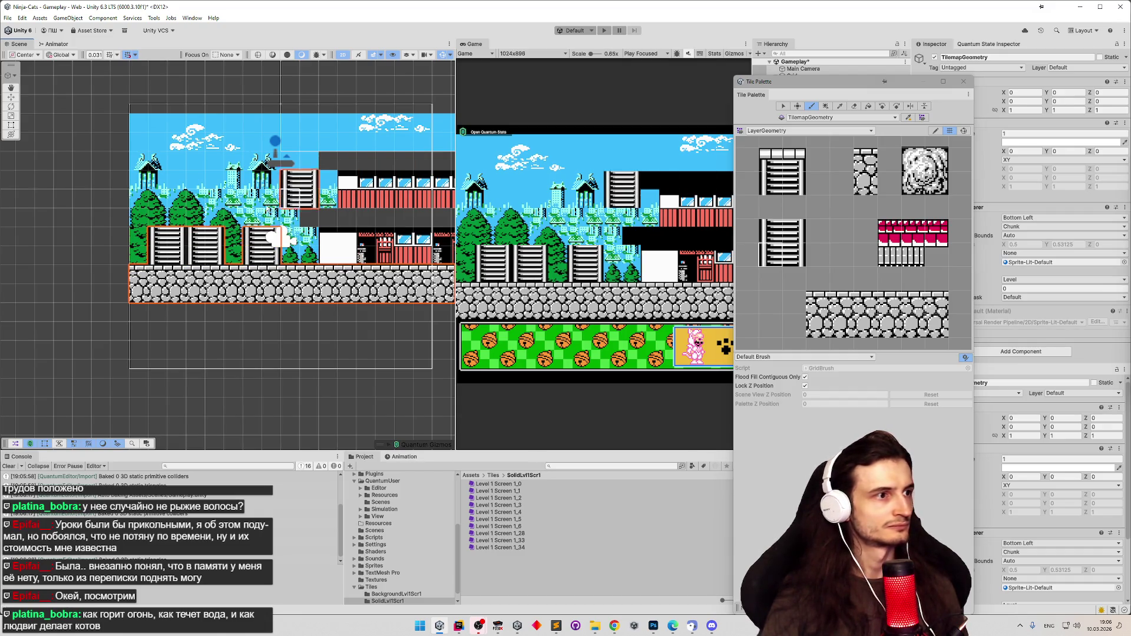
{"action": "left_click", "coordinate": [257, 222]}
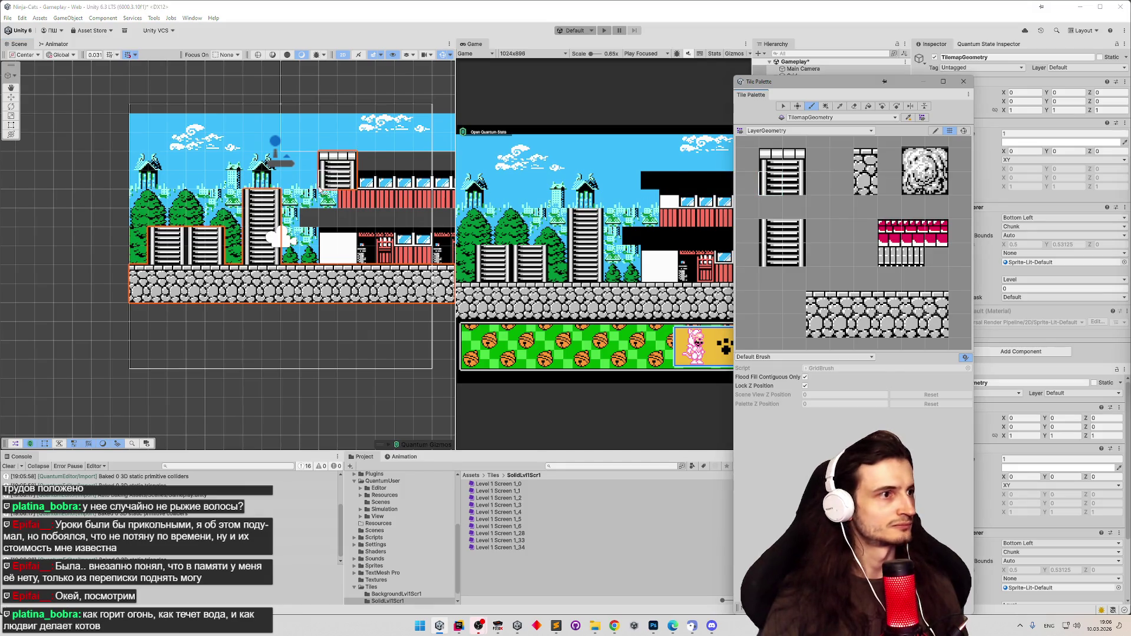
{"action": "left_click", "coordinate": [261, 171]}
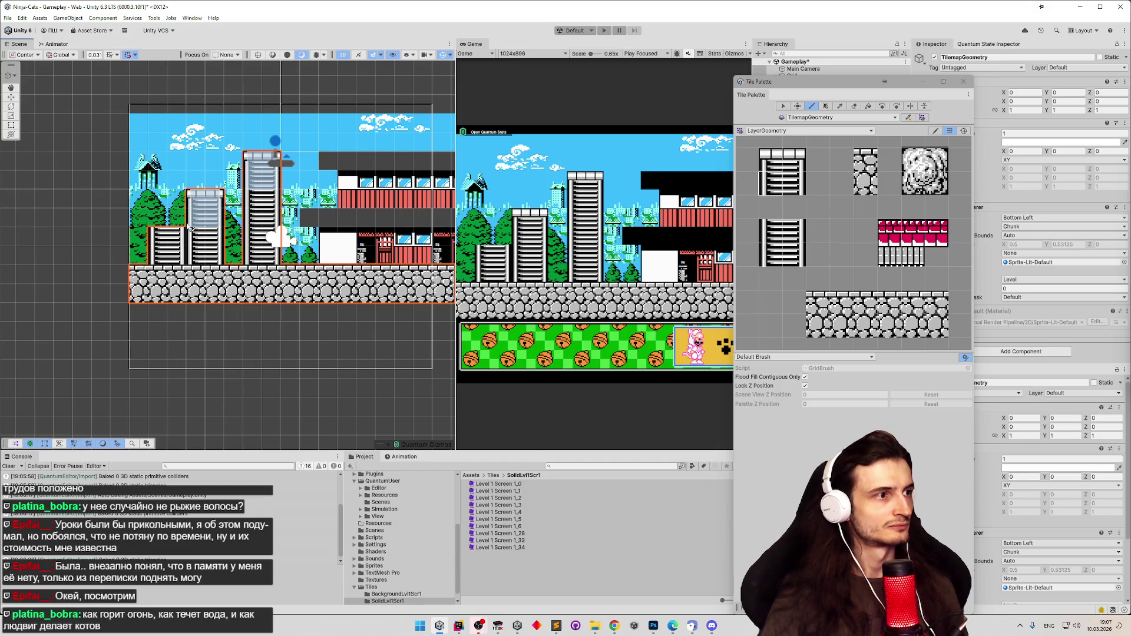
{"action": "left_click", "coordinate": [963, 81]}
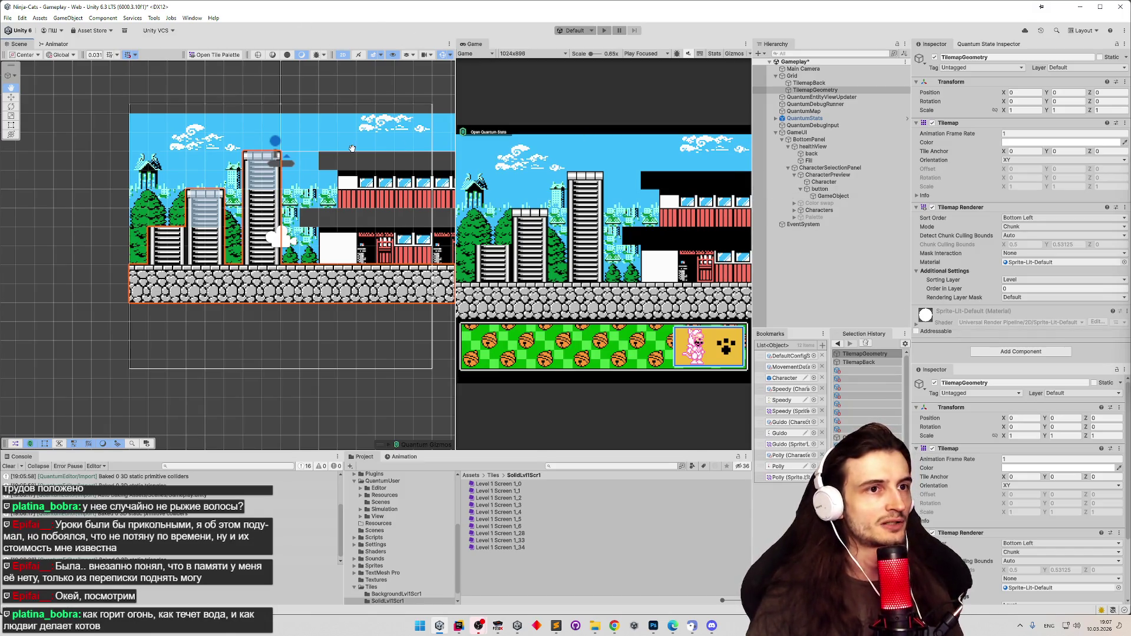
Step: Paint red roof tiles in strips across the building
{"action": "left_click_drag", "start_coordinate": [351, 149], "coordinate": [306, 148]}
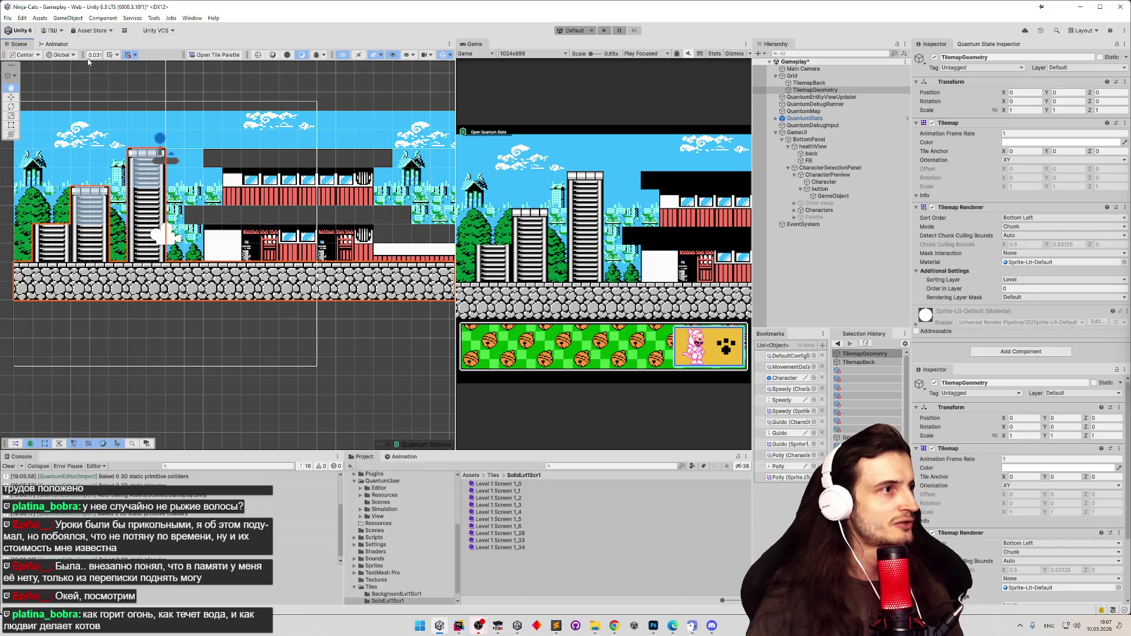
{"action": "left_click", "coordinate": [233, 56]}
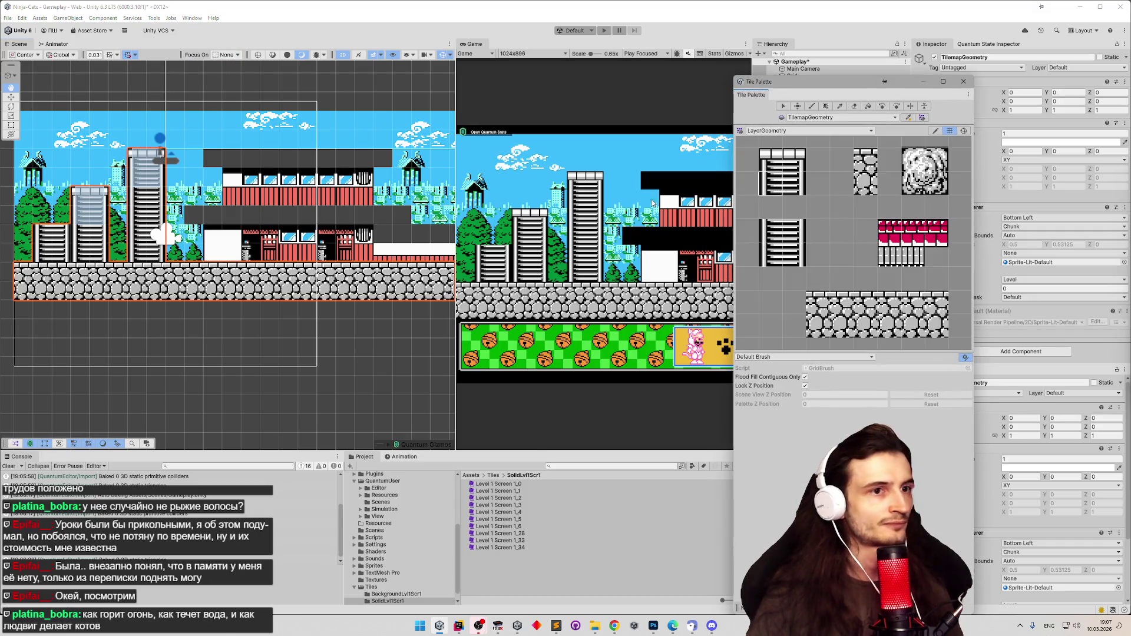
{"action": "left_click", "coordinate": [887, 237]}
{"action": "left_click", "coordinate": [193, 217]}
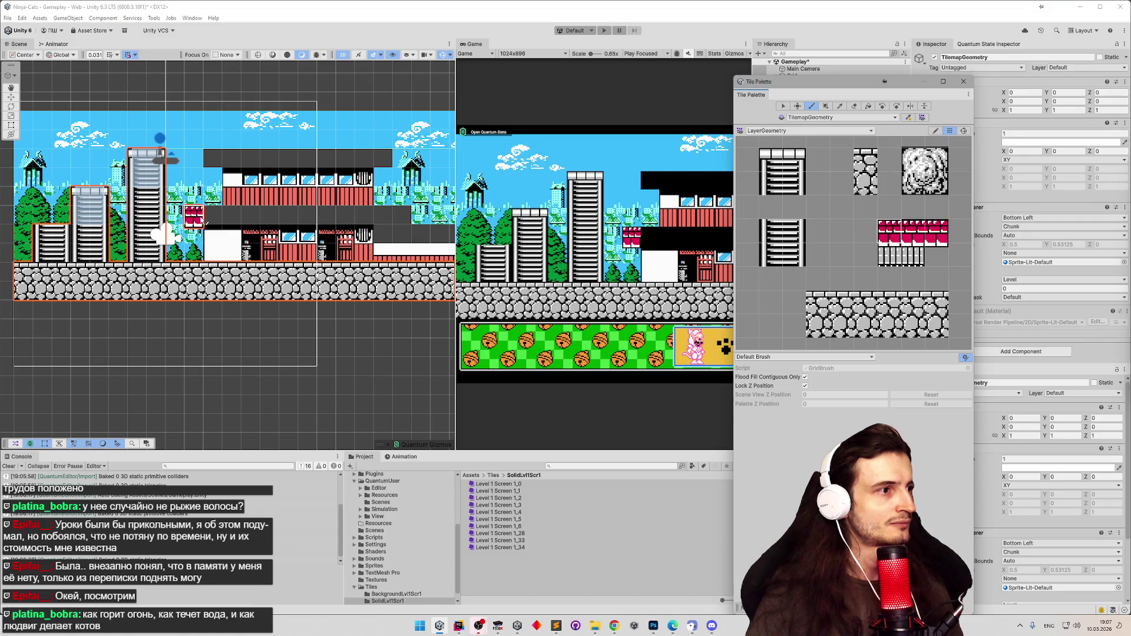
{"action": "left_click", "coordinate": [212, 159]}
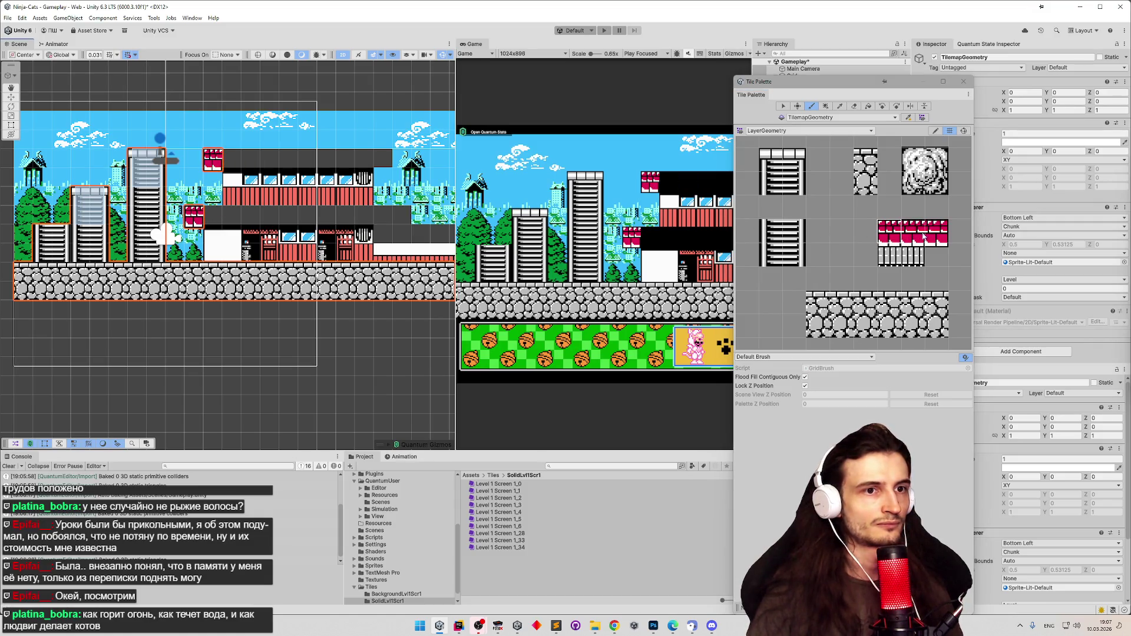
{"action": "left_click", "coordinate": [402, 216]}
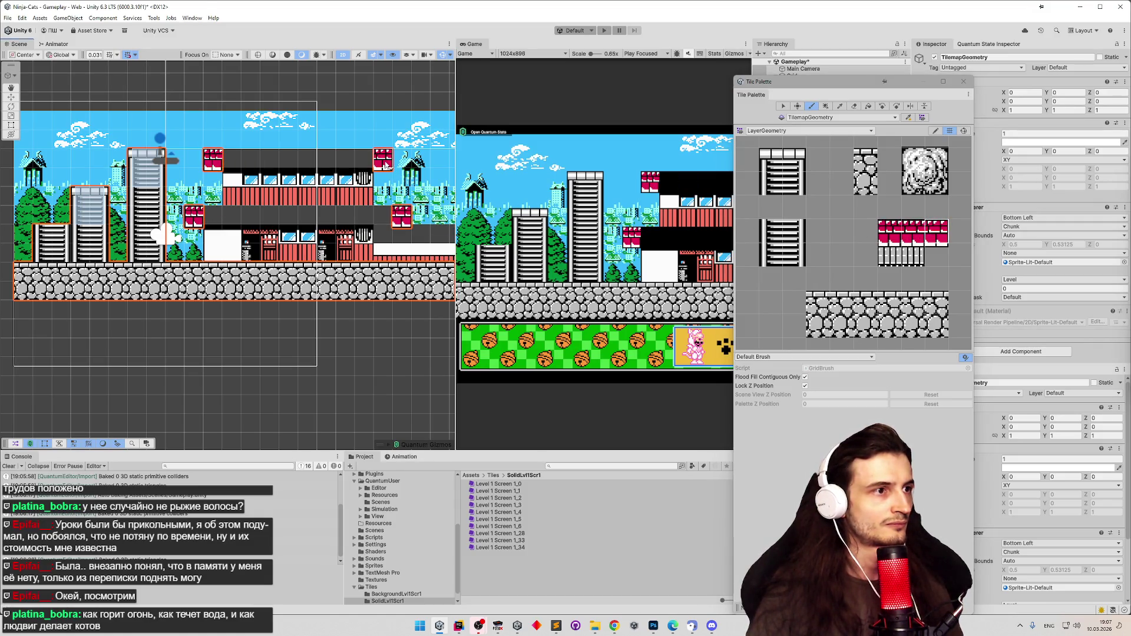
{"action": "left_click_drag", "start_coordinate": [233, 159], "coordinate": [367, 161]}
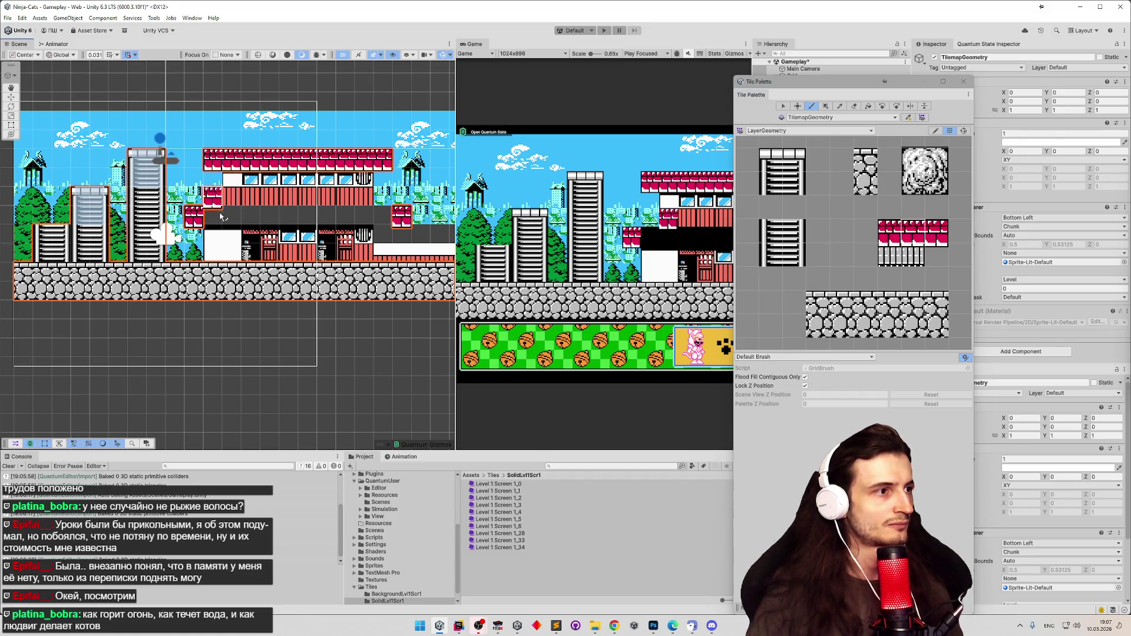
{"action": "left_click_drag", "start_coordinate": [209, 217], "coordinate": [377, 224]}
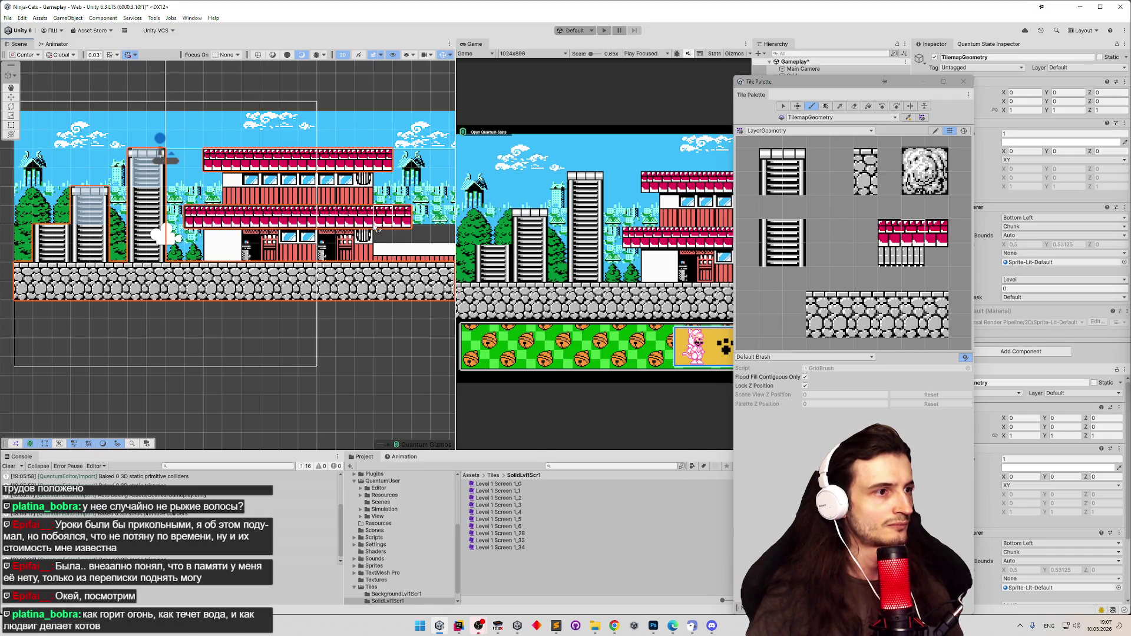
{"action": "scroll", "coordinate": [381, 229], "scroll_direction": "right", "scroll_amount": 5}
Step: Paint a row of barred grey building tiles, undoing and repainting it once
{"action": "left_click", "coordinate": [882, 265]}
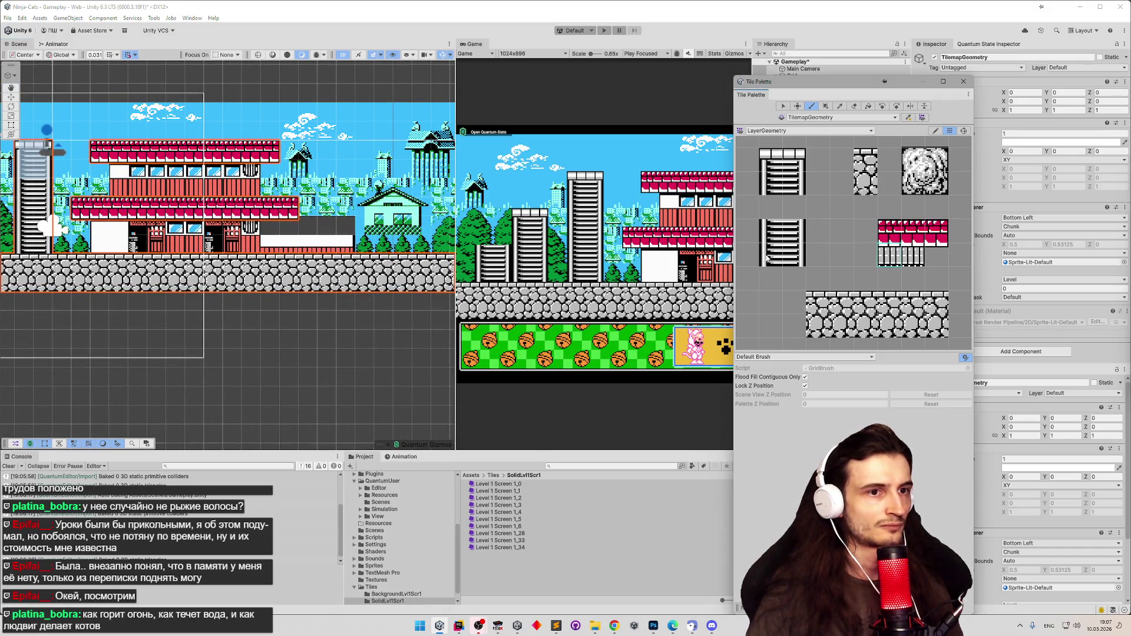
{"action": "left_click", "coordinate": [274, 232]}
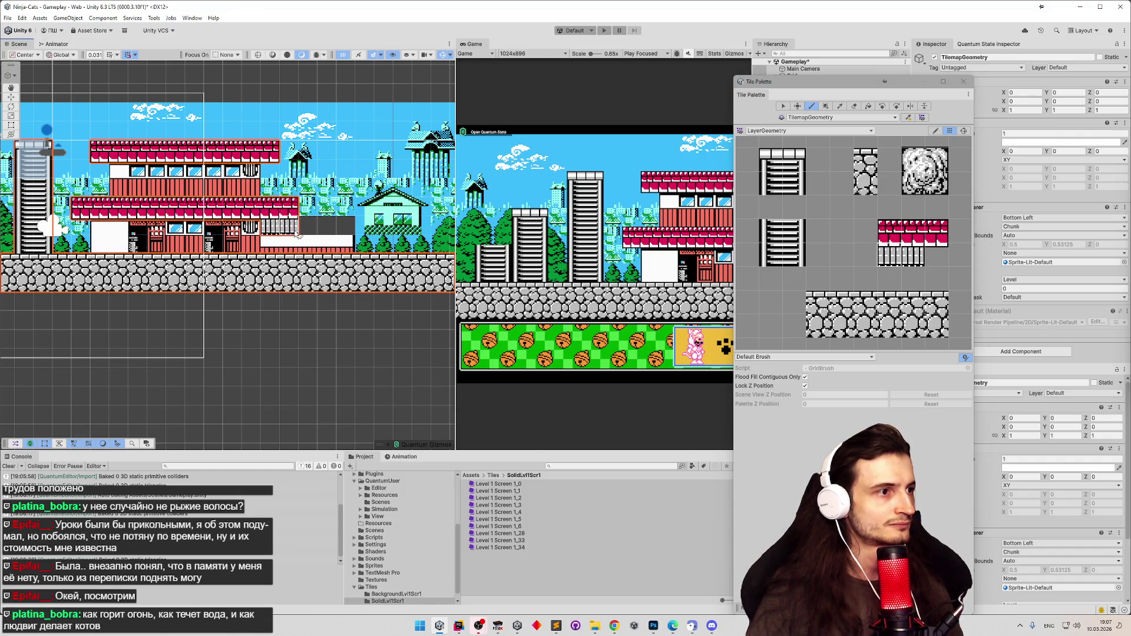
{"action": "left_click_drag", "start_coordinate": [292, 230], "coordinate": [348, 234]}
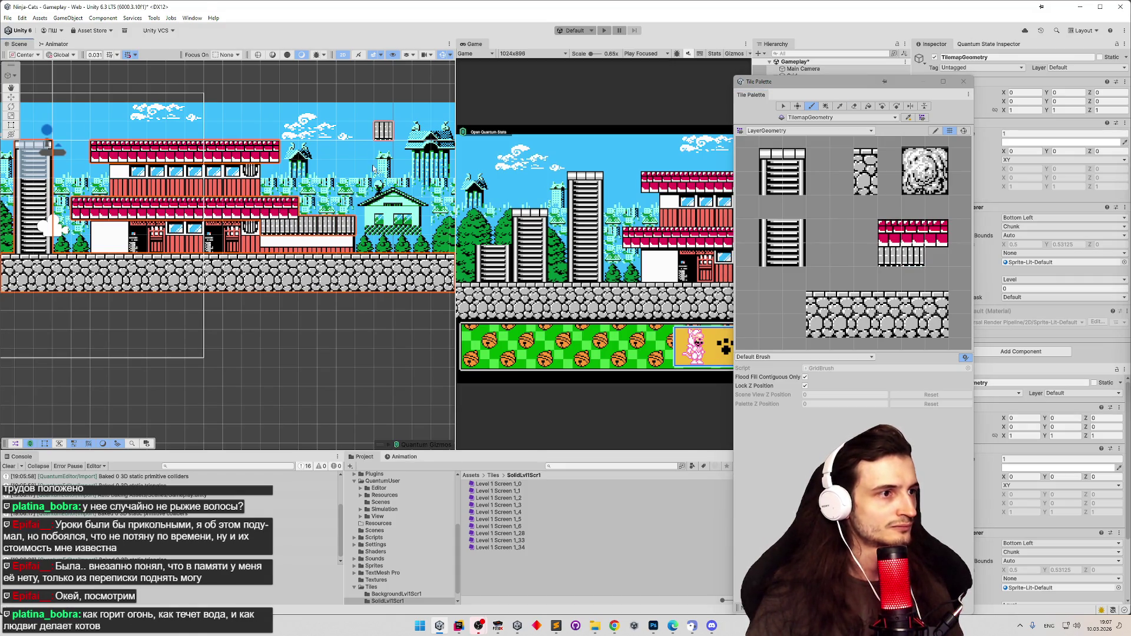
{"action": "scroll", "coordinate": [383, 130], "scroll_direction": "up", "scroll_amount": 5}
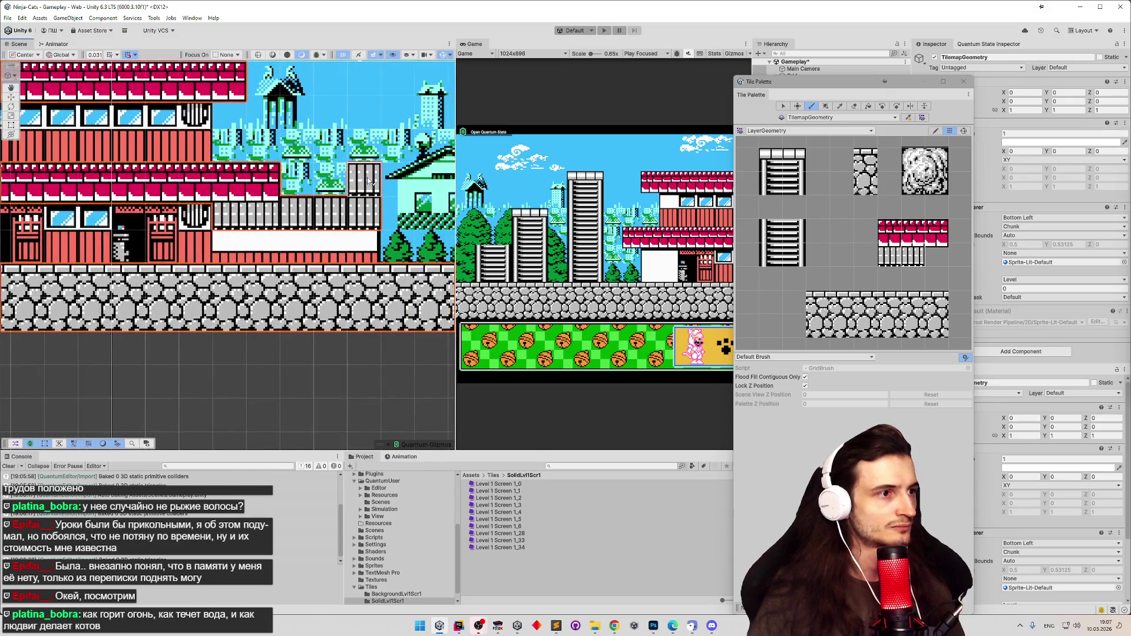
{"action": "key", "text": "ctrl+z"}
{"action": "left_click_drag", "start_coordinate": [269, 229], "coordinate": [328, 226]}
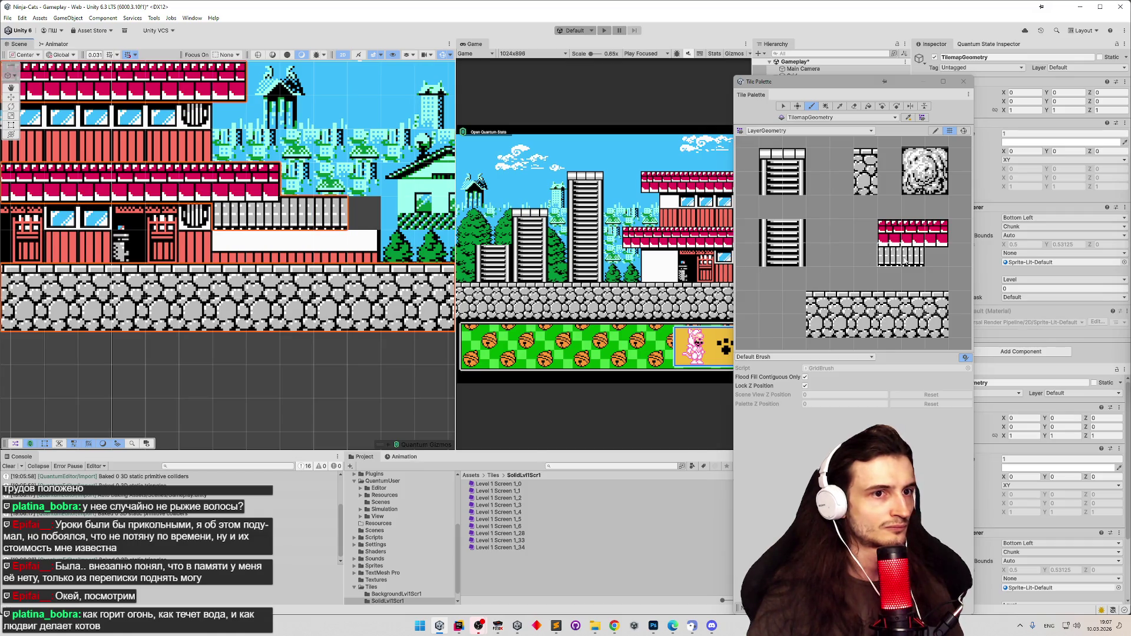
Step: Paint two fence tiles above the building
{"action": "left_click", "coordinate": [910, 261]}
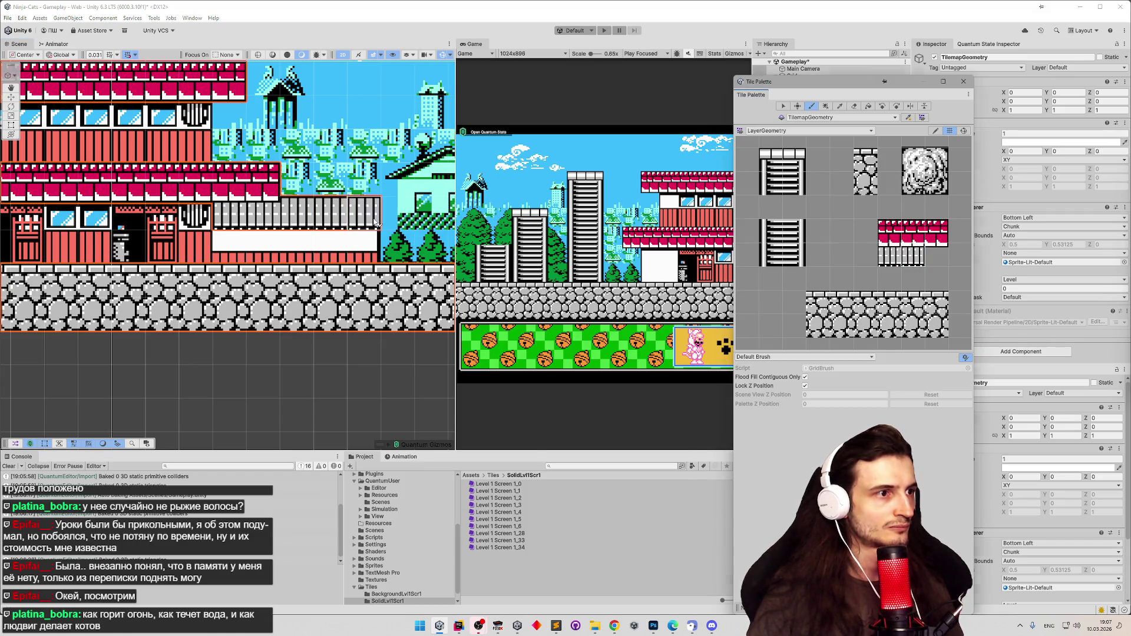
{"action": "left_click", "coordinate": [364, 213]}
{"action": "scroll", "coordinate": [379, 154], "scroll_direction": "down", "scroll_amount": 3}
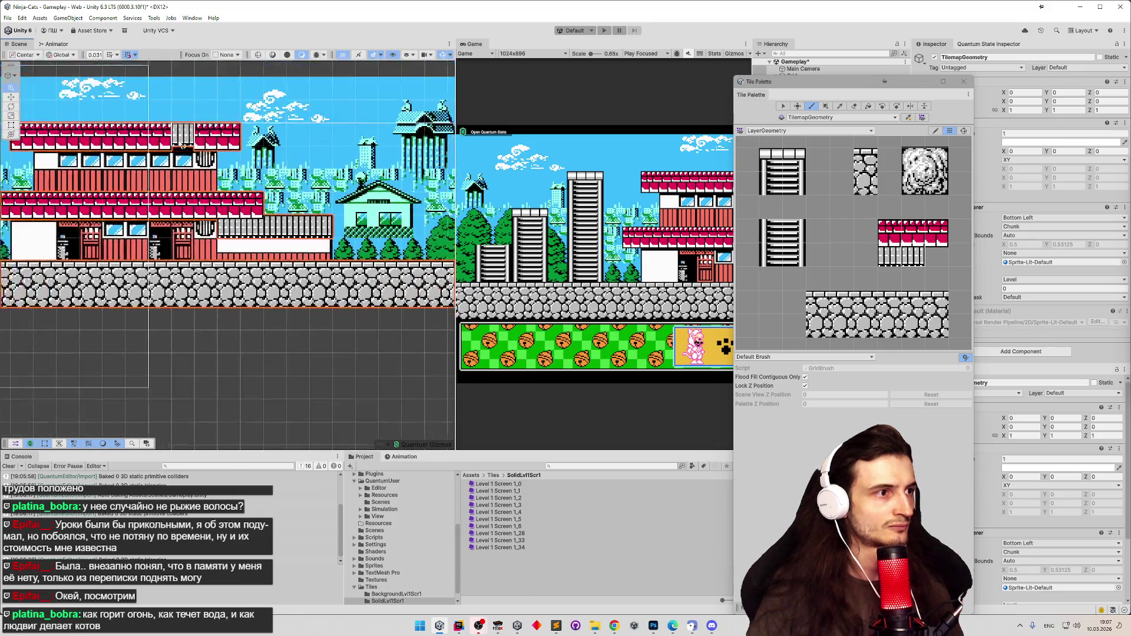
Step: Frame the level strip with F and adjust the Scene view around its left end
{"action": "left_click_drag", "start_coordinate": [292, 172], "coordinate": [332, 174]}
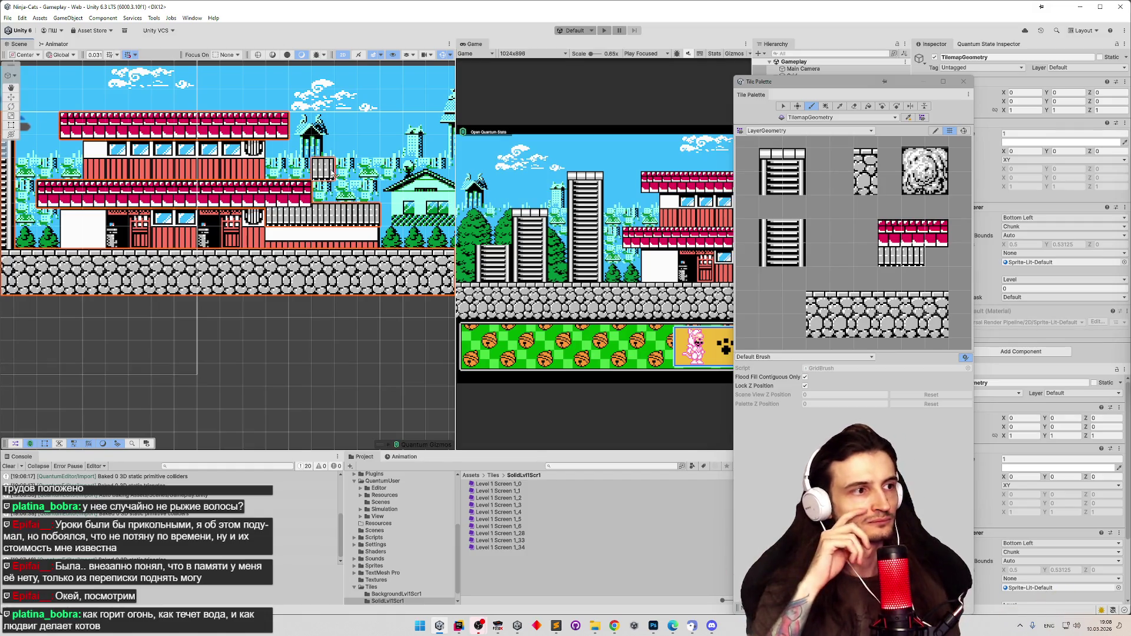
{"action": "key", "text": "f"}
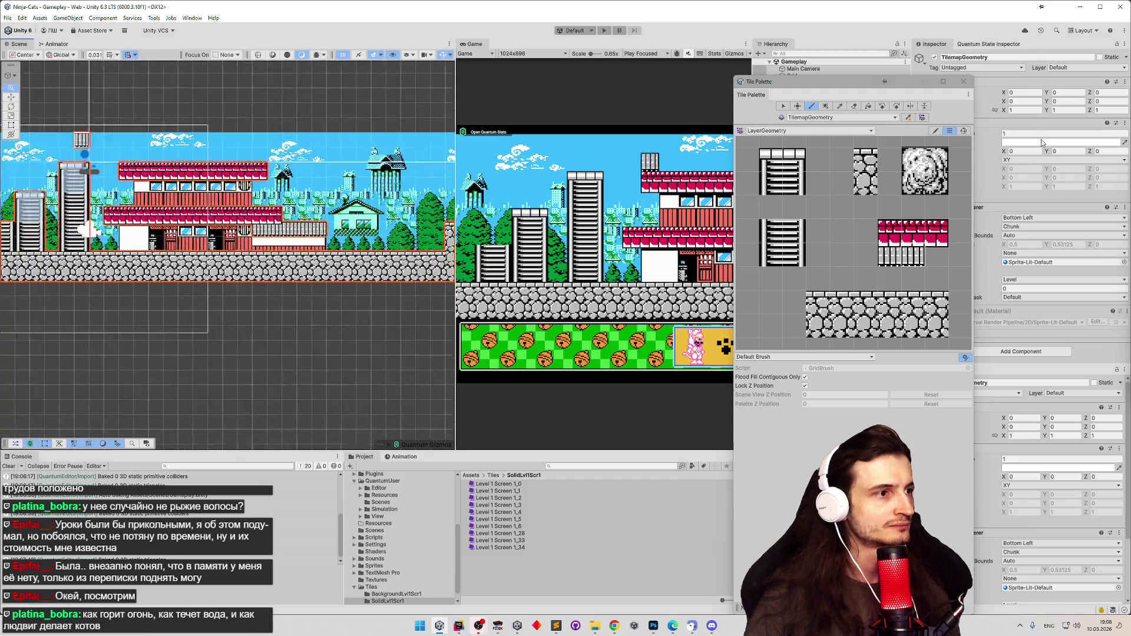
{"action": "scroll", "coordinate": [356, 219], "scroll_direction": "right", "scroll_amount": 5}
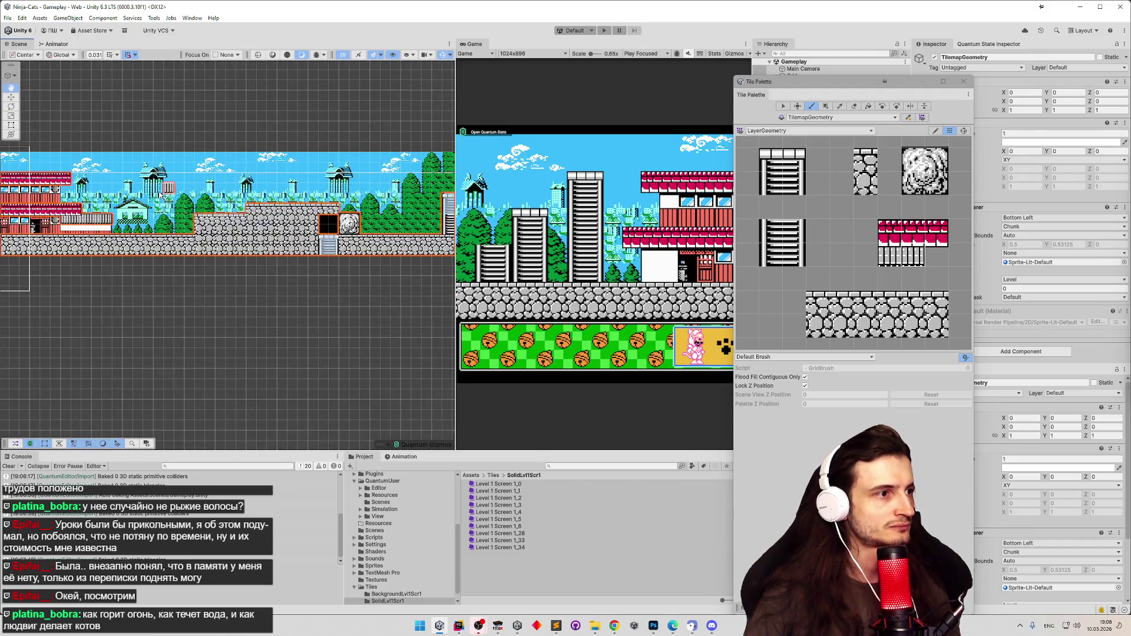
{"action": "scroll", "coordinate": [313, 205], "scroll_direction": "left", "scroll_amount": 8}
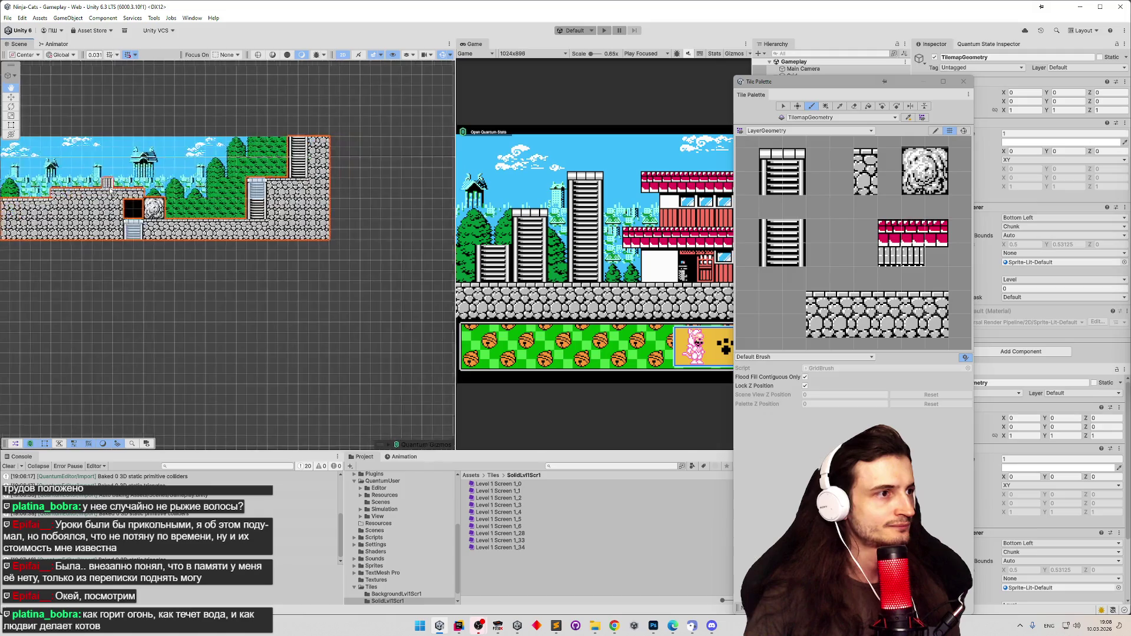
{"action": "scroll", "coordinate": [125, 228], "scroll_direction": "up", "scroll_amount": 5}
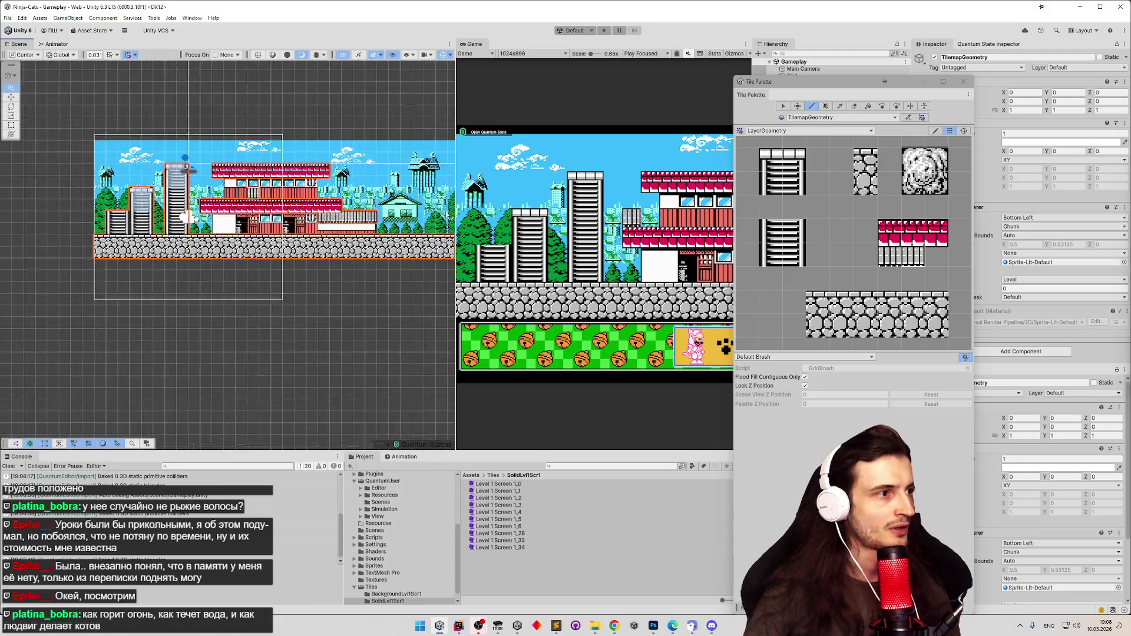
{"action": "left_click", "coordinate": [524, 207]}
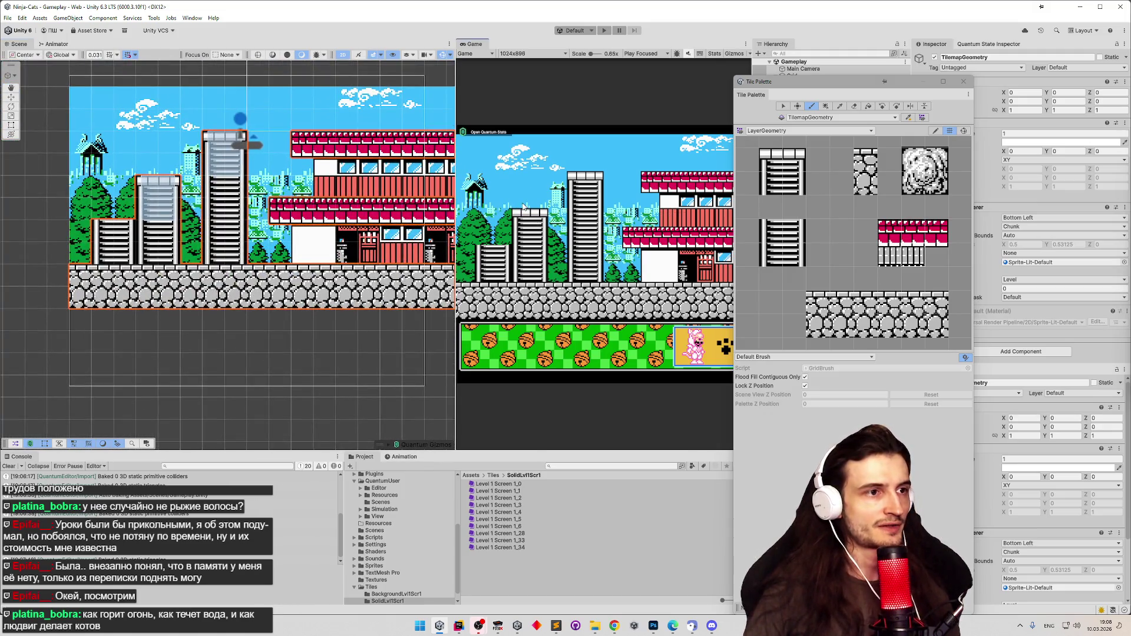
Step: Playtest the level: run the pink cat right, jump onto the red rooftop, return left, then stop
{"action": "key", "text": "ctrl+p"}
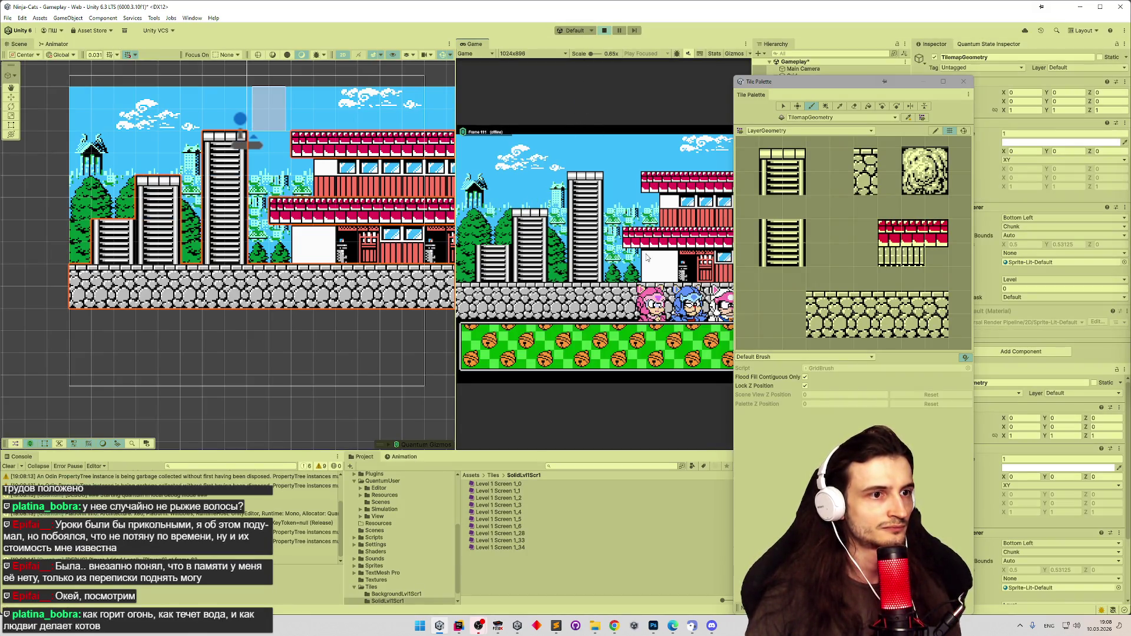
{"action": "left_click", "coordinate": [718, 345]}
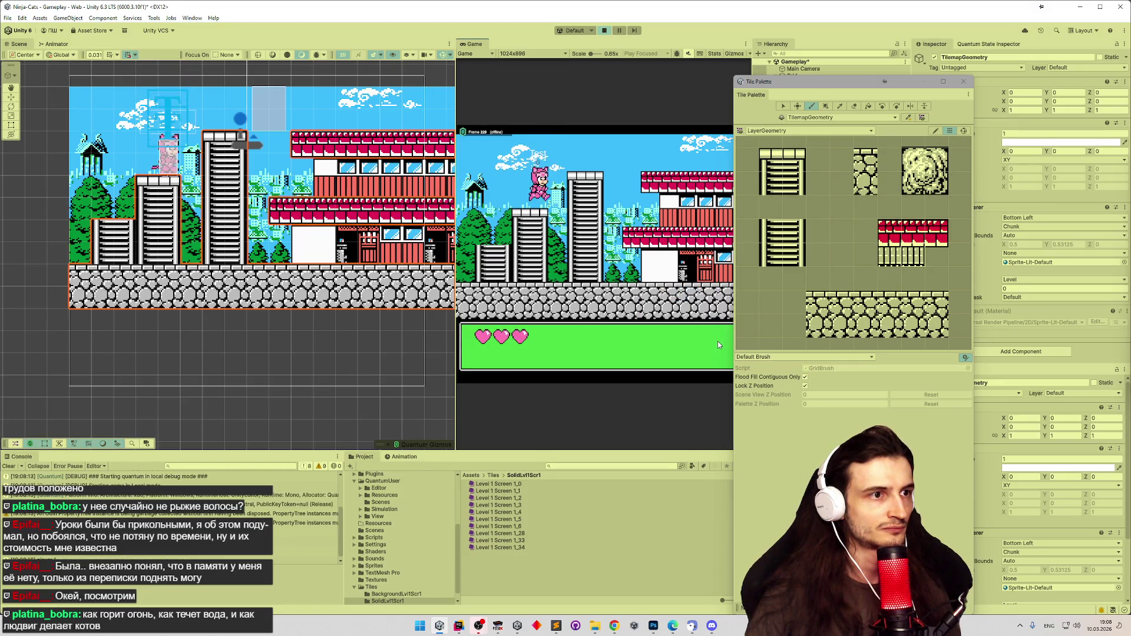
{"action": "key", "text": "Right"}
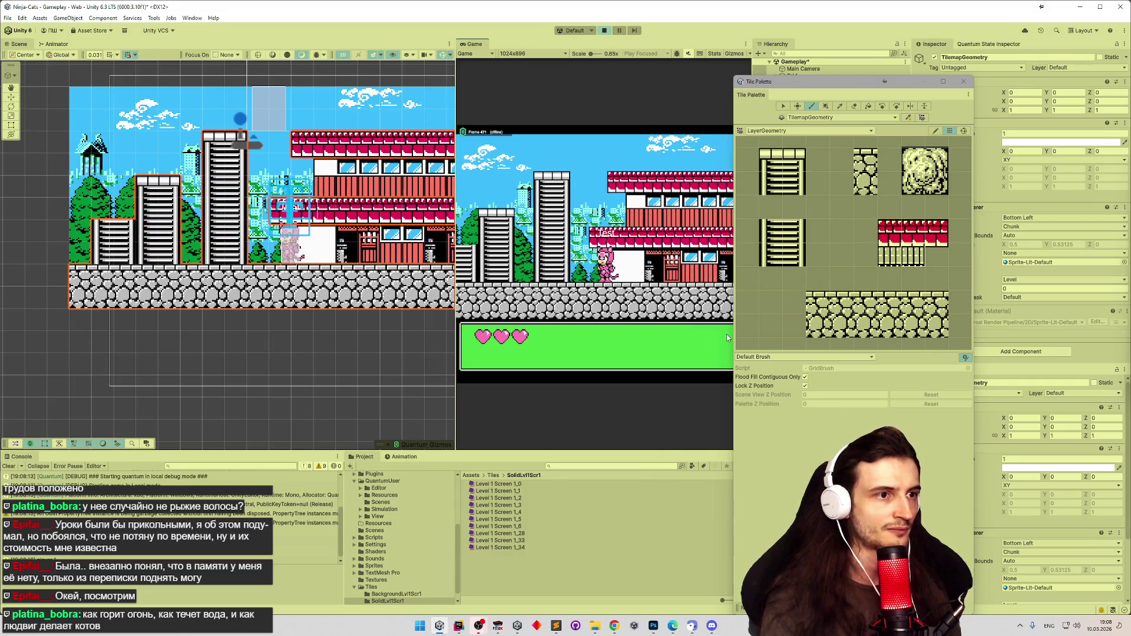
{"action": "key", "text": "space"}
{"action": "key", "text": "space"}
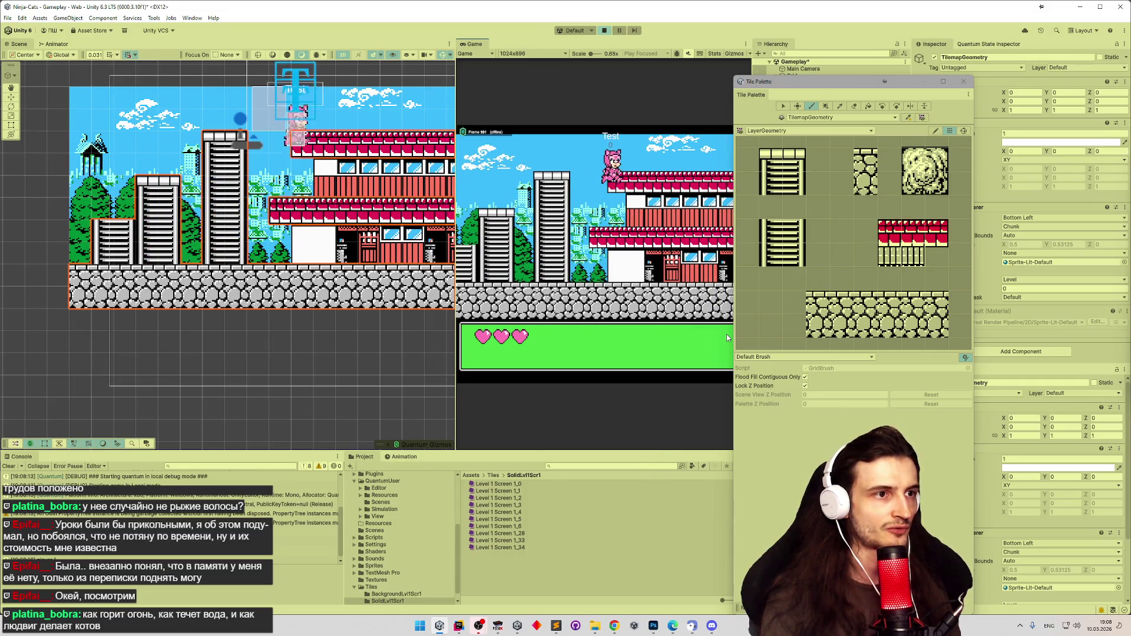
{"action": "key", "text": "Left"}
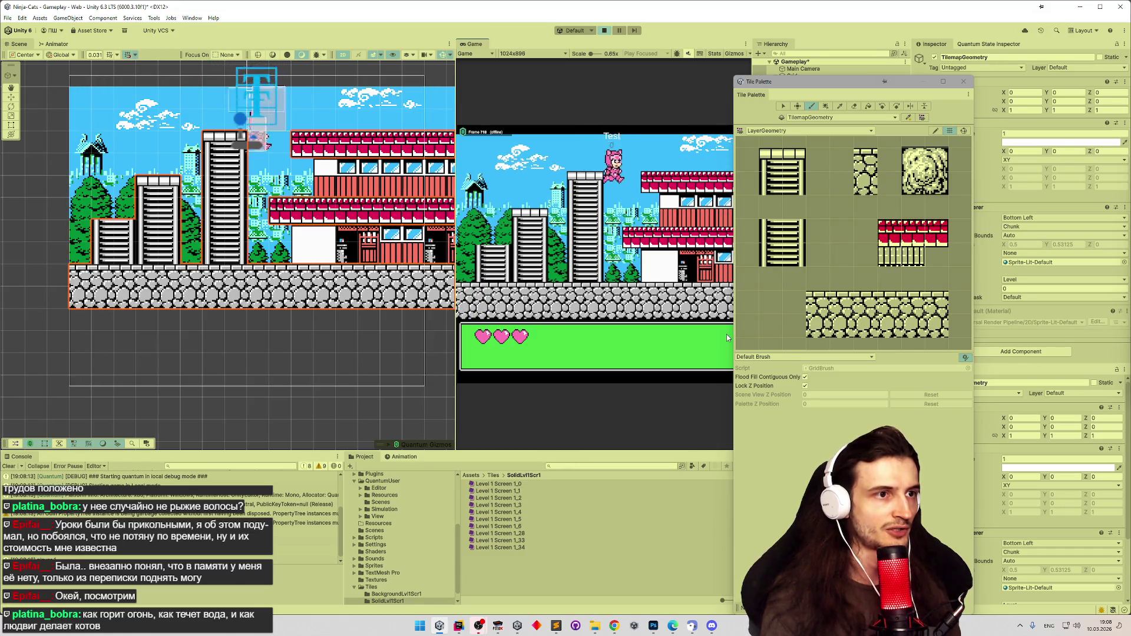
{"action": "key", "text": "Left"}
{"action": "key", "text": "Left"}
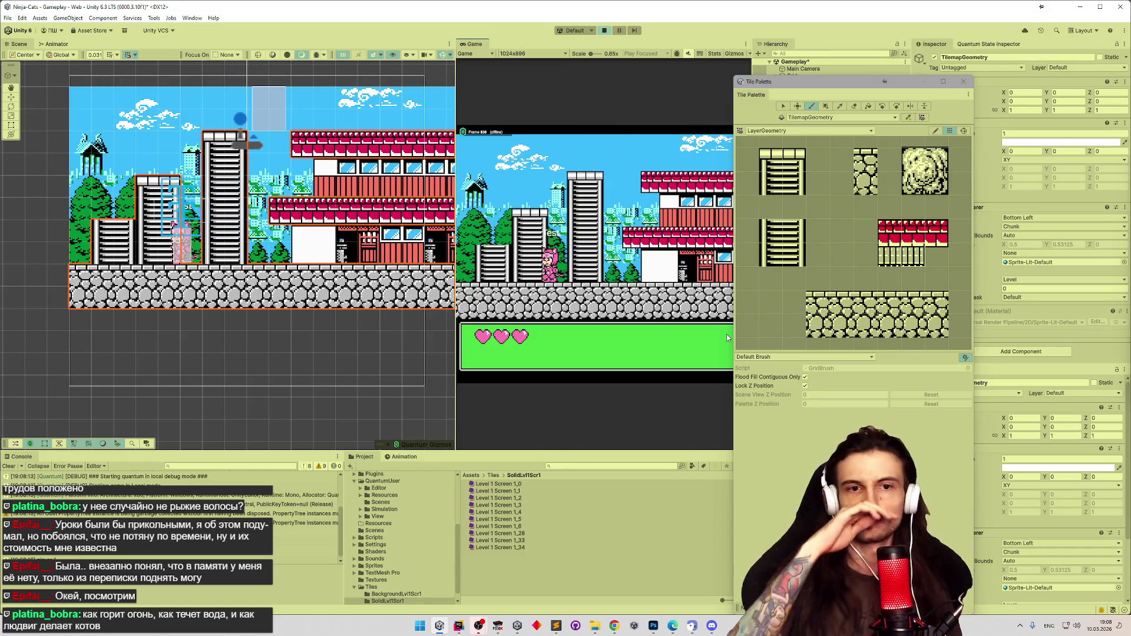
{"action": "left_click", "coordinate": [605, 32]}
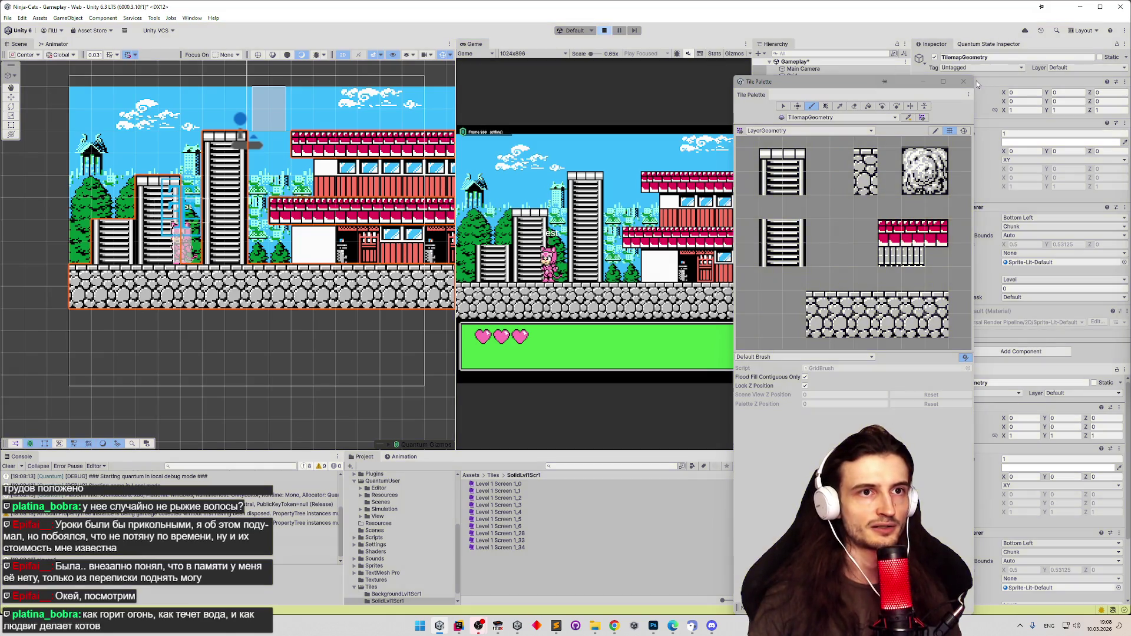
Step: Close the floating Tile Palette and switch to the code editor
{"action": "left_click", "coordinate": [969, 81]}
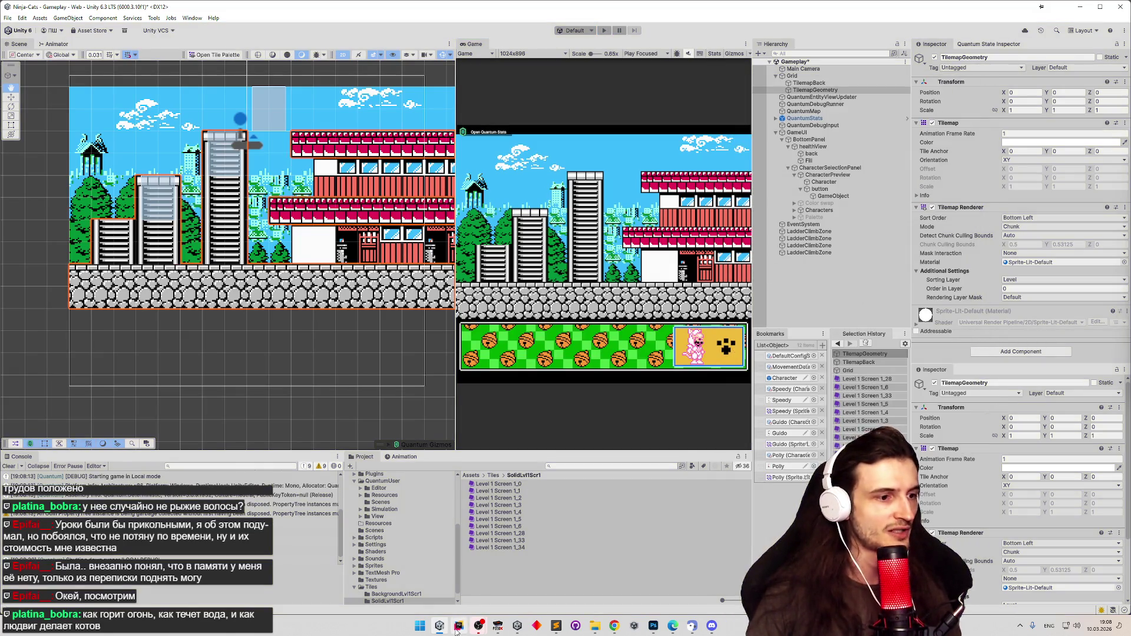
{"action": "left_click", "coordinate": [458, 627]}
{"action": "left_click_drag", "start_coordinate": [305, 334], "coordinate": [323, 131]}
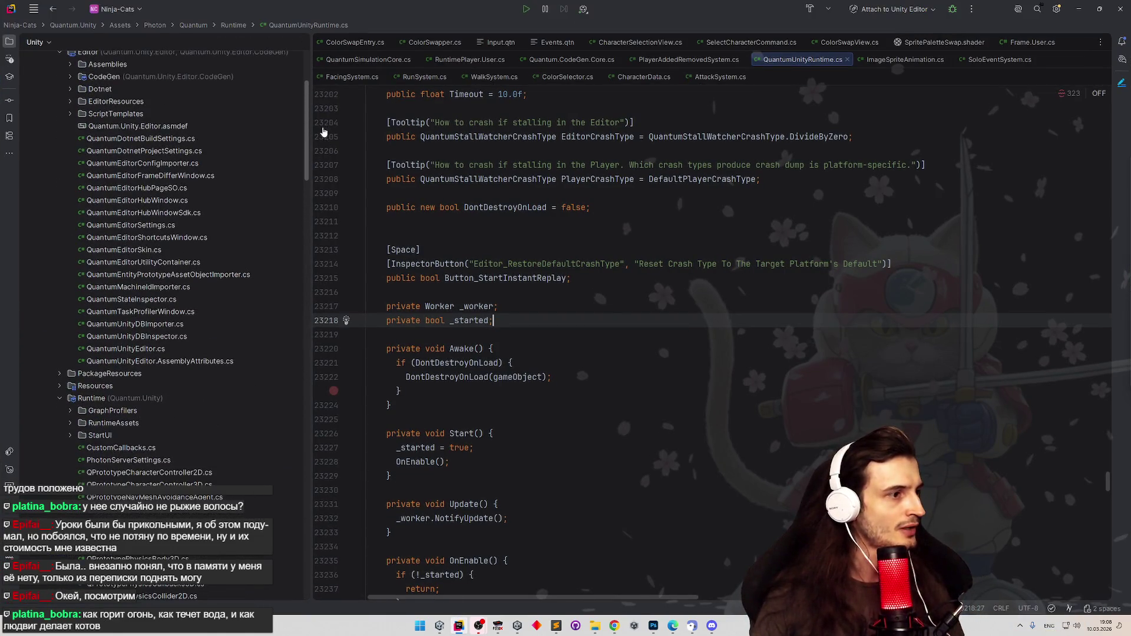
Step: Close all open editor tabs in Rider
{"action": "left_click", "coordinate": [561, 179]}
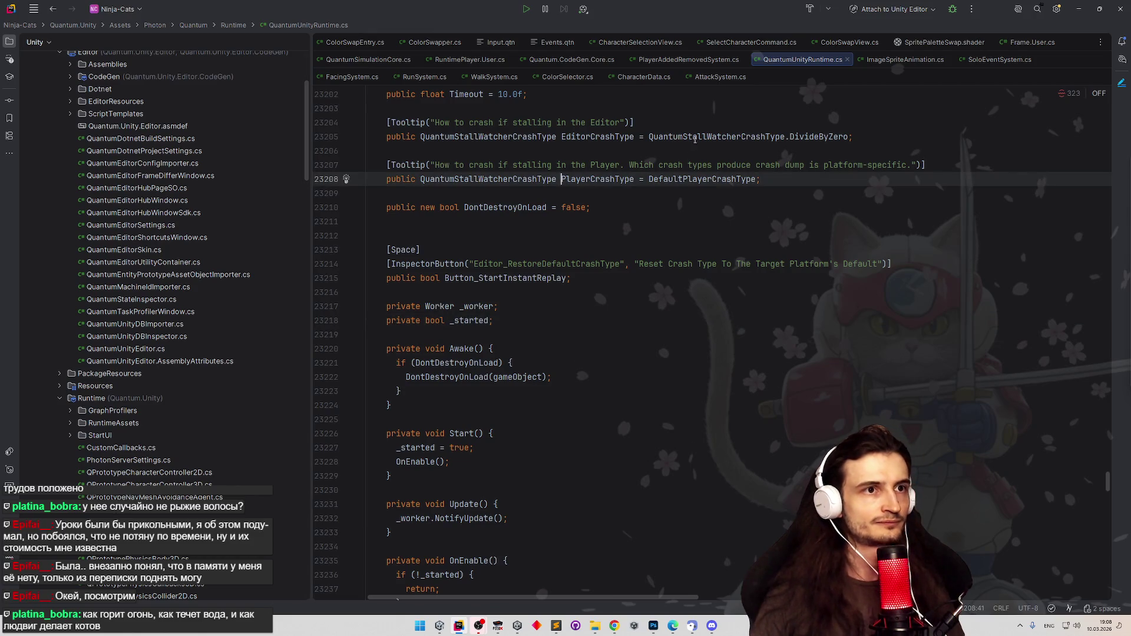
{"action": "right_click", "coordinate": [799, 60]}
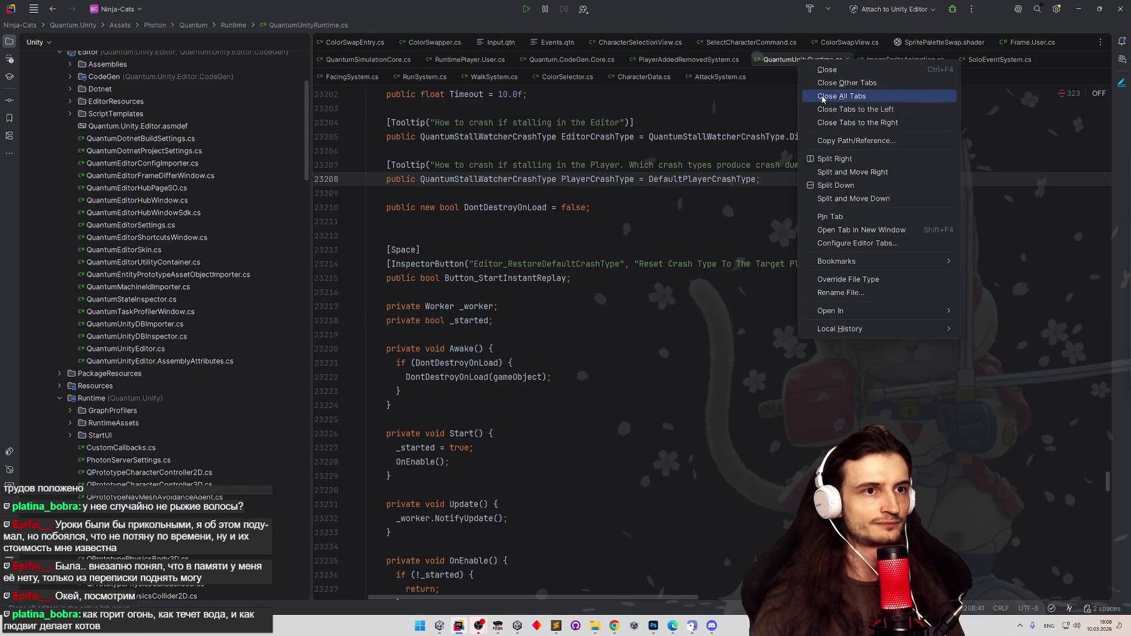
{"action": "left_click", "coordinate": [823, 97]}
Step: Search for 'sys', open WalkSystem.cs and select it in the project tree
{"action": "key", "text": "shift"}
{"action": "key", "text": "shift"}
{"action": "type", "text": "s"}
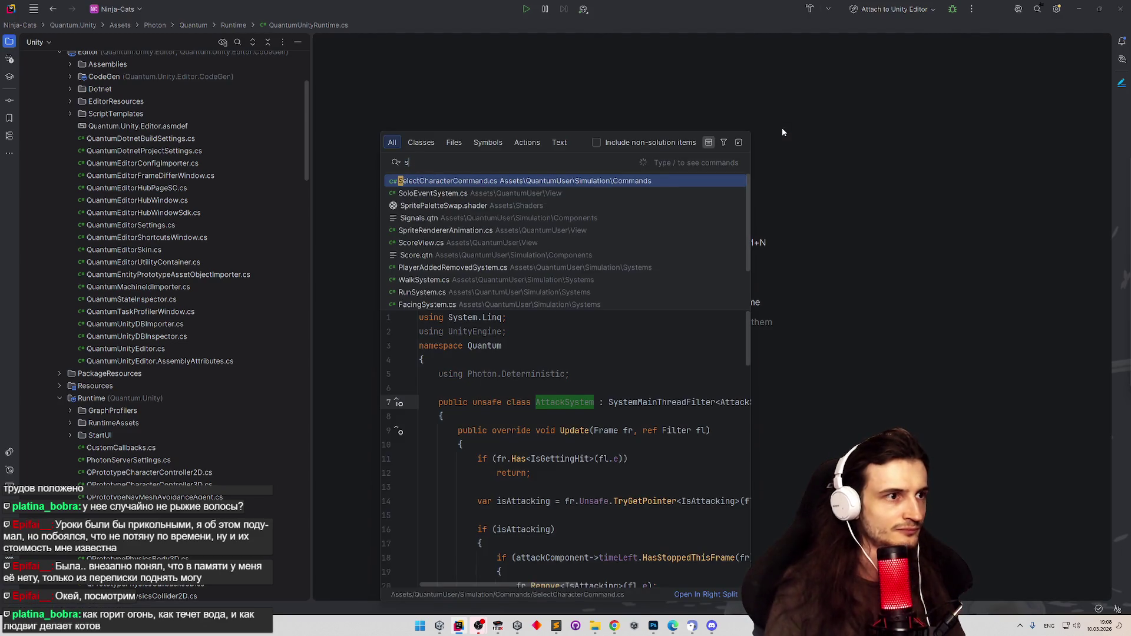
{"action": "type", "text": "ys"}
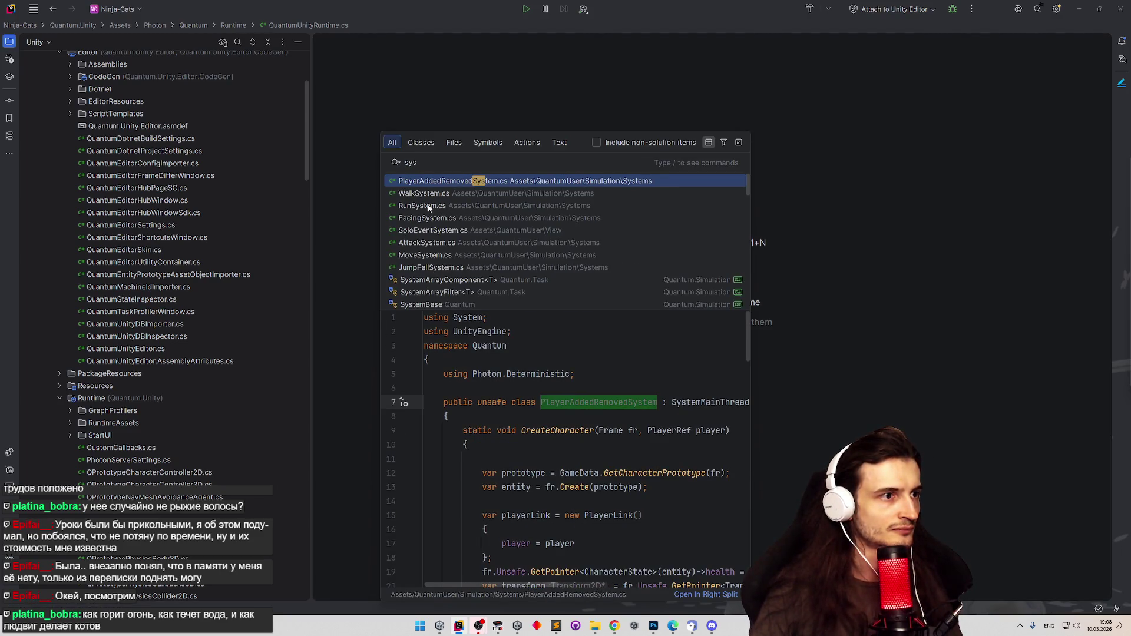
{"action": "left_click", "coordinate": [433, 198]}
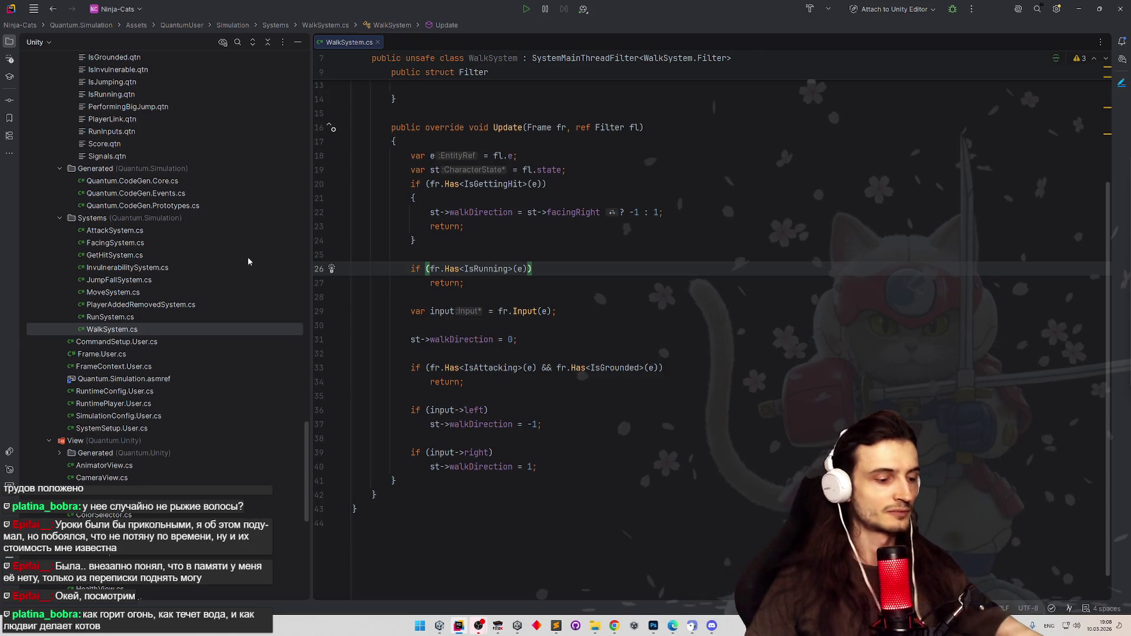
{"action": "left_click", "coordinate": [189, 327]}
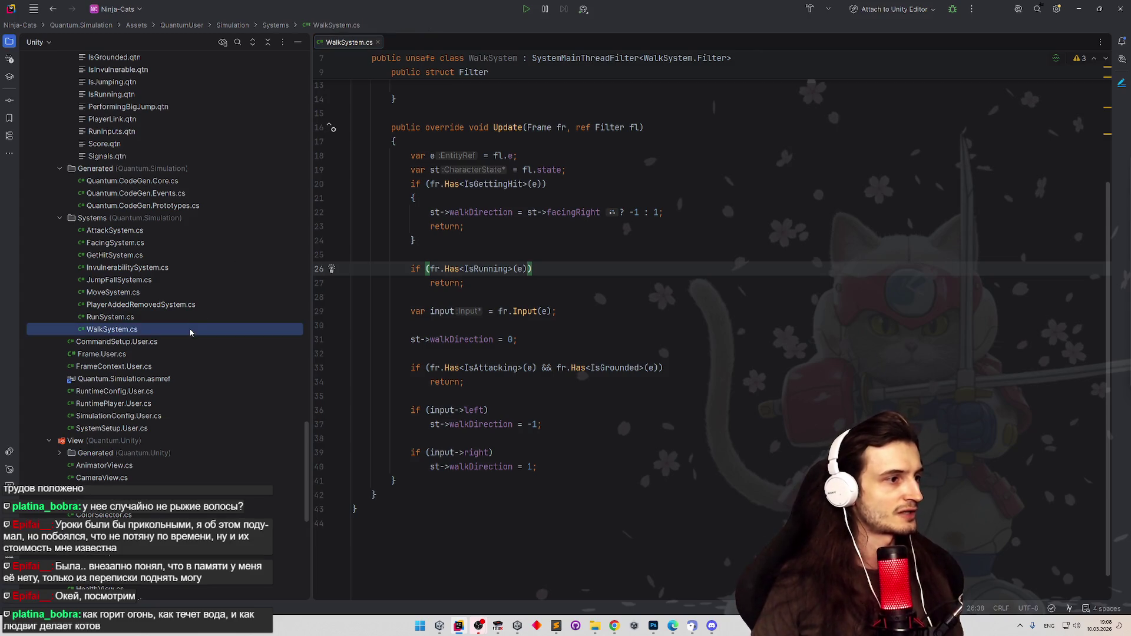
Step: Duplicate WalkSystem.cs as ClimbSystem.cs and let Unity recompile
{"action": "key", "text": "ctrl+d"}
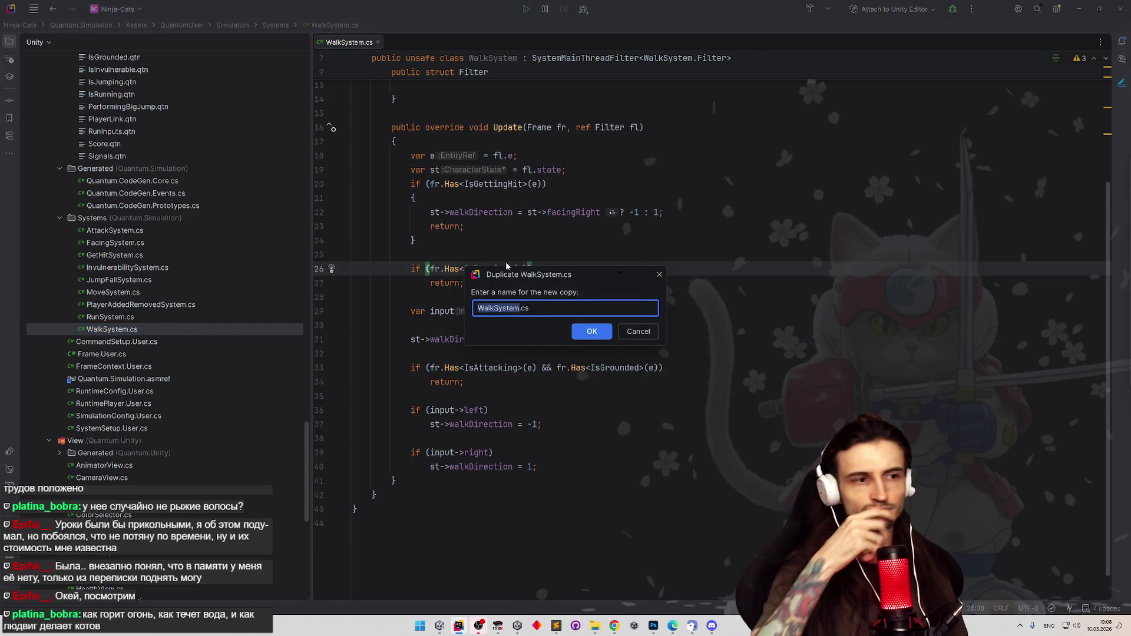
{"action": "type", "text": "Climb"}
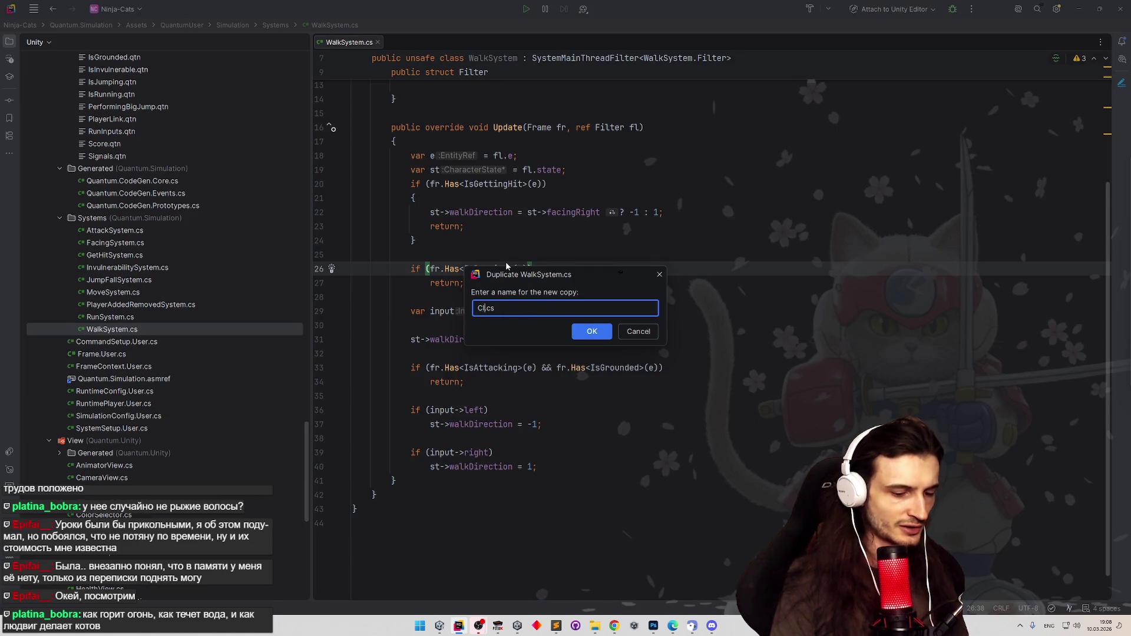
{"action": "type", "text": "System"}
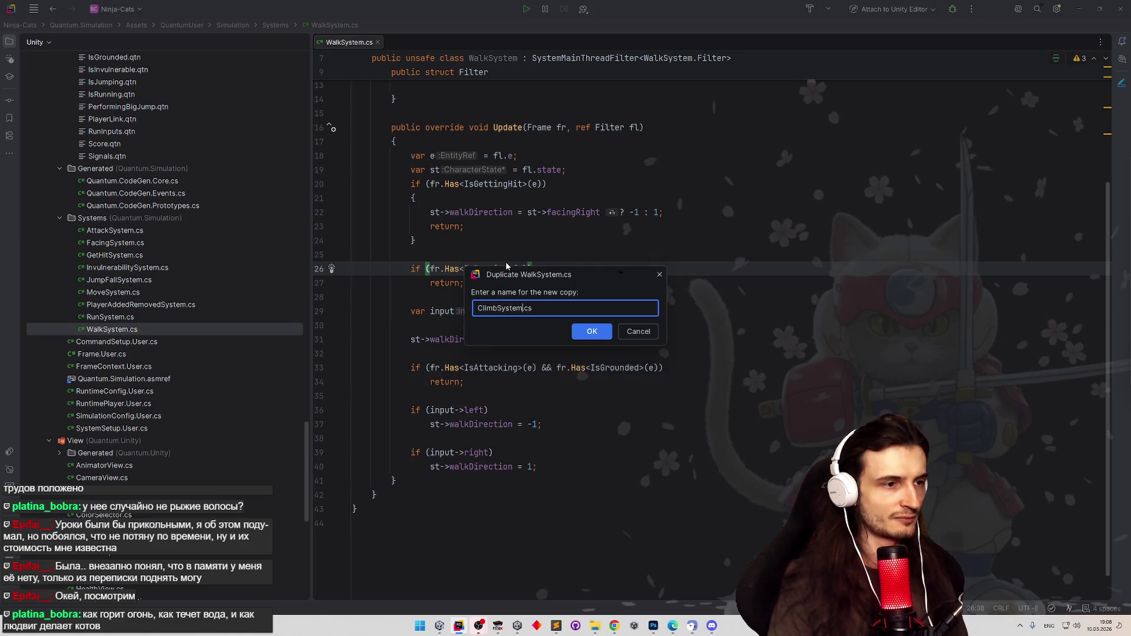
{"action": "key", "text": "Return"}
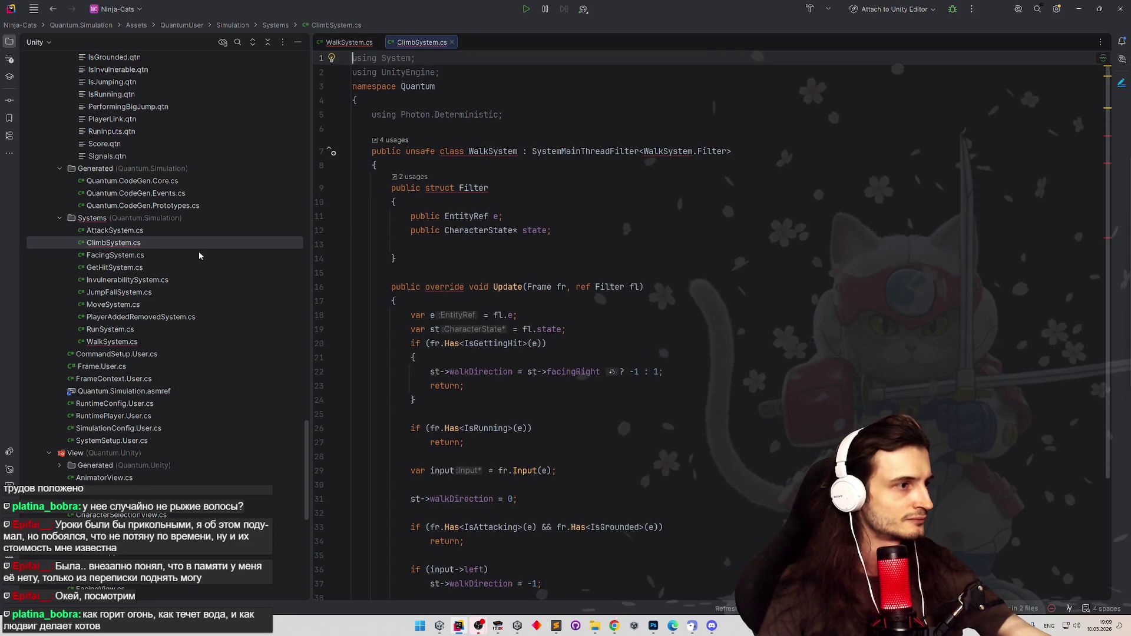
{"action": "left_click", "coordinate": [458, 625]}
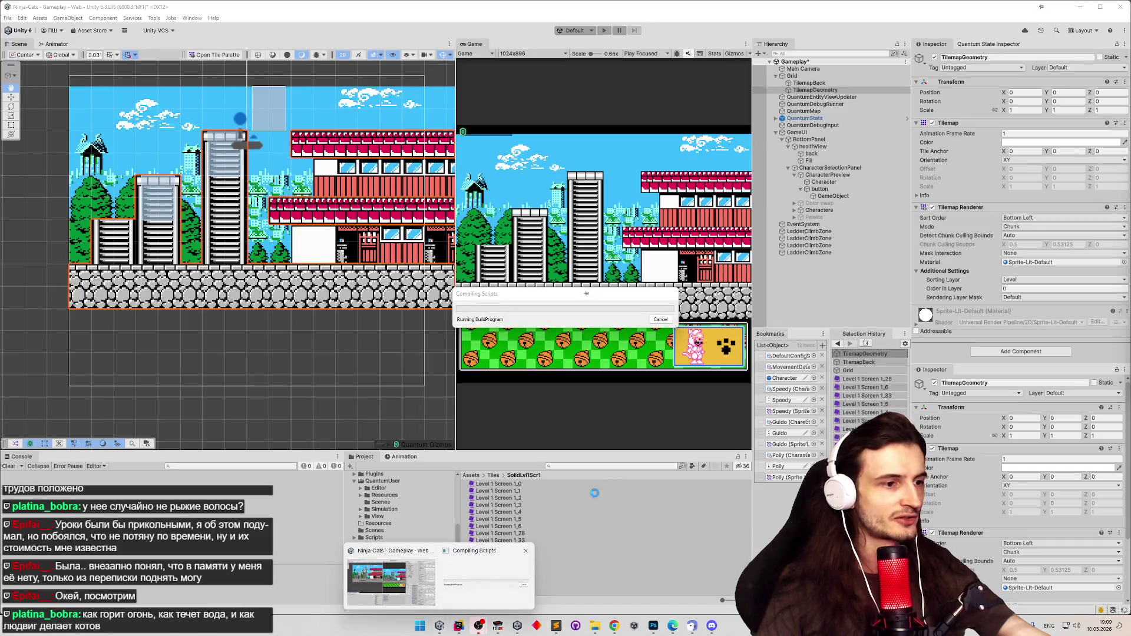
Step: Back in Rider, open MovementData via Search Everywhere
{"action": "key", "text": "alt+Tab"}
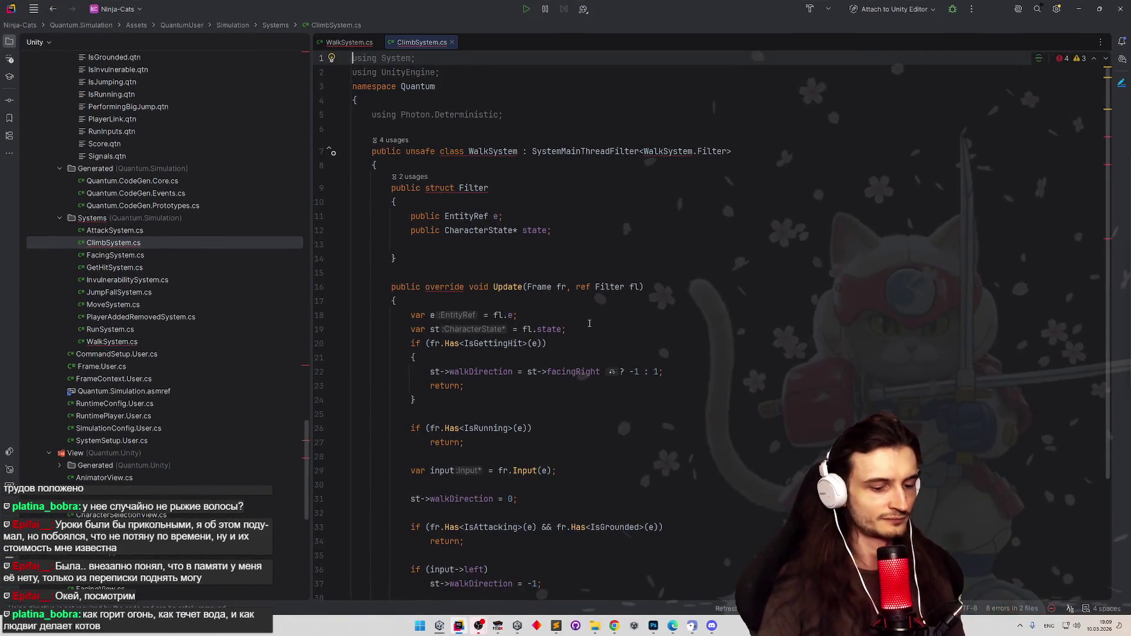
{"action": "key", "text": "shift"}
{"action": "key", "text": "shift"}
{"action": "type", "text": "MovementData"}
{"action": "key", "text": "Return"}
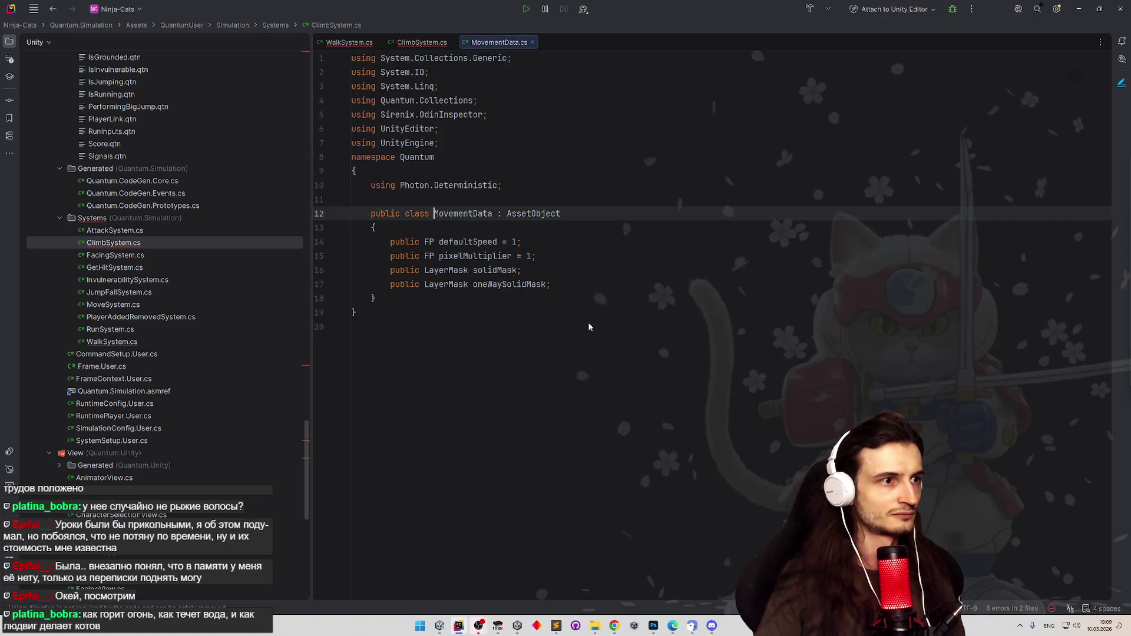
Step: Duplicate the solidMask LayerMask line, rename the copy climbZoneMask, then return to ClimbSystem.cs
{"action": "left_click", "coordinate": [504, 292]}
{"action": "key", "text": "Up"}
{"action": "key", "text": "ctrl+d"}
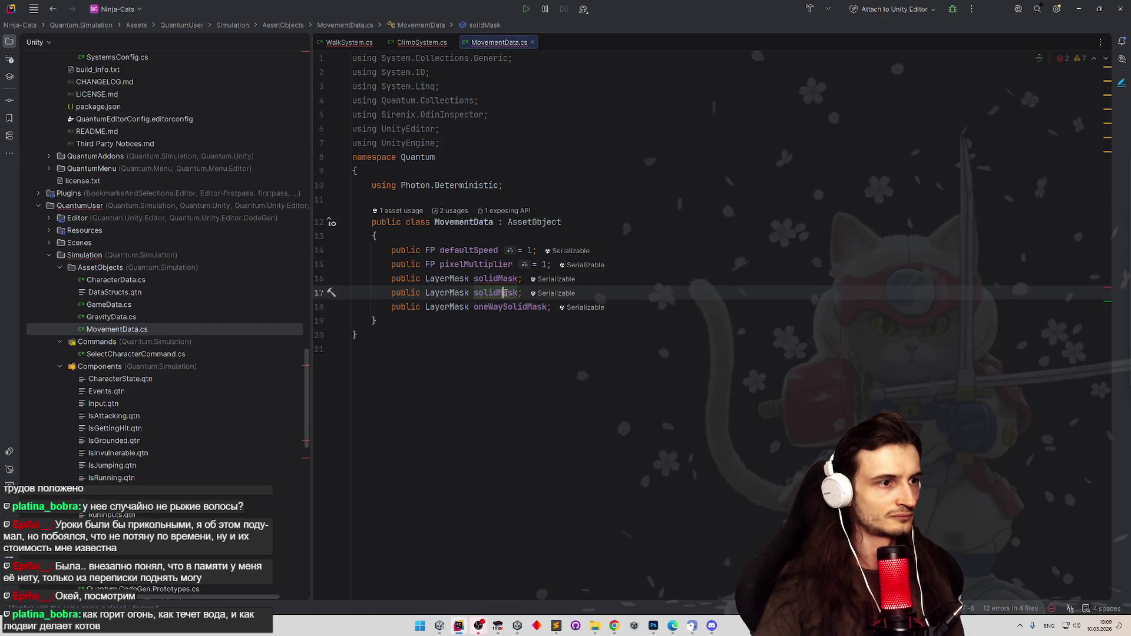
{"action": "double_click", "coordinate": [504, 293]}
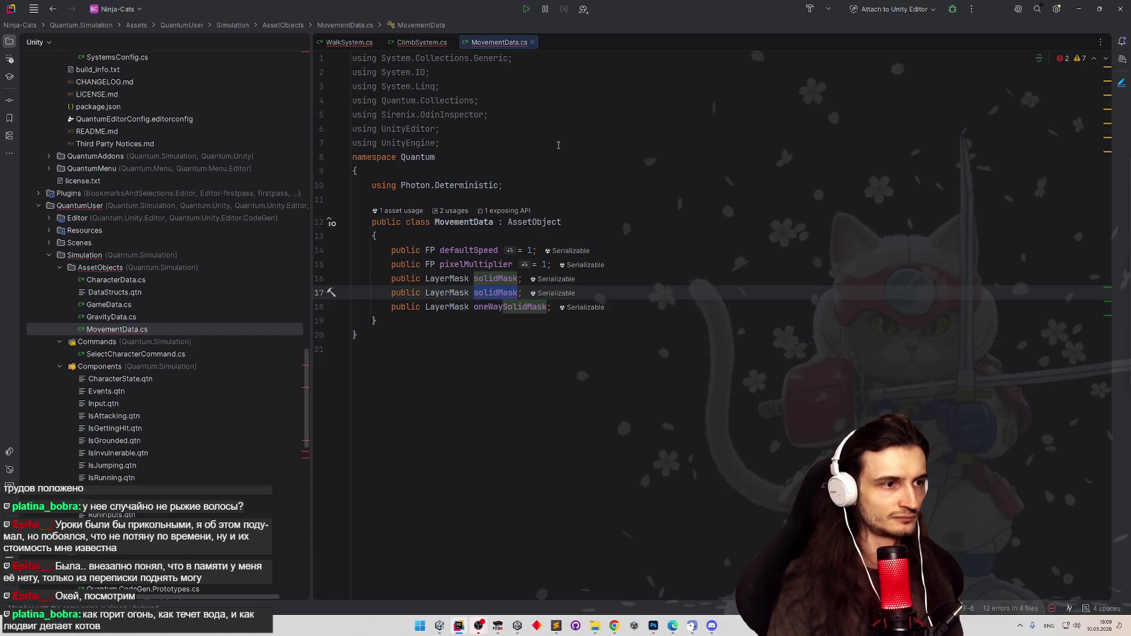
{"action": "type", "text": "ClimbMask"}
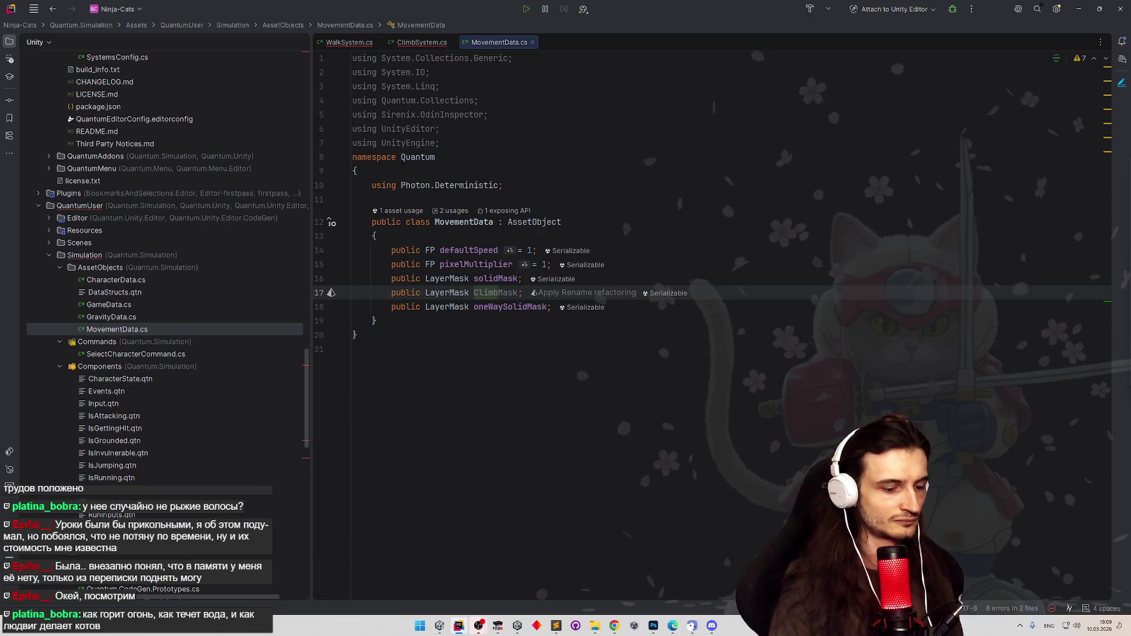
{"action": "type", "text": "Zone"}
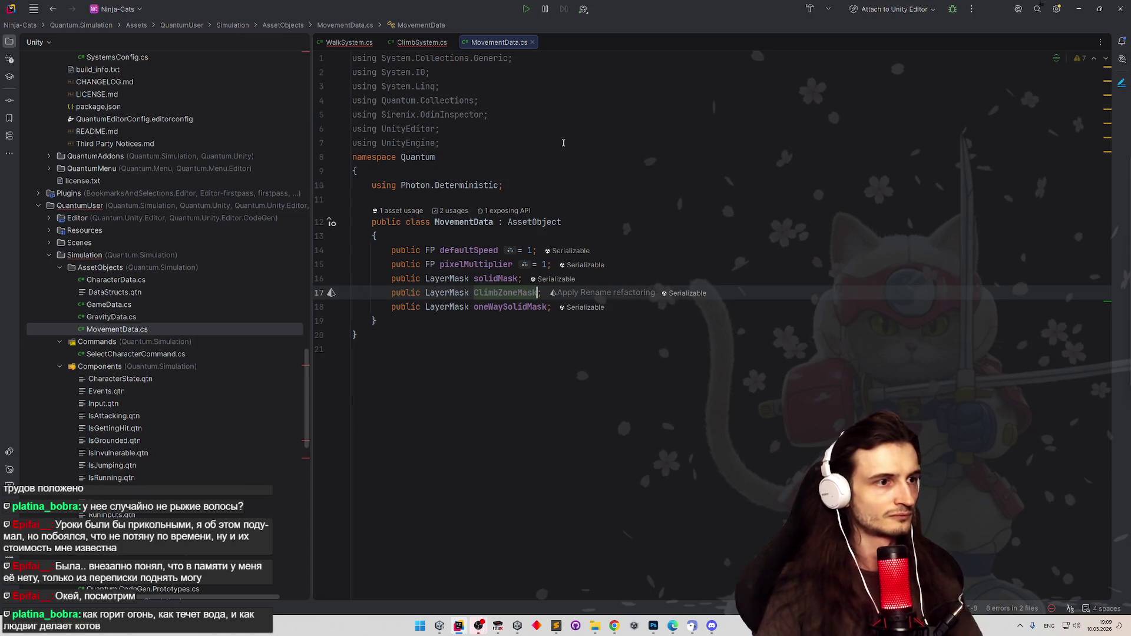
{"action": "left_click", "coordinate": [481, 291]}
{"action": "key", "text": "BackSpace"}
{"action": "type", "text": "c"}
{"action": "left_click", "coordinate": [597, 193]}
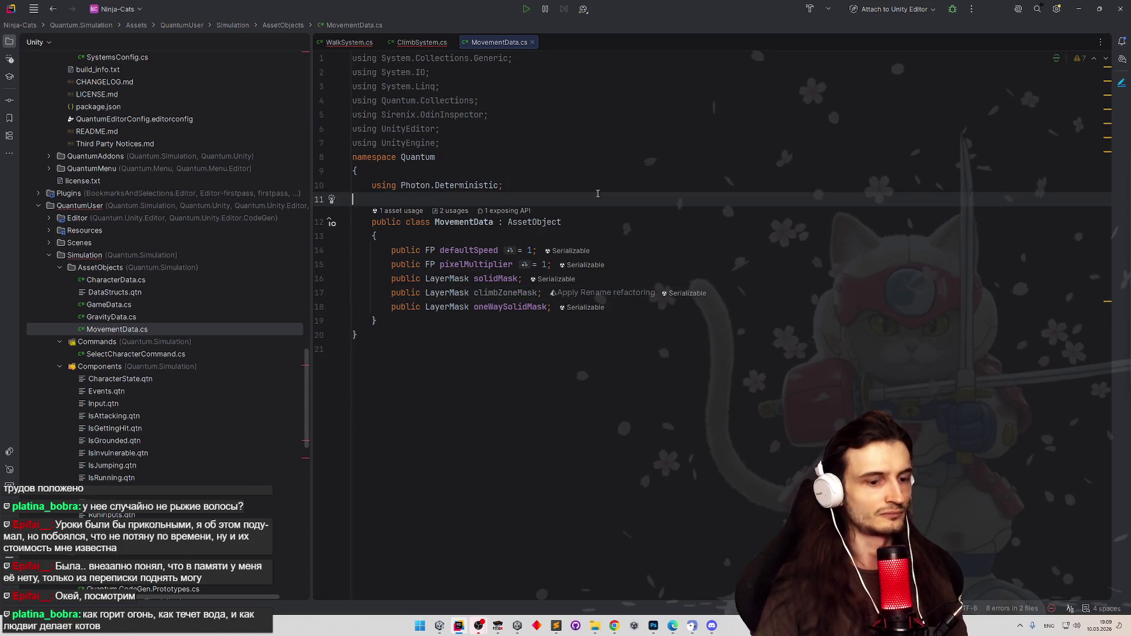
{"action": "key", "text": "ctrl+Tab"}
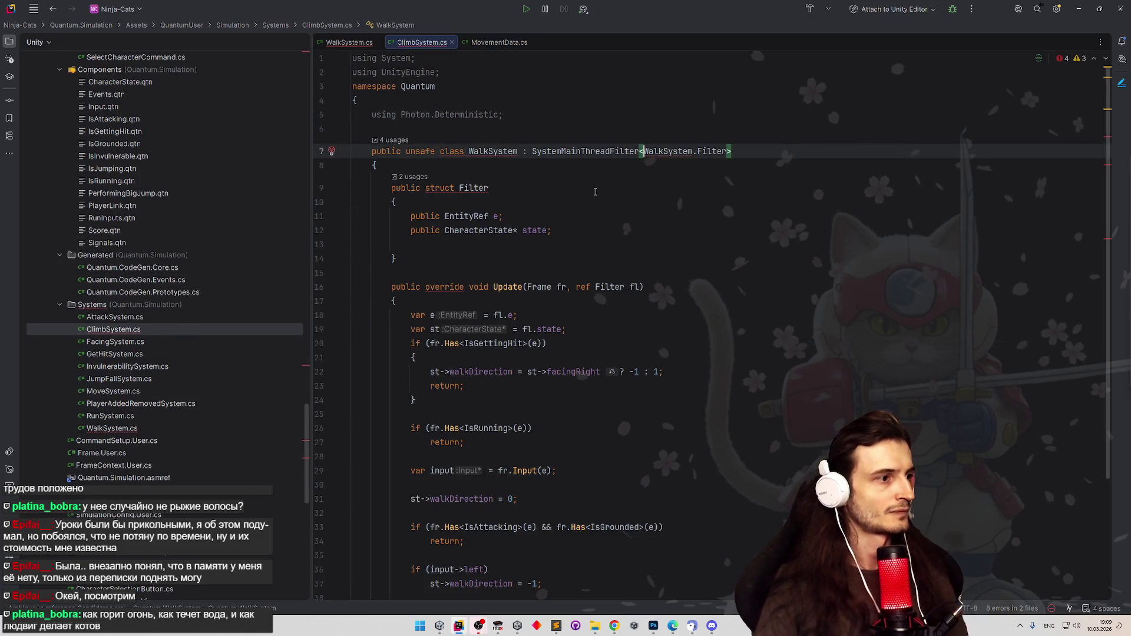
Step: Rename the copied WalkSystem class in ClimbSystem.cs to ClimbSystem
{"action": "key", "text": "alt+1"}
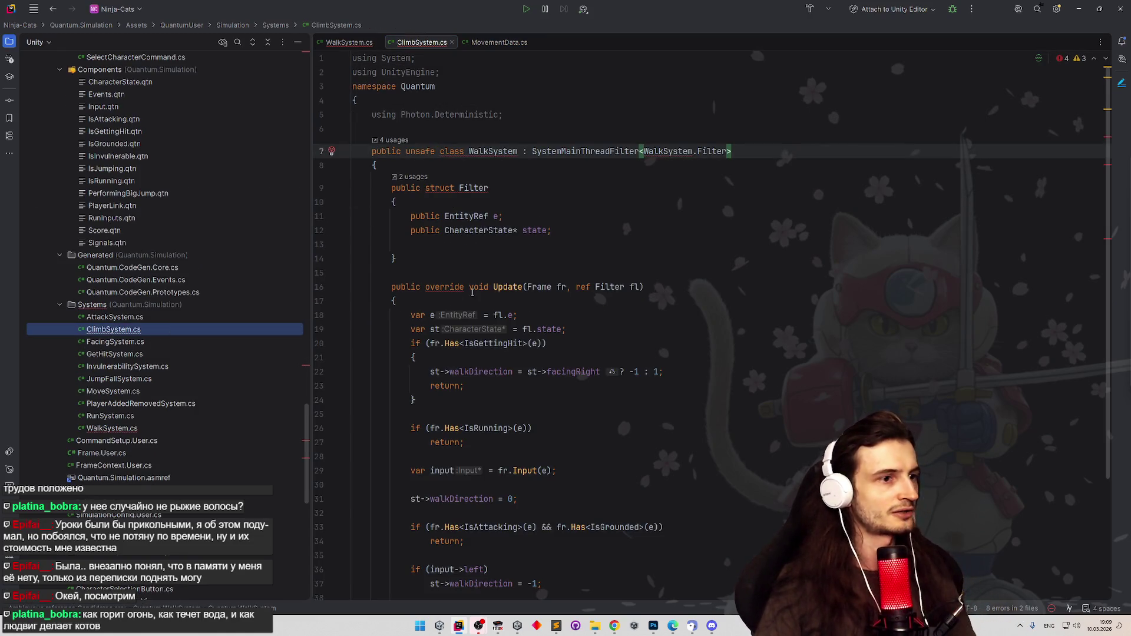
{"action": "key", "text": "shift+F6"}
{"action": "left_click", "coordinate": [741, 373]}
{"action": "double_click", "coordinate": [497, 152]}
{"action": "type", "text": "ClimbSystem"}
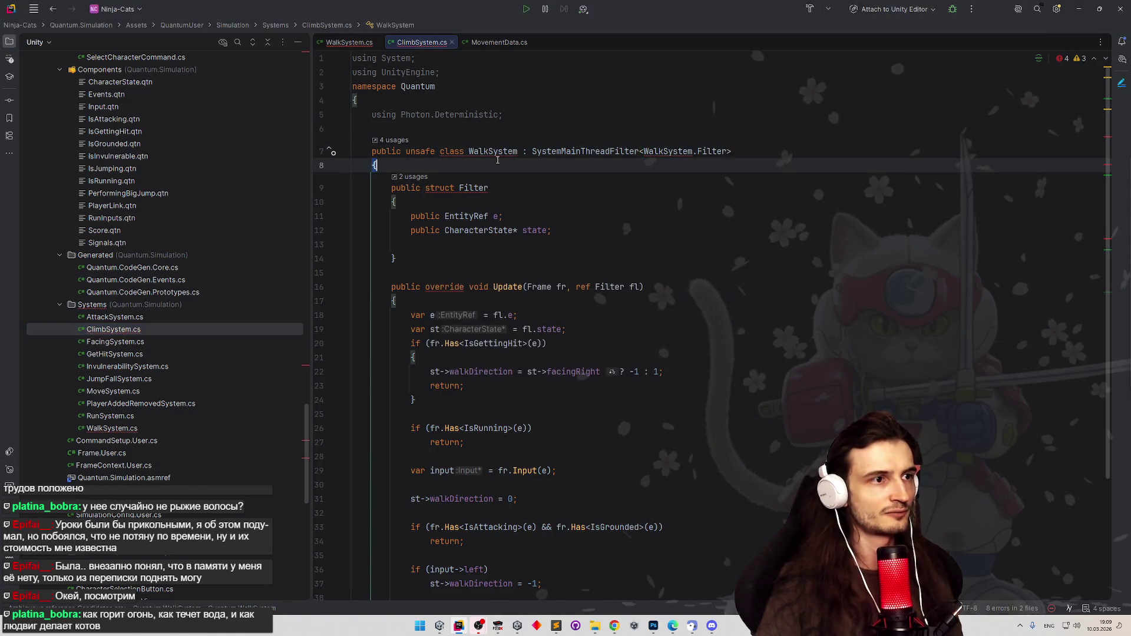
Step: Change the filter type argument to ClimbSystem.Filter and bring up the FCEUX NES game
{"action": "left_click_drag", "start_coordinate": [589, 194], "coordinate": [590, 205]}
{"action": "left_click", "coordinate": [588, 179]}
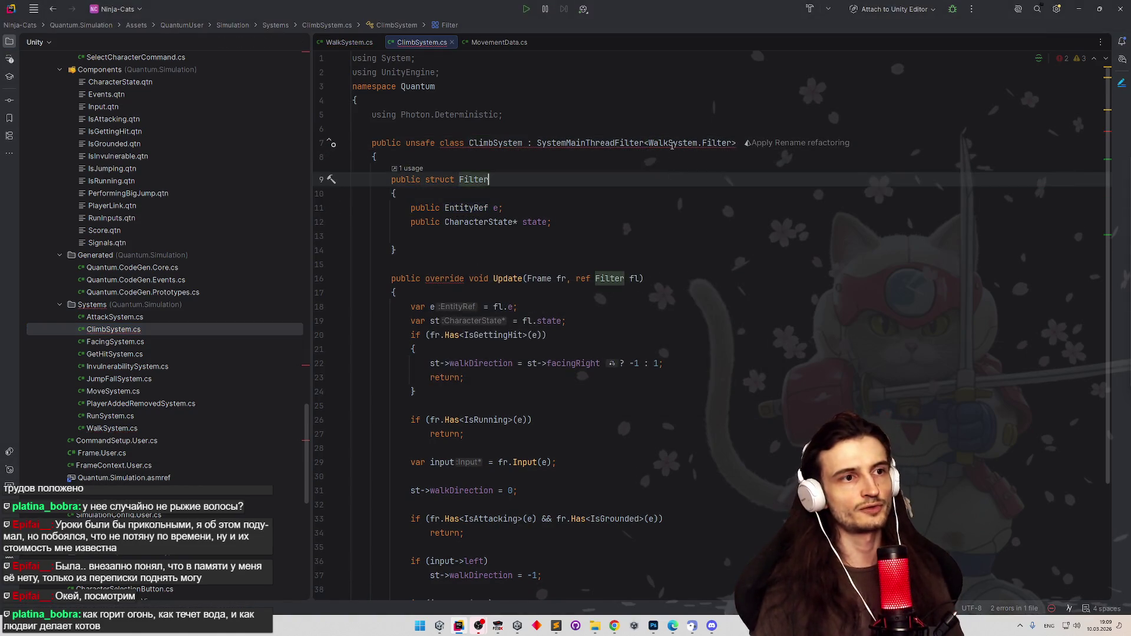
{"action": "double_click", "coordinate": [689, 143]}
{"action": "type", "text": "ClimbSystem"}
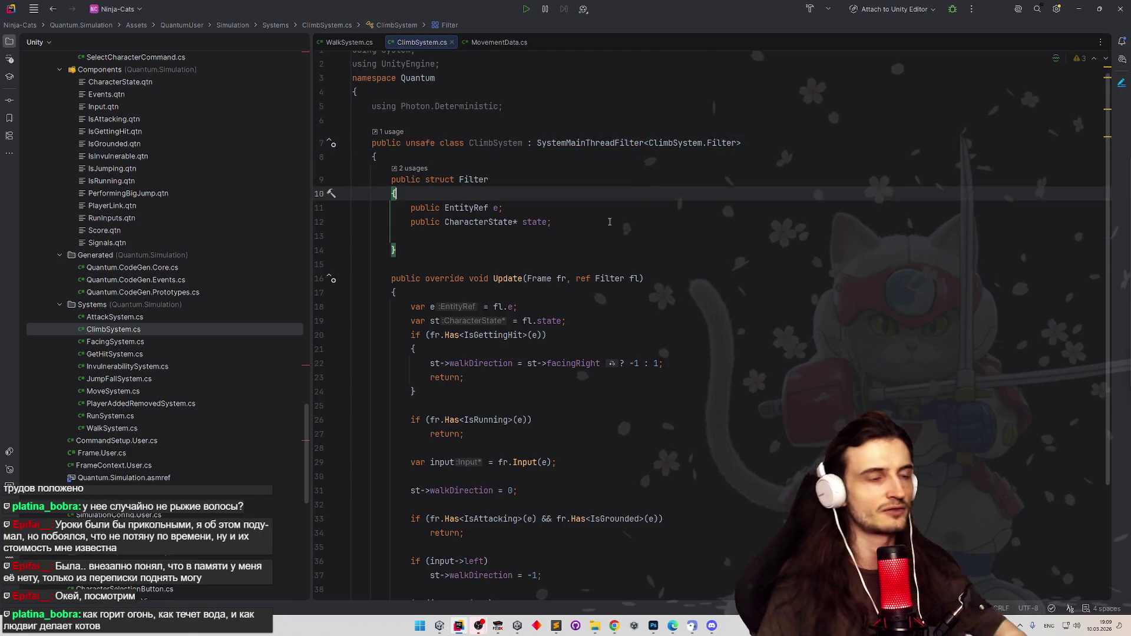
{"action": "left_click", "coordinate": [604, 217]}
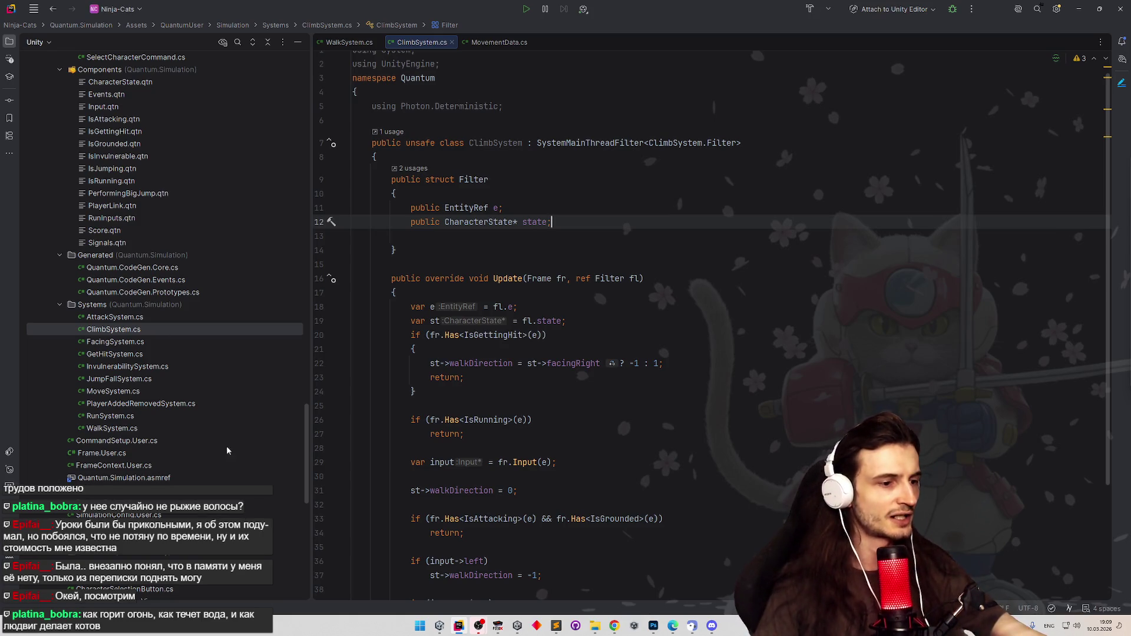
{"action": "left_click", "coordinate": [497, 626]}
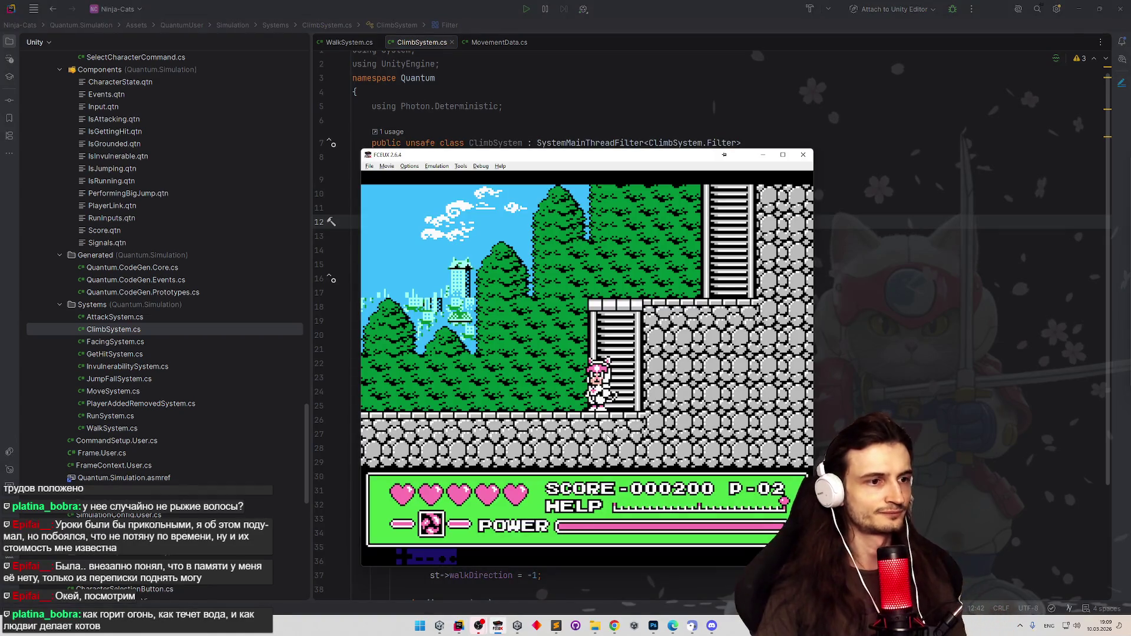
Step: Walk the ninja cat right to the ladder, climb up and down, step off, then climb higher
{"action": "key", "text": "Right"}
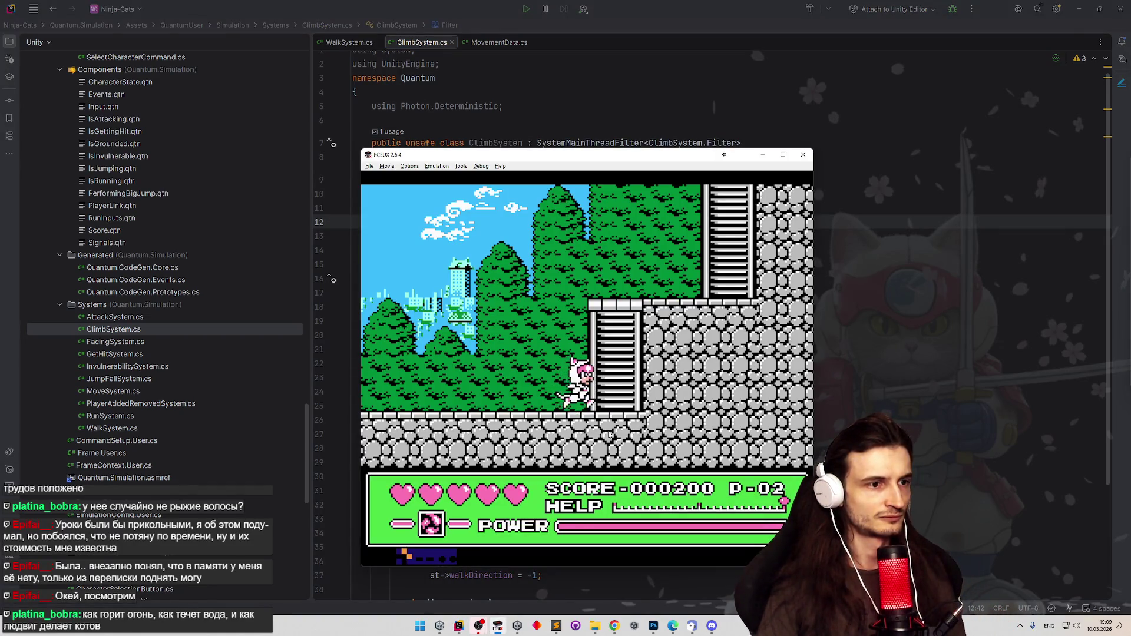
{"action": "key", "text": "Up"}
{"action": "key", "text": "Down"}
{"action": "key", "text": "Left"}
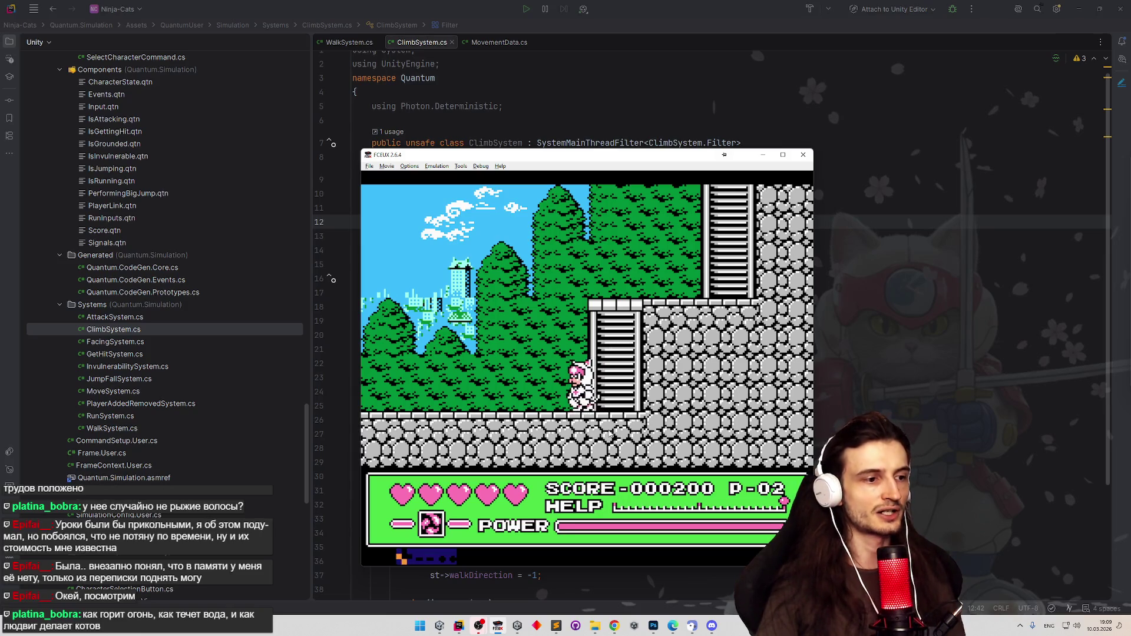
{"action": "key", "text": "Right"}
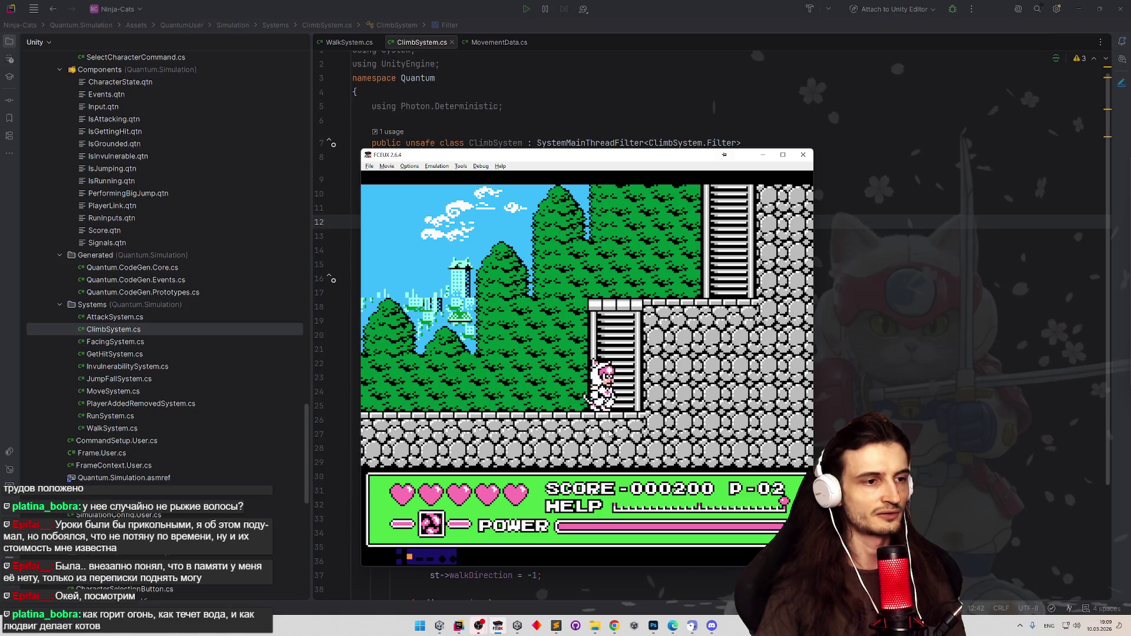
{"action": "key", "text": "Up"}
{"action": "key", "text": "Up"}
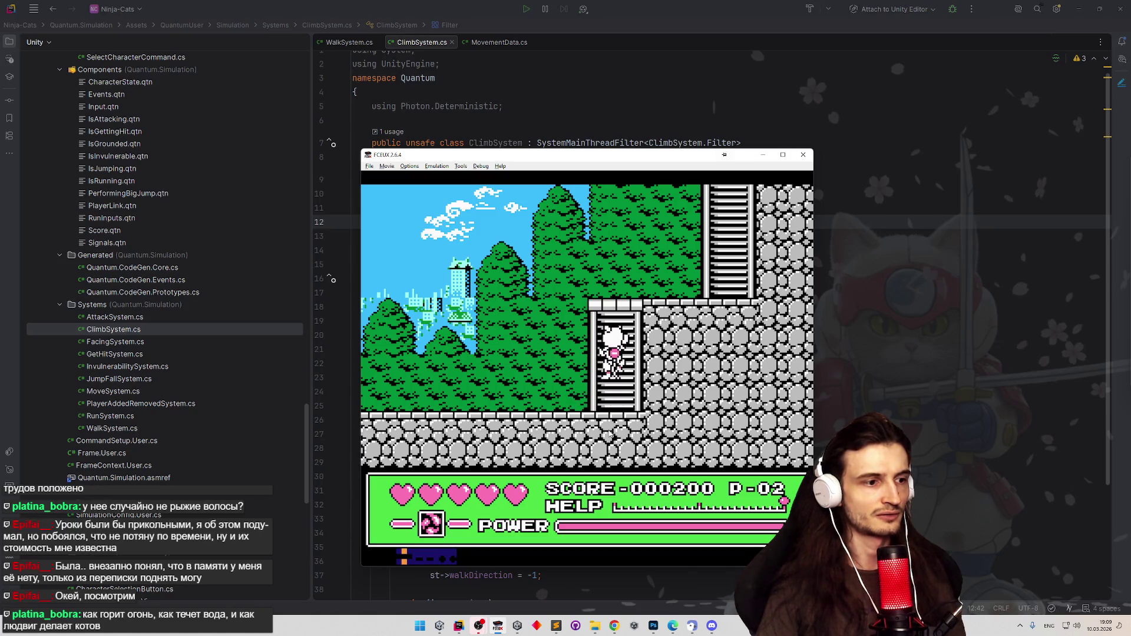
{"action": "key", "text": "Up"}
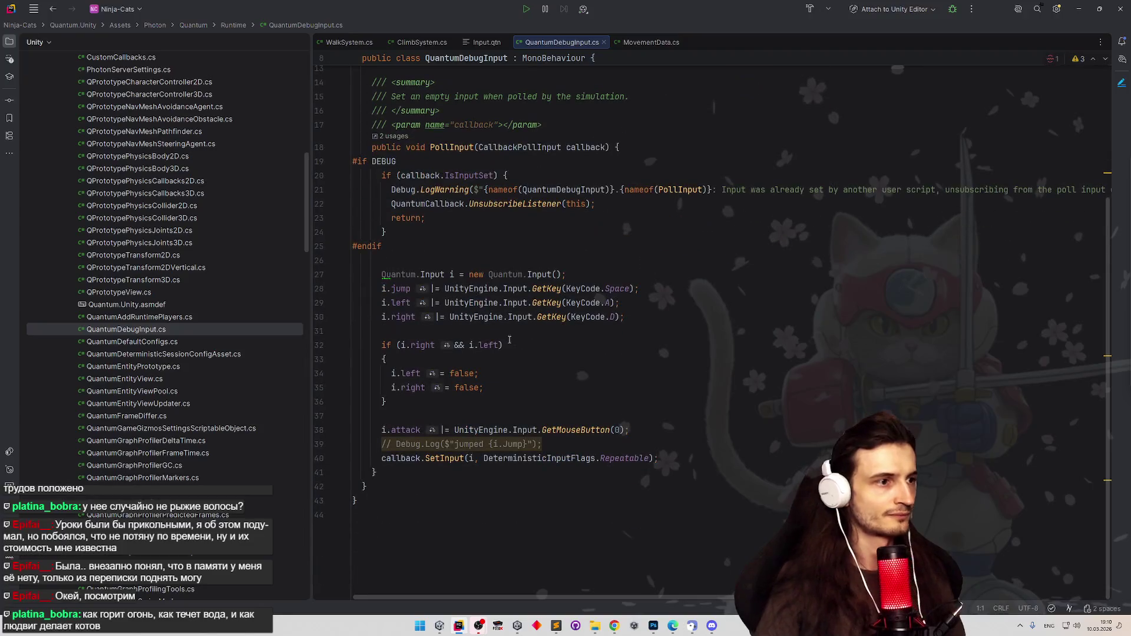
Step: Copy the i.left/i.right GetKey lines and paste them below the left/right conflict check
{"action": "left_click_drag", "start_coordinate": [382, 303], "coordinate": [641, 325]}
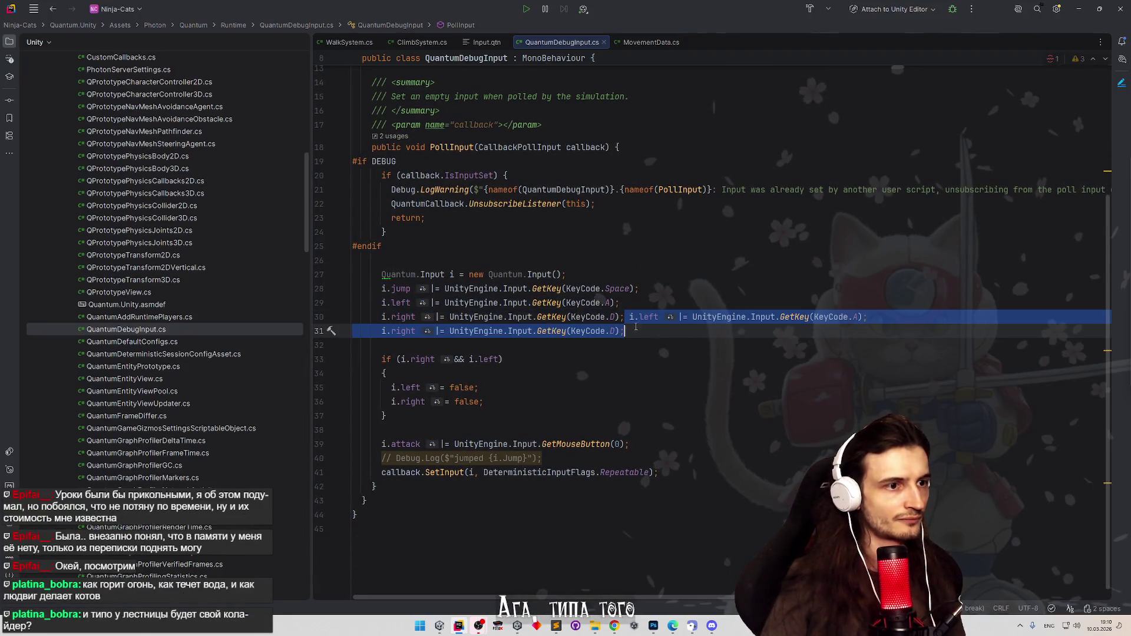
{"action": "key", "text": "ctrl+c"}
{"action": "left_click", "coordinate": [646, 318]}
{"action": "key", "text": "Return"}
{"action": "key", "text": "ctrl+v"}
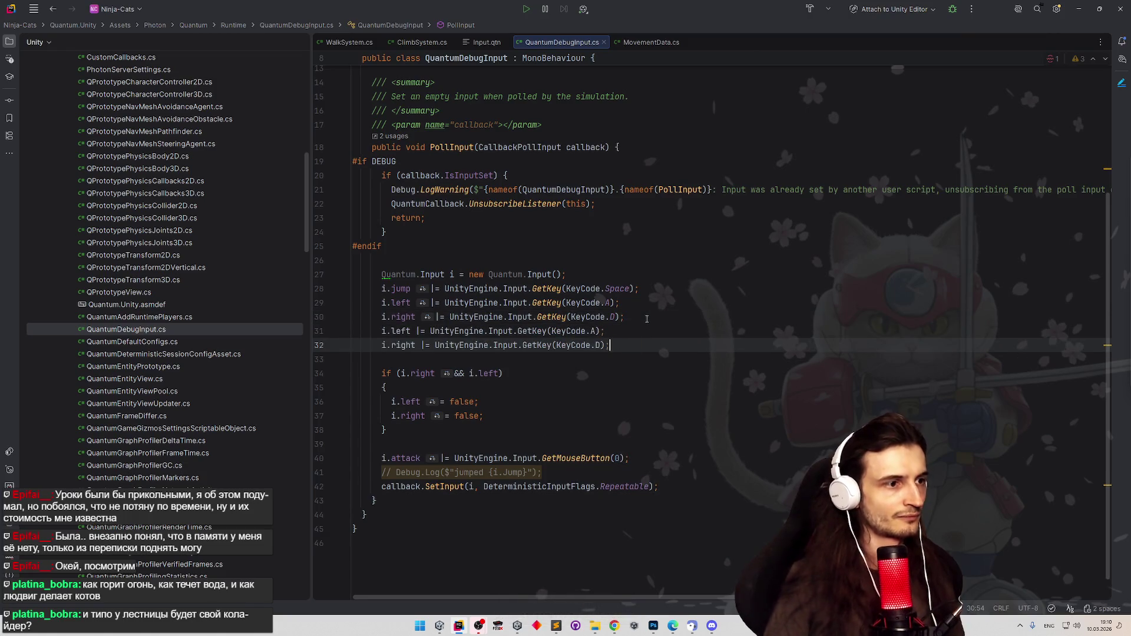
{"action": "key", "text": "ctrl+z"}
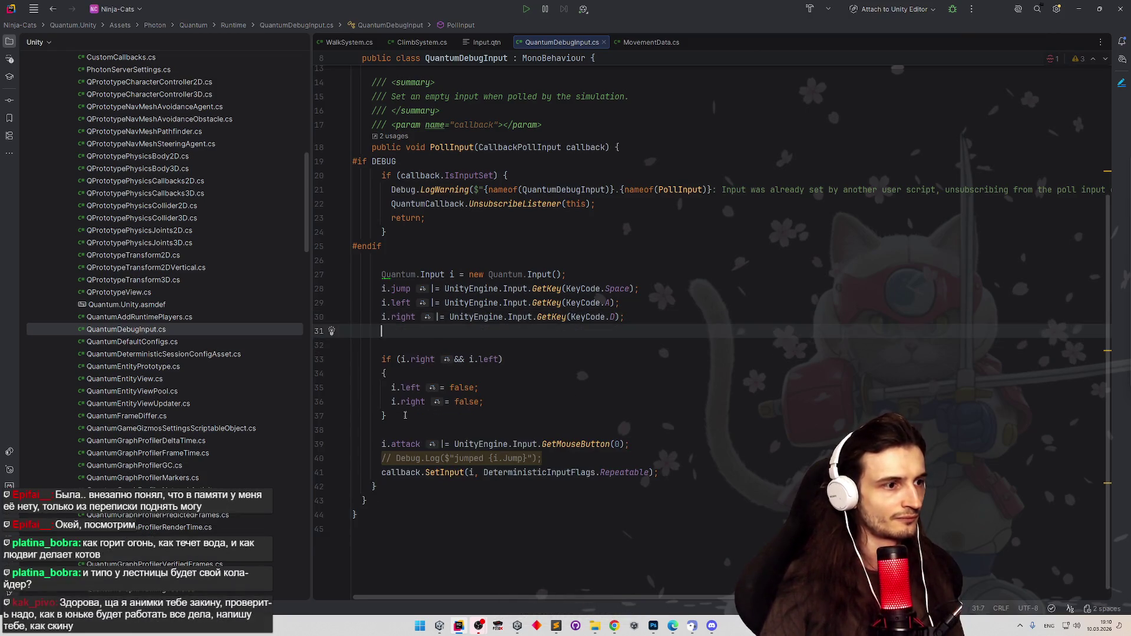
{"action": "left_click", "coordinate": [406, 430]}
{"action": "key", "text": "Return"}
{"action": "key", "text": "ctrl+v"}
{"action": "key", "text": "Return"}
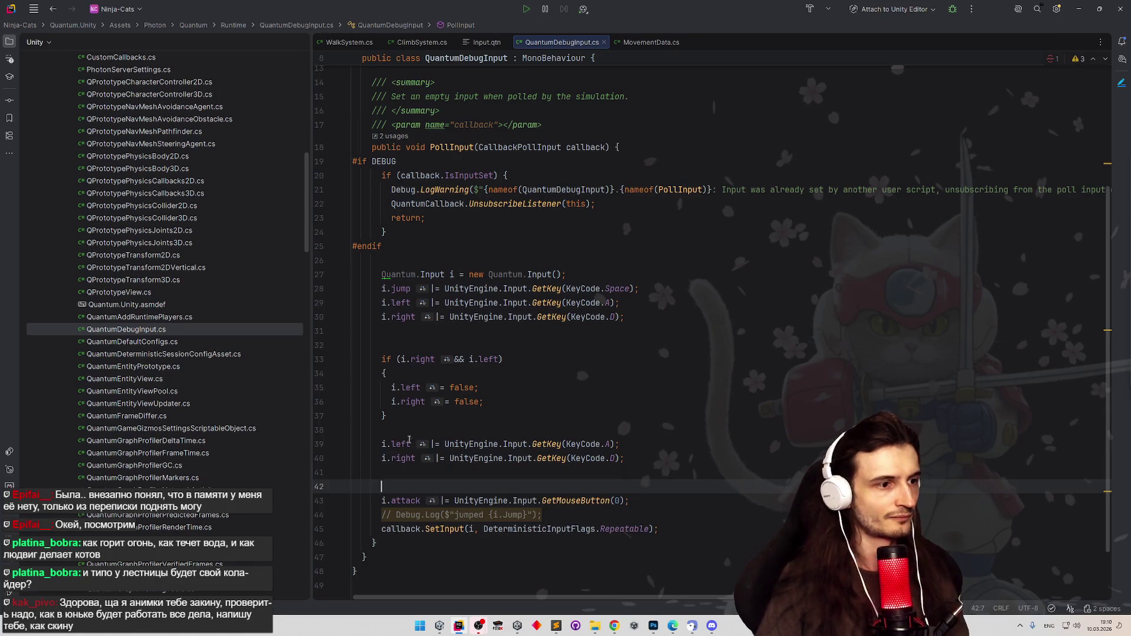
Step: Start retyping the first pasted line's field as i.d for down input, then go to Input.qtn
{"action": "double_click", "coordinate": [400, 444]}
{"action": "type", "text": "down"}
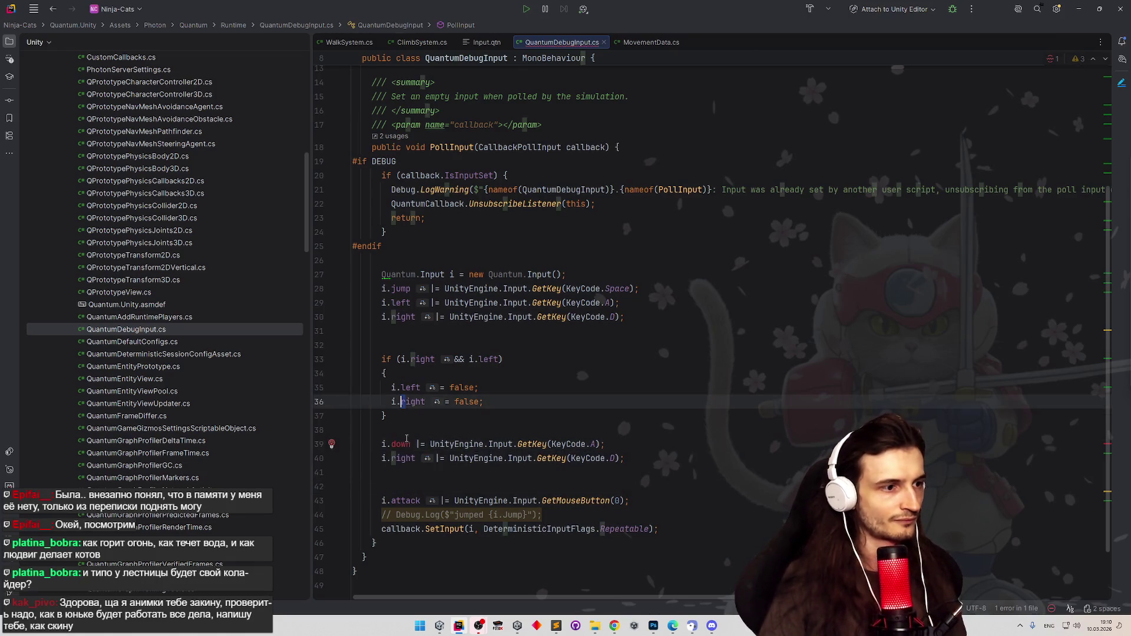
{"action": "double_click", "coordinate": [401, 444]}
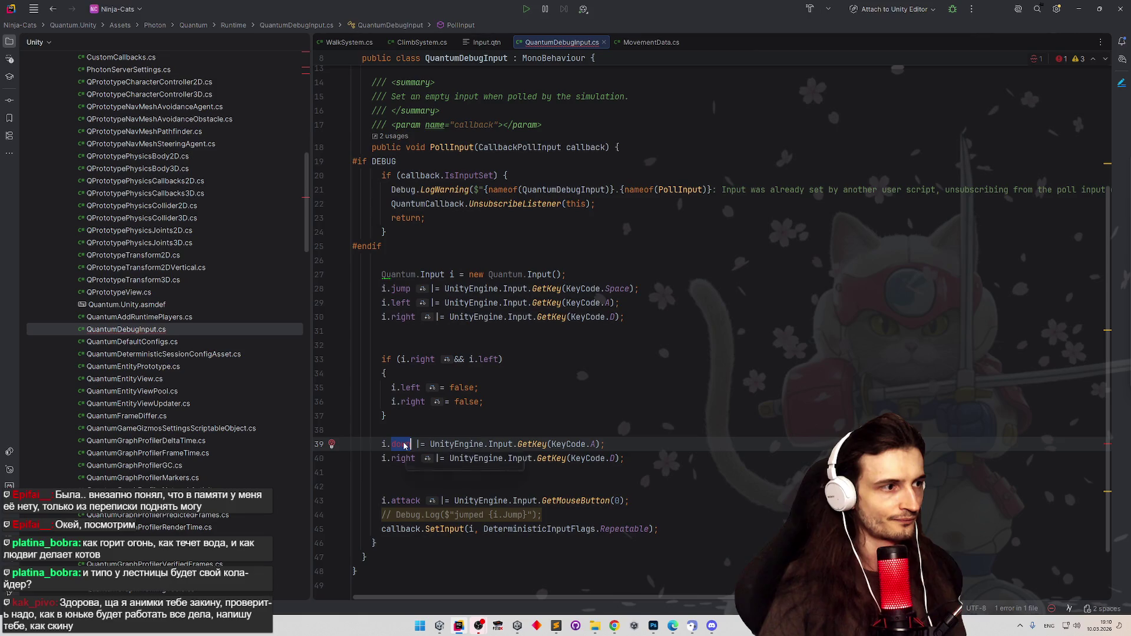
{"action": "key", "text": "BackSpace"}
{"action": "key", "text": "BackSpace"}
{"action": "key", "text": "BackSpace"}
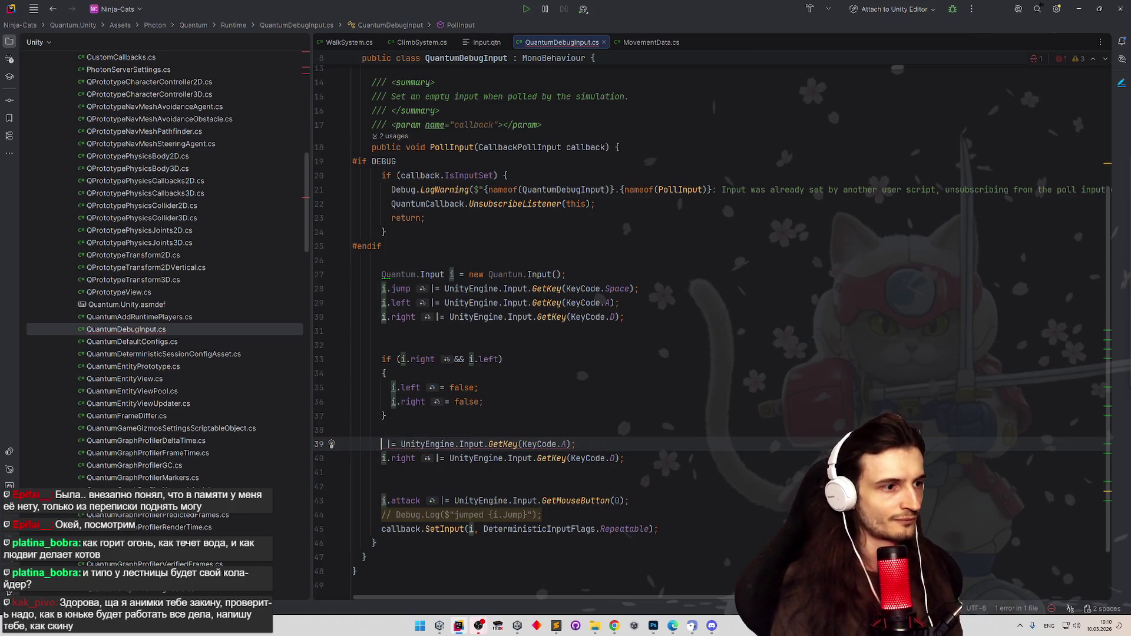
{"action": "type", "text": "i.d"}
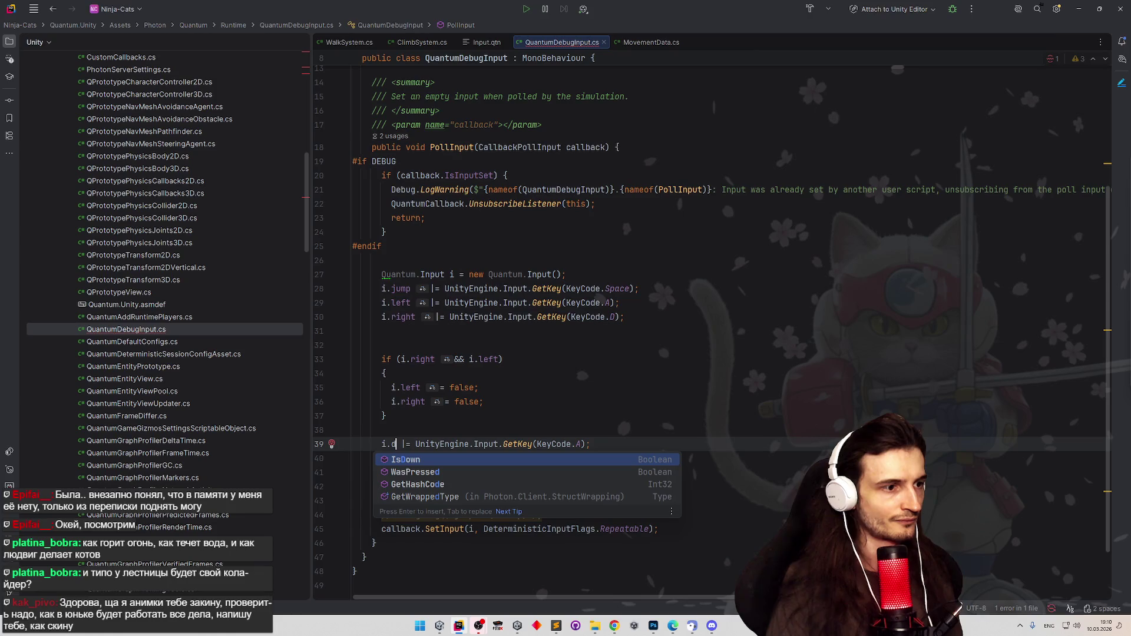
{"action": "left_click", "coordinate": [531, 353]}
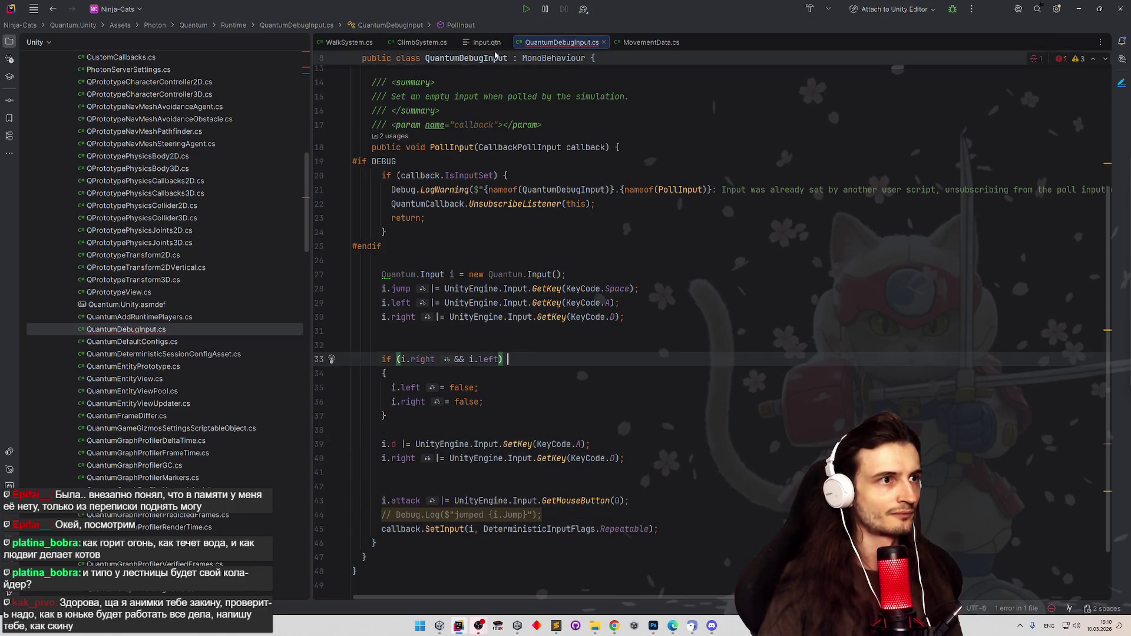
{"action": "key", "text": "alt+Left"}
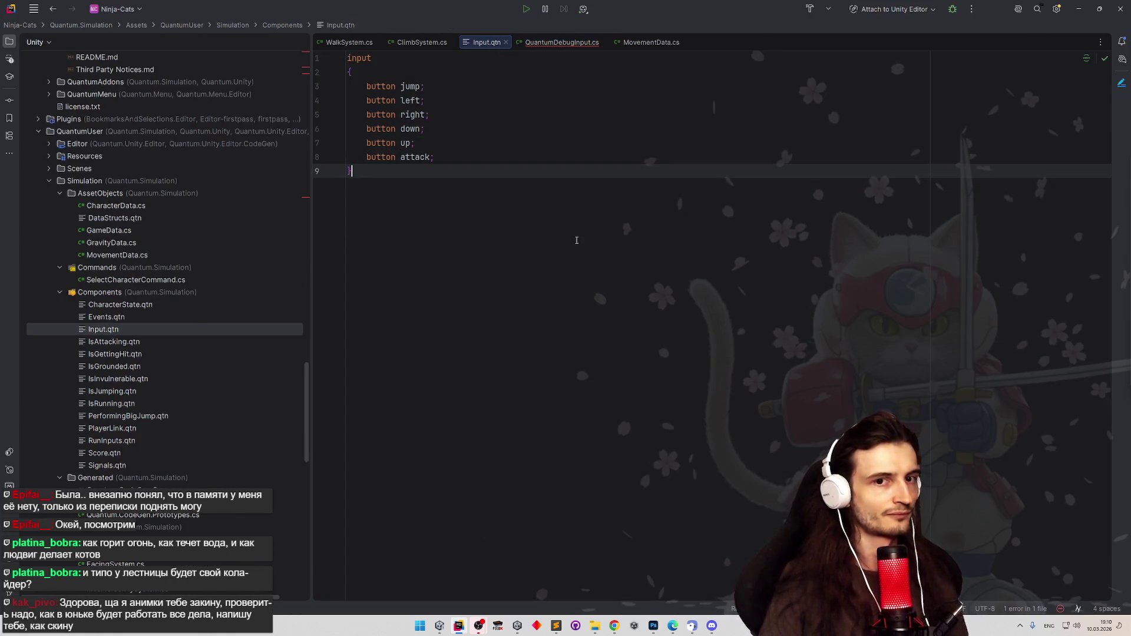
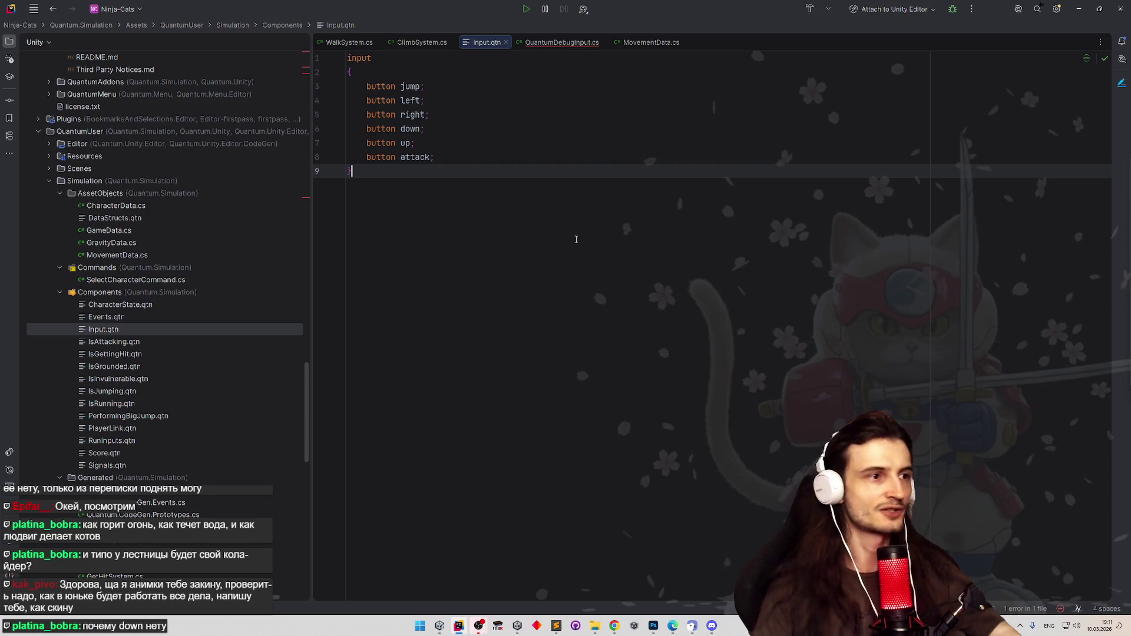
Step: In QuantumDebugInput.cs, change line 39 to set i.down from KeyCode.S
{"action": "left_click", "coordinate": [561, 42]}
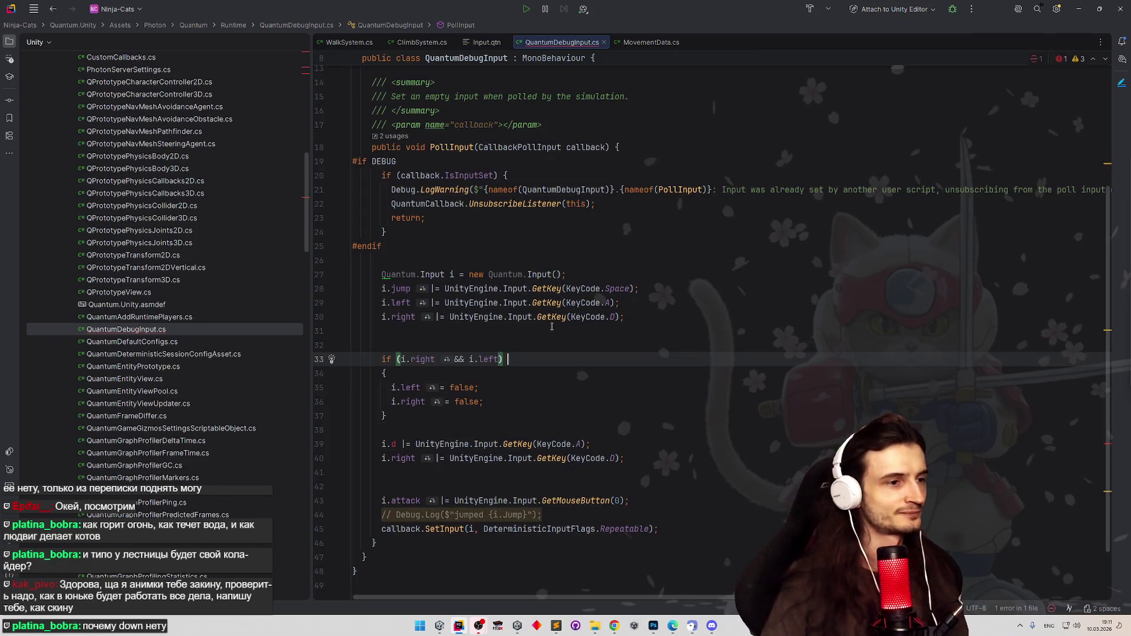
{"action": "scroll", "coordinate": [550, 358], "scroll_direction": "down", "scroll_amount": 1}
{"action": "scroll", "coordinate": [550, 357], "scroll_direction": "down", "scroll_amount": 1}
{"action": "left_click", "coordinate": [396, 373]}
{"action": "type", "text": "o"}
{"action": "key", "text": "Return"}
{"action": "left_click", "coordinate": [609, 373]}
{"action": "type", "text": "s"}
{"action": "key", "text": "Up"}
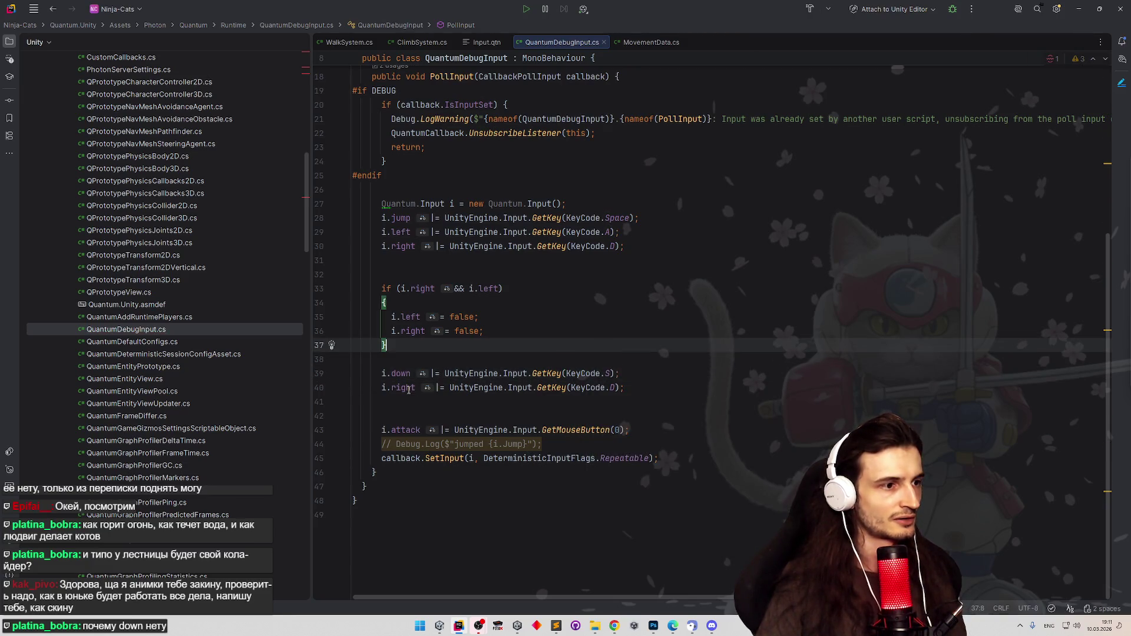
Step: Change line 40 to set i.up from KeyCode.W
{"action": "double_click", "coordinate": [415, 388]}
{"action": "type", "text": "up"}
{"action": "key", "text": "Escape"}
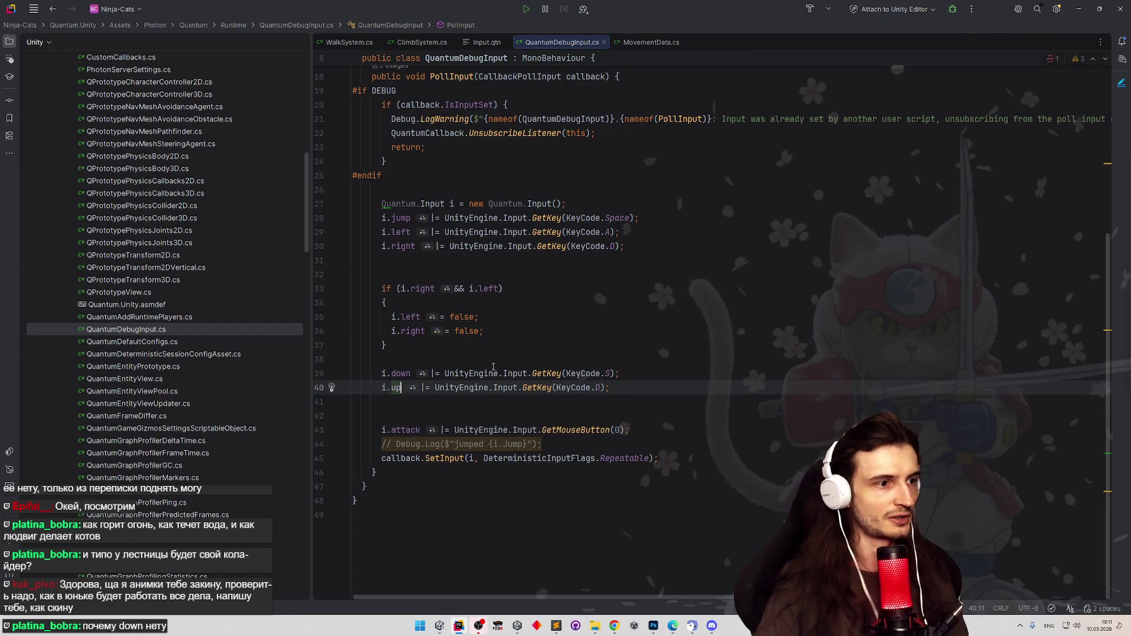
{"action": "double_click", "coordinate": [596, 388]}
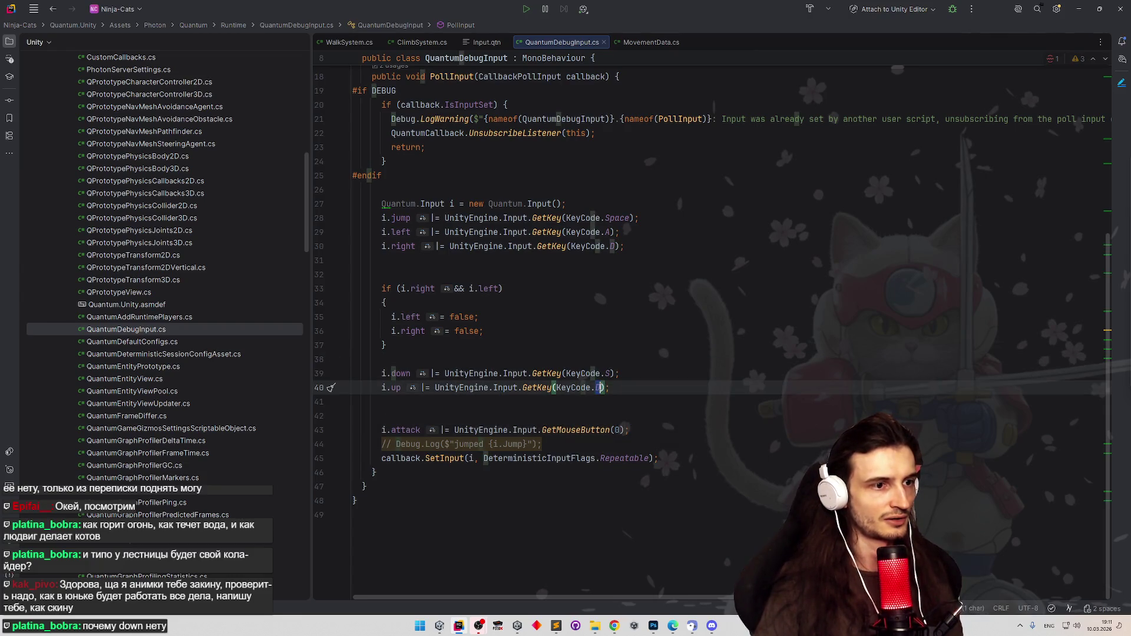
{"action": "type", "text": "w"}
{"action": "left_click", "coordinate": [611, 325]}
{"action": "left_click", "coordinate": [597, 389]}
{"action": "left_click", "coordinate": [612, 331]}
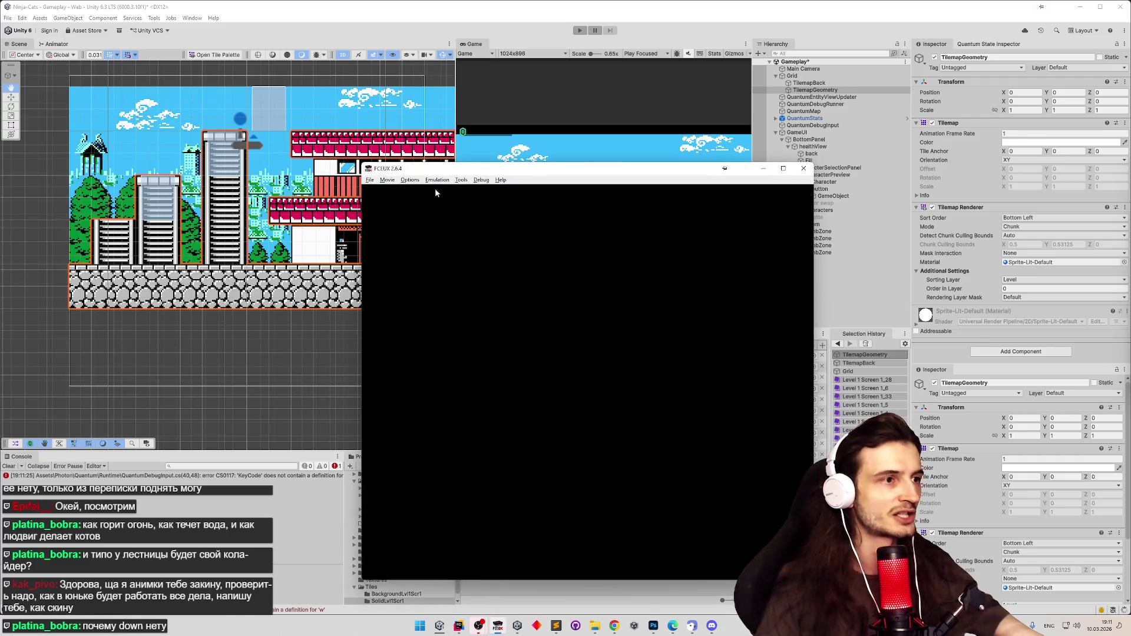
Step: Load the Samurai Pizza Cats (Teyandee) ROM from Recent ROMs and start the game
{"action": "left_click", "coordinate": [369, 180]}
{"action": "mouse_move", "coordinate": [415, 213]}
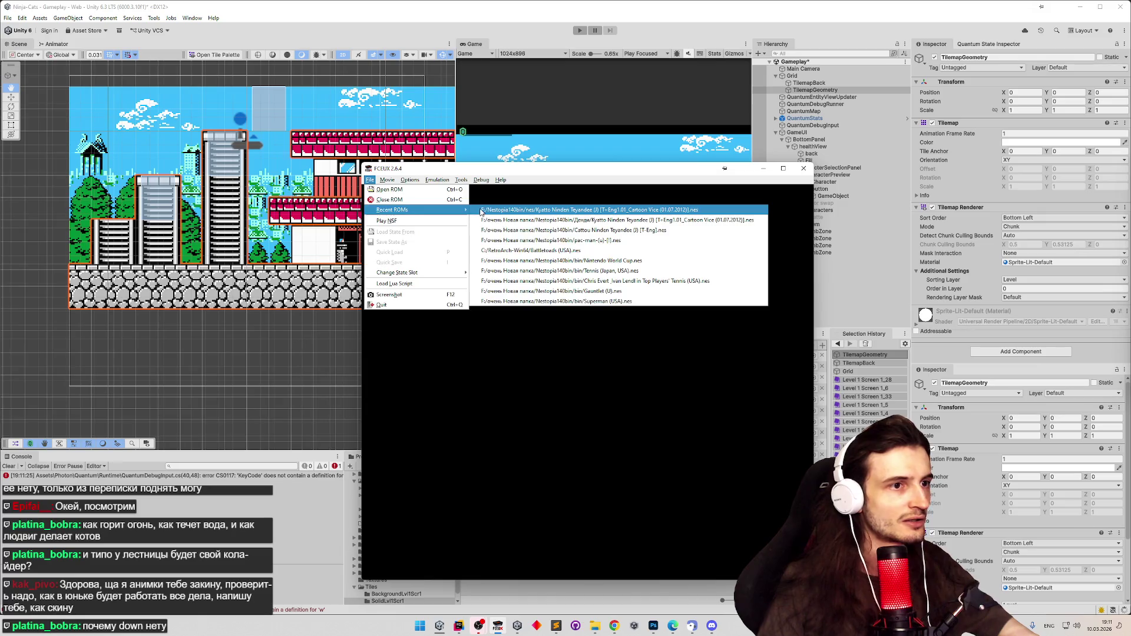
{"action": "left_click", "coordinate": [481, 208]}
{"action": "key", "text": "Return"}
{"action": "key", "text": "Return"}
Step: Run the cat right through the level, past the ninja enemies, to the first ladder
{"action": "key", "text": "Right"}
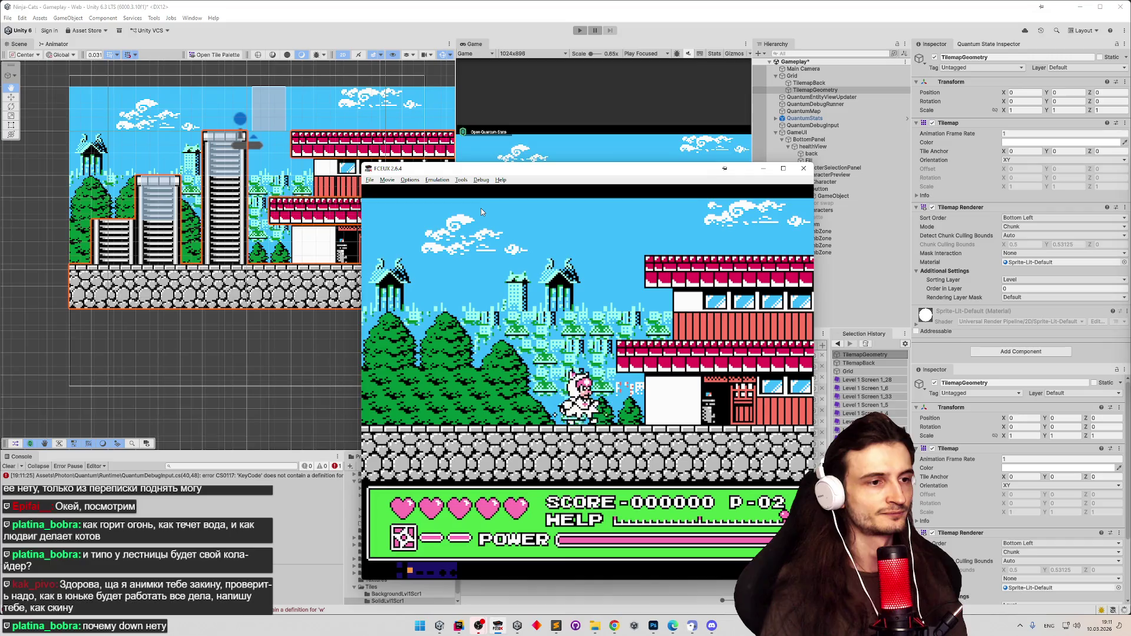
{"action": "key", "text": "Right"}
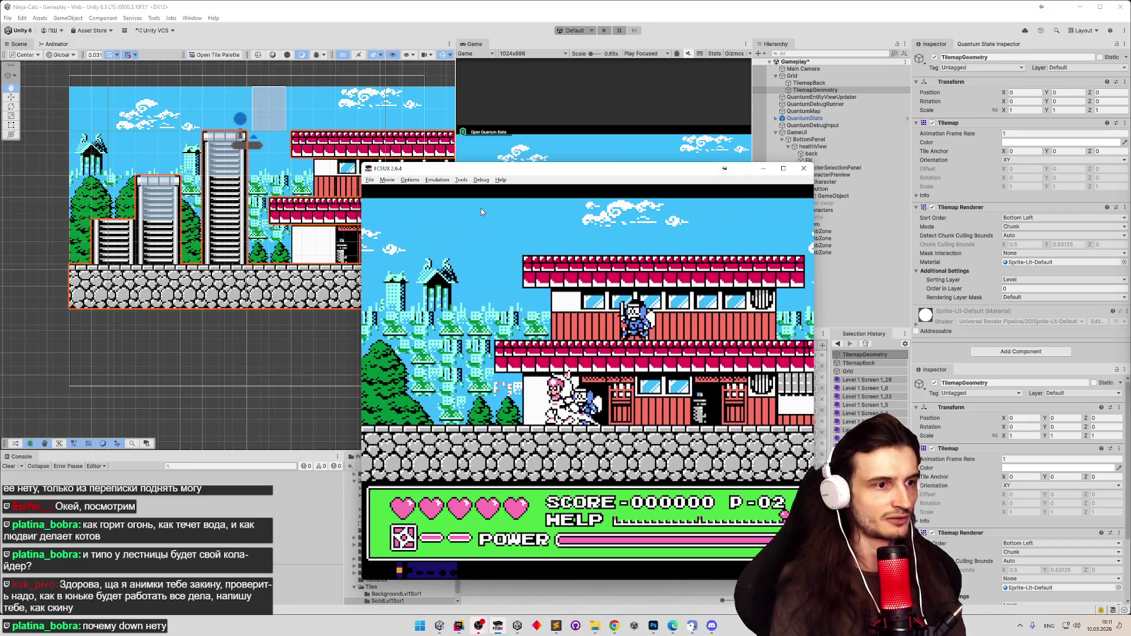
{"action": "key", "text": "Right"}
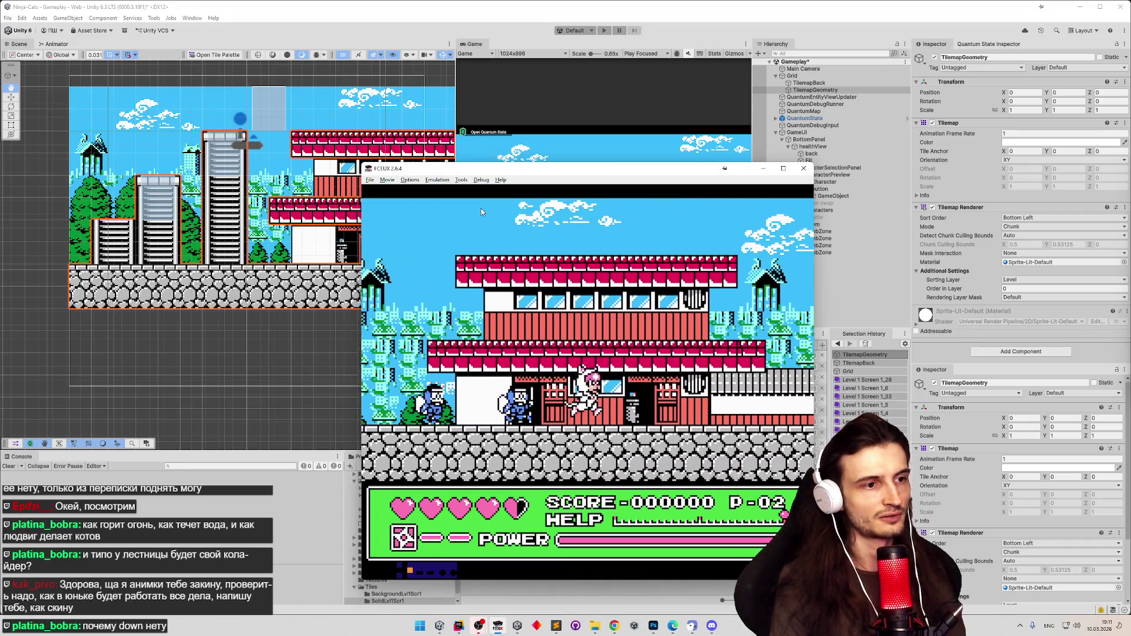
{"action": "key", "text": "Right"}
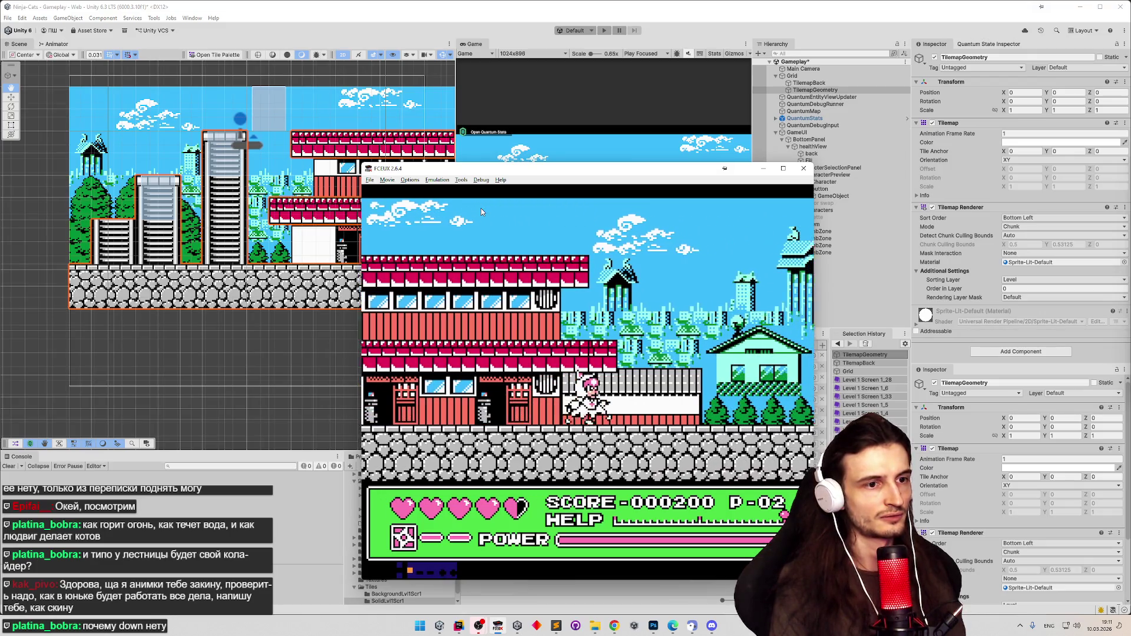
{"action": "key", "text": "Right"}
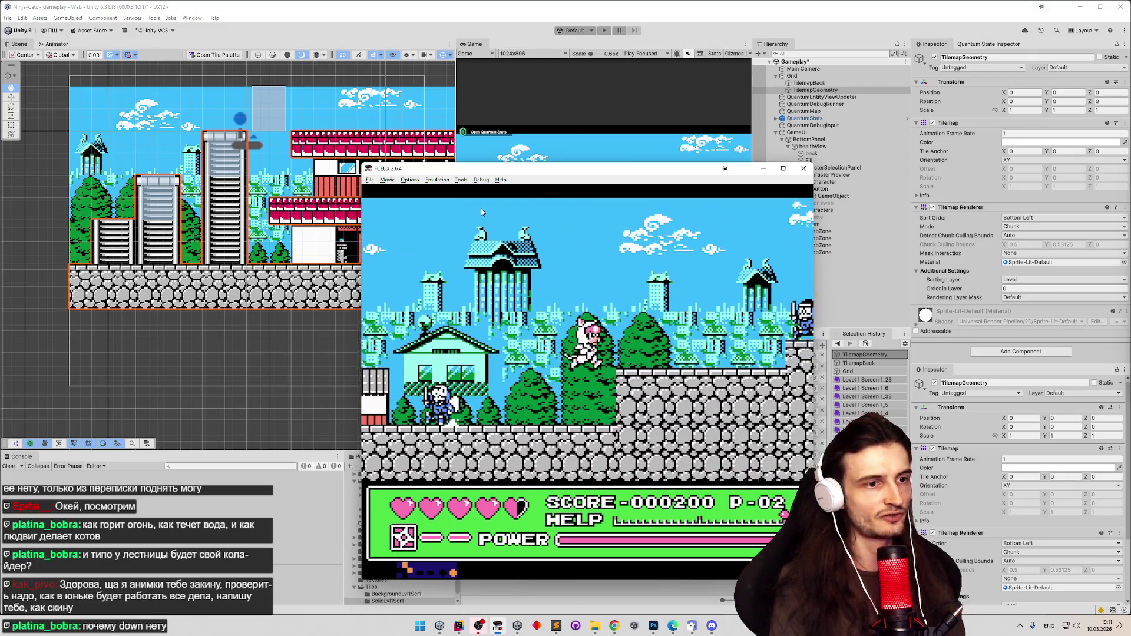
{"action": "key", "text": "Right"}
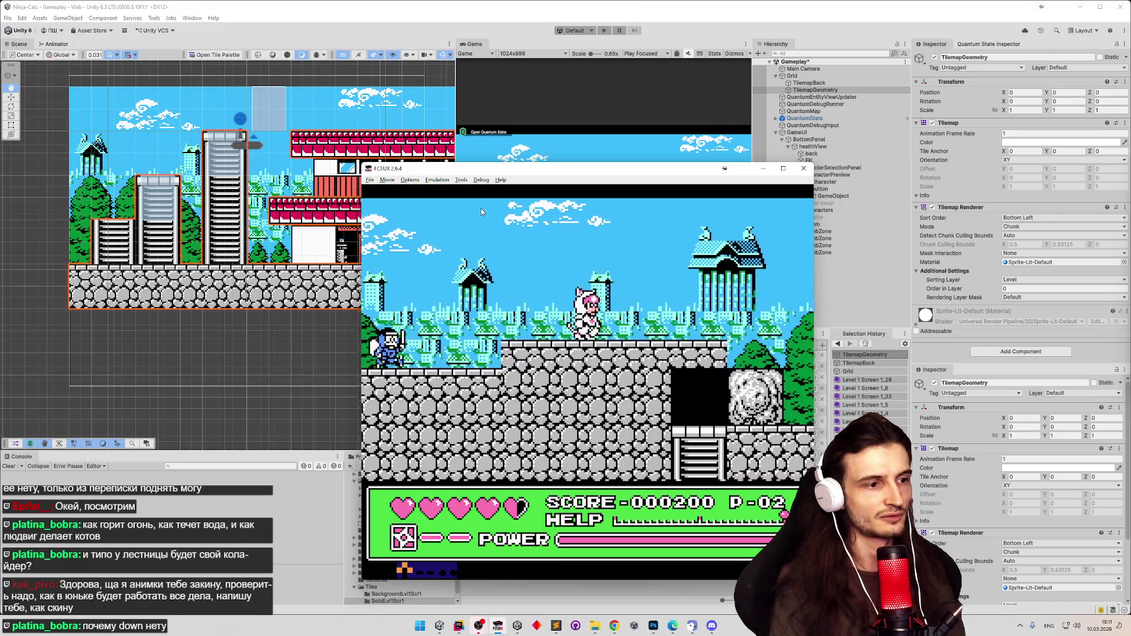
{"action": "key", "text": "Right"}
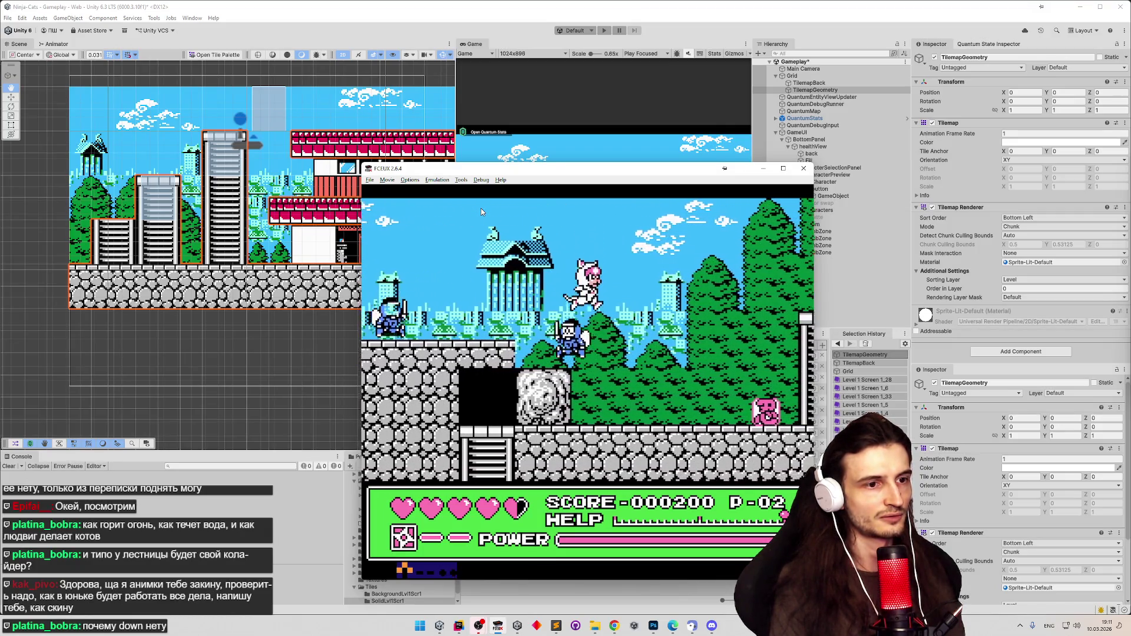
{"action": "key", "text": "Right"}
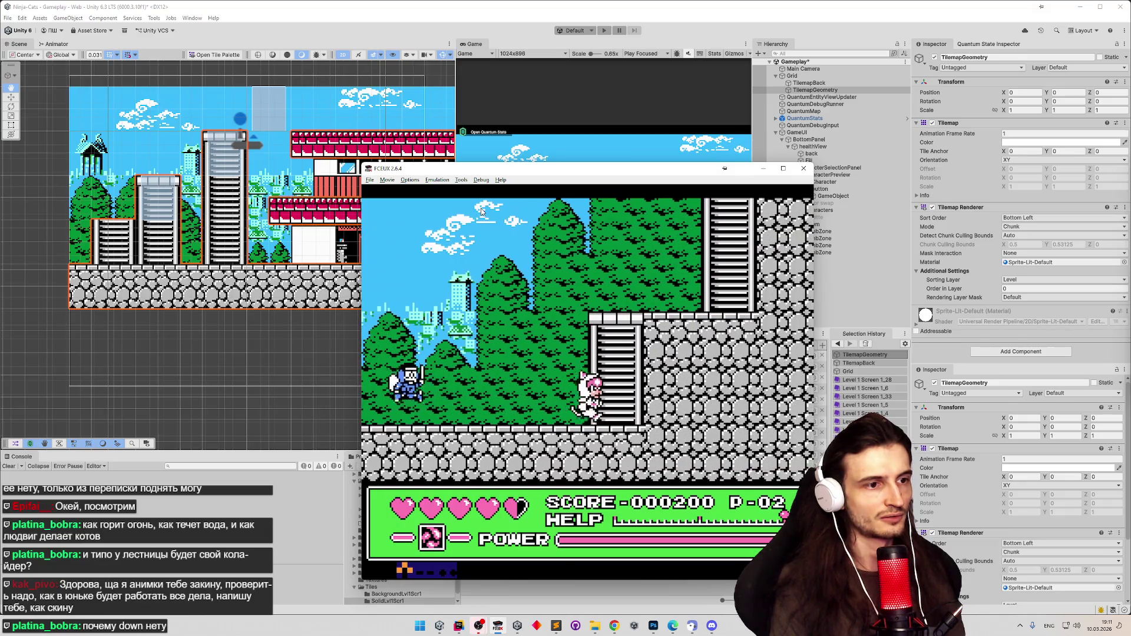
{"action": "key", "text": "Right"}
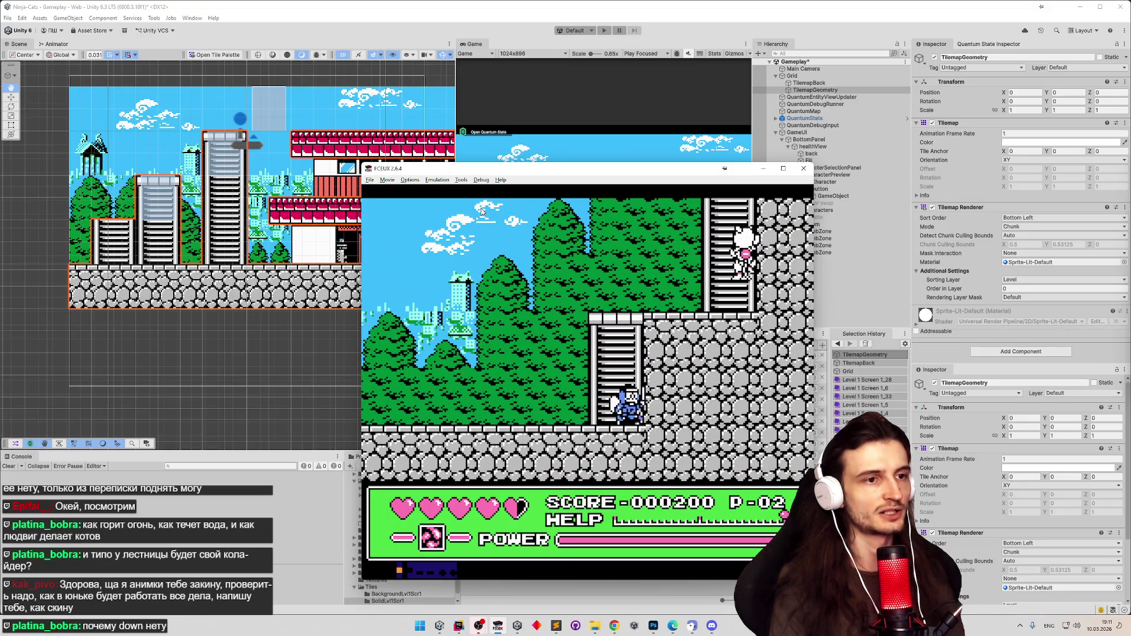
Step: Climb the ladder up and down to the top, then minimize FCEUX and return to Rider
{"action": "key", "text": "Left"}
{"action": "key", "text": "Up"}
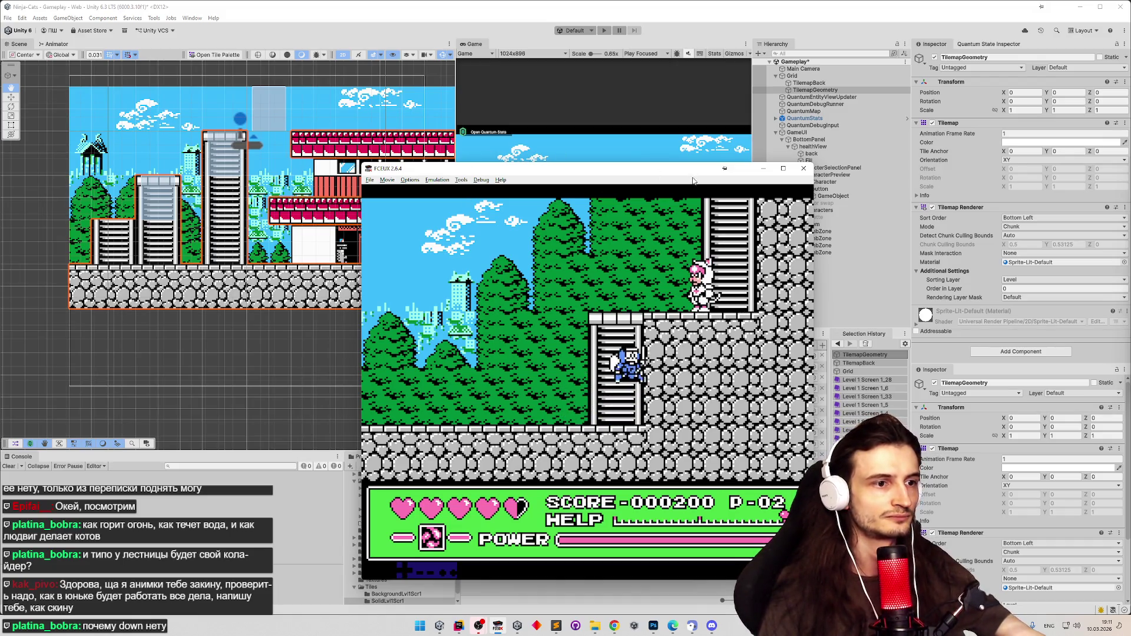
{"action": "key", "text": "Left"}
{"action": "key", "text": "Up"}
{"action": "key", "text": "Left"}
{"action": "key", "text": "Right"}
{"action": "key", "text": "Up"}
{"action": "key", "text": "Left"}
{"action": "left_click", "coordinate": [763, 169]}
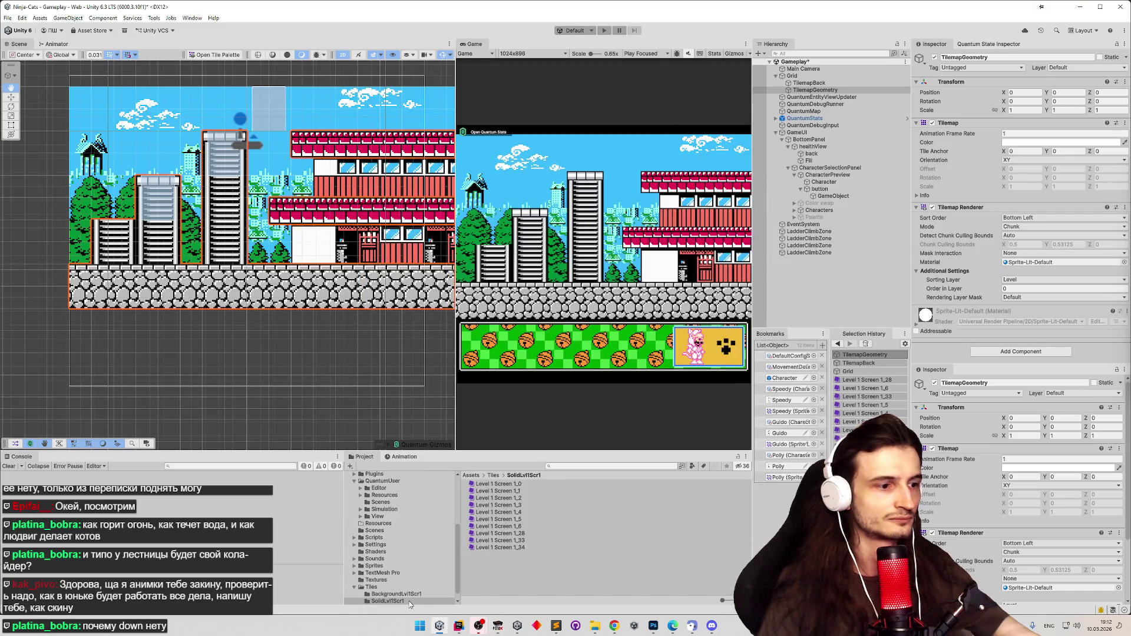
{"action": "left_click", "coordinate": [458, 626]}
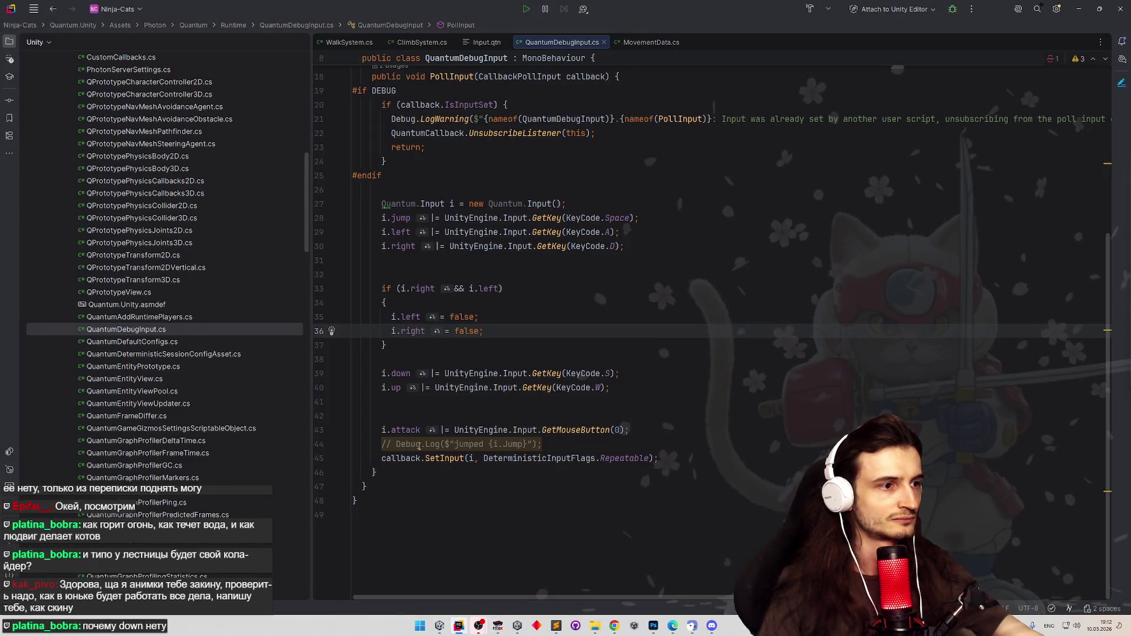
Step: Duplicate the right/left if-block below the input lines in QuantumDebugInput.cs
{"action": "left_click_drag", "start_coordinate": [387, 301], "coordinate": [388, 350]}
{"action": "key", "text": "ctrl+c"}
{"action": "left_click", "coordinate": [405, 404]}
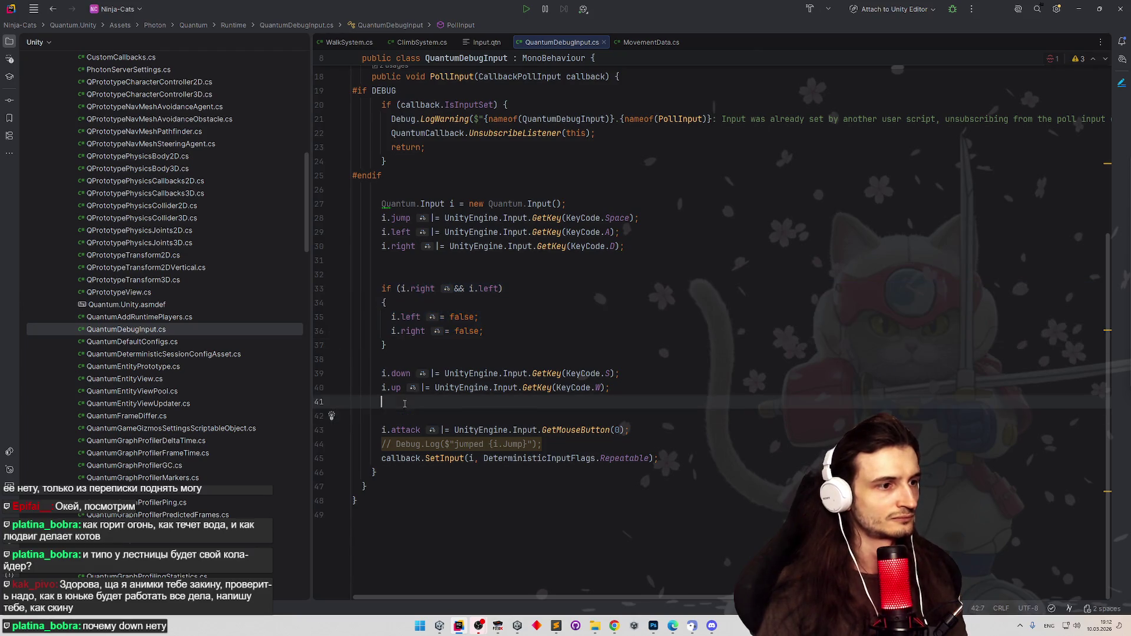
{"action": "key", "text": "ctrl+v"}
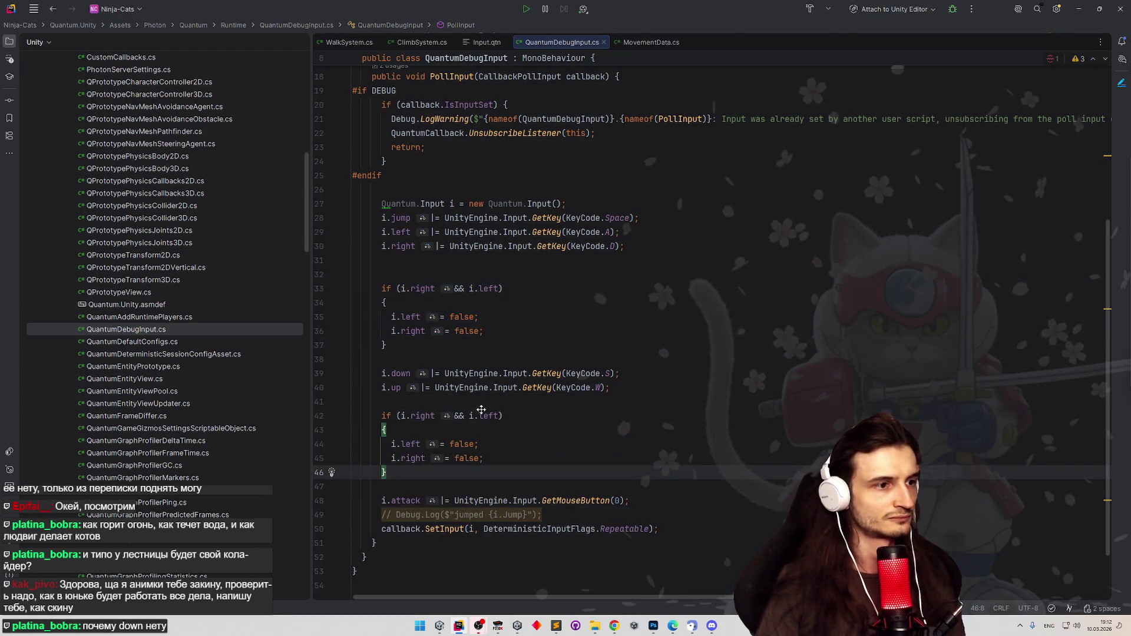
{"action": "scroll", "coordinate": [481, 408], "scroll_direction": "down", "scroll_amount": 1}
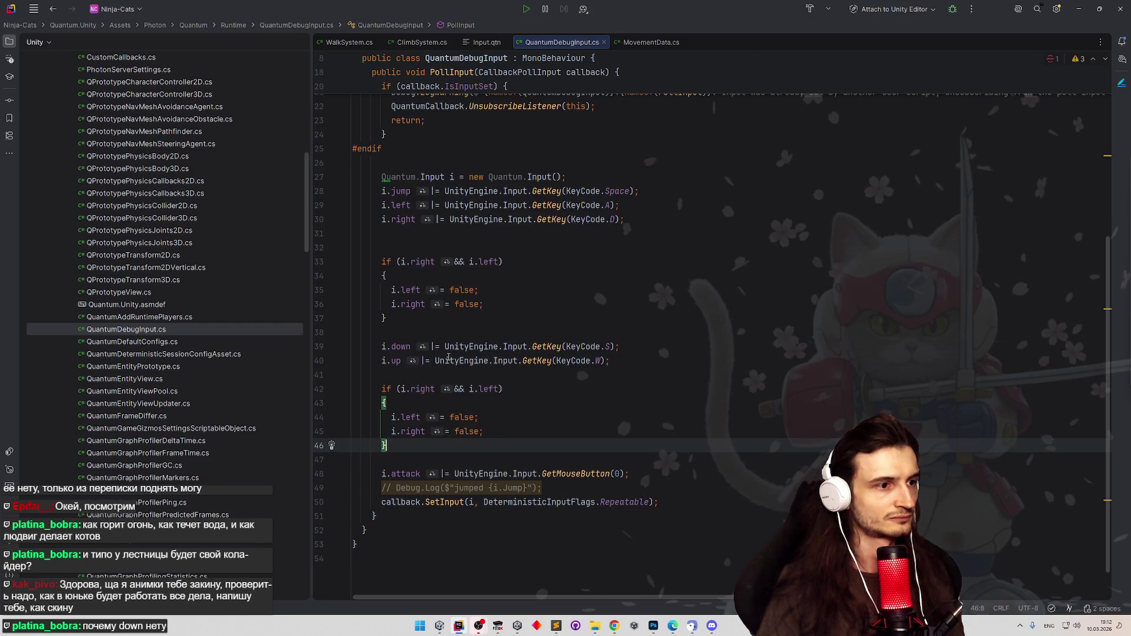
Step: Change the copied block's condition to if (i.down && i.up)
{"action": "double_click", "coordinate": [401, 346]}
{"action": "key", "text": "ctrl+c"}
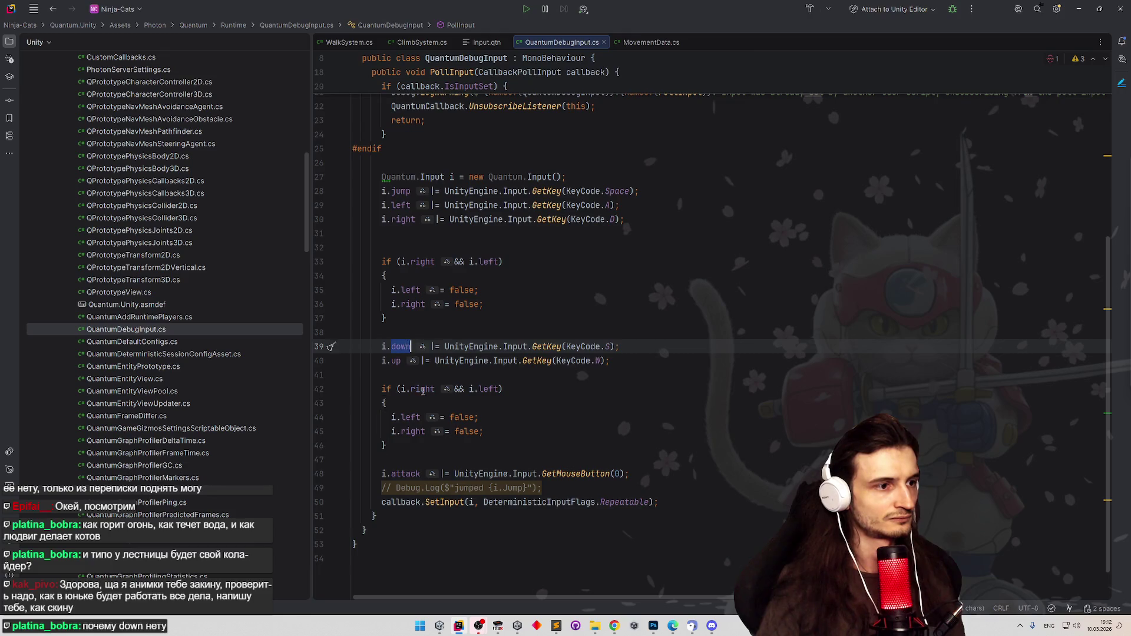
{"action": "double_click", "coordinate": [422, 388]}
{"action": "key", "text": "ctrl+v"}
{"action": "double_click", "coordinate": [396, 360]}
{"action": "key", "text": "ctrl+c"}
{"action": "double_click", "coordinate": [483, 389]}
{"action": "key", "text": "ctrl+v"}
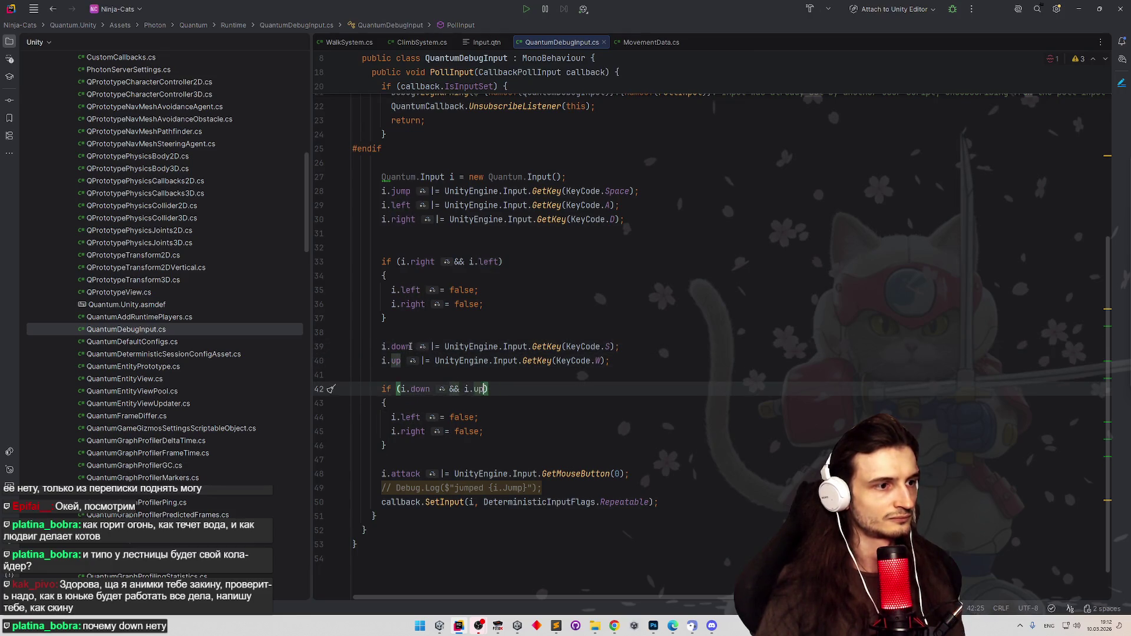
{"action": "left_click", "coordinate": [400, 346]}
Step: Make the new block set both i.down and i.up to false, then switch to ClimbSystem.cs
{"action": "double_click", "coordinate": [410, 416]}
{"action": "left_click", "coordinate": [411, 391]}
{"action": "double_click", "coordinate": [411, 417]}
{"action": "key", "text": "ctrl+v"}
{"action": "key", "text": "alt+shift+Down"}
{"action": "type", "text": "down"}
{"action": "left_click", "coordinate": [546, 396]}
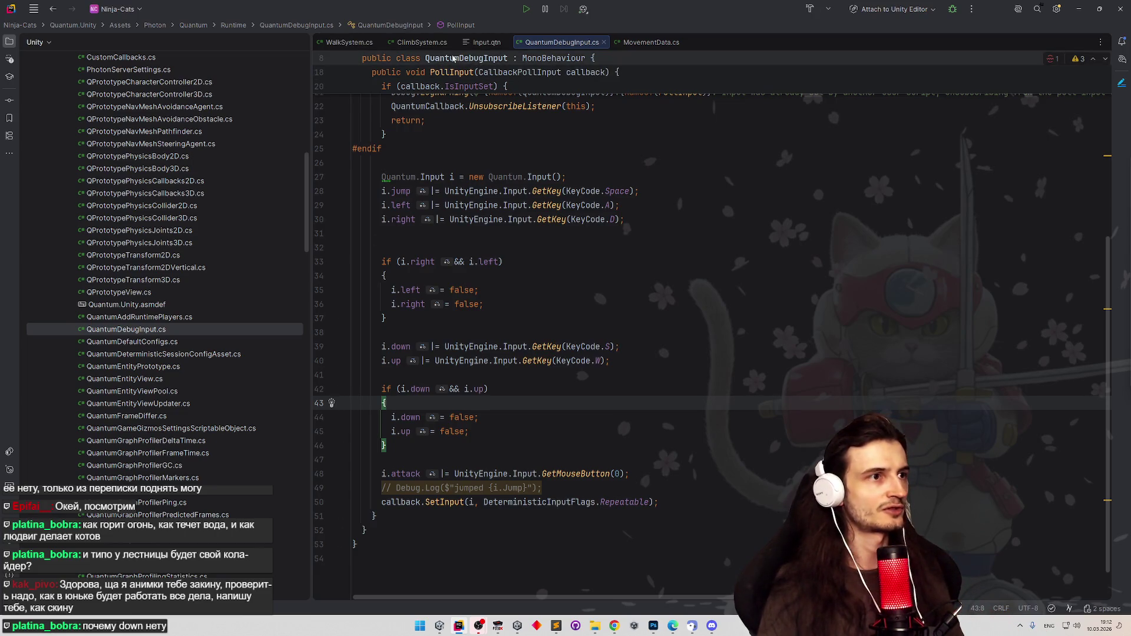
{"action": "key", "text": "ctrl+Tab"}
{"action": "scroll", "coordinate": [613, 236], "scroll_direction": "down", "scroll_amount": 1}
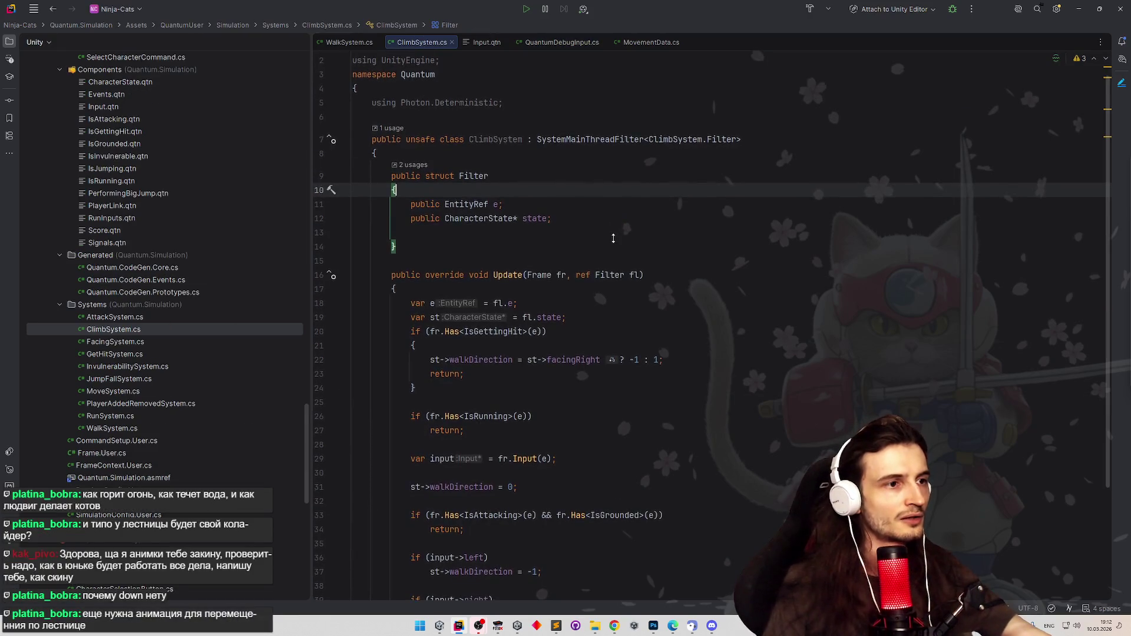
Step: Delete the var e and var st declarations from ClimbSystem.cs's Update method
{"action": "scroll", "coordinate": [614, 238], "scroll_direction": "down", "scroll_amount": 3}
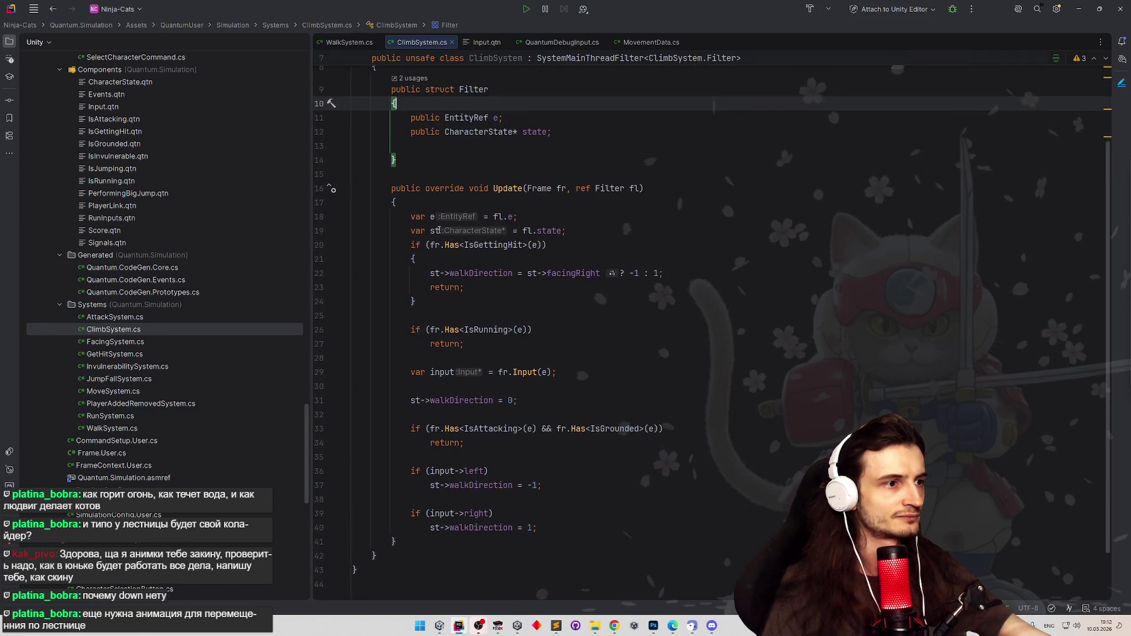
{"action": "mouse_move", "coordinate": [411, 217]}
{"action": "left_mouse_down"}
{"action": "mouse_move", "coordinate": [530, 297]}
{"action": "mouse_move", "coordinate": [566, 528]}
{"action": "left_mouse_up"}
{"action": "key", "text": "Escape"}
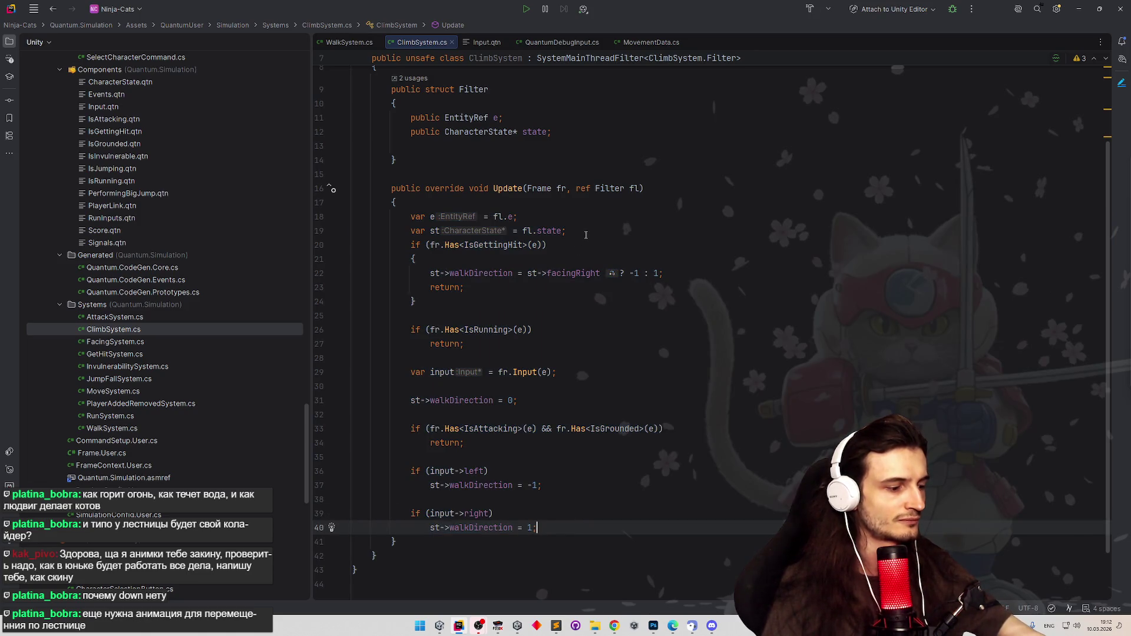
{"action": "left_click_drag", "start_coordinate": [330, 217], "coordinate": [333, 230]}
{"action": "key", "text": "BackSpace"}
{"action": "key", "text": "BackSpace"}
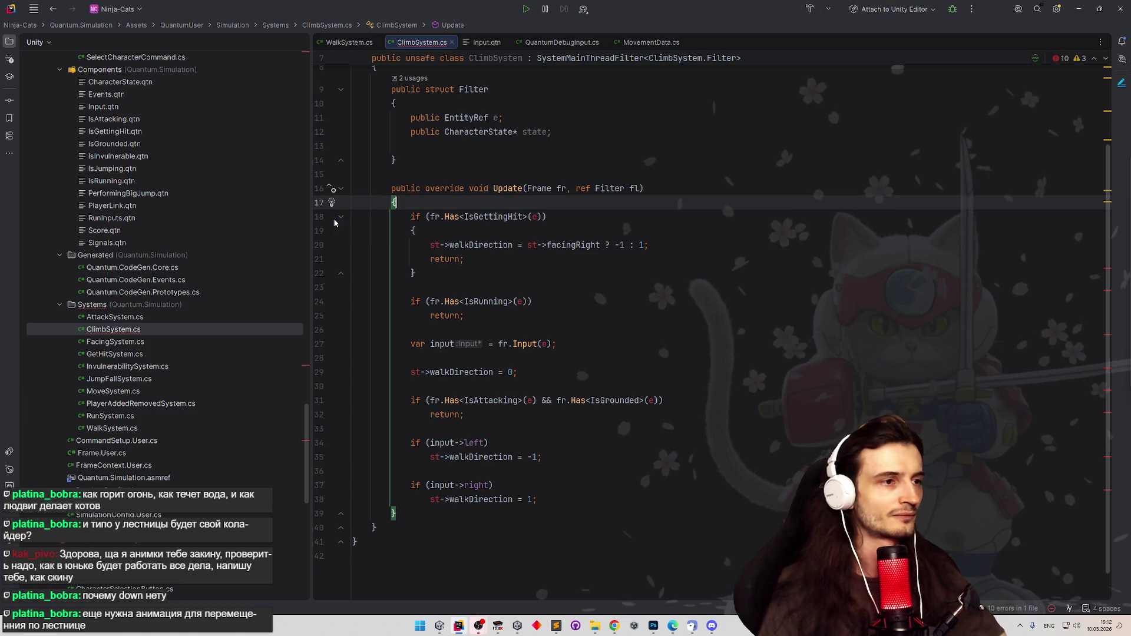
Step: Select IsJumping.qtn in the Components folder and start duplicating it
{"action": "scroll", "coordinate": [474, 222], "scroll_direction": "up", "scroll_amount": 3}
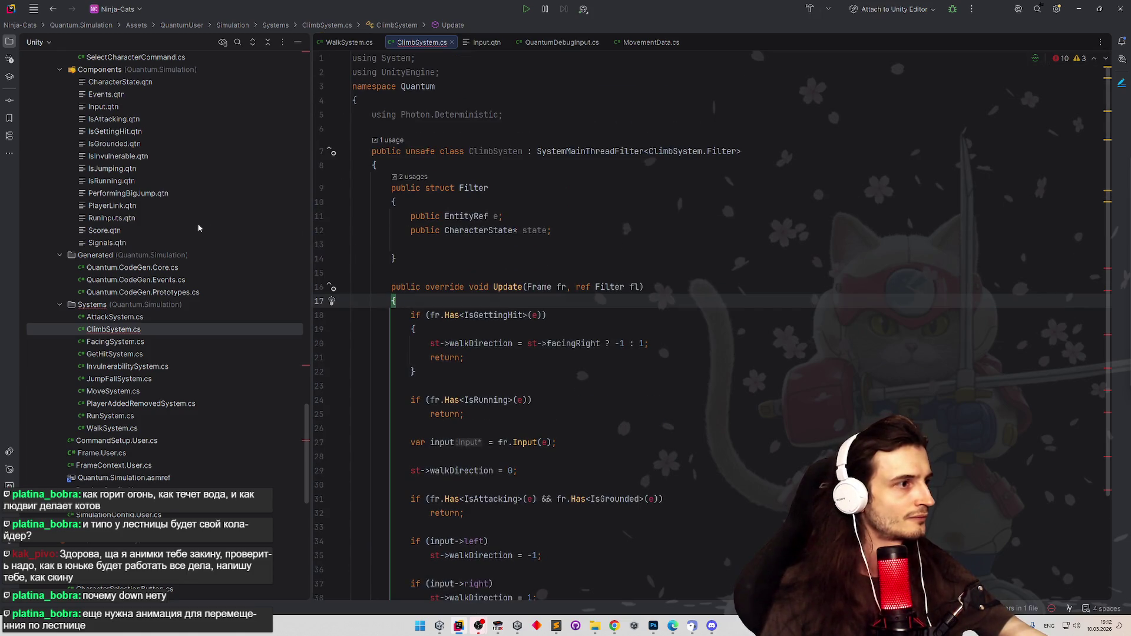
{"action": "left_click", "coordinate": [198, 169]}
{"action": "key", "text": "ctrl+d"}
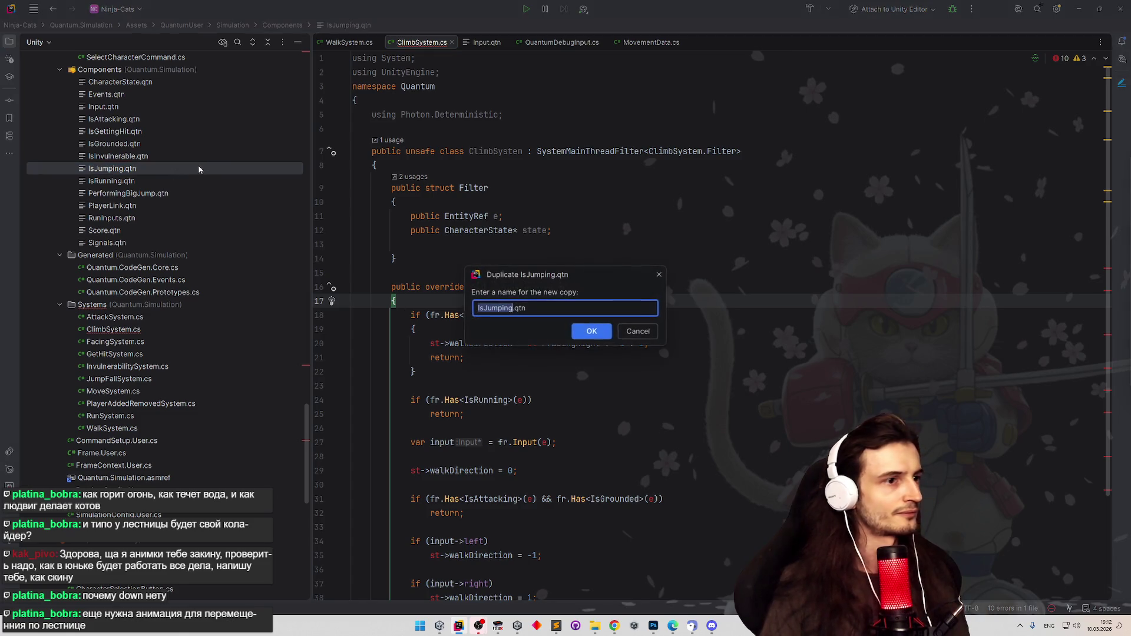
Step: Name the duplicate file IsClimbing.qtn and create it
{"action": "key", "text": "BackSpace"}
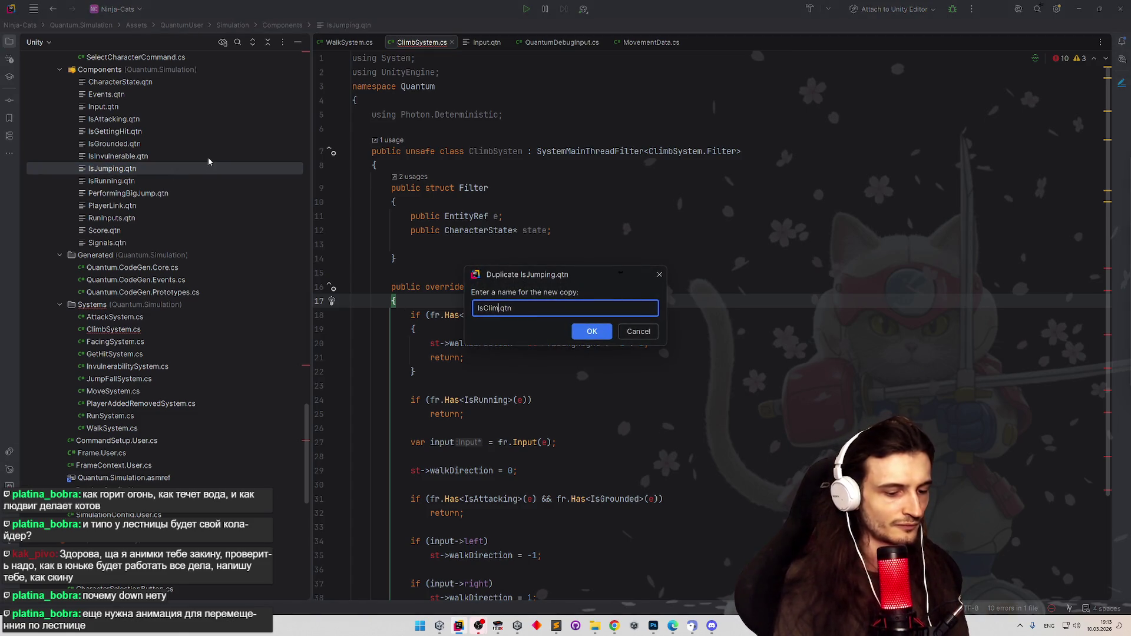
{"action": "type", "text": "g"}
{"action": "key", "text": "Return"}
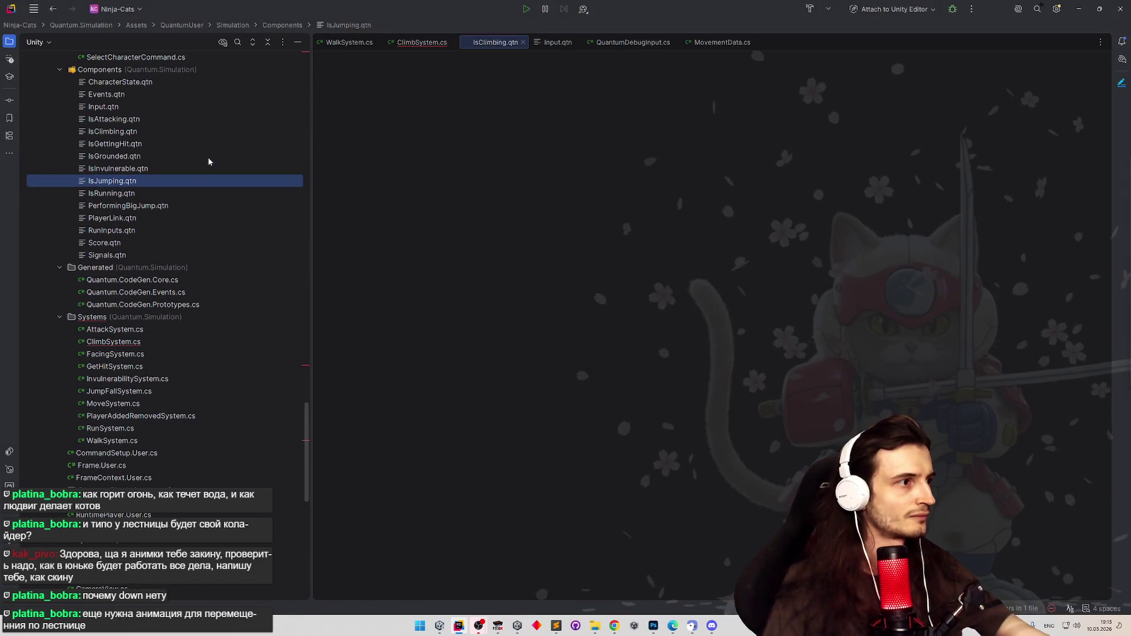
Step: Rename the component inside from IsJumping to IsClimbing, then return to ClimbSystem.cs
{"action": "left_click", "coordinate": [395, 58]}
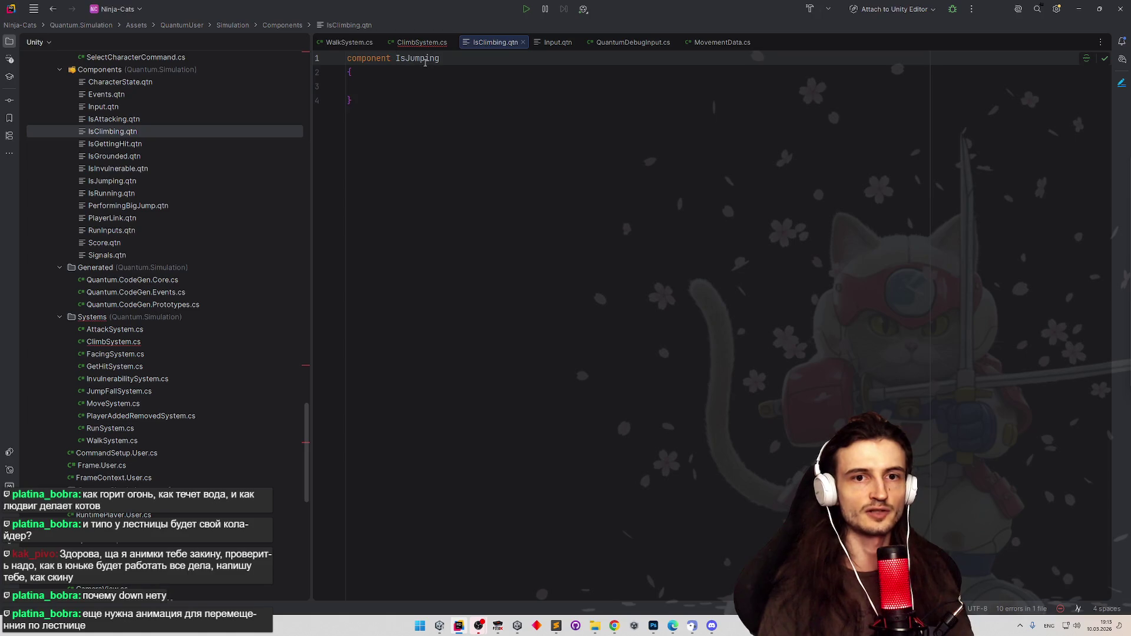
{"action": "double_click", "coordinate": [422, 58]}
{"action": "type", "text": "IsClimb"}
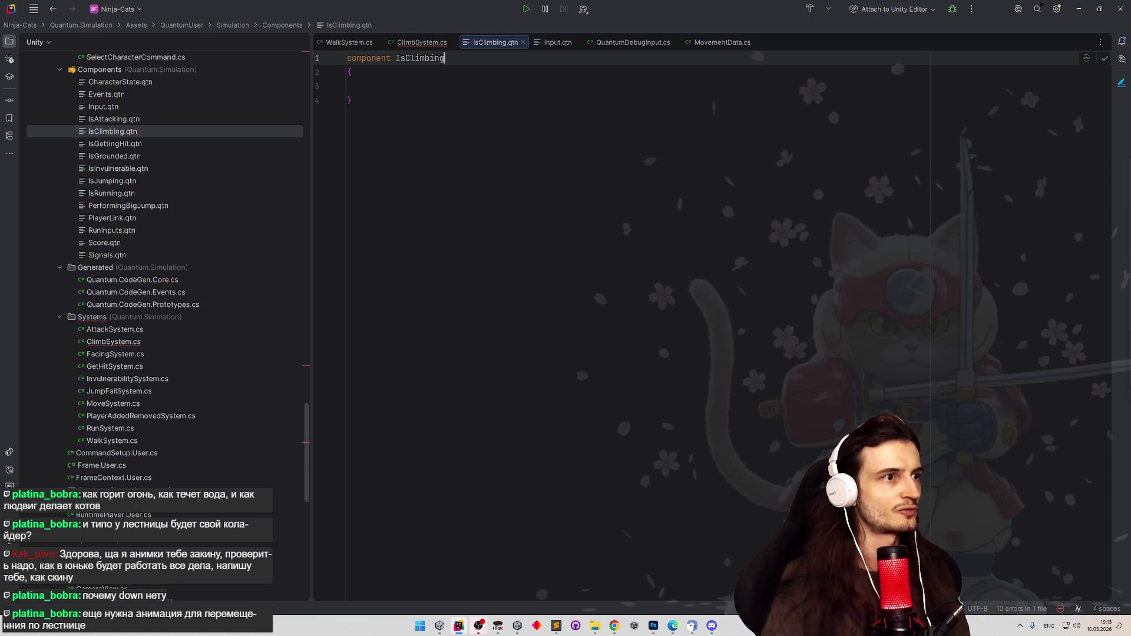
{"action": "left_click", "coordinate": [486, 152]}
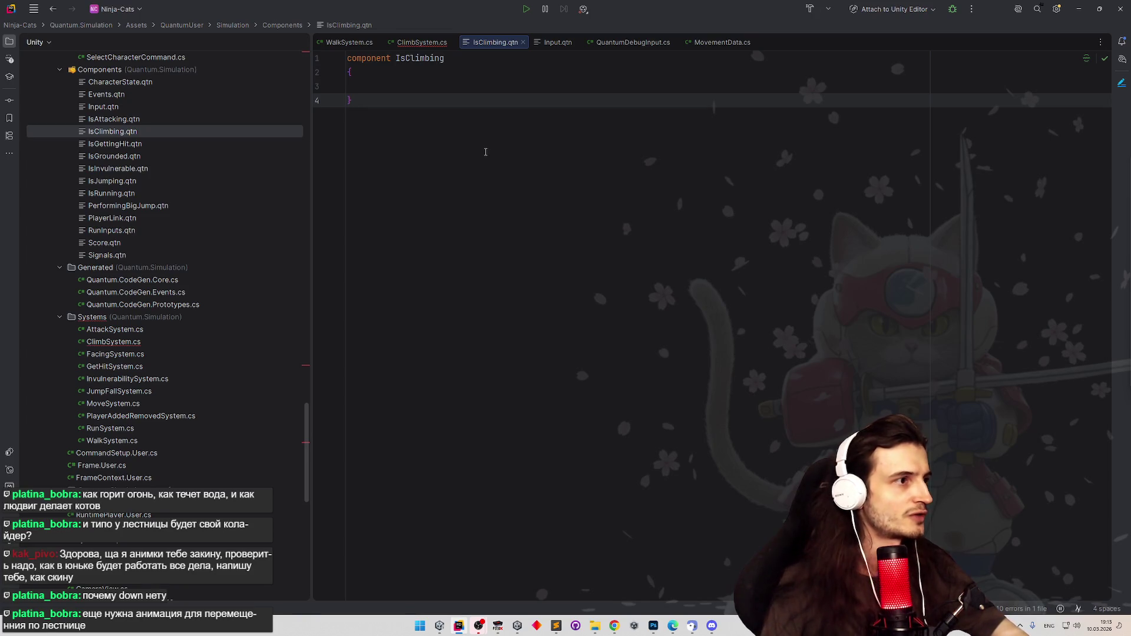
{"action": "left_click", "coordinate": [422, 42]}
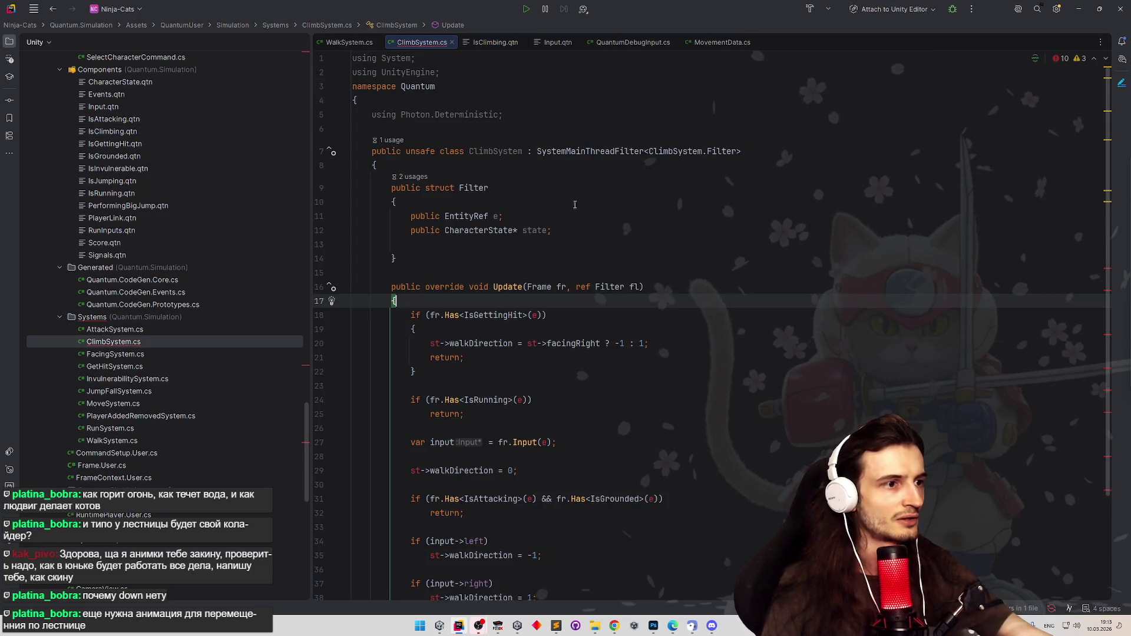
Step: Leave ClimbSystem.cs's Update unchanged and bring the FCEUX game window forward
{"action": "scroll", "coordinate": [612, 232], "scroll_direction": "down", "scroll_amount": 2}
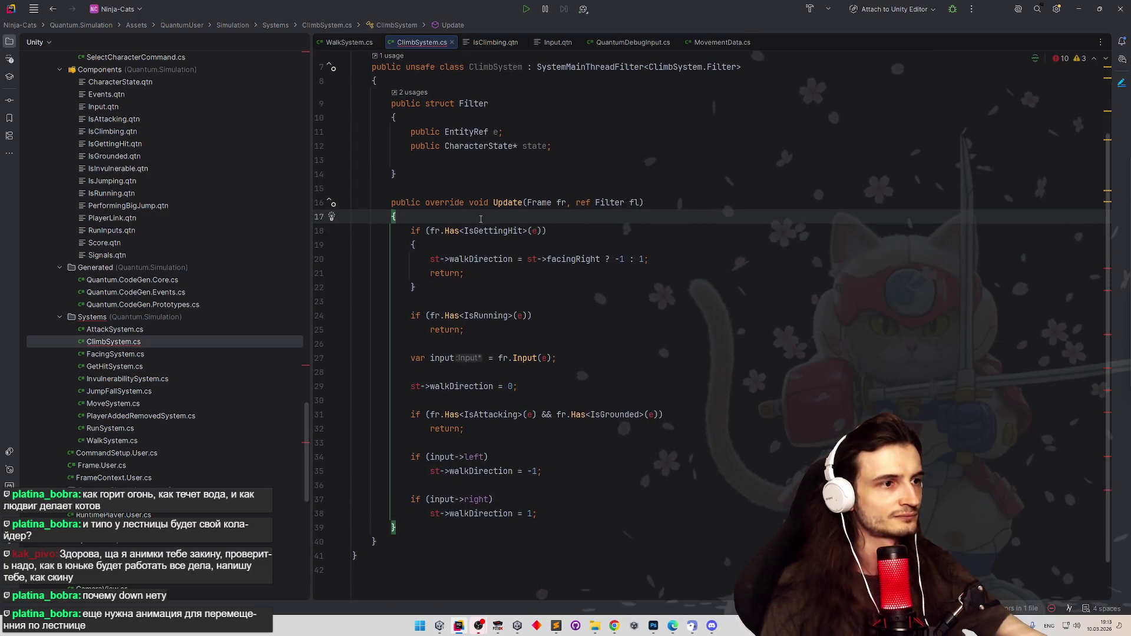
{"action": "key", "text": "Return"}
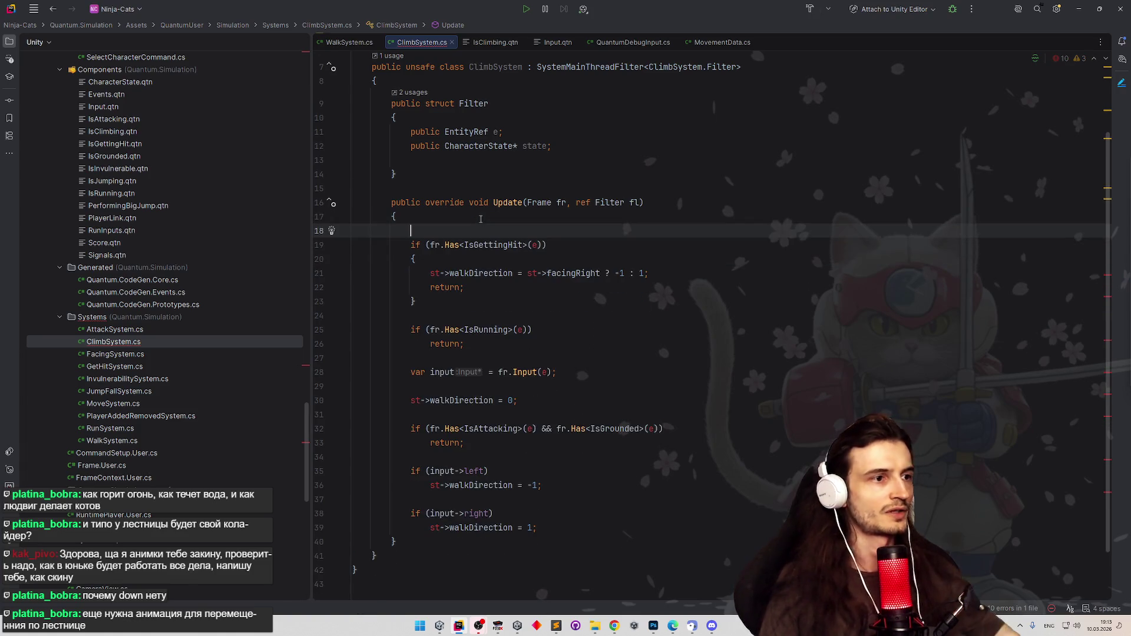
{"action": "key", "text": "BackSpace"}
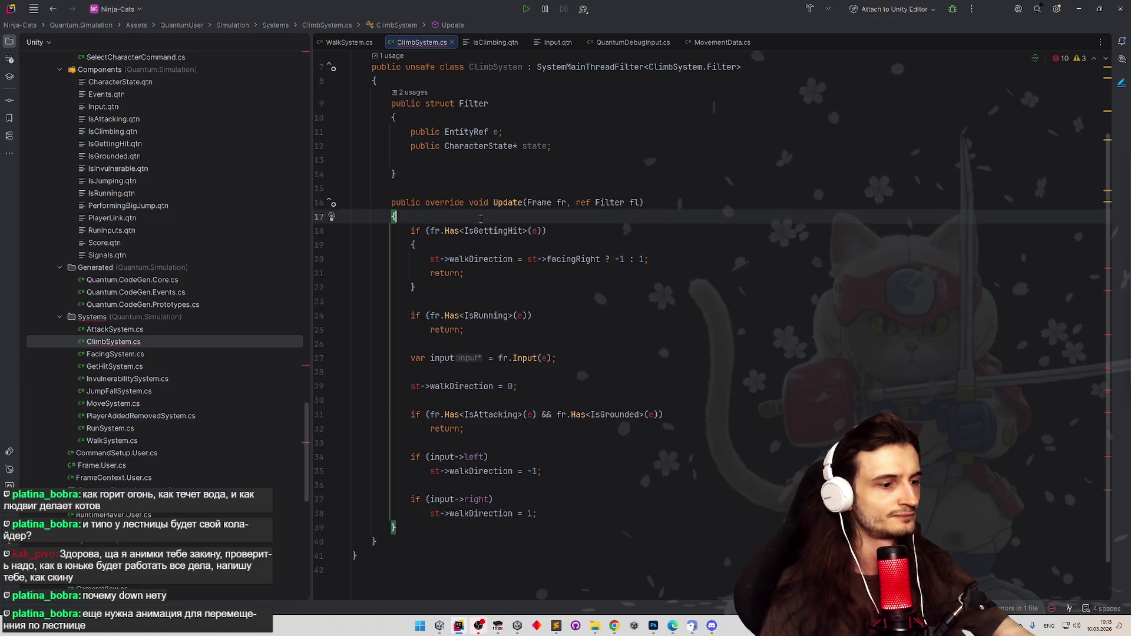
{"action": "left_click", "coordinate": [499, 626]}
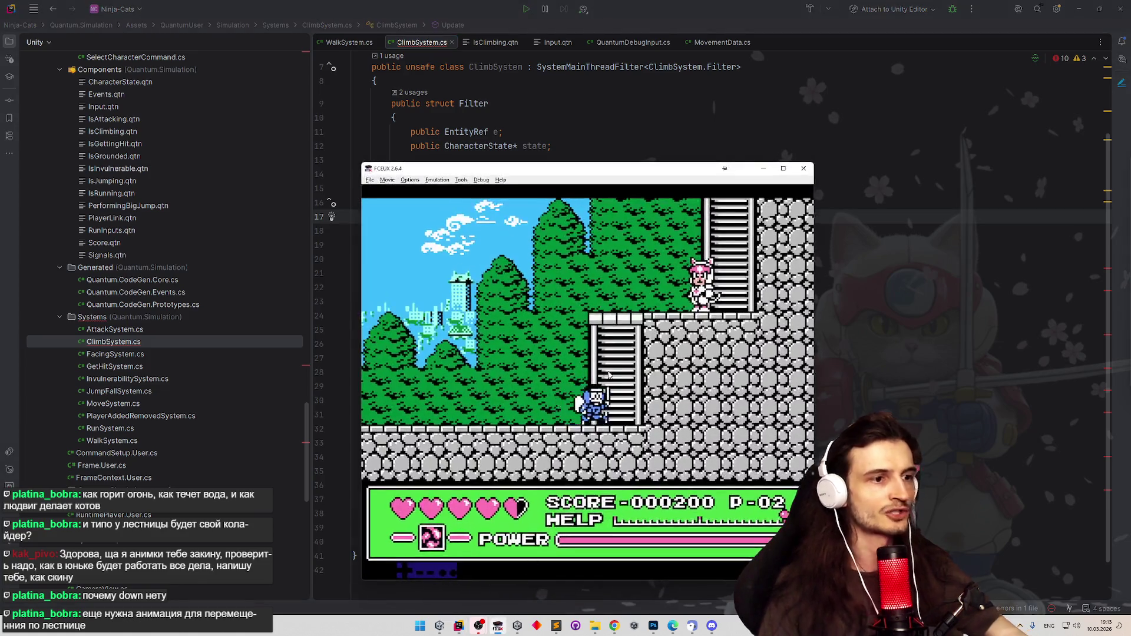
Step: Walk the ninja cat to the ladder and repeatedly climb up and back down
{"action": "key", "text": "Right"}
{"action": "key", "text": "Up"}
{"action": "key", "text": "Down"}
{"action": "key", "text": "Left"}
{"action": "key", "text": "Right"}
{"action": "key", "text": "Up"}
{"action": "key", "text": "Down"}
{"action": "key", "text": "Left"}
{"action": "key", "text": "Right"}
{"action": "key", "text": "Up"}
{"action": "key", "text": "Down"}
{"action": "key", "text": "Left"}
{"action": "key", "text": "Right"}
{"action": "key", "text": "Up"}
{"action": "key", "text": "Down"}
{"action": "key", "text": "Left"}
{"action": "key", "text": "Right"}
{"action": "key", "text": "Up"}
{"action": "key", "text": "Down"}
{"action": "key", "text": "Left"}
{"action": "key", "text": "Right"}
{"action": "key", "text": "Up"}
{"action": "key", "text": "Down"}
{"action": "key", "text": "Left"}
{"action": "key", "text": "Right"}
{"action": "key", "text": "Up"}
{"action": "key", "text": "Down"}
{"action": "key", "text": "Left"}
{"action": "key", "text": "Right"}
{"action": "key", "text": "Up"}
{"action": "key", "text": "Down"}
{"action": "key", "text": "Left"}
{"action": "key", "text": "Right"}
{"action": "key", "text": "Up"}
{"action": "key", "text": "Down"}
{"action": "key", "text": "Left"}
{"action": "key", "text": "Right"}
{"action": "key", "text": "Up"}
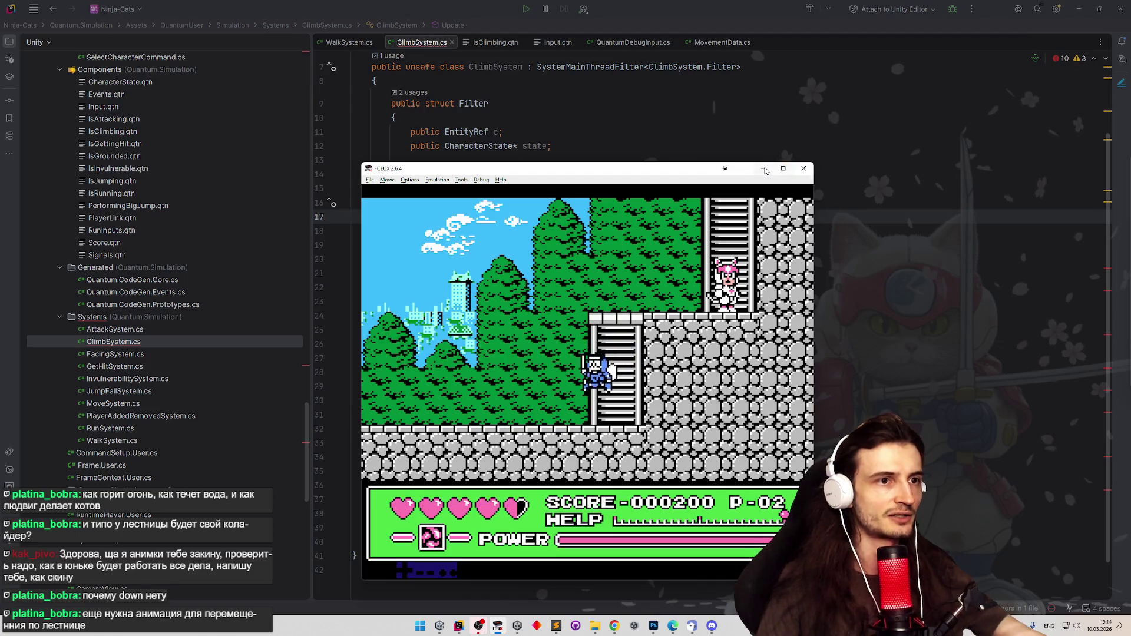
Step: Back in Rider, select all the old walk code in ClimbSystem.cs's Update body
{"action": "key", "text": "alt+Tab"}
{"action": "left_click", "coordinate": [412, 230]}
{"action": "mouse_move", "coordinate": [413, 231]}
{"action": "left_mouse_down"}
{"action": "mouse_move", "coordinate": [583, 430]}
{"action": "mouse_move", "coordinate": [582, 508]}
{"action": "left_mouse_up"}
Step: Replace Update's old body with the condition if (fr.Has<IsClimbing>(fl.e))
{"action": "key", "text": "BackSpace"}
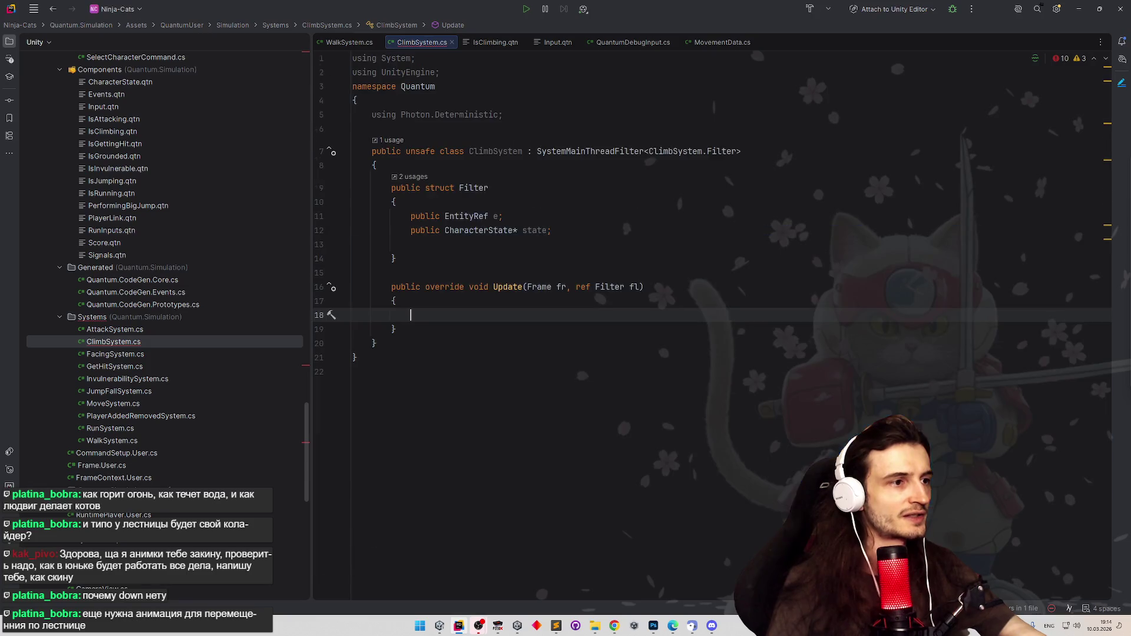
{"action": "type", "text": "if ()"}
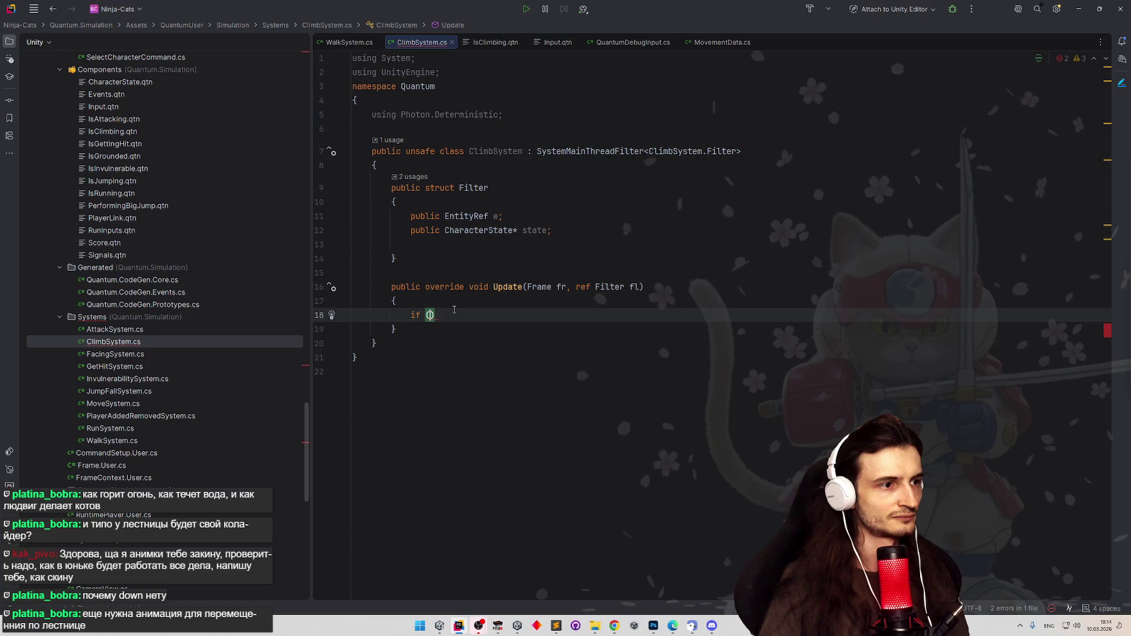
{"action": "type", "text": "fr.has"}
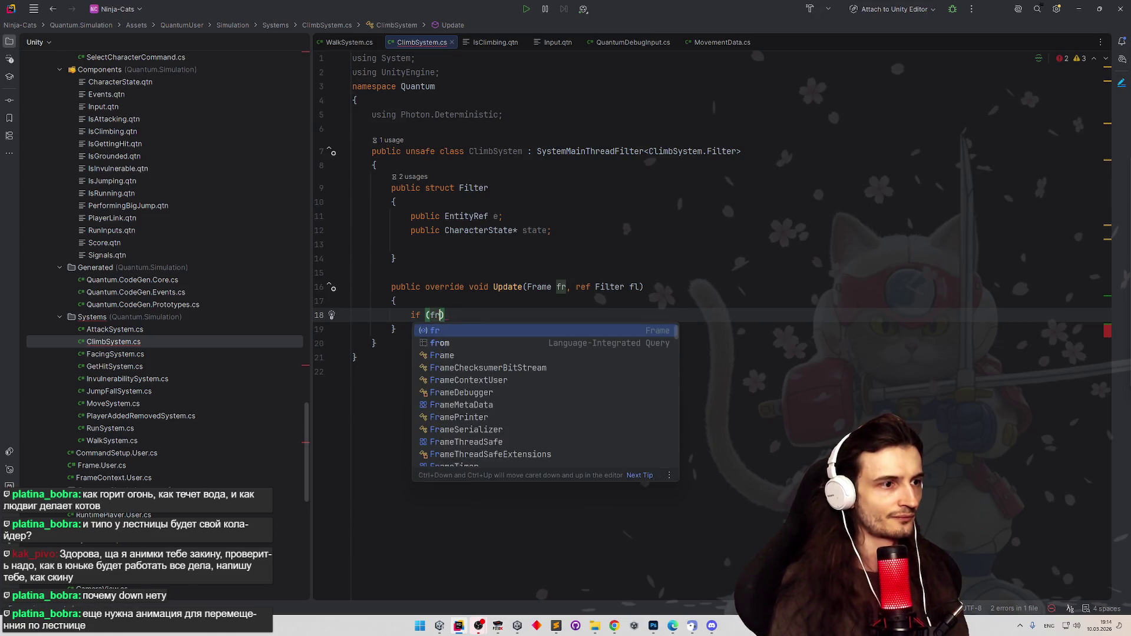
{"action": "key", "text": "Down"}
{"action": "key", "text": "Return"}
{"action": "type", "text": "IsClimbing>("}
{"action": "key", "text": "End"}
{"action": "key", "text": "Return"}
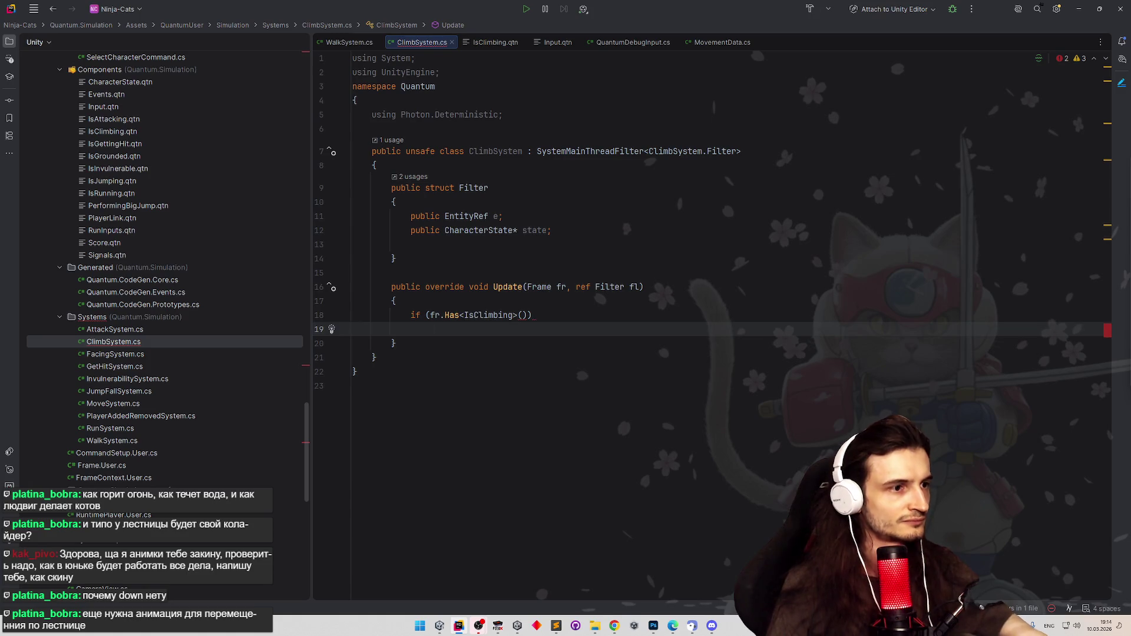
{"action": "left_click", "coordinate": [523, 315]}
{"action": "type", "text": "fl.e"}
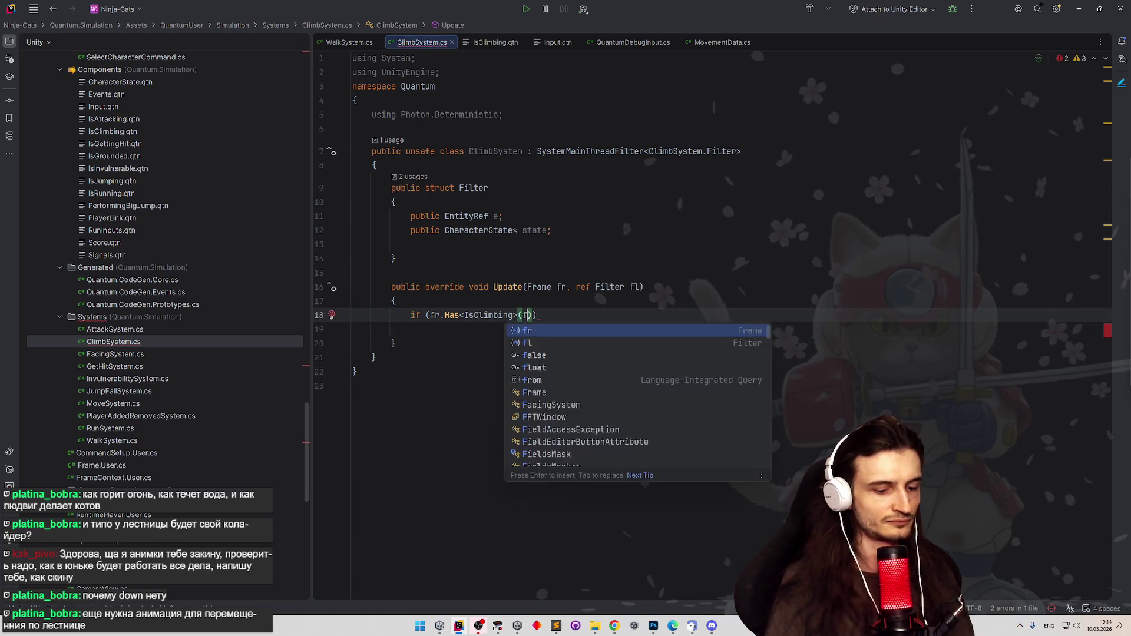
{"action": "key", "text": "Escape"}
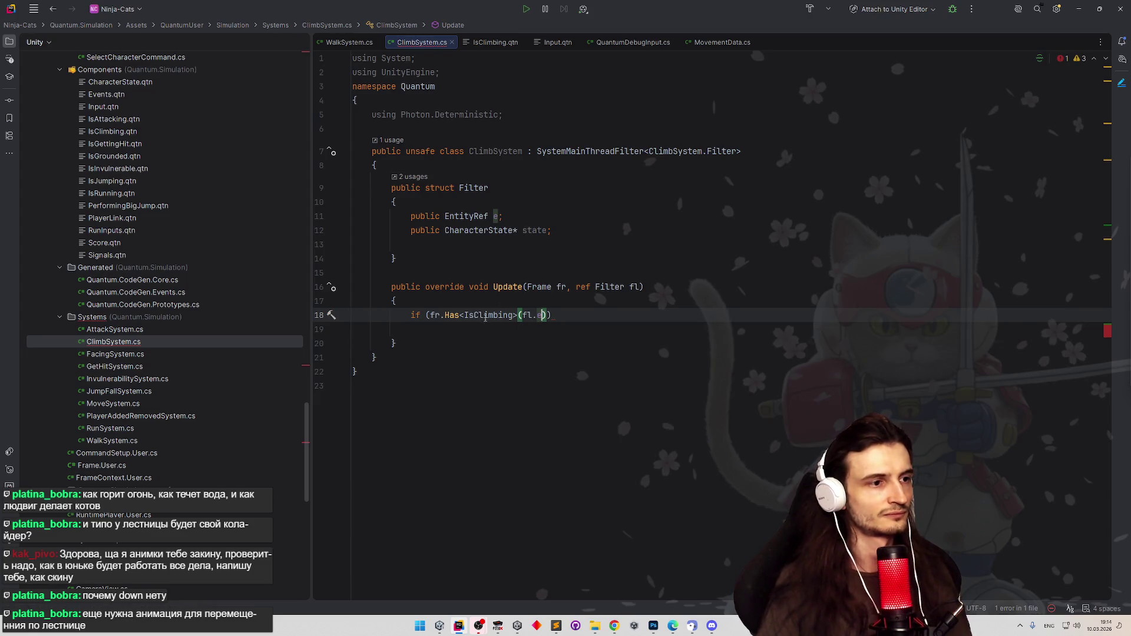
{"action": "key", "text": "Down"}
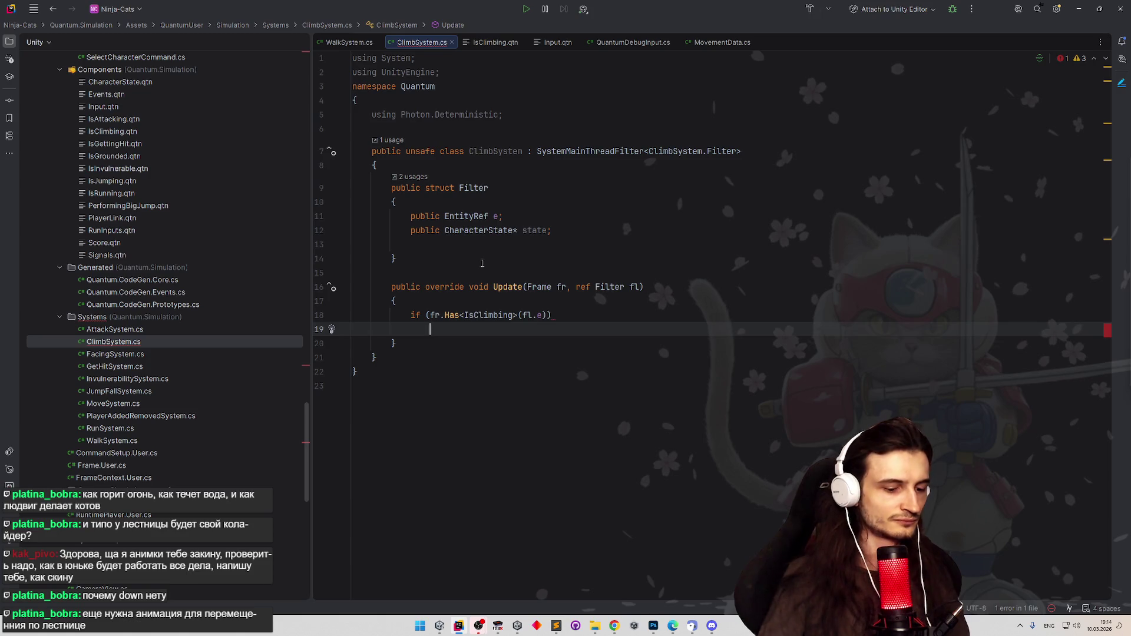
Step: Put a ProcessClimbing() call inside a braced block under the IsClimbing condition
{"action": "type", "text": "Process"}
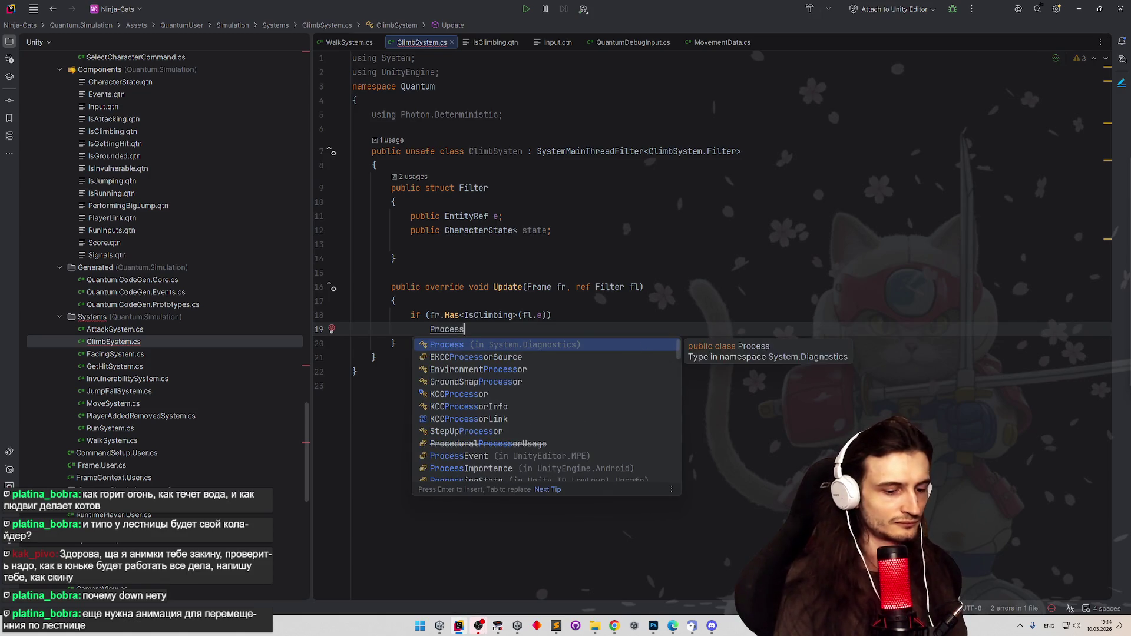
{"action": "type", "text": "Climbing_"}
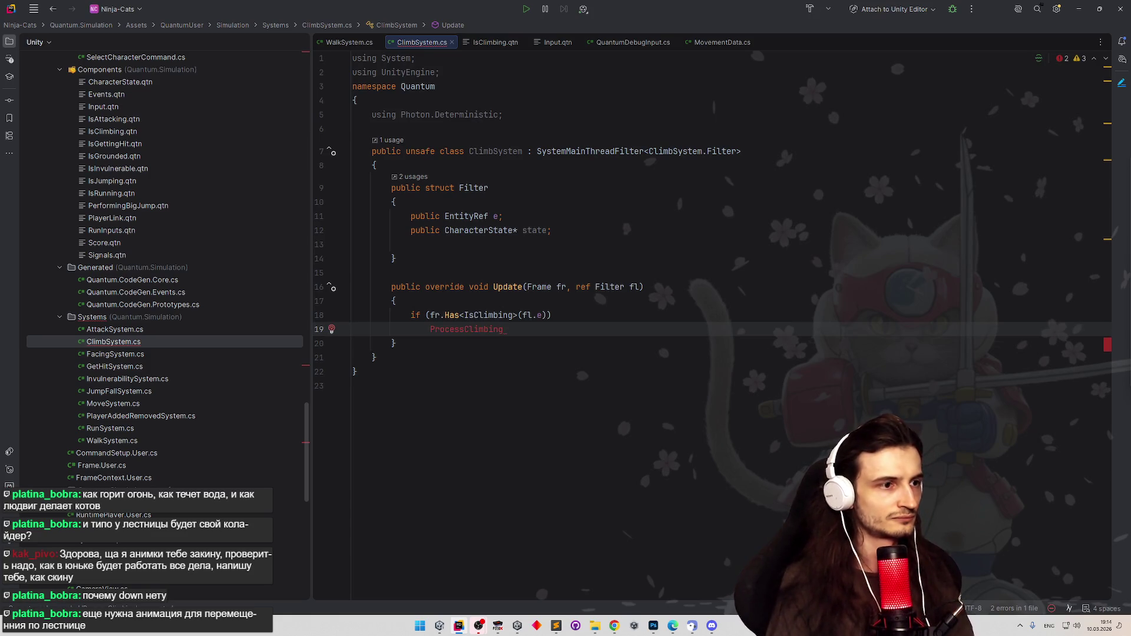
{"action": "type", "text": "()"}
{"action": "left_click", "coordinate": [562, 318]}
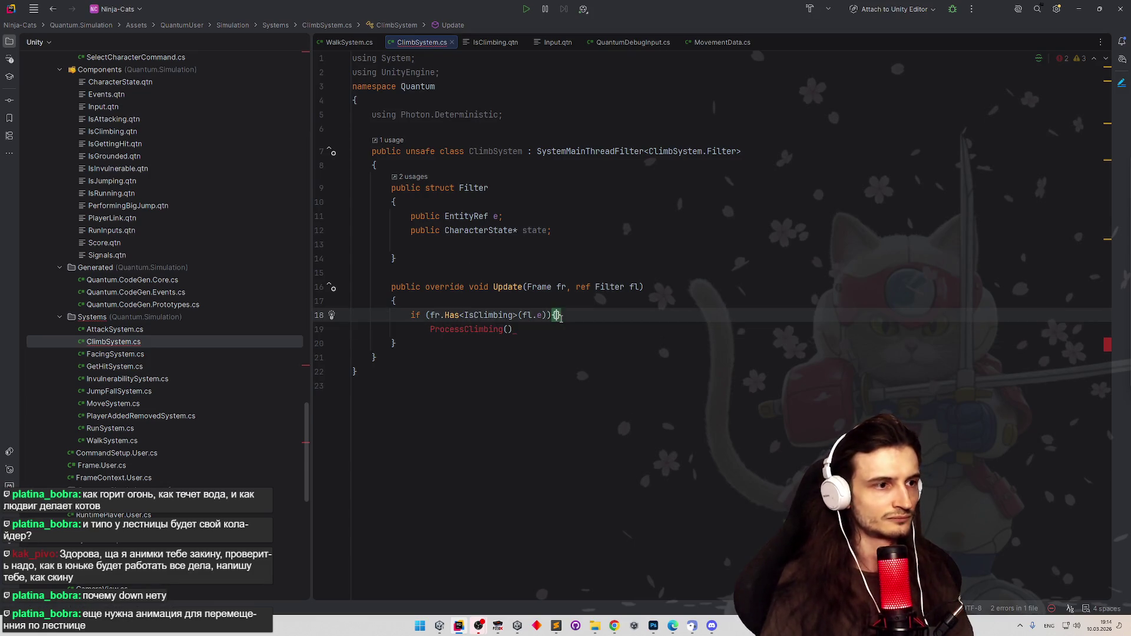
{"action": "key", "text": "Return"}
{"action": "key", "text": "Down"}
{"action": "key", "text": "Down"}
{"action": "key", "text": "shift+End"}
{"action": "key", "text": "ctrl+x"}
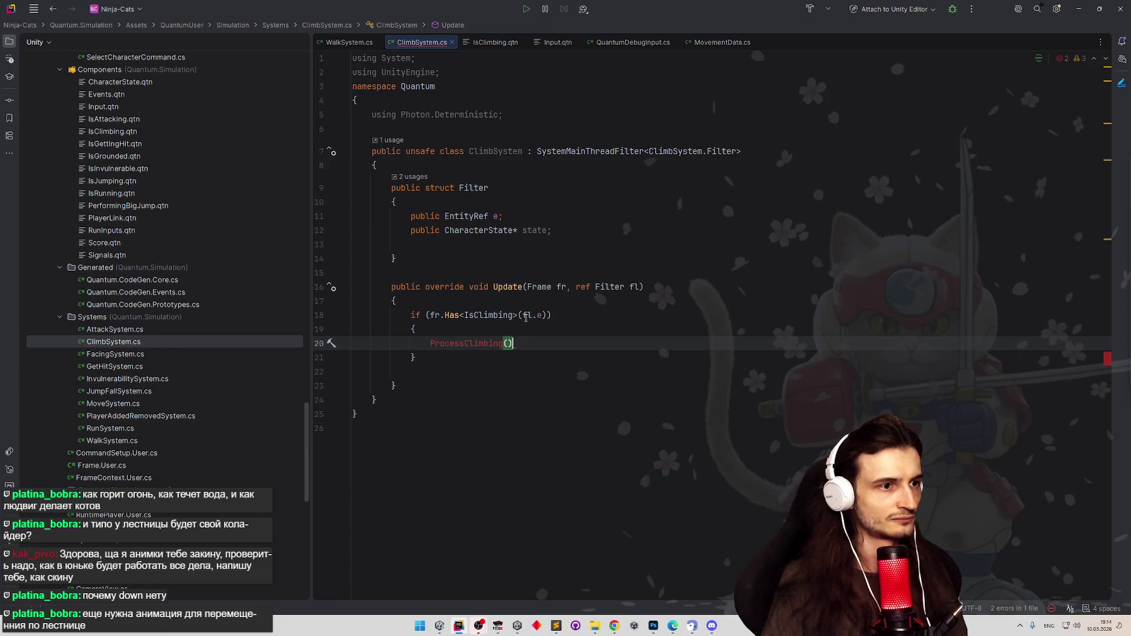
Step: Pass fr, fl to ProcessClimbing and add return; after the call
{"action": "key", "text": "Up"}
{"action": "key", "text": "Up"}
{"action": "key", "text": "Up"}
{"action": "key", "text": "Up"}
{"action": "key", "text": "Down"}
{"action": "key", "text": "Down"}
{"action": "key", "text": "Down"}
{"action": "key", "text": "Left"}
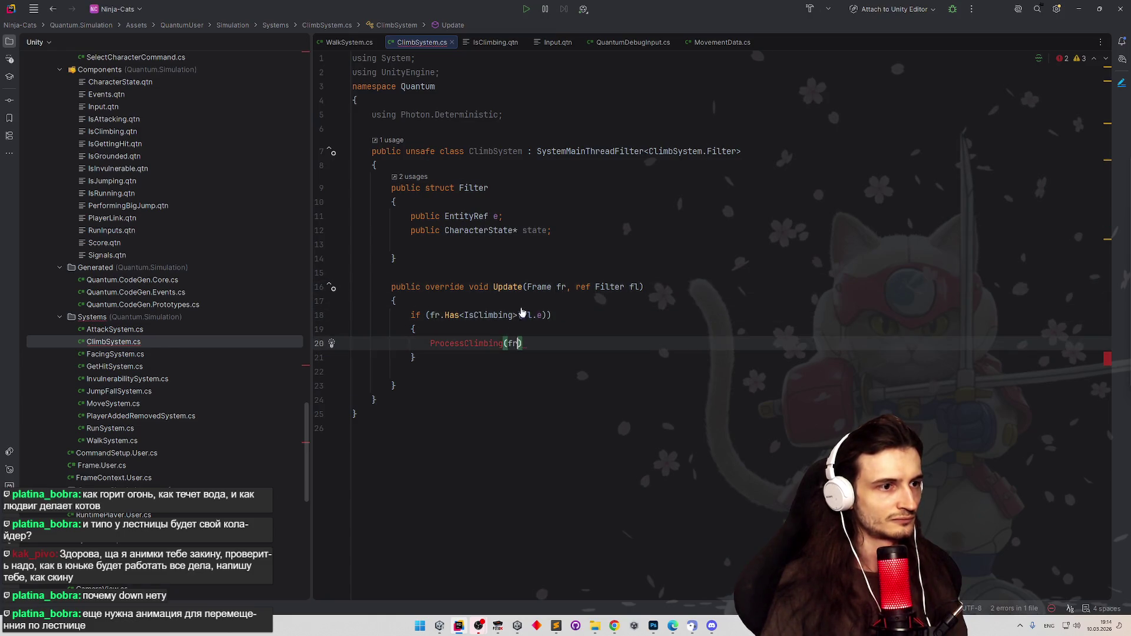
{"action": "type", "text": "fr, "}
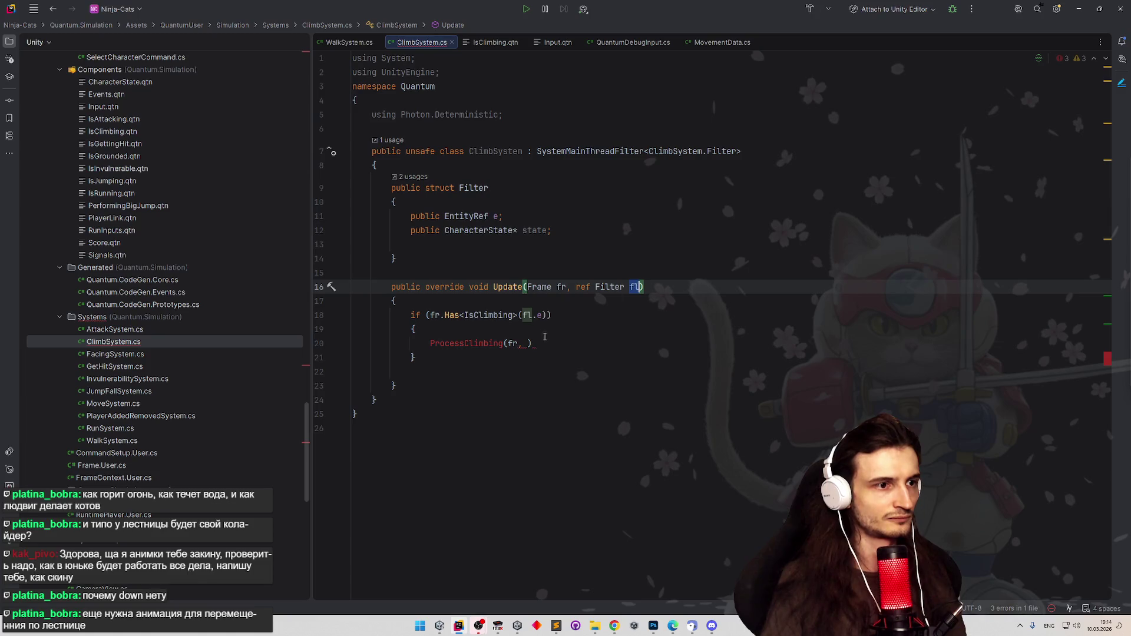
{"action": "type", "text": "fl"}
{"action": "key", "text": "Up"}
{"action": "left_click", "coordinate": [559, 340]}
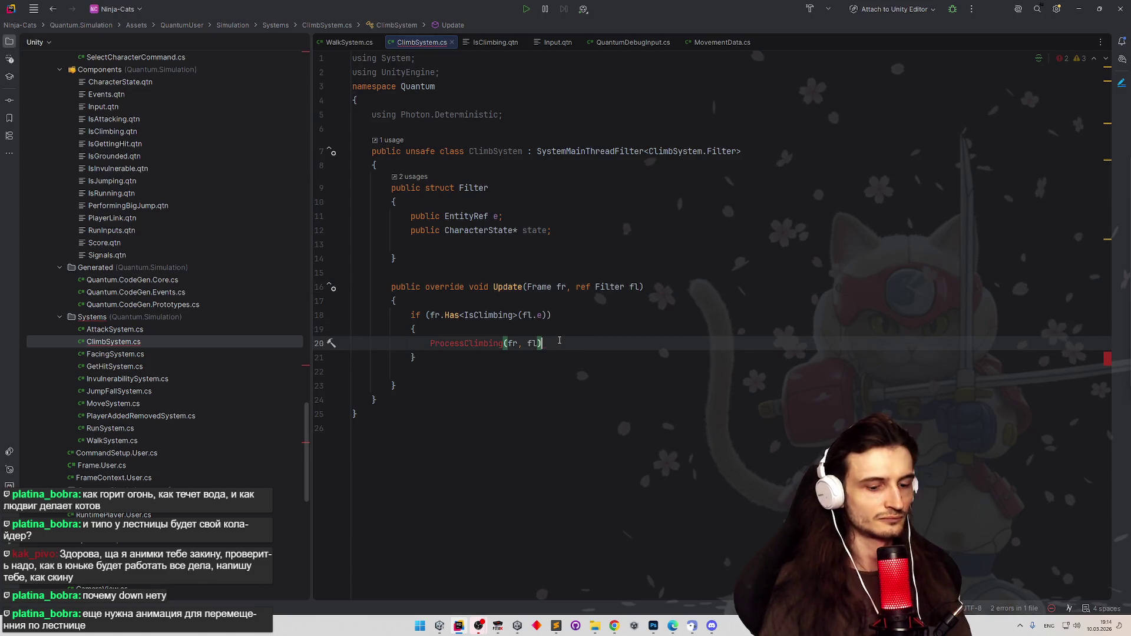
{"action": "key", "text": "Return"}
{"action": "type", "text": "return;"}
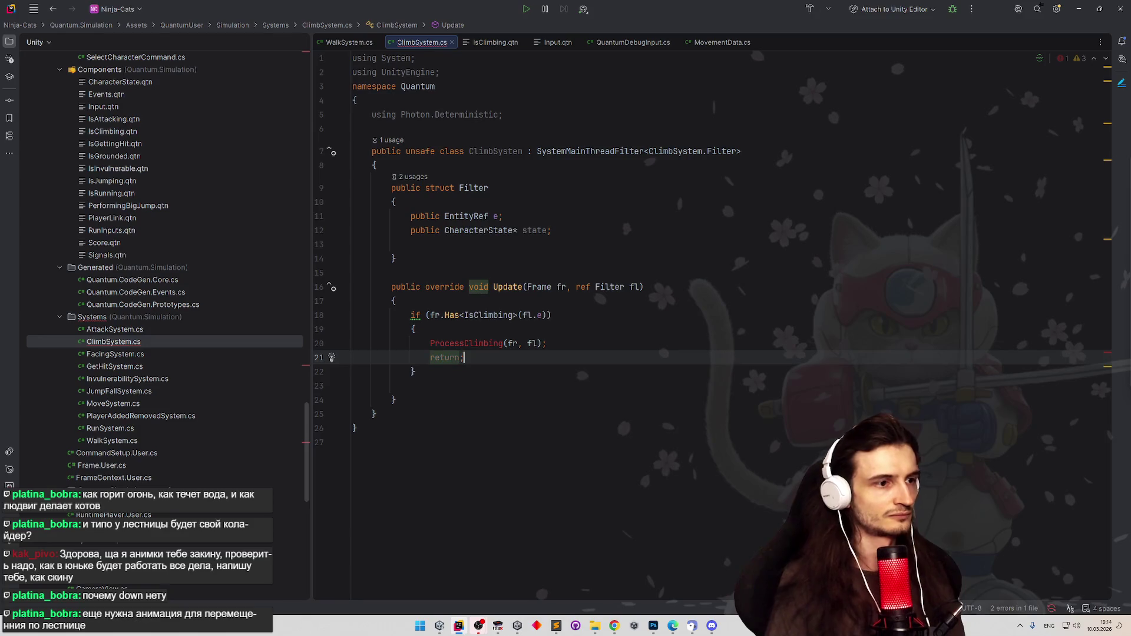
Step: Generate the ProcessClimbing method stub and add a blank line below the climbing check
{"action": "left_click", "coordinate": [450, 341]}
{"action": "key", "text": "alt+Return"}
{"action": "key", "text": "Return"}
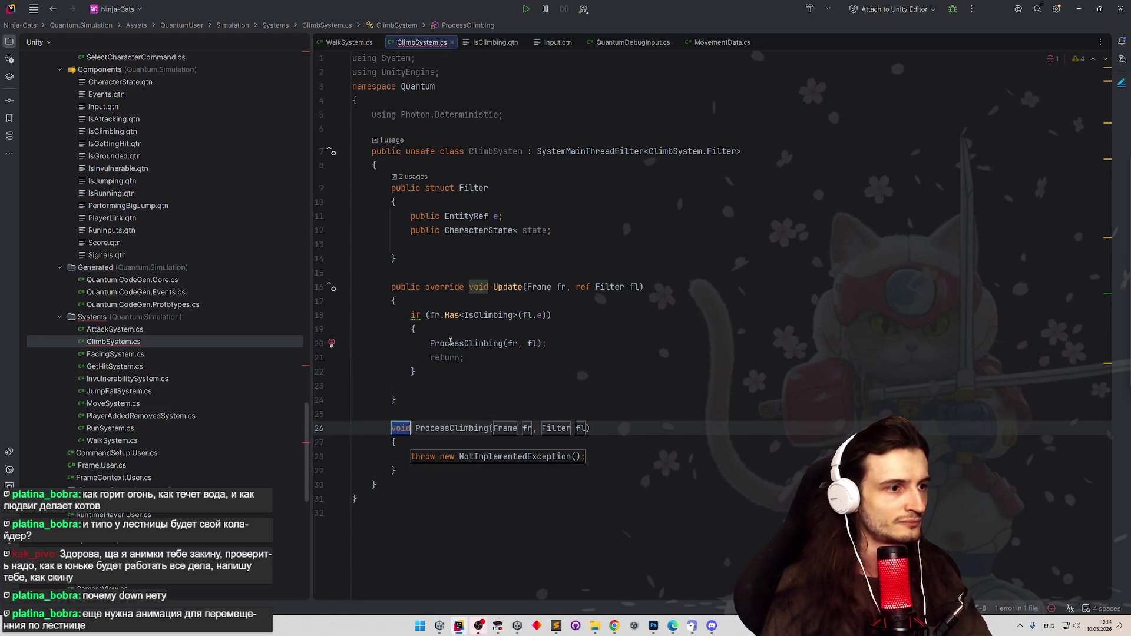
{"action": "left_click", "coordinate": [396, 400]}
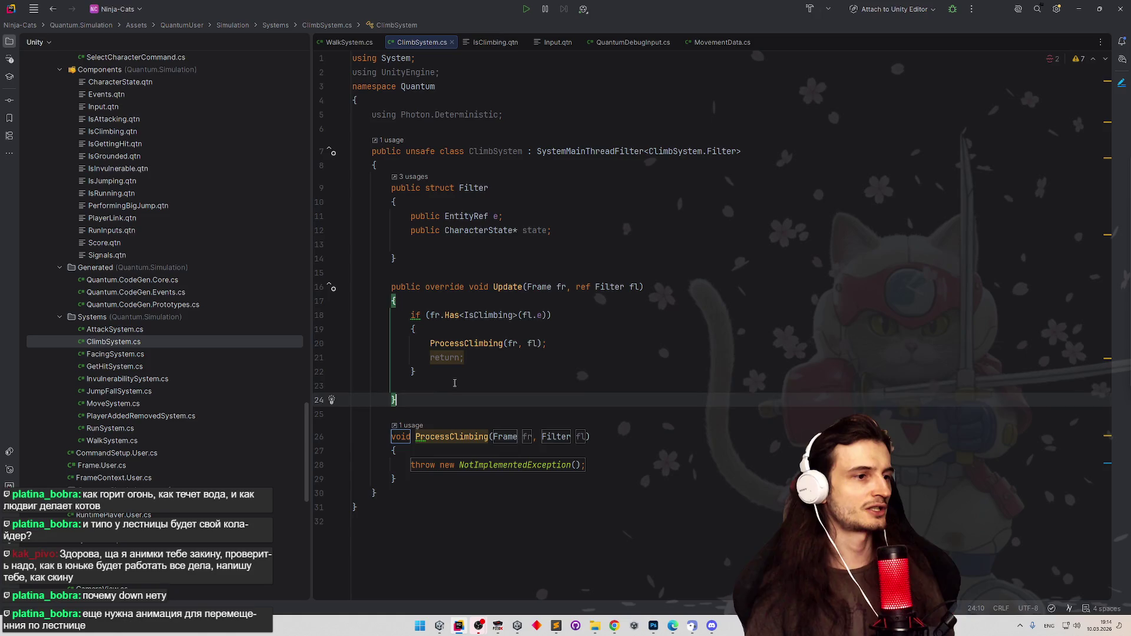
{"action": "left_click", "coordinate": [455, 384]}
{"action": "key", "text": "Return"}
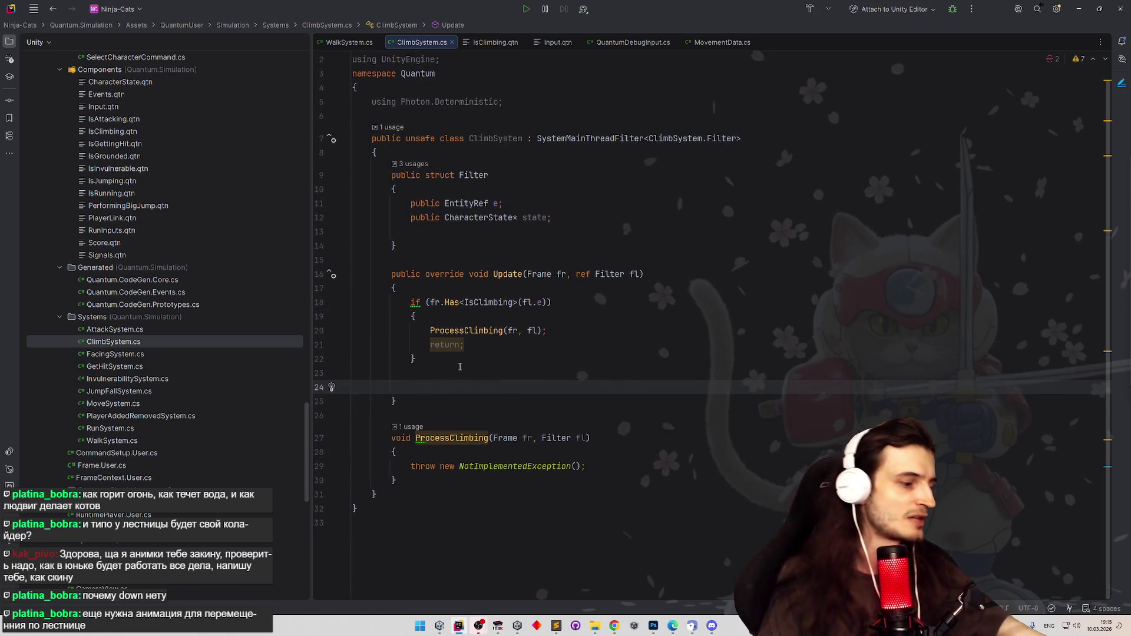
Step: Start a new condition checking fr.Has<IsGettingHit>(fl.e)
{"action": "type", "text": "if ("}
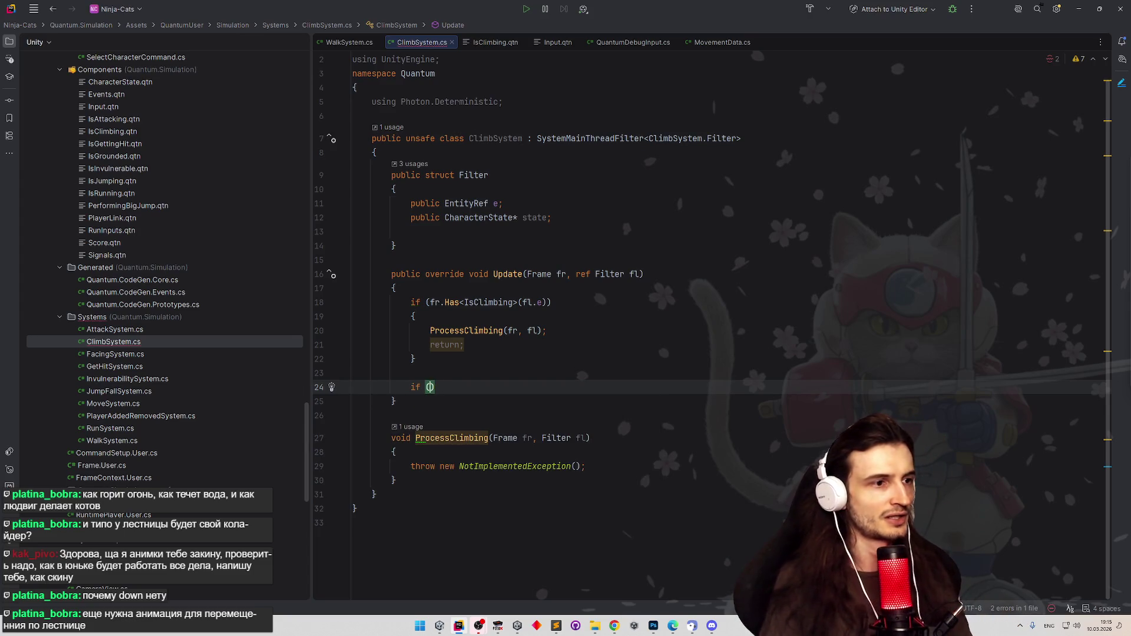
{"action": "type", "text": "fr"}
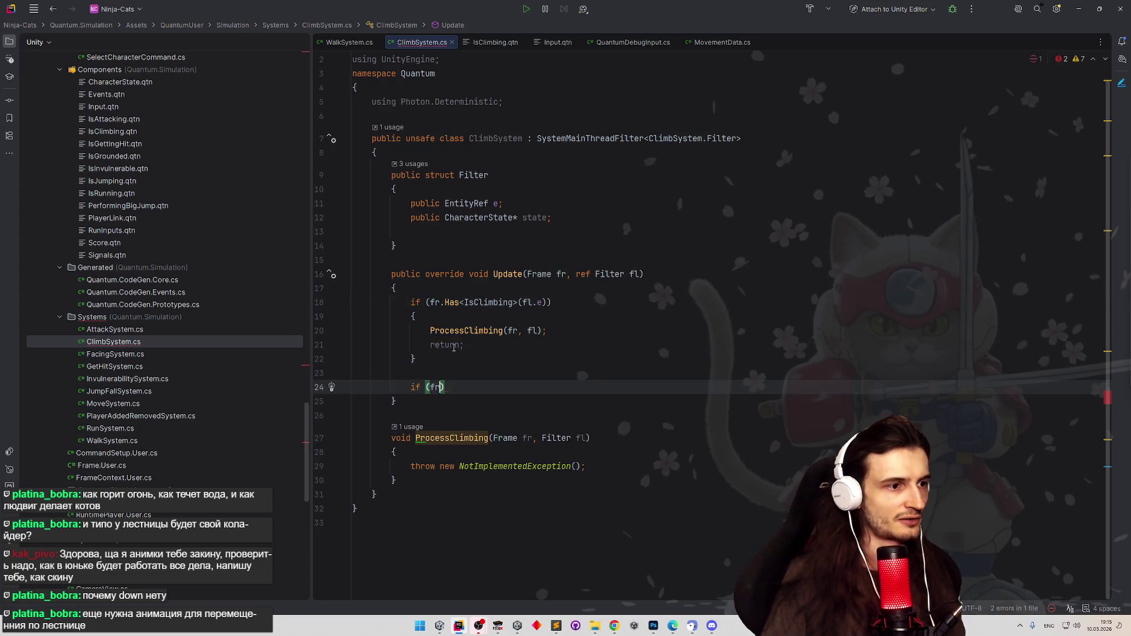
{"action": "type", "text": ".isG"}
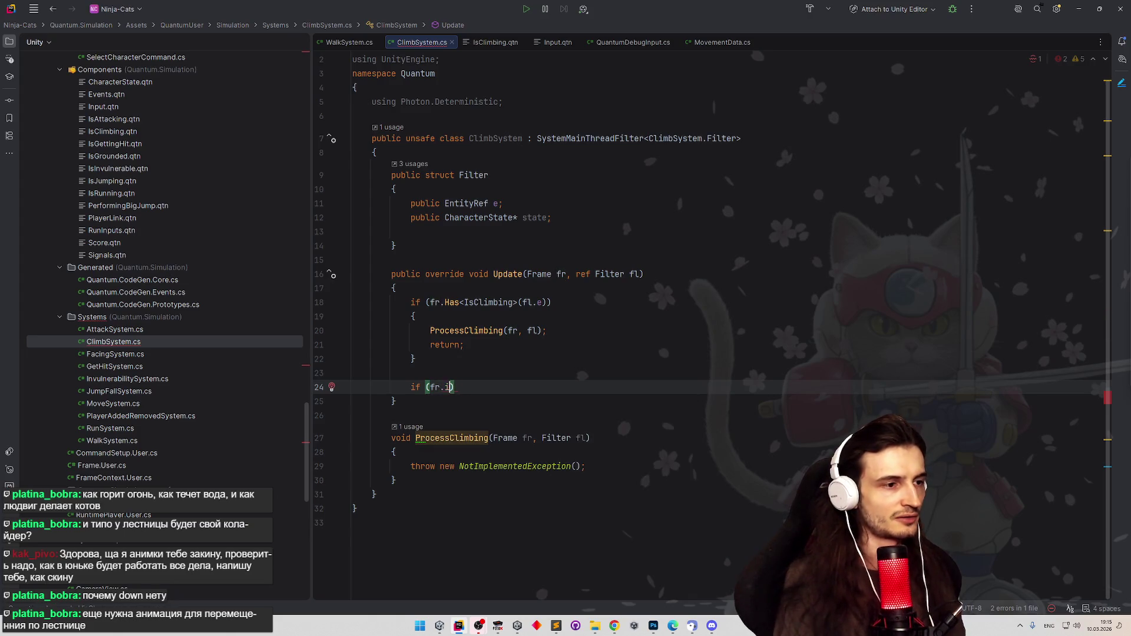
{"action": "key", "text": "Return"}
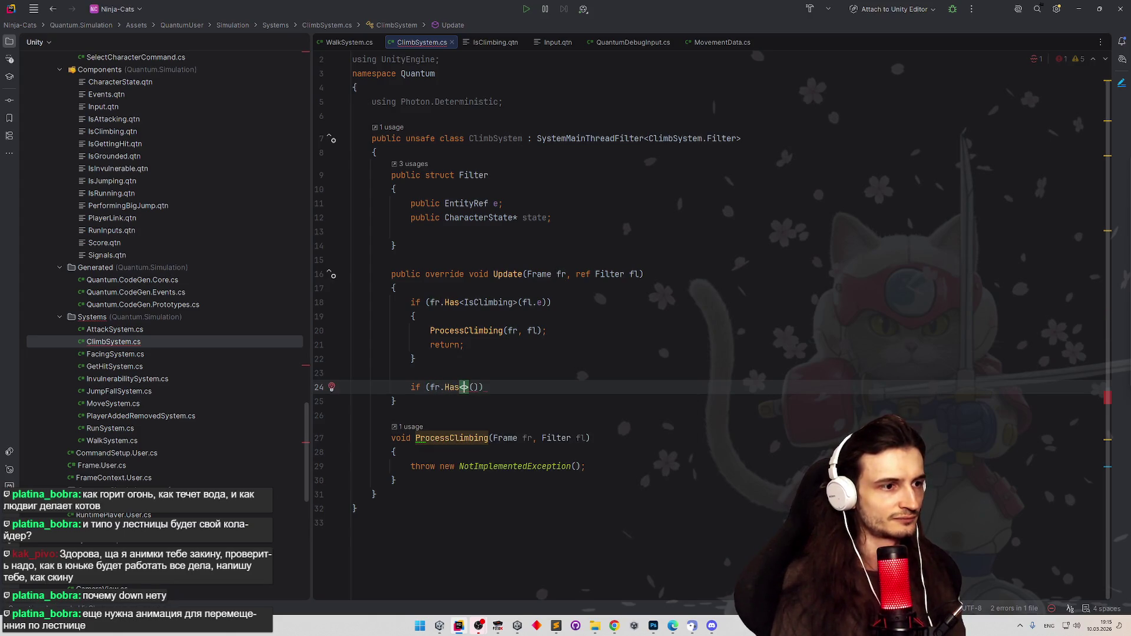
{"action": "type", "text": "isG"}
{"action": "key", "text": "Return"}
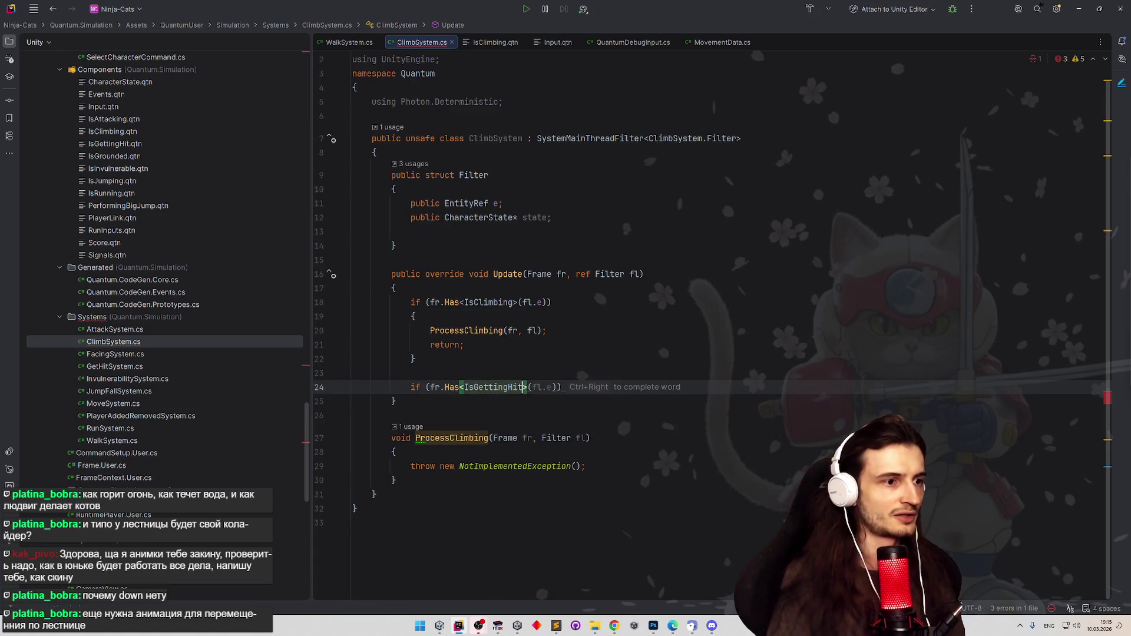
{"action": "key", "text": "Right"}
{"action": "type", "text": "fl.e"}
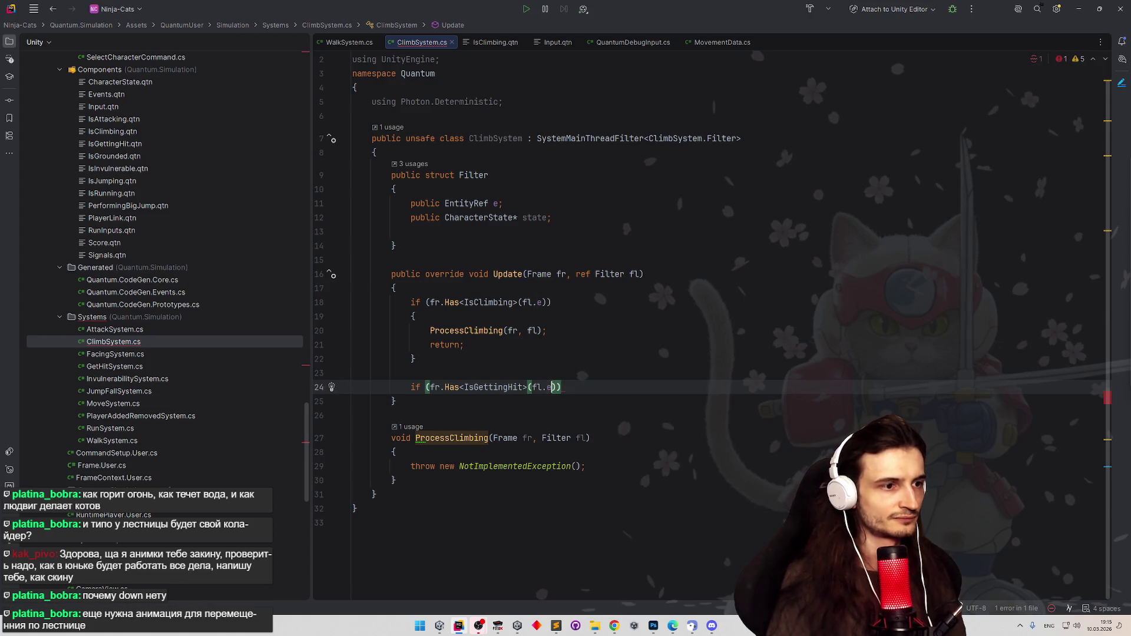
{"action": "key", "text": "Right"}
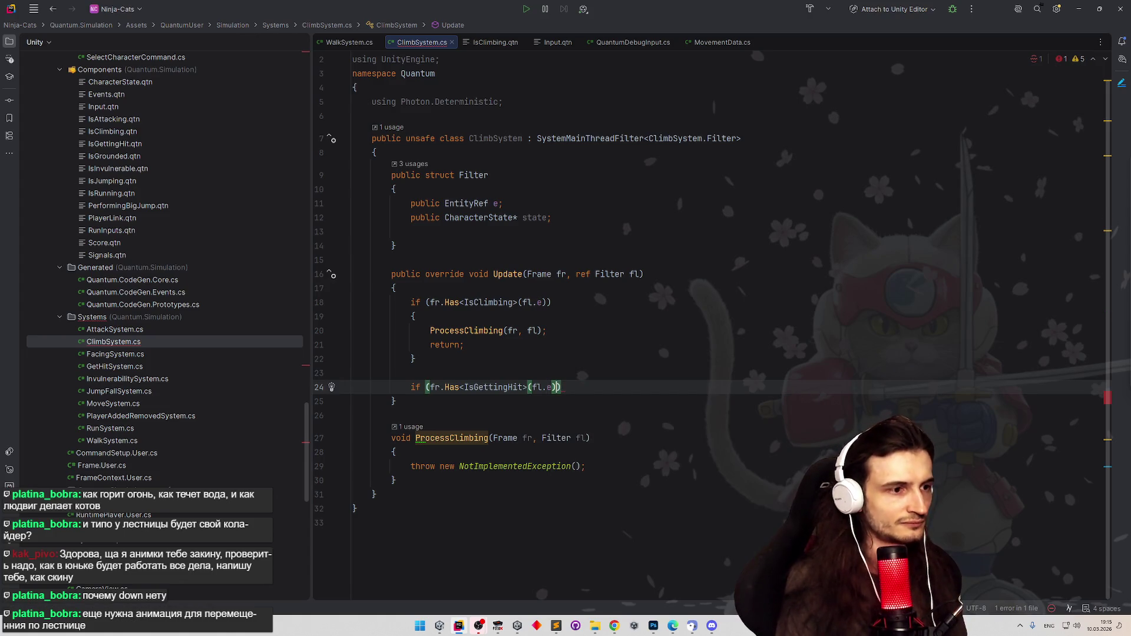
Step: Add || fr.Has<IsAttacking>(fl.e) to the condition and make its body return;
{"action": "type", "text": "f"}
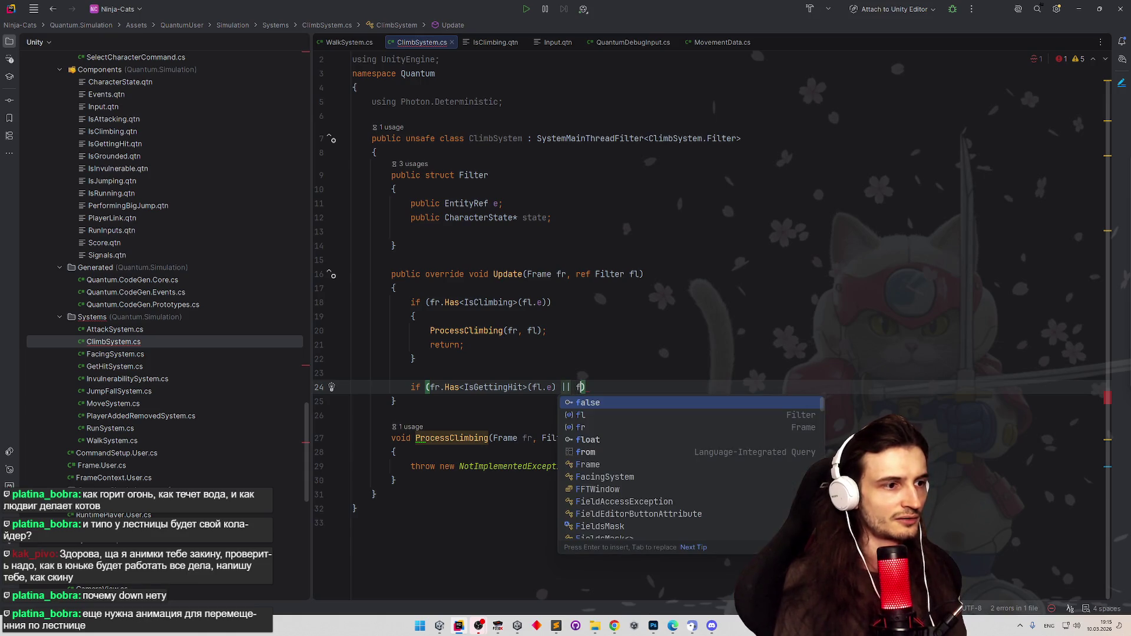
{"action": "type", "text": "r.Has"}
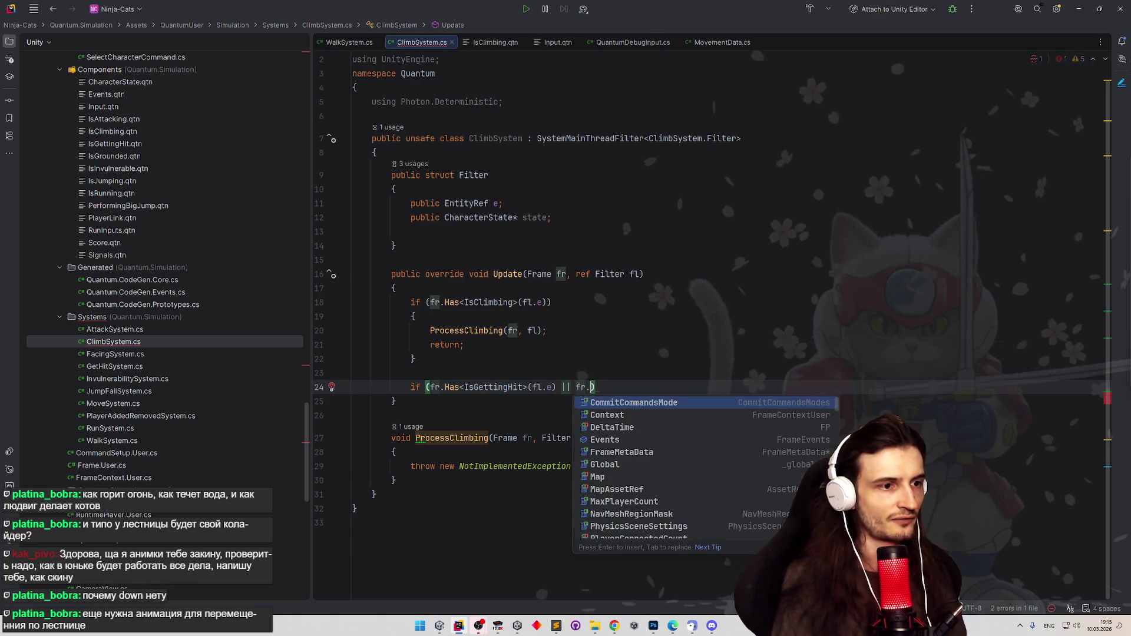
{"action": "key", "text": "Return"}
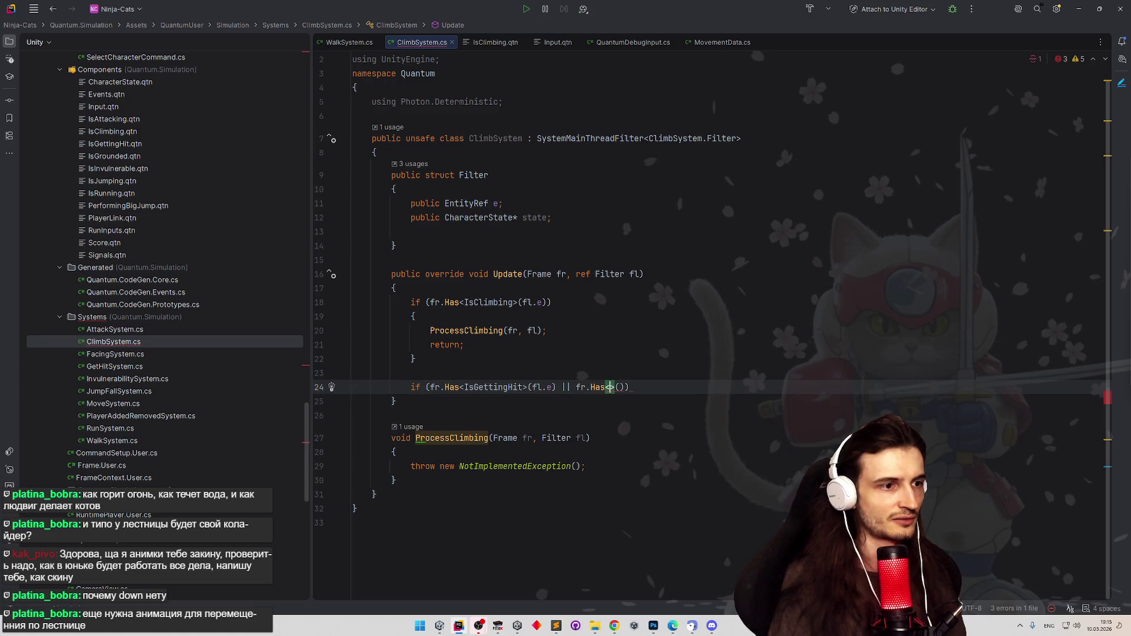
{"action": "type", "text": "IsAtt"}
{"action": "key", "text": "Return"}
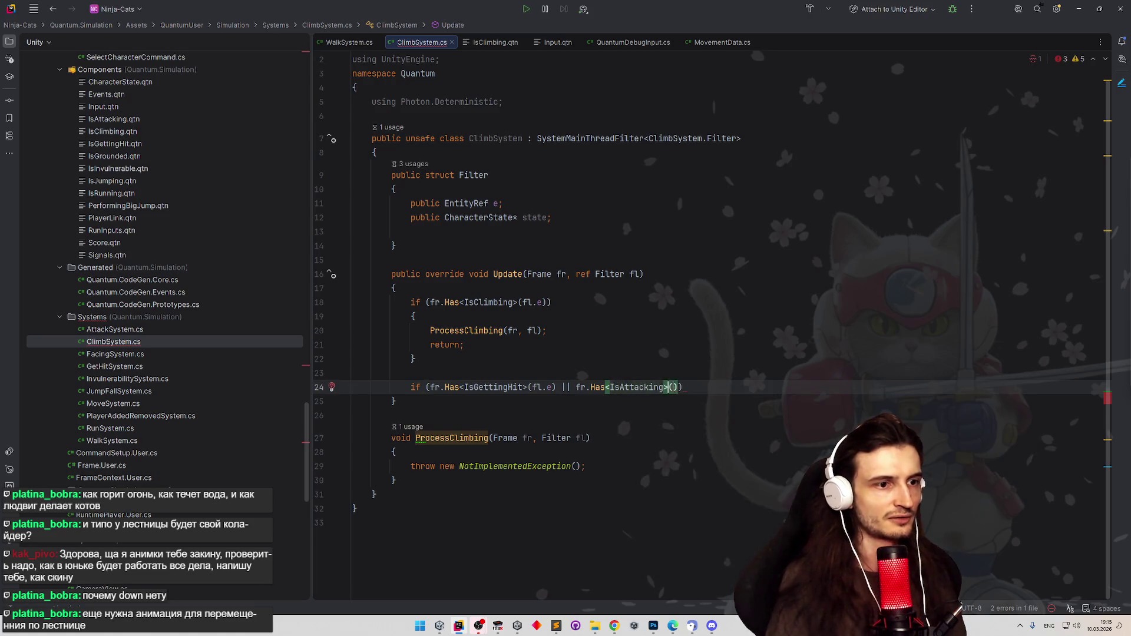
{"action": "type", "text": "fl.e))"}
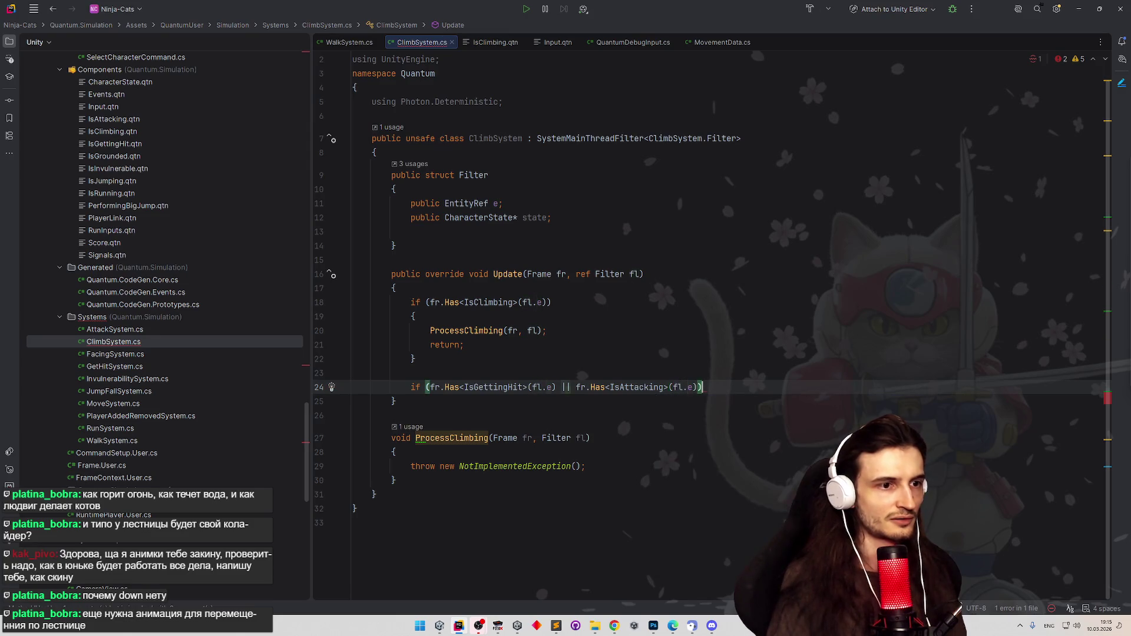
{"action": "key", "text": "Return"}
{"action": "type", "text": "return;"}
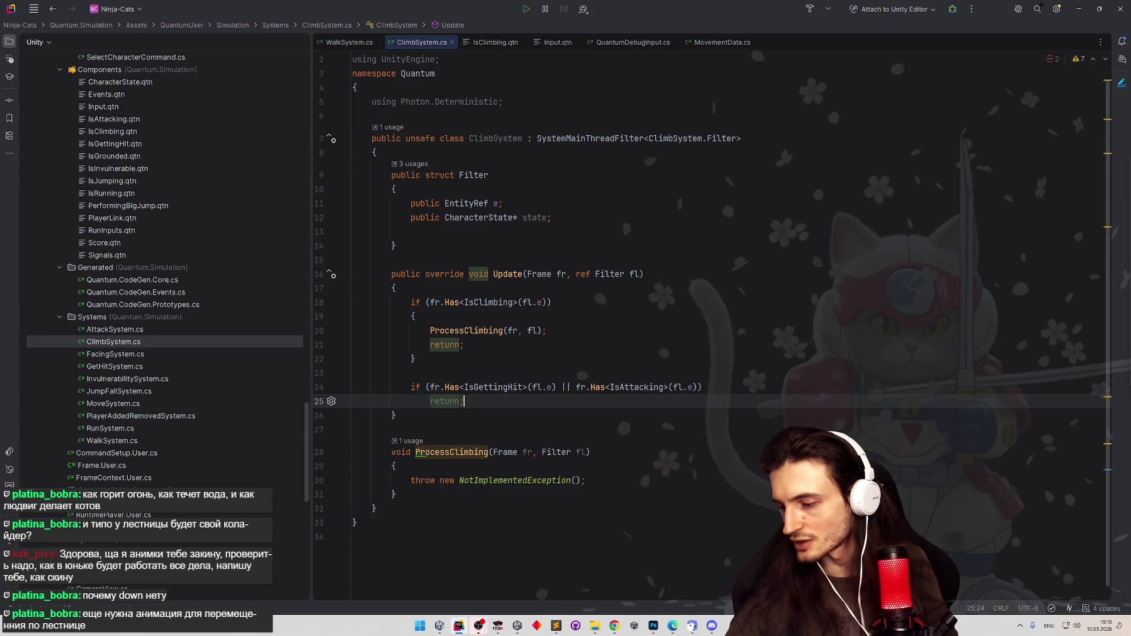
Step: Download Speedy.fbx from the Telegram Web chat in Chrome, then minimize the browser
{"action": "left_click", "coordinate": [616, 627]}
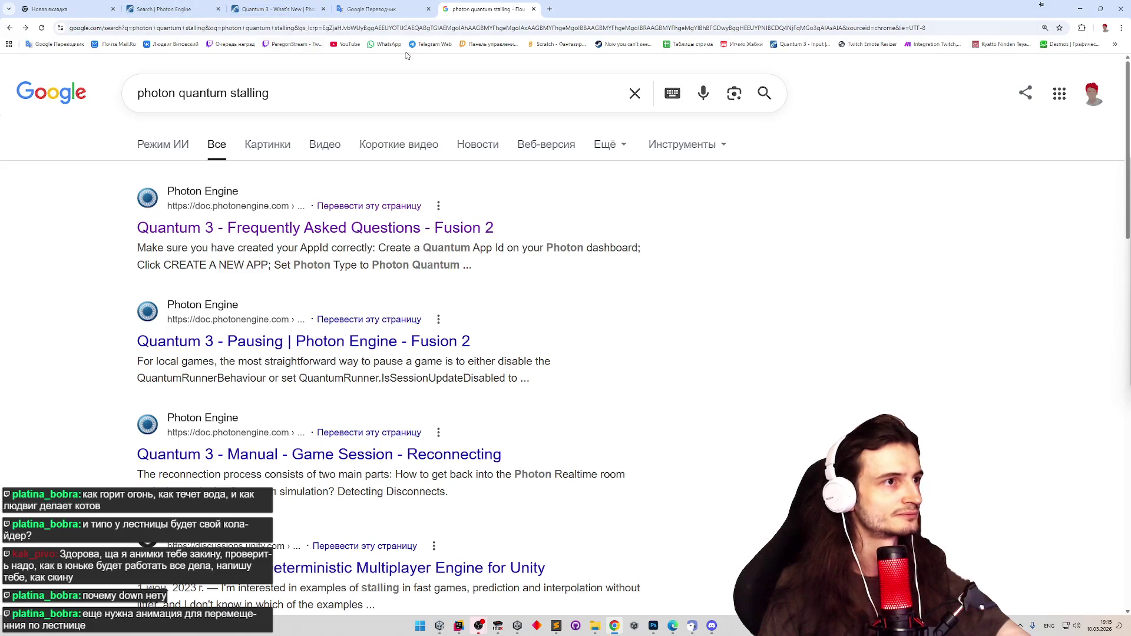
{"action": "left_click", "coordinate": [419, 45]}
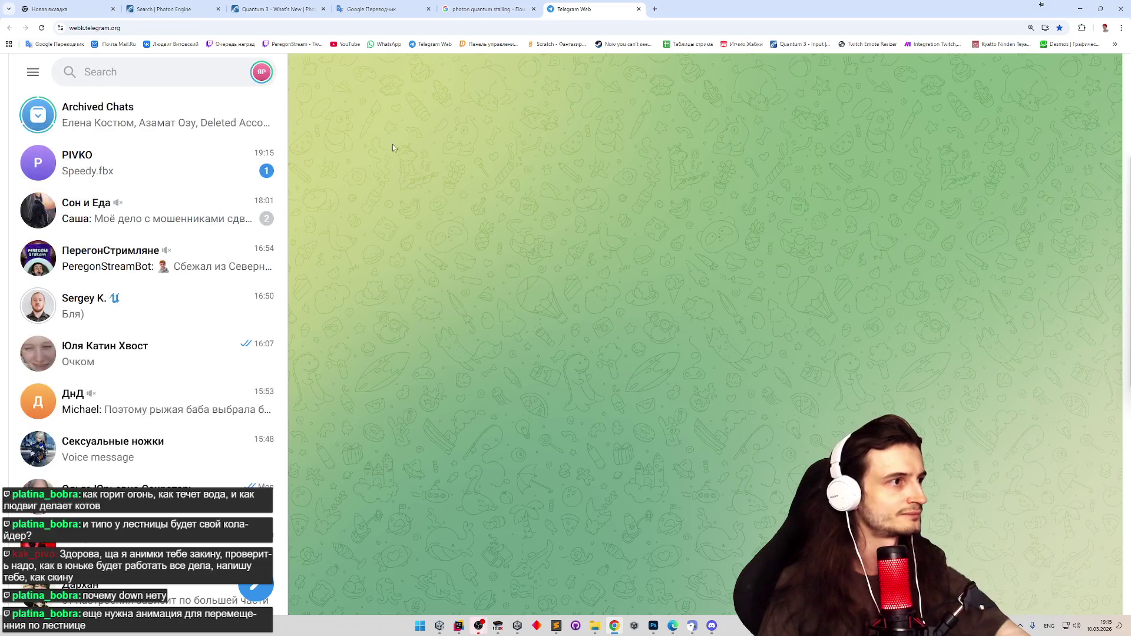
{"action": "left_click", "coordinate": [209, 172]}
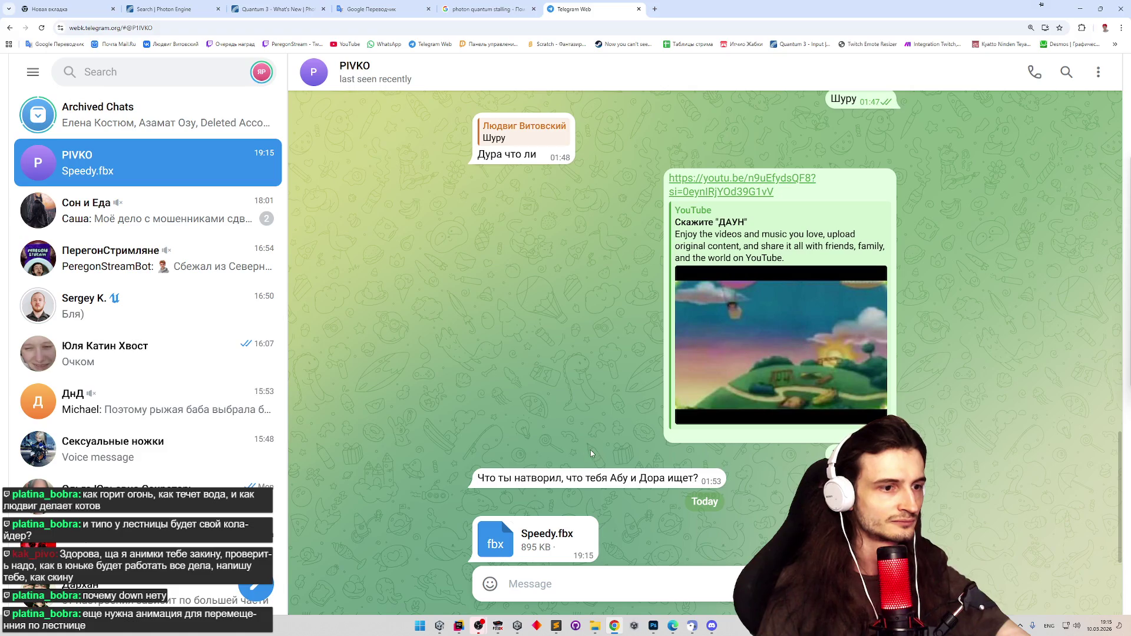
{"action": "left_click", "coordinate": [554, 534]}
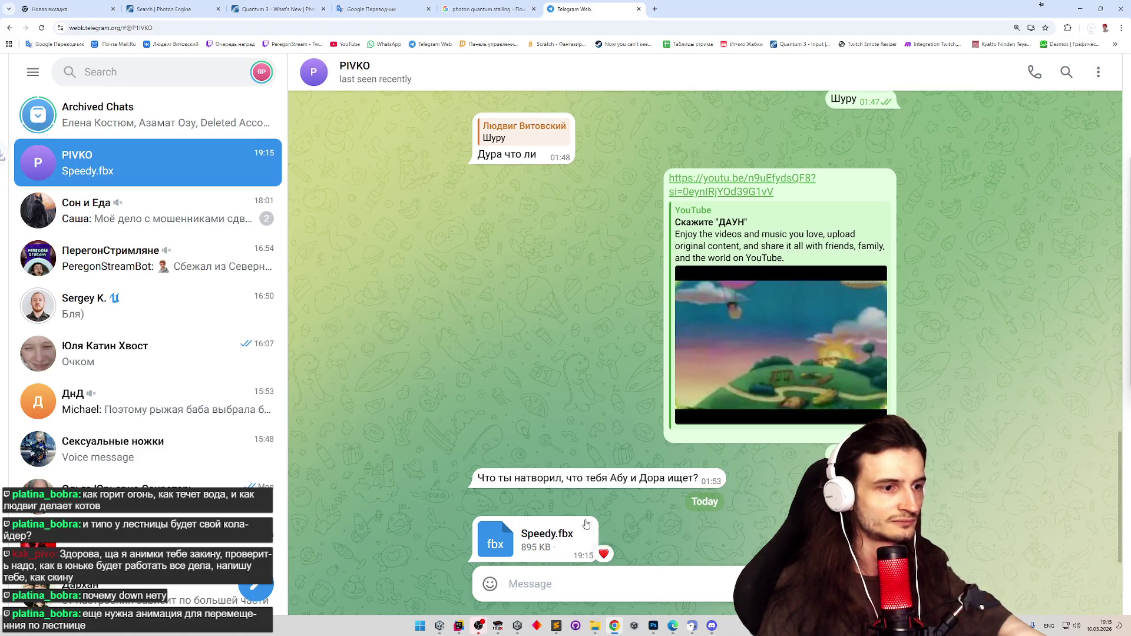
{"action": "left_click", "coordinate": [1079, 9]}
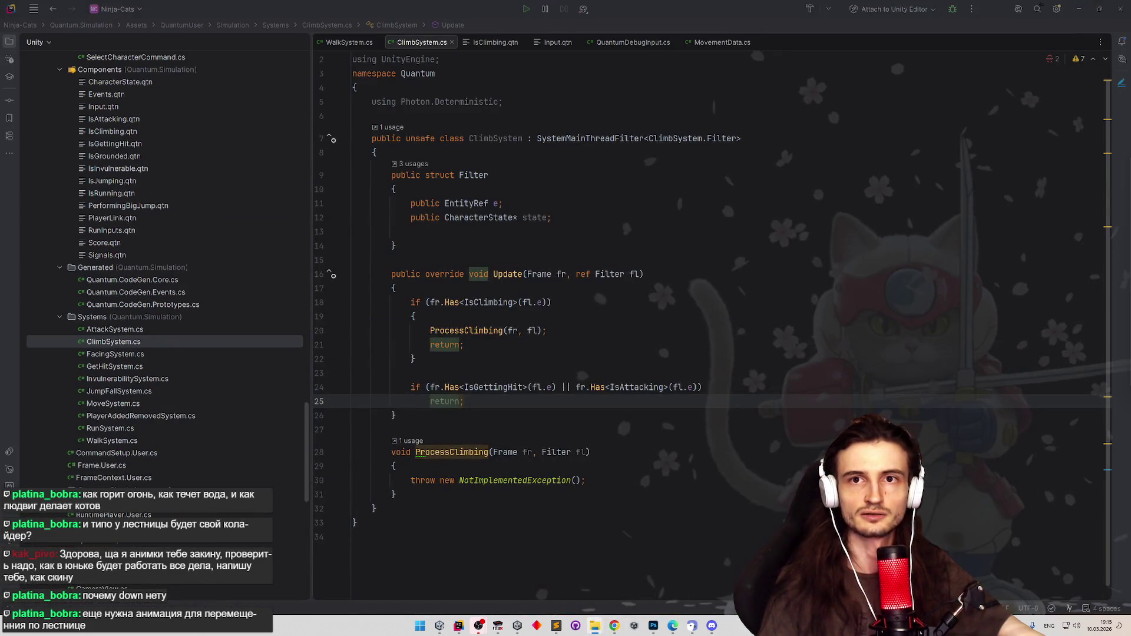
Step: From Downloads, browse to the project's Assets/models/Speedy folder
{"action": "left_click", "coordinate": [595, 626]}
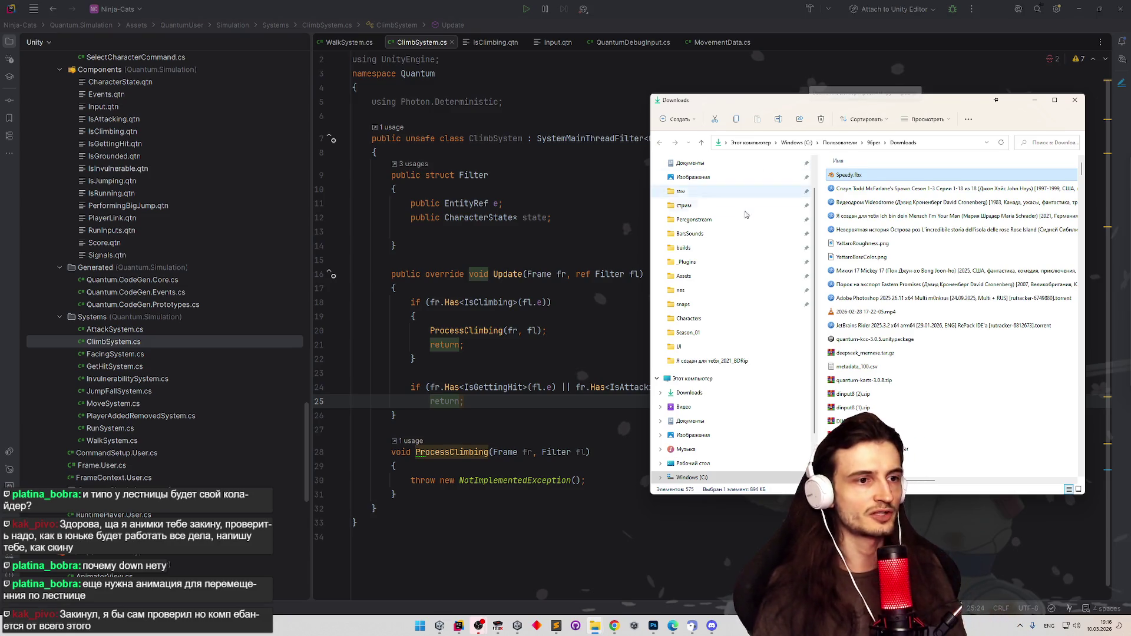
{"action": "left_click", "coordinate": [716, 278]}
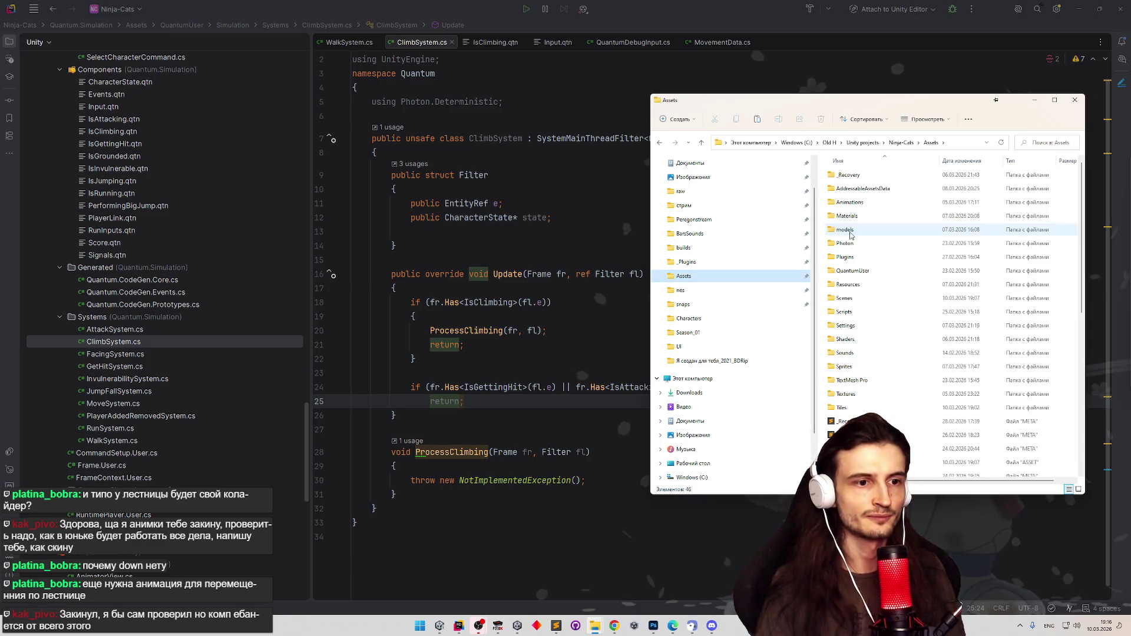
{"action": "double_click", "coordinate": [844, 367]}
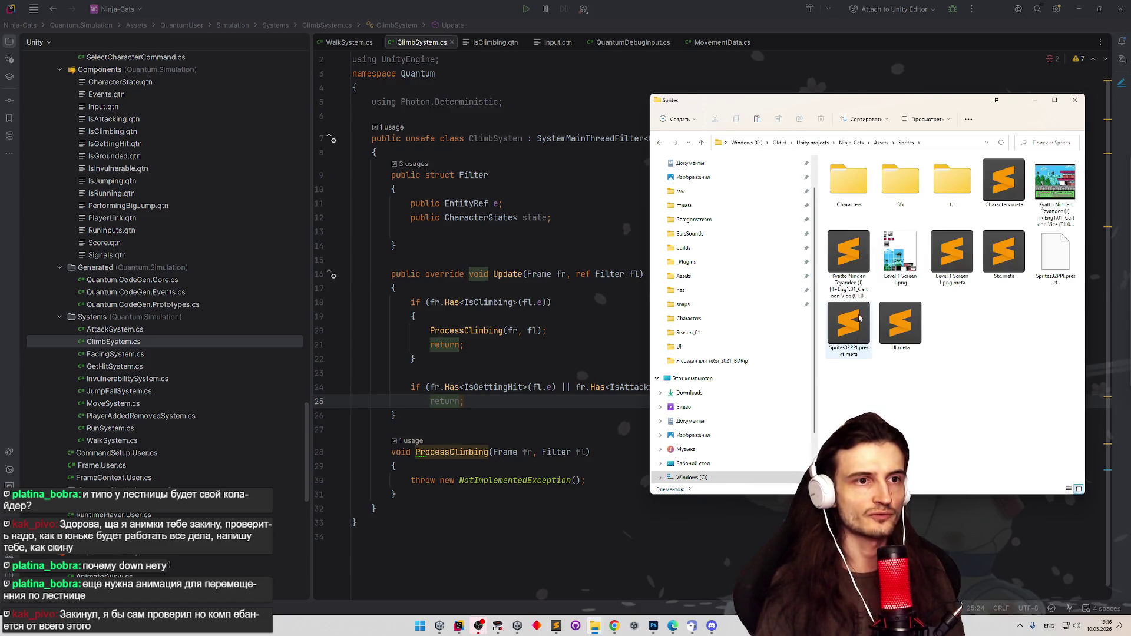
{"action": "left_click", "coordinate": [881, 142]}
{"action": "double_click", "coordinate": [860, 204]}
{"action": "double_click", "coordinate": [848, 174]}
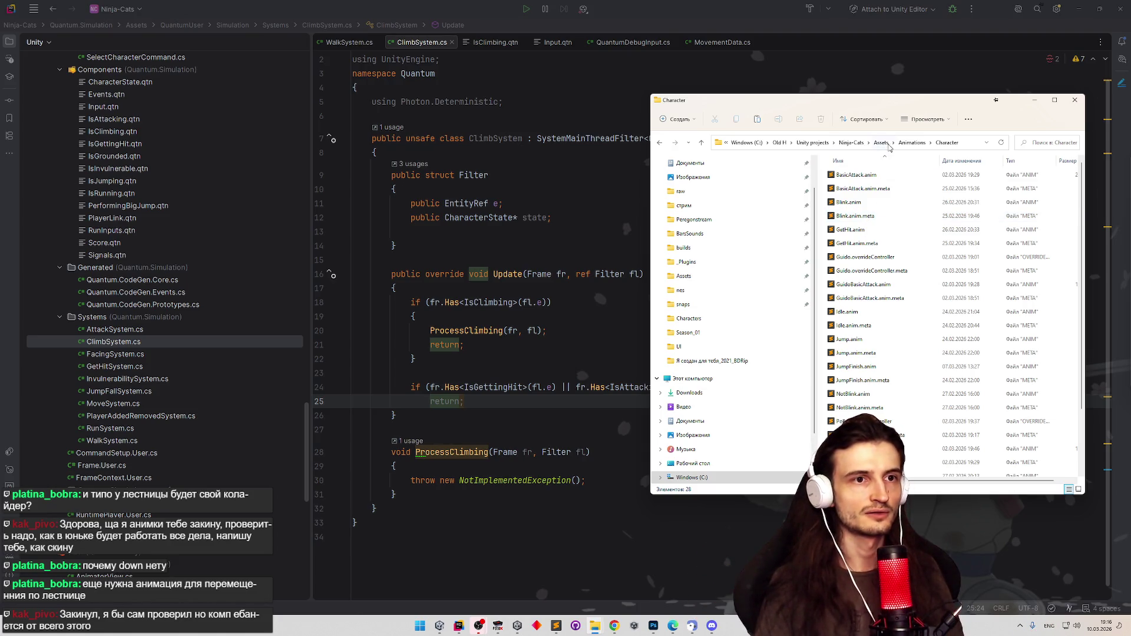
{"action": "key", "text": "alt+Up"}
{"action": "key", "text": "alt+Up"}
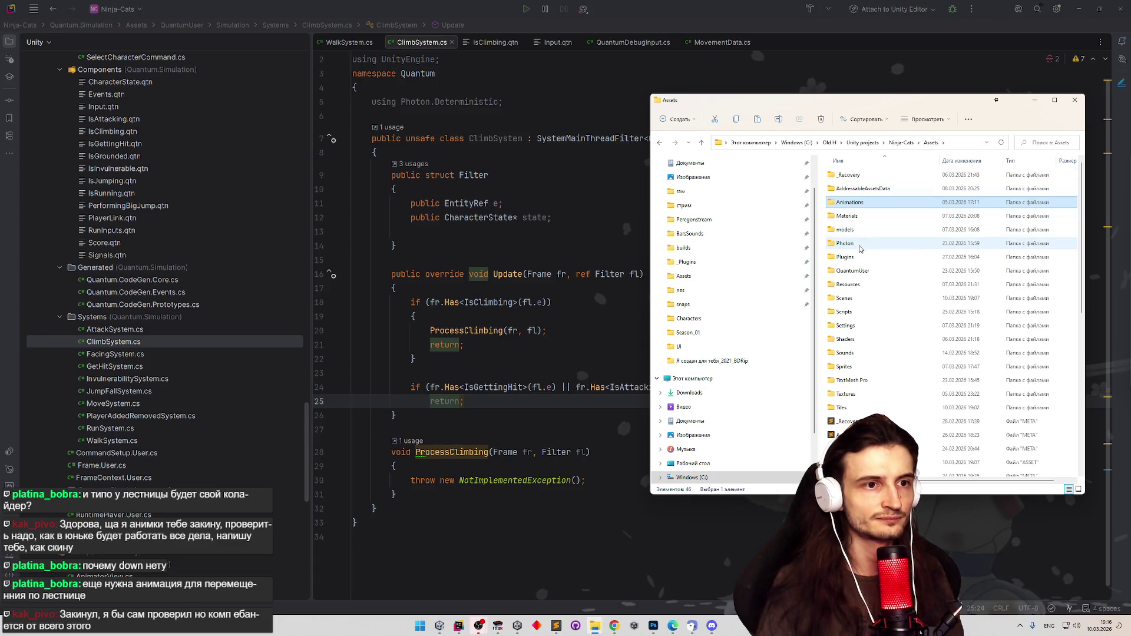
{"action": "double_click", "coordinate": [855, 230]}
{"action": "double_click", "coordinate": [845, 175]}
Step: Paste Speedy.fbx there, replacing the existing file, and switch back to Unity
{"action": "key", "text": "ctrl+v"}
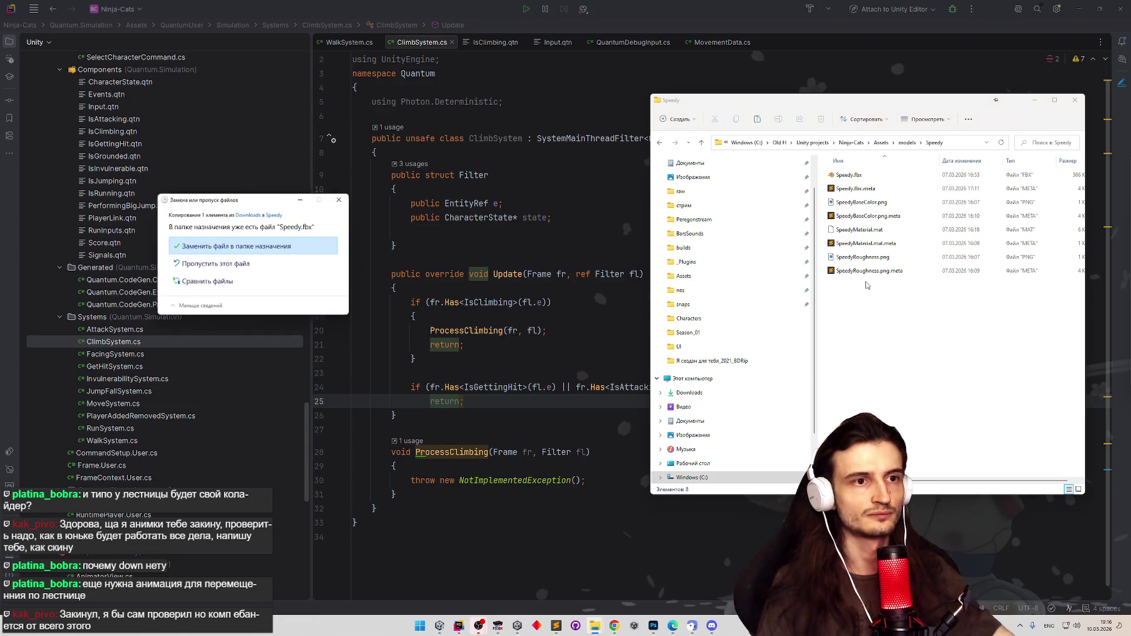
{"action": "left_click", "coordinate": [322, 244]}
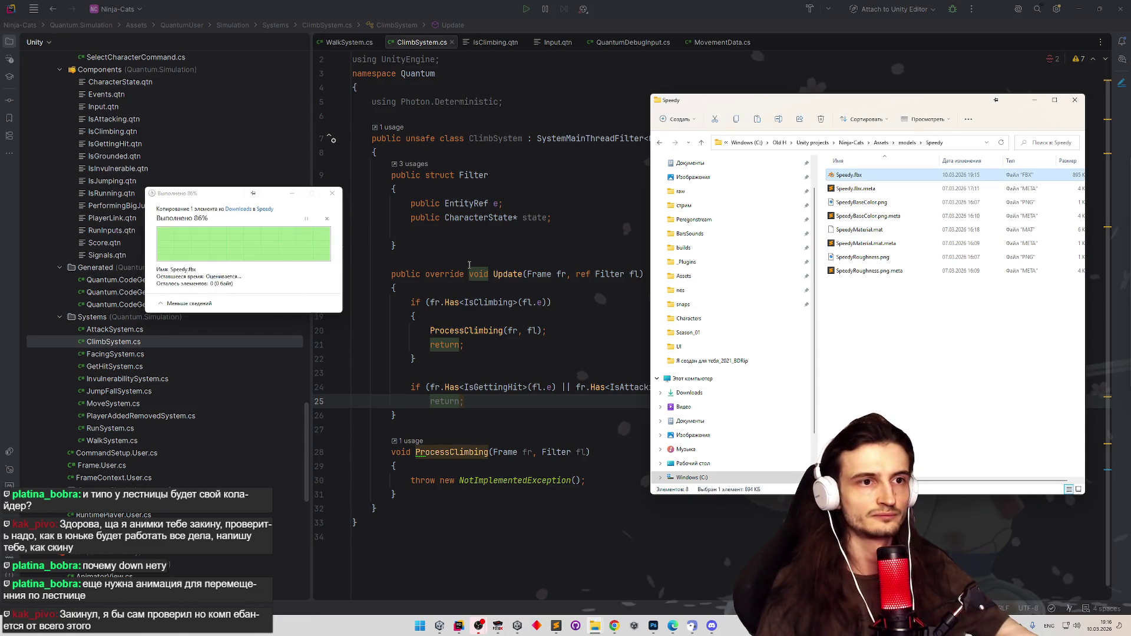
{"action": "left_click", "coordinate": [1032, 102]}
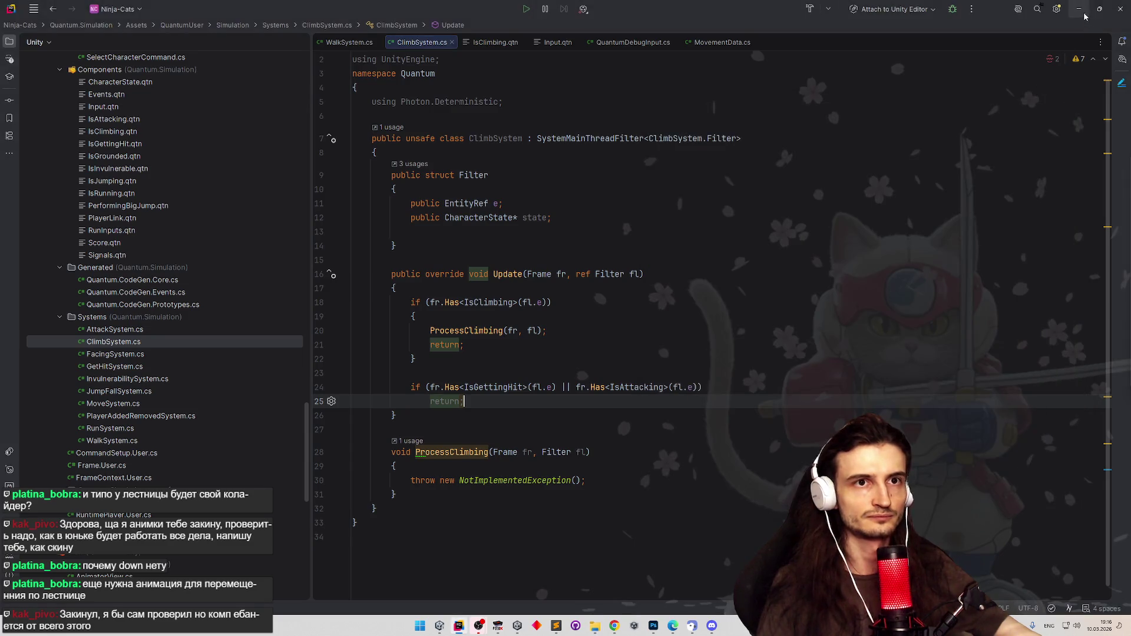
{"action": "key", "text": "alt+Tab"}
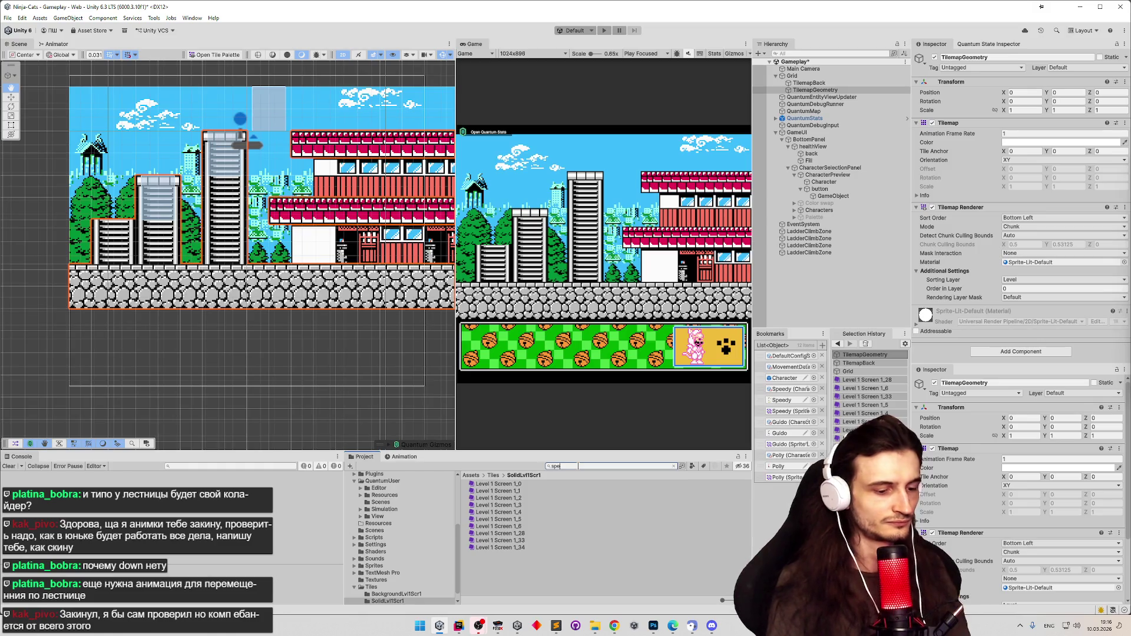
Step: View the Speedy sprite image and inspect the Speedy animator controller
{"action": "left_click", "coordinate": [503, 498]}
{"action": "double_click", "coordinate": [503, 499]}
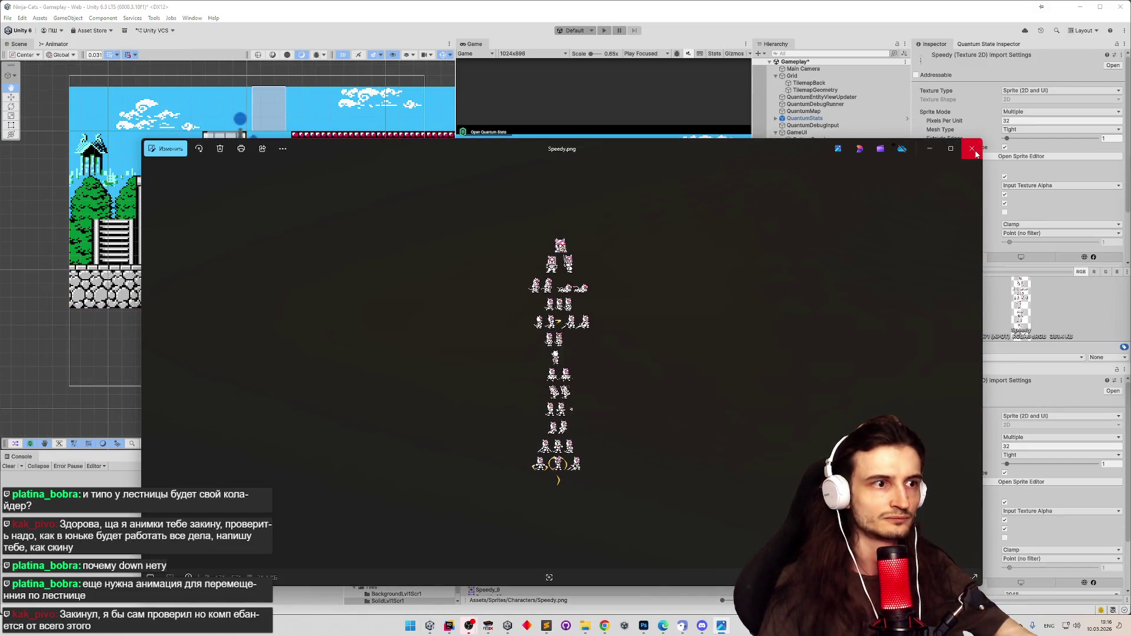
{"action": "left_click", "coordinate": [973, 150]}
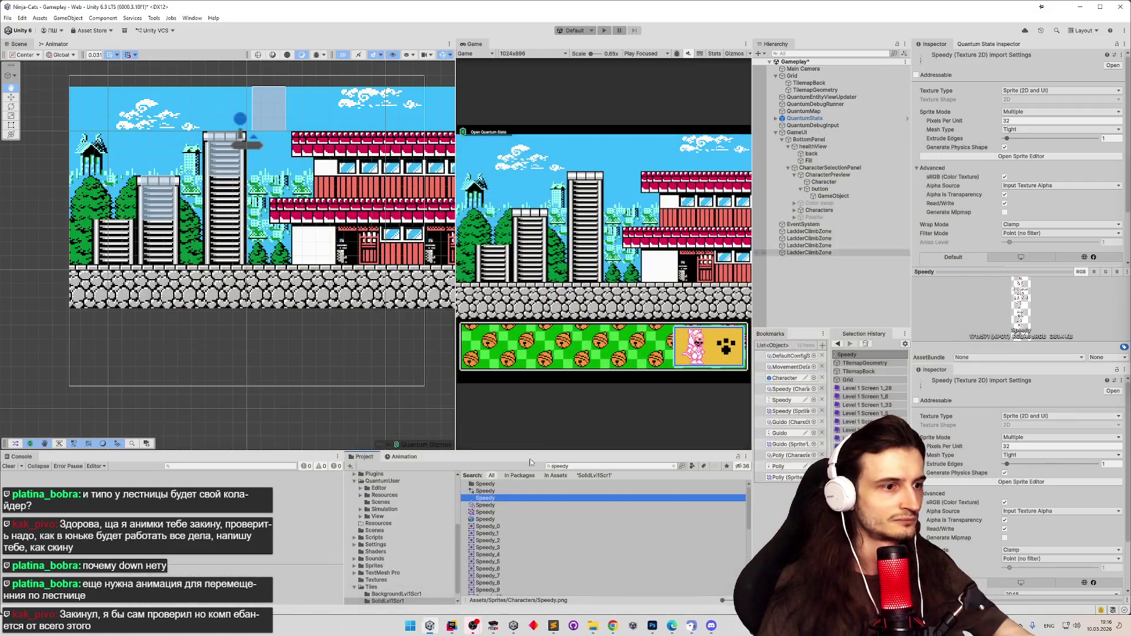
{"action": "left_click", "coordinate": [497, 492]}
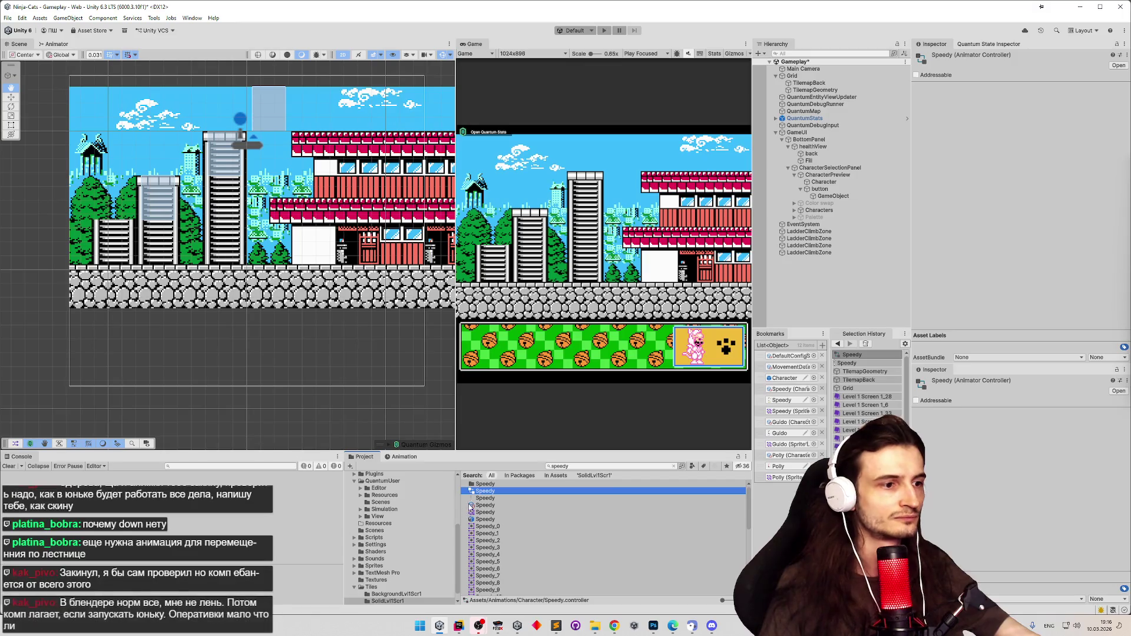
Step: Inspect Speedy.fbx's import settings and open it in Blender
{"action": "left_click", "coordinate": [484, 498]}
{"action": "left_click", "coordinate": [490, 519]}
{"action": "double_click", "coordinate": [489, 519]}
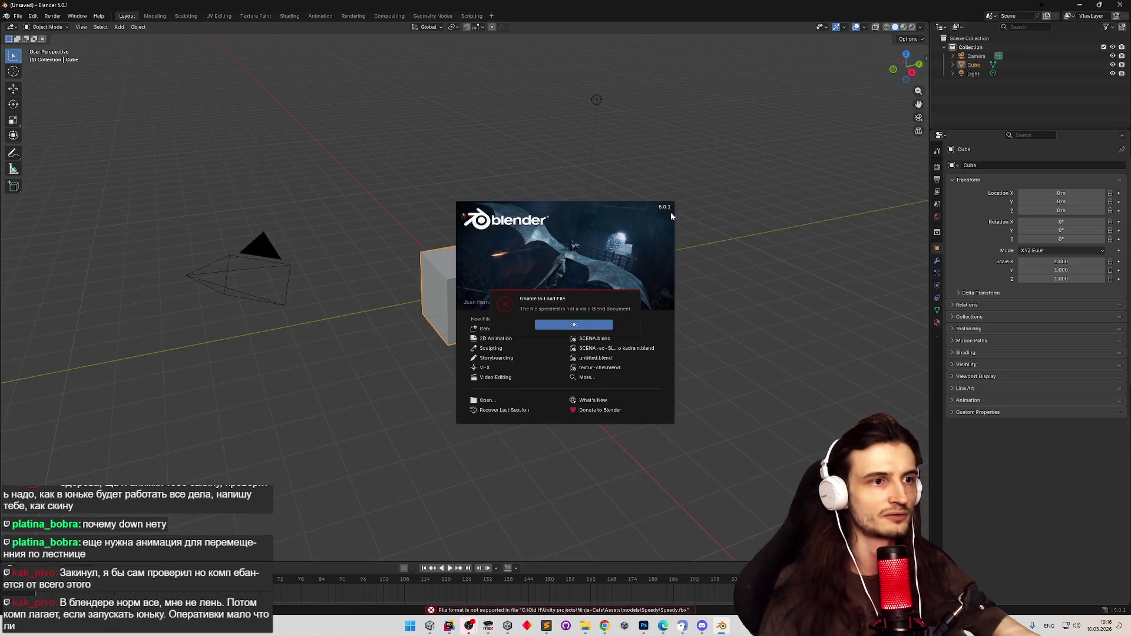
Step: Dismiss Blender's 'Unable to Load File' error, close Blender, and show Speedy.fbx's Animation settings
{"action": "left_click", "coordinate": [599, 325]}
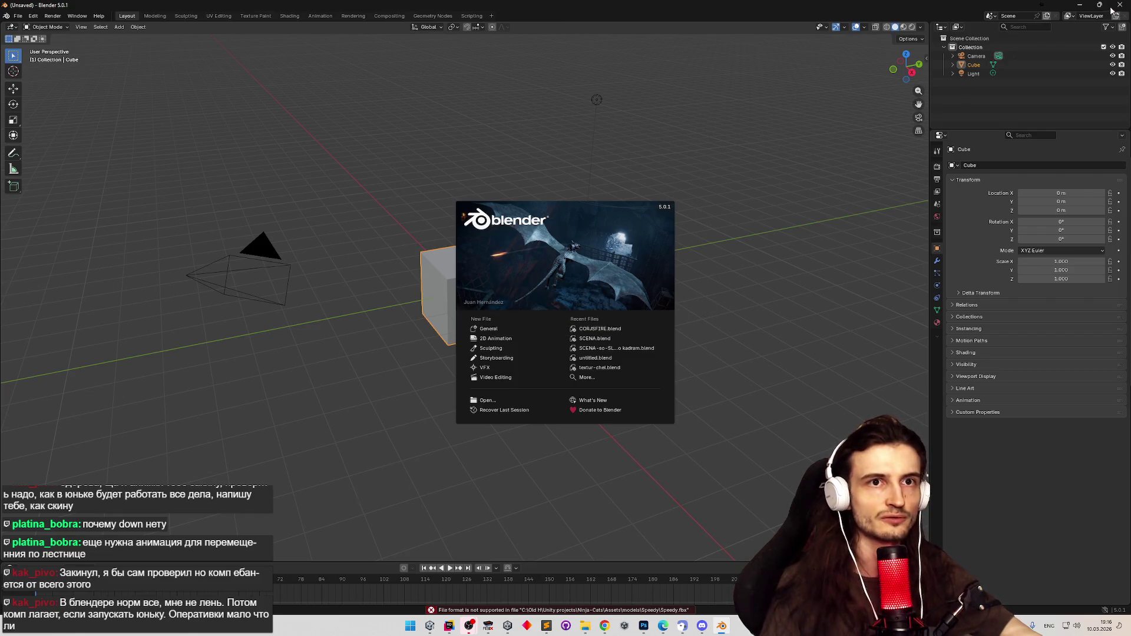
{"action": "left_click", "coordinate": [1118, 6]}
{"action": "left_click", "coordinate": [1025, 87]}
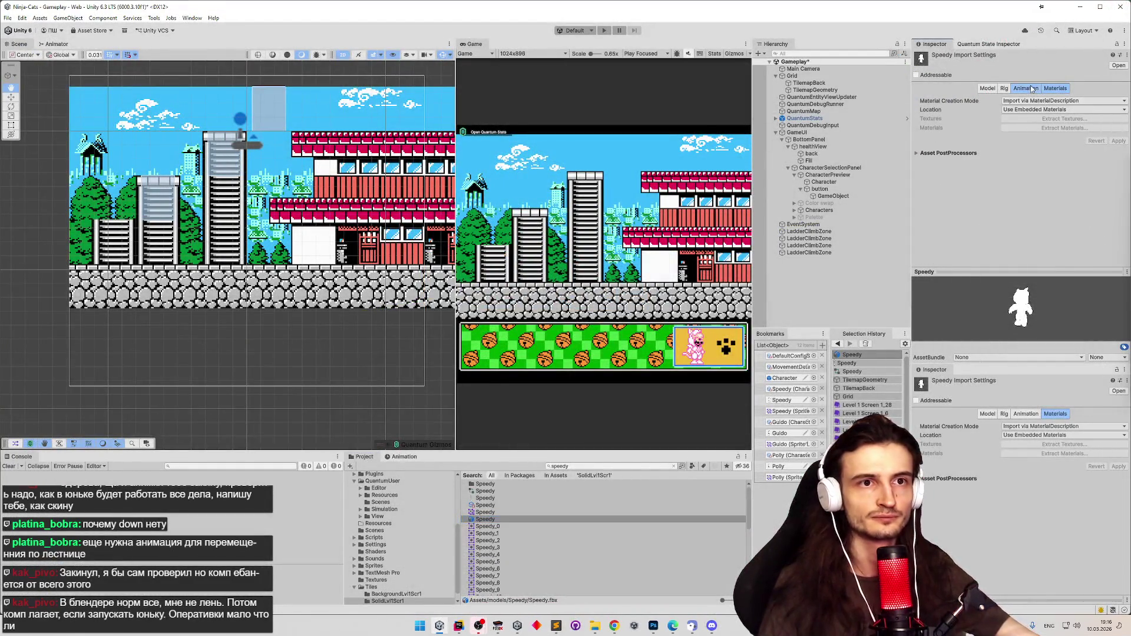
Step: Play the Speedy|Speedy clip in the preview, then drag the Speedy model into the scene
{"action": "scroll", "coordinate": [1047, 110], "scroll_direction": "down", "scroll_amount": 4}
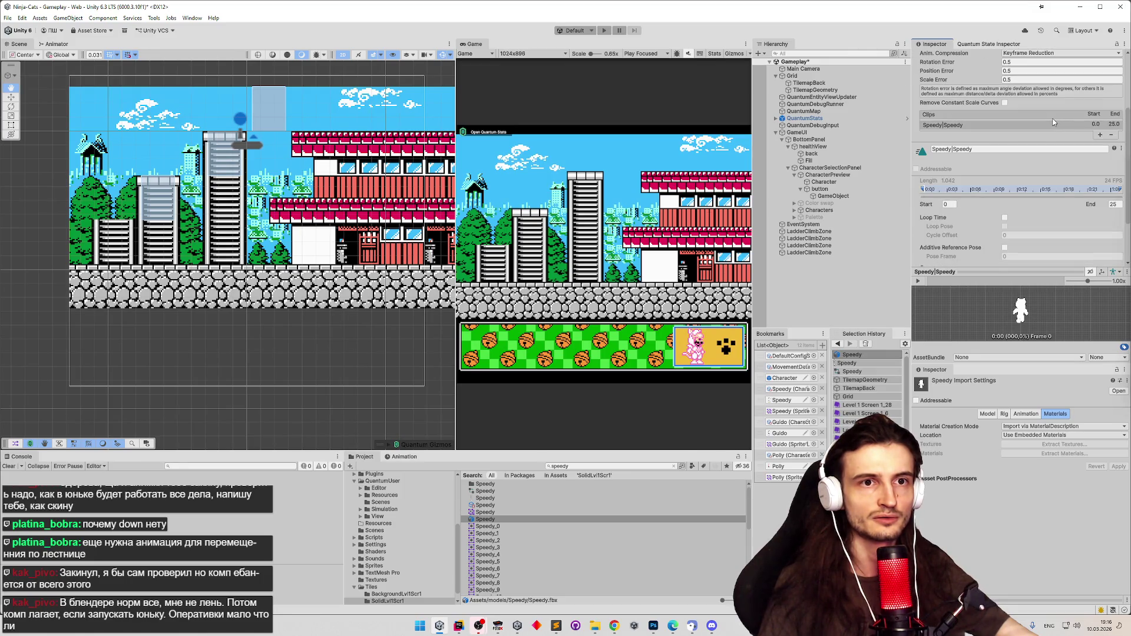
{"action": "left_click", "coordinate": [1047, 125]}
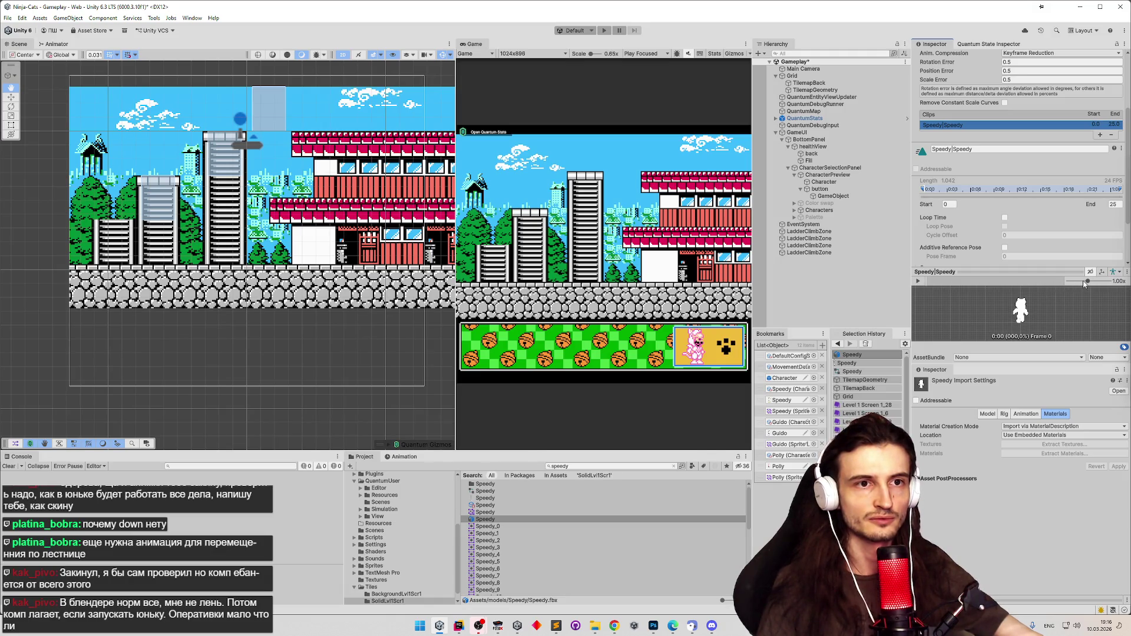
{"action": "left_click_drag", "start_coordinate": [1040, 308], "coordinate": [1051, 305]}
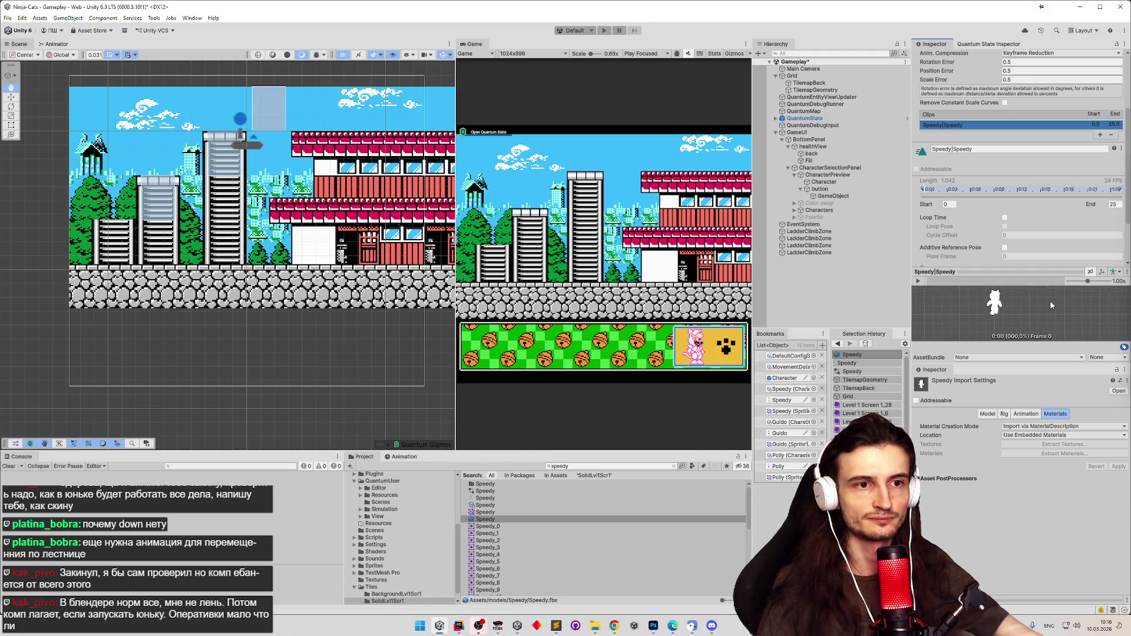
{"action": "left_click", "coordinate": [918, 281]}
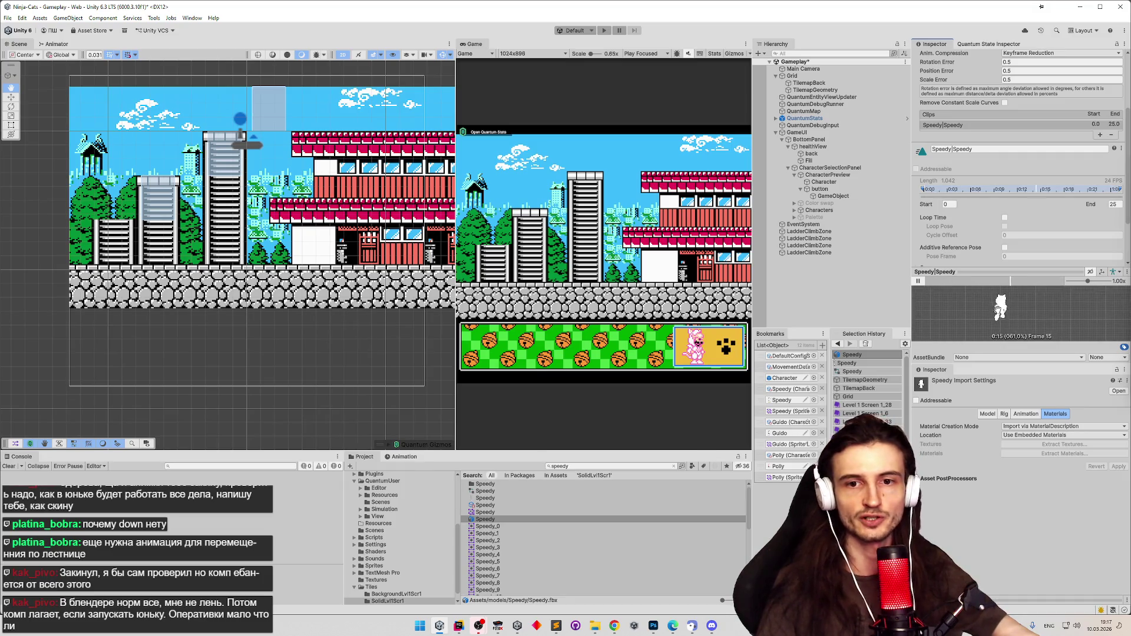
{"action": "scroll", "coordinate": [1056, 313], "scroll_direction": "up", "scroll_amount": 3}
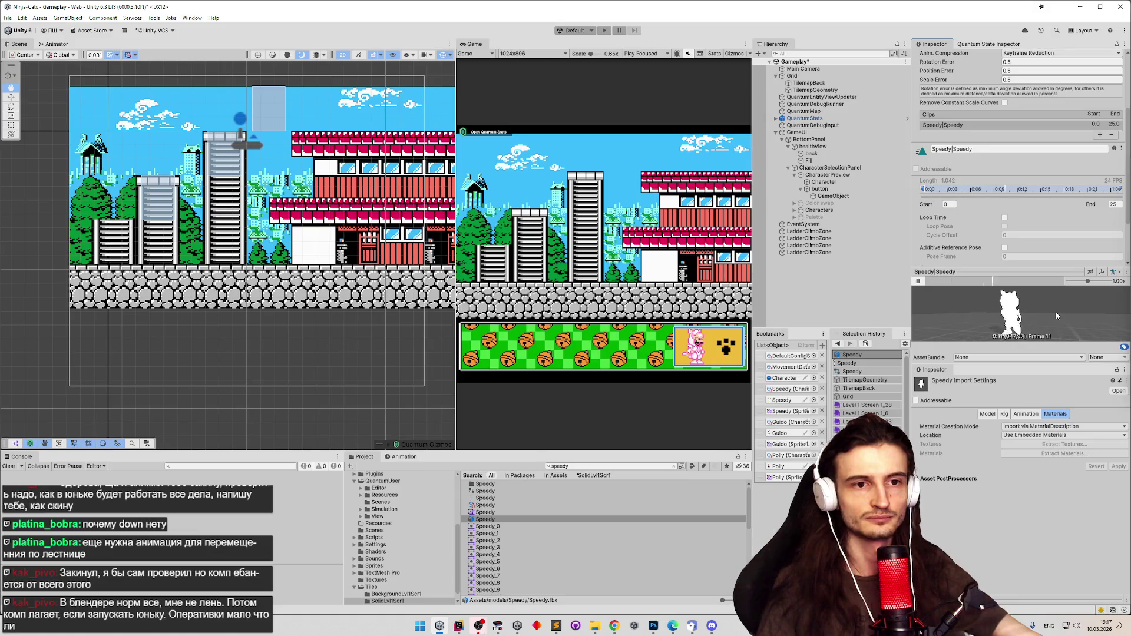
{"action": "mouse_move", "coordinate": [497, 518]}
{"action": "left_mouse_down"}
{"action": "mouse_move", "coordinate": [361, 346]}
{"action": "mouse_move", "coordinate": [373, 326]}
{"action": "mouse_move", "coordinate": [370, 362]}
{"action": "left_mouse_up"}
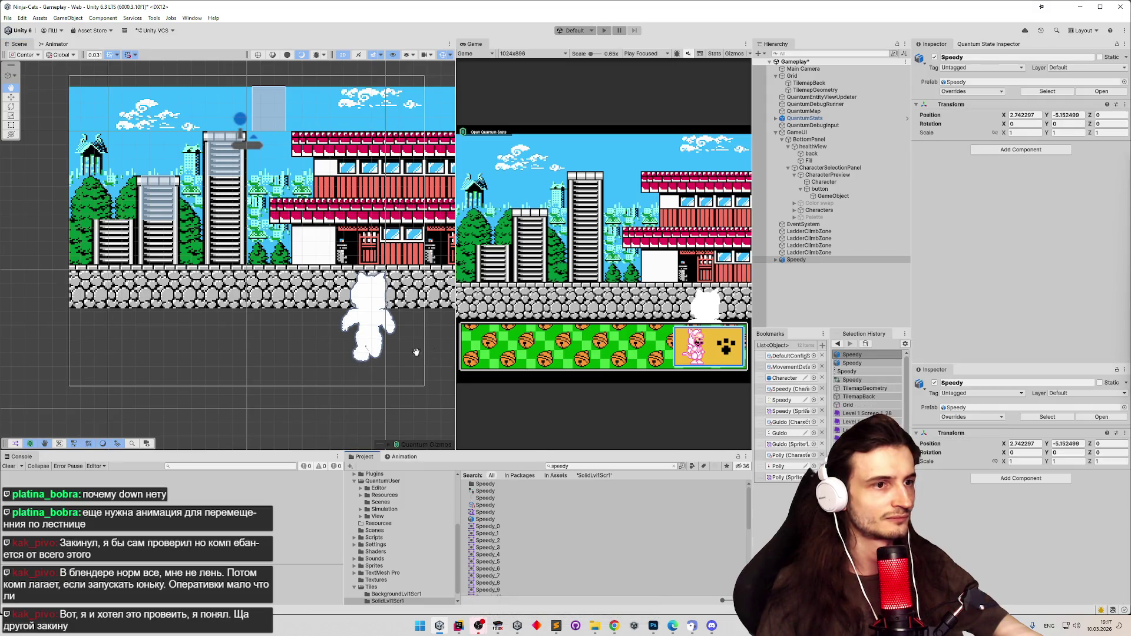
Step: Search the Project for 'speed' and drag SpeedyMaterial onto the Speedy model
{"action": "left_click", "coordinate": [674, 466]}
{"action": "type", "text": "spee"}
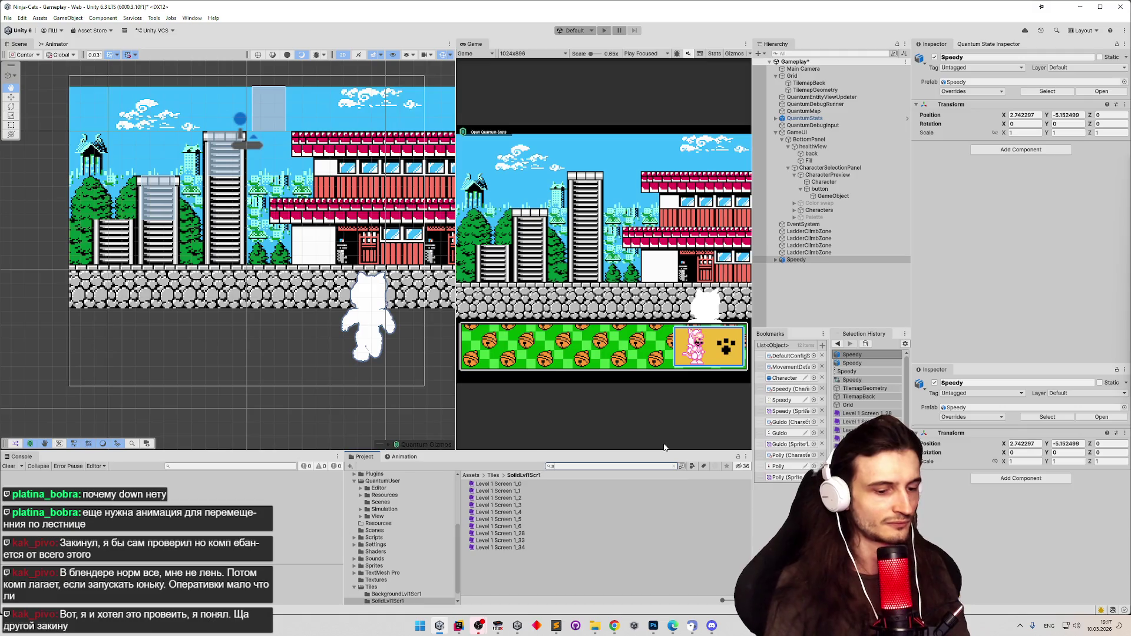
{"action": "type", "text": "d"}
{"action": "scroll", "coordinate": [521, 510], "scroll_direction": "down", "scroll_amount": 5}
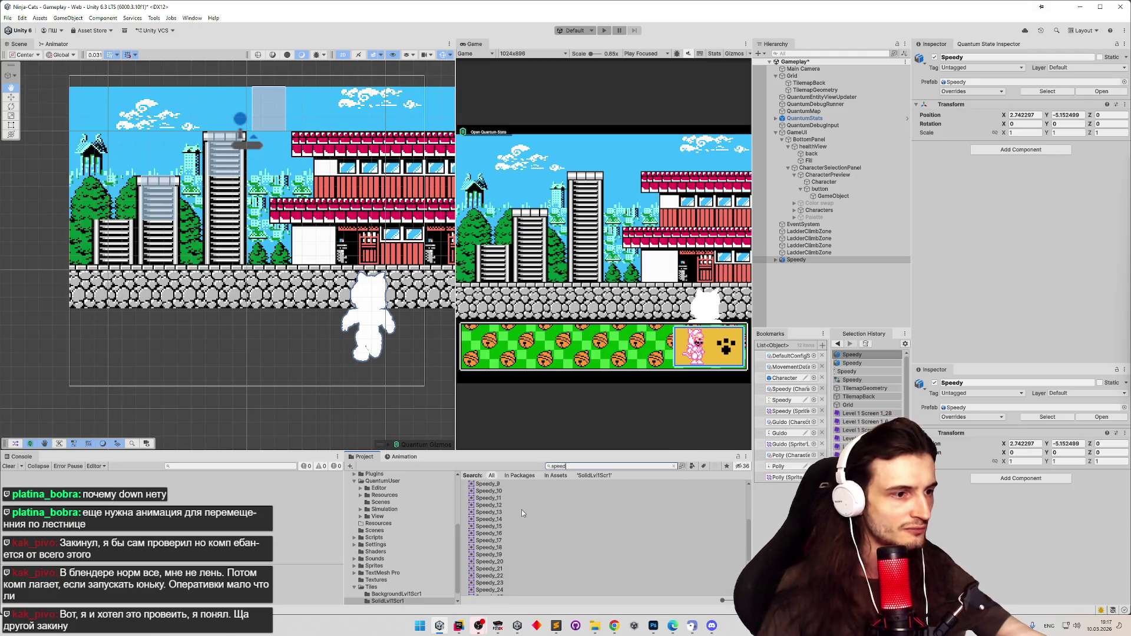
{"action": "scroll", "coordinate": [525, 510], "scroll_direction": "down", "scroll_amount": 3}
{"action": "left_click_drag", "start_coordinate": [495, 571], "coordinate": [374, 328]}
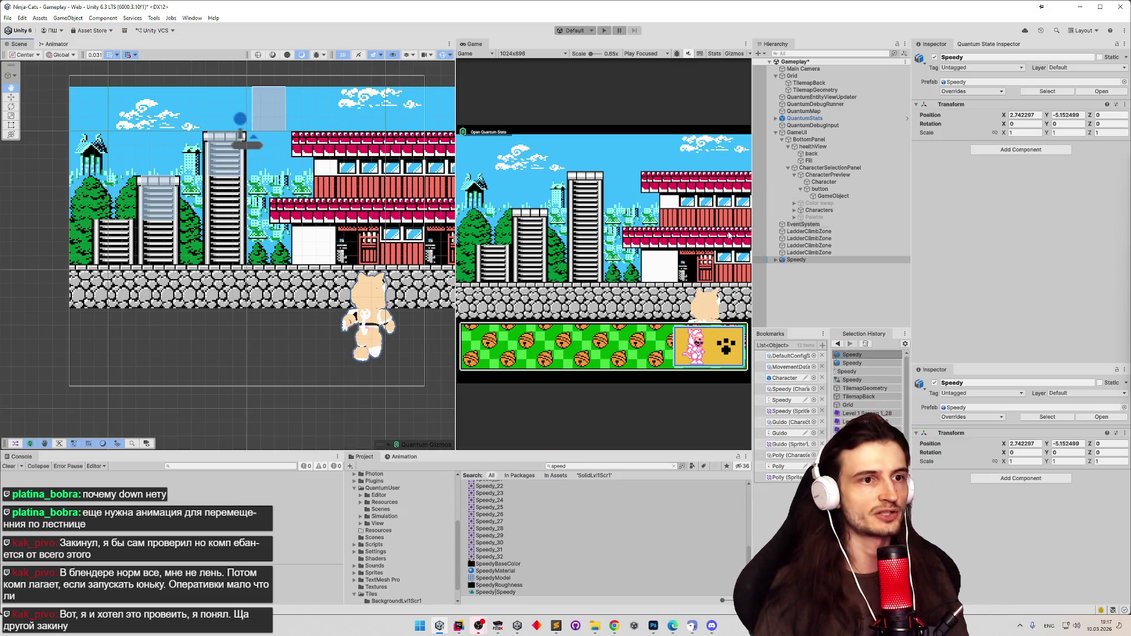
Step: Add an Animator component to the top-level Speedy object and show the Animation window
{"action": "left_click", "coordinate": [775, 260]}
{"action": "left_click", "coordinate": [802, 274]}
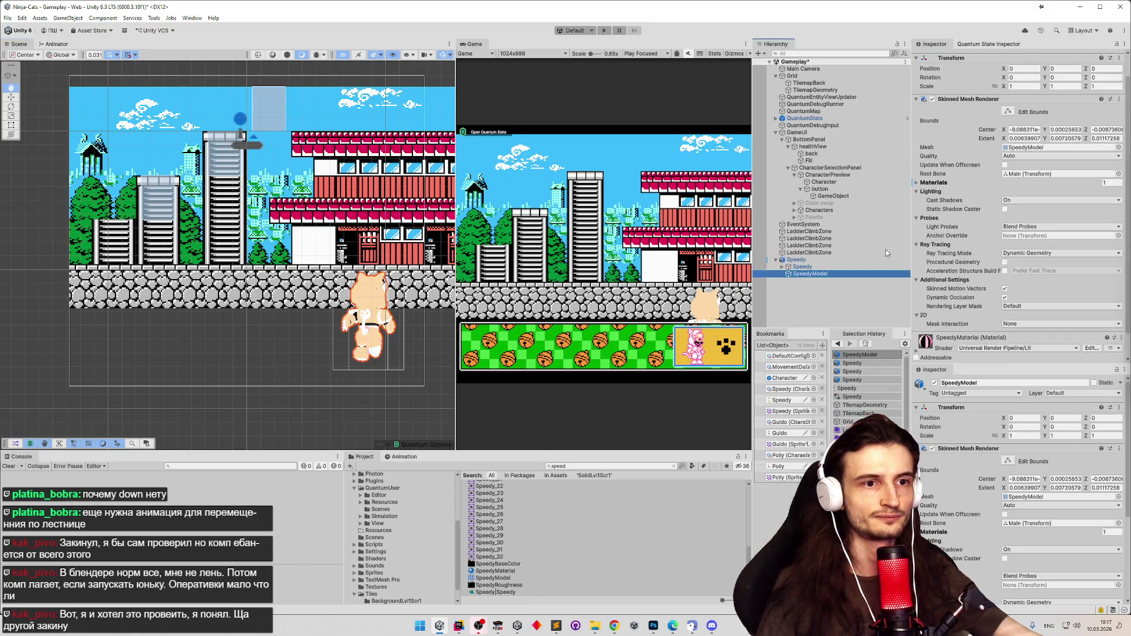
{"action": "left_click", "coordinate": [803, 266]}
{"action": "left_click", "coordinate": [784, 272]}
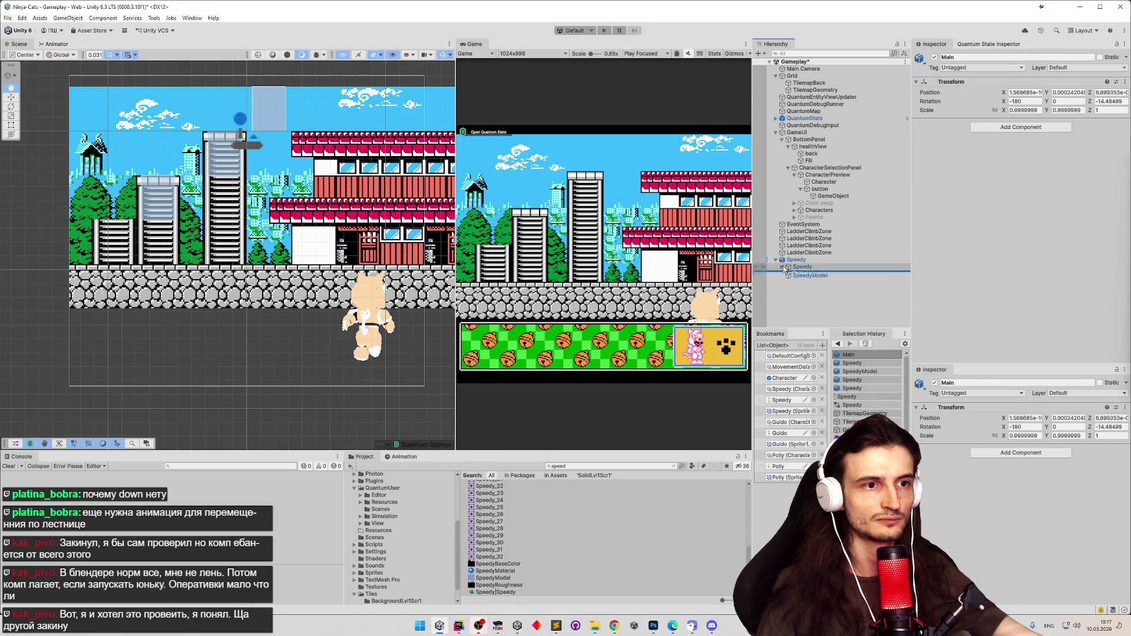
{"action": "left_click", "coordinate": [908, 261]}
{"action": "left_click", "coordinate": [997, 150]}
{"action": "type", "text": "animat"}
{"action": "left_click", "coordinate": [995, 189]}
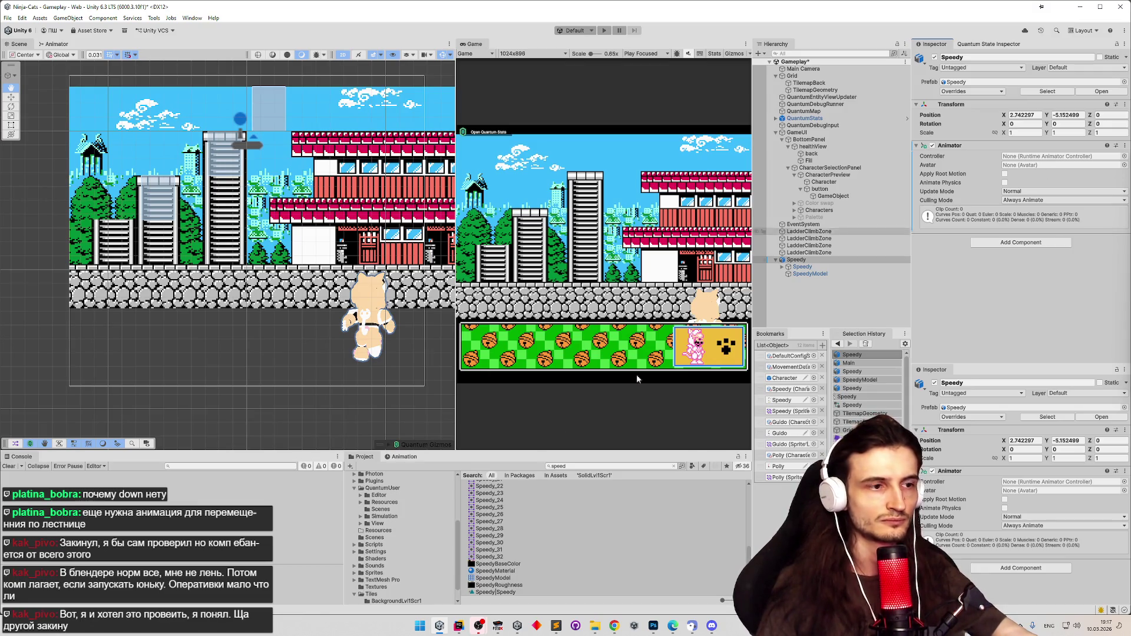
{"action": "left_click", "coordinate": [414, 458]}
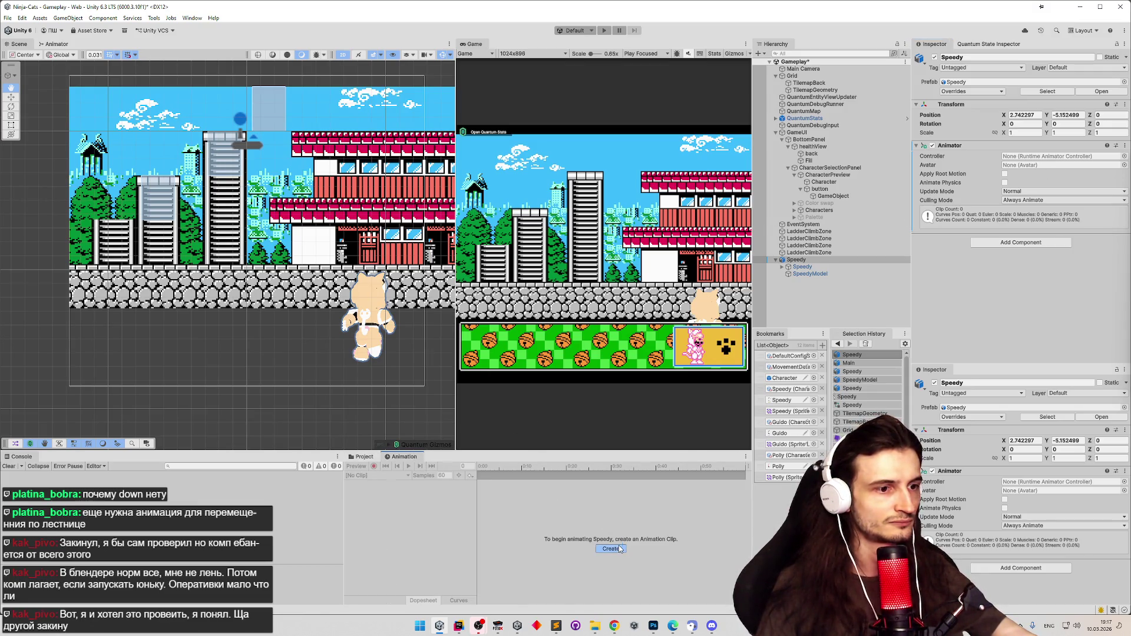
Step: Create a new animation clip in Assets/Animations/Character, replacing the default file name before saving
{"action": "left_click", "coordinate": [620, 549]}
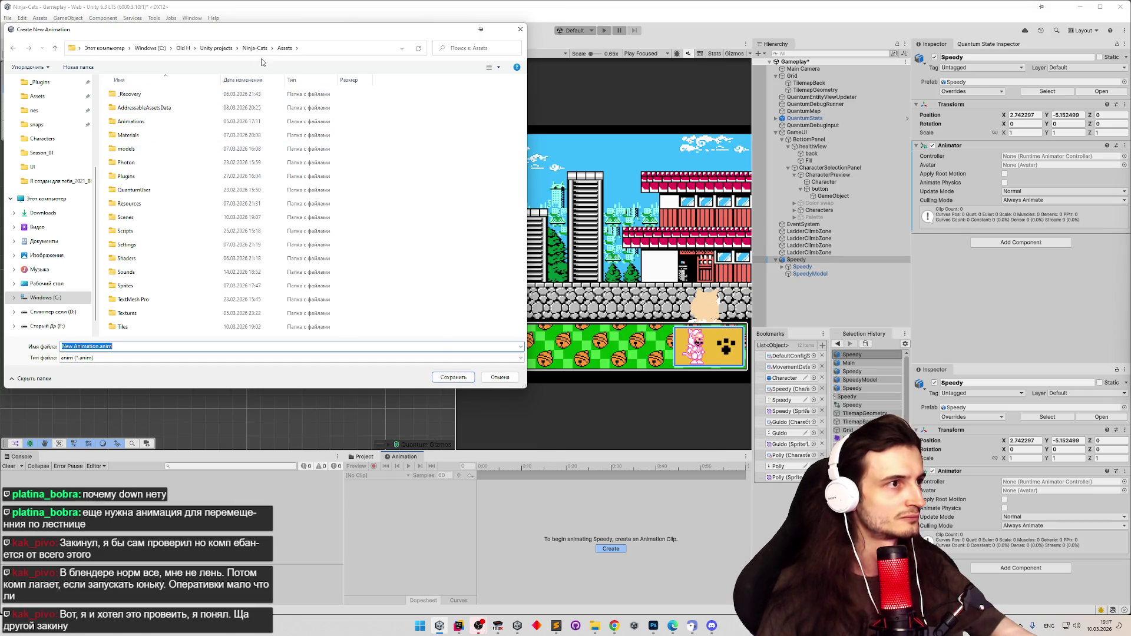
{"action": "double_click", "coordinate": [150, 123]}
{"action": "double_click", "coordinate": [151, 97]}
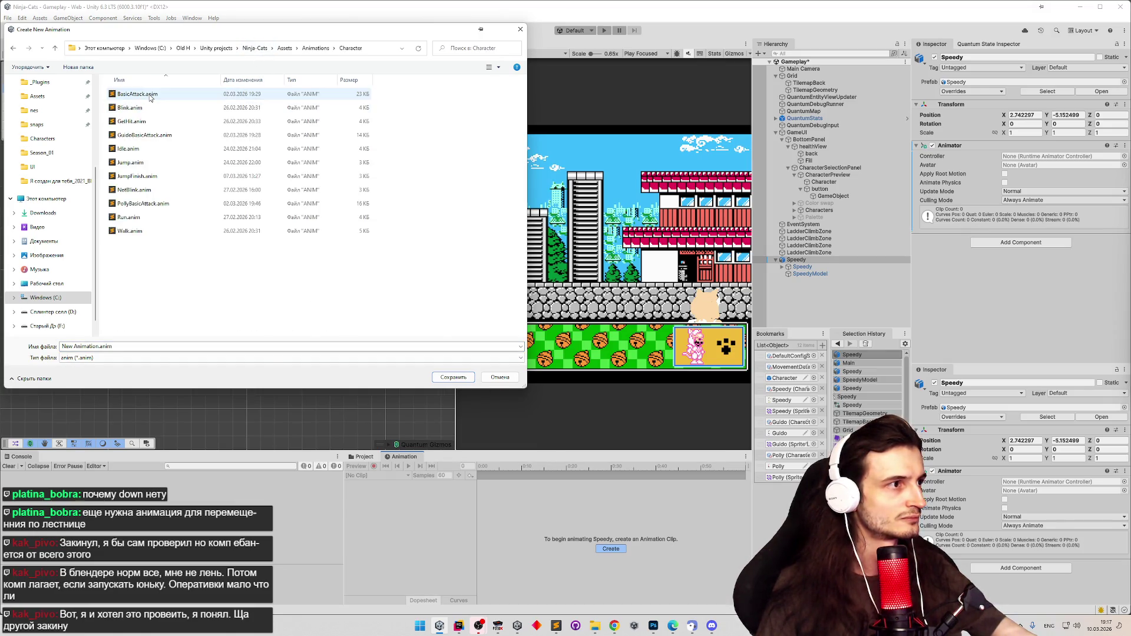
{"action": "left_click", "coordinate": [116, 346]}
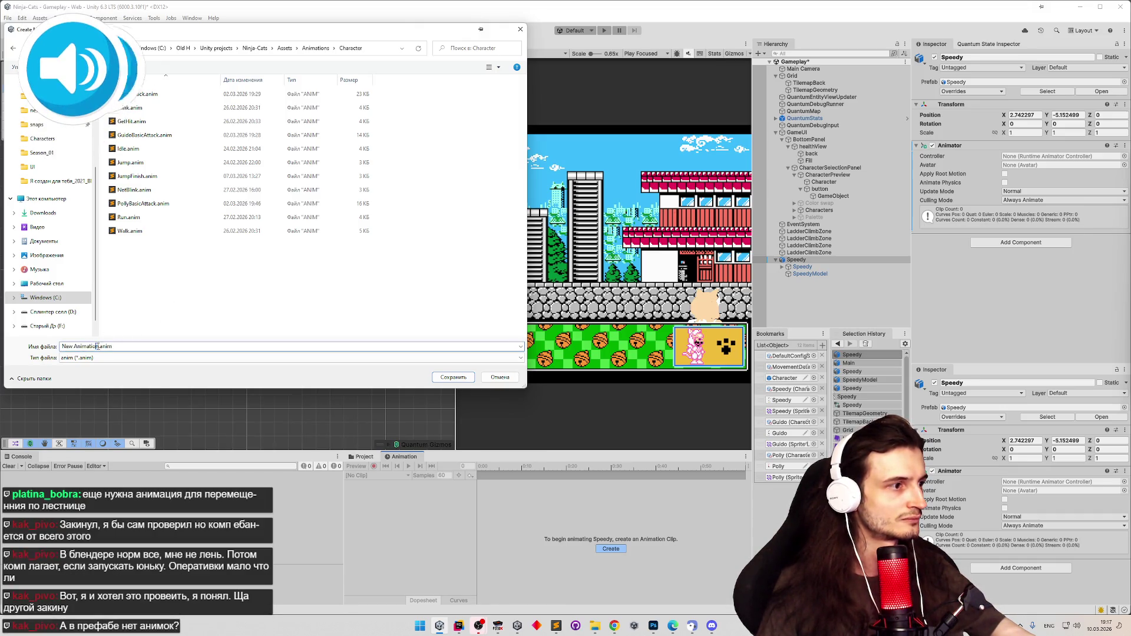
{"action": "left_click_drag", "start_coordinate": [62, 347], "coordinate": [101, 347]}
{"action": "key", "text": "BackSpace"}
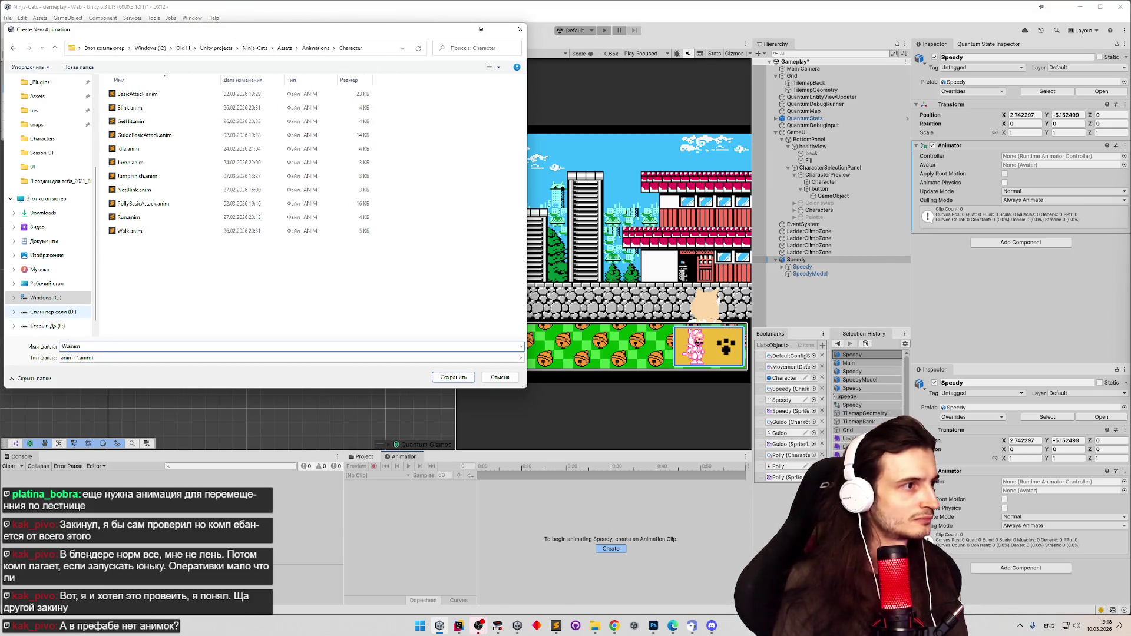
{"action": "type", "text": "llClimb"}
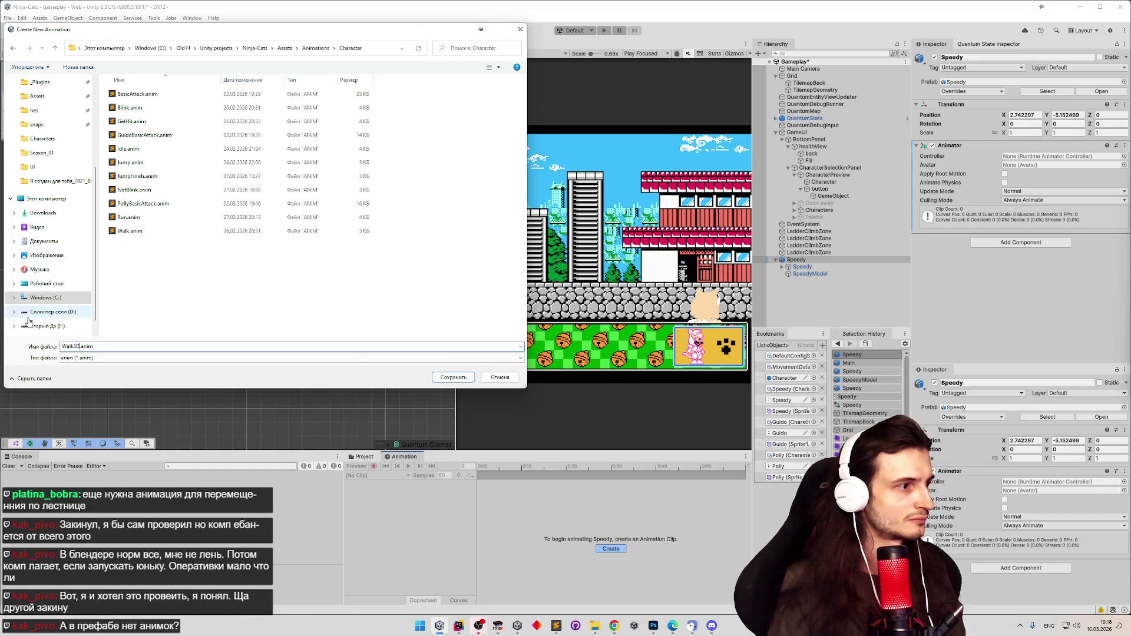
{"action": "key", "text": "Return"}
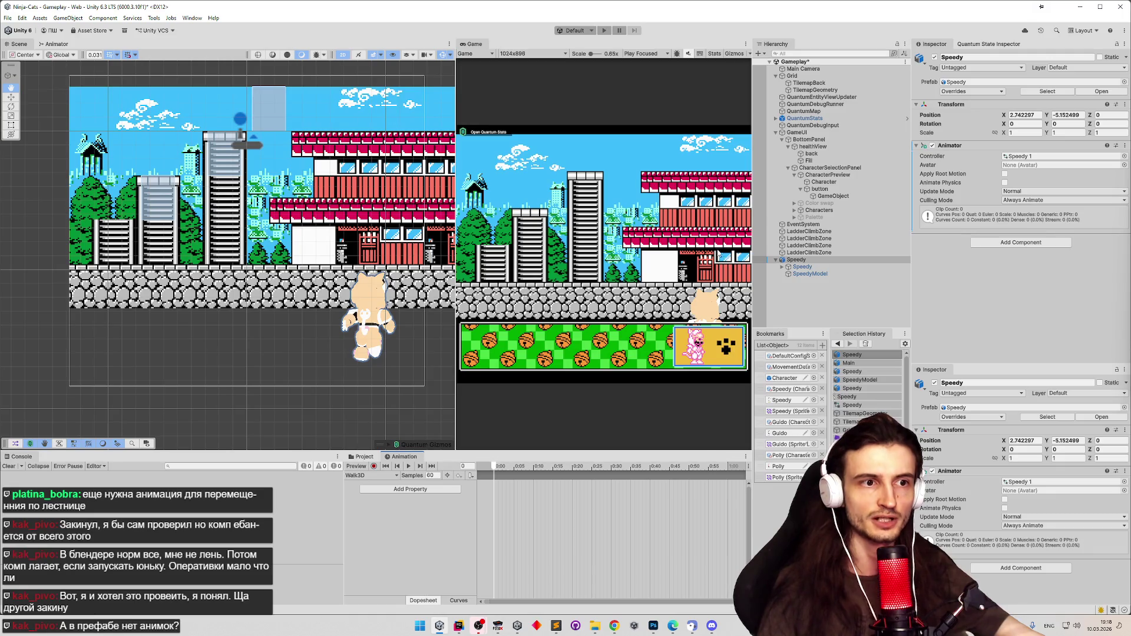
Step: Select the Walk3D state in Speedy's Animator graph and lock the Inspector on it
{"action": "left_click", "coordinate": [810, 261]}
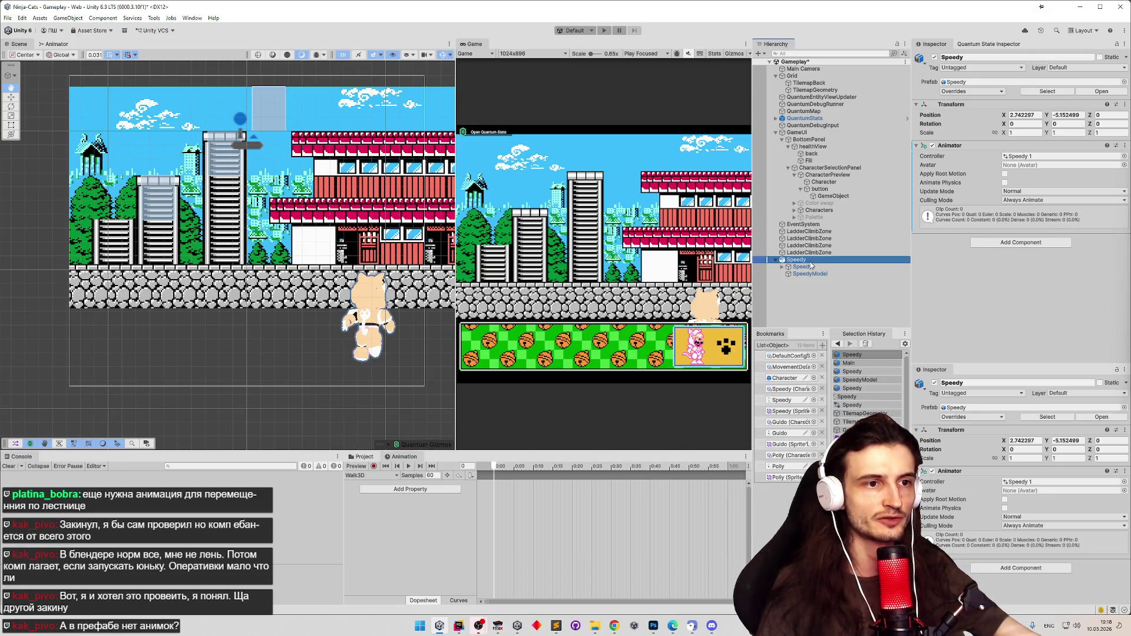
{"action": "left_click", "coordinate": [365, 457]}
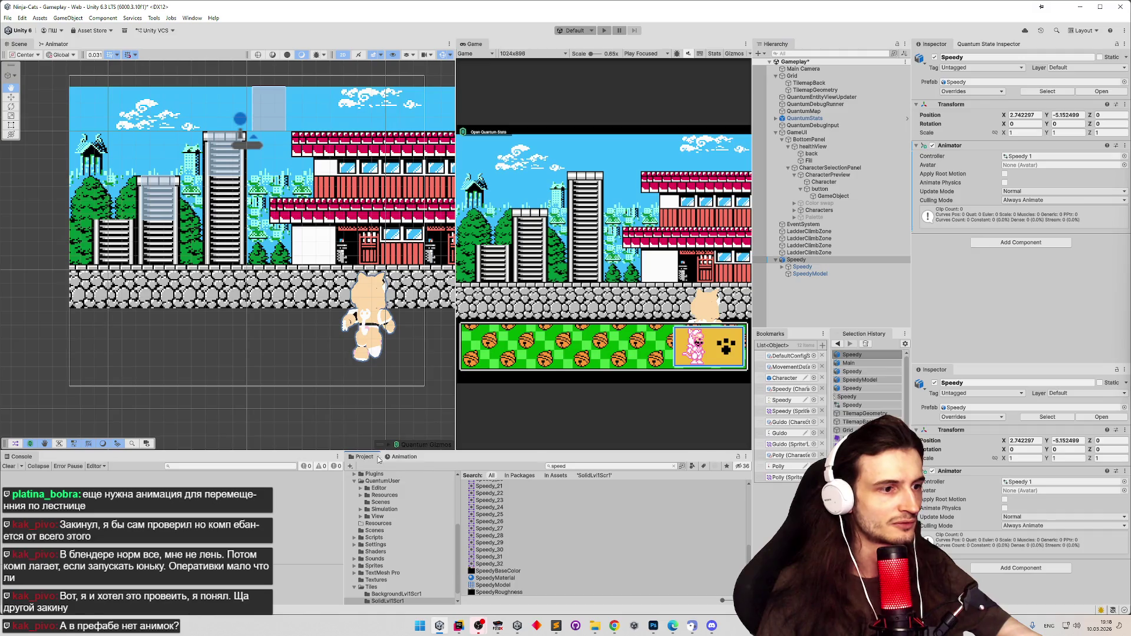
{"action": "left_click", "coordinate": [828, 273]}
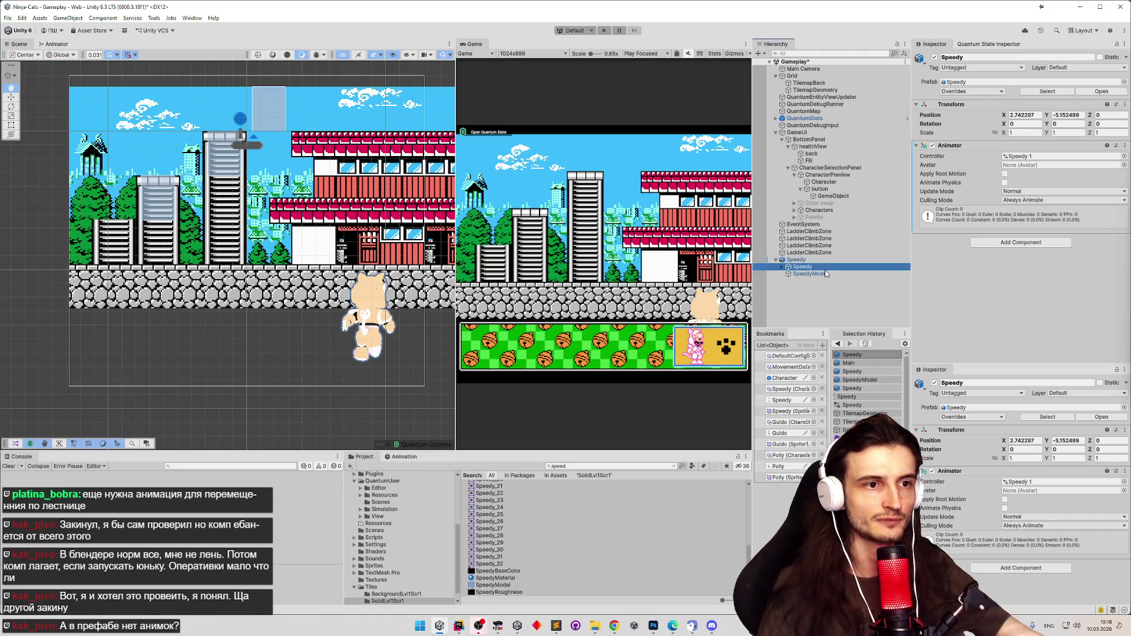
{"action": "left_click", "coordinate": [828, 260]}
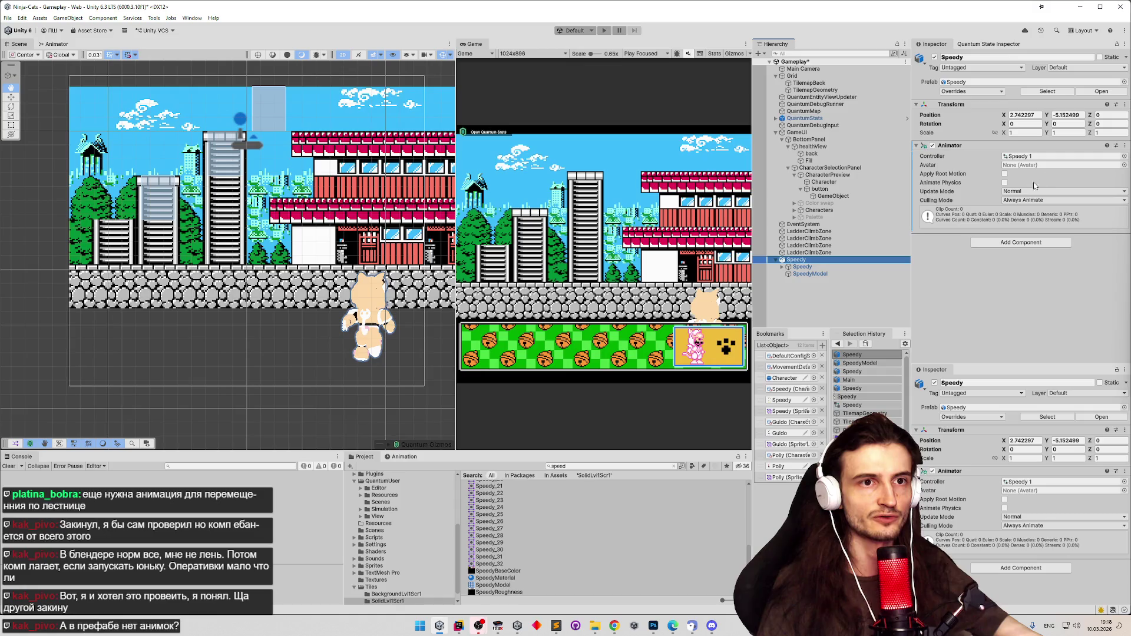
{"action": "left_click", "coordinate": [56, 44]}
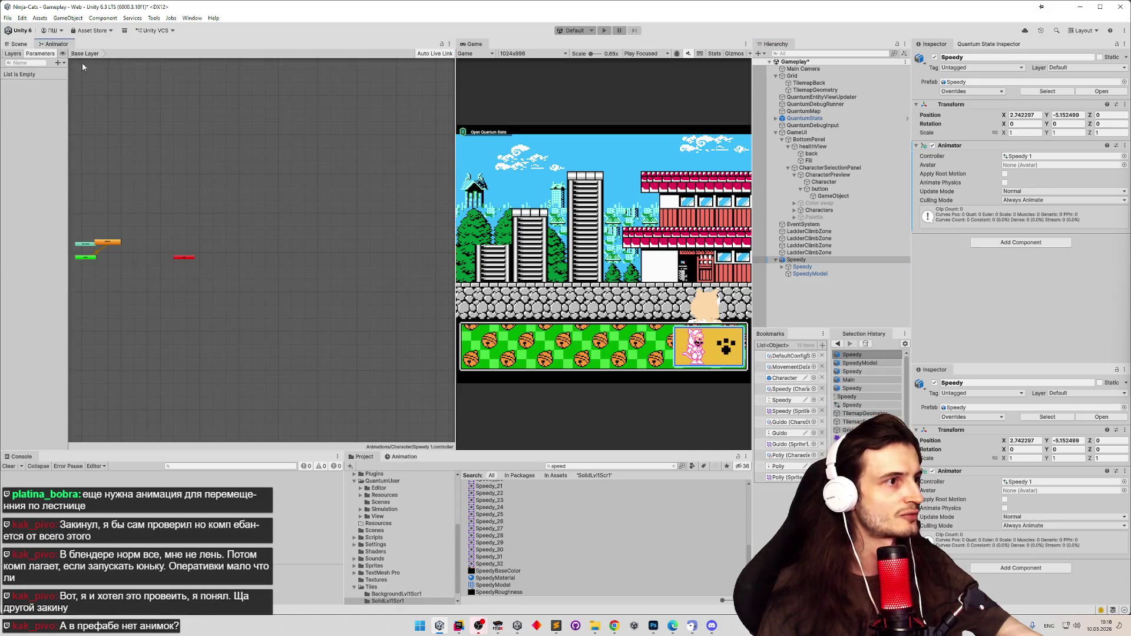
{"action": "scroll", "coordinate": [224, 222], "scroll_direction": "down", "scroll_amount": 5}
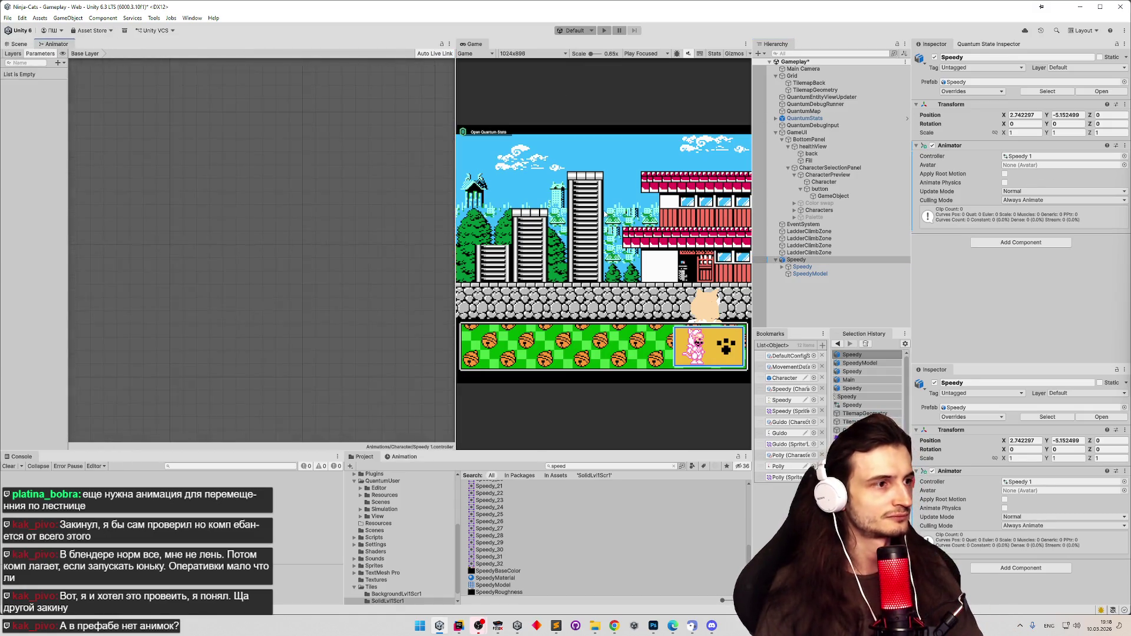
{"action": "scroll", "coordinate": [334, 197], "scroll_direction": "up", "scroll_amount": 5}
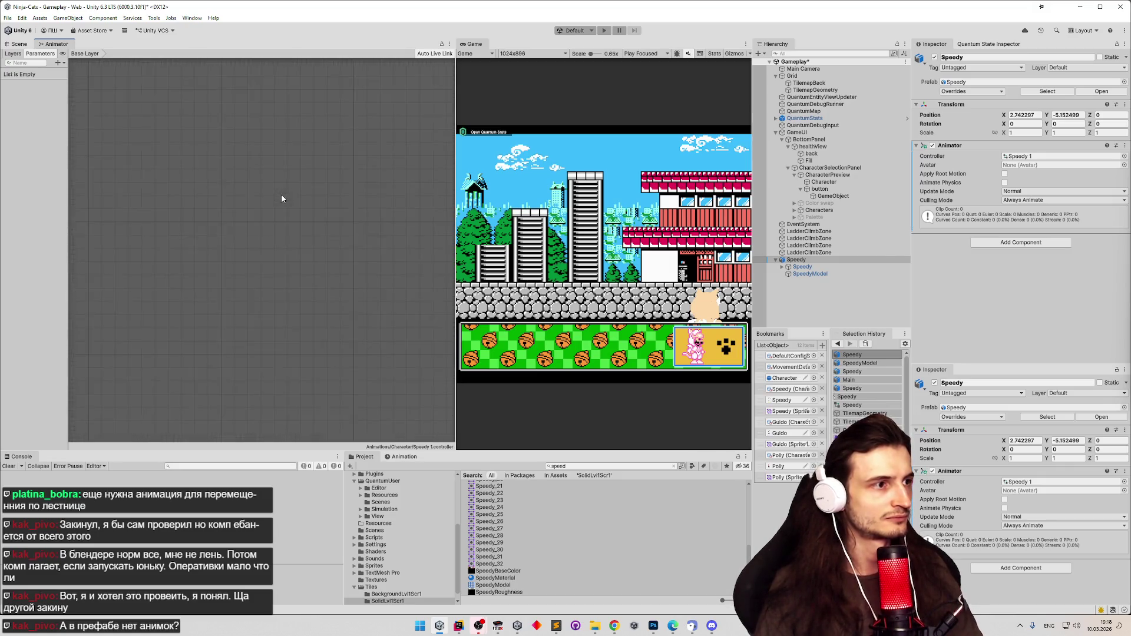
{"action": "left_click", "coordinate": [142, 355]}
{"action": "left_click", "coordinate": [1060, 88]}
{"action": "left_click", "coordinate": [544, 541]}
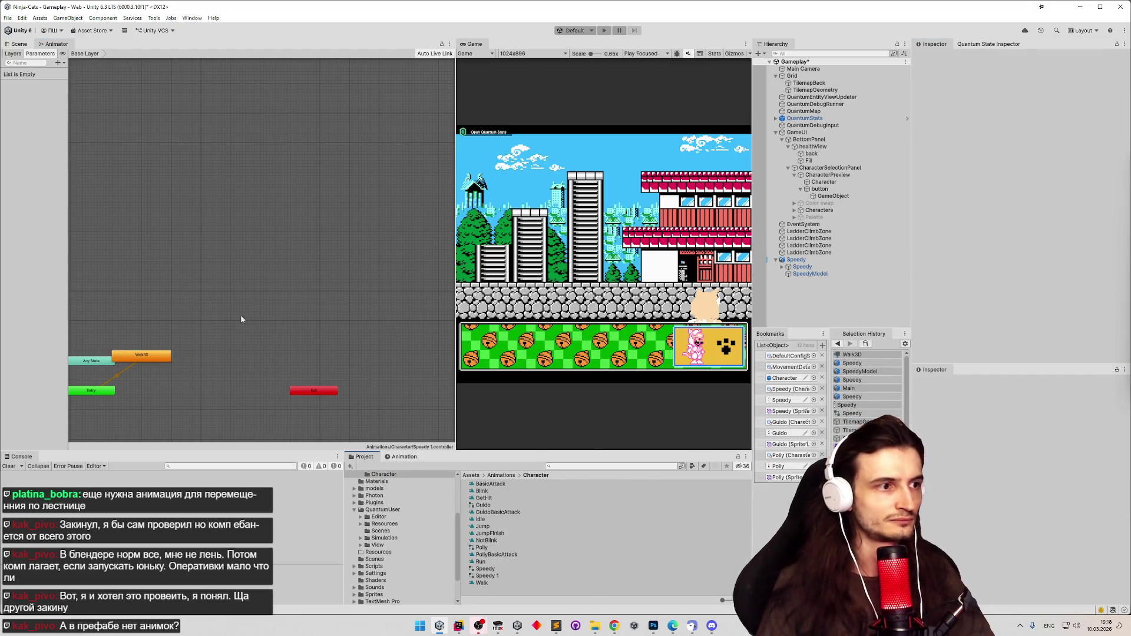
{"action": "left_click", "coordinate": [852, 354]}
{"action": "left_click", "coordinate": [1116, 44]}
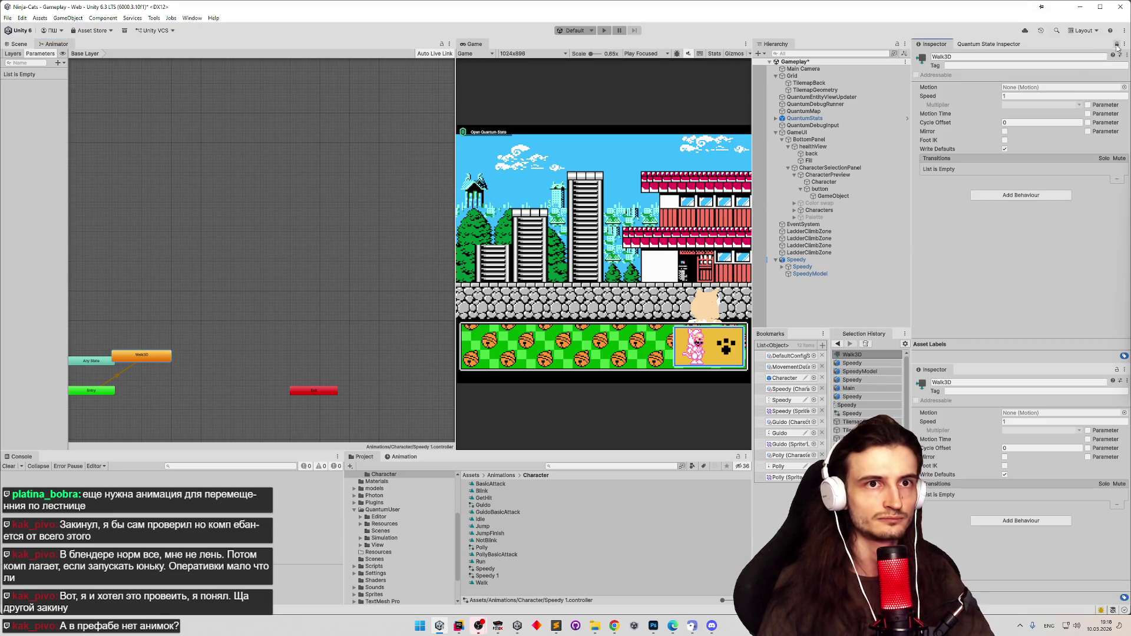
Step: Drag the Speedy|Speedy clip from a 'speed' Project search into Walk3D's Motion and save the scene
{"action": "left_click", "coordinate": [598, 466]}
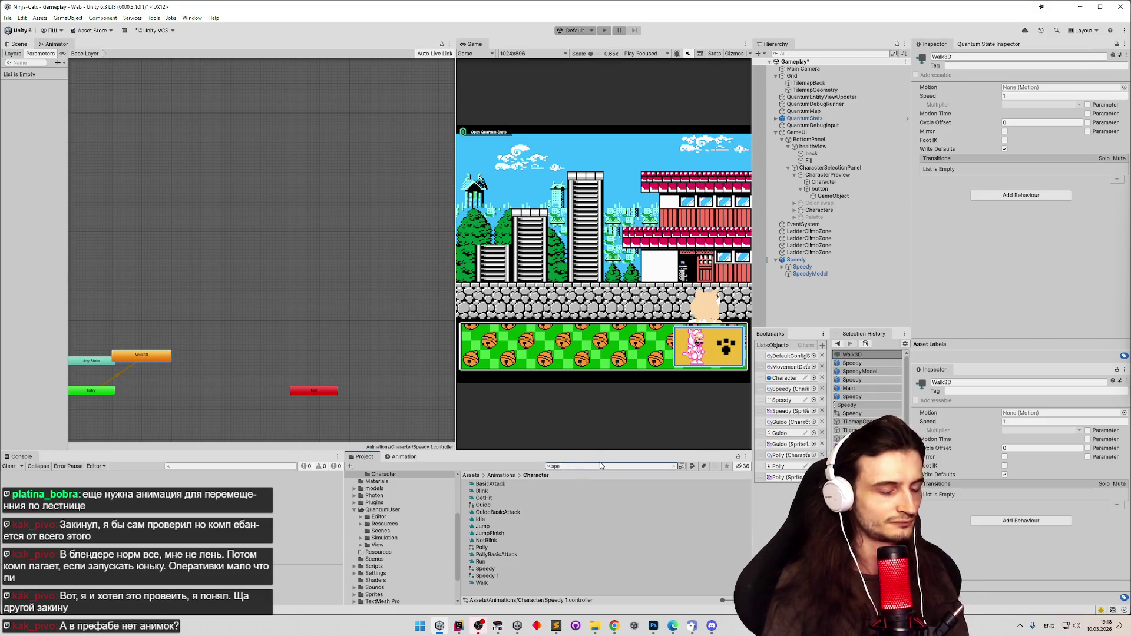
{"action": "type", "text": "speed"}
{"action": "left_click", "coordinate": [517, 505]}
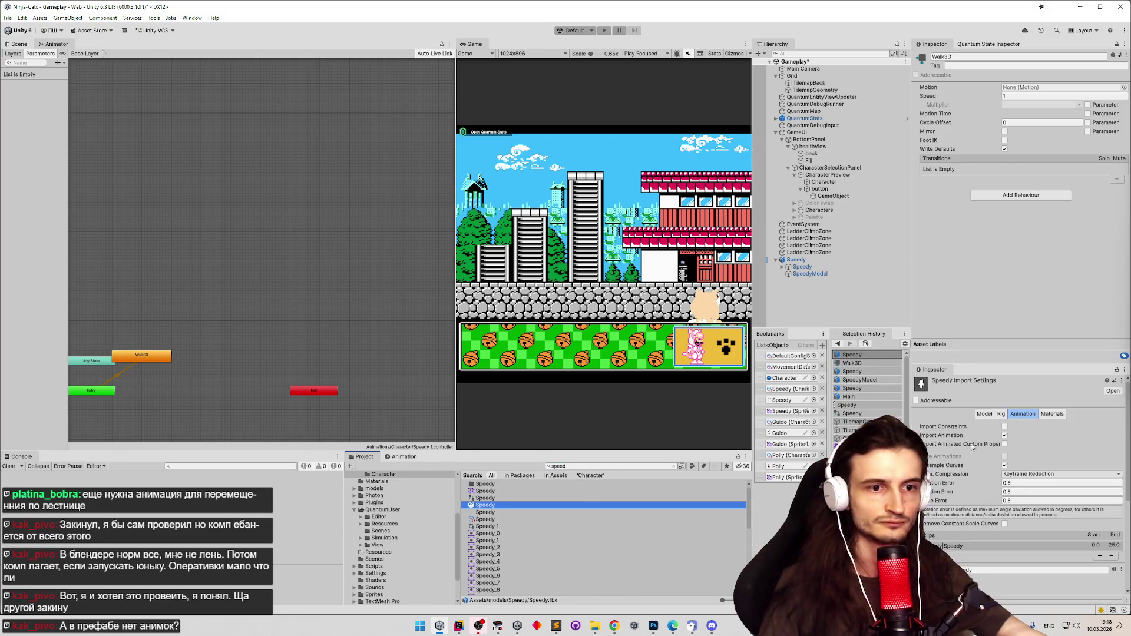
{"action": "scroll", "coordinate": [994, 475], "scroll_direction": "down", "scroll_amount": 5}
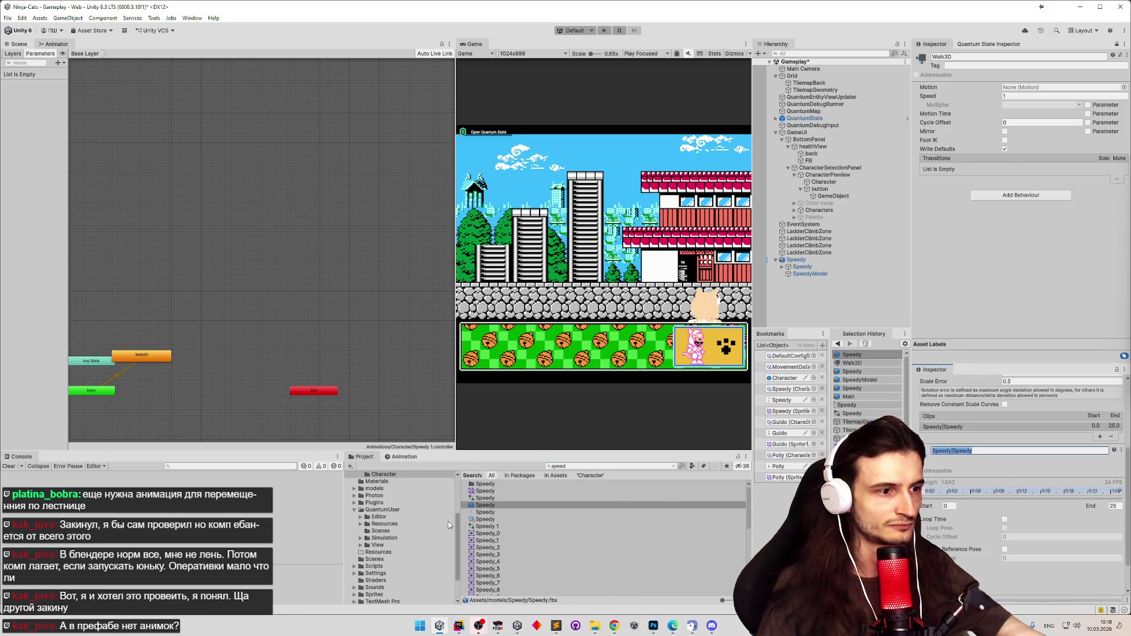
{"action": "left_click", "coordinate": [672, 466]}
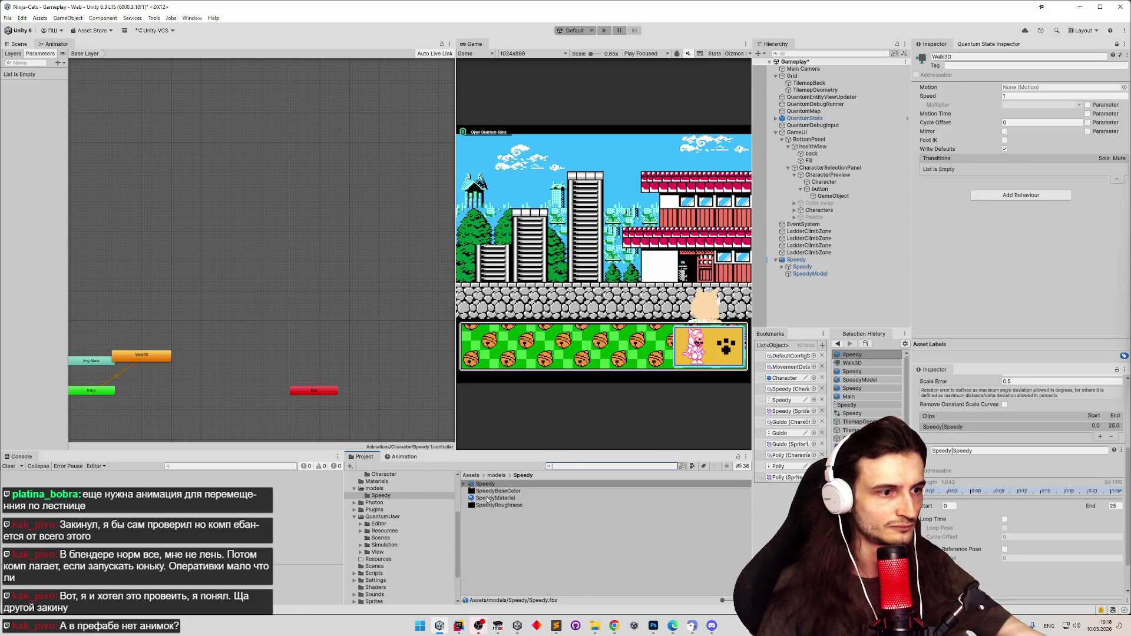
{"action": "mouse_move", "coordinate": [498, 512]}
{"action": "left_mouse_down"}
{"action": "mouse_move", "coordinate": [971, 183]}
{"action": "mouse_move", "coordinate": [965, 171]}
{"action": "mouse_move", "coordinate": [1031, 90]}
{"action": "left_mouse_up"}
{"action": "key", "text": "ctrl+s"}
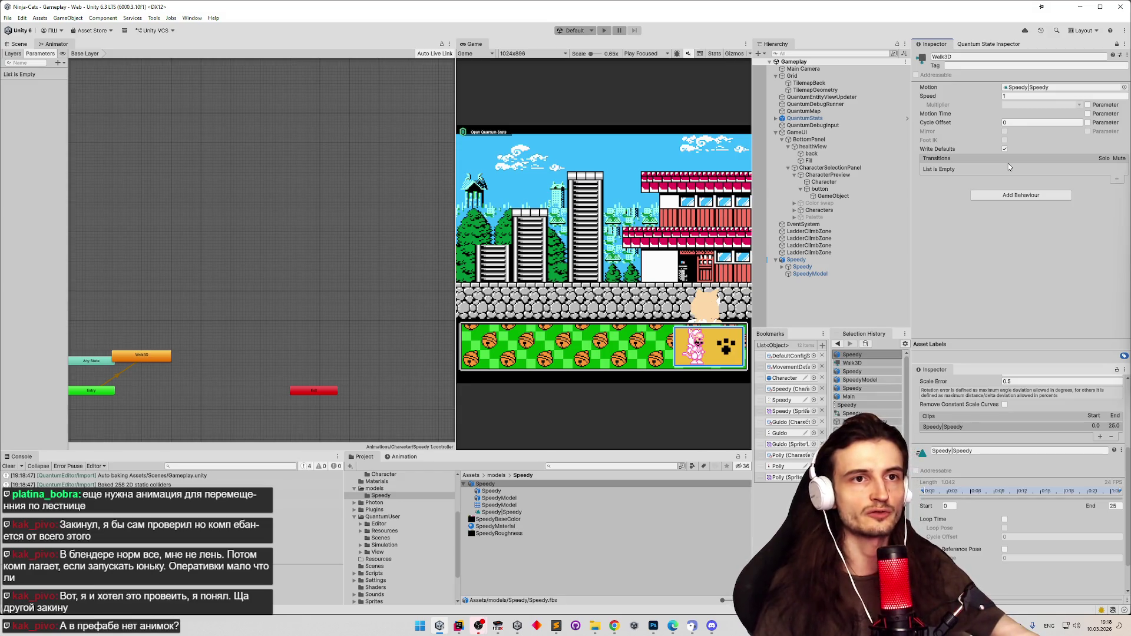
{"action": "left_click_drag", "start_coordinate": [455, 236], "coordinate": [319, 236]}
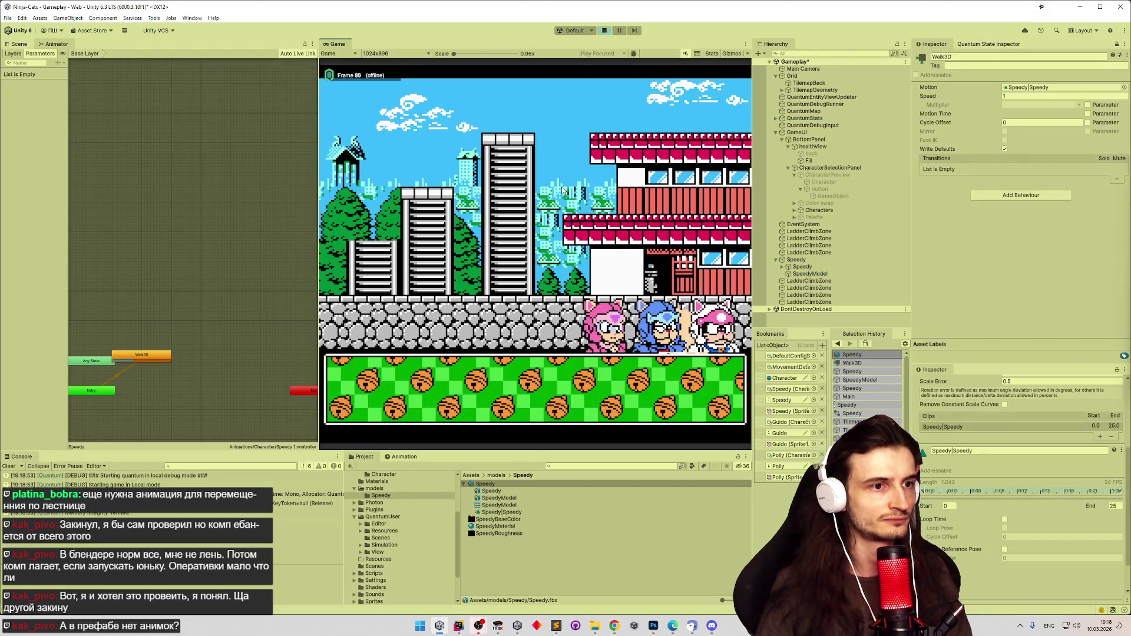
Step: Drag Speedy left and up above the rooftops, then run and stop Play mode to test
{"action": "left_click", "coordinate": [19, 45]}
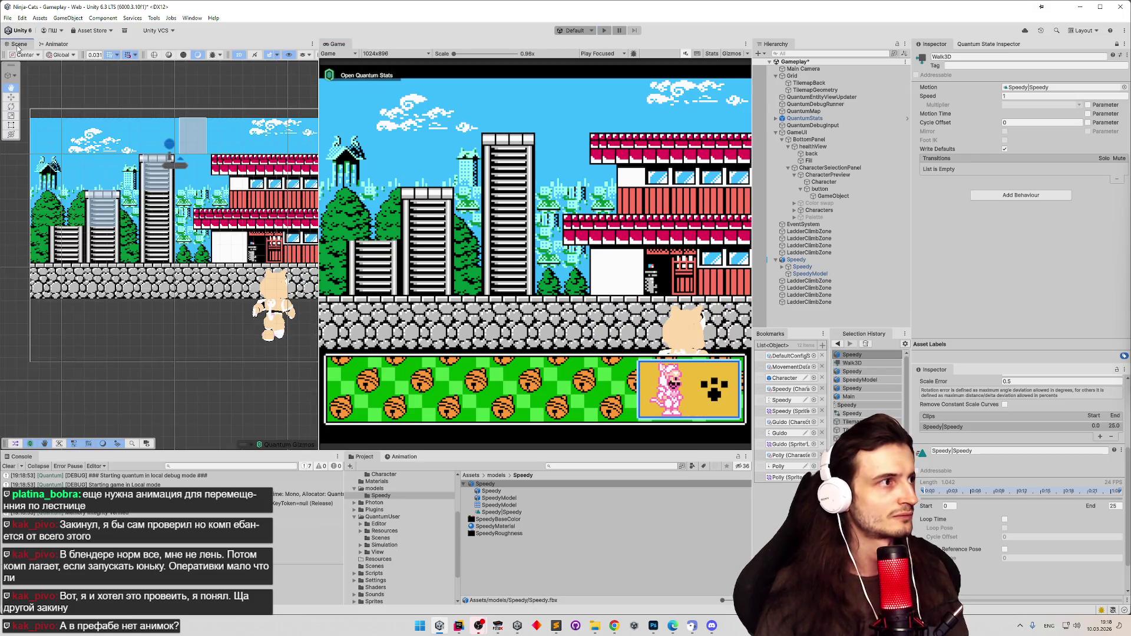
{"action": "left_click", "coordinate": [799, 261]}
{"action": "left_click_drag", "start_coordinate": [307, 312], "coordinate": [50, 314]}
{"action": "key", "text": "e"}
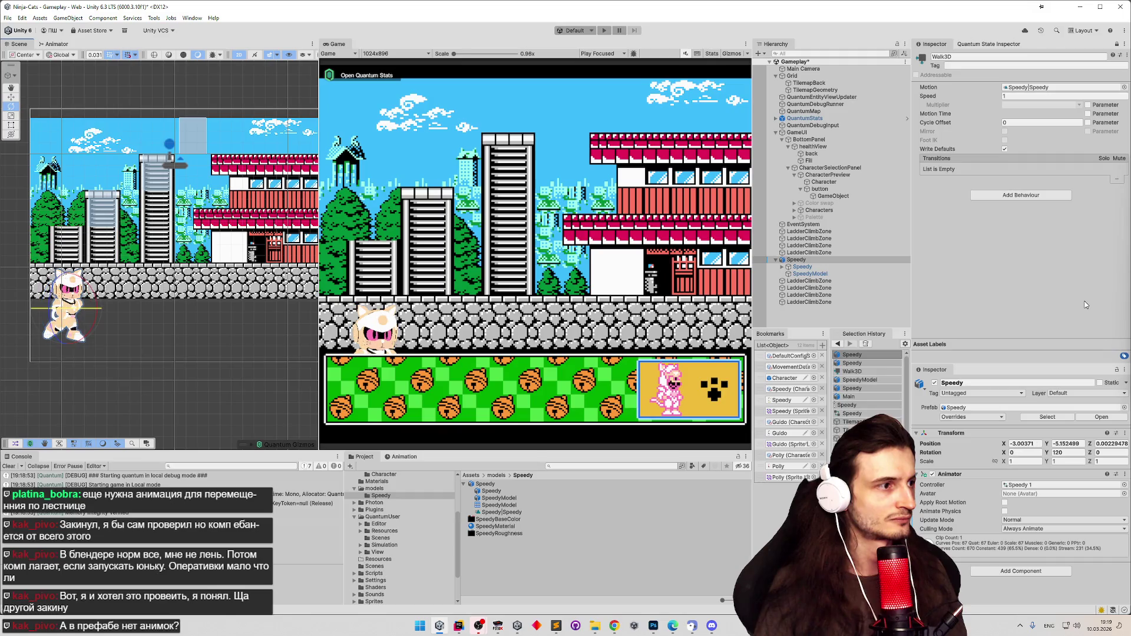
{"action": "key", "text": "w"}
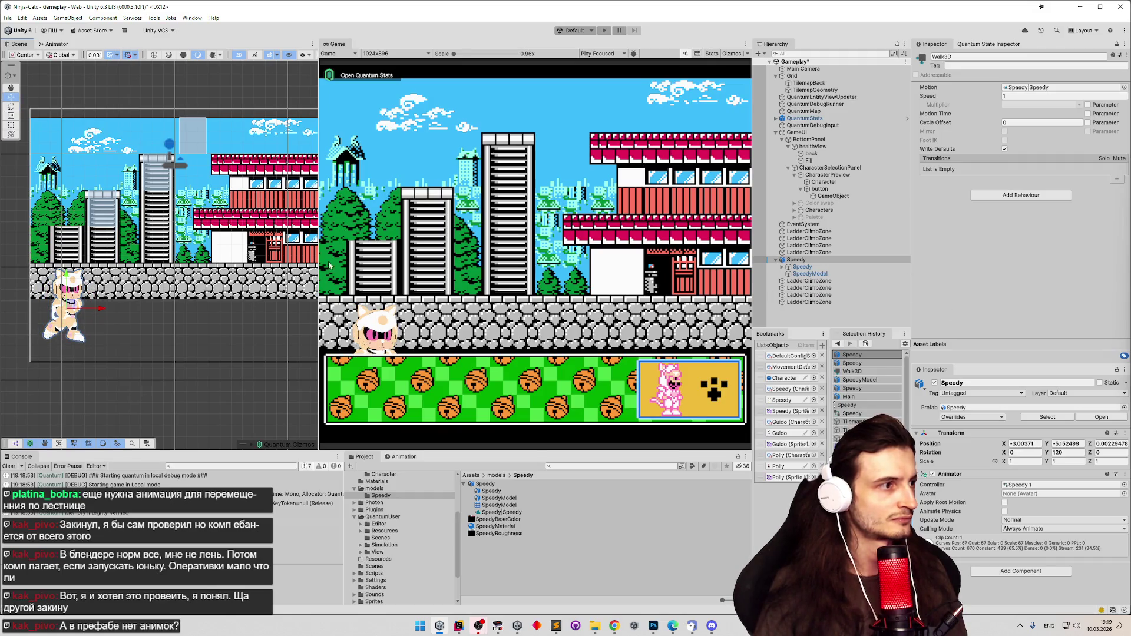
{"action": "left_click_drag", "start_coordinate": [66, 272], "coordinate": [66, 125]}
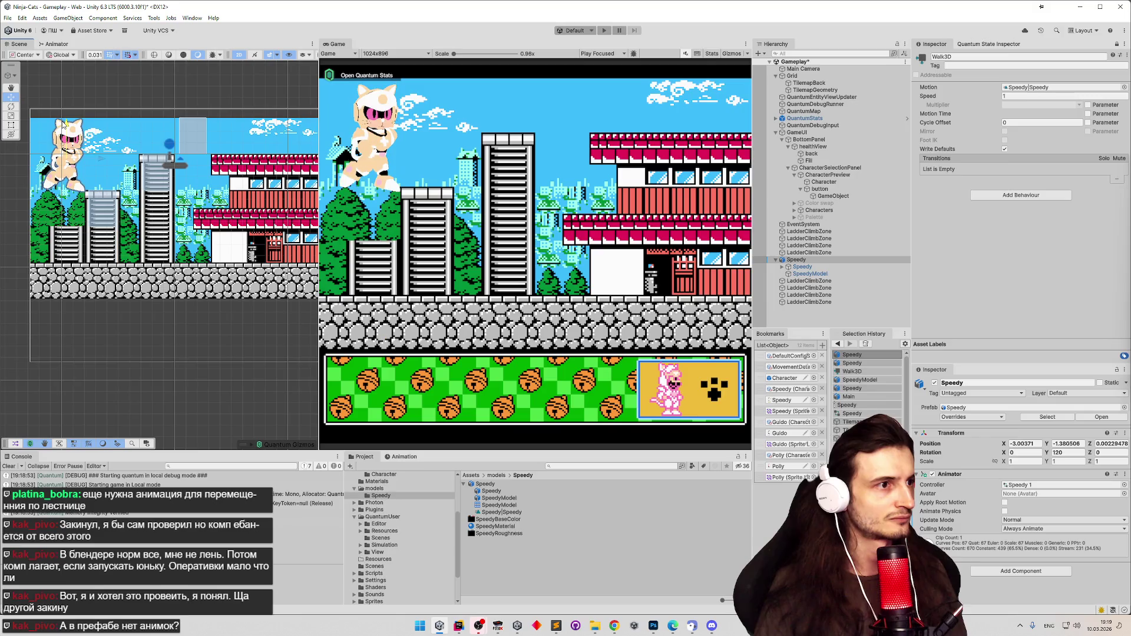
{"action": "key", "text": "ctrl+p"}
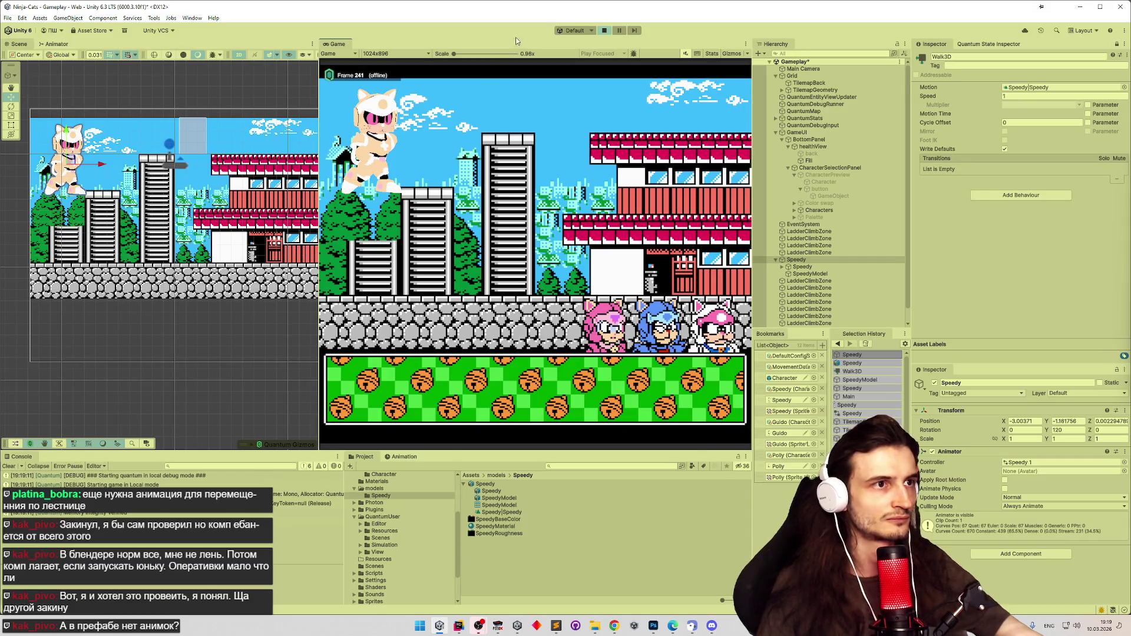
{"action": "key", "text": "ctrl+p"}
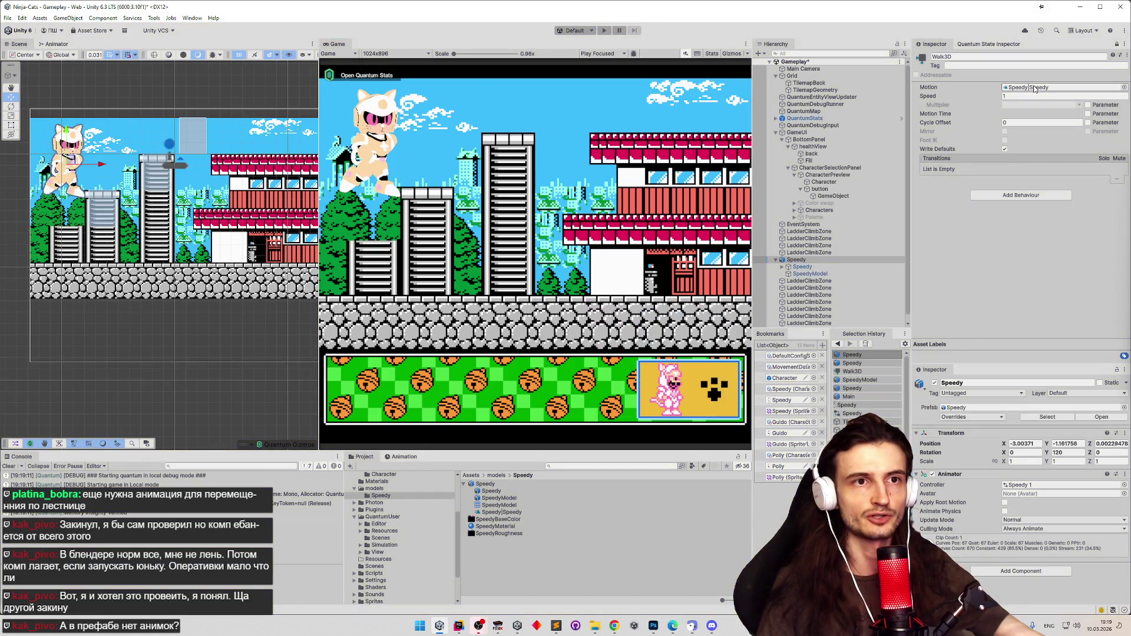
Step: Duplicate the Speedy|Speedy clip, rename the copy Walk3D, and turn on Loop Time
{"action": "left_click", "coordinate": [370, 457]}
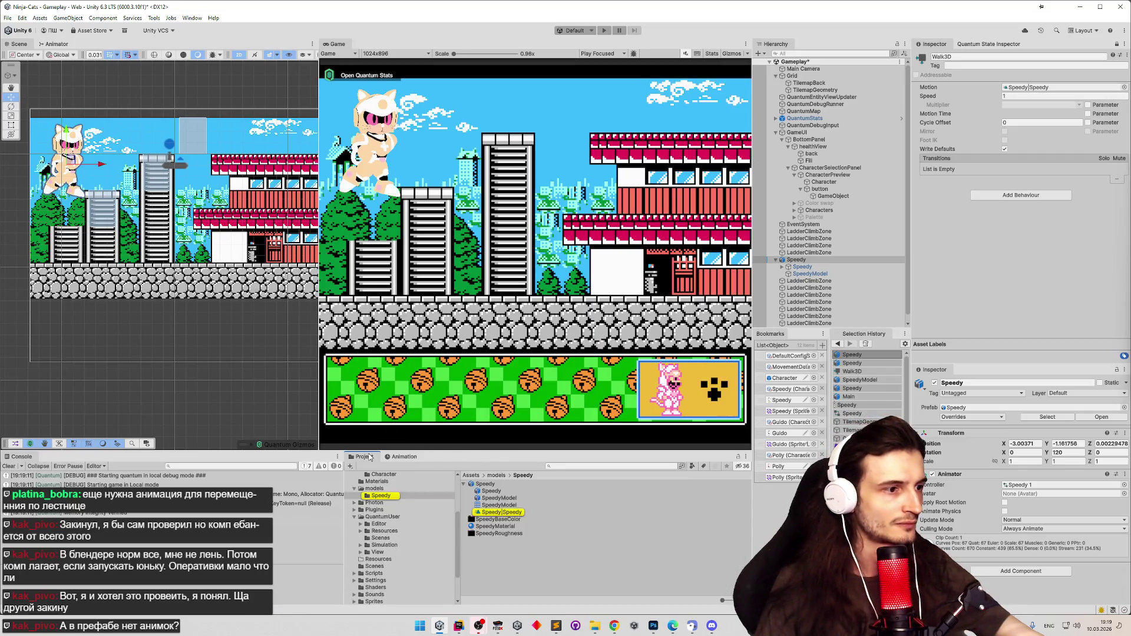
{"action": "left_click", "coordinate": [490, 512]}
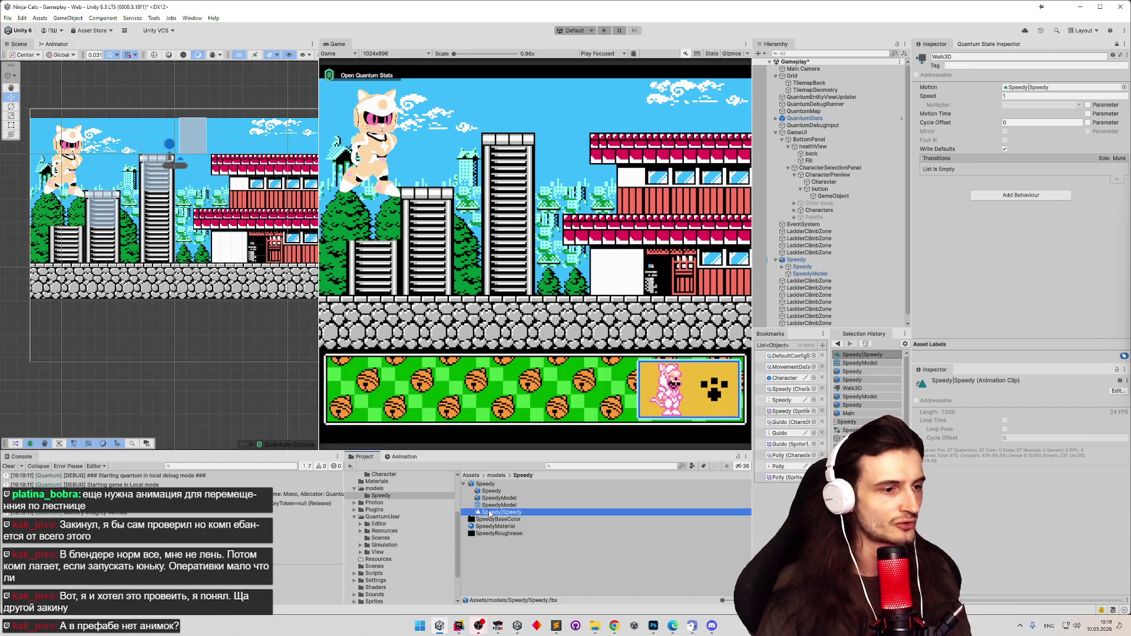
{"action": "key", "text": "ctrl+d"}
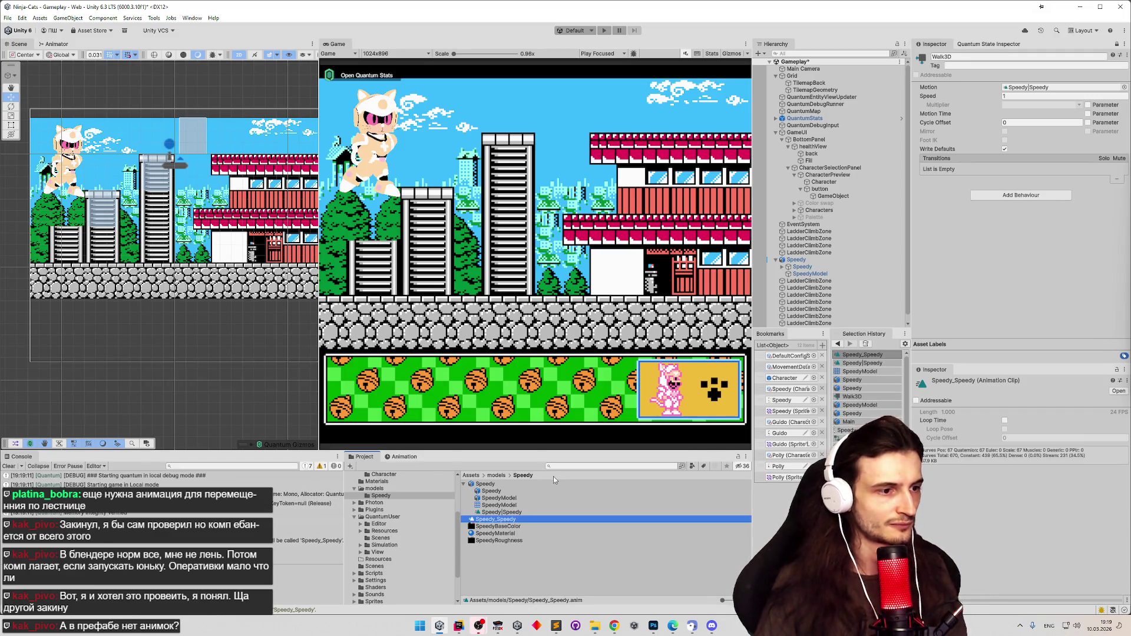
{"action": "key", "text": "F2"}
{"action": "type", "text": "Walk3D"}
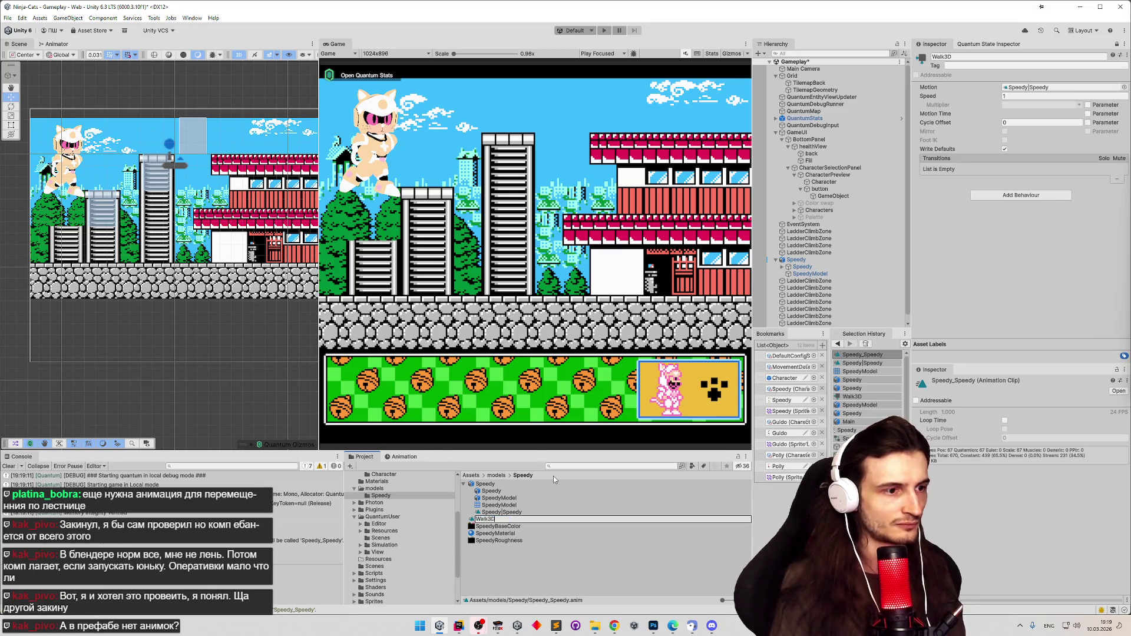
{"action": "key", "text": "Return"}
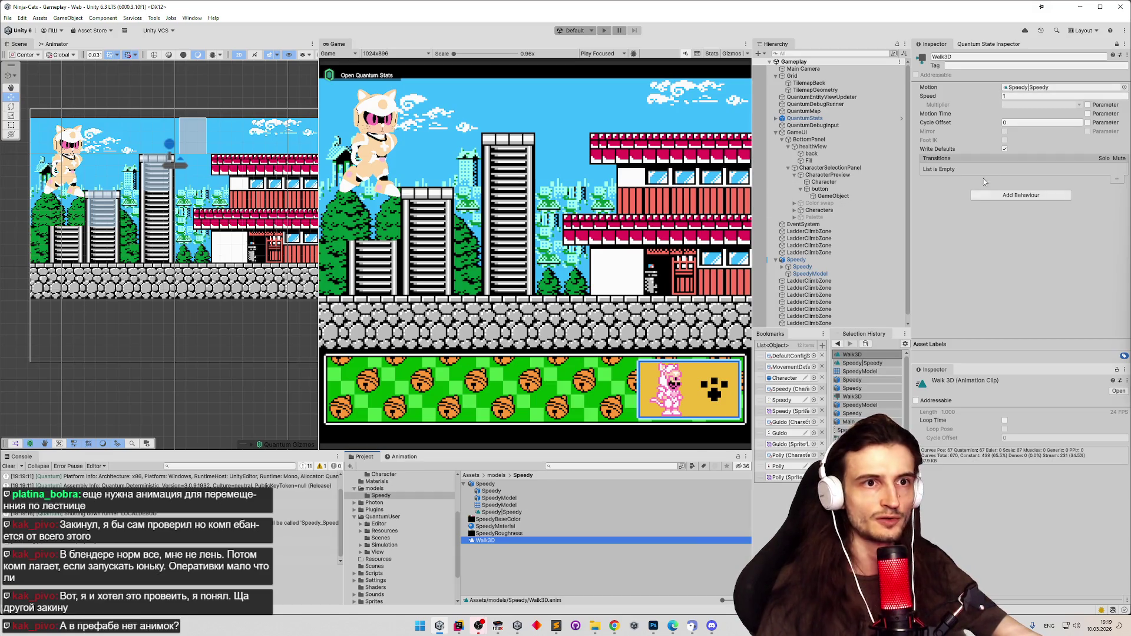
{"action": "left_click", "coordinate": [589, 519]}
{"action": "left_click", "coordinate": [671, 540]}
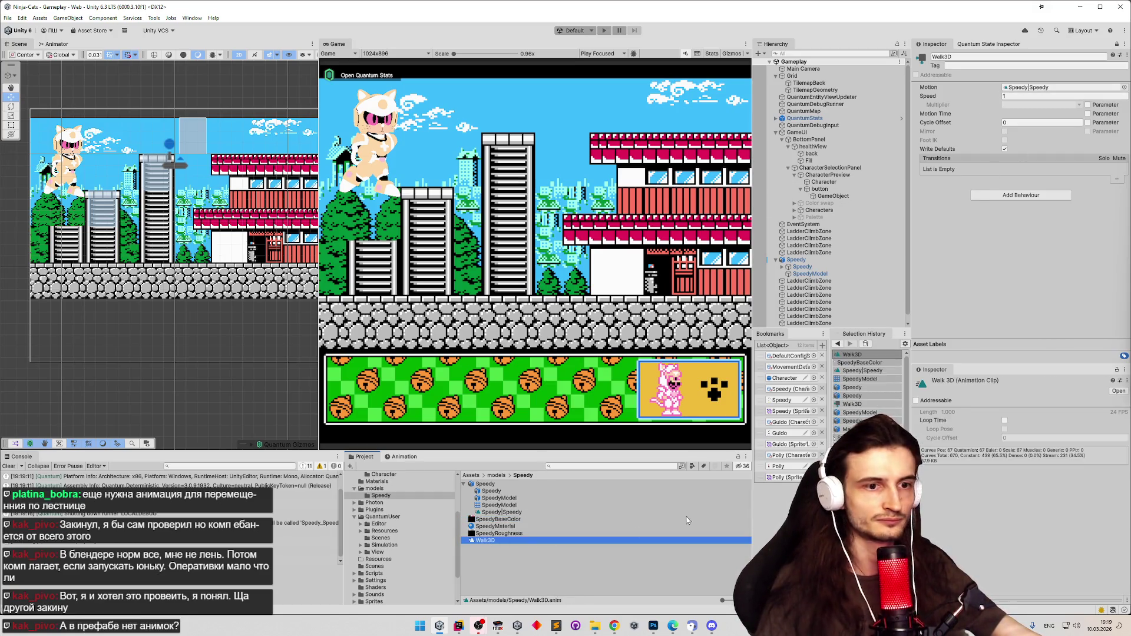
{"action": "left_click", "coordinate": [1004, 420]}
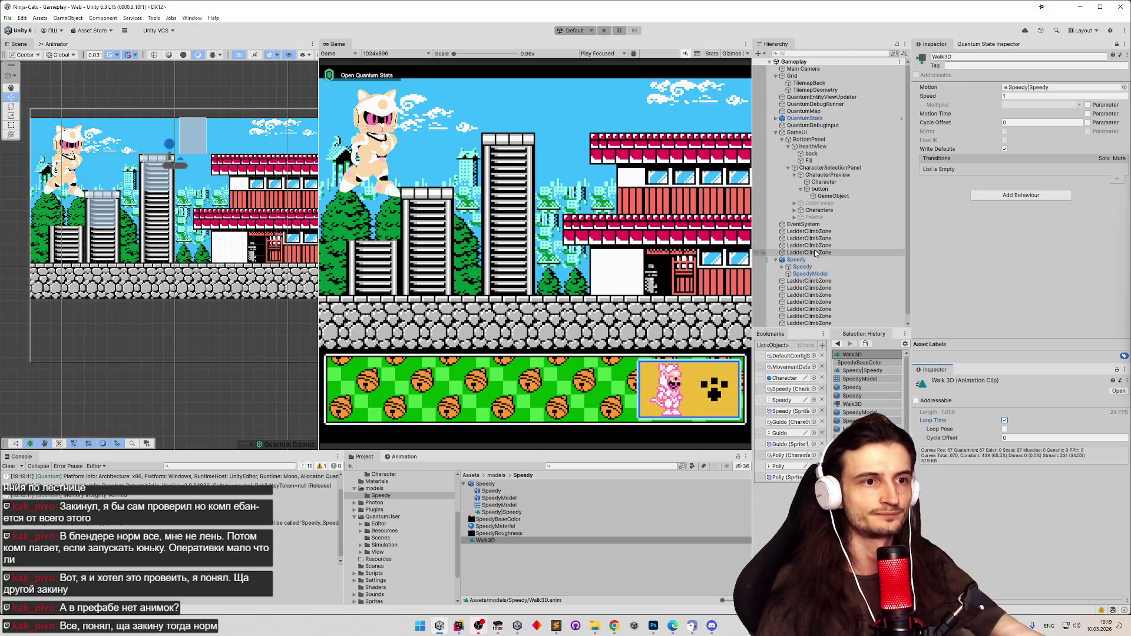
Step: Assign the Walk3D clip as the Walk3D state's Motion and start Play mode
{"action": "left_click", "coordinate": [796, 259]}
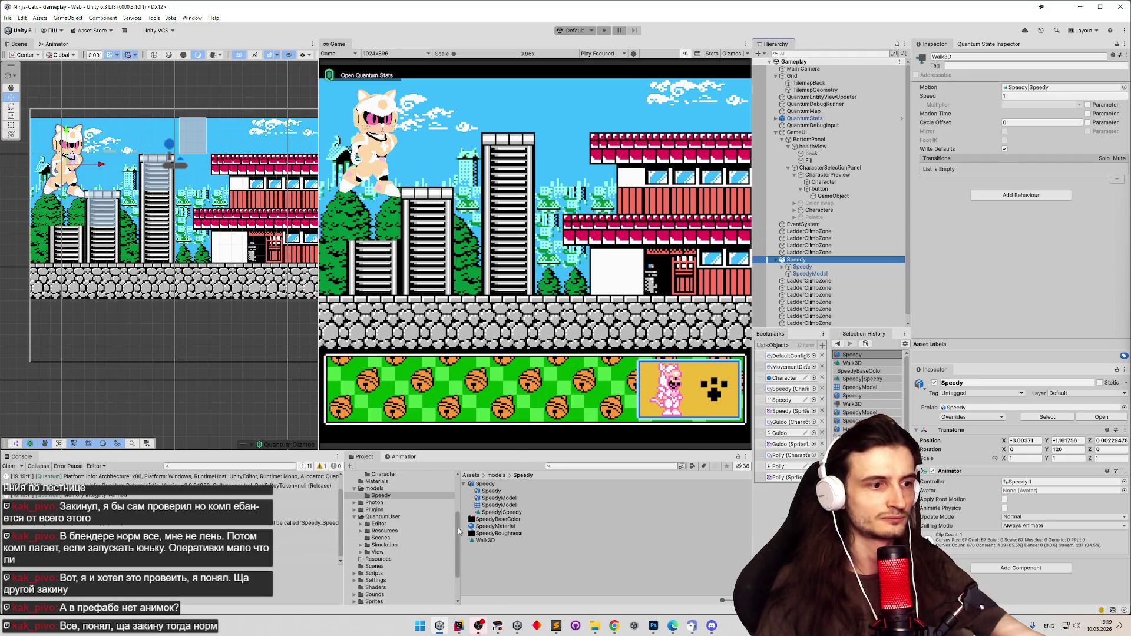
{"action": "mouse_move", "coordinate": [483, 543]}
{"action": "left_mouse_down"}
{"action": "mouse_move", "coordinate": [937, 44]}
{"action": "mouse_move", "coordinate": [1049, 87]}
{"action": "mouse_move", "coordinate": [1031, 88]}
{"action": "left_mouse_up"}
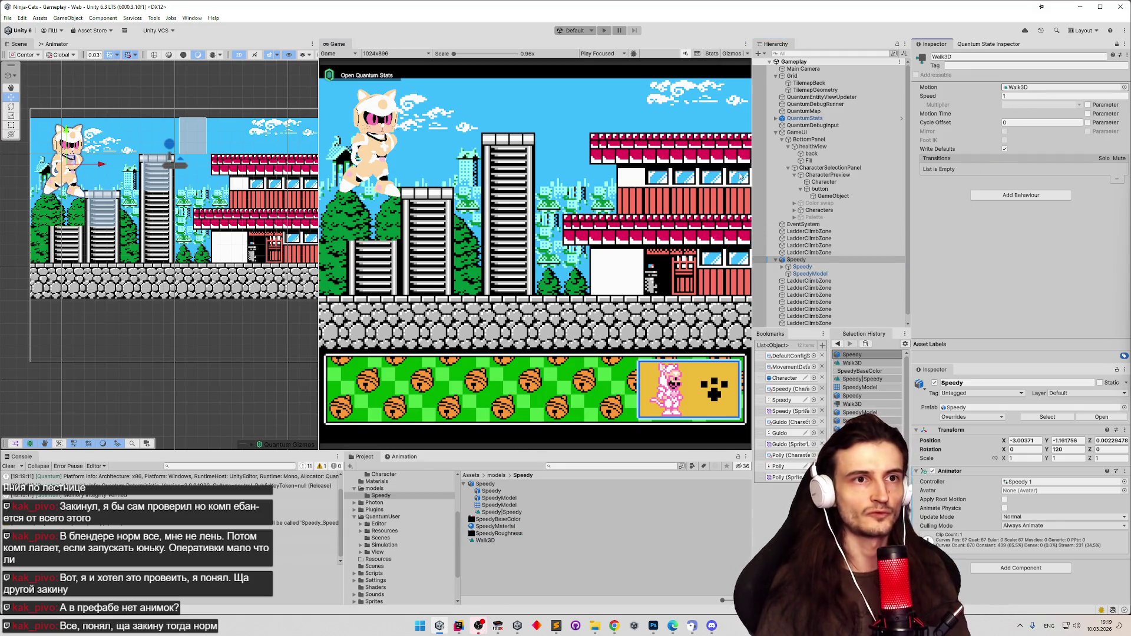
{"action": "key", "text": "ctrl+p"}
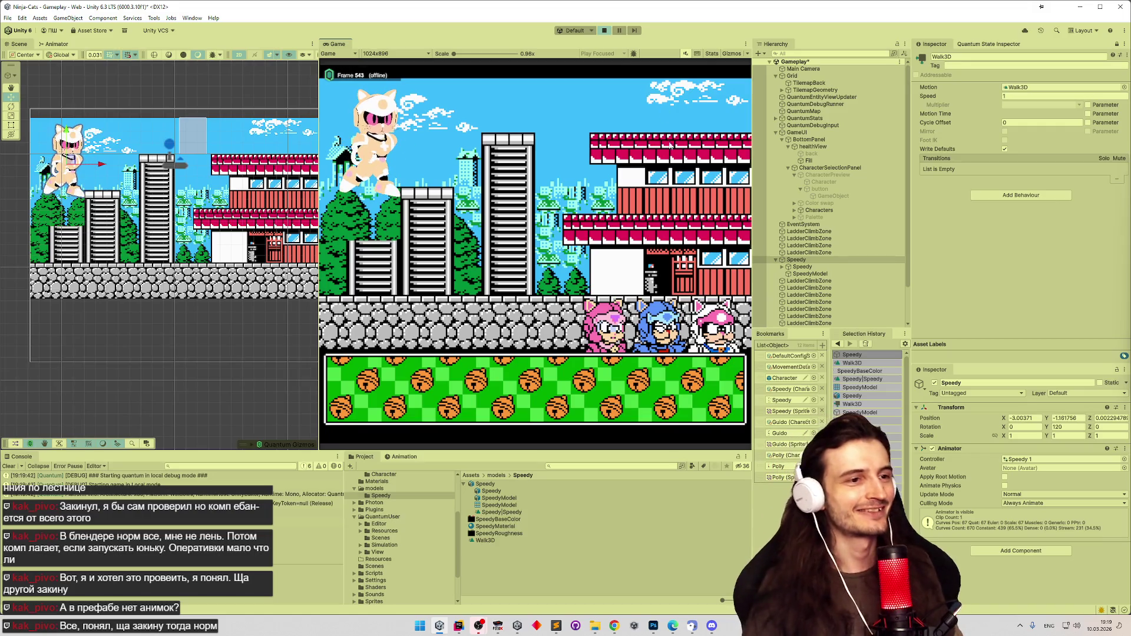
Step: Try character selection in game, stop Play, frame the pink cat, and bring up Telegram
{"action": "left_click", "coordinate": [715, 331]}
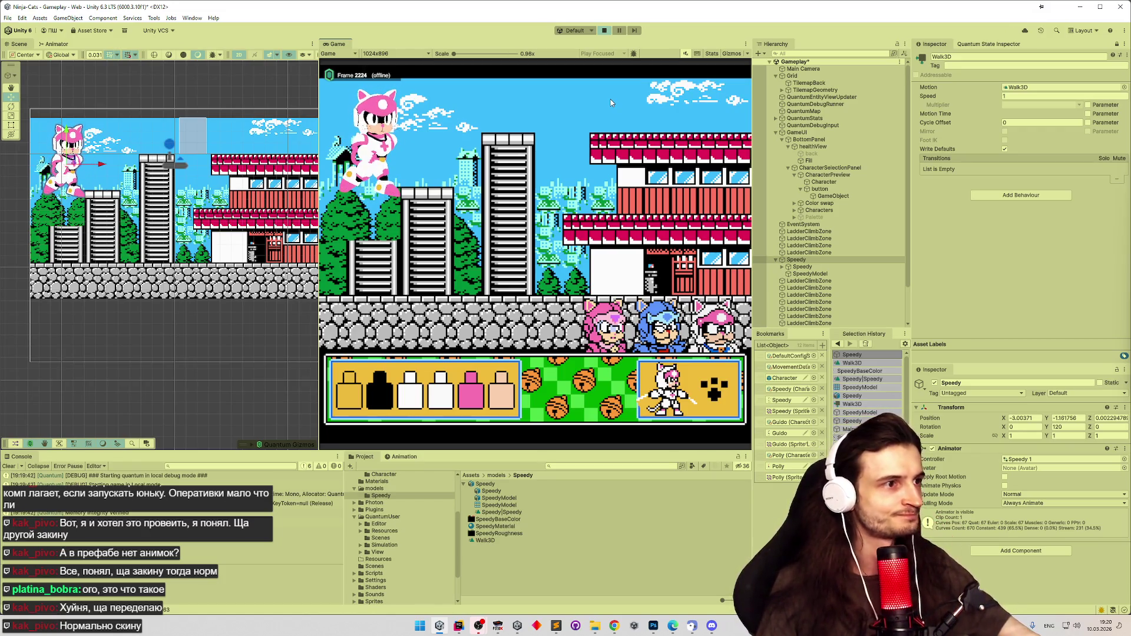
{"action": "left_click", "coordinate": [604, 32]}
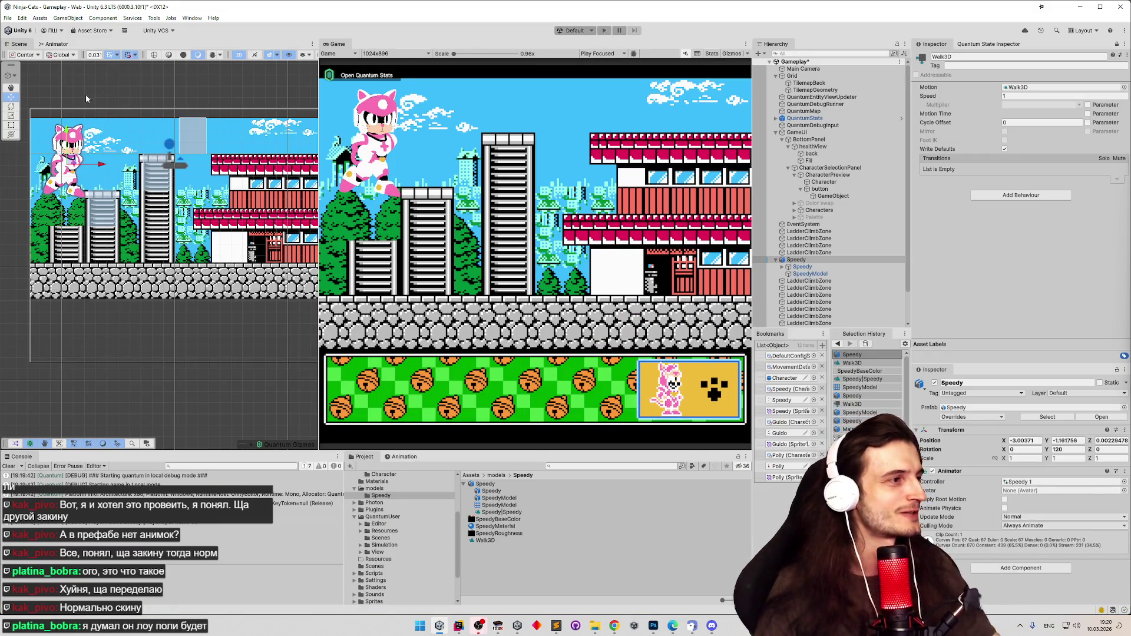
{"action": "scroll", "coordinate": [170, 198], "scroll_direction": "up", "scroll_amount": 10}
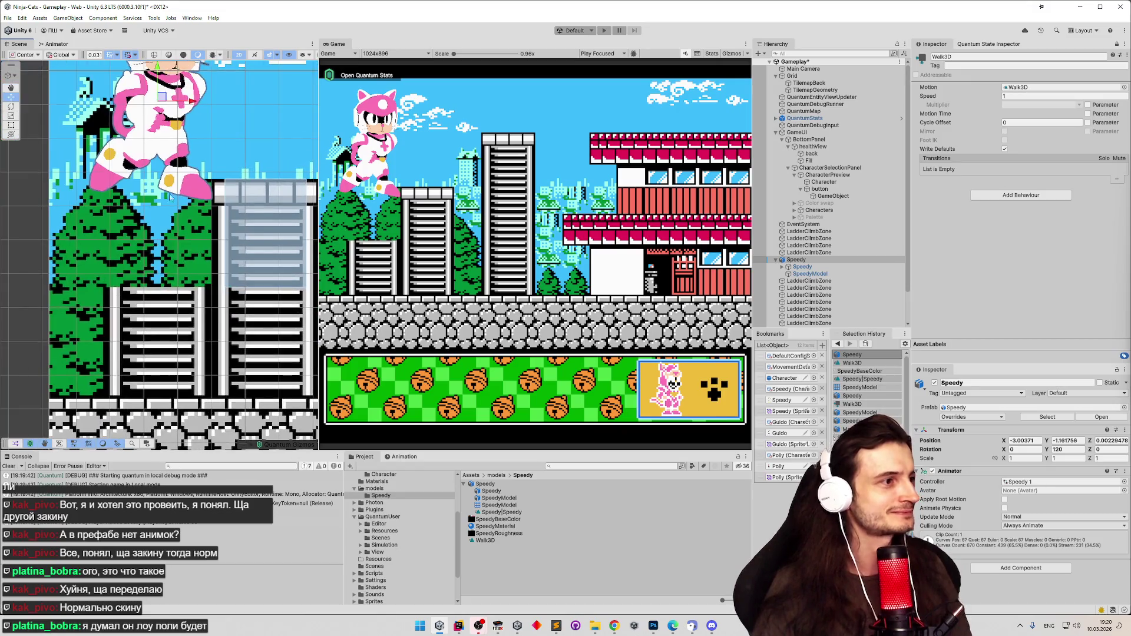
{"action": "scroll", "coordinate": [164, 144], "scroll_direction": "up", "scroll_amount": 6}
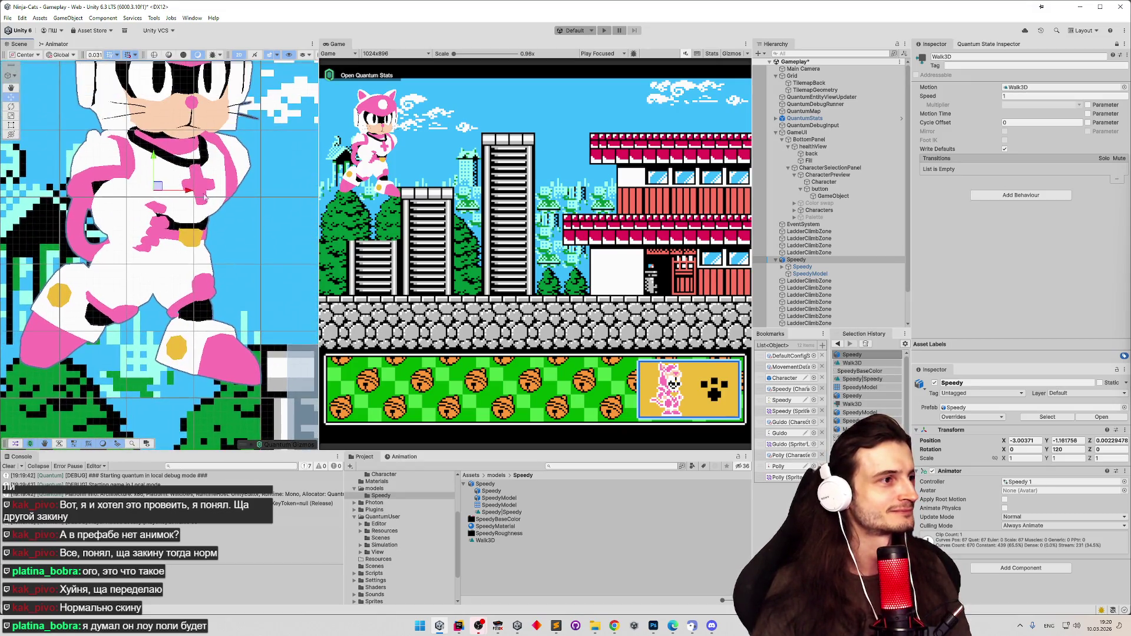
{"action": "key", "text": "f"}
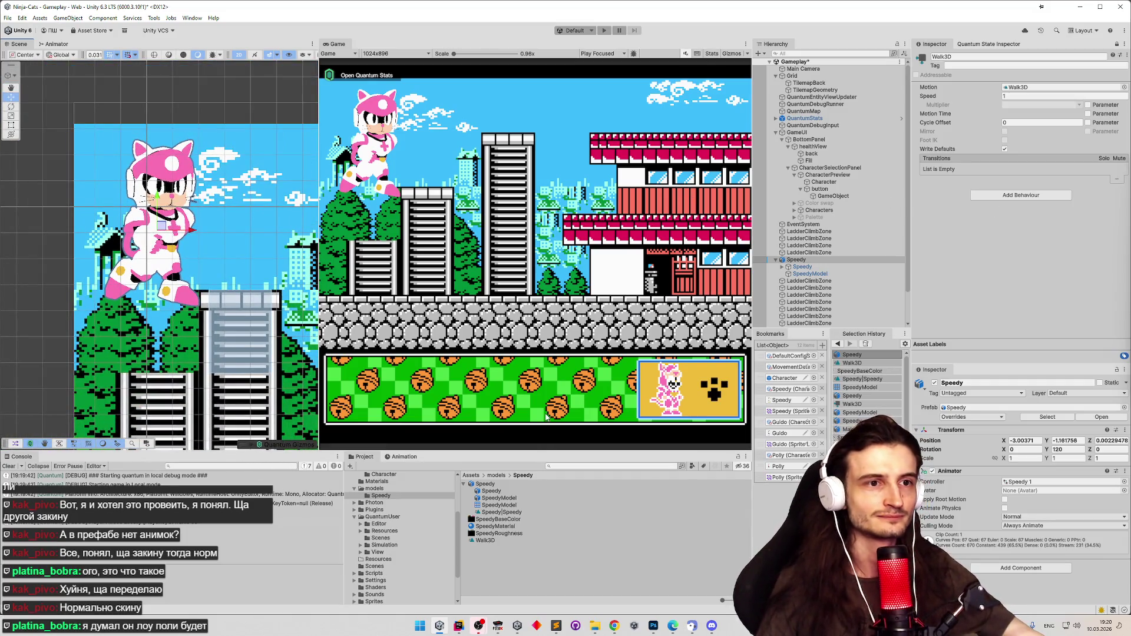
{"action": "left_click", "coordinate": [614, 625]}
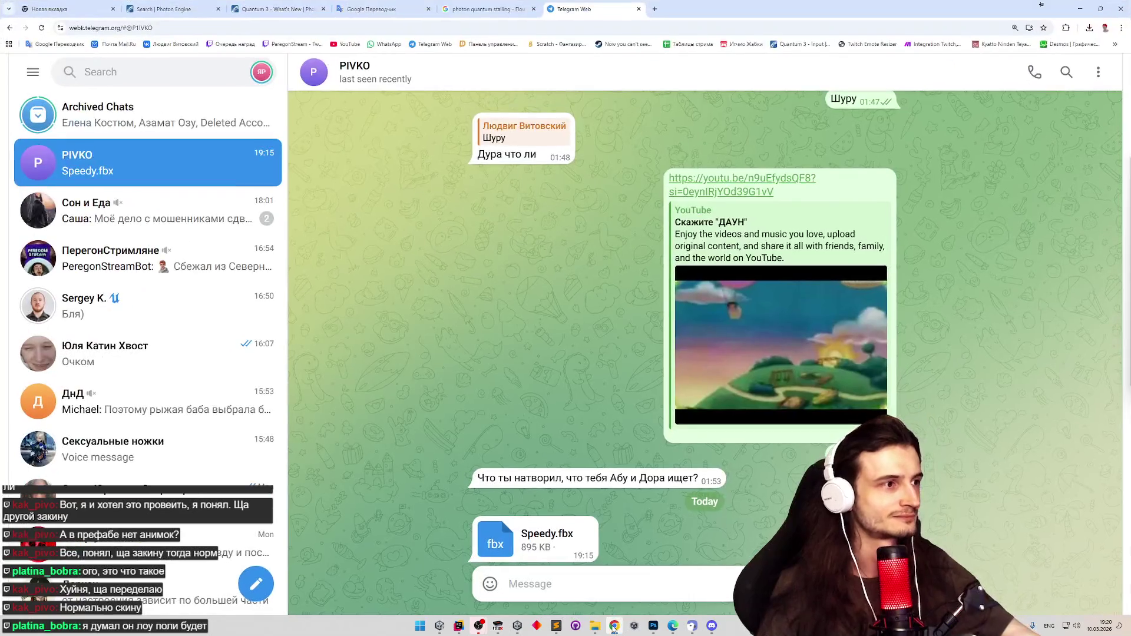
Step: Toggle the browser window away, then bring Rider showing ClimbSystem.cs to the front
{"action": "left_click", "coordinate": [614, 626]}
{"action": "left_click", "coordinate": [614, 625]}
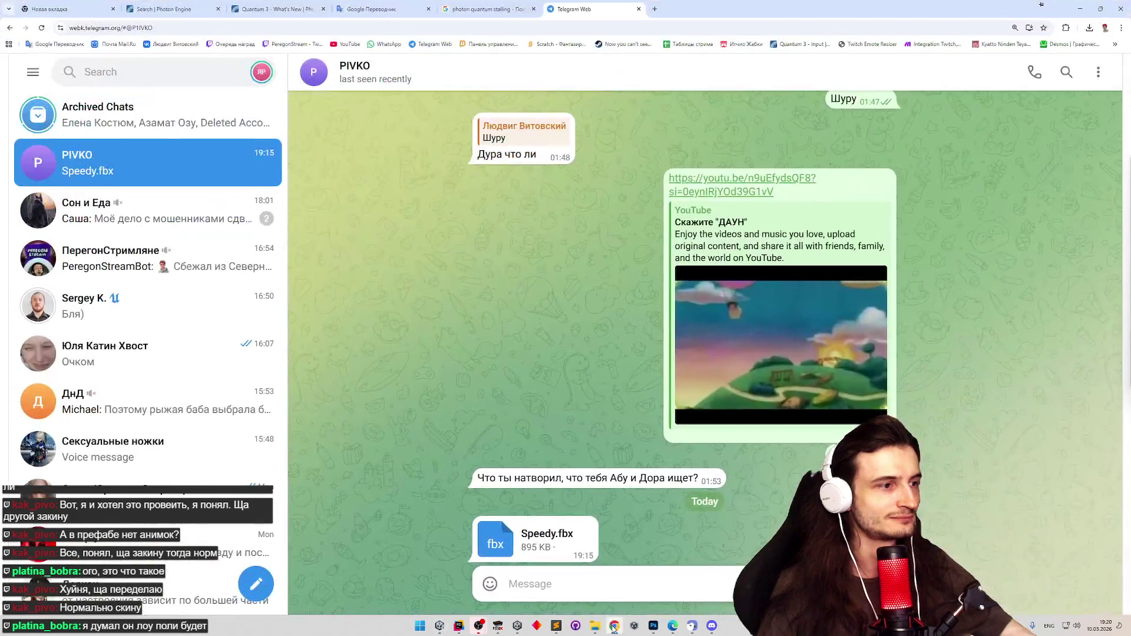
{"action": "left_click", "coordinate": [614, 625]}
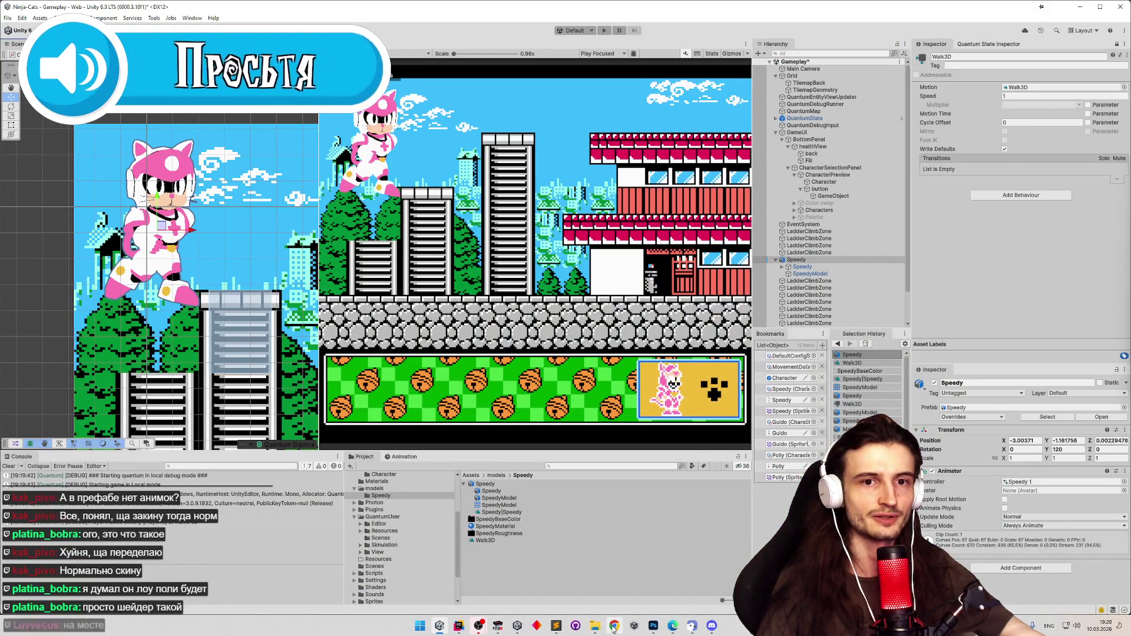
{"action": "left_click", "coordinate": [614, 628]}
{"action": "left_click", "coordinate": [614, 628]}
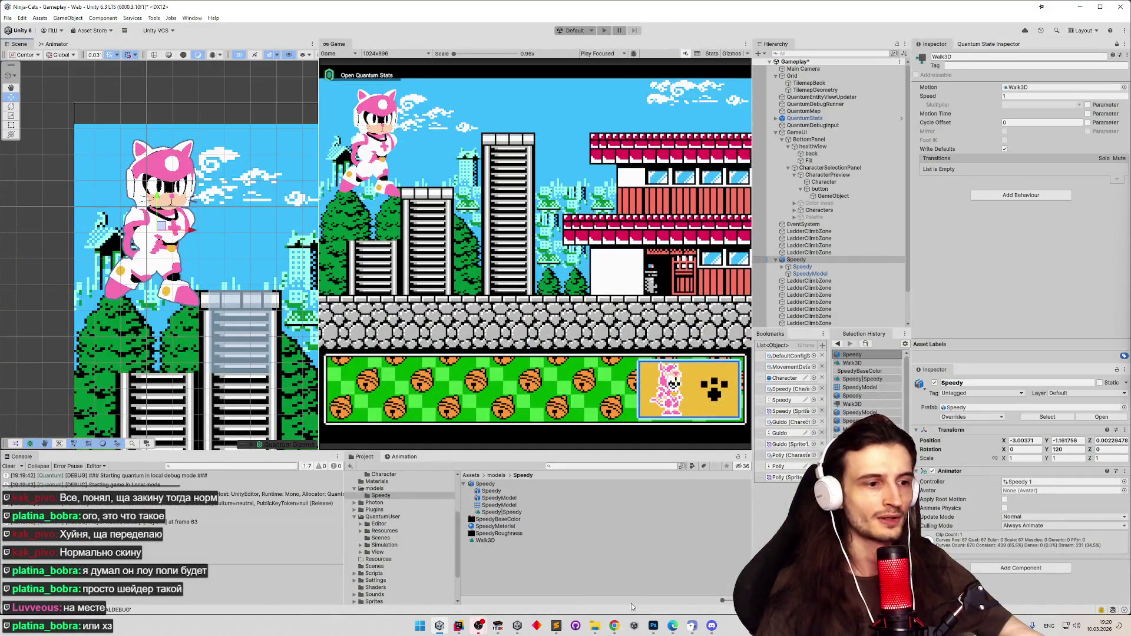
{"action": "left_click", "coordinate": [459, 626]}
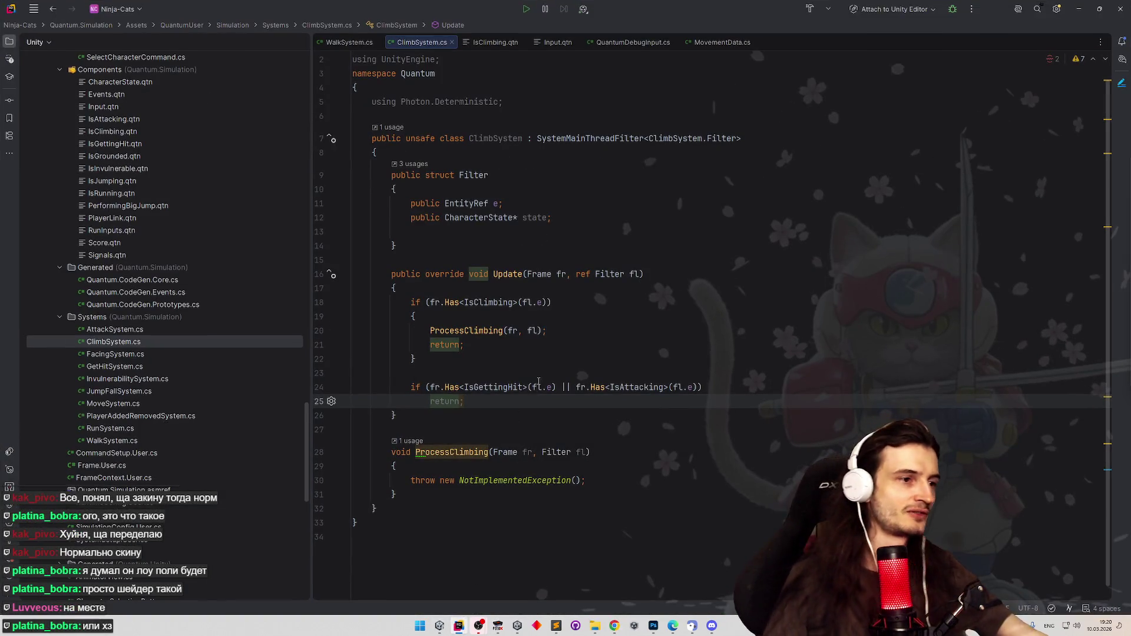
Step: Add blank lines below Update's early return, highlight the fr usages, and open Frame.User.cs
{"action": "mouse_move", "coordinate": [540, 380]}
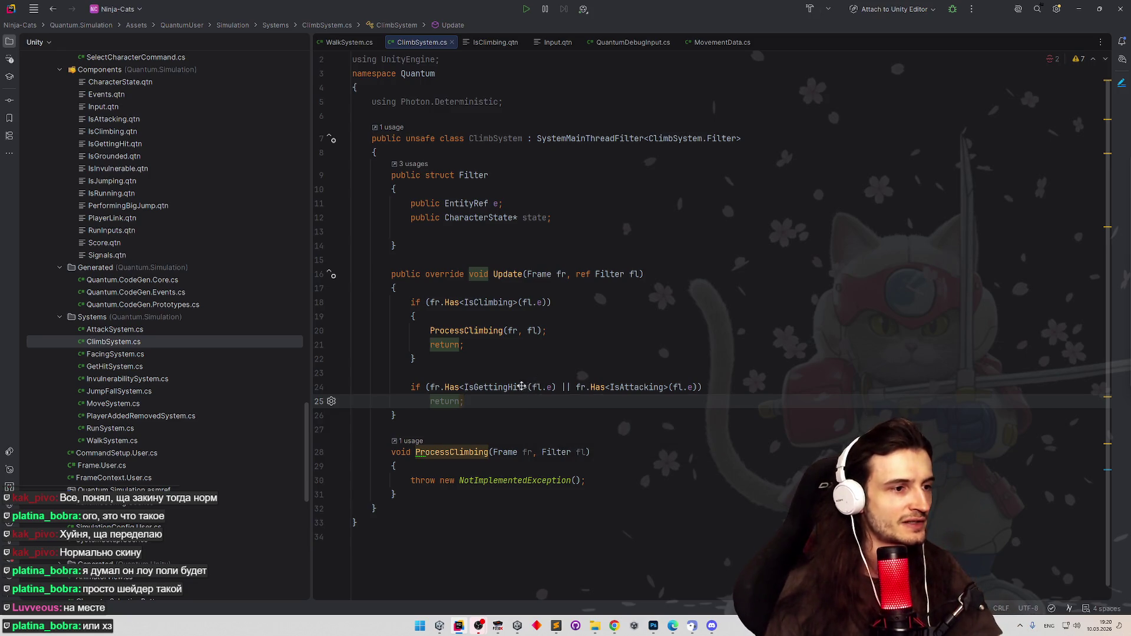
{"action": "scroll", "coordinate": [518, 386], "scroll_direction": "down", "scroll_amount": 1}
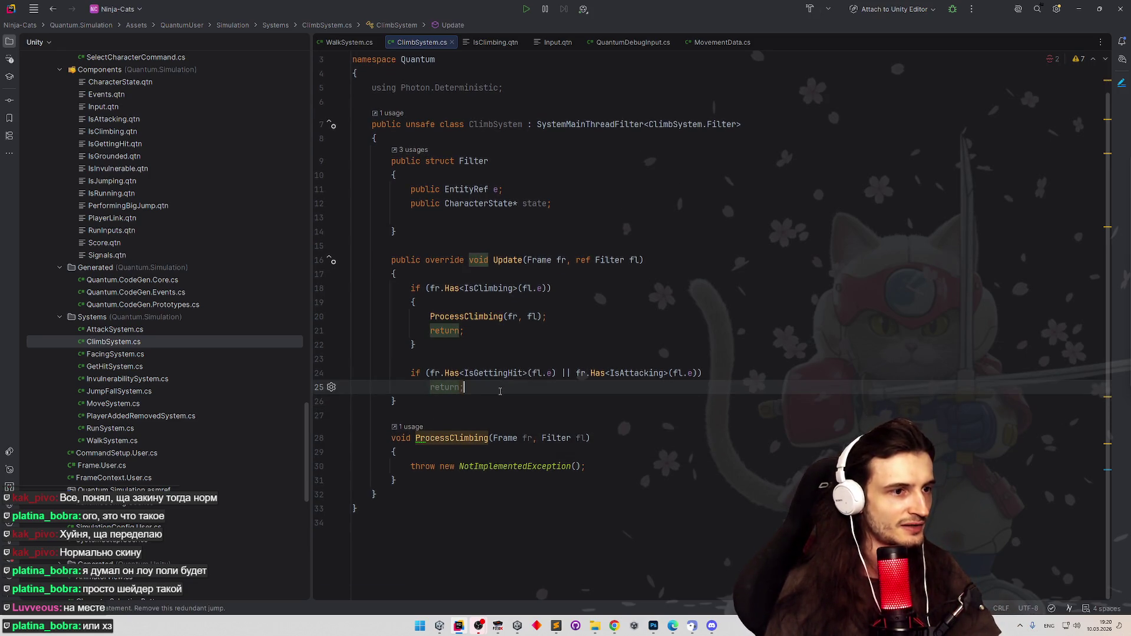
{"action": "key", "text": "Return"}
{"action": "key", "text": "Return"}
{"action": "key", "text": "Return"}
{"action": "key", "text": "Up"}
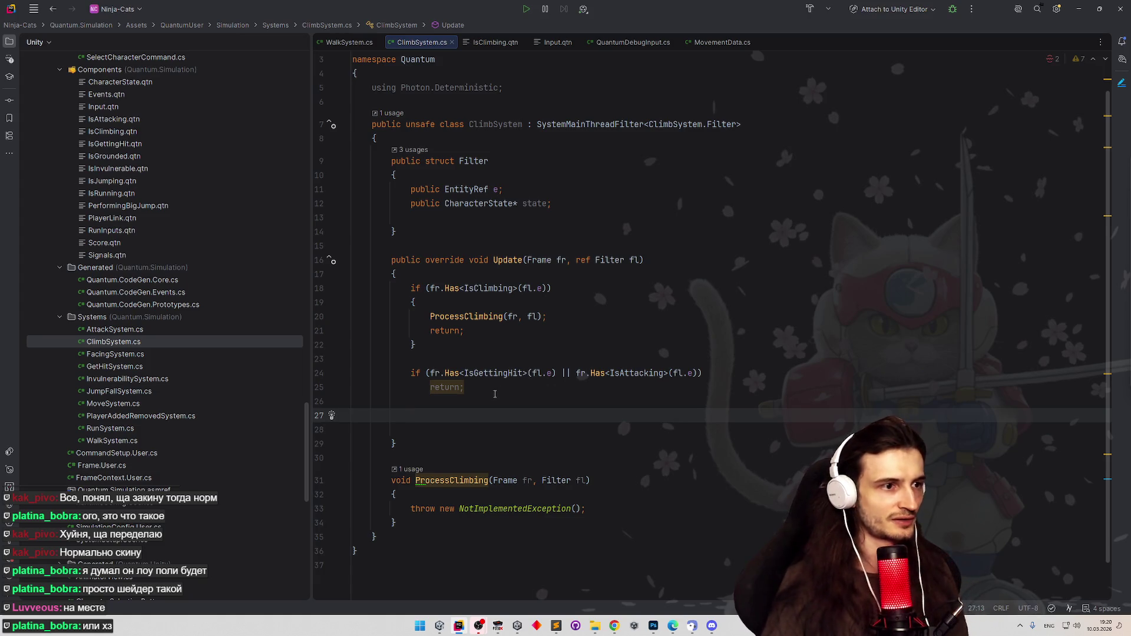
{"action": "left_click", "coordinate": [560, 260]}
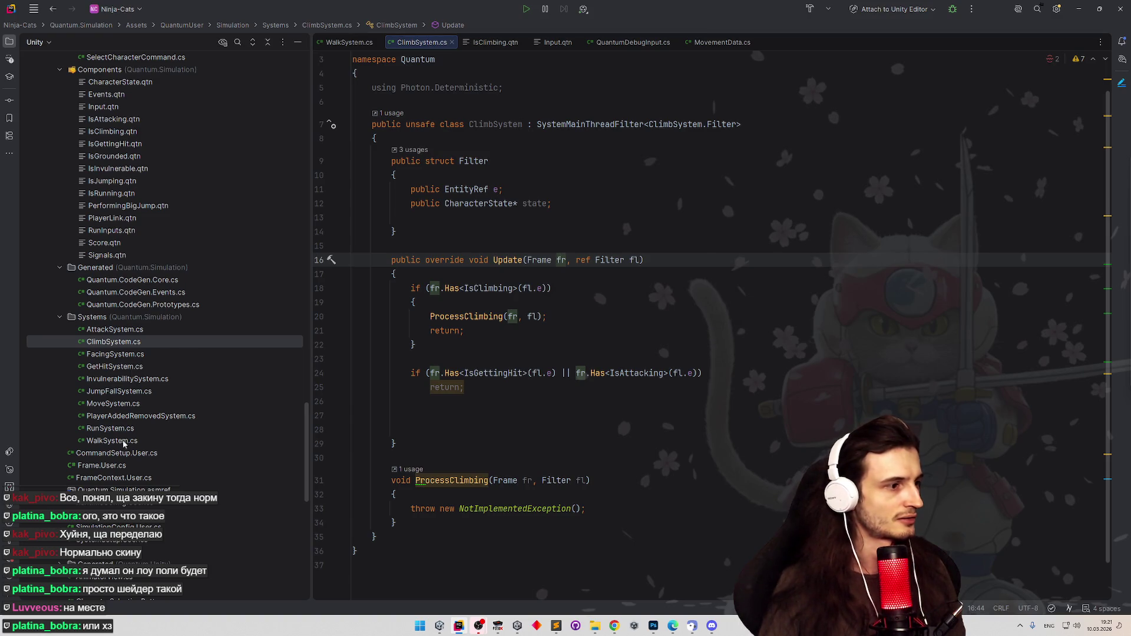
{"action": "double_click", "coordinate": [101, 465]}
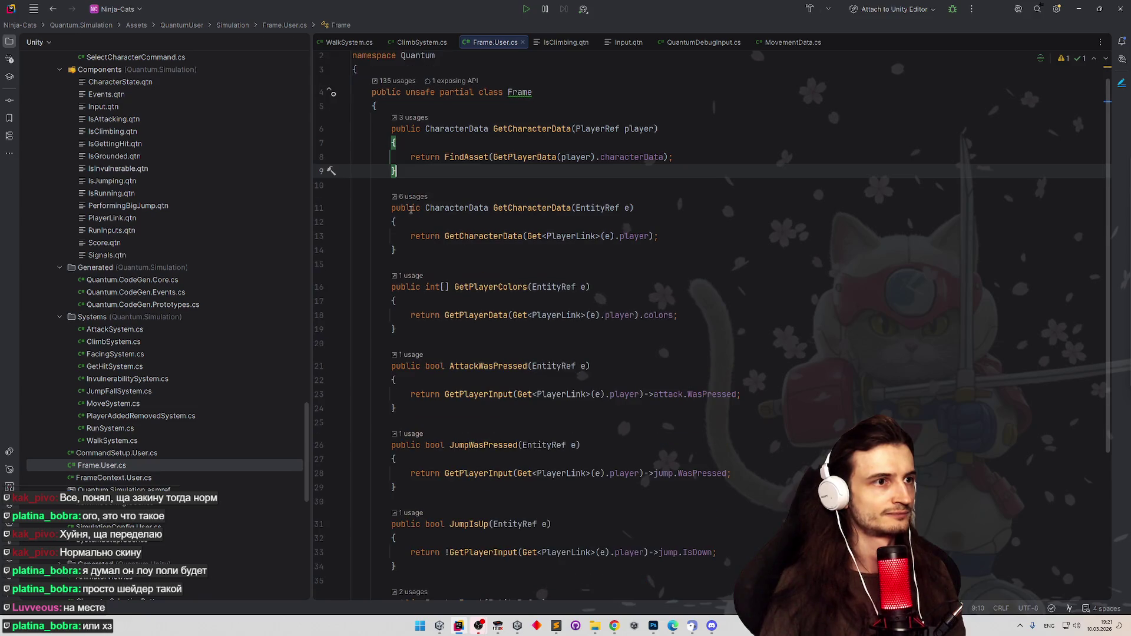
Step: Duplicate the JumpIsUp method in Frame.User.cs
{"action": "scroll", "coordinate": [400, 236], "scroll_direction": "down", "scroll_amount": 3}
{"action": "left_click", "coordinate": [386, 261]}
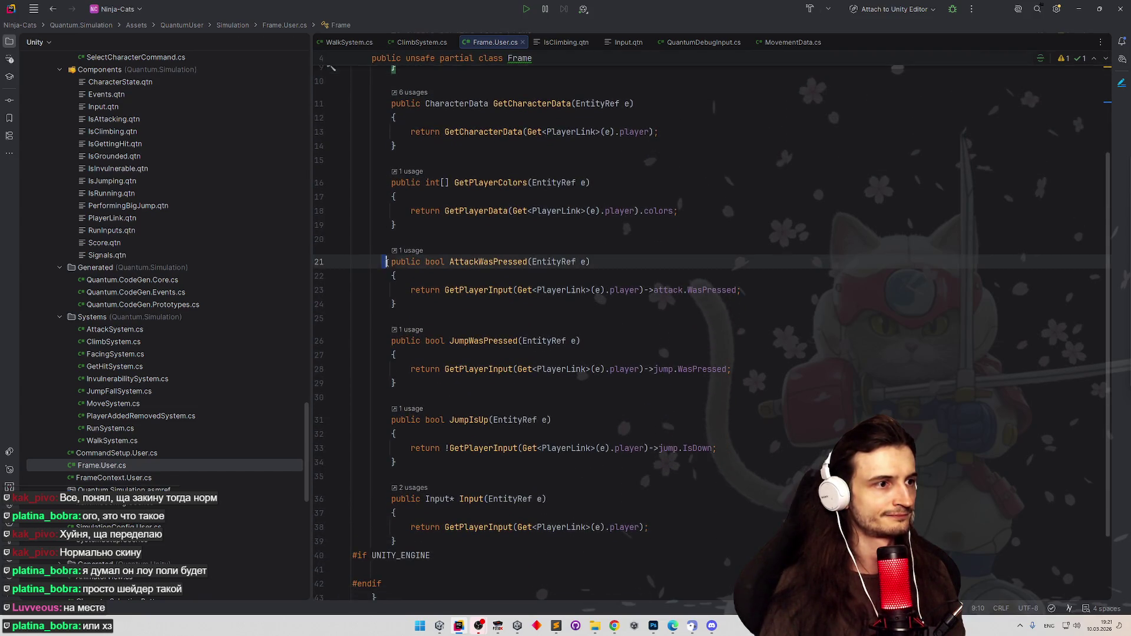
{"action": "left_click", "coordinate": [412, 321]}
{"action": "scroll", "coordinate": [406, 336], "scroll_direction": "down", "scroll_amount": 2}
{"action": "left_click", "coordinate": [386, 366]}
{"action": "left_click_drag", "start_coordinate": [387, 366], "coordinate": [401, 406]}
{"action": "key", "text": "ctrl+c"}
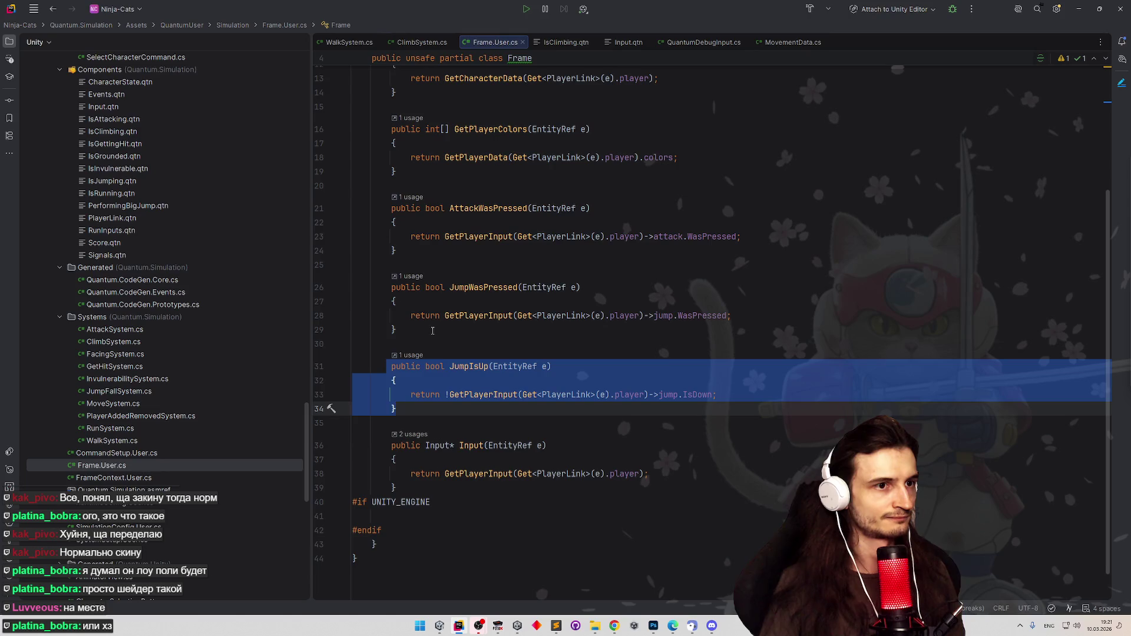
{"action": "left_click", "coordinate": [432, 331]}
{"action": "key", "text": "Return"}
{"action": "key", "text": "ctrl+v"}
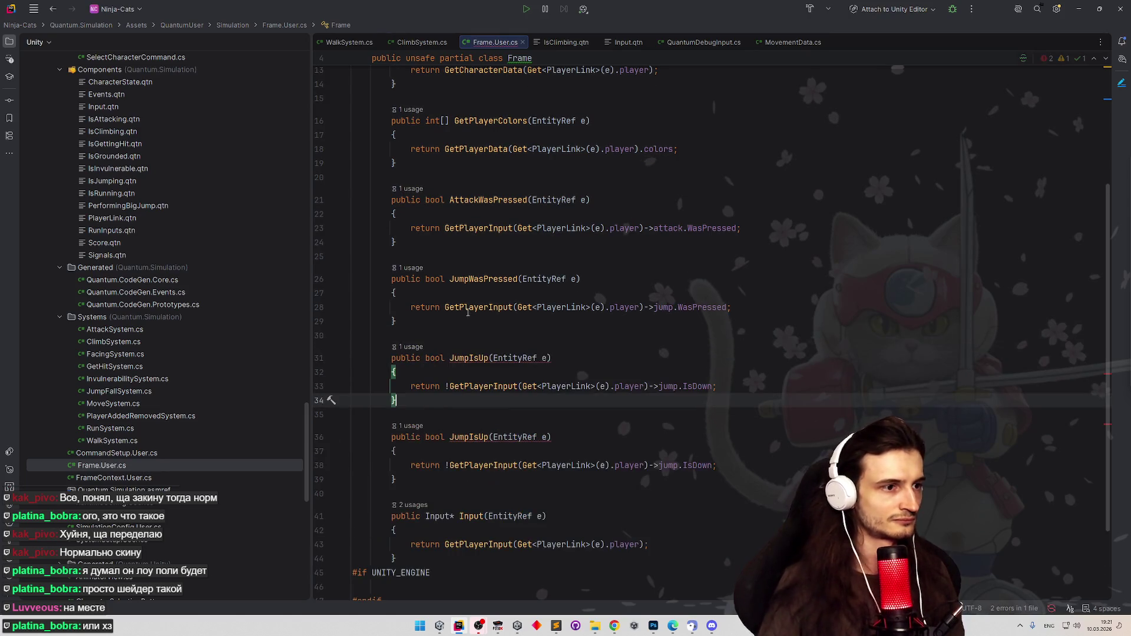
Step: Rename the copy to UpIsDown and change jump.IsDown to up.IsDown
{"action": "double_click", "coordinate": [471, 357]}
{"action": "type", "text": "UpI"}
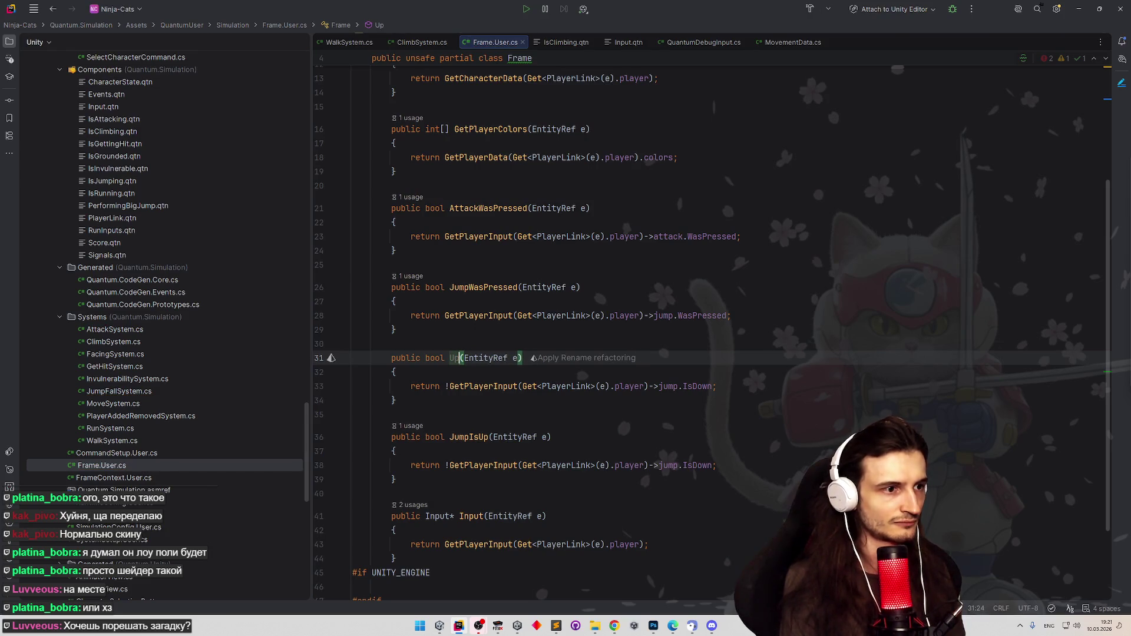
{"action": "type", "text": "sDown"}
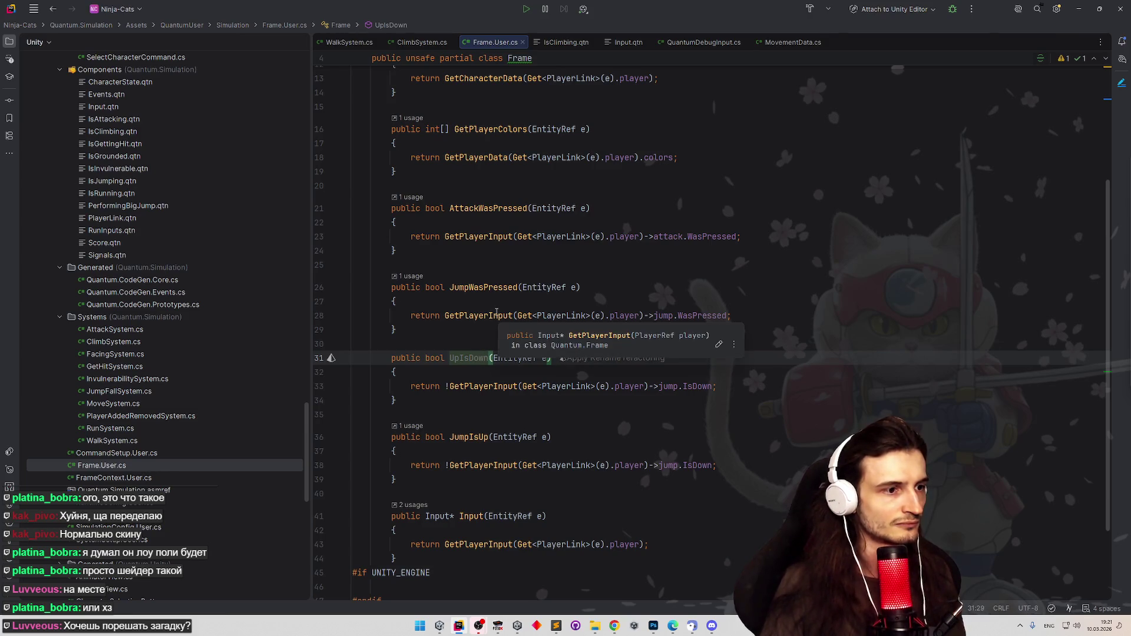
{"action": "left_click", "coordinate": [481, 437]}
{"action": "key", "text": "shift+F6"}
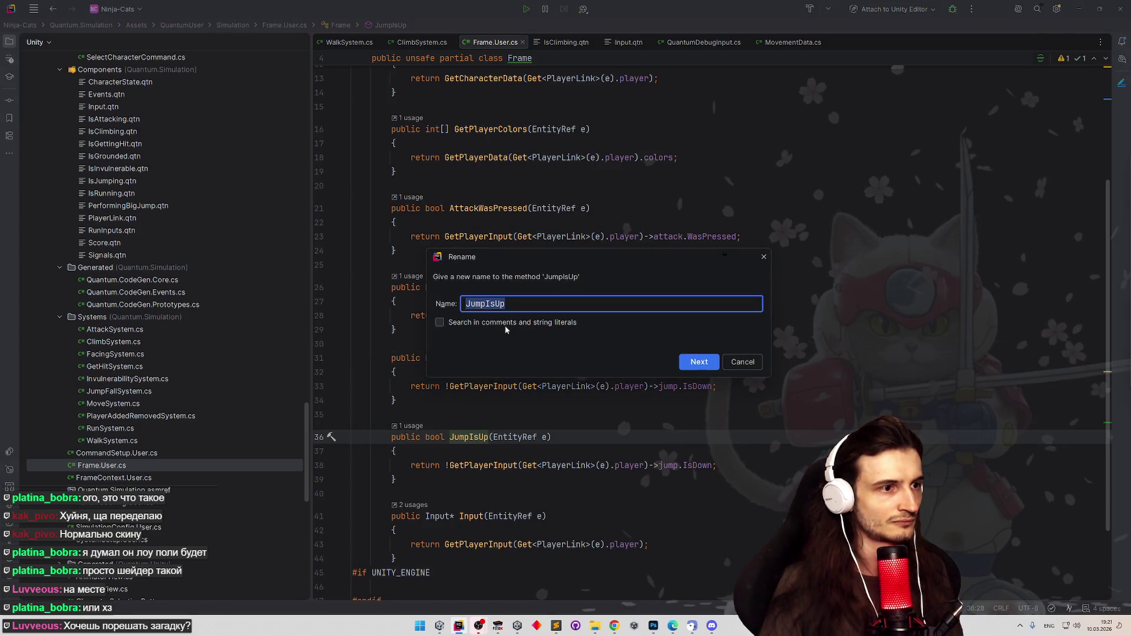
{"action": "left_click", "coordinate": [742, 362]}
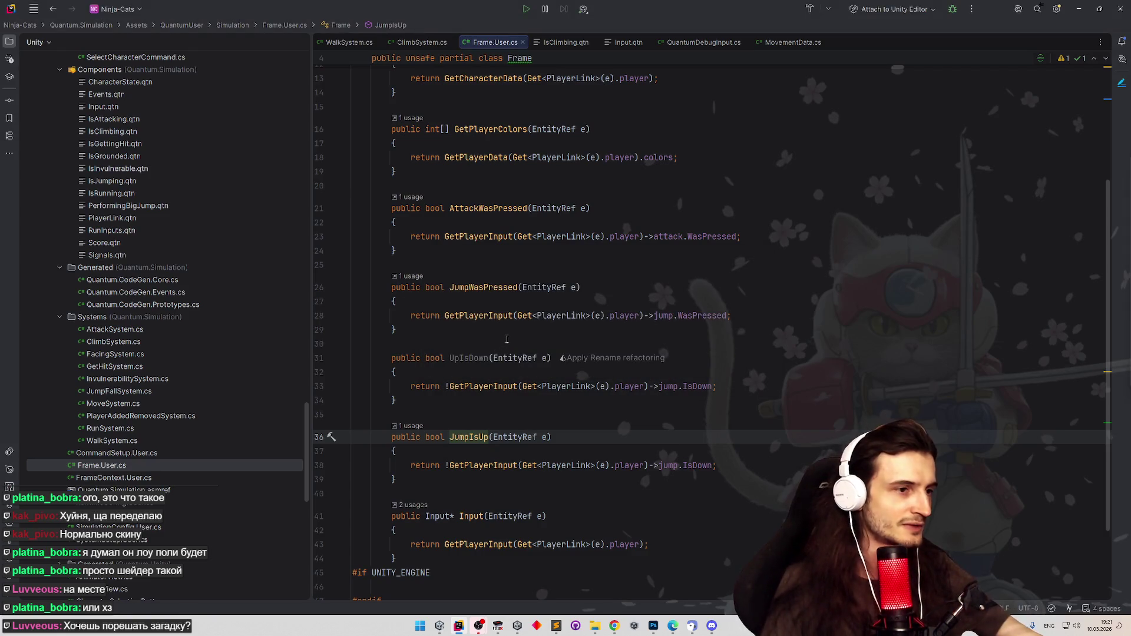
{"action": "double_click", "coordinate": [675, 387]}
{"action": "key", "text": "ctrl+w"}
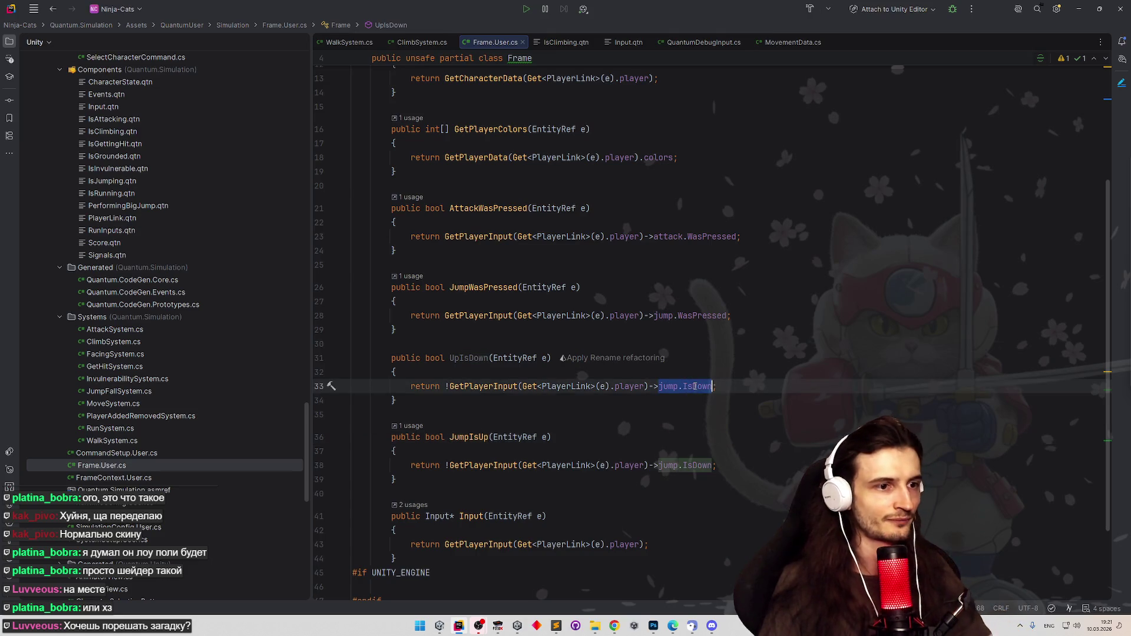
{"action": "type", "text": "up.IsDown"}
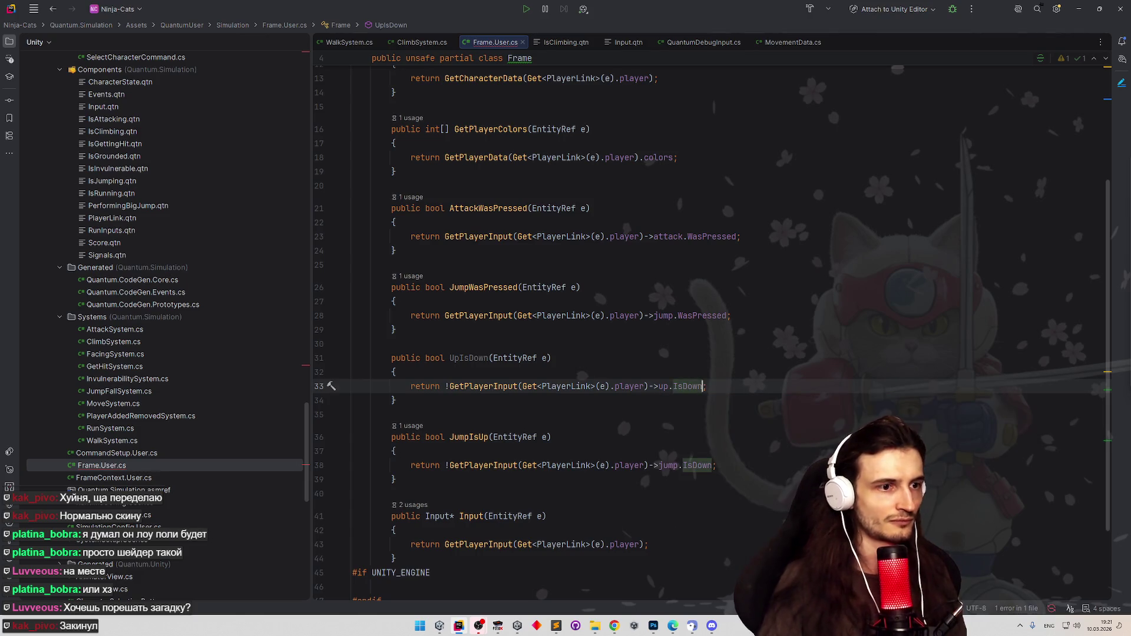
Step: Delete the leading ! in UpIsDown, then download the newer Speedy.fbx from Telegram
{"action": "key", "text": "Up"}
{"action": "key", "text": "Up"}
{"action": "double_click", "coordinate": [468, 358]}
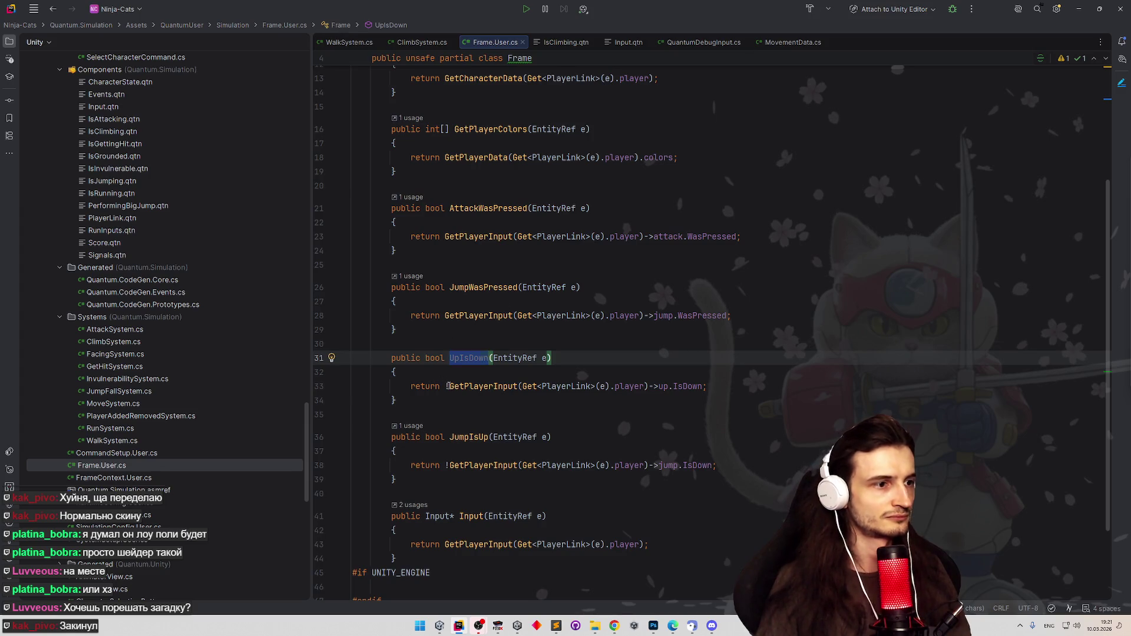
{"action": "left_click", "coordinate": [448, 385]}
{"action": "key", "text": "Delete"}
{"action": "left_click", "coordinate": [648, 316]}
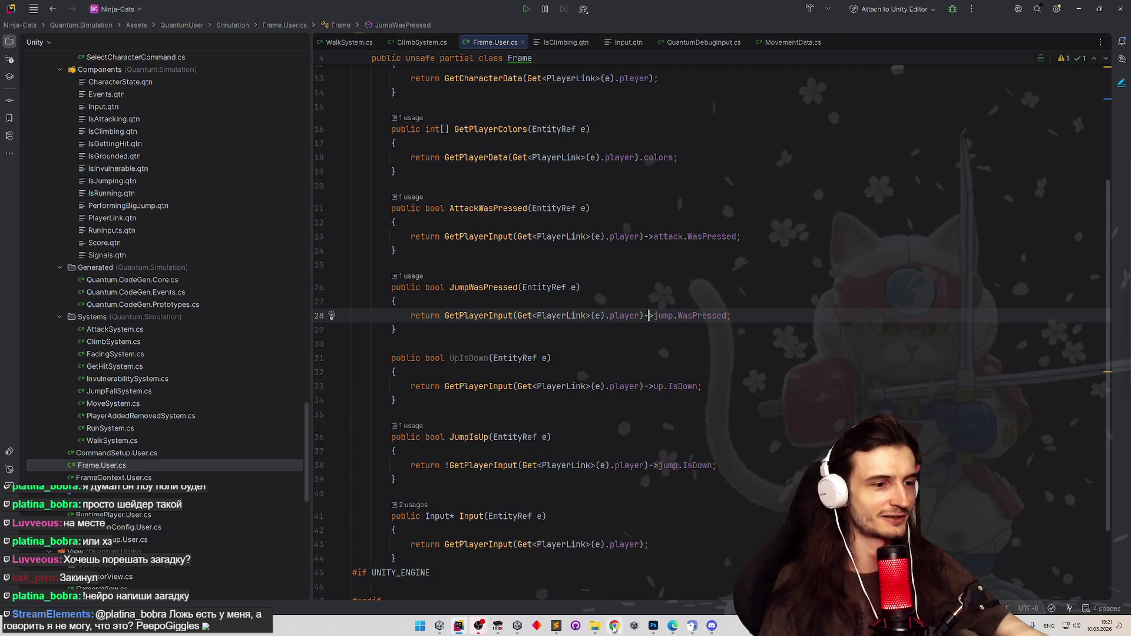
{"action": "left_click", "coordinate": [614, 626]}
{"action": "left_click", "coordinate": [544, 537]}
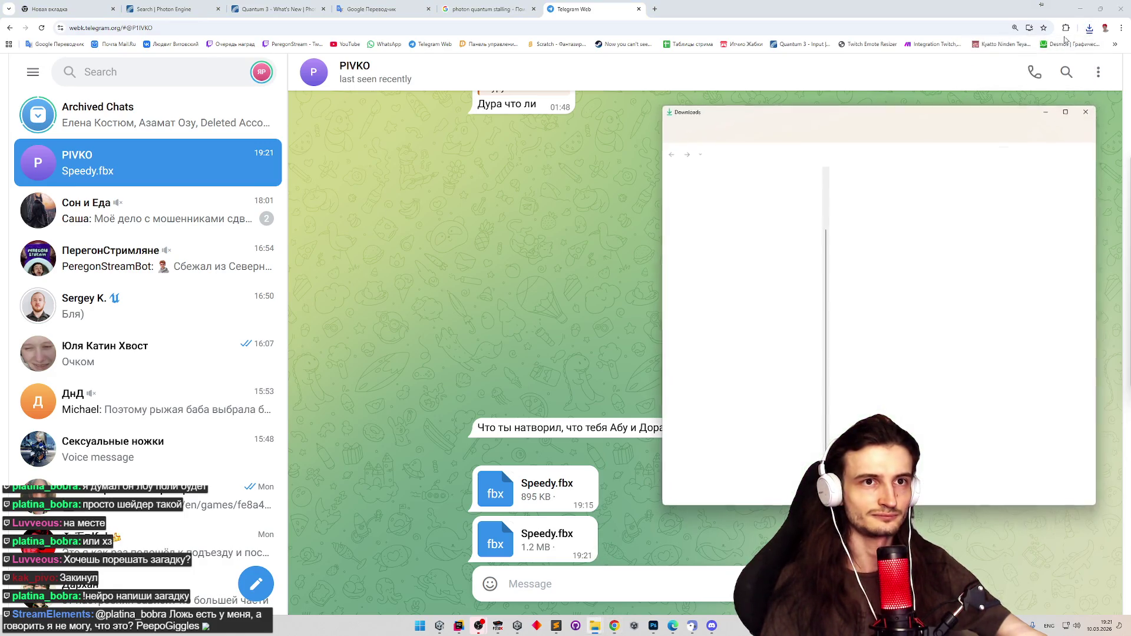
Step: In Downloads, delete the older Speedy.fbx and rename Speedy (1).fbx to Speedy.fbx
{"action": "left_click", "coordinate": [1078, 9]}
{"action": "left_click", "coordinate": [1073, 12]}
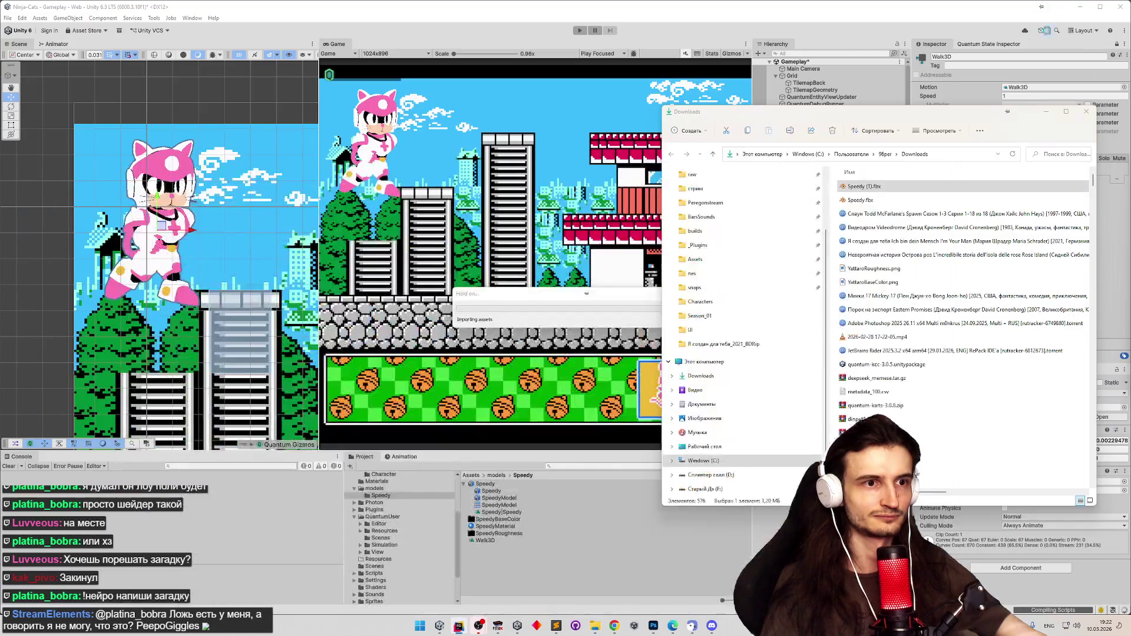
{"action": "left_click_drag", "start_coordinate": [905, 113], "coordinate": [832, 113]}
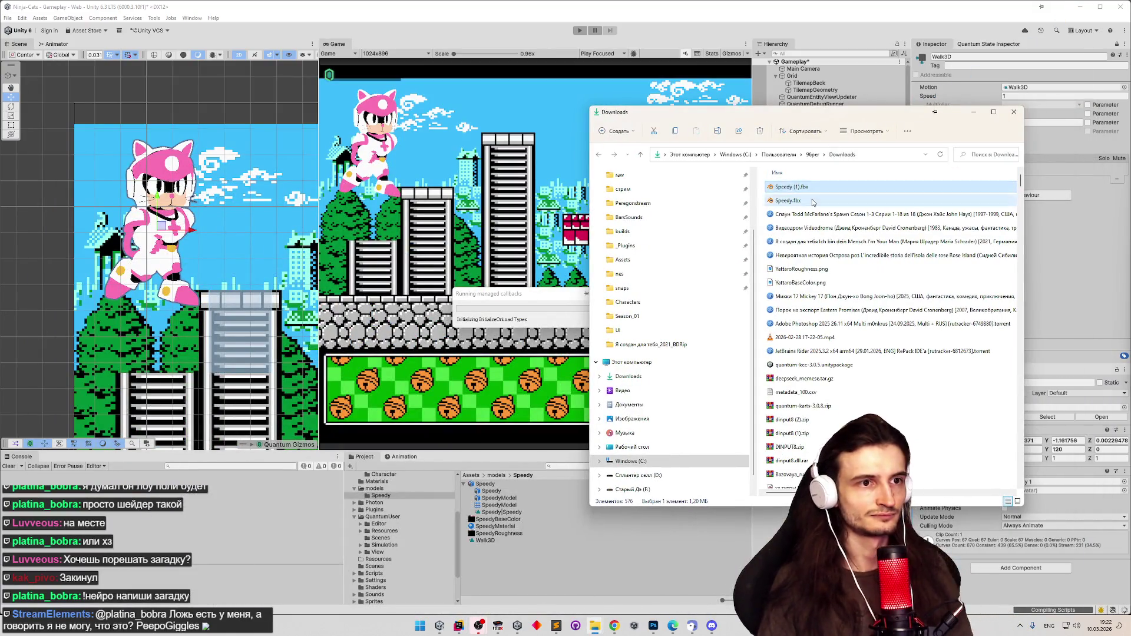
{"action": "left_click", "coordinate": [788, 200]}
{"action": "key", "text": "Delete"}
{"action": "left_click", "coordinate": [796, 187]}
{"action": "left_click", "coordinate": [796, 187]}
{"action": "double_click", "coordinate": [798, 187]}
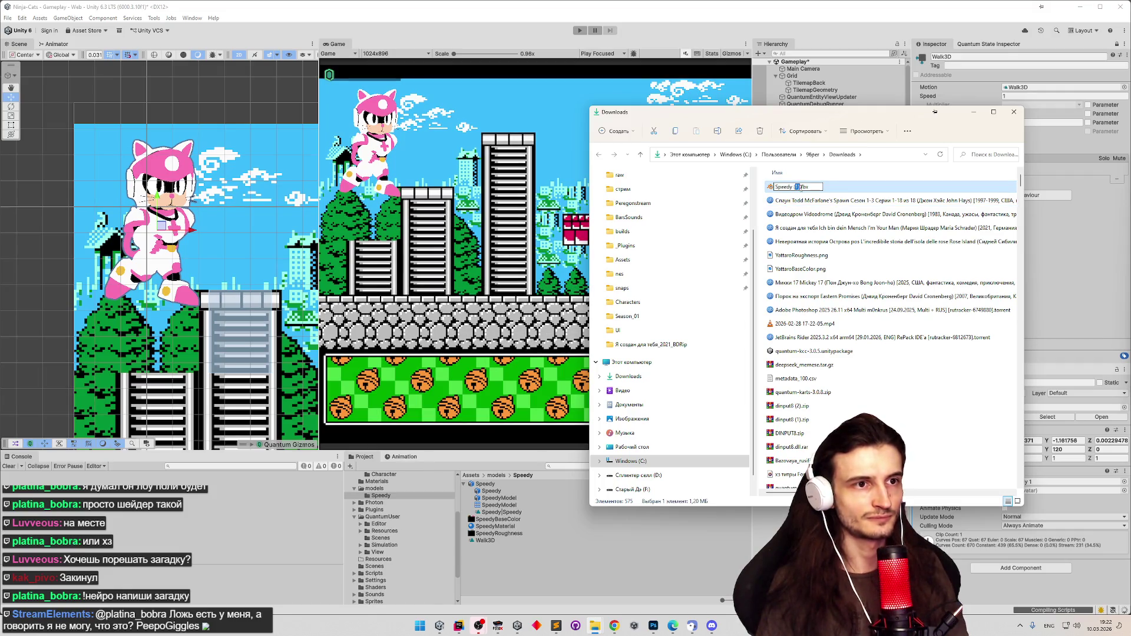
{"action": "key", "text": "BackSpace"}
{"action": "key", "text": "BackSpace"}
{"action": "key", "text": "Return"}
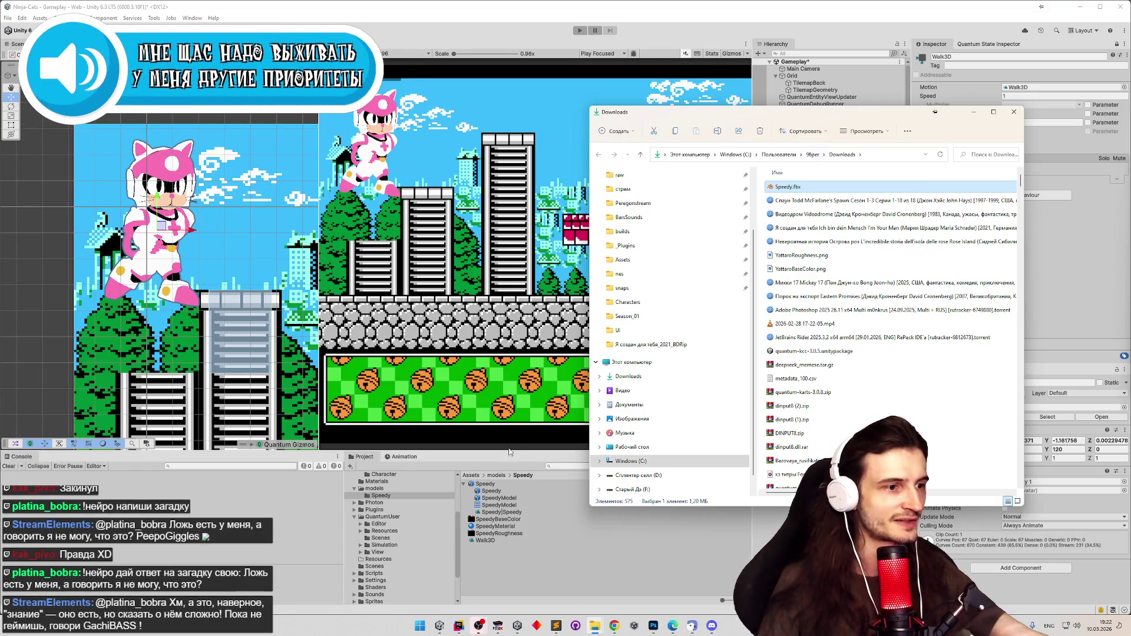
Step: Open the Speedy models folder and try dragging Speedy.fbx into the project assets
{"action": "left_click", "coordinate": [496, 475]}
{"action": "double_click", "coordinate": [492, 483]}
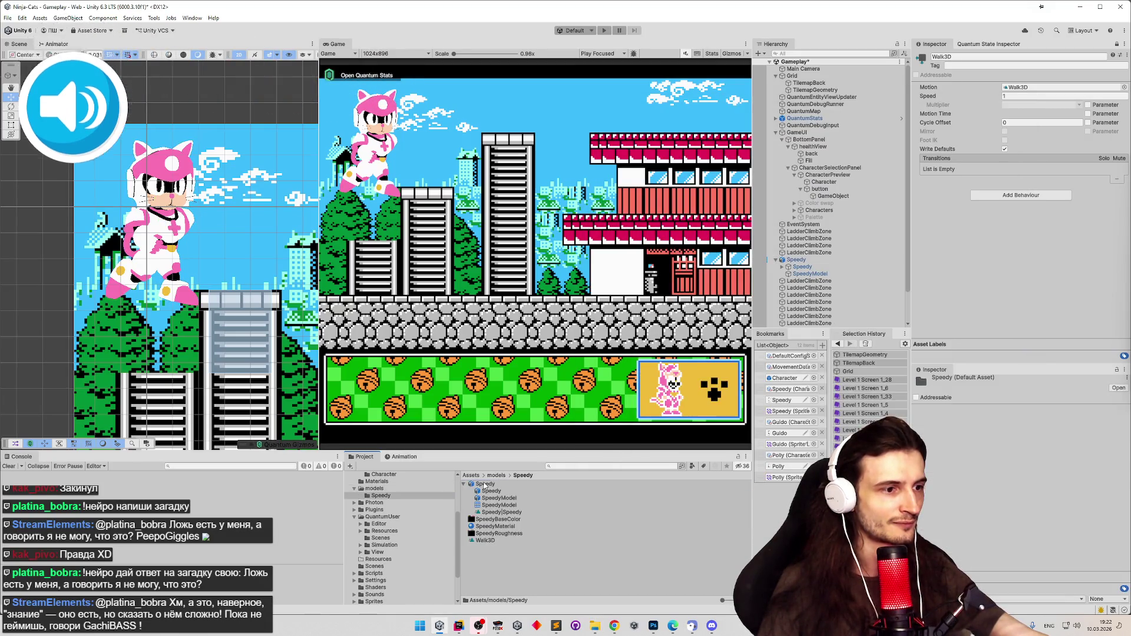
{"action": "mouse_move", "coordinate": [595, 625]}
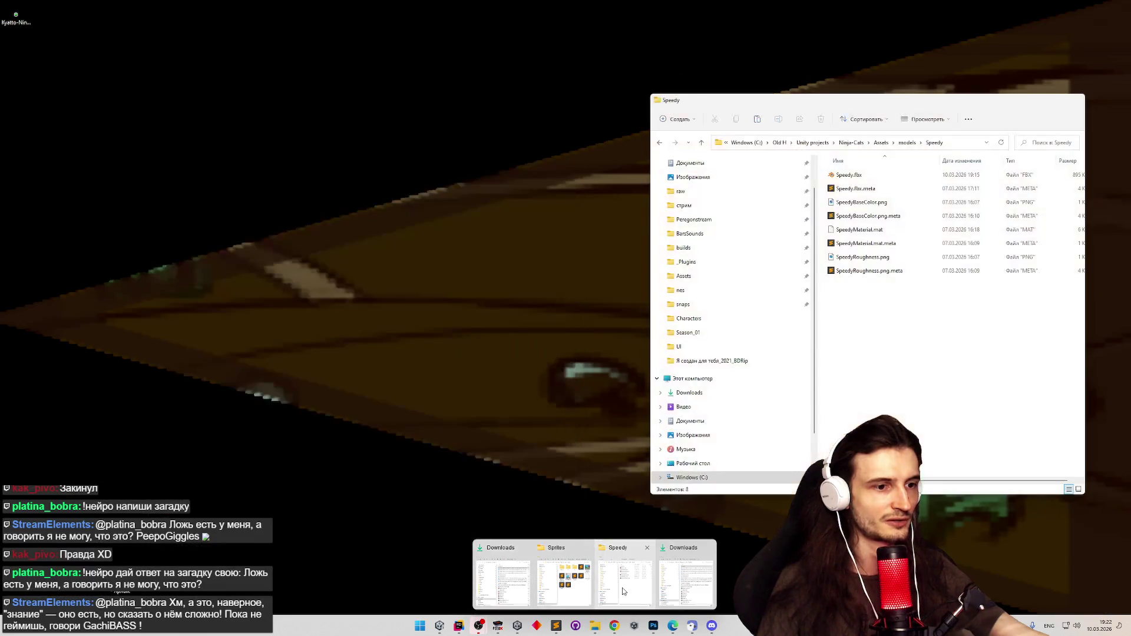
{"action": "left_click", "coordinate": [624, 591]}
{"action": "left_click", "coordinate": [866, 176]}
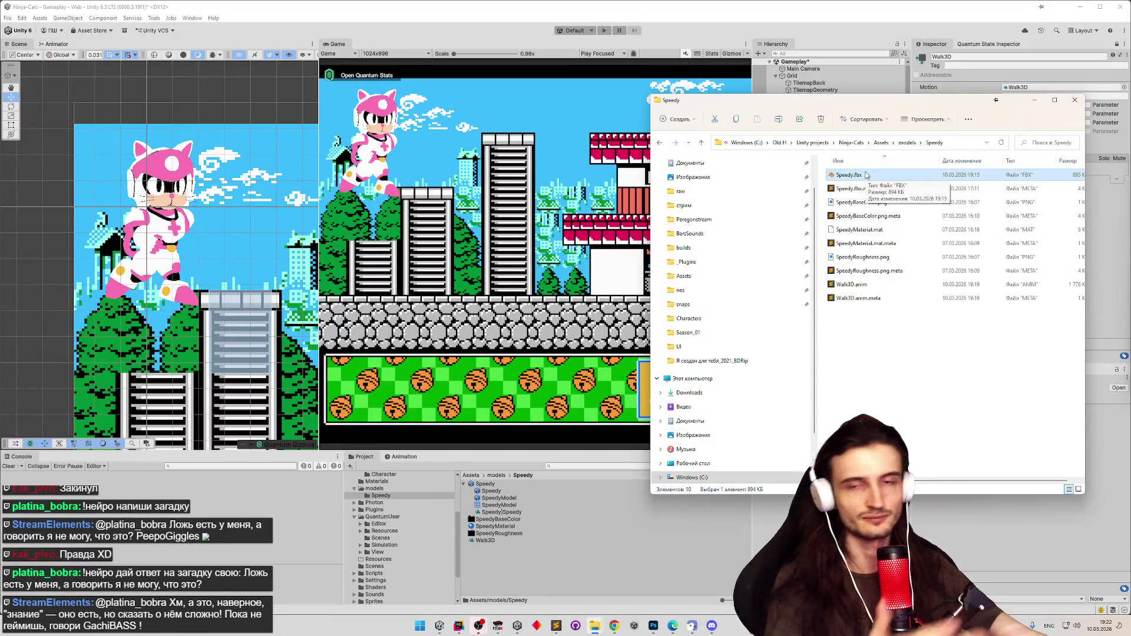
{"action": "mouse_move", "coordinate": [865, 176]}
{"action": "left_mouse_down"}
{"action": "mouse_move", "coordinate": [578, 533]}
{"action": "mouse_move", "coordinate": [695, 436]}
{"action": "mouse_move", "coordinate": [830, 235]}
{"action": "mouse_move", "coordinate": [850, 178]}
{"action": "left_mouse_up"}
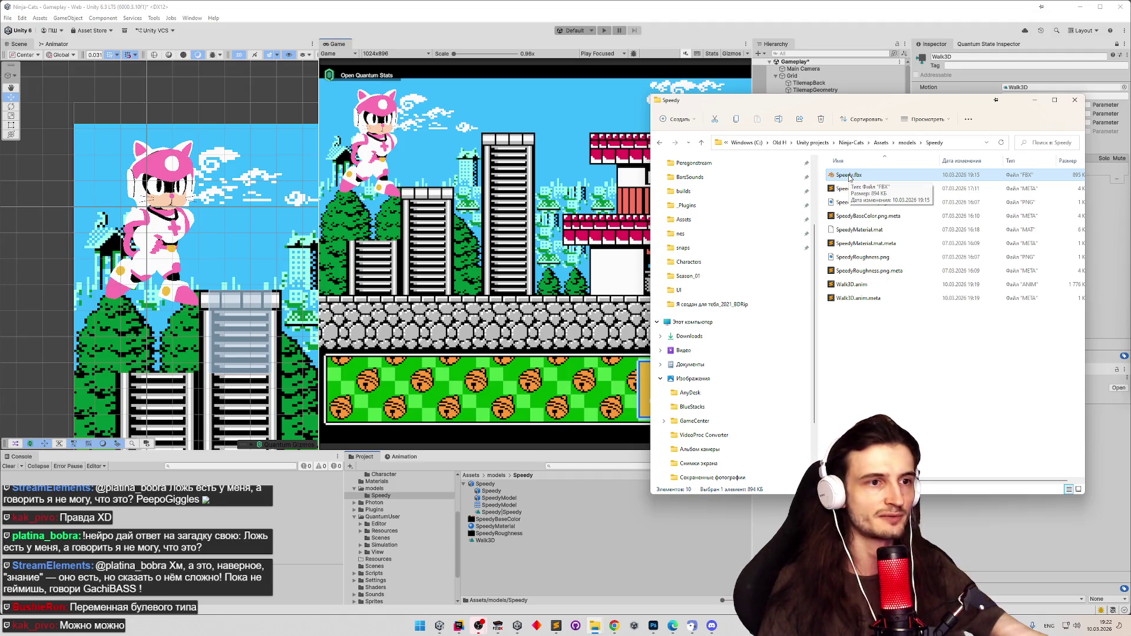
{"action": "mouse_move", "coordinate": [594, 625]}
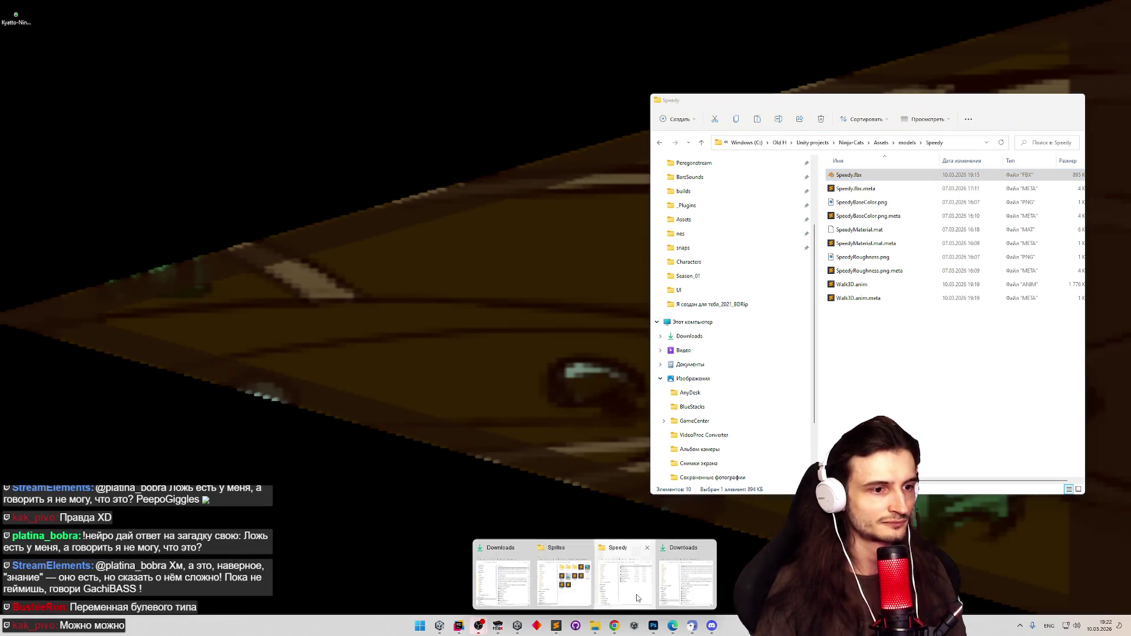
{"action": "left_click", "coordinate": [624, 589]}
{"action": "left_click", "coordinate": [513, 567]}
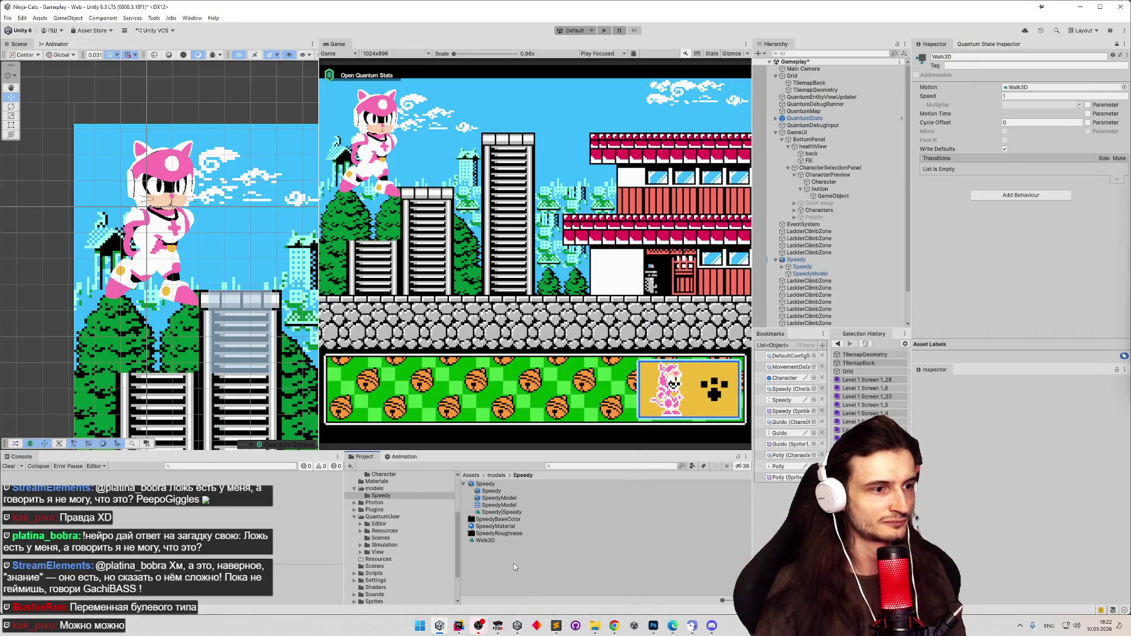
Step: Show the Speedy model in Explorer and copy the downloaded Speedy.fbx in, replacing the old one
{"action": "right_click", "coordinate": [499, 484]}
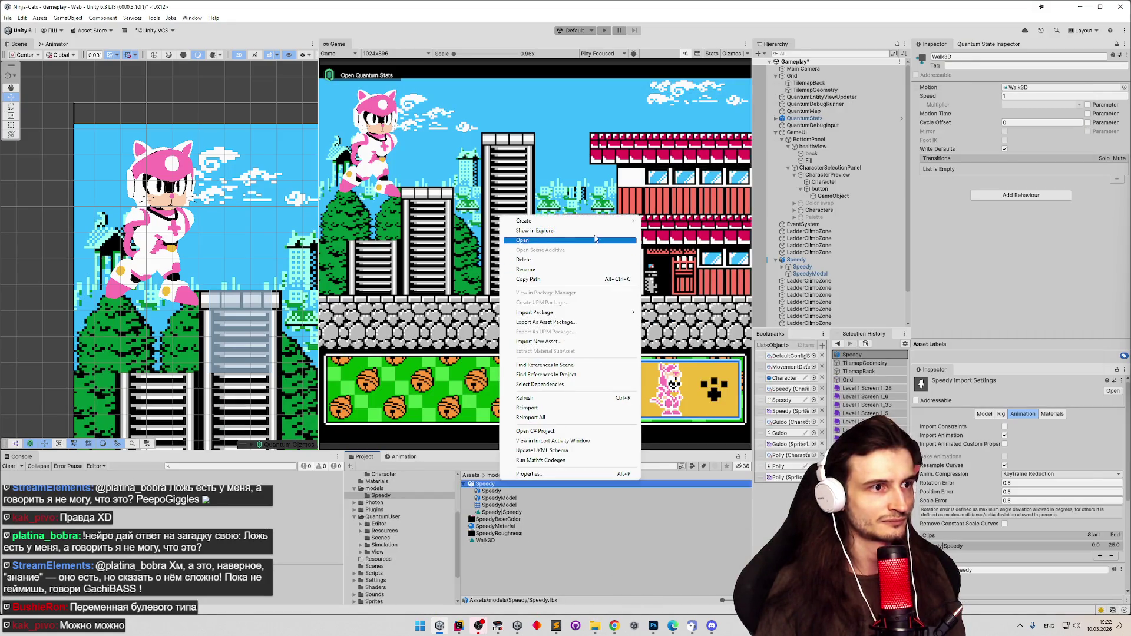
{"action": "left_click", "coordinate": [595, 239]}
{"action": "mouse_move", "coordinate": [595, 626]}
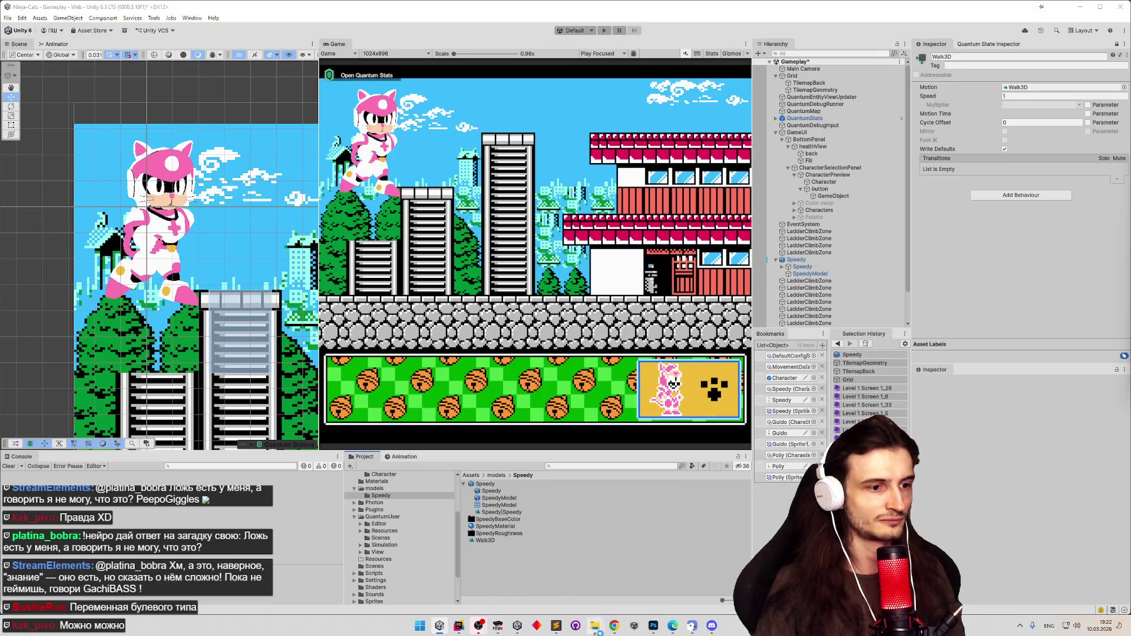
{"action": "left_click", "coordinate": [620, 596]}
{"action": "left_click", "coordinate": [600, 628]}
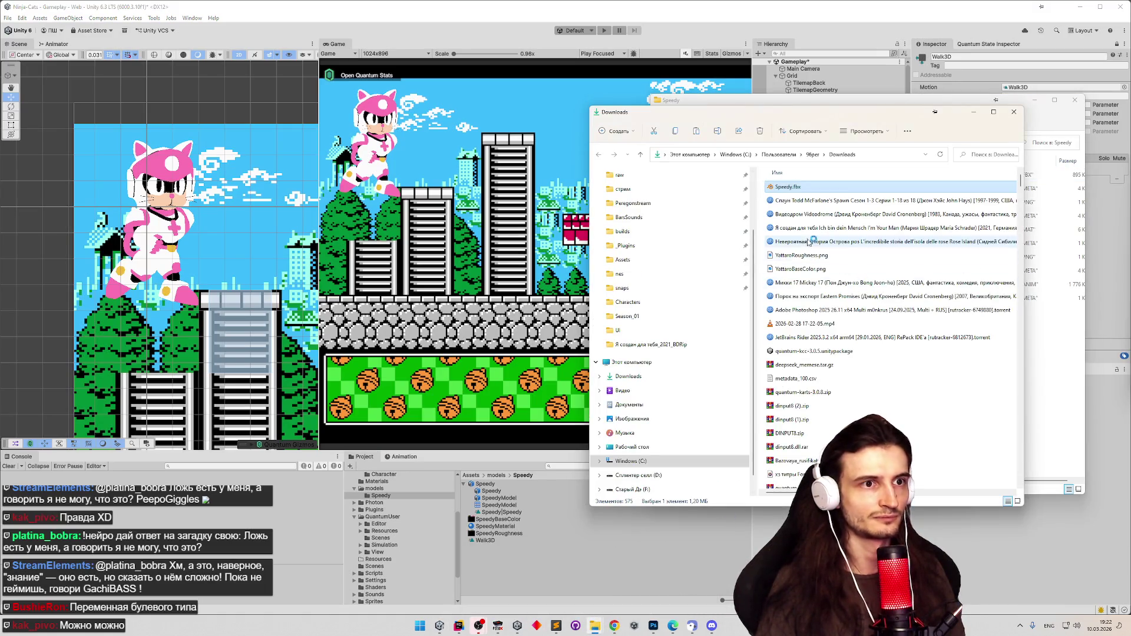
{"action": "left_click_drag", "start_coordinate": [806, 112], "coordinate": [620, 111]}
{"action": "left_click_drag", "start_coordinate": [601, 177], "coordinate": [948, 321]}
{"action": "left_click", "coordinate": [591, 242]}
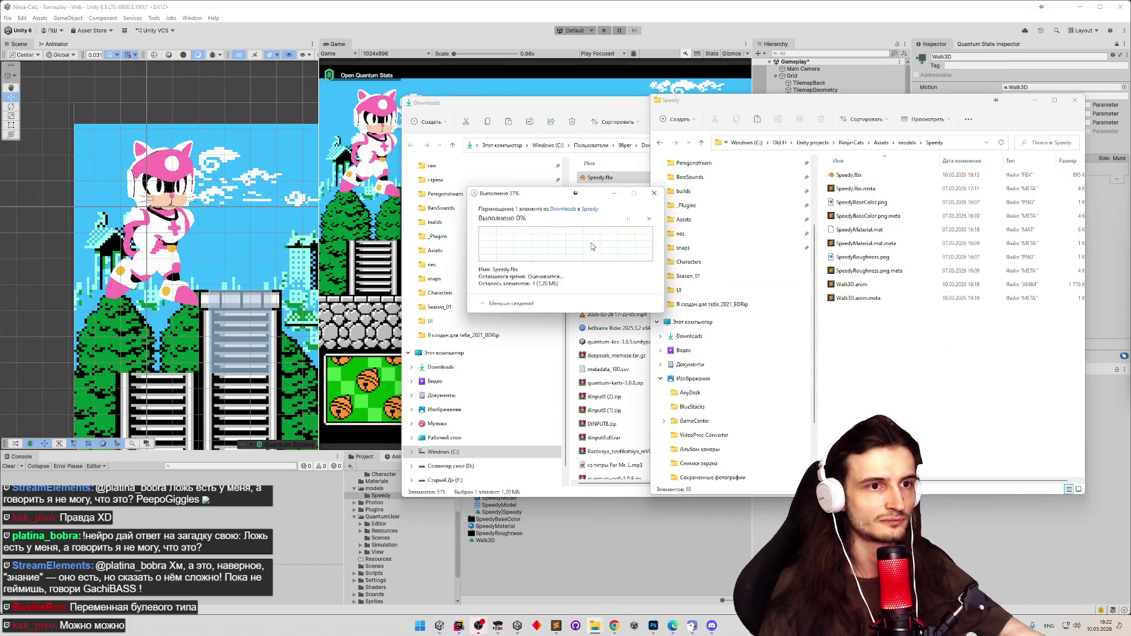
{"action": "left_click", "coordinate": [590, 514]}
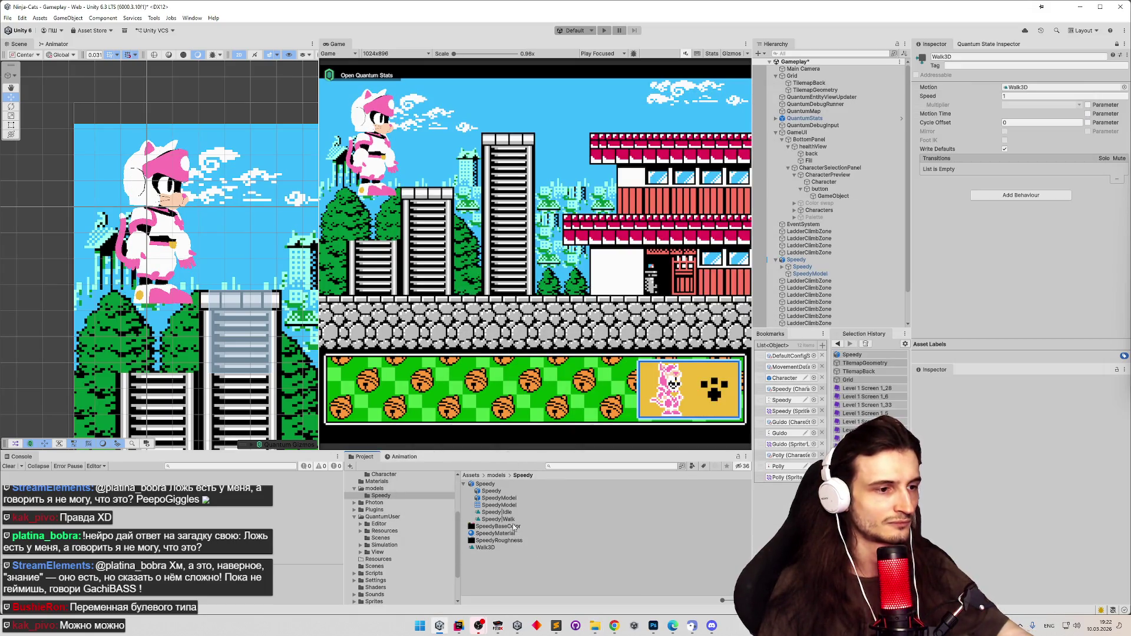
Step: Duplicate the Speedy|Walk clip into a standalone Speedy_Walk asset
{"action": "left_click", "coordinate": [515, 518]}
{"action": "key", "text": "Up"}
{"action": "left_click", "coordinate": [518, 520]}
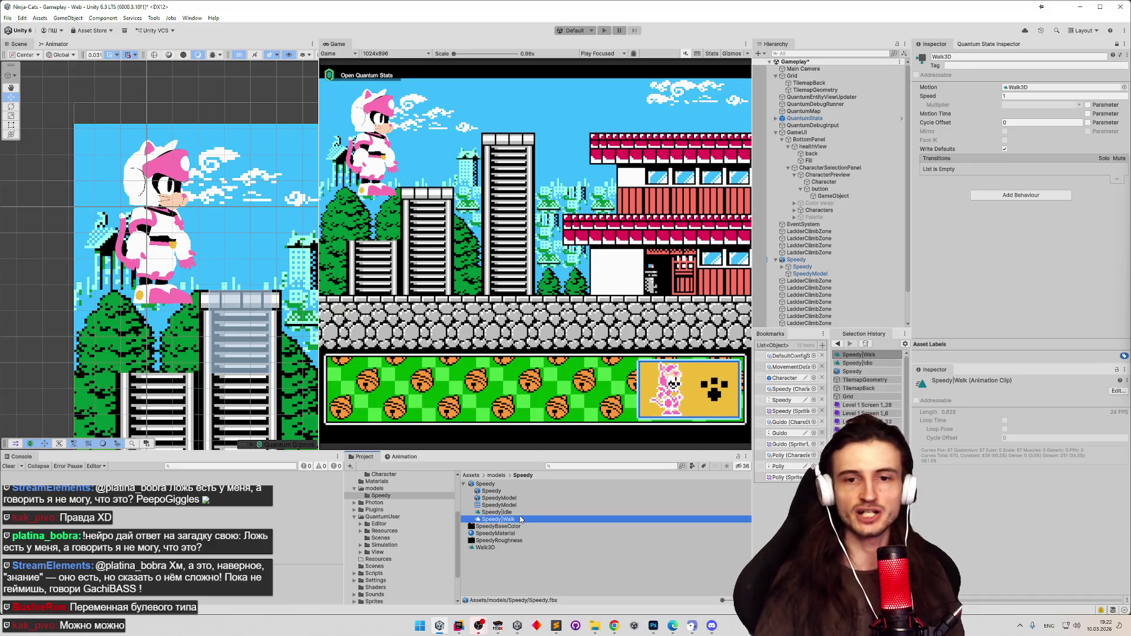
{"action": "key", "text": "Up"}
{"action": "left_click", "coordinate": [505, 521]}
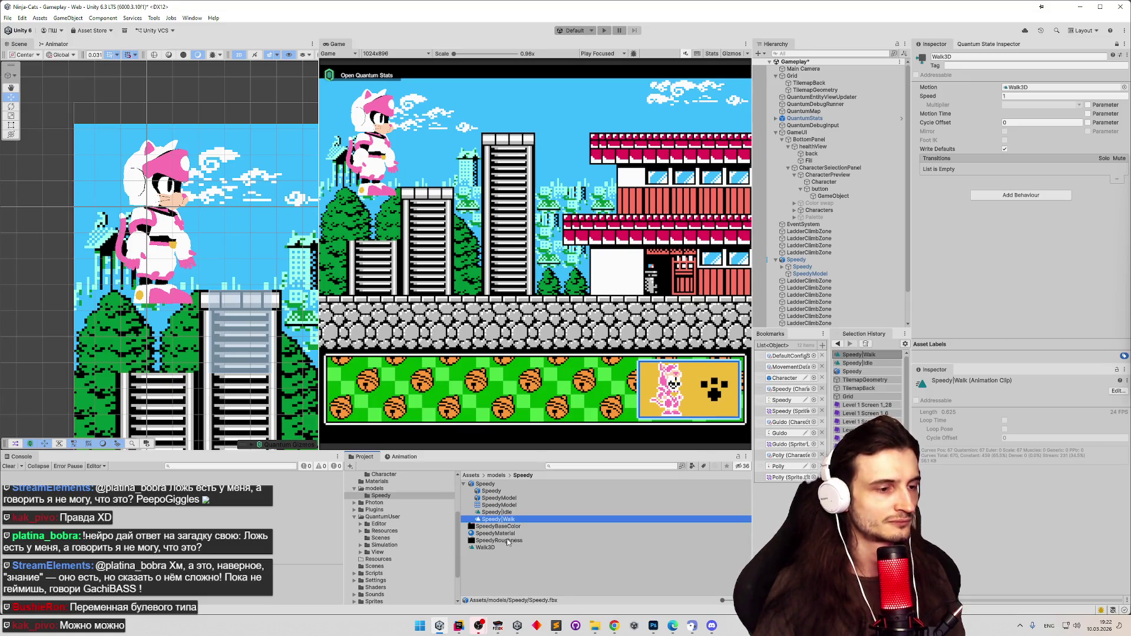
{"action": "key", "text": "ctrl+d"}
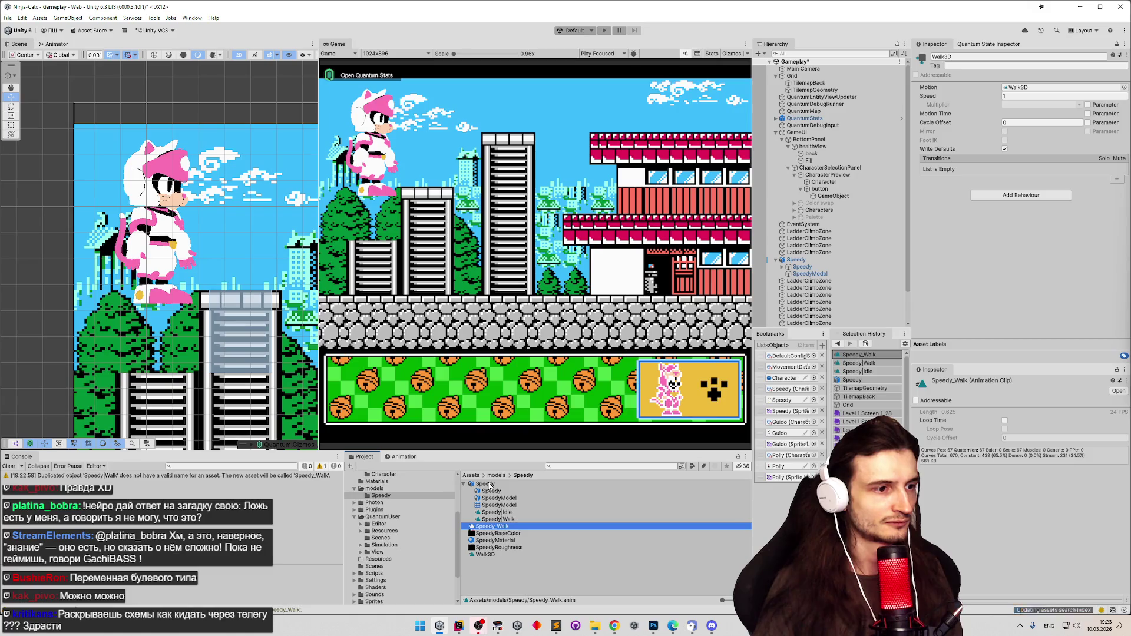
Step: Set Speedy_Walk as the Walk3D state's Motion, save the scene, and enter Play mode
{"action": "left_click", "coordinate": [59, 45]}
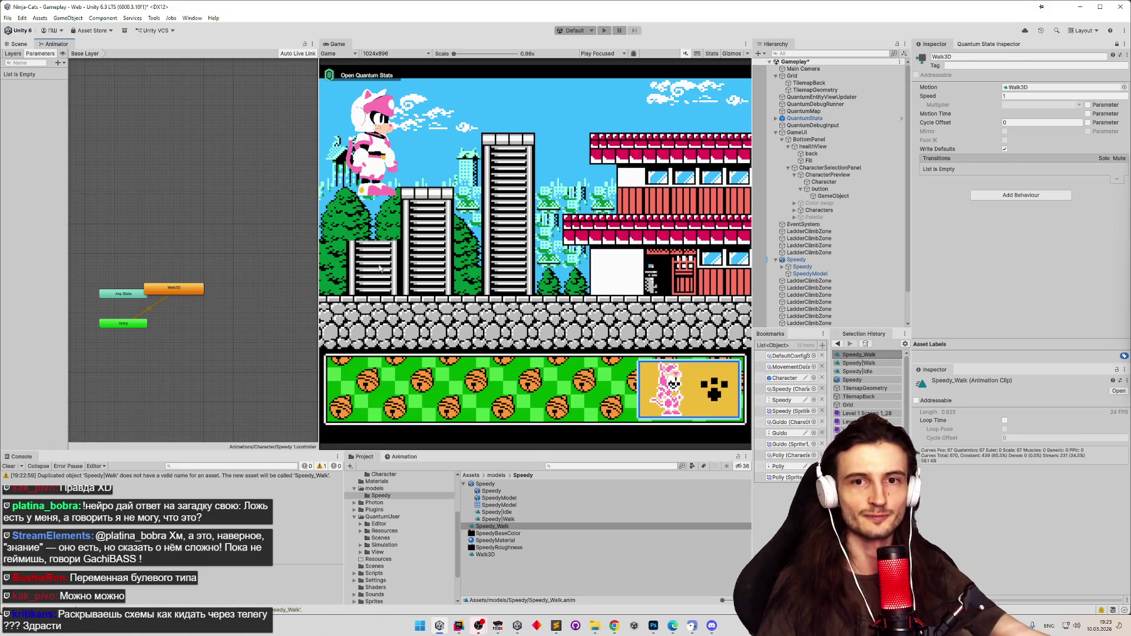
{"action": "left_click", "coordinate": [182, 292]}
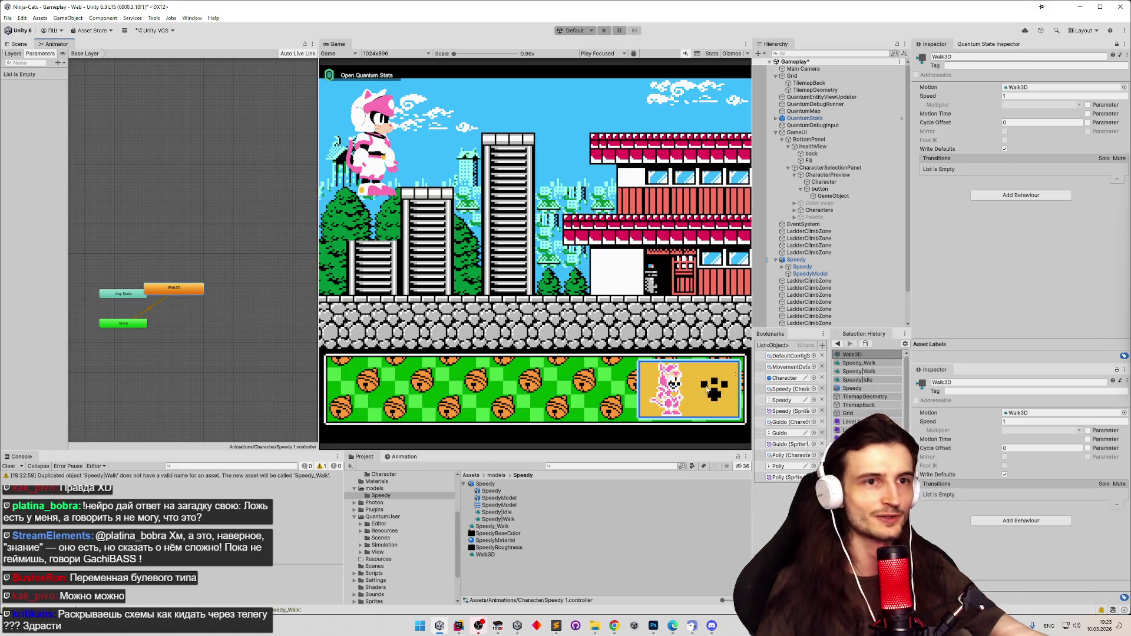
{"action": "left_click_drag", "start_coordinate": [492, 526], "coordinate": [1039, 88]}
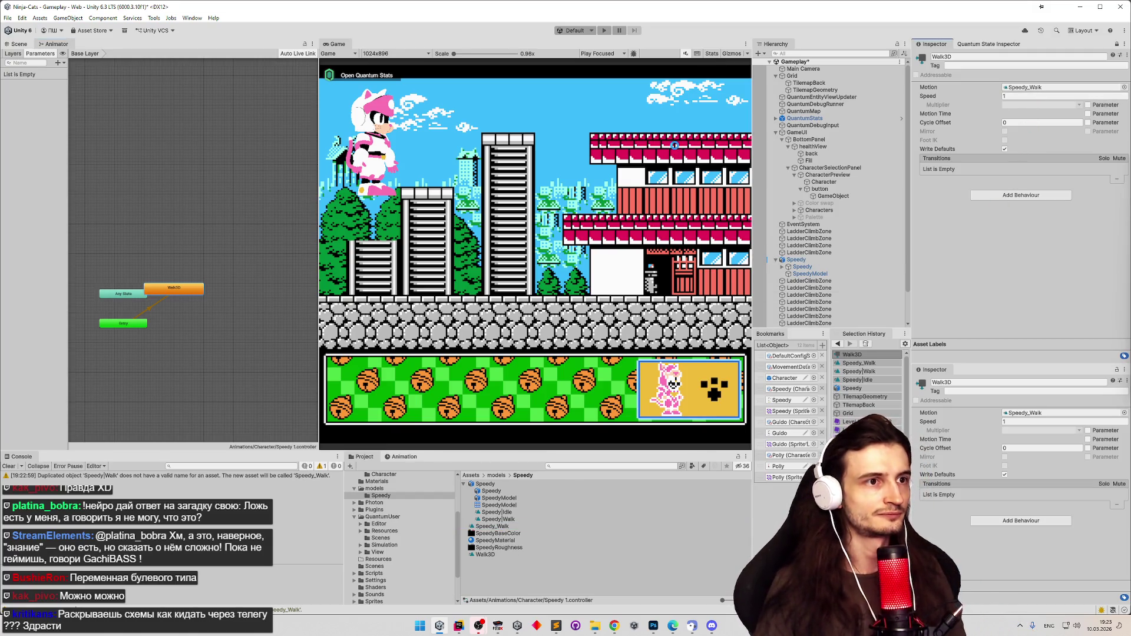
{"action": "key", "text": "ctrl+s"}
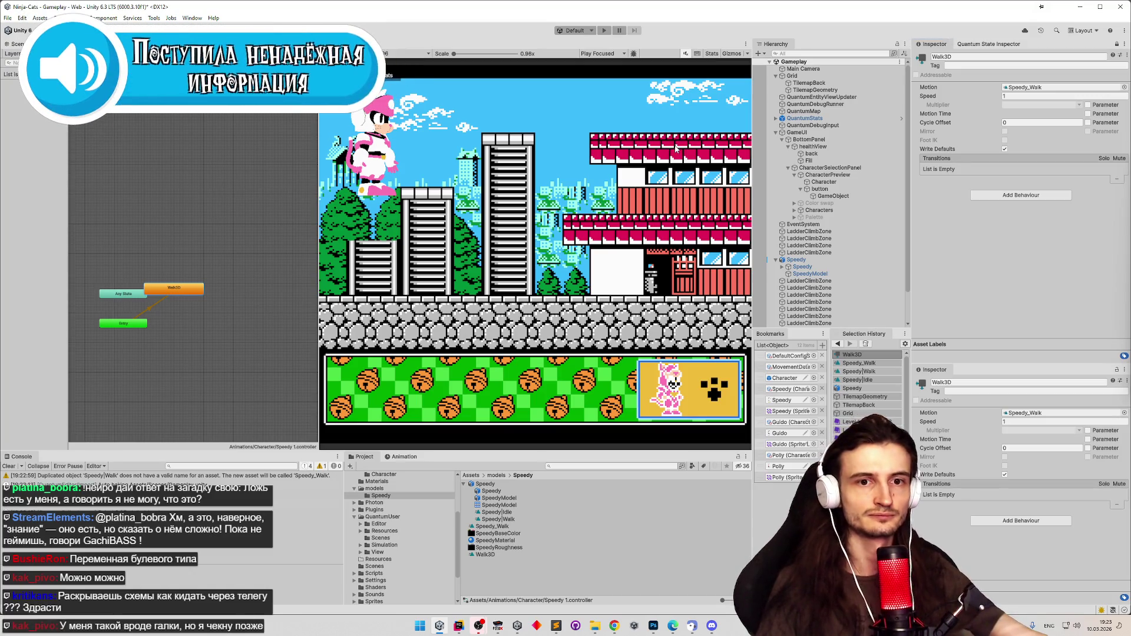
{"action": "key", "text": "ctrl+p"}
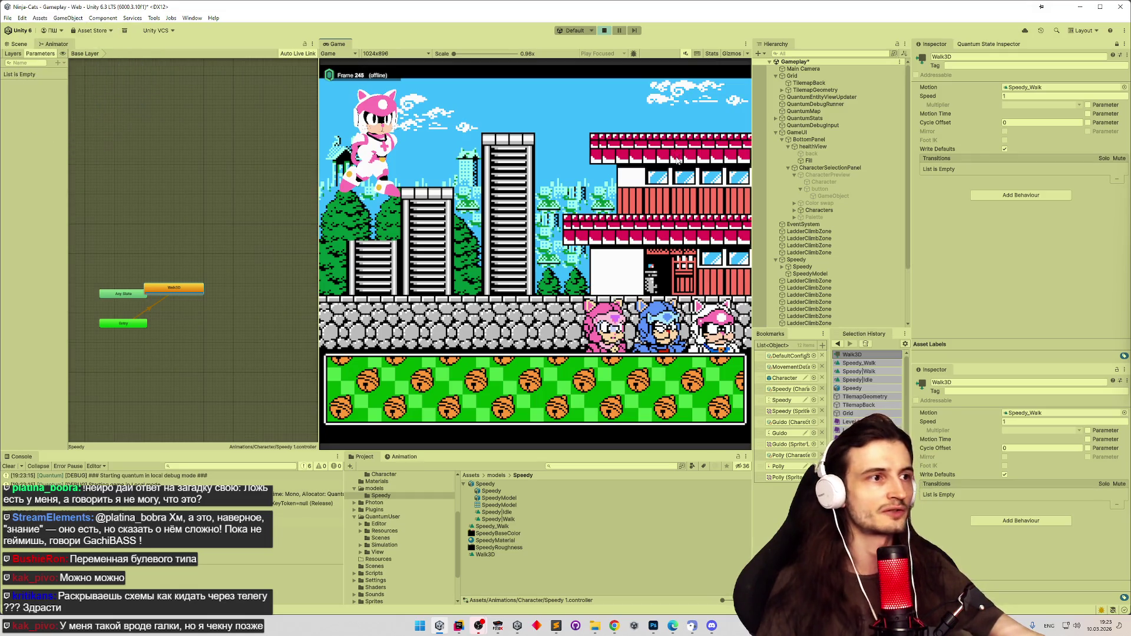
Step: Stop Play, turn on Loop Time for Speedy_Walk, and save
{"action": "key", "text": "ctrl+p"}
{"action": "left_click", "coordinate": [511, 527]}
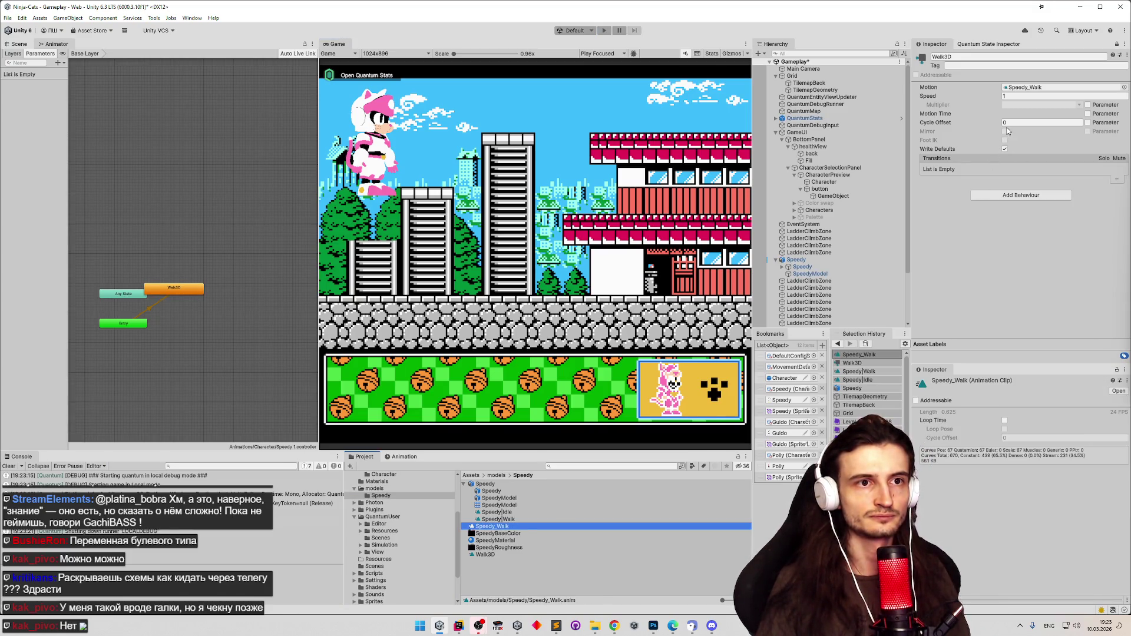
{"action": "double_click", "coordinate": [504, 527]}
{"action": "left_click", "coordinate": [1004, 420]}
{"action": "key", "text": "ctrl+s"}
Step: Test the looping walk and character selection preview in Play mode, then switch to Rider
{"action": "key", "text": "ctrl+p"}
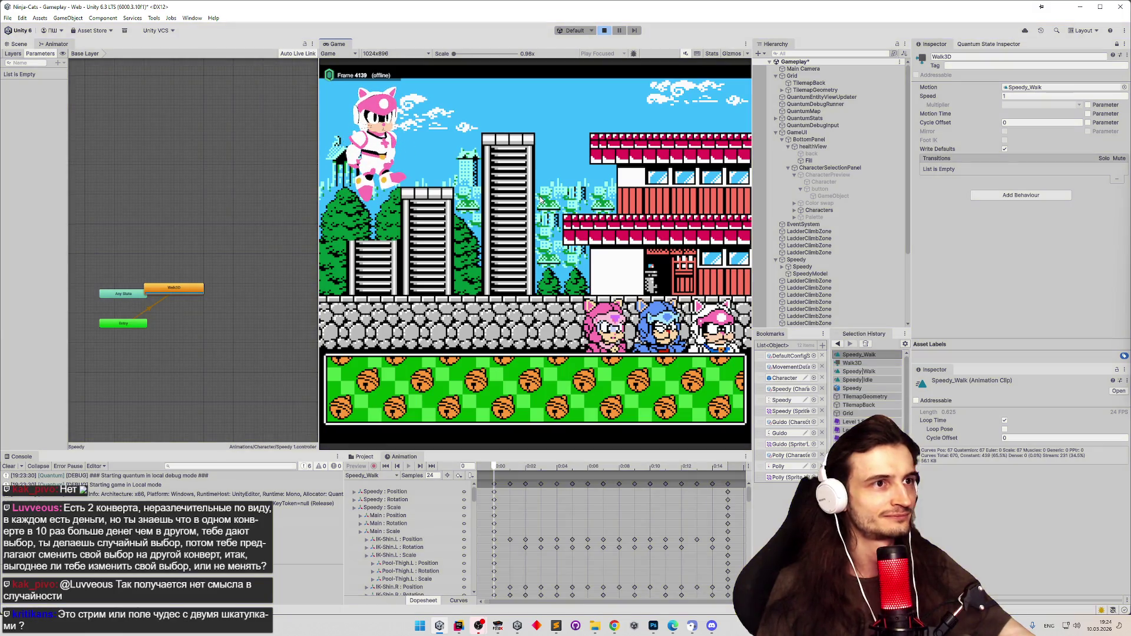
{"action": "key", "text": "Tab"}
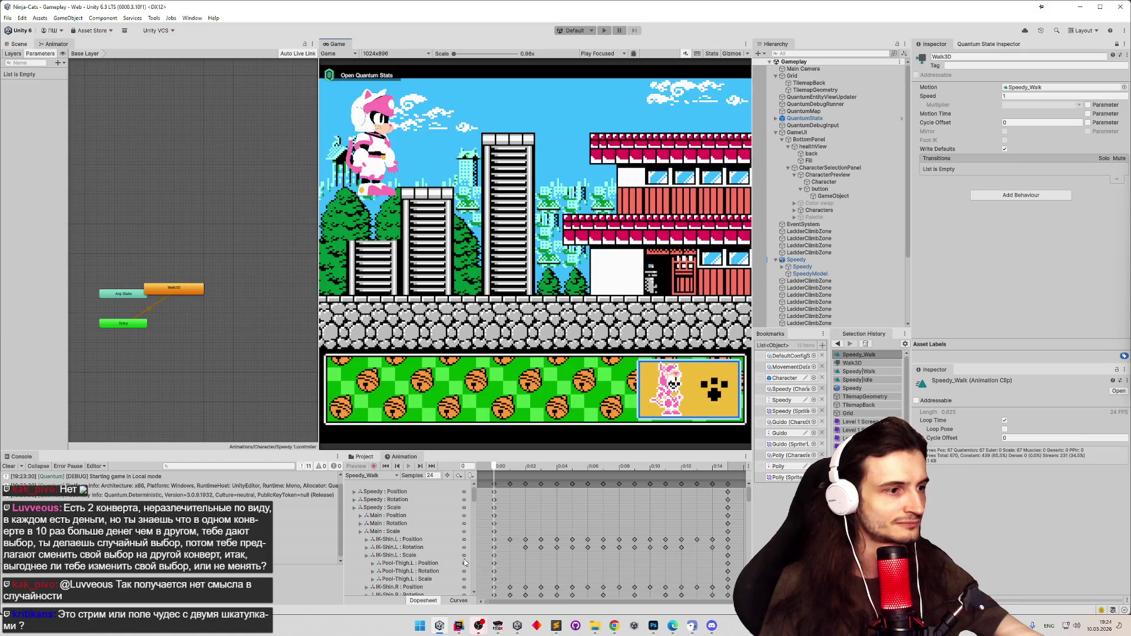
{"action": "left_click", "coordinate": [459, 625]}
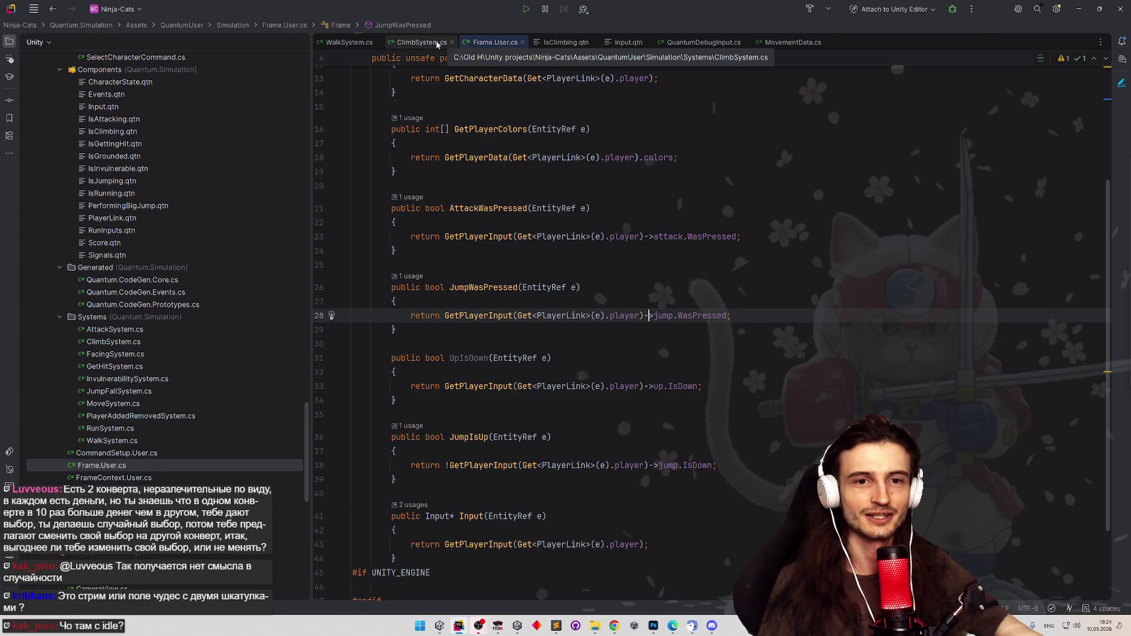
Step: Duplicate the Speedy|Idle clip as Speedy_Idle and turn on its Loop Time
{"action": "left_click", "coordinate": [461, 625]}
{"action": "left_click", "coordinate": [363, 458]}
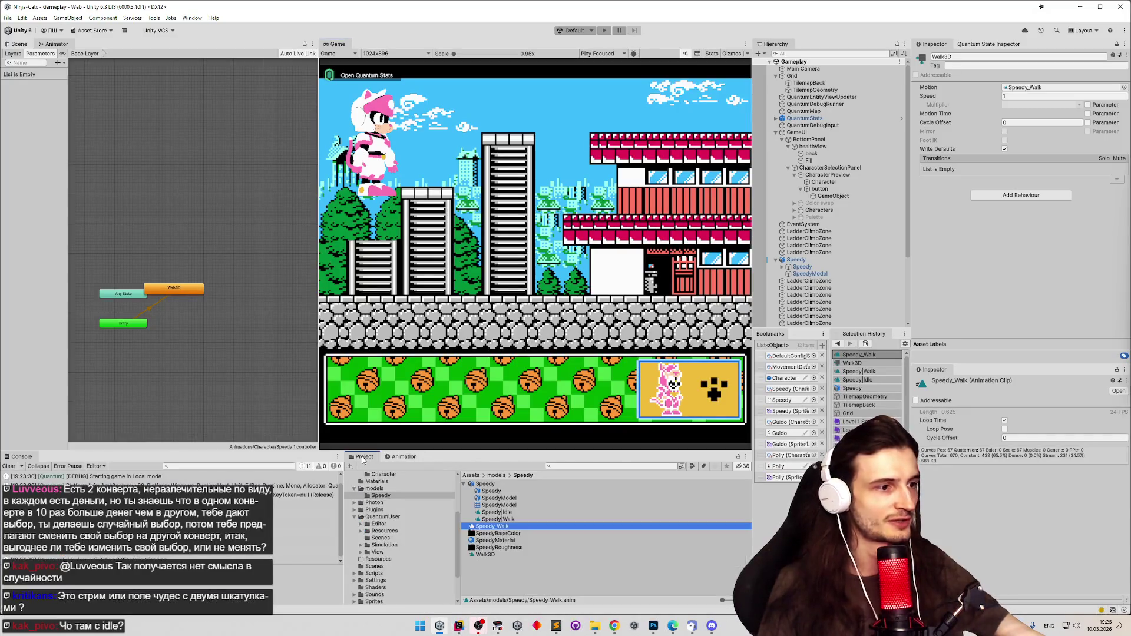
{"action": "left_click", "coordinate": [497, 513]}
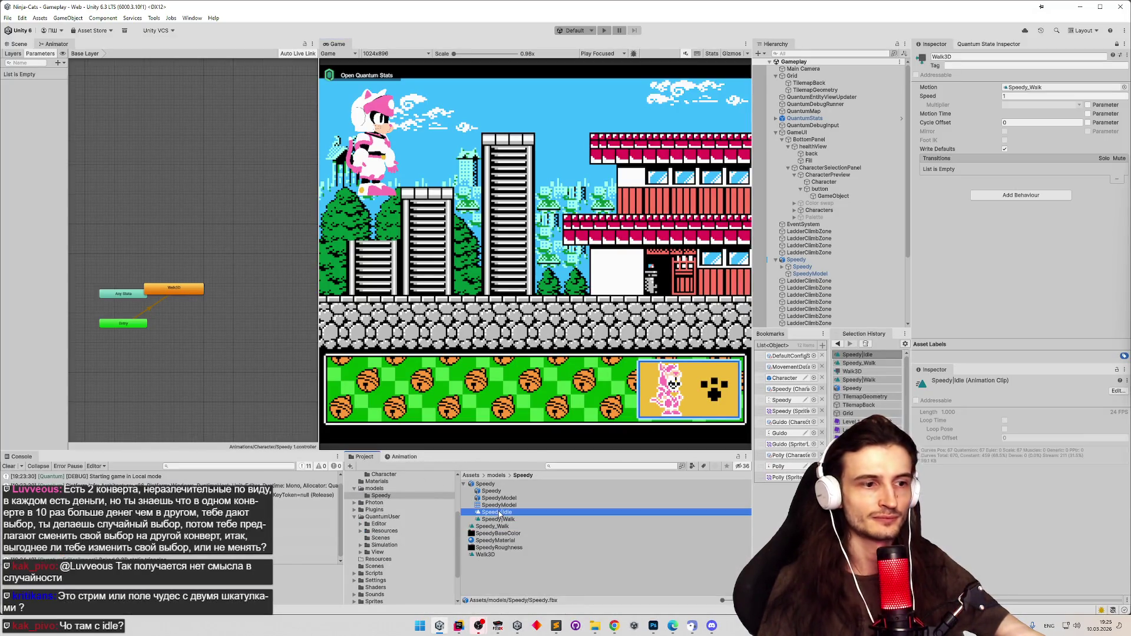
{"action": "key", "text": "ctrl+d"}
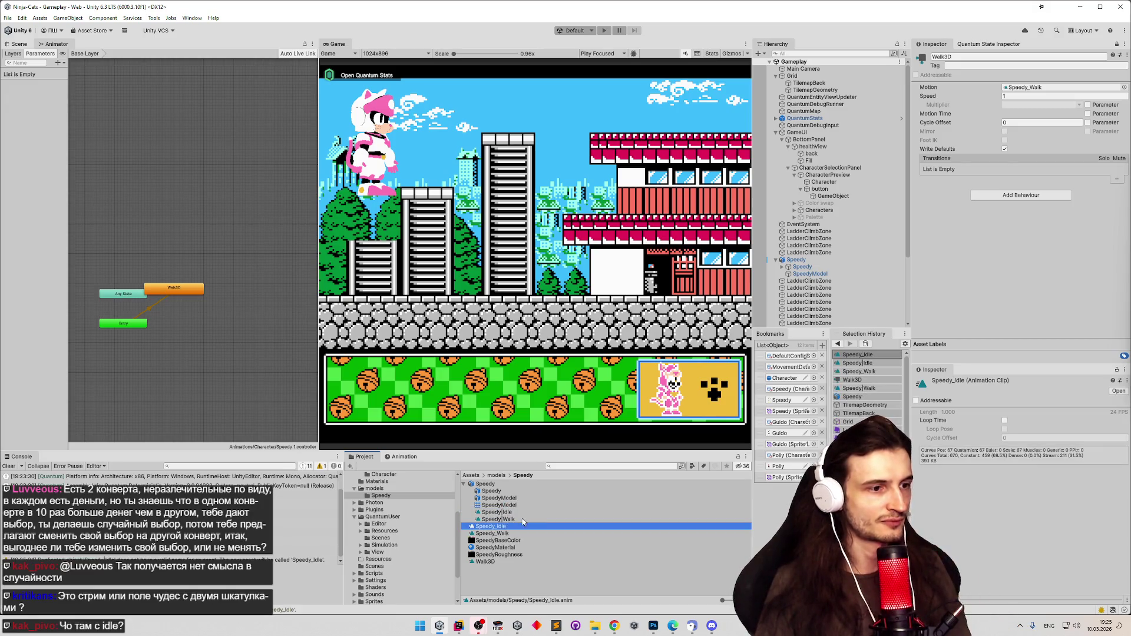
{"action": "left_click", "coordinate": [1004, 420]}
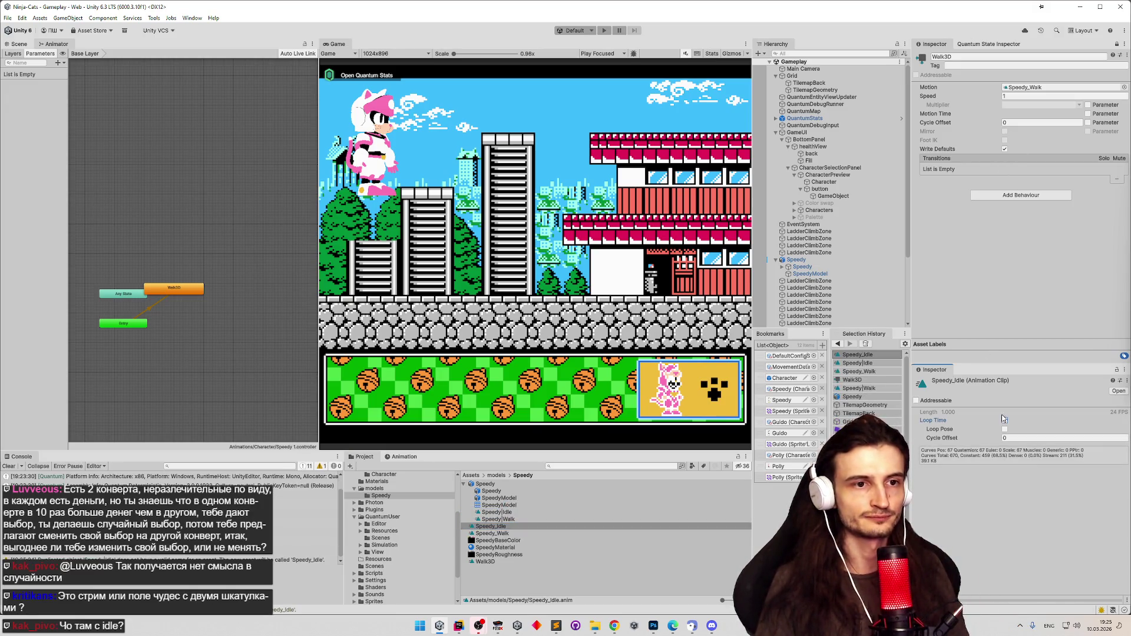
{"action": "left_click", "coordinate": [1004, 420]}
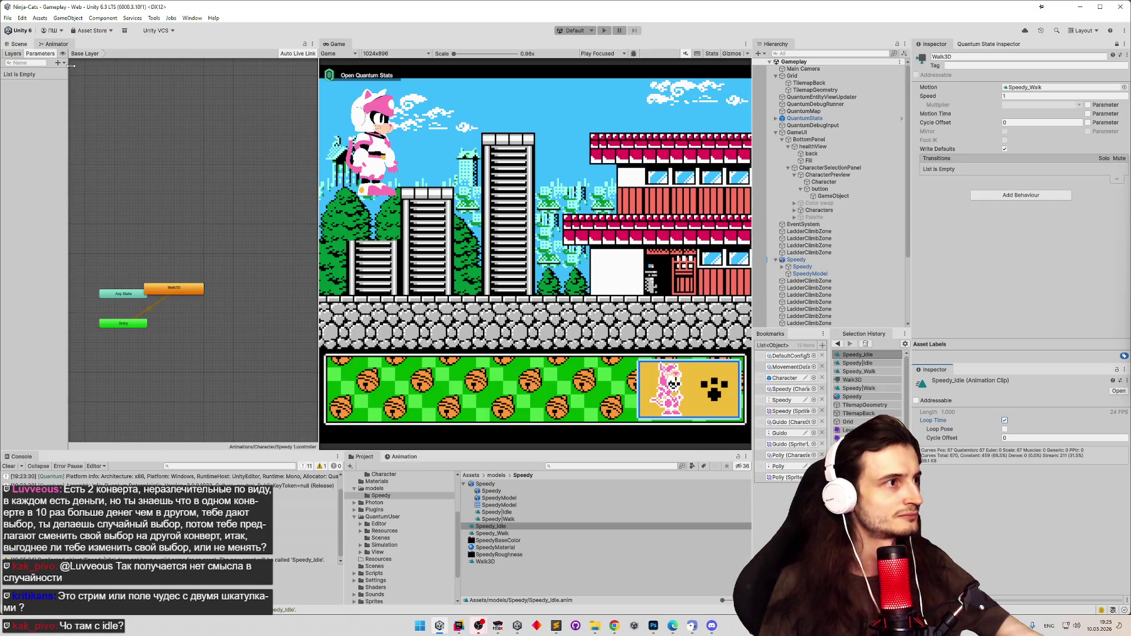
Step: Assign Speedy_Idle as the Walk3D state's Motion and start Play mode
{"action": "double_click", "coordinate": [189, 291]}
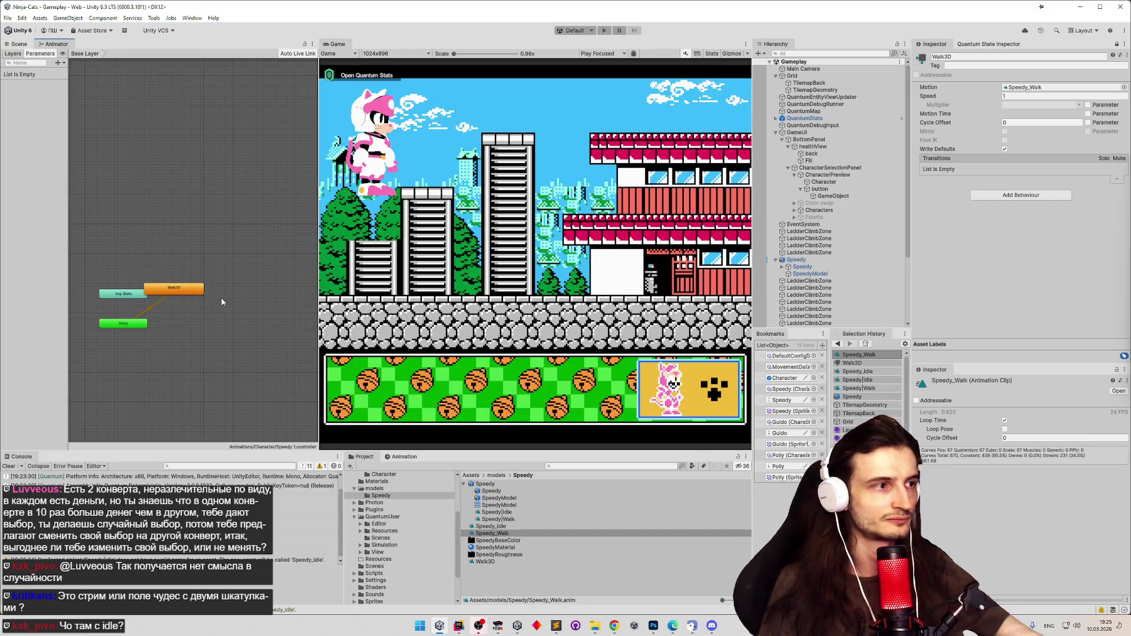
{"action": "left_click", "coordinate": [184, 291]}
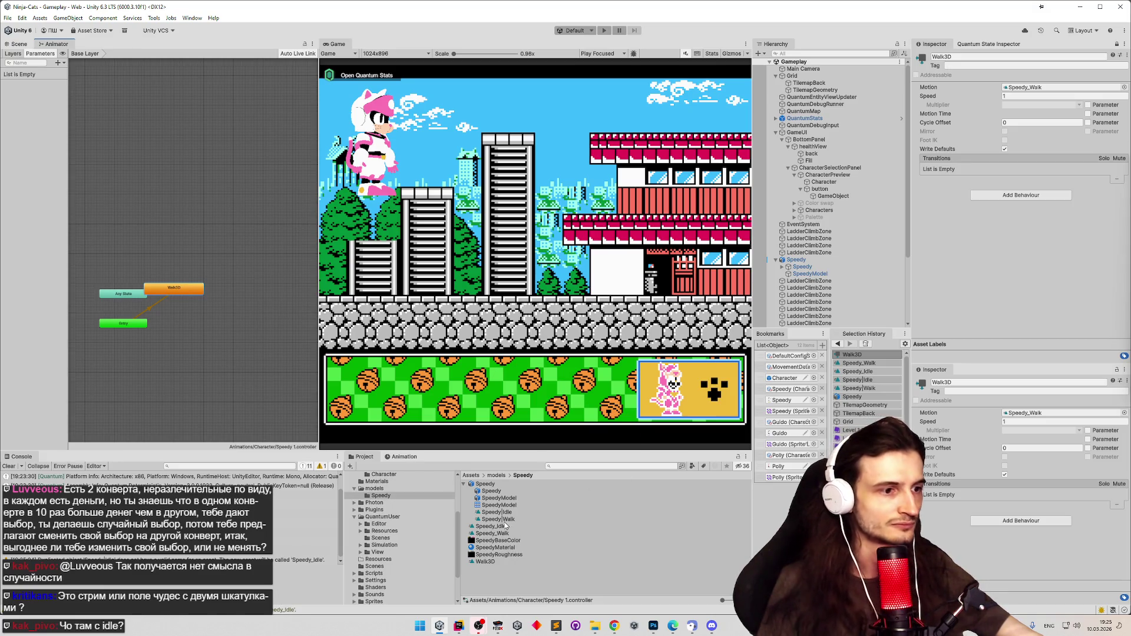
{"action": "left_click_drag", "start_coordinate": [491, 526], "coordinate": [1037, 413]}
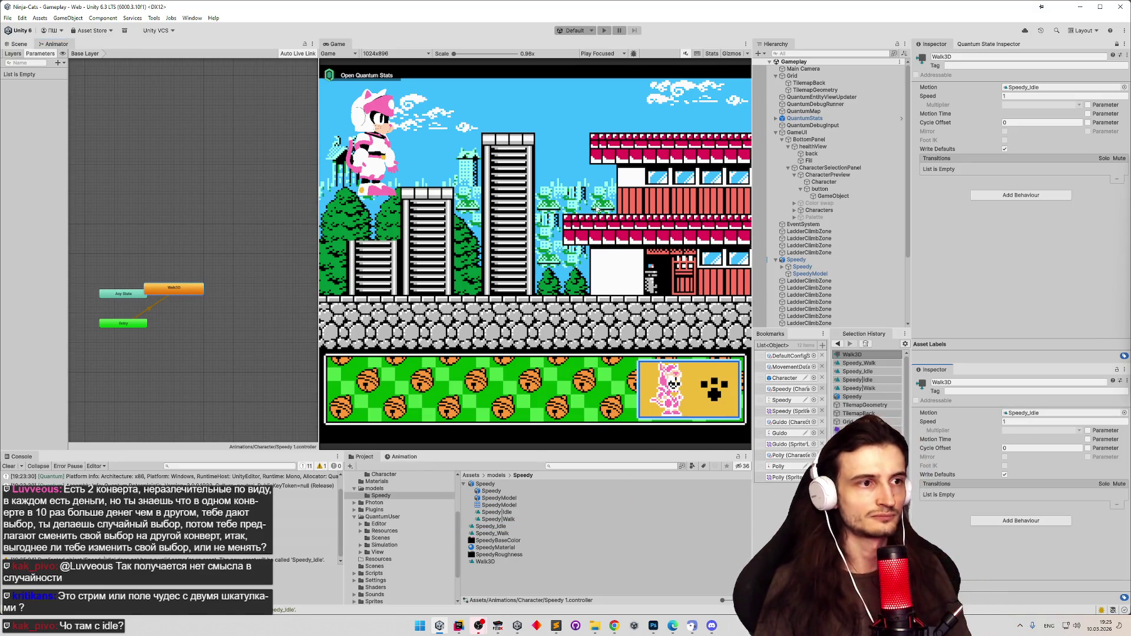
{"action": "key", "text": "ctrl+p"}
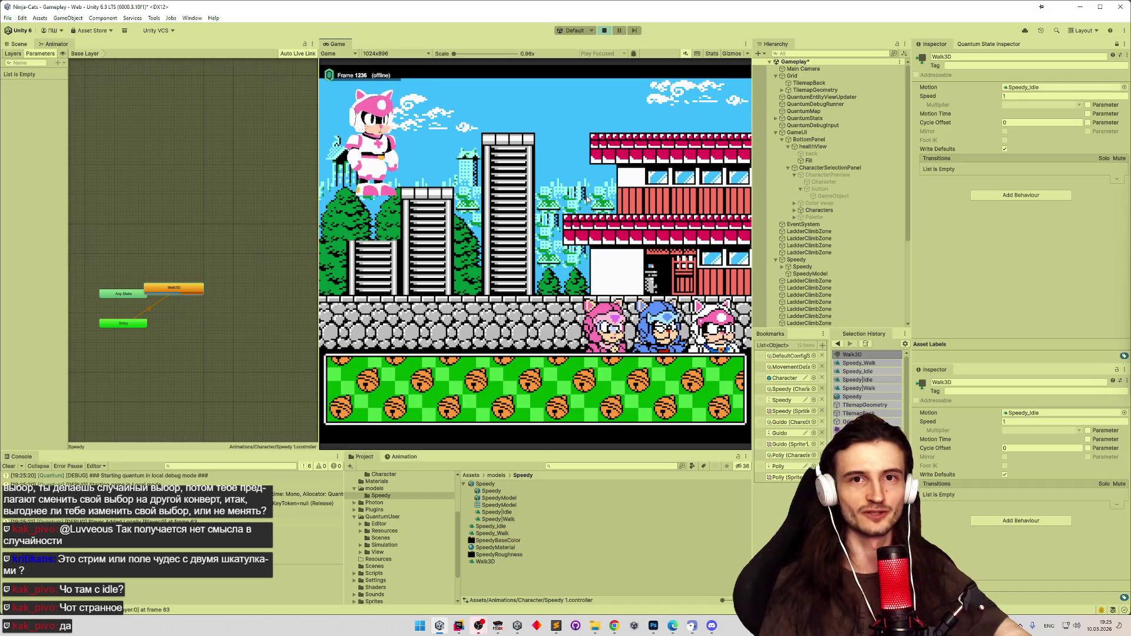
Step: Exit Play mode, clear the console, and glance at the Speedy_Walk keyframes
{"action": "key", "text": "ctrl+p"}
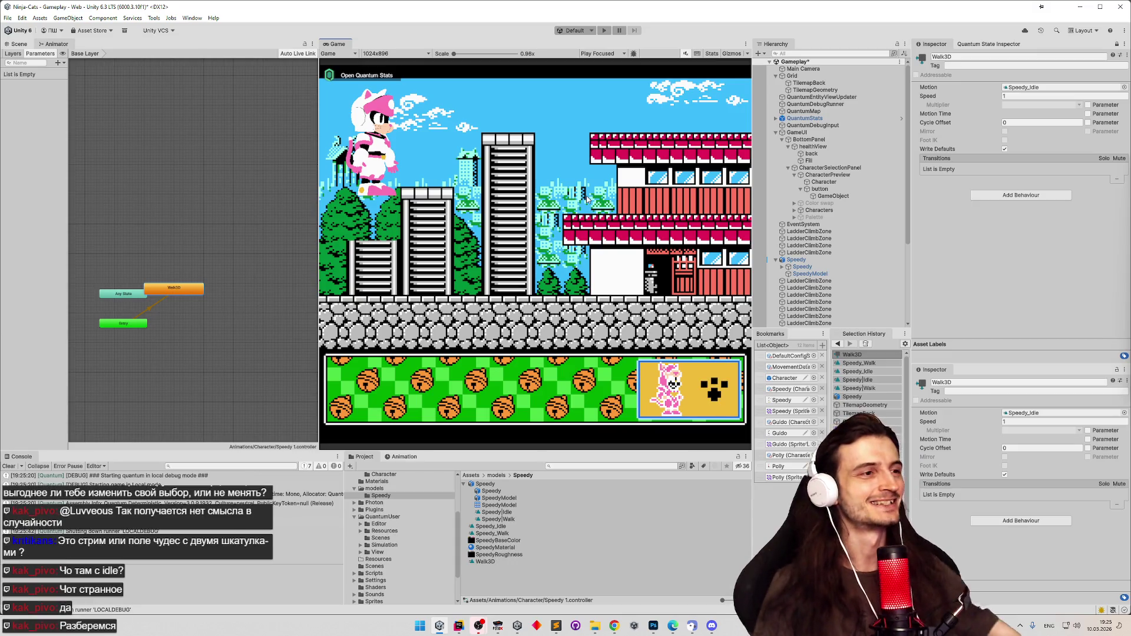
{"action": "left_click", "coordinate": [8, 466]}
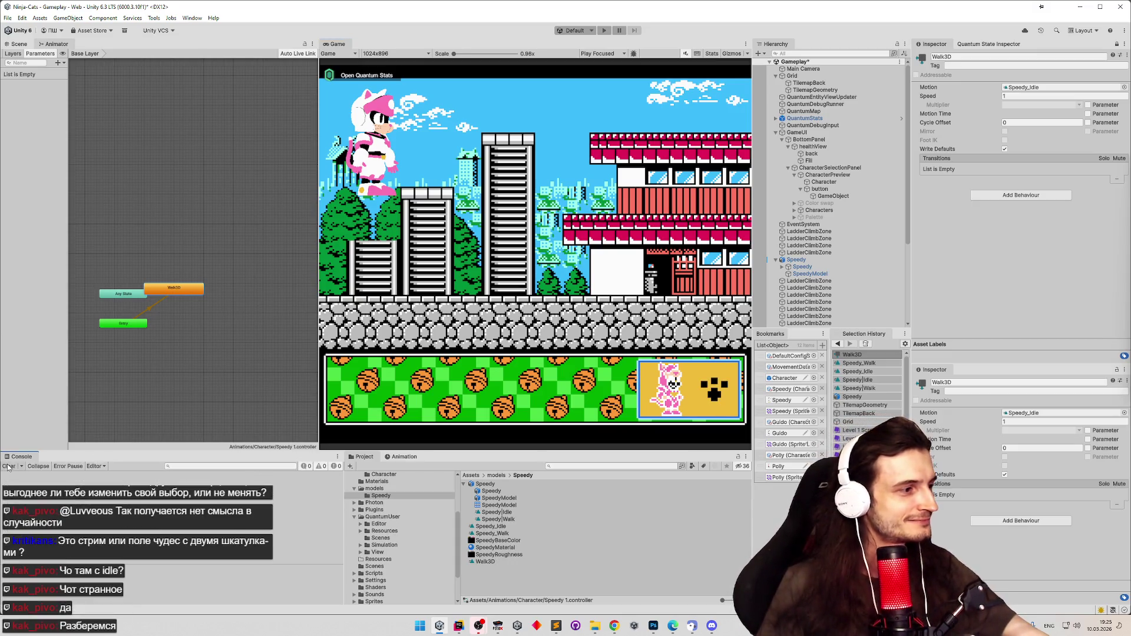
{"action": "left_click", "coordinate": [415, 457]}
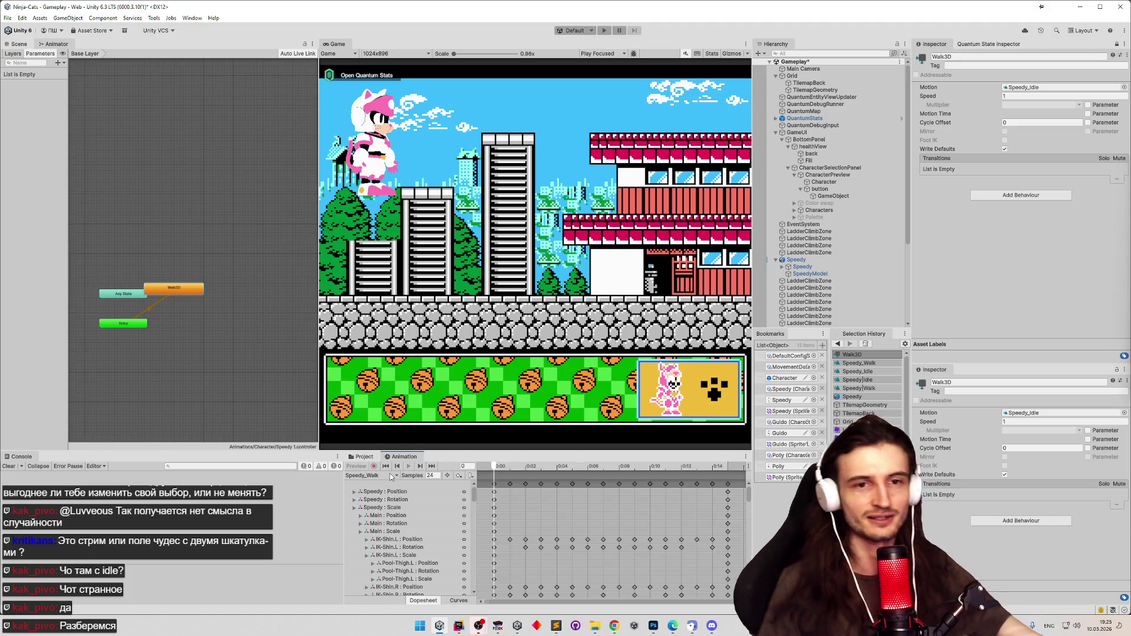
{"action": "left_click", "coordinate": [365, 457]}
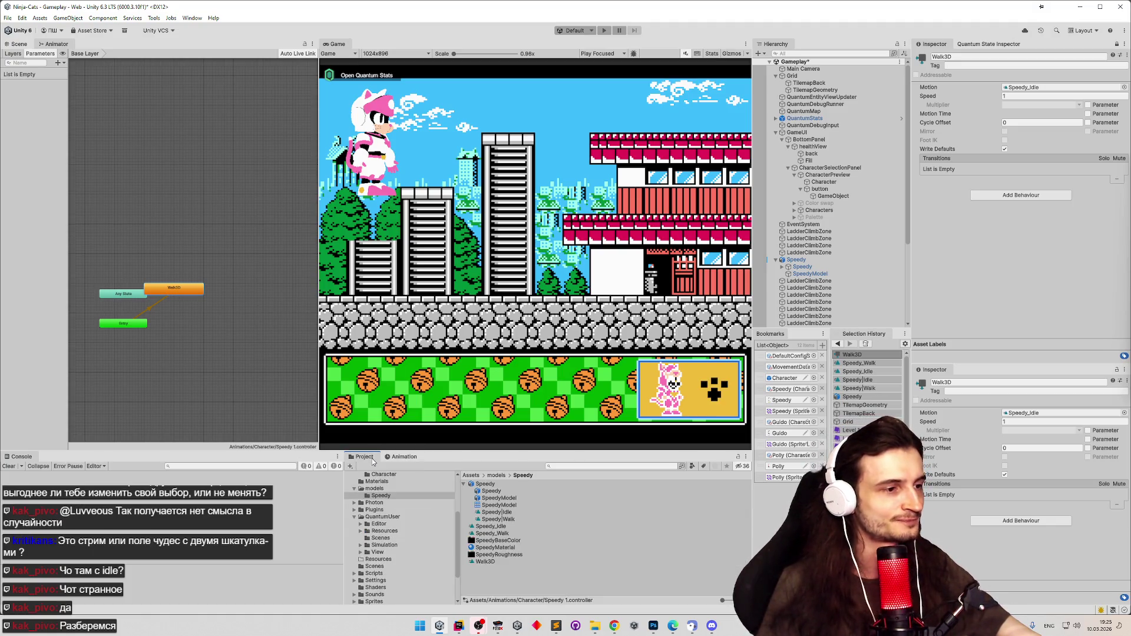
Step: Open the bookmarked Speedy sprite and close its viewer, then open the Character prefab
{"action": "double_click", "coordinate": [781, 400]}
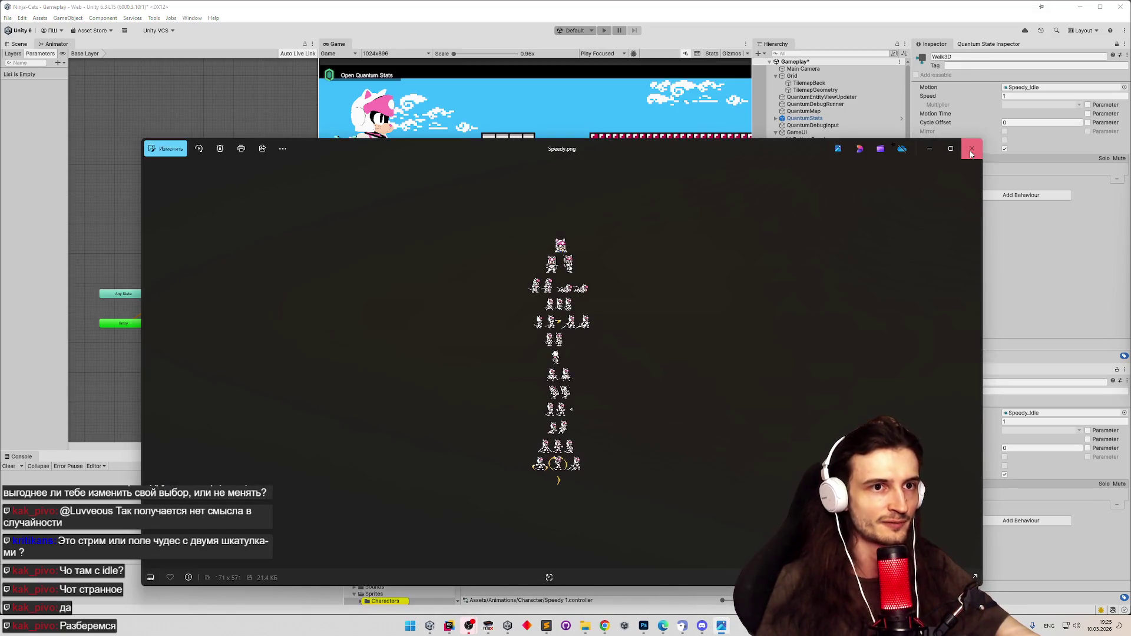
{"action": "left_click", "coordinate": [971, 148]}
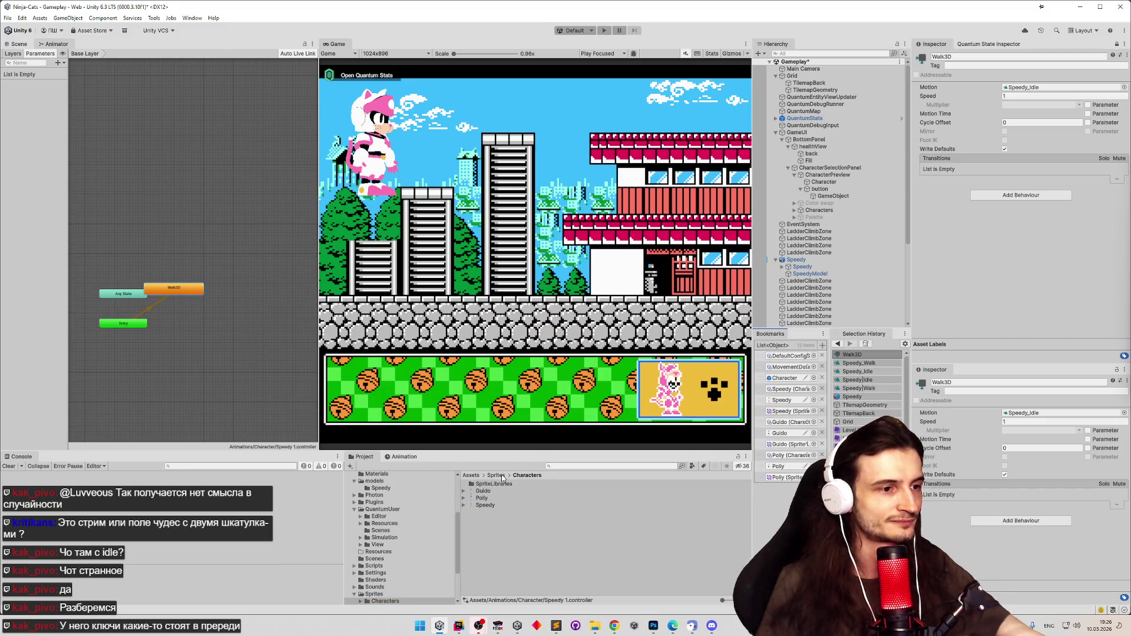
{"action": "double_click", "coordinate": [783, 378]}
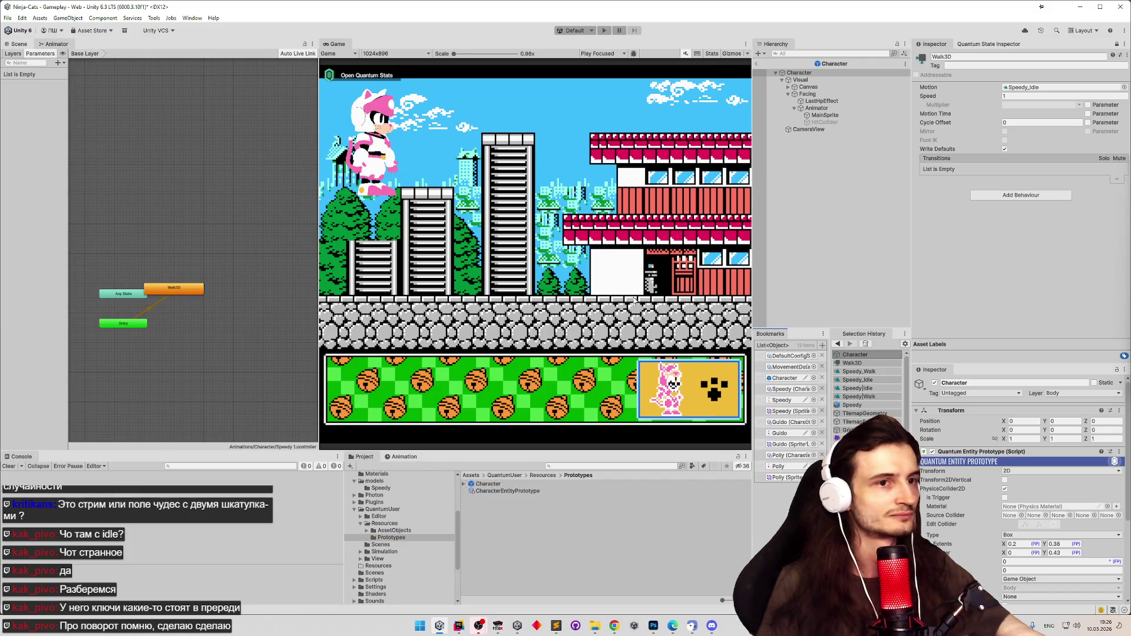
Step: Select the Character prefab's Animator object to view its controller graph
{"action": "left_click", "coordinate": [805, 80]}
{"action": "left_click", "coordinate": [800, 73]}
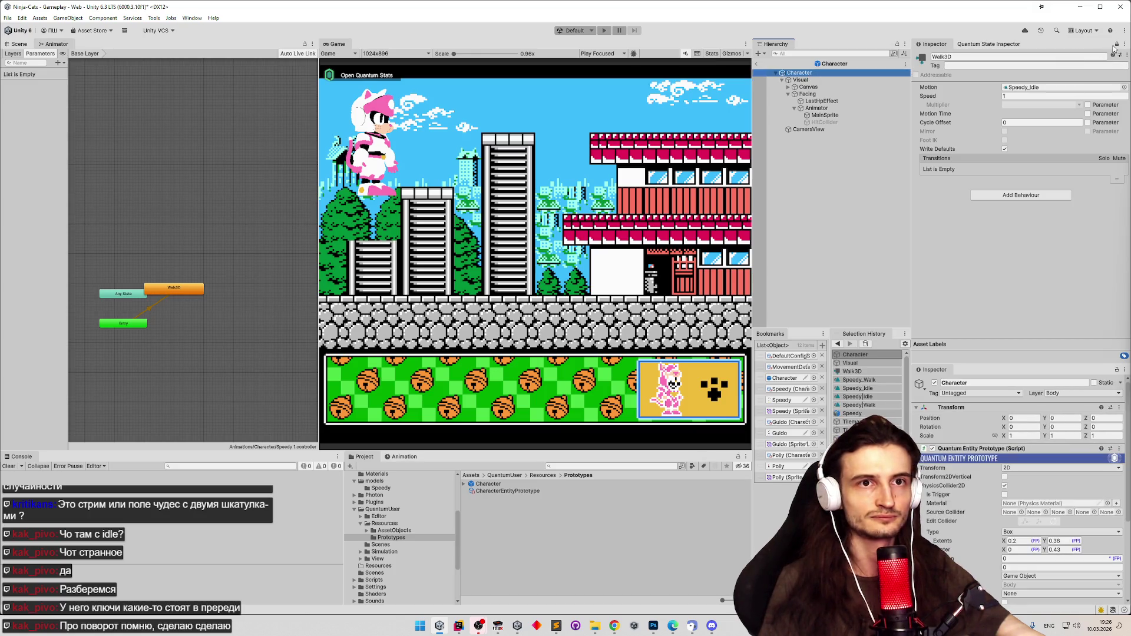
{"action": "left_click", "coordinate": [1115, 45]}
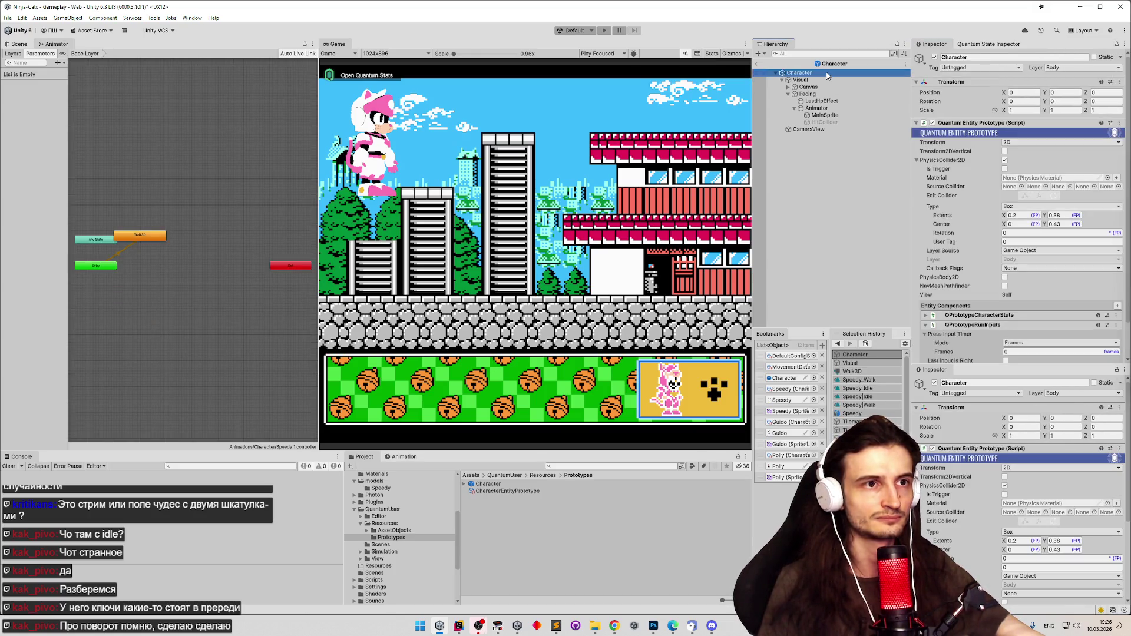
{"action": "left_click", "coordinate": [824, 109]}
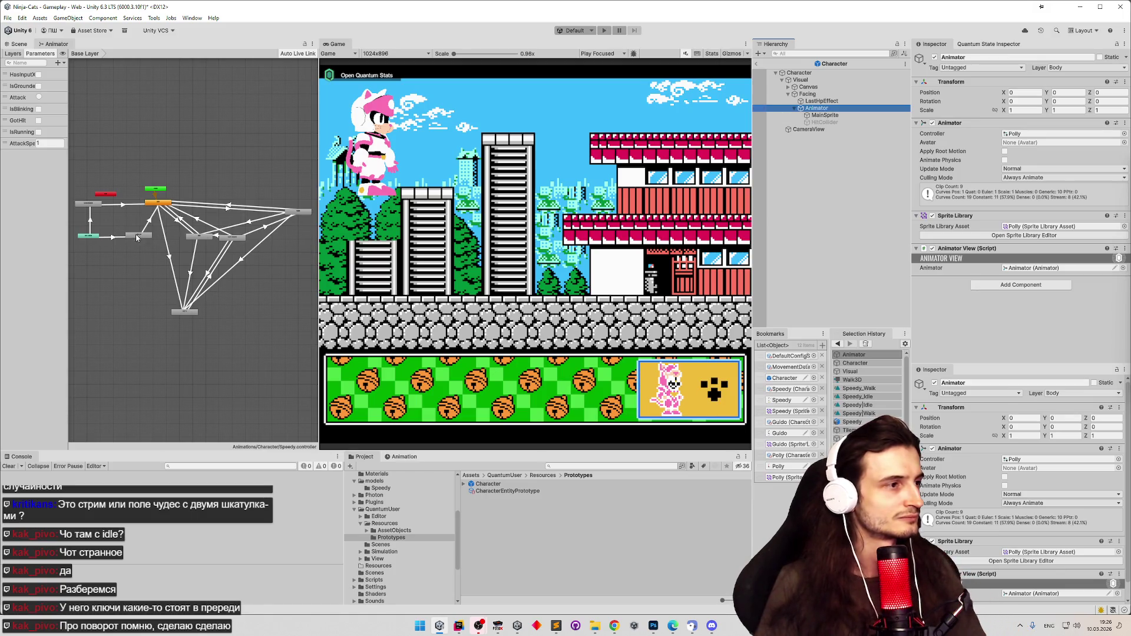
{"action": "scroll", "coordinate": [284, 230], "scroll_direction": "up", "scroll_amount": 5}
{"action": "scroll", "coordinate": [257, 234], "scroll_direction": "down", "scroll_amount": 5}
{"action": "scroll", "coordinate": [288, 233], "scroll_direction": "up", "scroll_amount": 5}
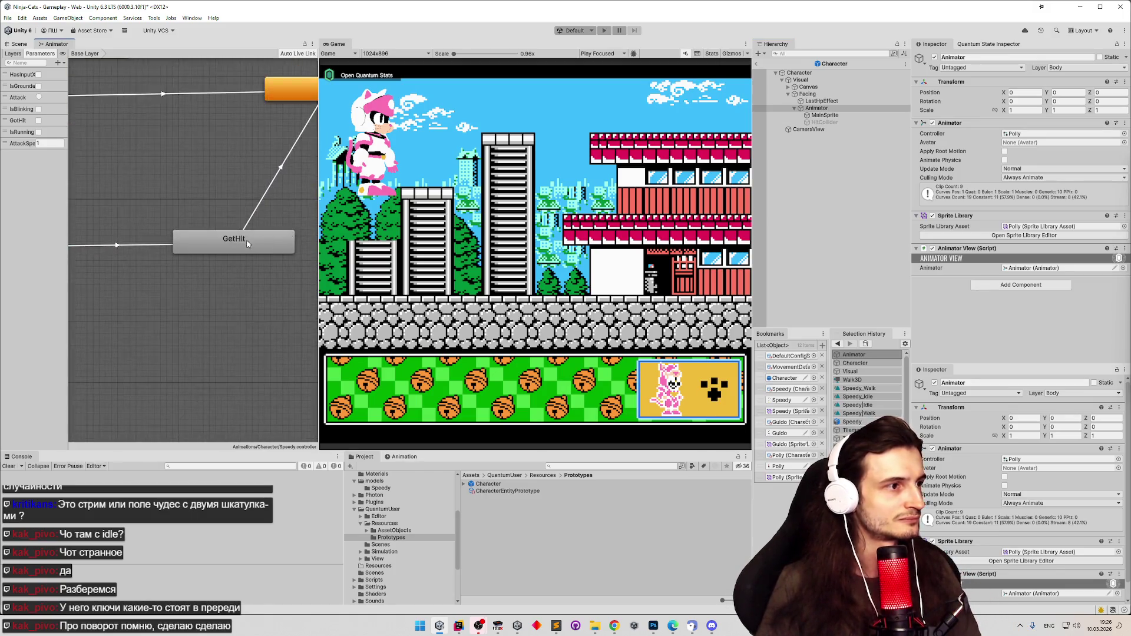
{"action": "scroll", "coordinate": [174, 200], "scroll_direction": "down", "scroll_amount": 3}
{"action": "scroll", "coordinate": [209, 218], "scroll_direction": "up", "scroll_amount": 3}
{"action": "scroll", "coordinate": [209, 218], "scroll_direction": "up", "scroll_amount": 2}
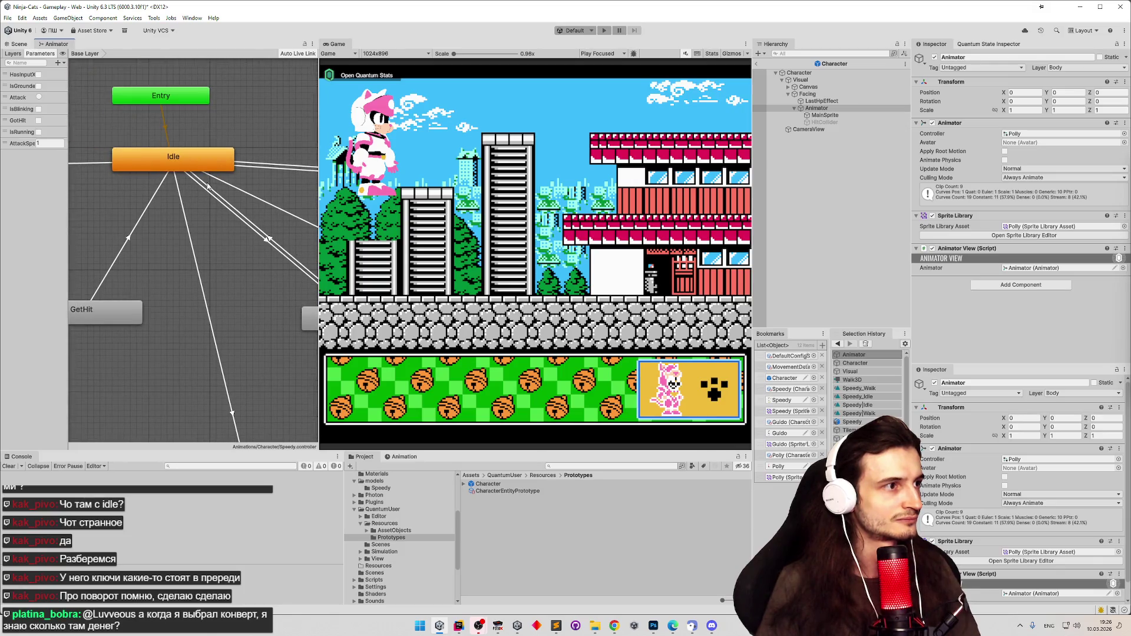
Step: Inspect the Idle state and ping its assigned animation clip
{"action": "left_click", "coordinate": [174, 156]}
{"action": "left_click", "coordinate": [1024, 88]}
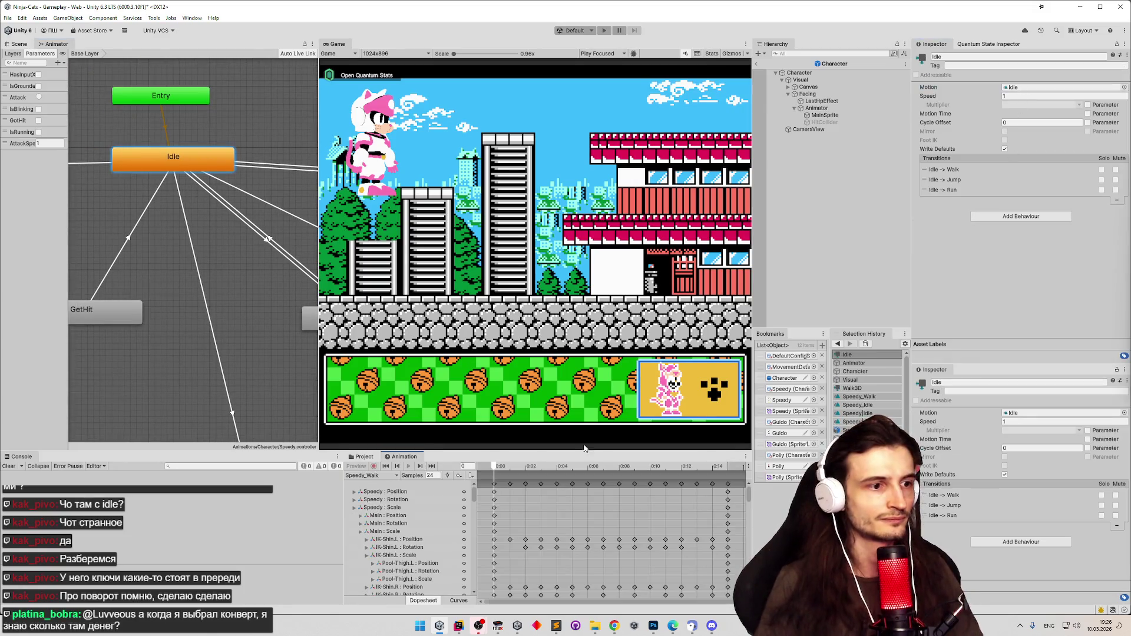
{"action": "scroll", "coordinate": [506, 526], "scroll_direction": "down", "scroll_amount": 10}
{"action": "scroll", "coordinate": [505, 526], "scroll_direction": "up", "scroll_amount": 5}
{"action": "right_click", "coordinate": [534, 518]}
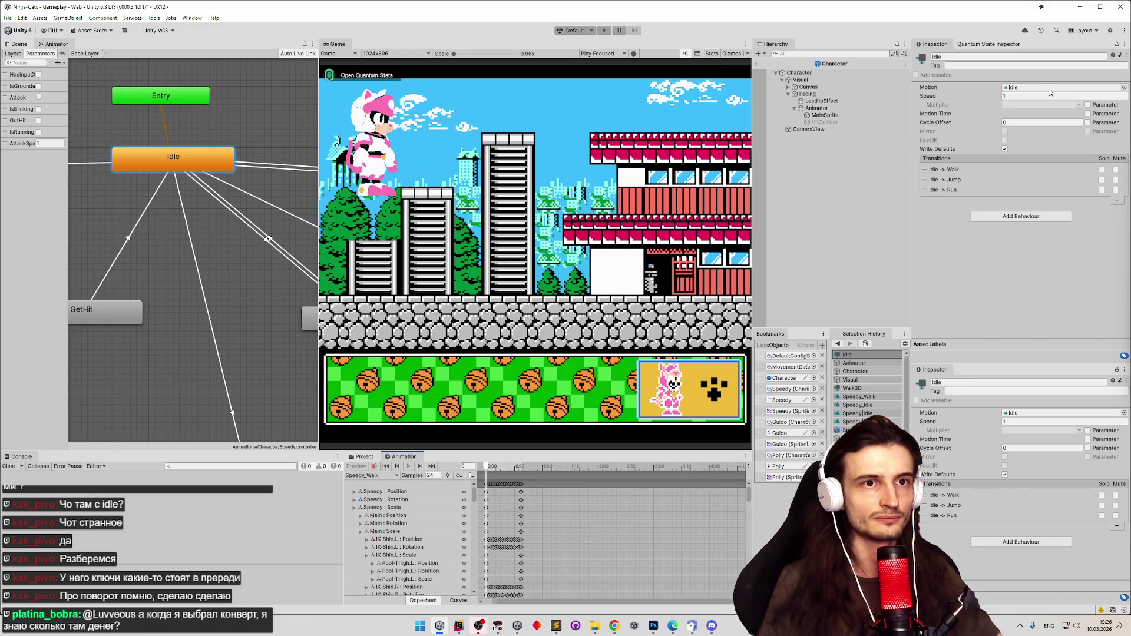
{"action": "left_click", "coordinate": [188, 132]}
{"action": "left_click", "coordinate": [189, 161]}
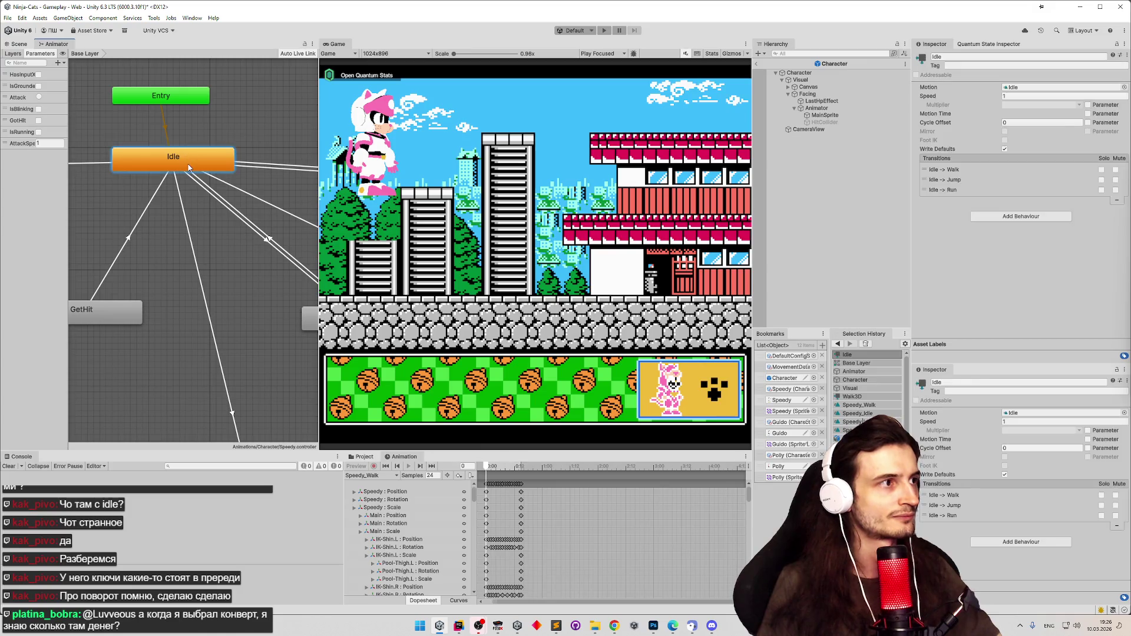
{"action": "left_click", "coordinate": [1022, 88]}
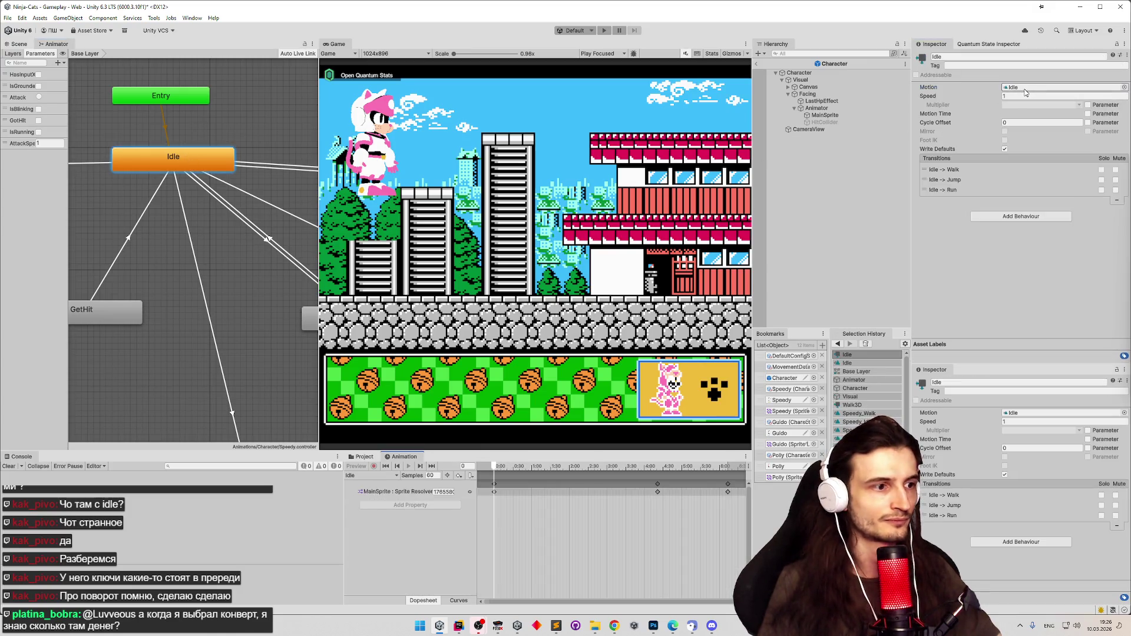
Step: Scrub the Idle animation to about 5:45, then show the Idle clip in the Project assets
{"action": "left_click", "coordinate": [373, 478]}
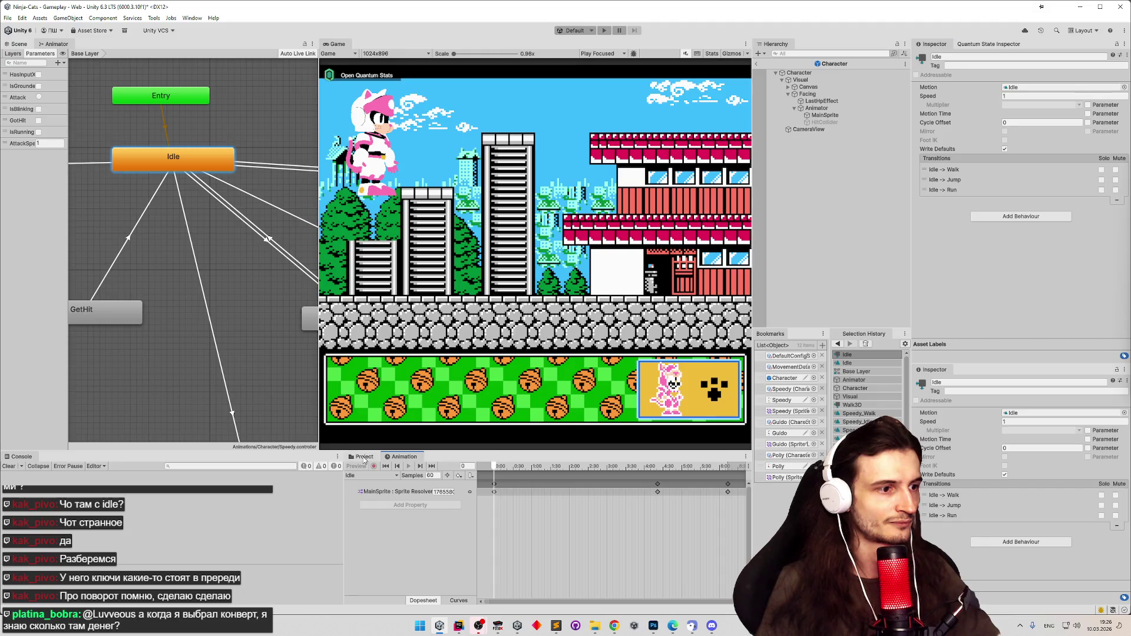
{"action": "left_click_drag", "start_coordinate": [500, 479], "coordinate": [659, 509]}
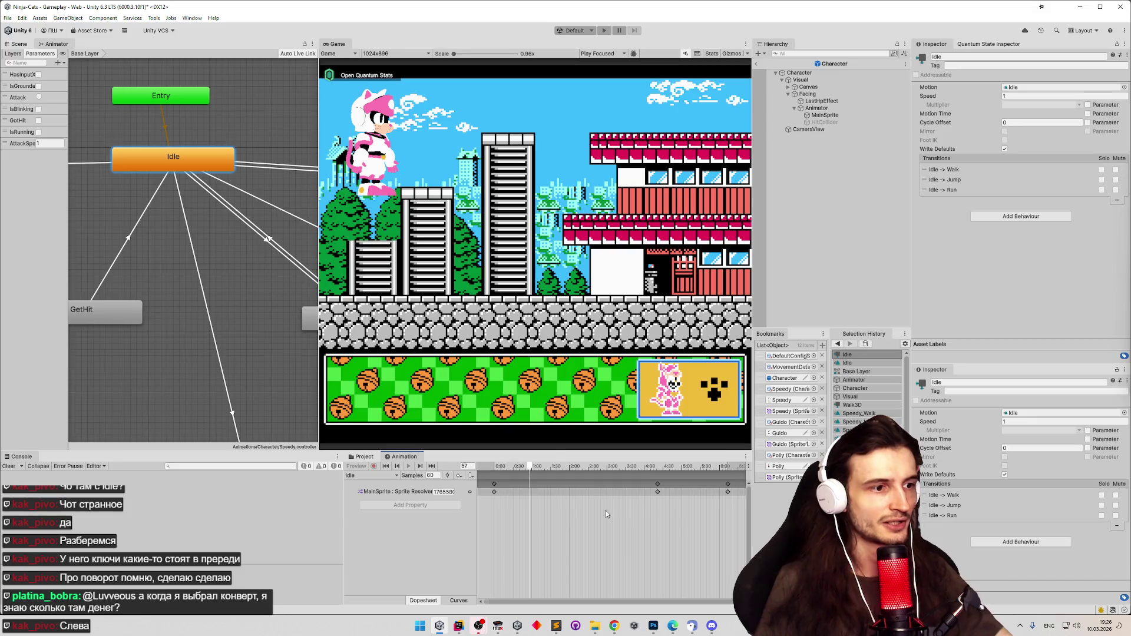
{"action": "mouse_move", "coordinate": [657, 513]}
{"action": "left_mouse_down"}
{"action": "mouse_move", "coordinate": [726, 514]}
{"action": "mouse_move", "coordinate": [702, 515]}
{"action": "left_mouse_up"}
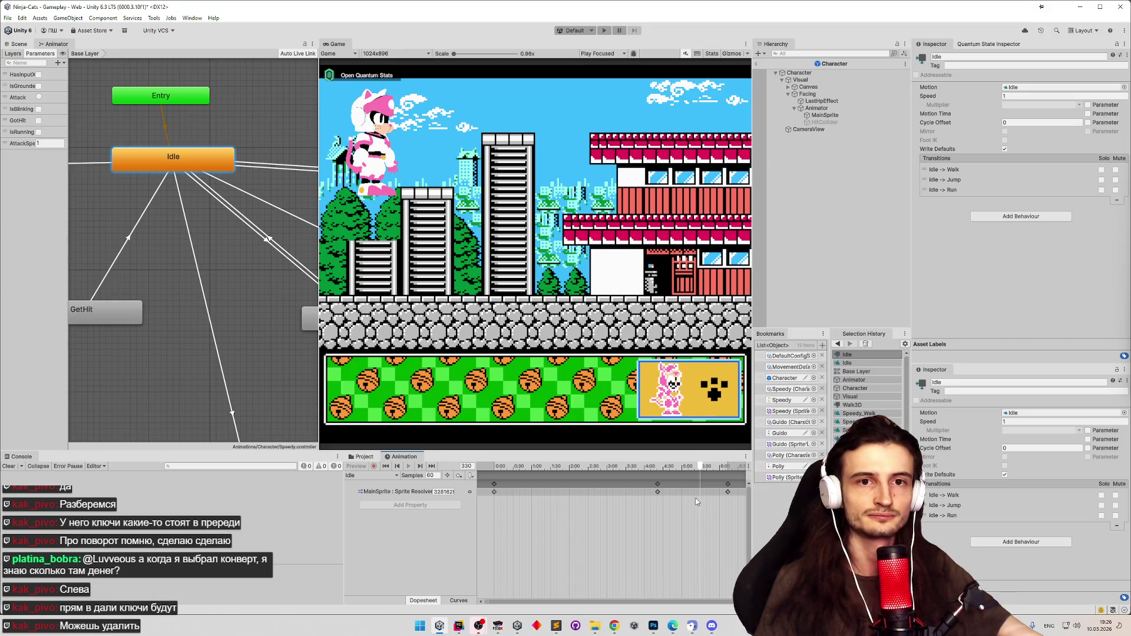
{"action": "left_click", "coordinate": [370, 456]}
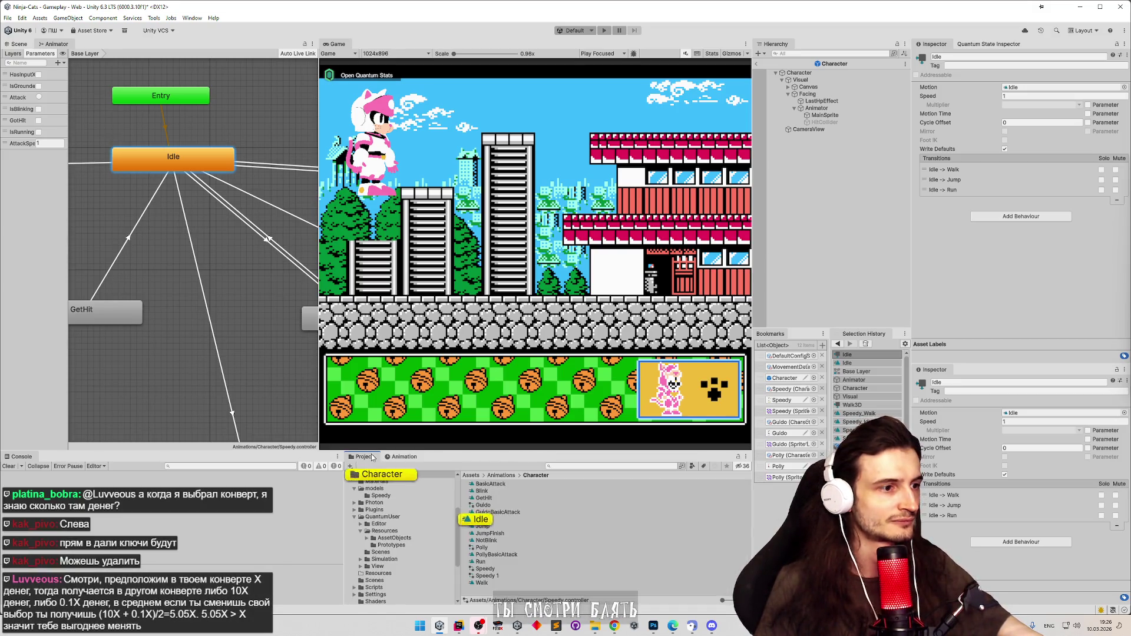
Step: Replace the Project window search with 'idle'
{"action": "left_click", "coordinate": [598, 469]}
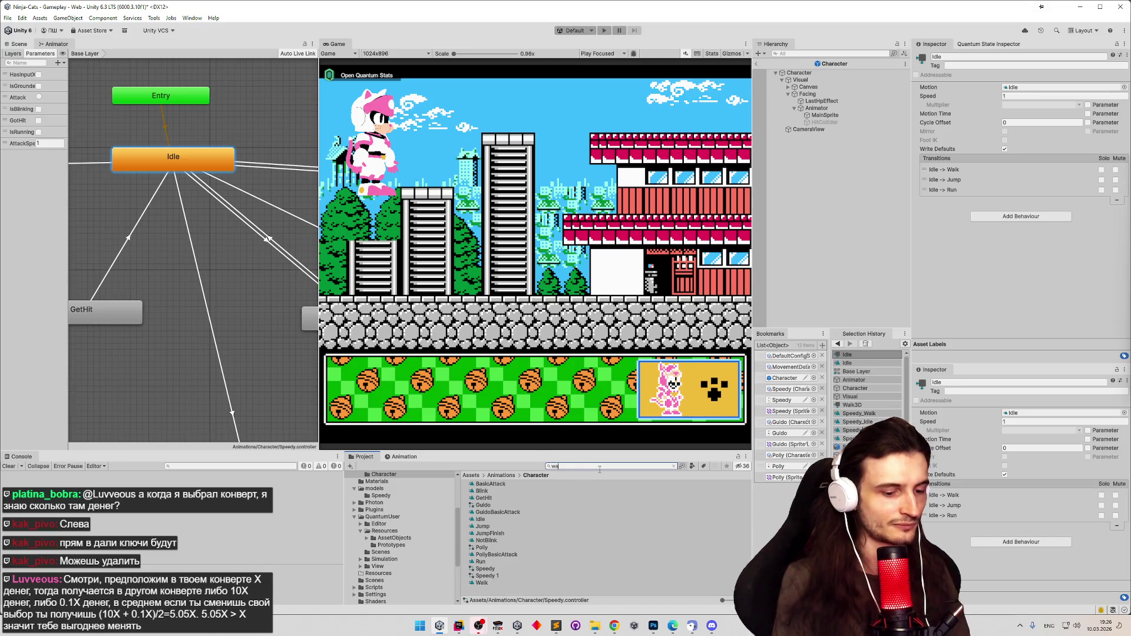
{"action": "key", "text": "BackSpace"}
{"action": "key", "text": "BackSpace"}
{"action": "type", "text": "idle"}
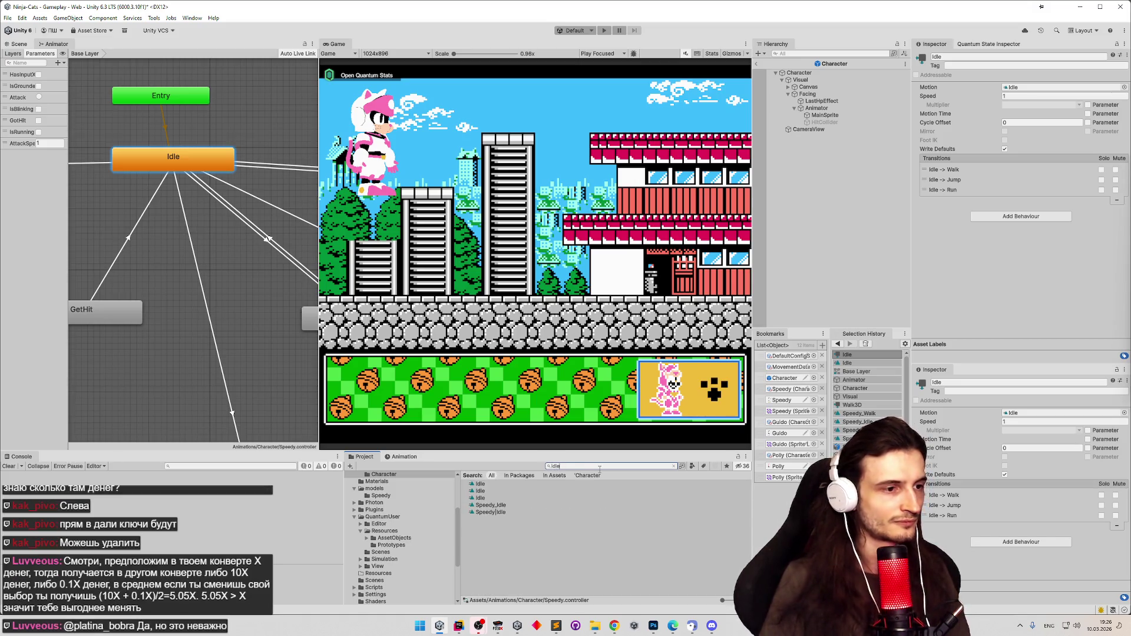
Step: Open Speedy_Idle in a taller animation dopesheet and exit the prefab back to the scene
{"action": "left_click", "coordinate": [512, 512]}
{"action": "key", "text": "Up"}
{"action": "left_click", "coordinate": [513, 511]}
{"action": "double_click", "coordinate": [514, 507]}
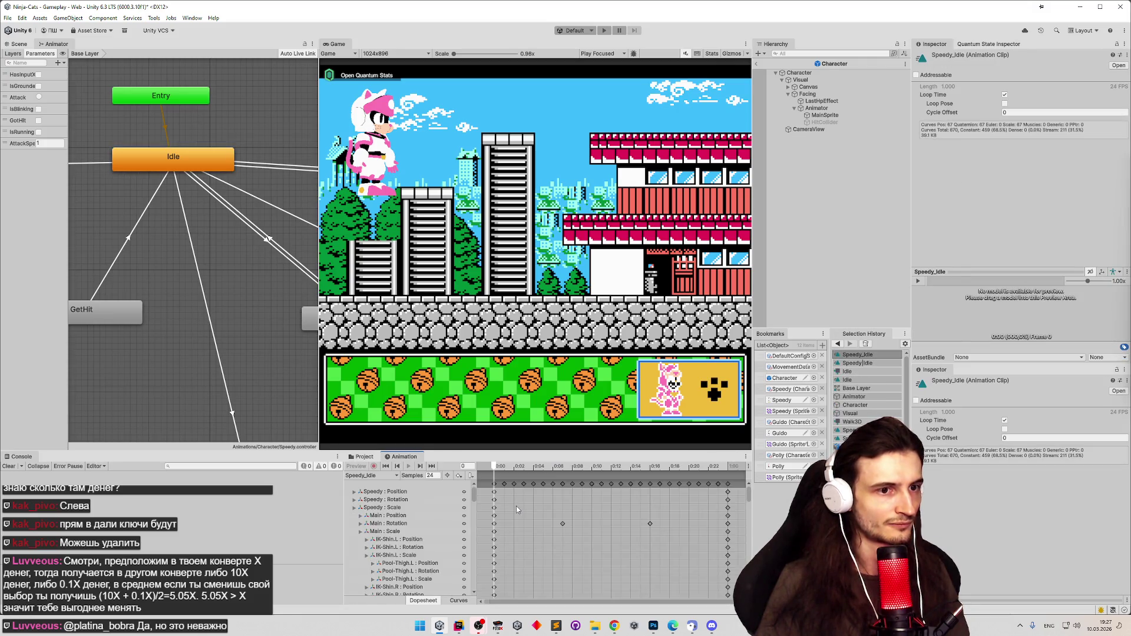
{"action": "left_click_drag", "start_coordinate": [515, 451], "coordinate": [517, 318]}
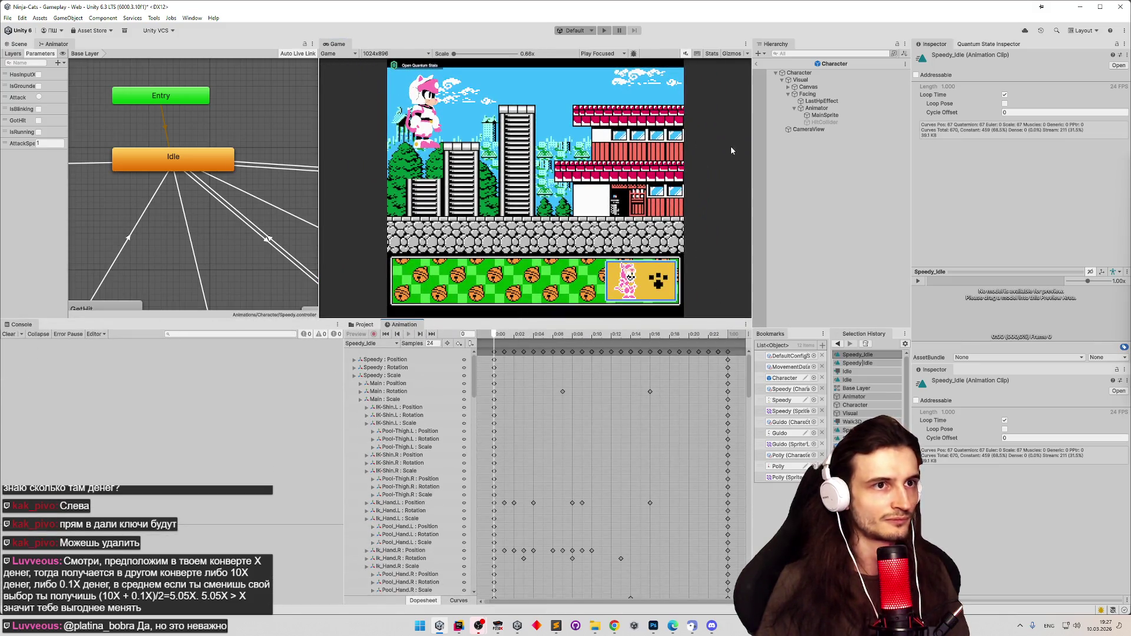
{"action": "left_click", "coordinate": [761, 64]}
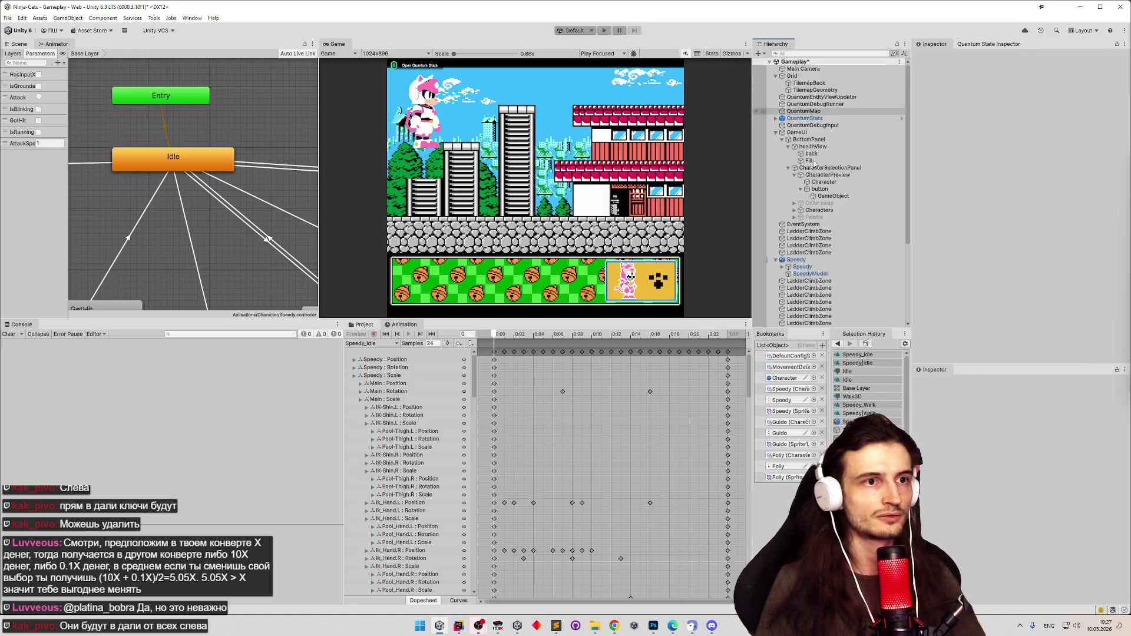
Step: Select Speedy, preview and play Speedy_Idle, scrub to frame 17, and select its final keyframes
{"action": "scroll", "coordinate": [832, 187], "scroll_direction": "down", "scroll_amount": 2}
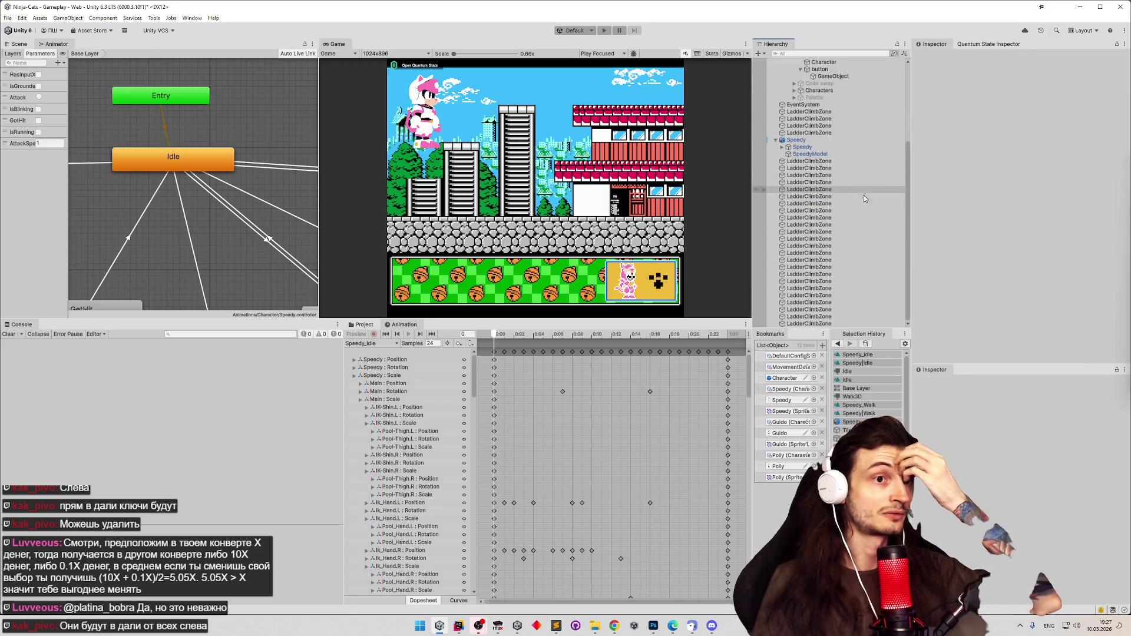
{"action": "left_click", "coordinate": [813, 140]}
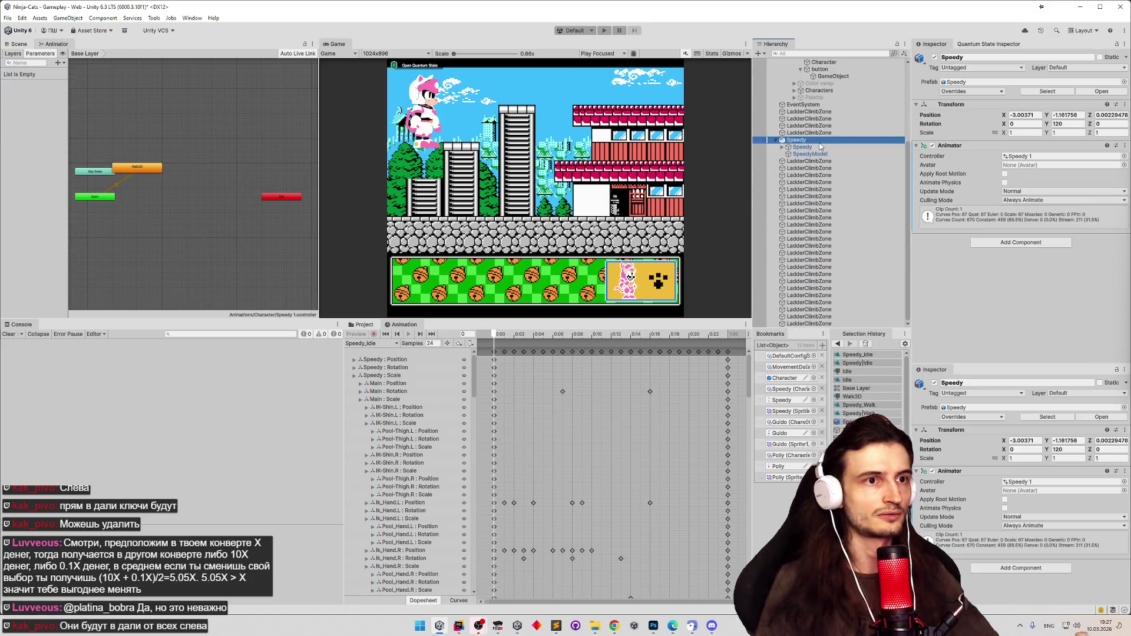
{"action": "left_click", "coordinate": [43, 46]}
{"action": "left_click", "coordinate": [488, 341]}
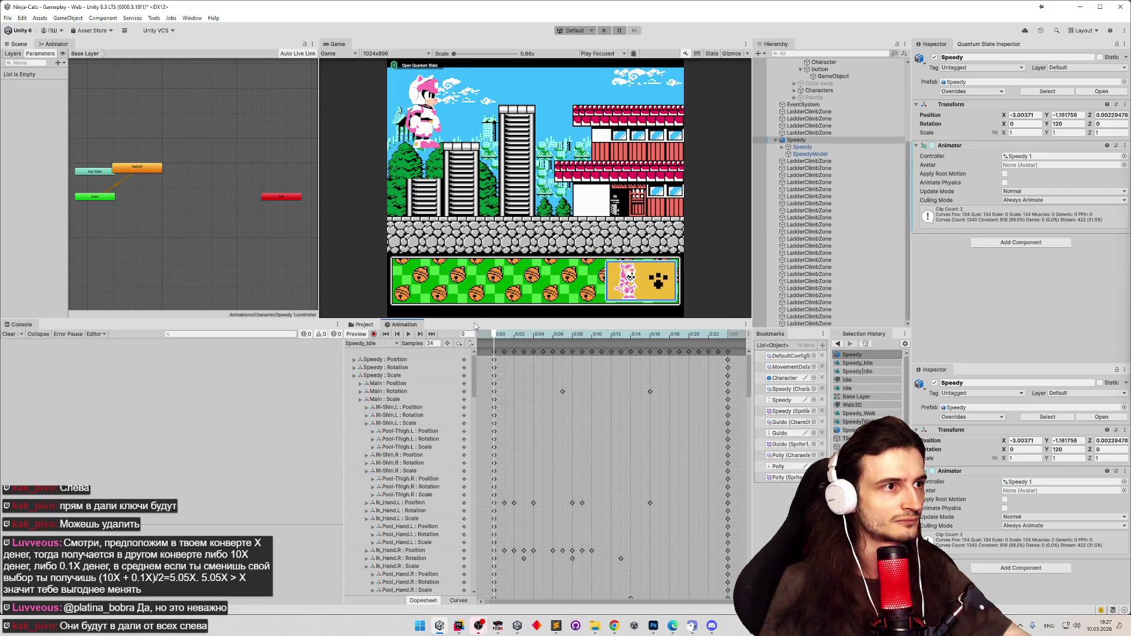
{"action": "key", "text": "space"}
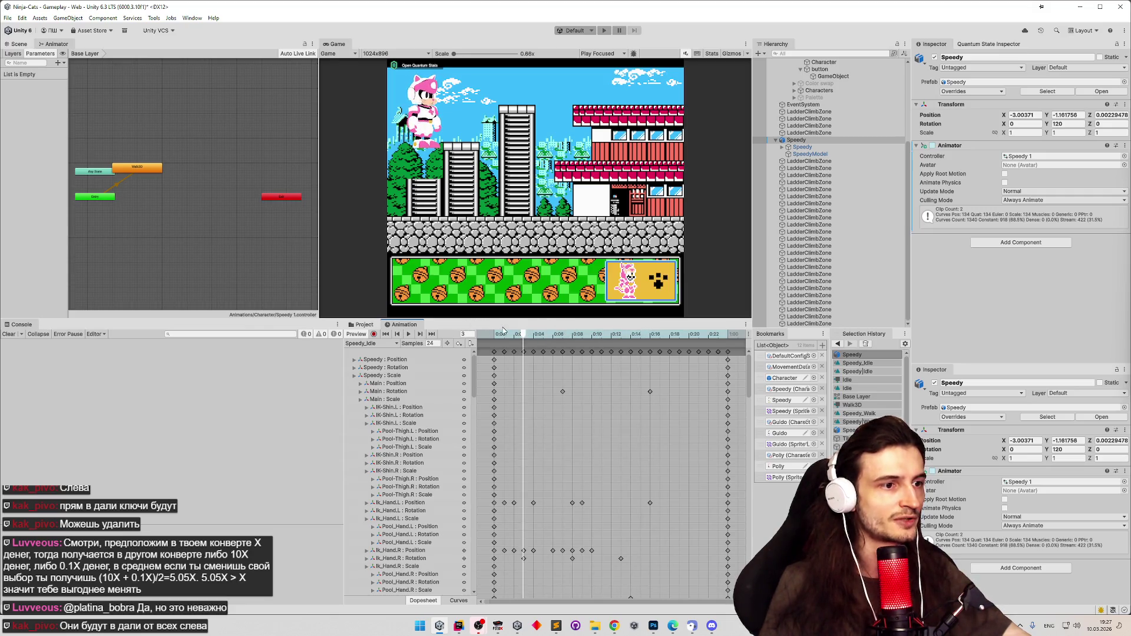
{"action": "mouse_move", "coordinate": [495, 334]}
{"action": "left_mouse_down"}
{"action": "mouse_move", "coordinate": [707, 334]}
{"action": "mouse_move", "coordinate": [489, 328]}
{"action": "left_mouse_up"}
{"action": "left_click", "coordinate": [727, 352]}
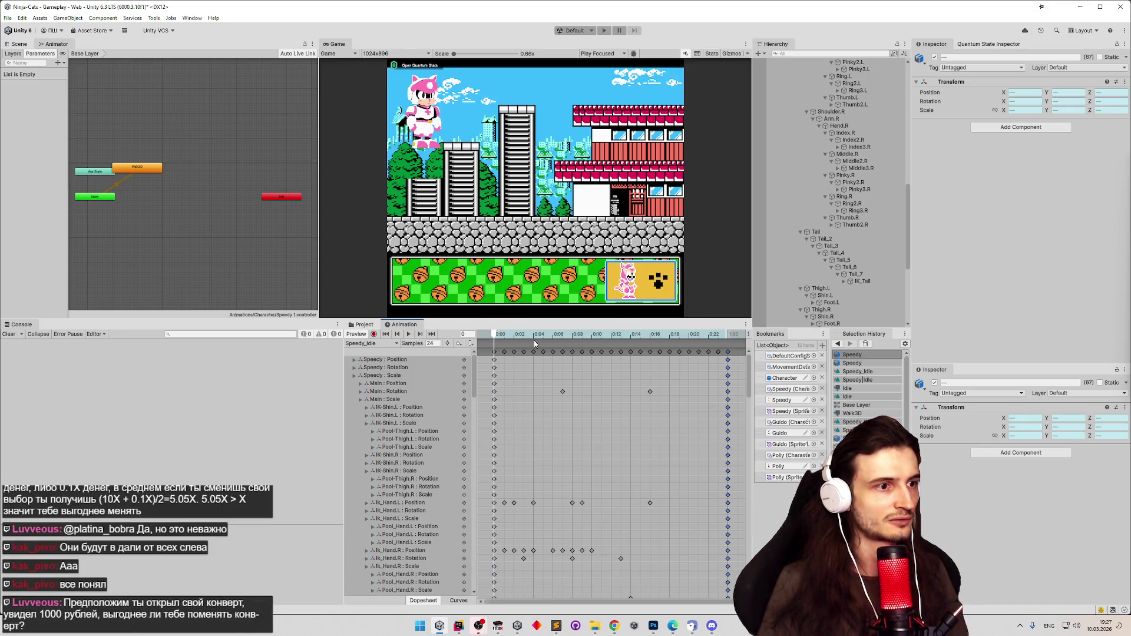
Step: Record keys on Speedy_Idle, scrub to frame 6, enlarge the game view, and switch to GitHub Desktop
{"action": "left_click", "coordinate": [448, 343]}
{"action": "mouse_move", "coordinate": [496, 338]}
{"action": "left_mouse_down"}
{"action": "mouse_move", "coordinate": [568, 337]}
{"action": "mouse_move", "coordinate": [483, 344]}
{"action": "mouse_move", "coordinate": [678, 338]}
{"action": "mouse_move", "coordinate": [477, 346]}
{"action": "left_mouse_up"}
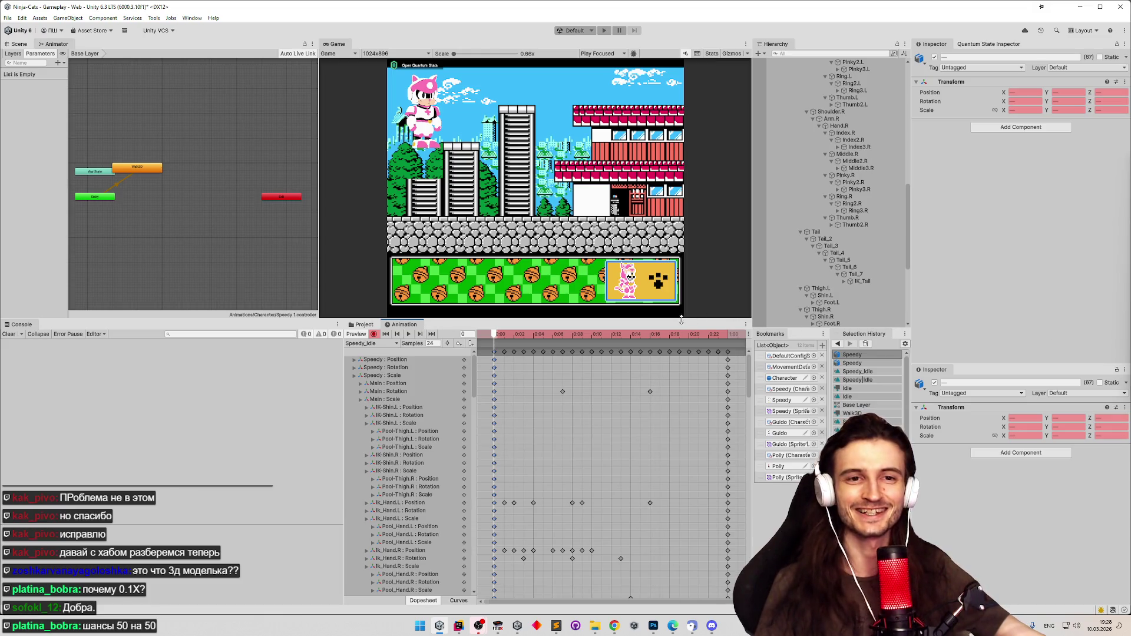
{"action": "left_click_drag", "start_coordinate": [677, 320], "coordinate": [677, 354]}
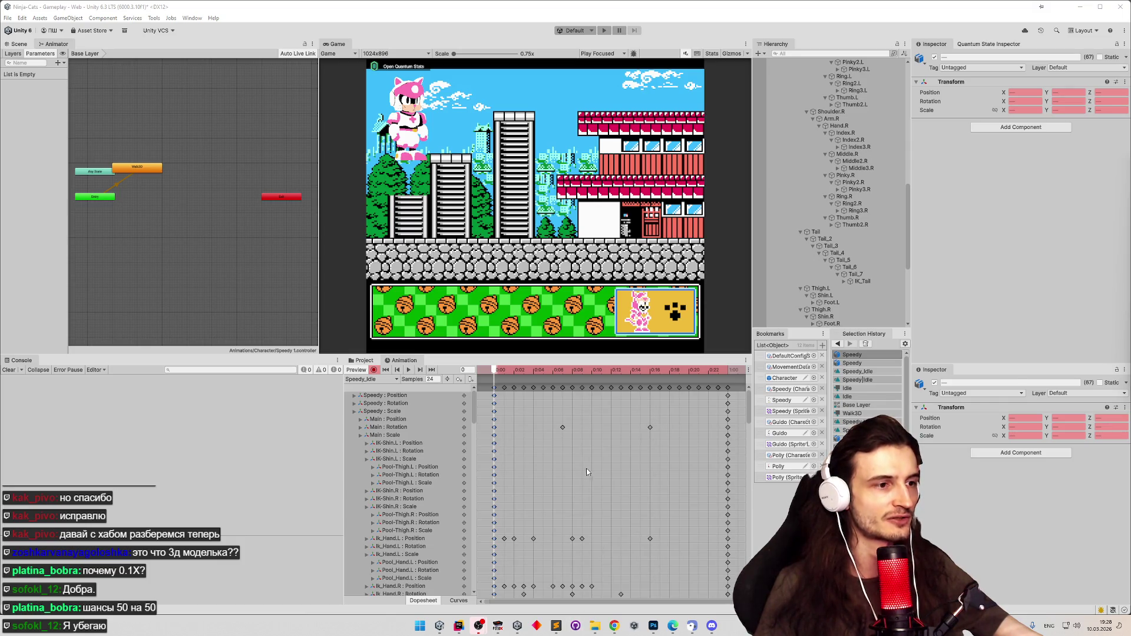
{"action": "key", "text": "alt+Tab"}
{"action": "left_click", "coordinate": [346, 415]}
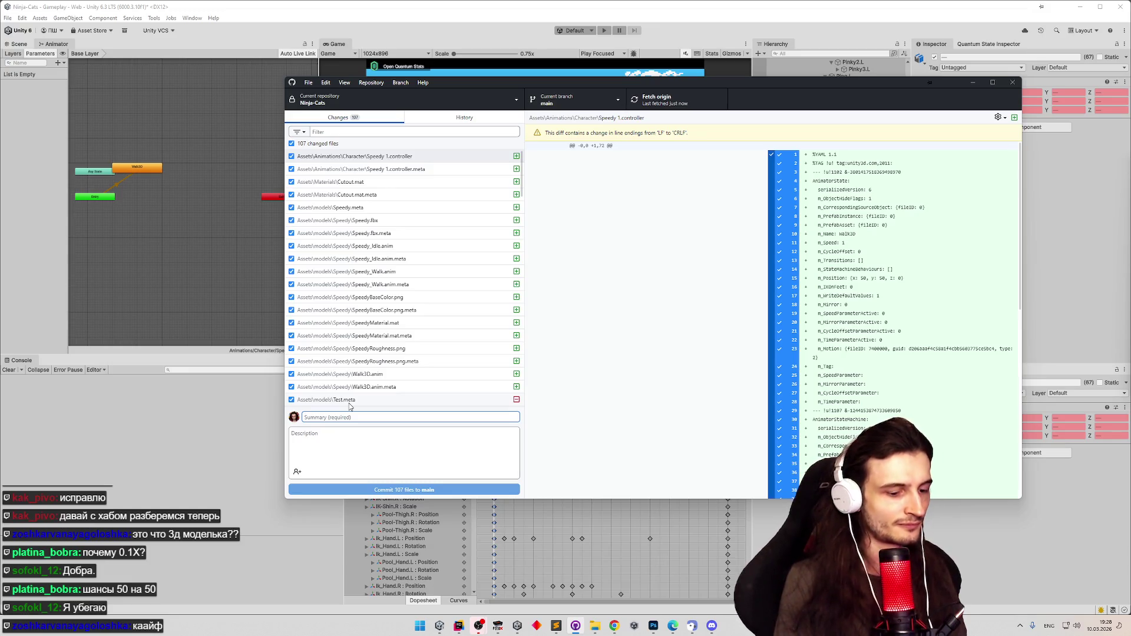
Step: Commit the 107 files as 'Before ladders', push to origin, and view the repository on GitHub
{"action": "type", "text": "Before ladders"}
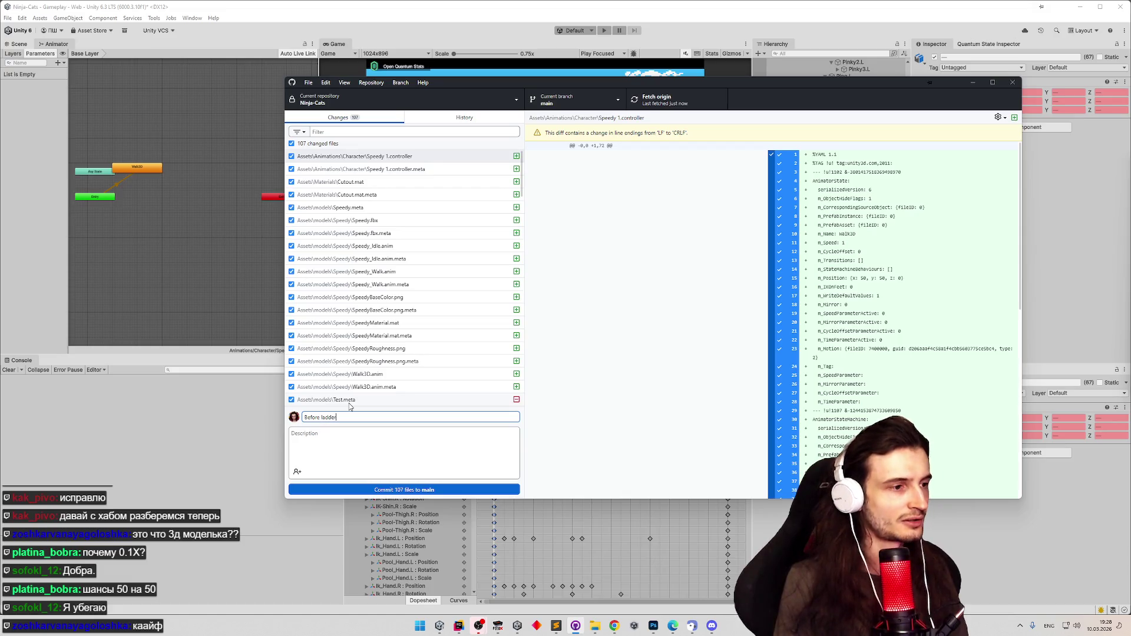
{"action": "left_click", "coordinate": [411, 487]}
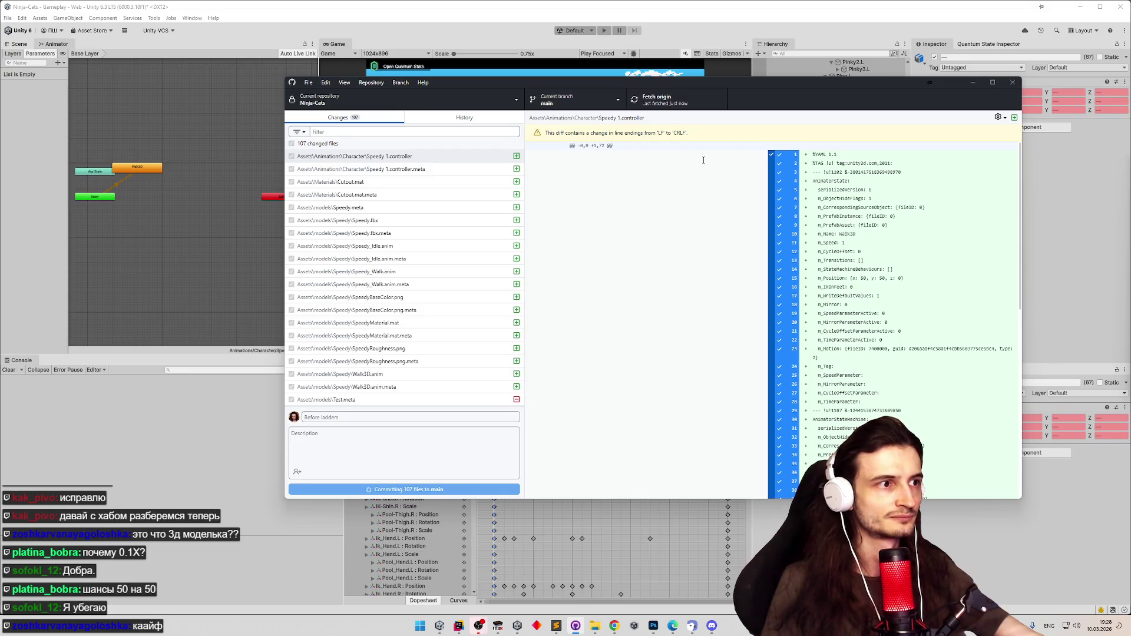
{"action": "left_click", "coordinate": [878, 201]}
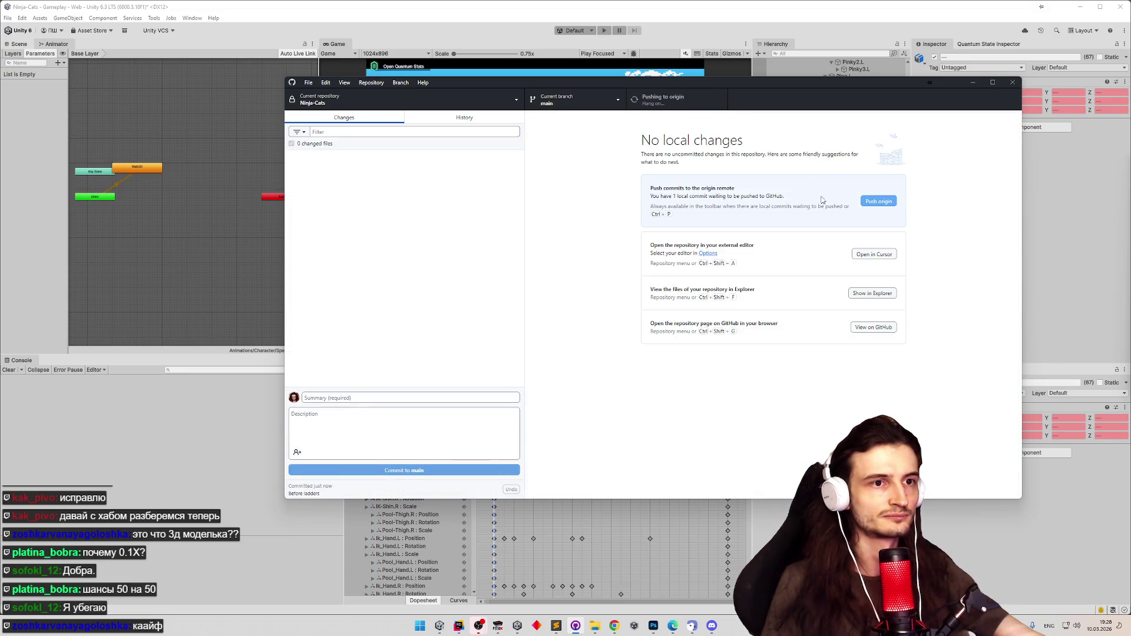
{"action": "right_click", "coordinate": [364, 109]}
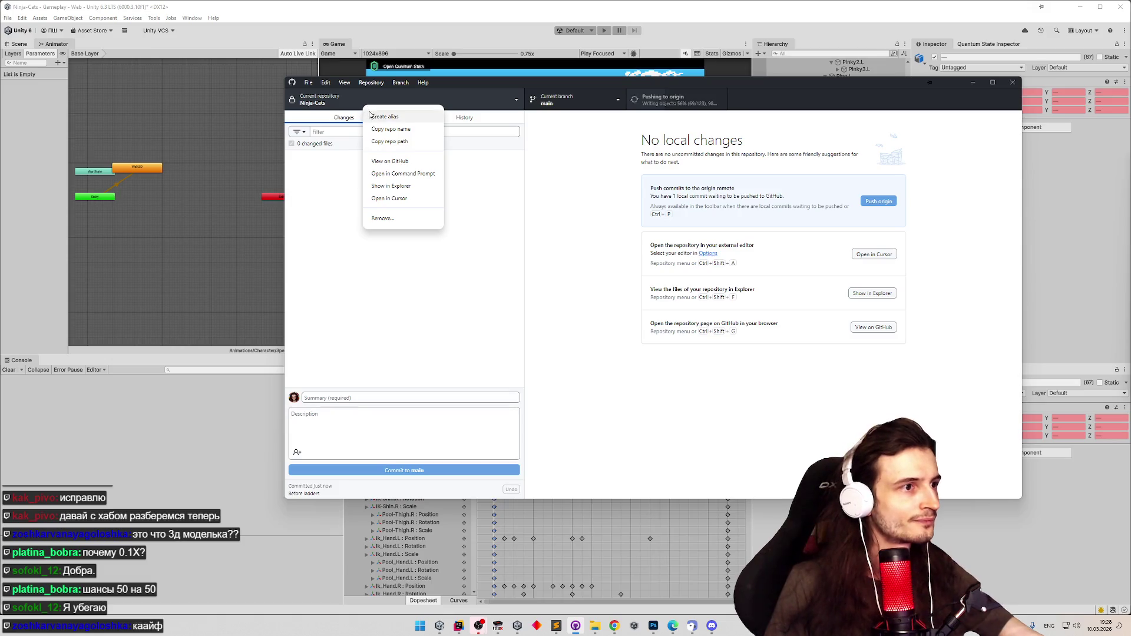
{"action": "left_click", "coordinate": [395, 161]}
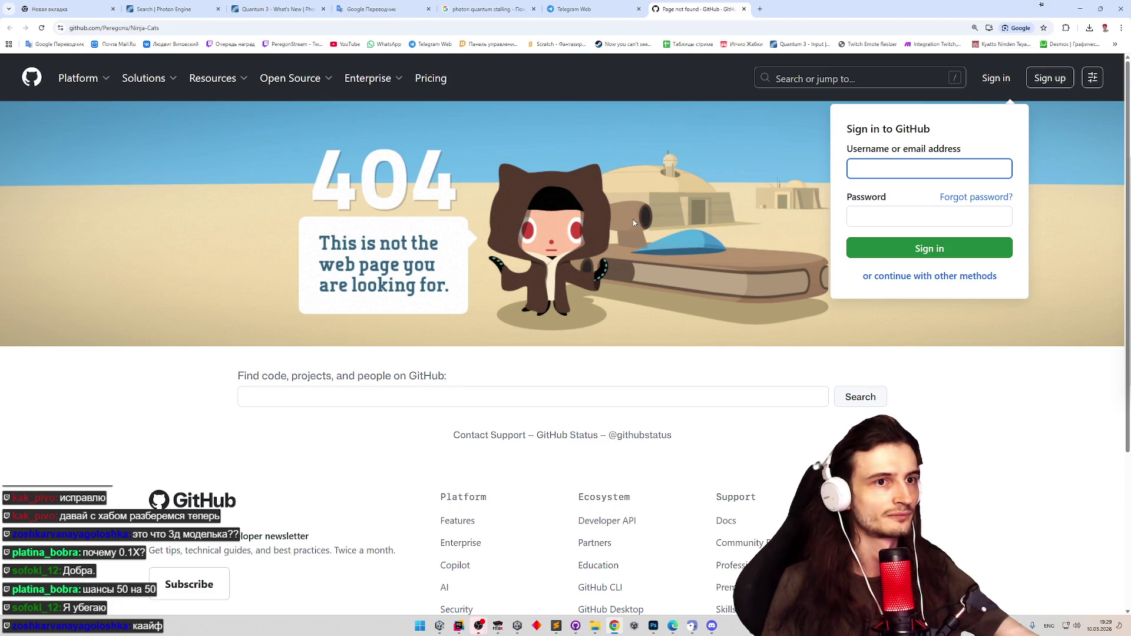
Step: Sign in to GitHub with the saved account e-mail and password, then open the repository Settings
{"action": "left_click", "coordinate": [850, 175]}
{"action": "left_click", "coordinate": [902, 200]}
{"action": "left_click", "coordinate": [891, 213]}
{"action": "type", "text": "******"}
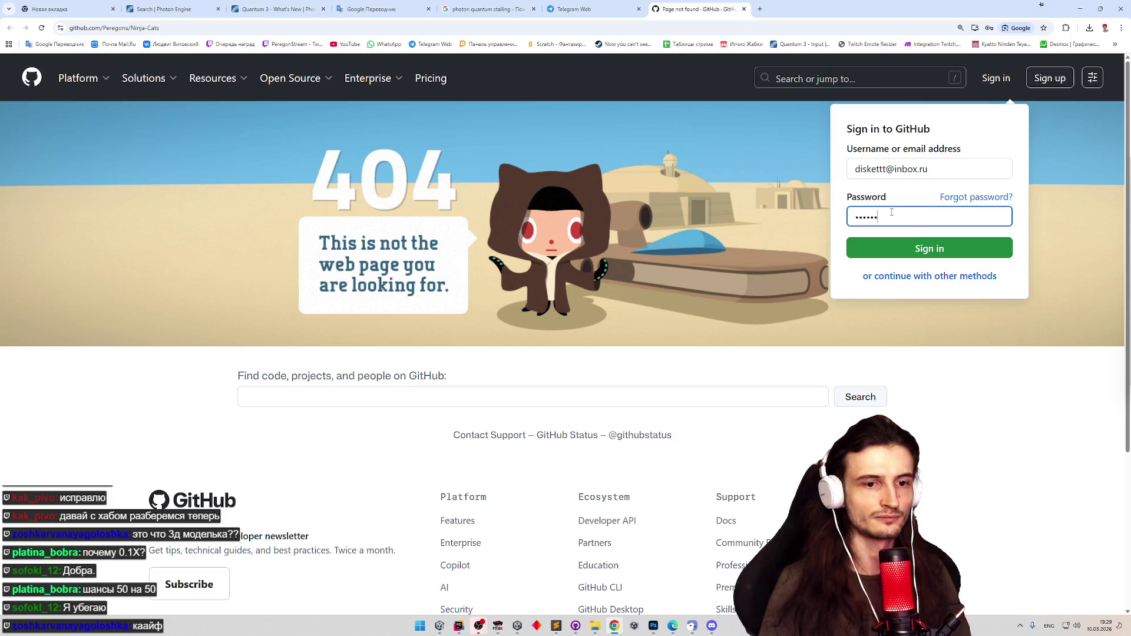
{"action": "type", "text": "***"}
{"action": "key", "text": "Return"}
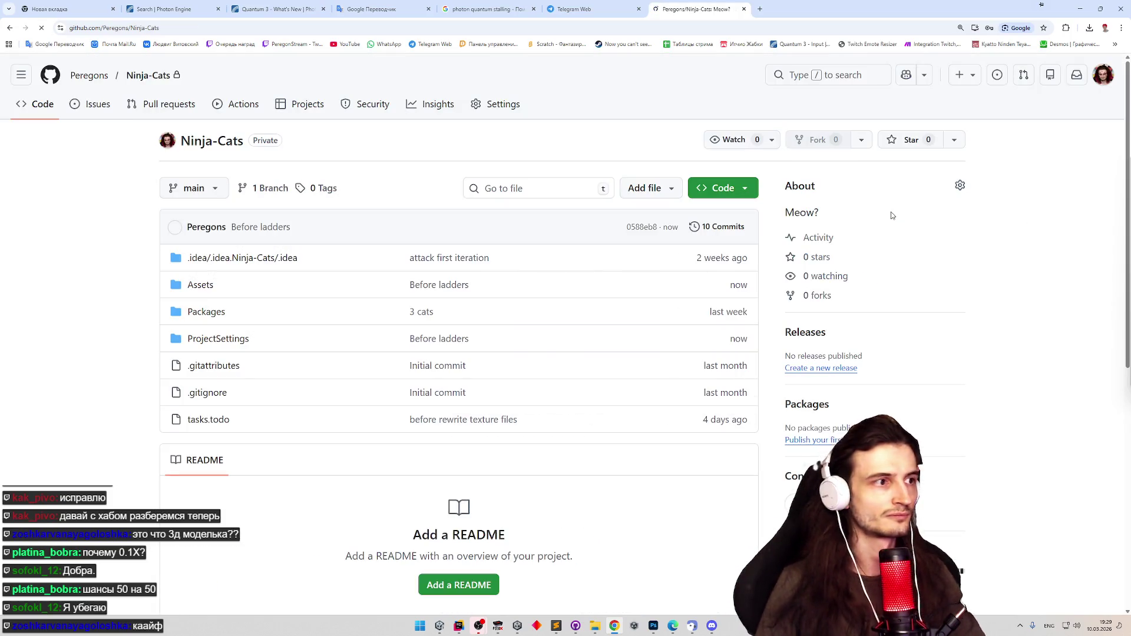
{"action": "left_click", "coordinate": [493, 106]}
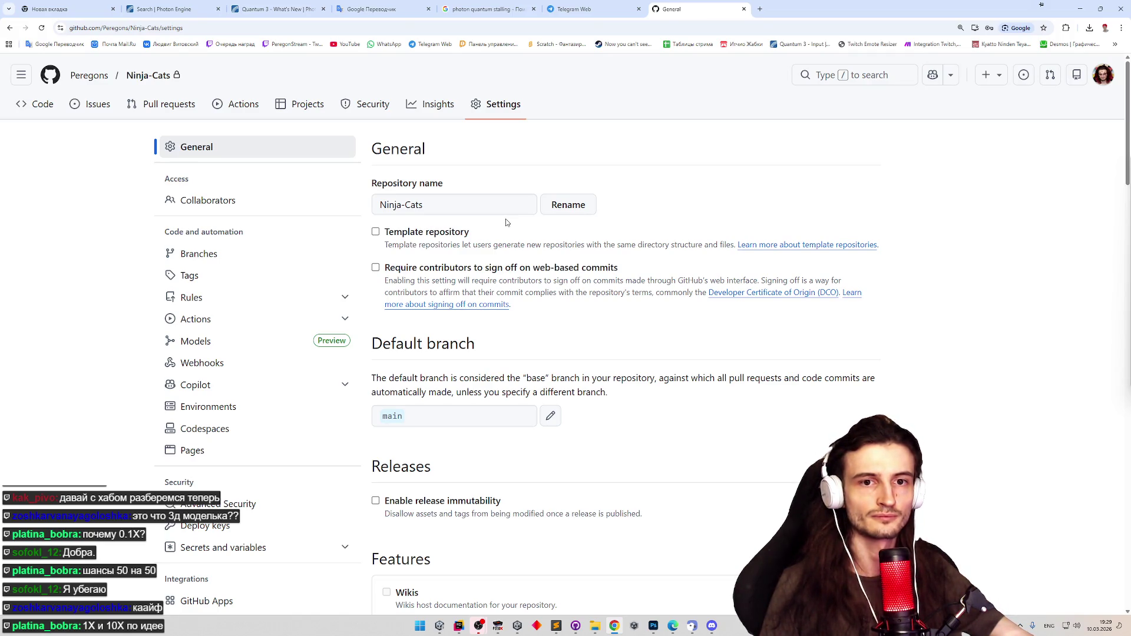
{"action": "scroll", "coordinate": [648, 246], "scroll_direction": "down", "scroll_amount": 2}
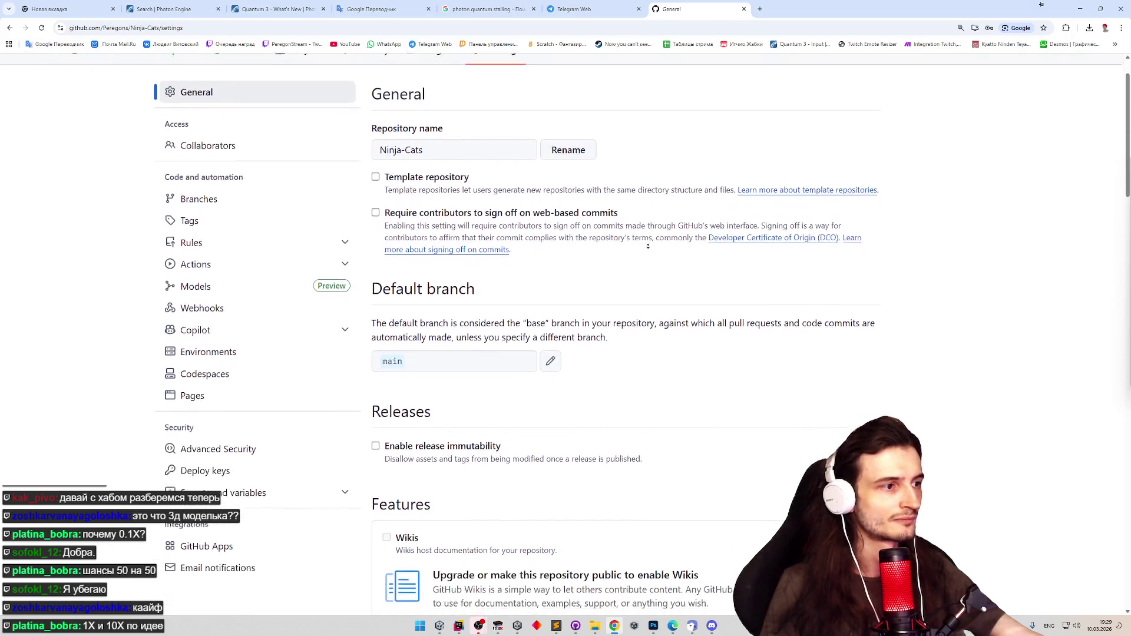
{"action": "scroll", "coordinate": [648, 246], "scroll_direction": "down", "scroll_amount": 9}
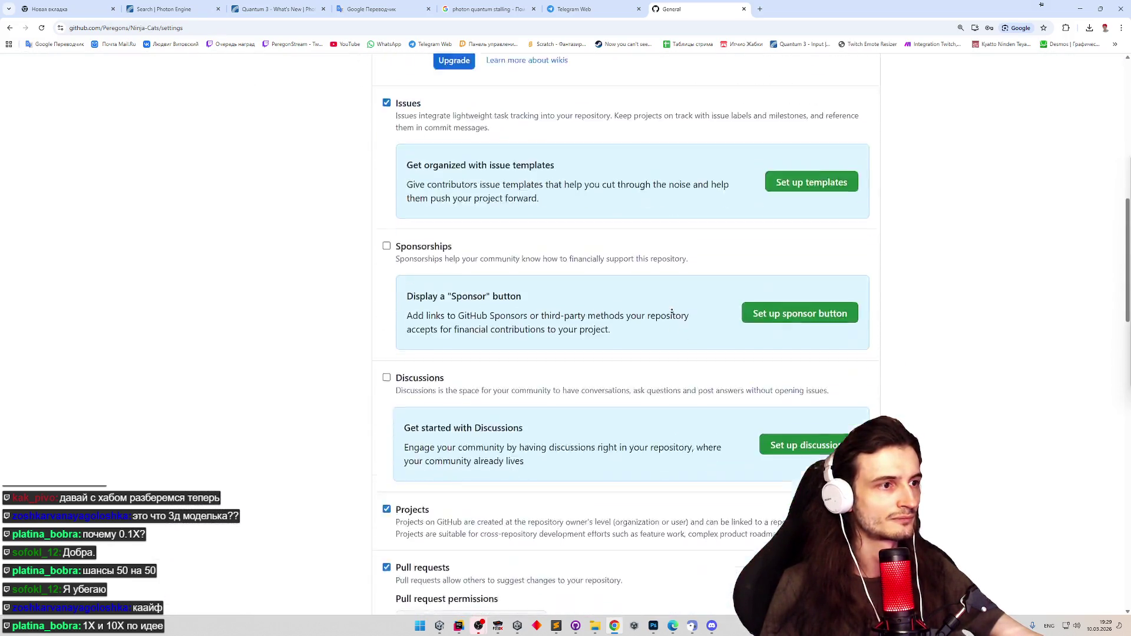
{"action": "scroll", "coordinate": [672, 312], "scroll_direction": "down", "scroll_amount": 10}
{"action": "scroll", "coordinate": [662, 206], "scroll_direction": "up", "scroll_amount": 20}
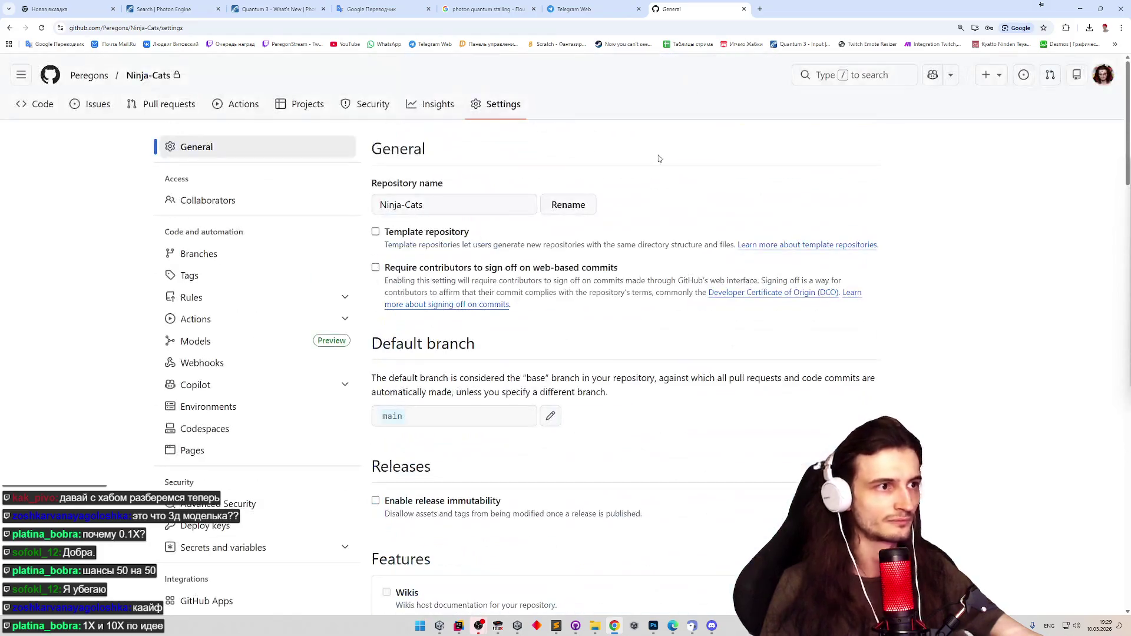
{"action": "middle_click", "coordinate": [653, 185]}
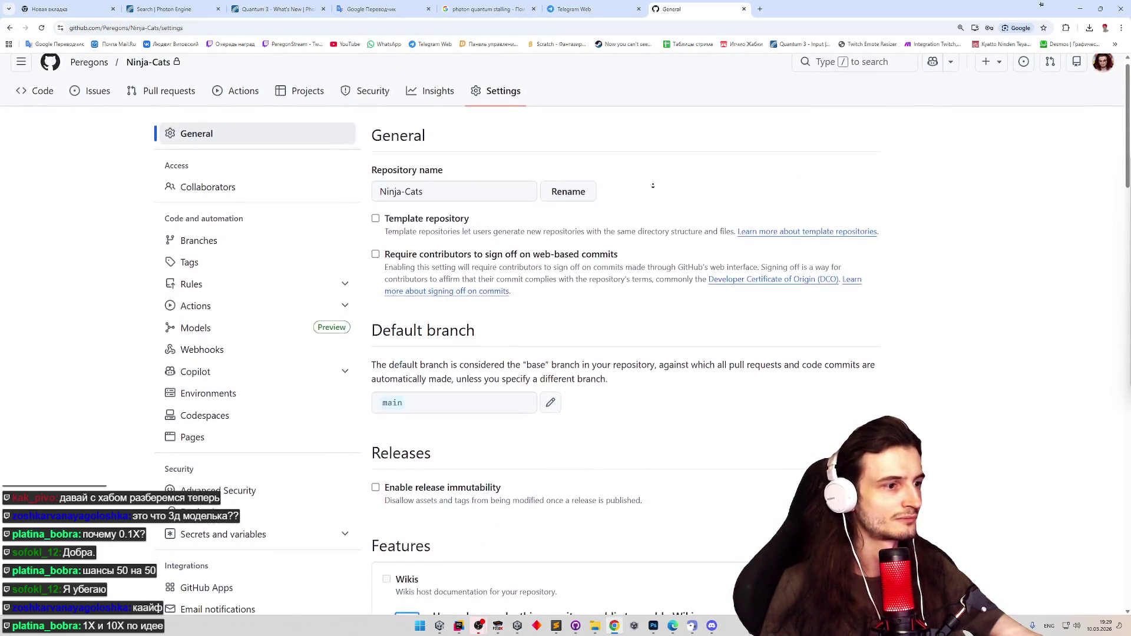
{"action": "scroll", "coordinate": [698, 240], "scroll_direction": "down", "scroll_amount": 3}
{"action": "scroll", "coordinate": [697, 240], "scroll_direction": "down", "scroll_amount": 15}
{"action": "scroll", "coordinate": [697, 290], "scroll_direction": "down", "scroll_amount": 2}
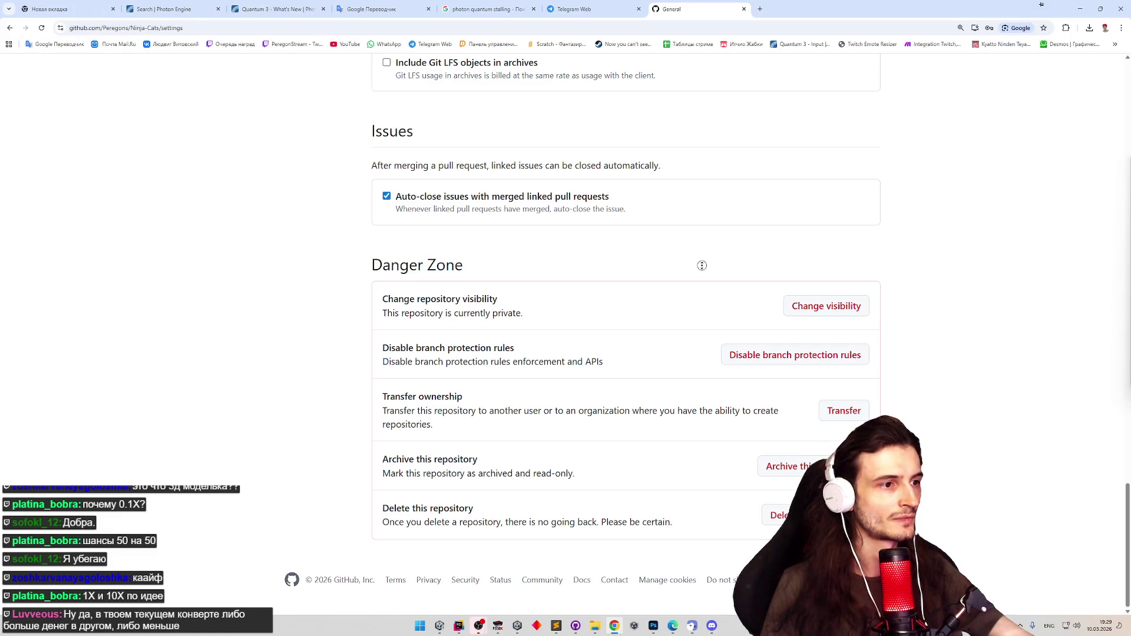
{"action": "scroll", "coordinate": [701, 265], "scroll_direction": "up", "scroll_amount": 20}
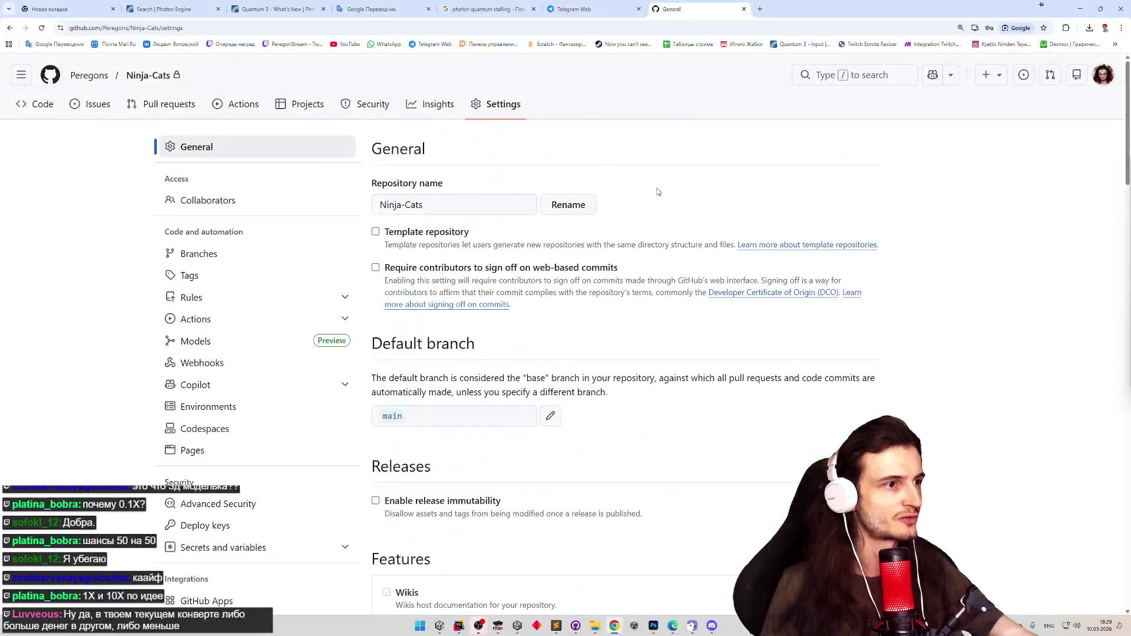
{"action": "left_click", "coordinate": [291, 207]}
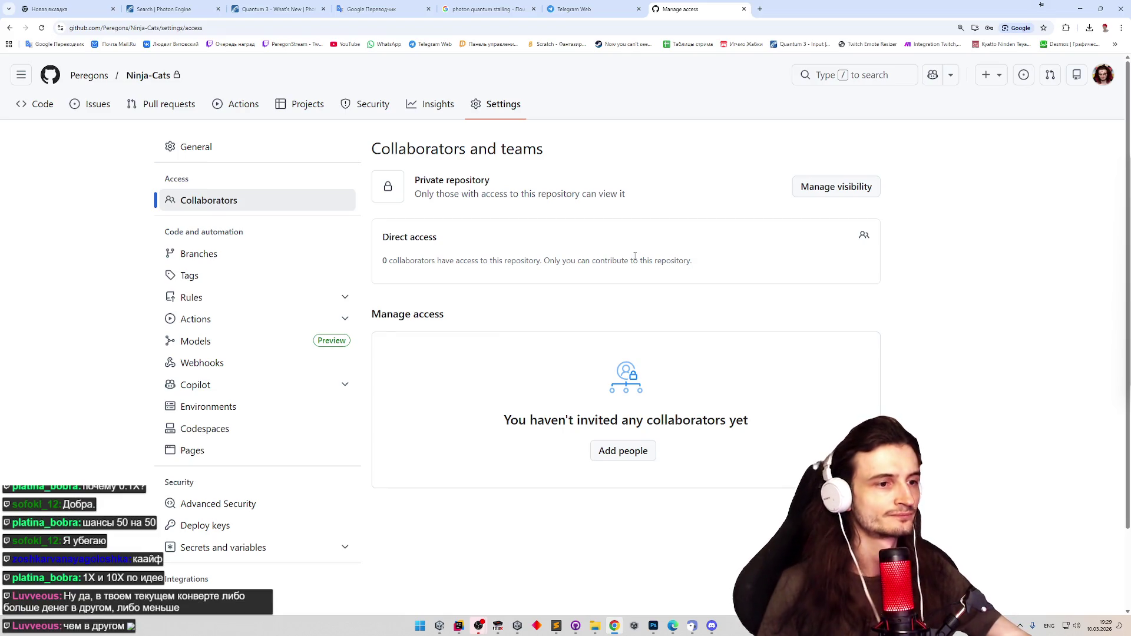
Step: Start adding a collaborator to Ninja-Cats, then briefly restore and hide GitHub Desktop
{"action": "left_click", "coordinate": [613, 460]}
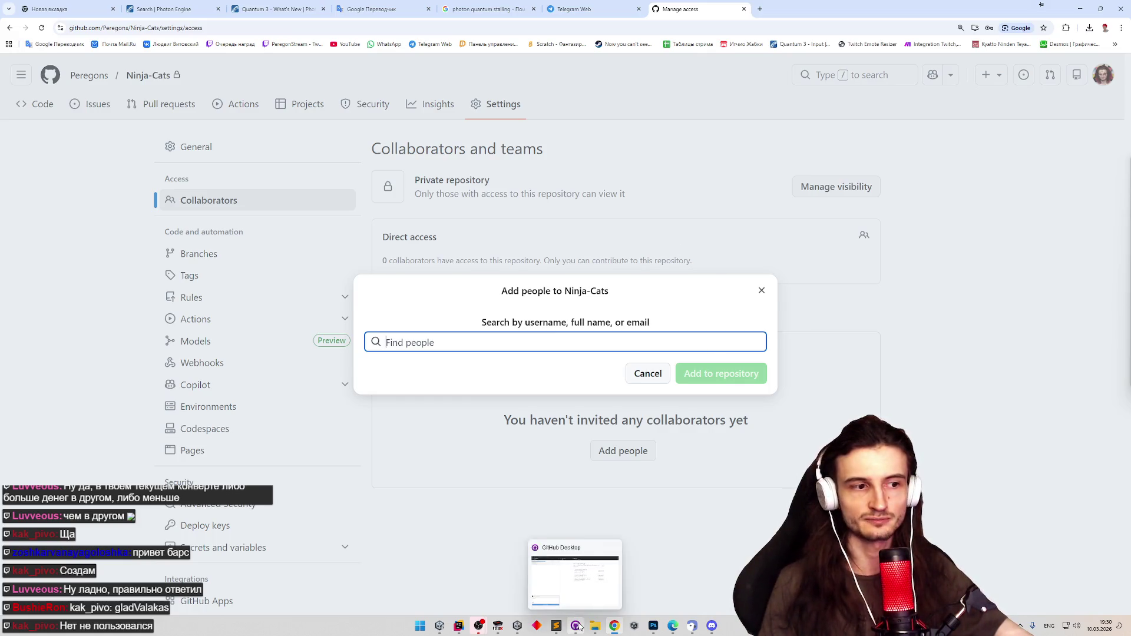
{"action": "left_click", "coordinate": [576, 625]}
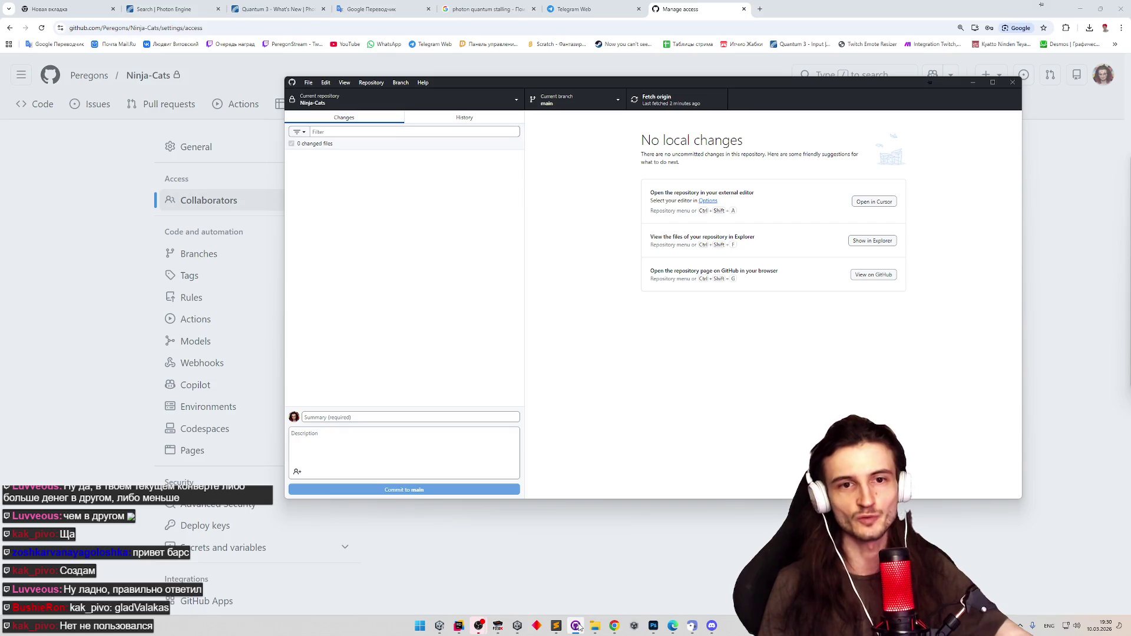
{"action": "left_click", "coordinate": [577, 625]}
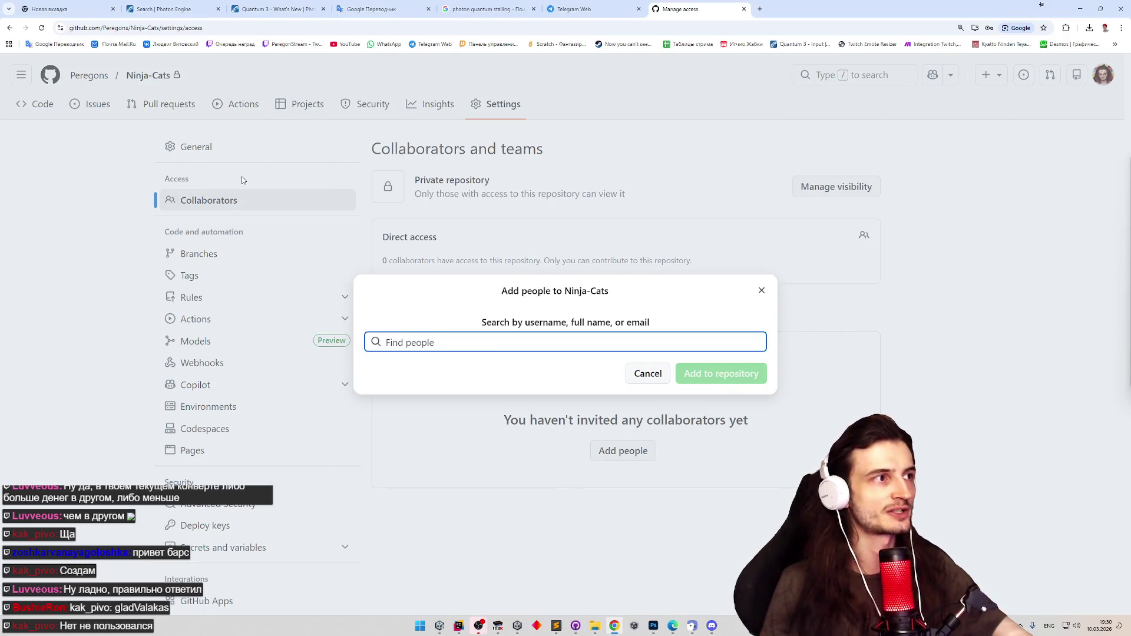
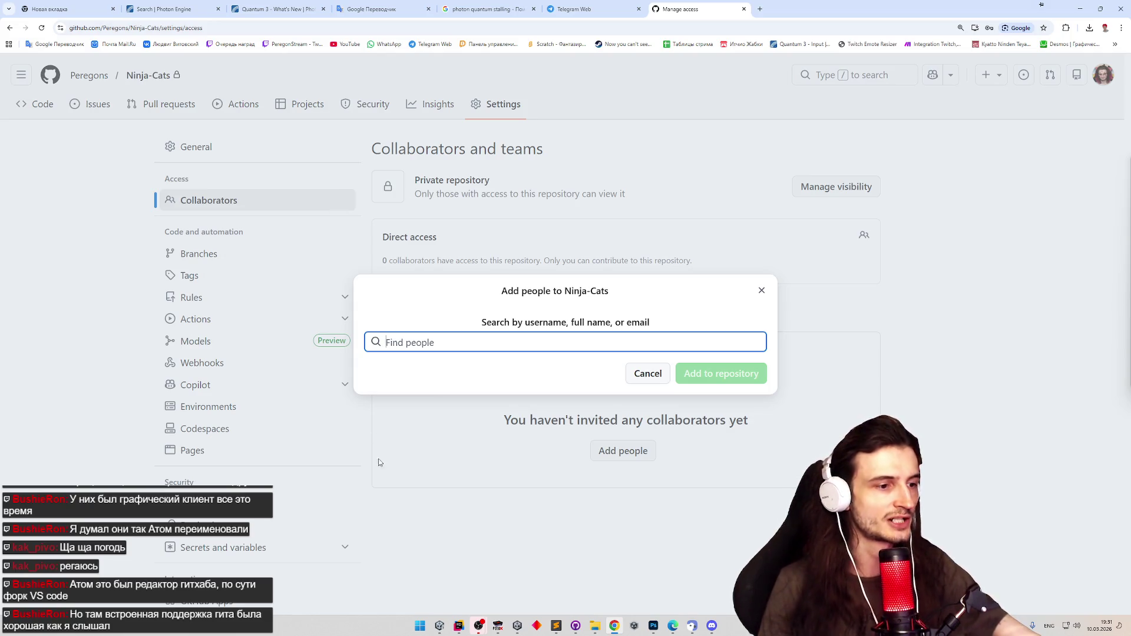
Step: Switch between Rider, GitHub Desktop and the browser invitation, ending back on Frame.User.cs
{"action": "left_click", "coordinate": [458, 625]}
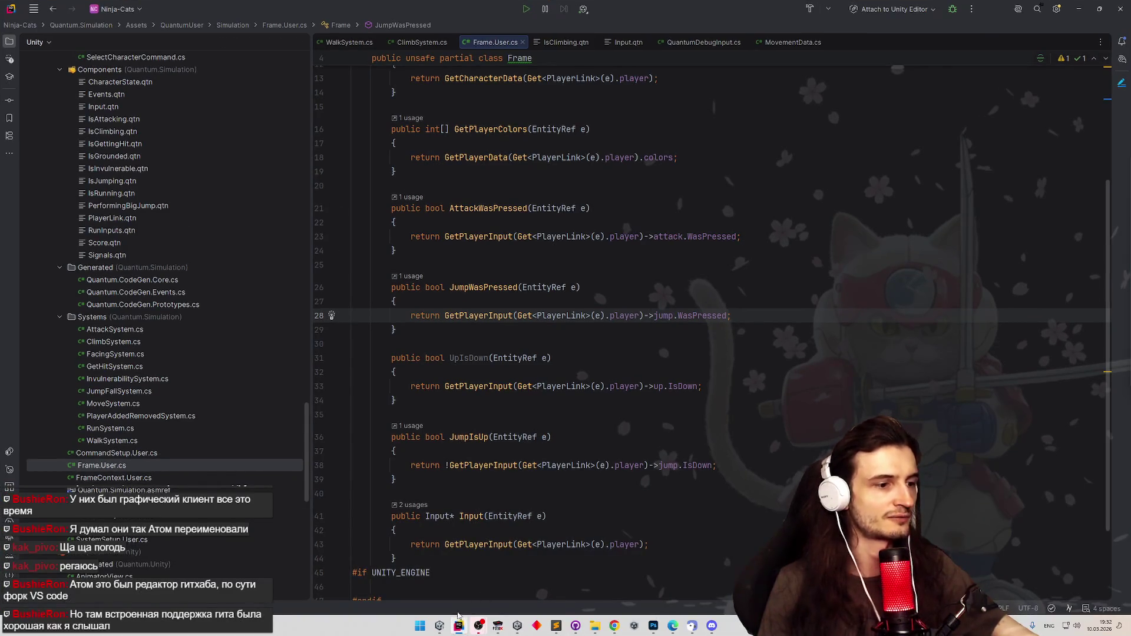
{"action": "left_click", "coordinate": [458, 624]}
{"action": "left_click", "coordinate": [577, 625]}
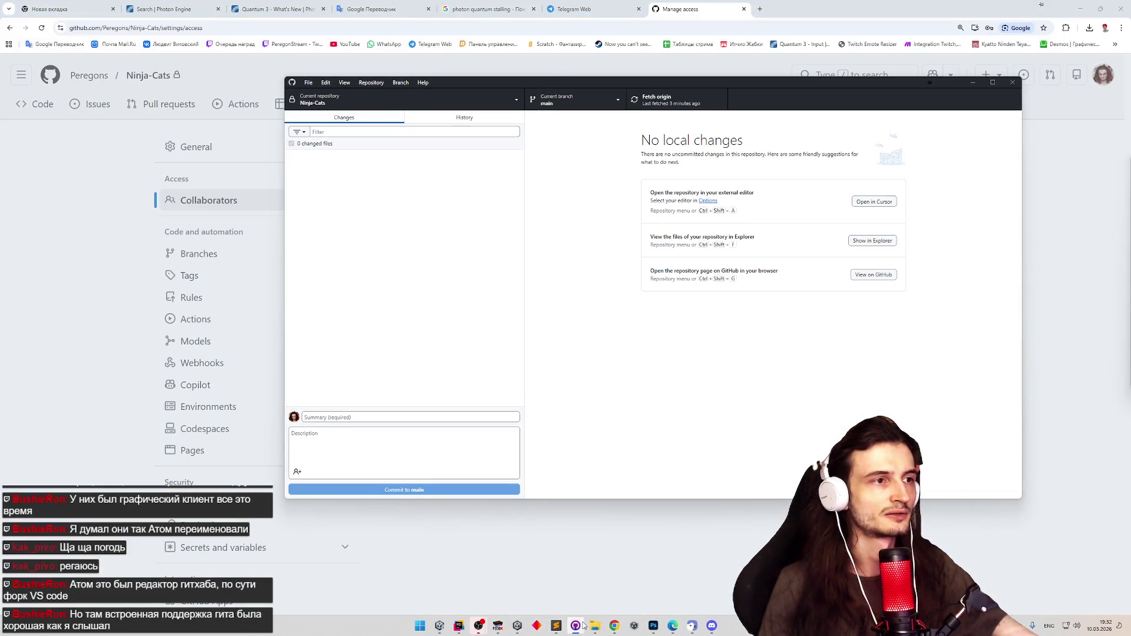
{"action": "left_click", "coordinate": [576, 625]}
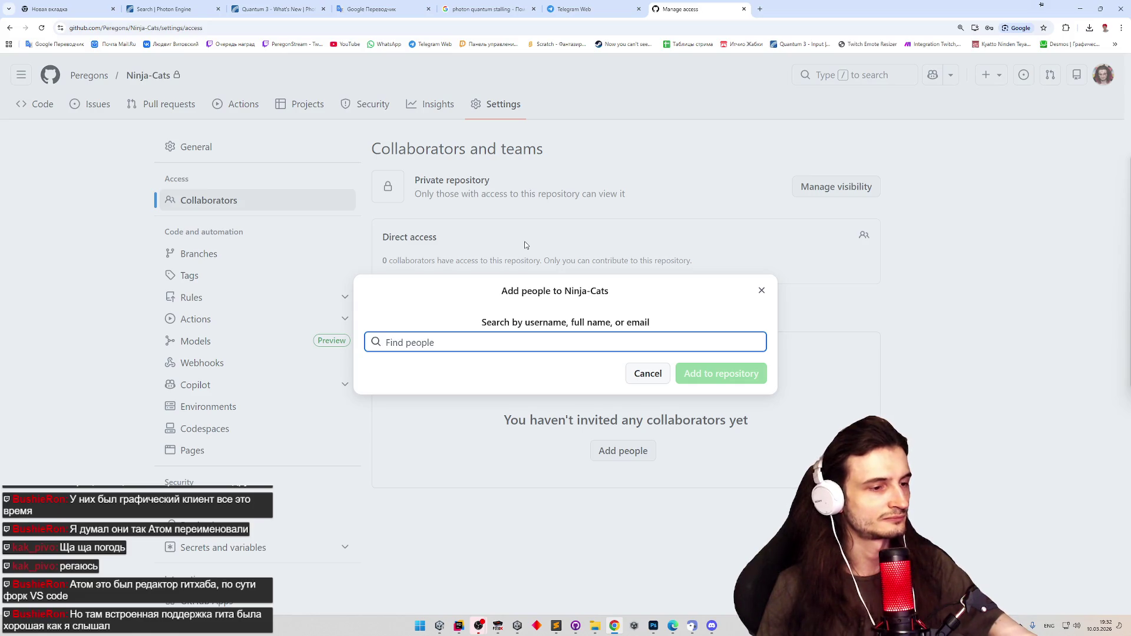
{"action": "left_click", "coordinate": [576, 625]}
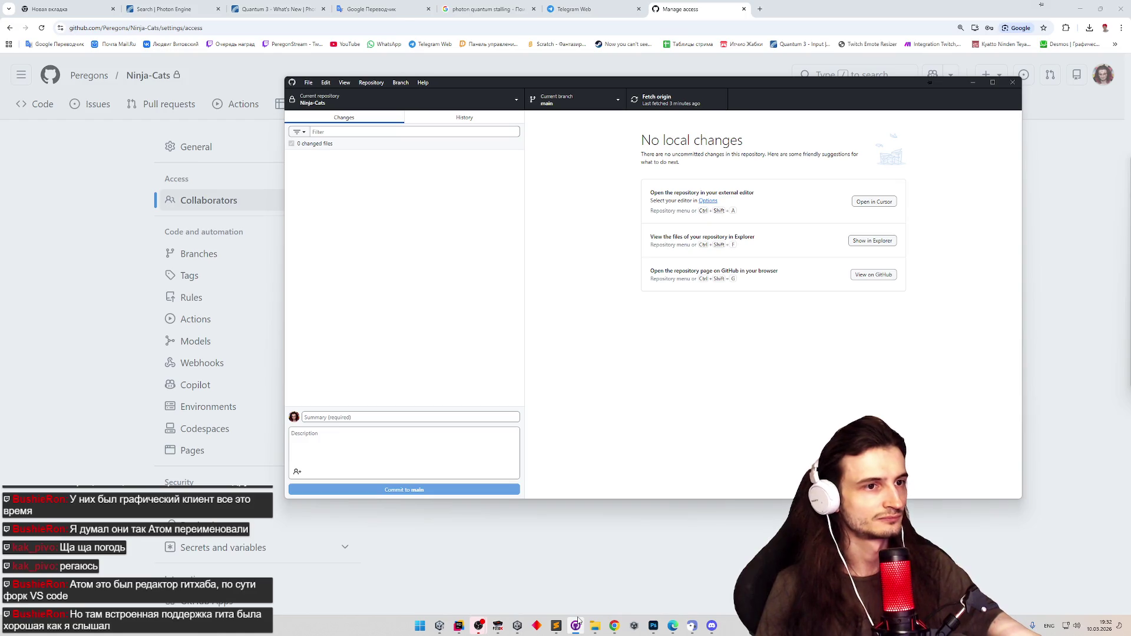
{"action": "left_click", "coordinate": [577, 623]}
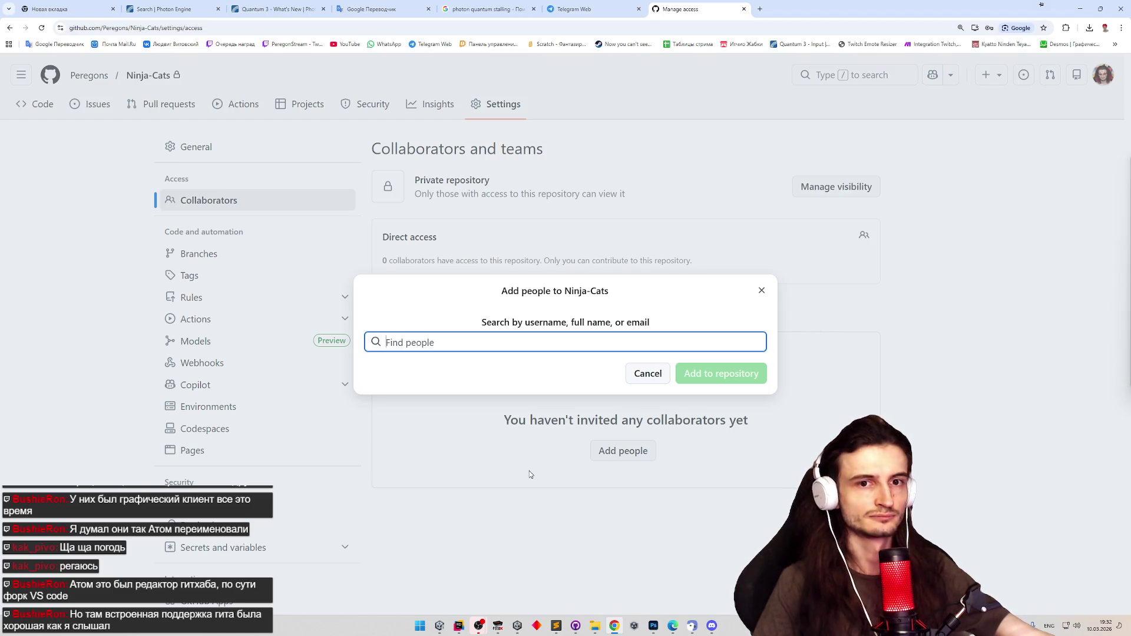
{"action": "left_click", "coordinate": [458, 625]}
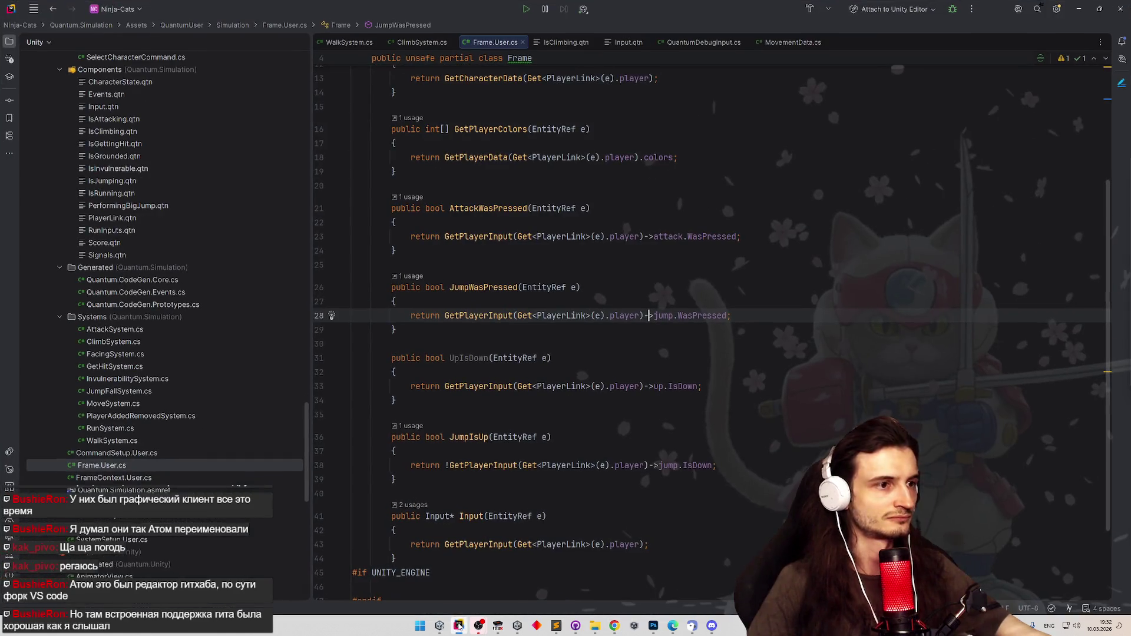
{"action": "left_click", "coordinate": [459, 625]}
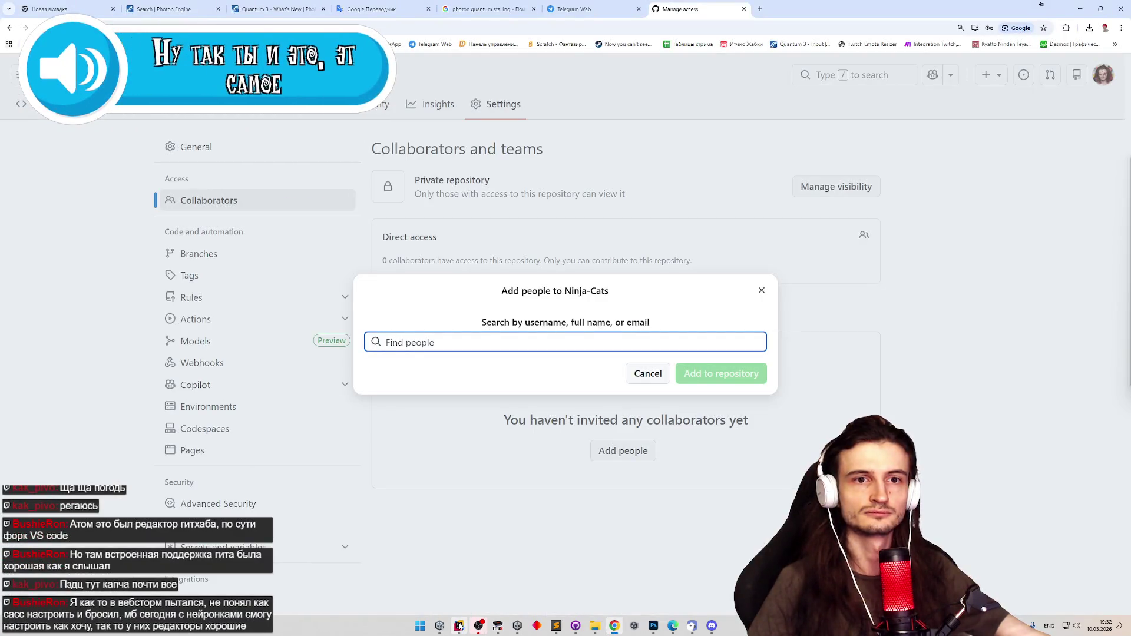
{"action": "left_click", "coordinate": [459, 626]}
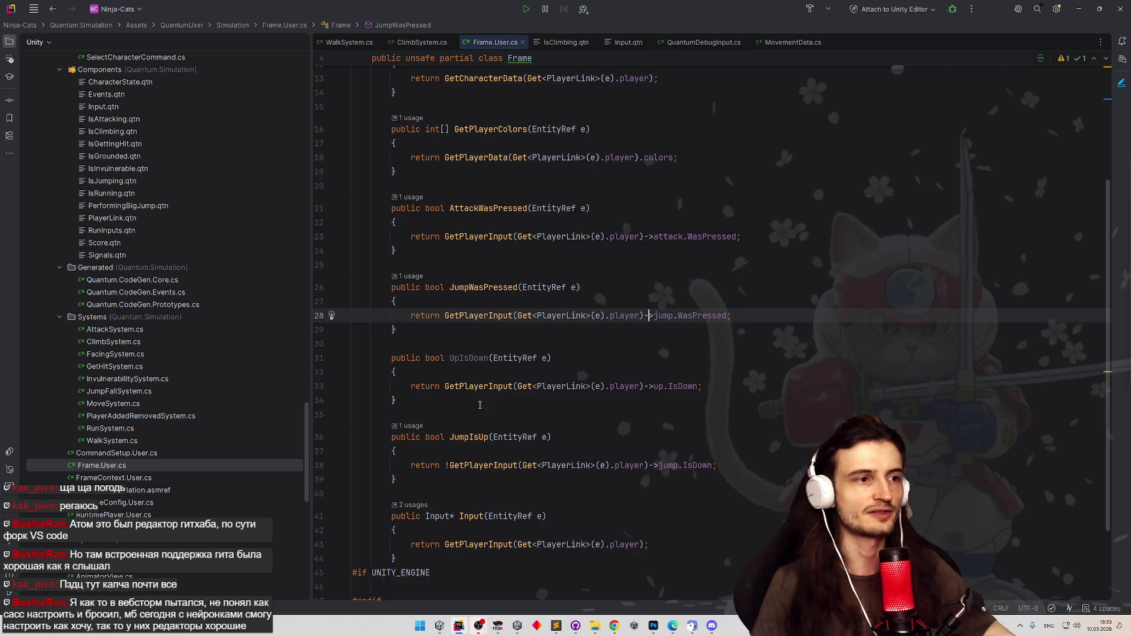
Step: In ClimbSystem.cs, insert fr.UpIsDown at the start of the early-return condition
{"action": "key", "text": "ctrl+Tab"}
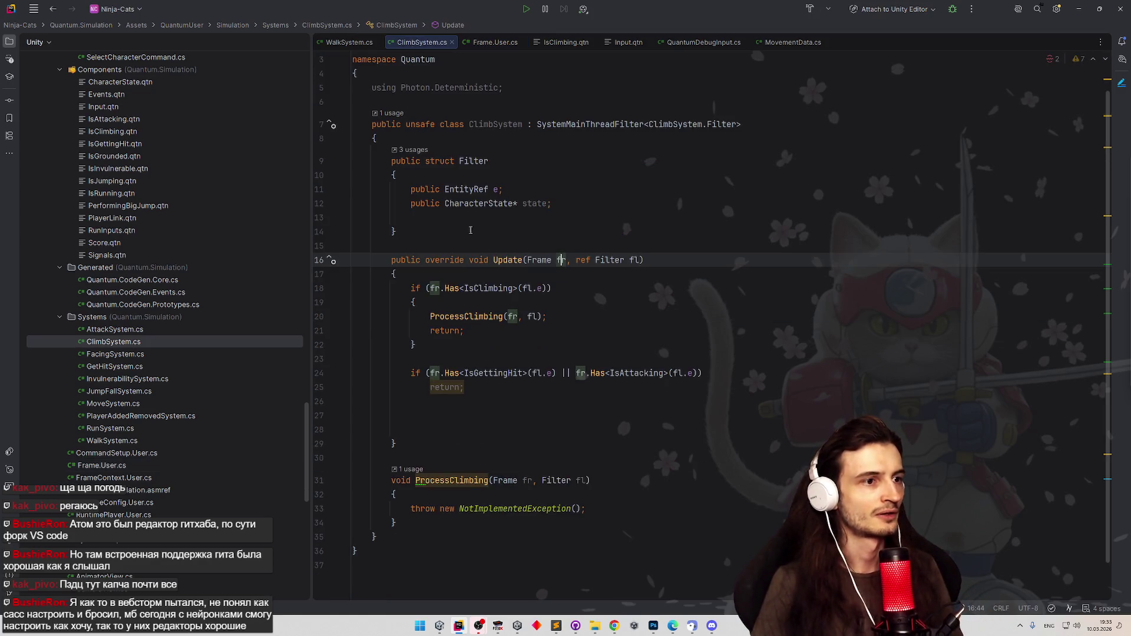
{"action": "left_click", "coordinate": [700, 368]}
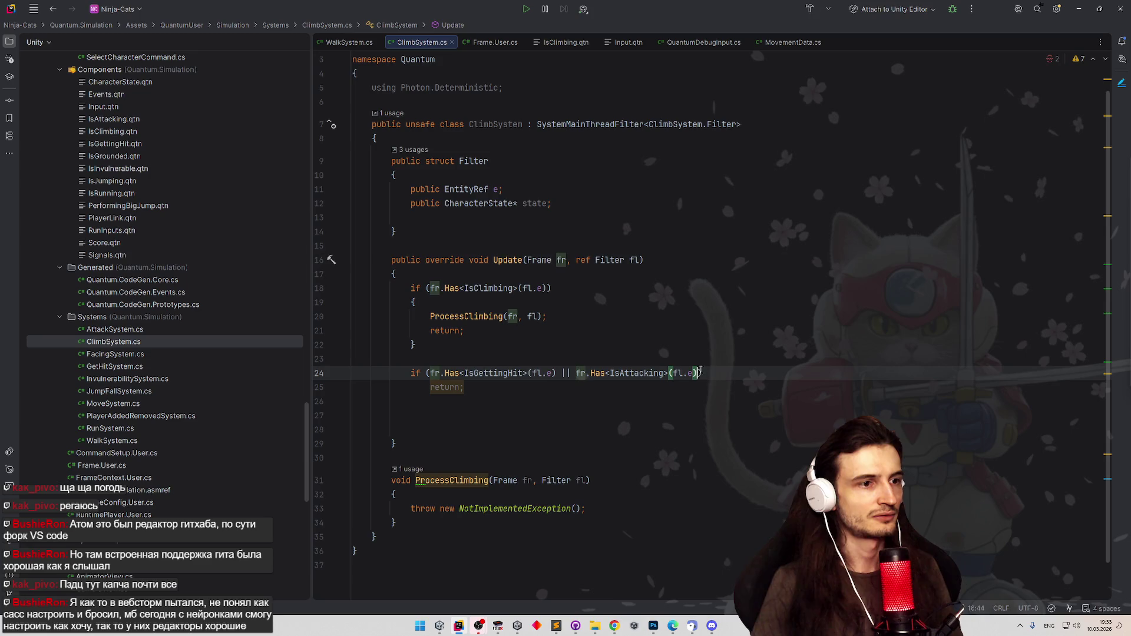
{"action": "double_click", "coordinate": [561, 260]}
{"action": "key", "text": "ctrl+c"}
{"action": "left_click", "coordinate": [429, 373]}
{"action": "key", "text": "ctrl+v"}
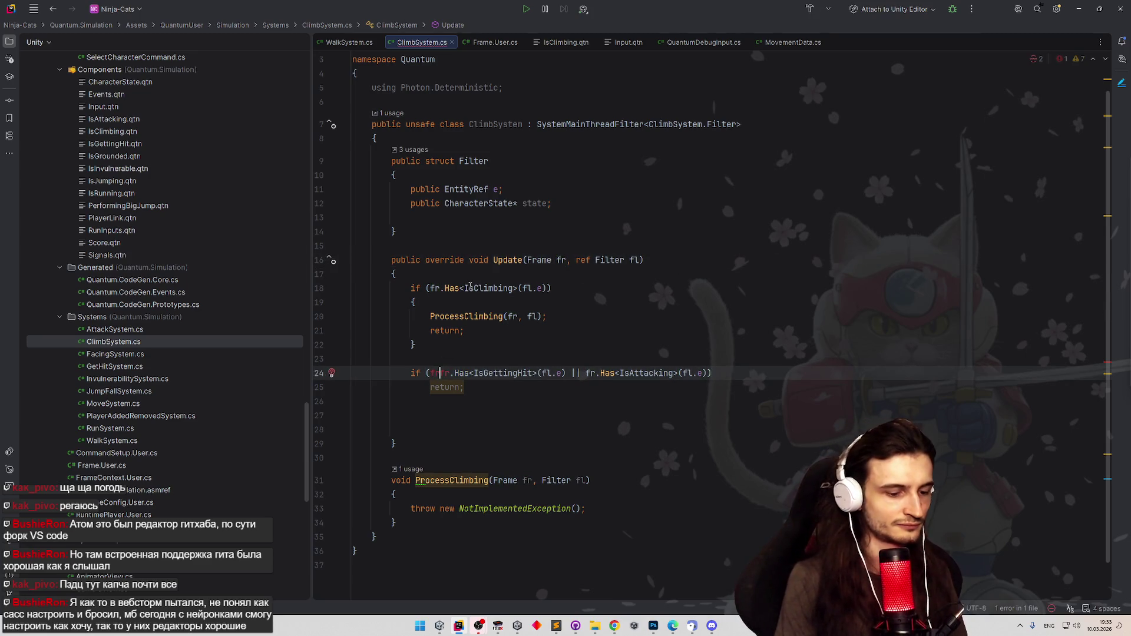
{"action": "type", "text": "."}
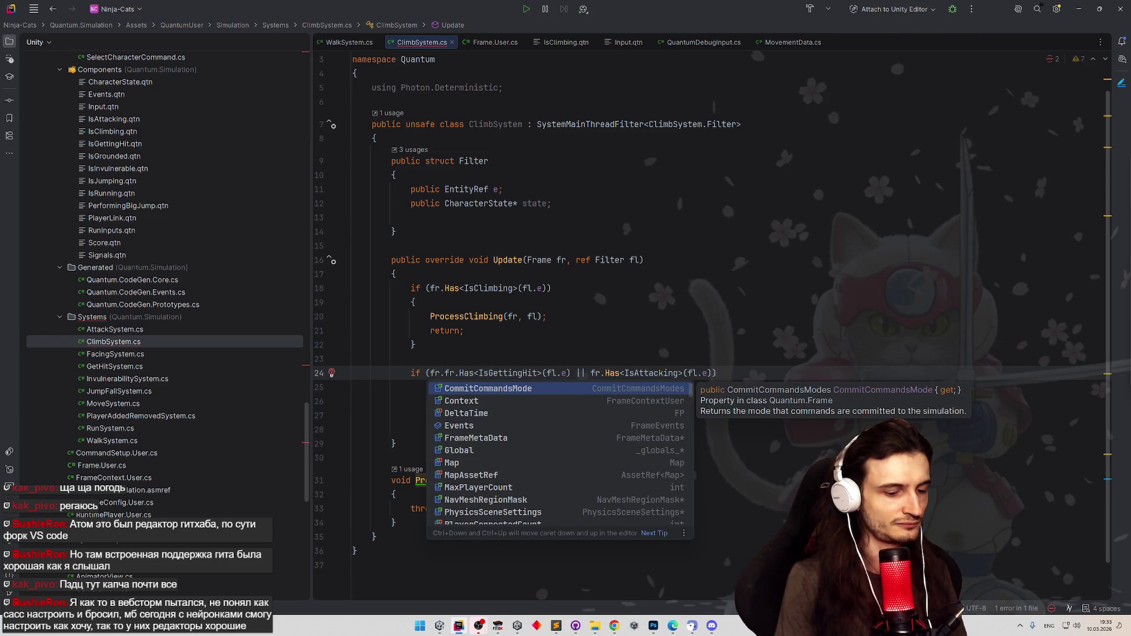
{"action": "type", "text": "up"}
{"action": "key", "text": "Down"}
{"action": "key", "text": "Down"}
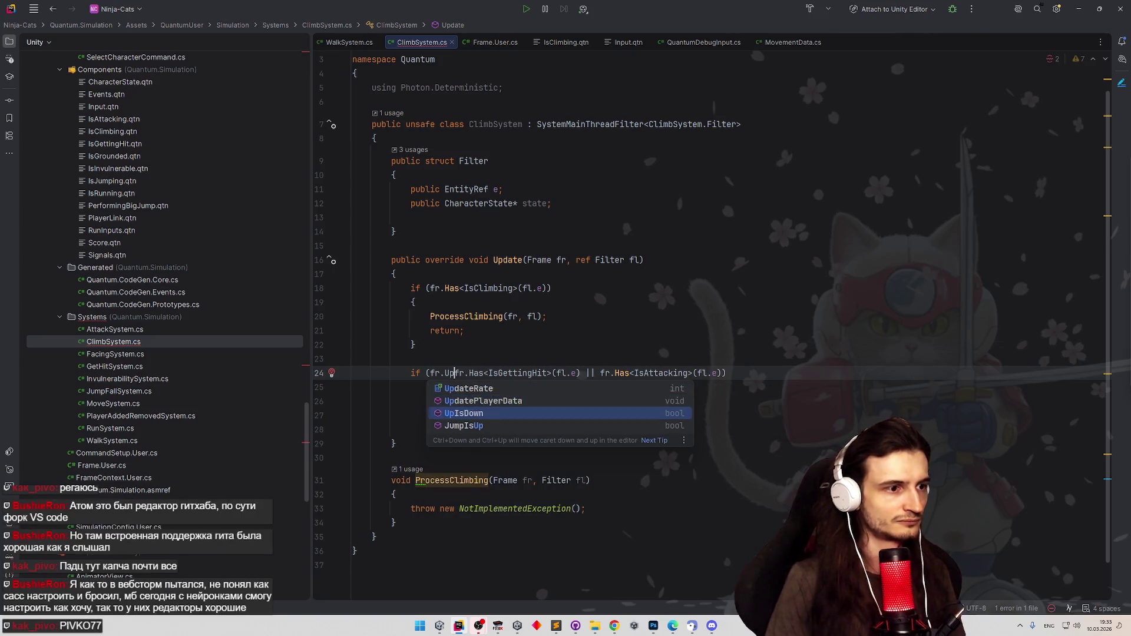
{"action": "key", "text": "Return"}
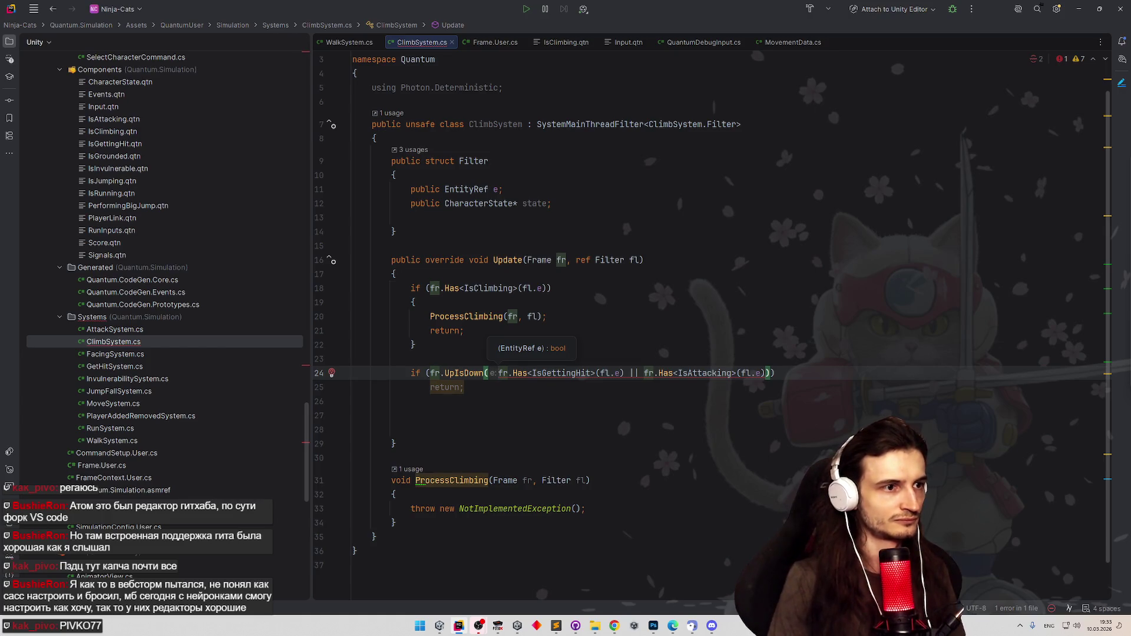
Step: Add 'var e = fl.e;' as the first line of Update
{"action": "left_click", "coordinate": [435, 275]}
{"action": "key", "text": "Return"}
{"action": "type", "text": "var e = "}
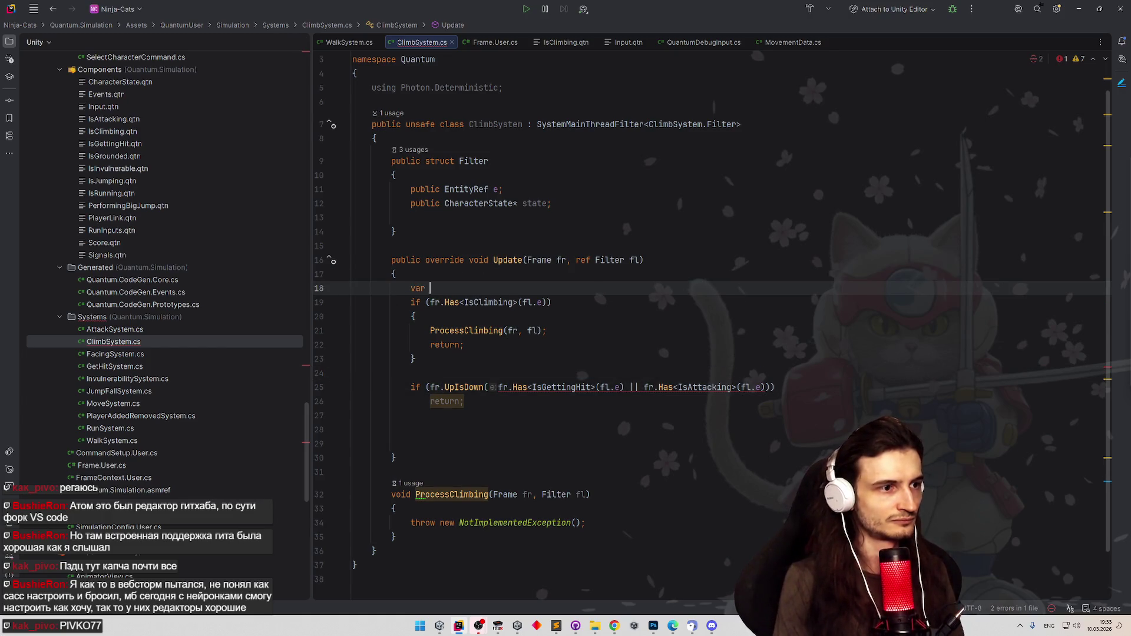
{"action": "type", "text": "fl.e;"}
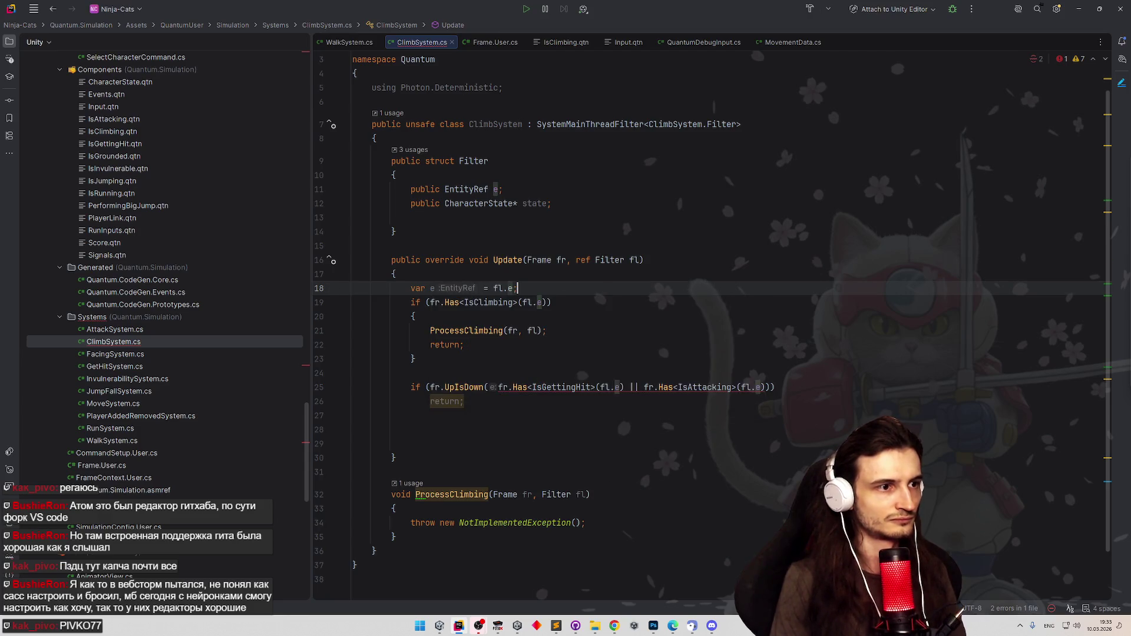
Step: Replace fl.e with the local e in the IsClimbing, IsGettingHit and IsAttacking checks
{"action": "left_click", "coordinate": [429, 288]}
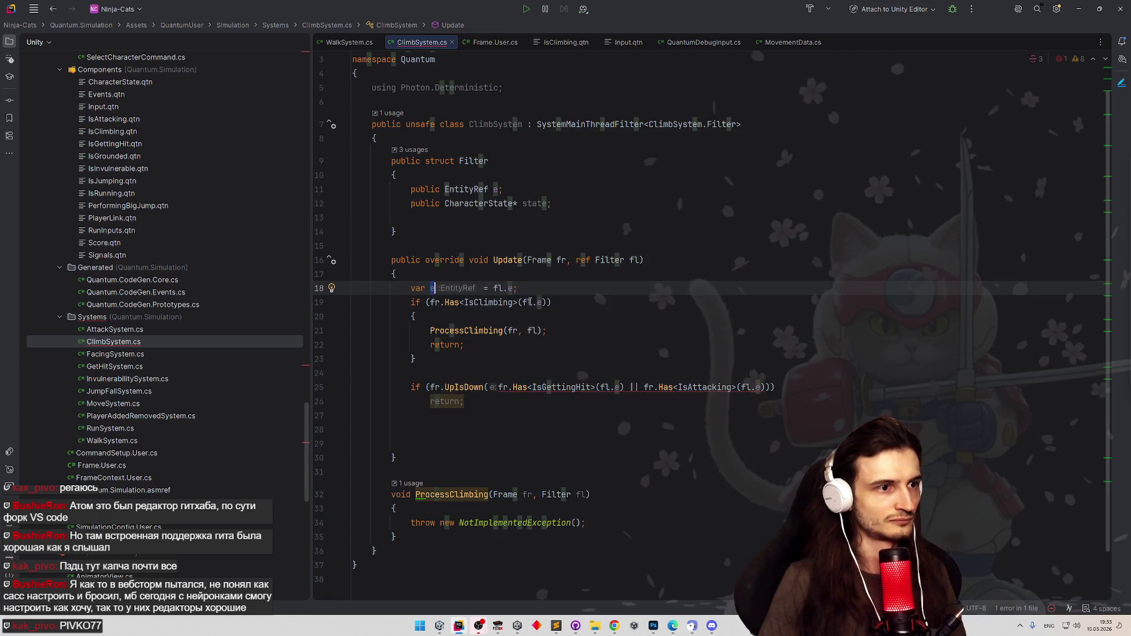
{"action": "left_click", "coordinate": [529, 301]}
{"action": "key", "text": "BackSpace"}
{"action": "key", "text": "BackSpace"}
{"action": "key", "text": "Delete"}
{"action": "key", "text": "Down"}
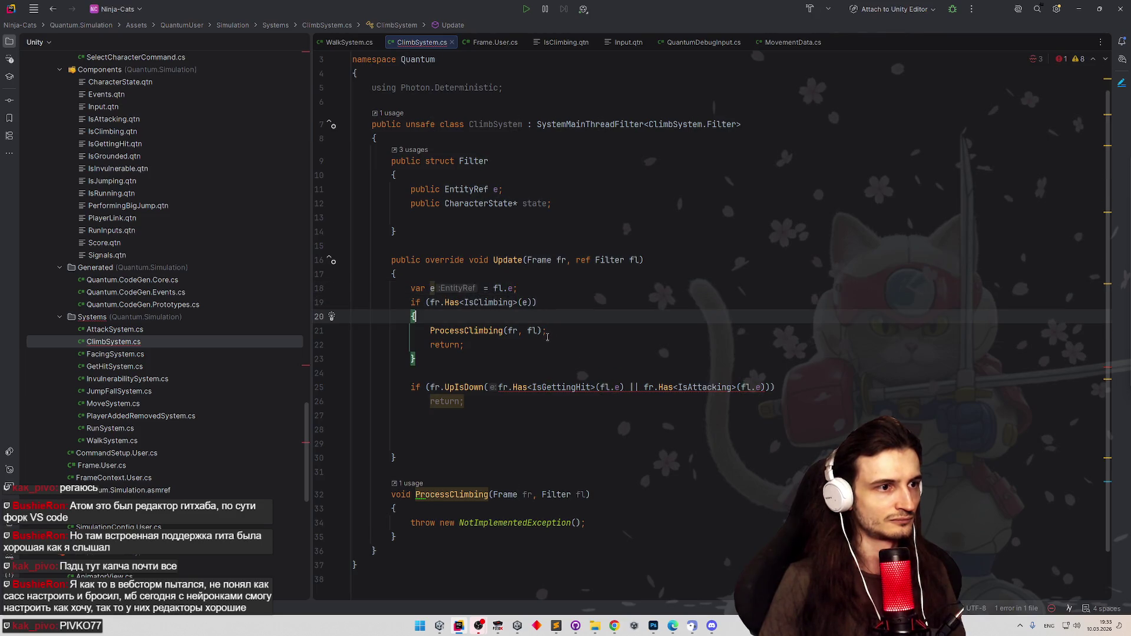
{"action": "left_click", "coordinate": [608, 387]}
{"action": "key", "text": "BackSpace"}
{"action": "key", "text": "Delete"}
{"action": "key", "text": "Delete"}
{"action": "left_click_drag", "start_coordinate": [726, 387], "coordinate": [743, 387]}
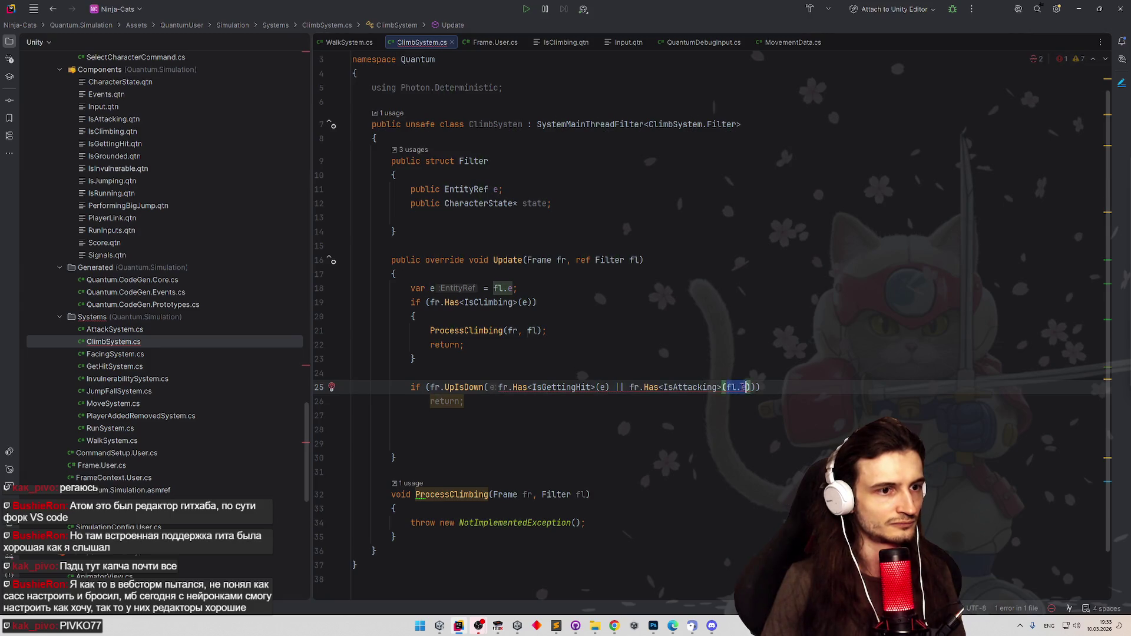
{"action": "type", "text": "e"}
{"action": "left_click", "coordinate": [545, 410]}
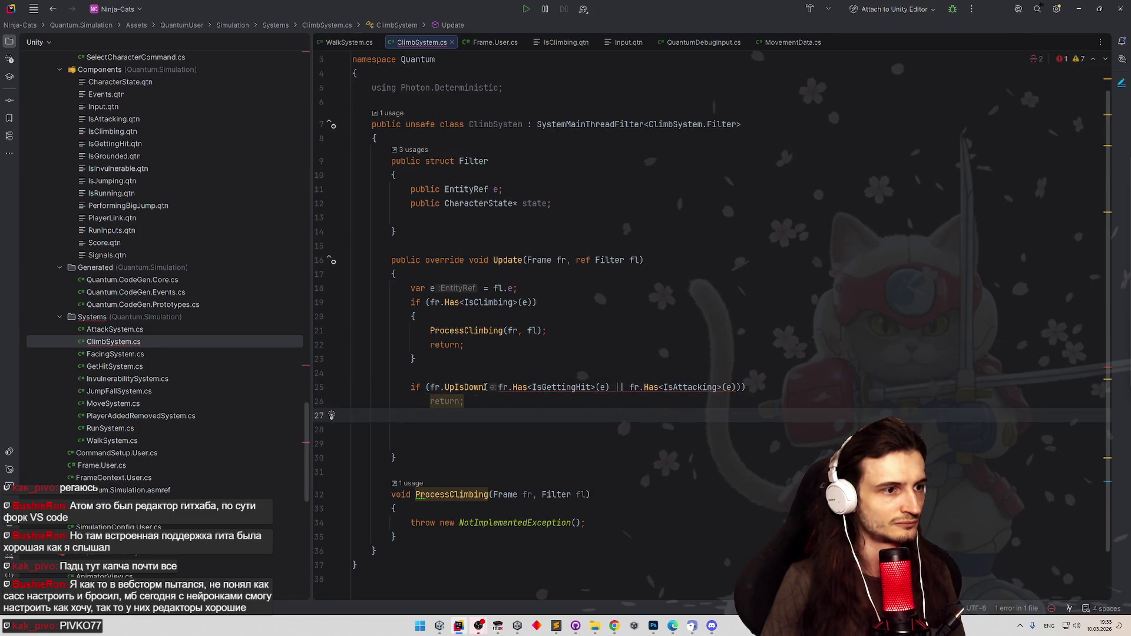
Step: Complete the return condition so it begins with '!fr.UpIsDown(e) ||'
{"action": "left_click", "coordinate": [485, 386]}
{"action": "type", "text": "(e)"}
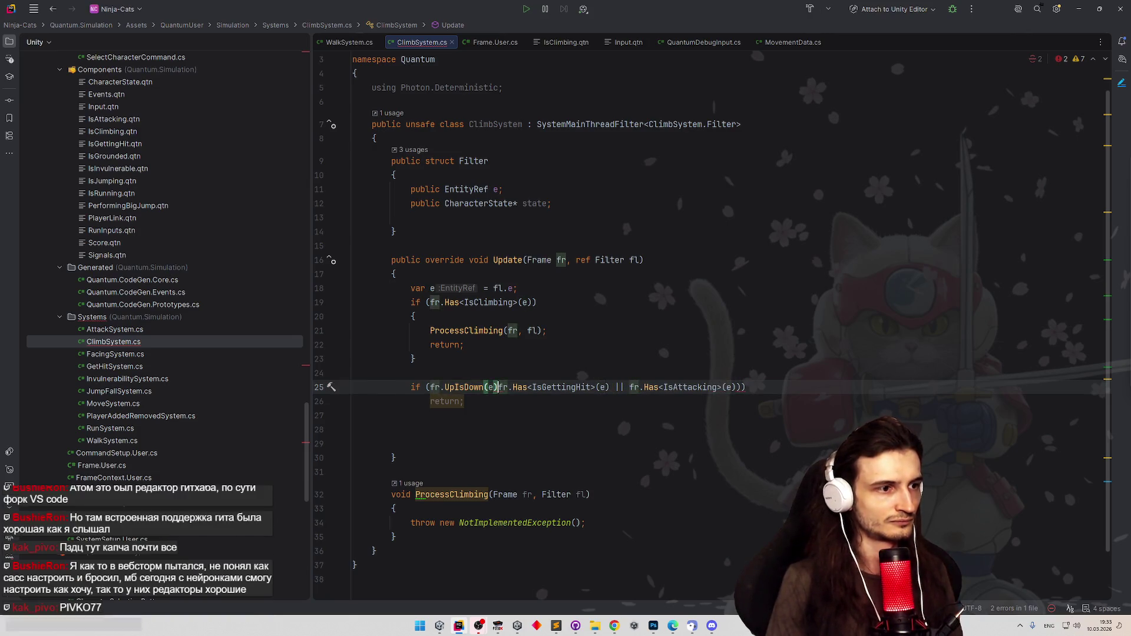
{"action": "type", "text": " ||"}
{"action": "left_click", "coordinate": [426, 387]}
{"action": "type", "text": "!"}
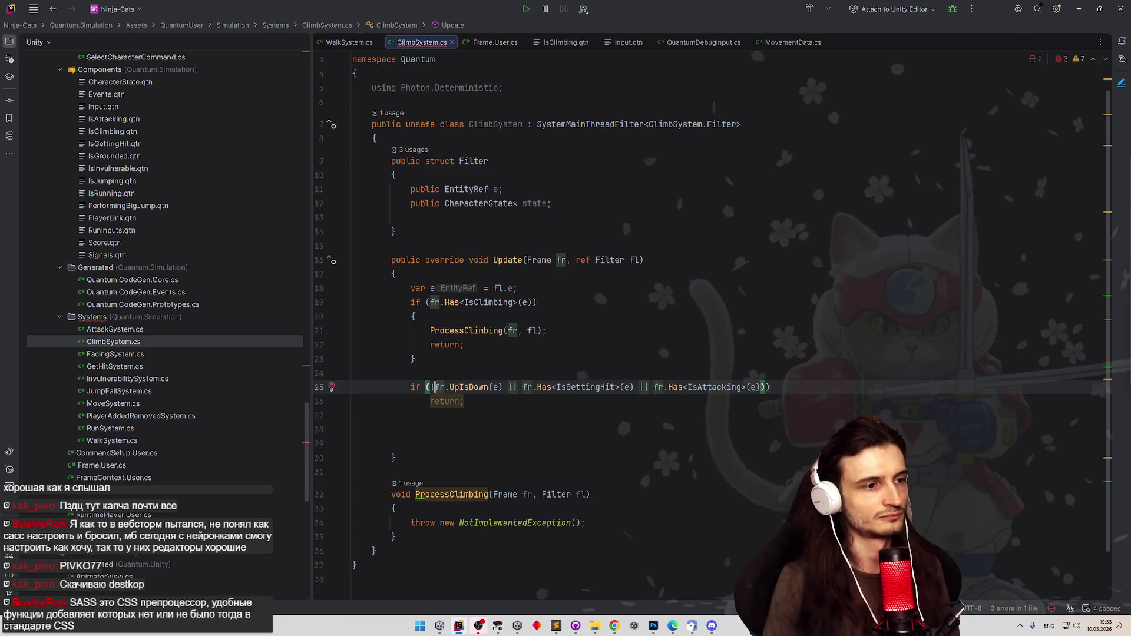
{"action": "left_click", "coordinate": [412, 372]}
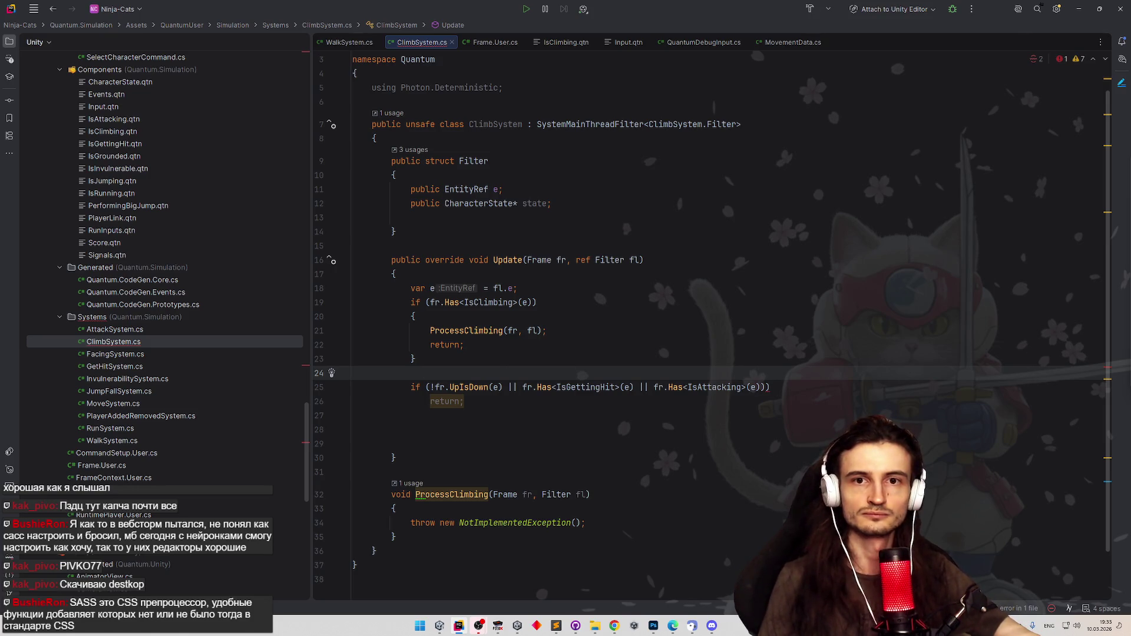
{"action": "left_click", "coordinate": [614, 626]}
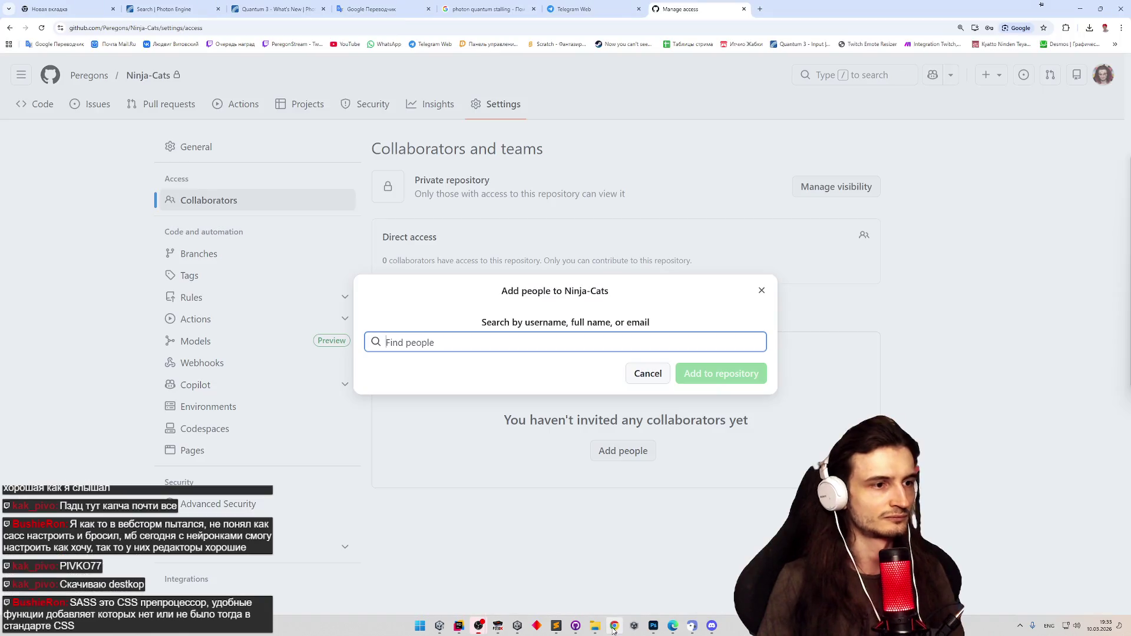
Step: Search the collaborator's username, invite them to Ninja-Cats, and reload the Collaborators page
{"action": "type", "text": "PIVKO77"}
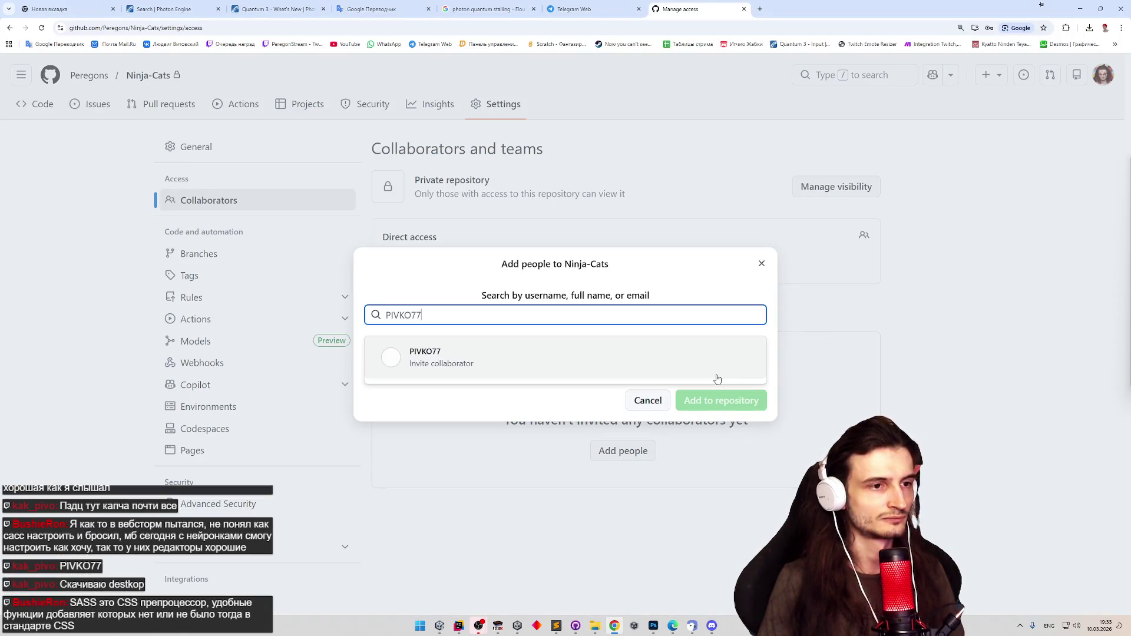
{"action": "left_click", "coordinate": [558, 369]}
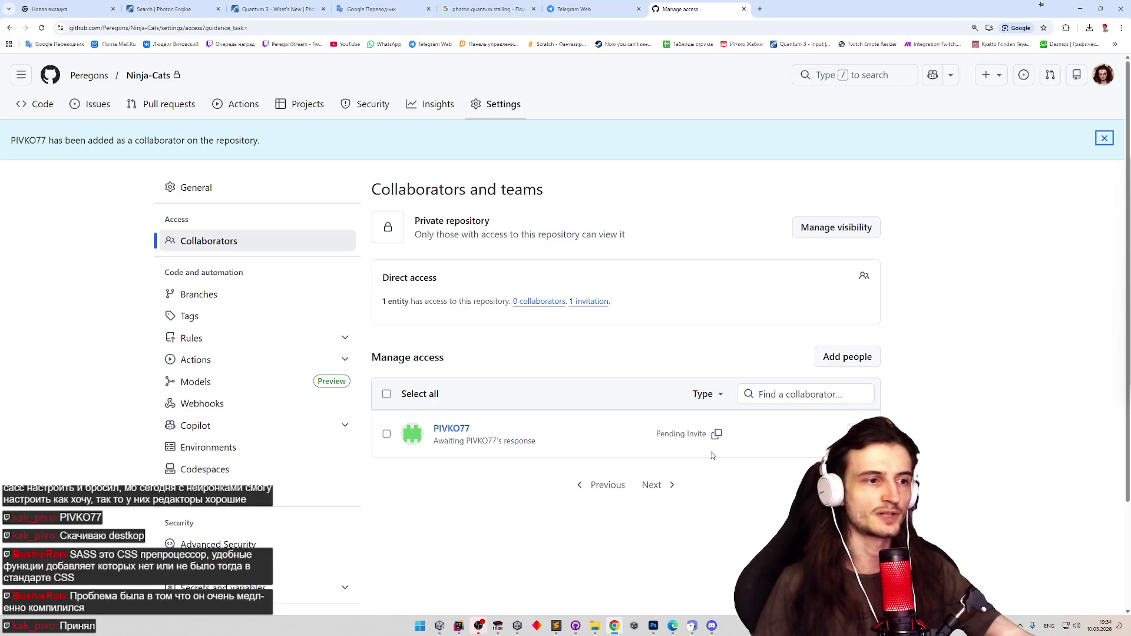
{"action": "left_click", "coordinate": [41, 28]}
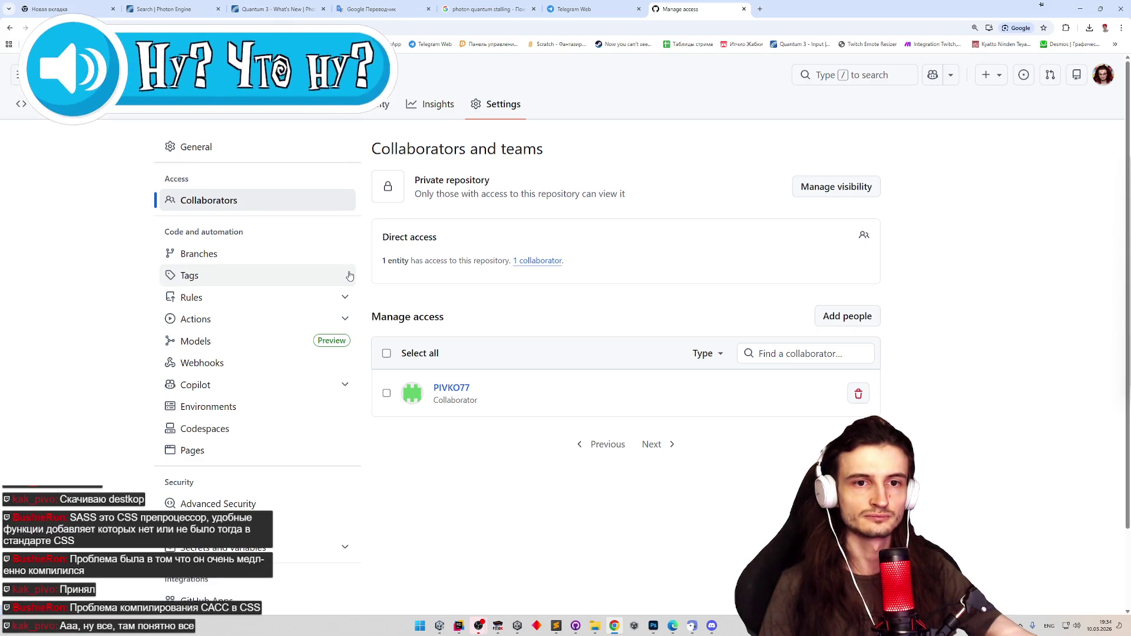
{"action": "key", "text": "alt+Tab"}
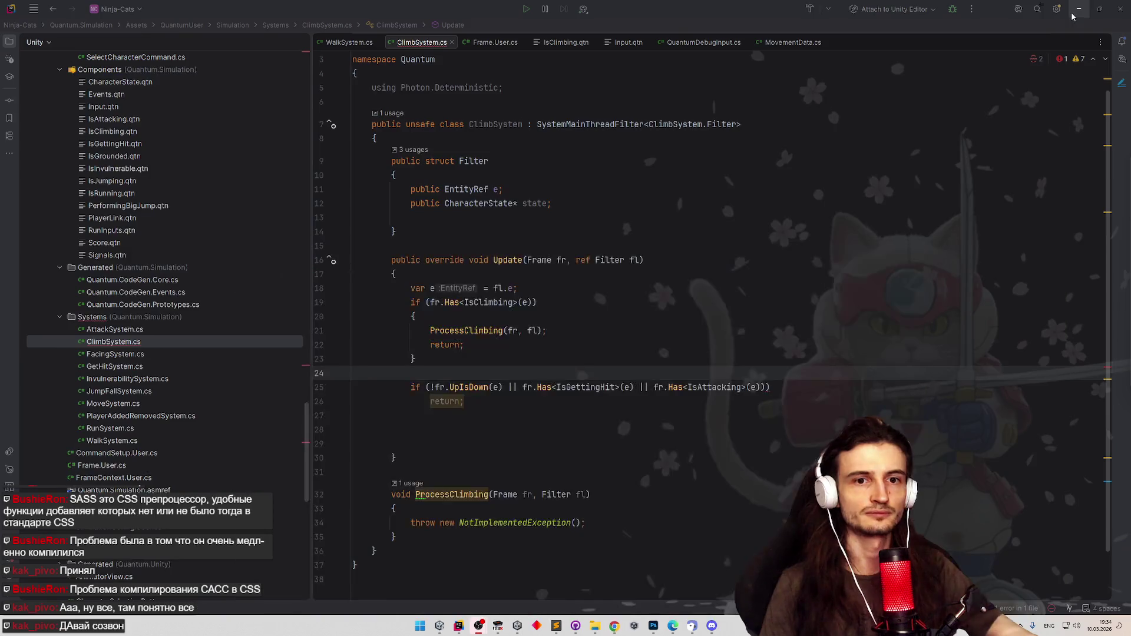
{"action": "key", "text": "alt+Tab"}
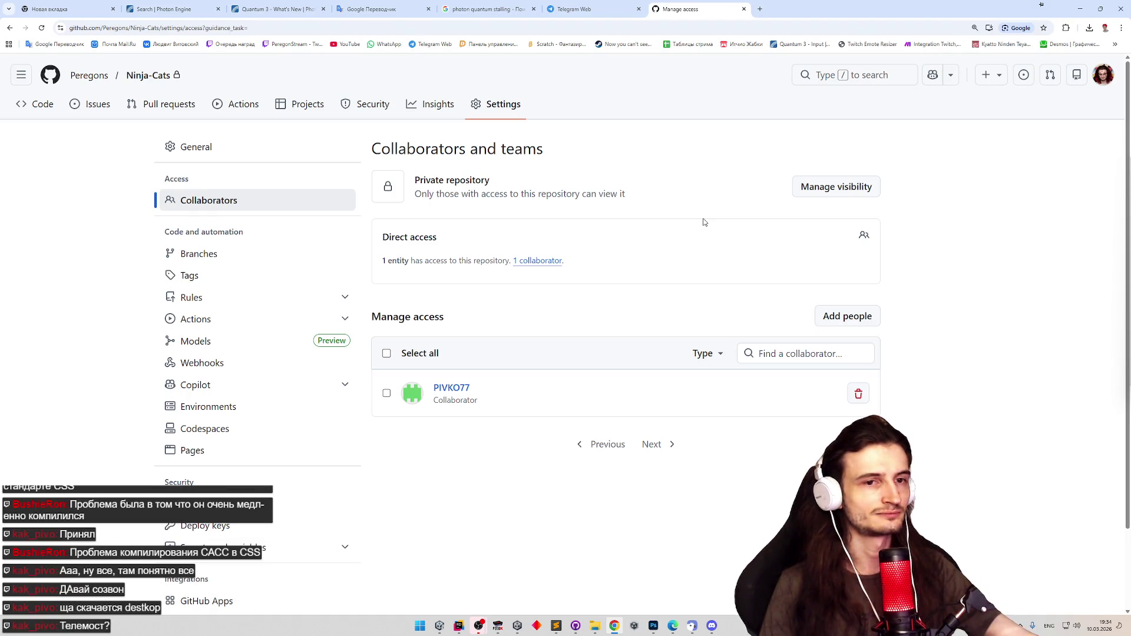
Step: Search 'яндекс телемост' in a new tab, open Telemost, and choose Создать видеовстречу
{"action": "left_click", "coordinate": [759, 9]}
{"action": "key", "text": "alt+shift"}
{"action": "type", "text": "яндекс "}
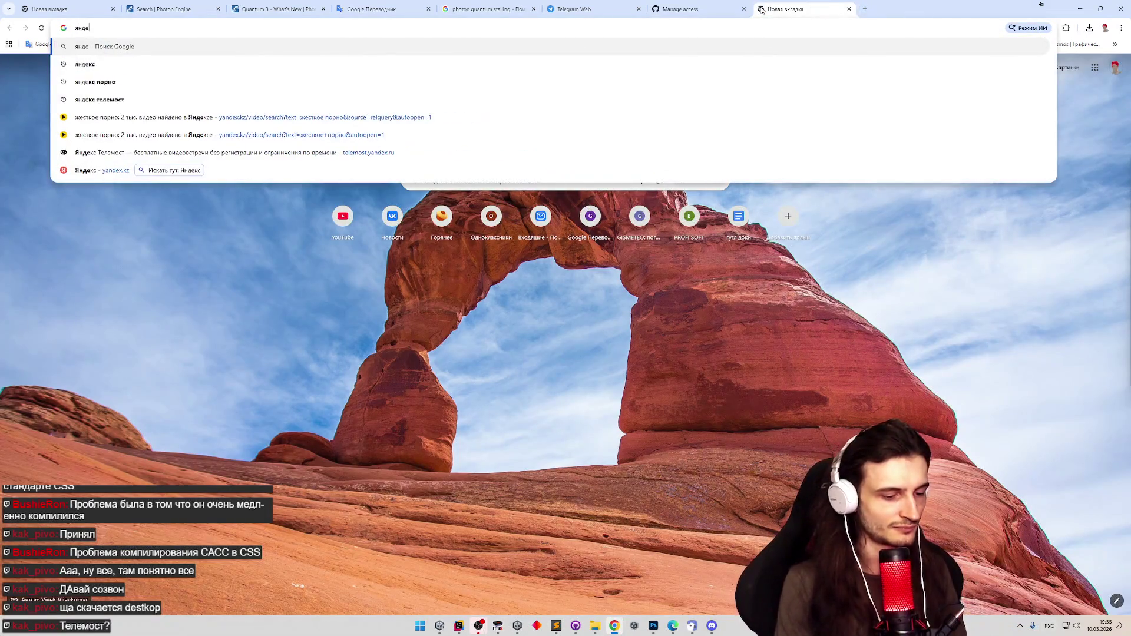
{"action": "type", "text": "телемост"}
{"action": "key", "text": "Return"}
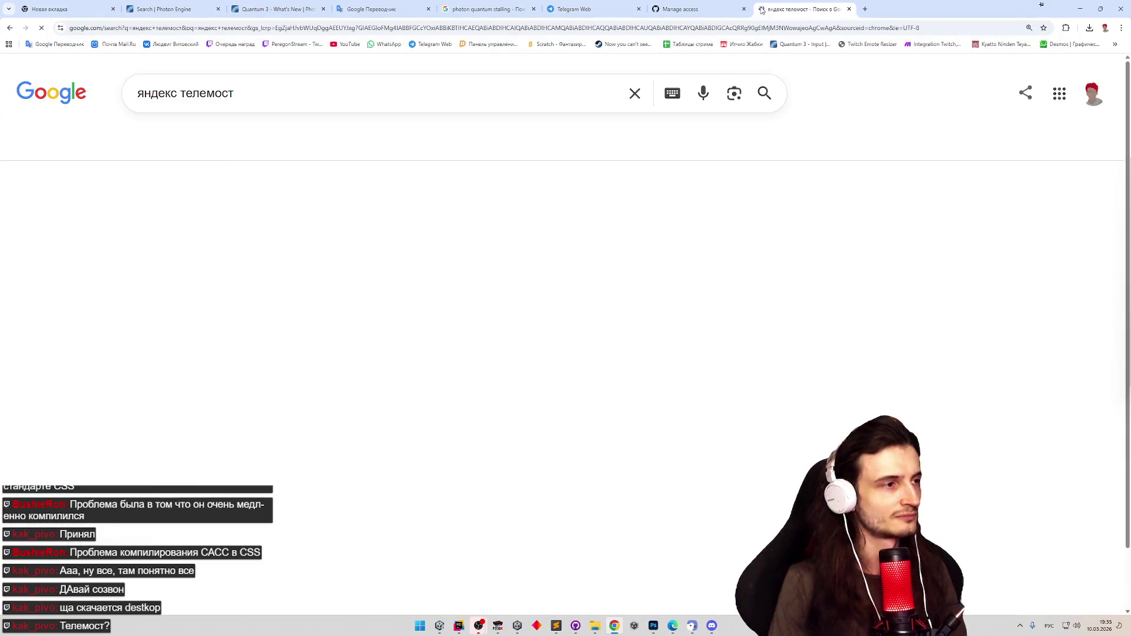
{"action": "left_click", "coordinate": [477, 287]}
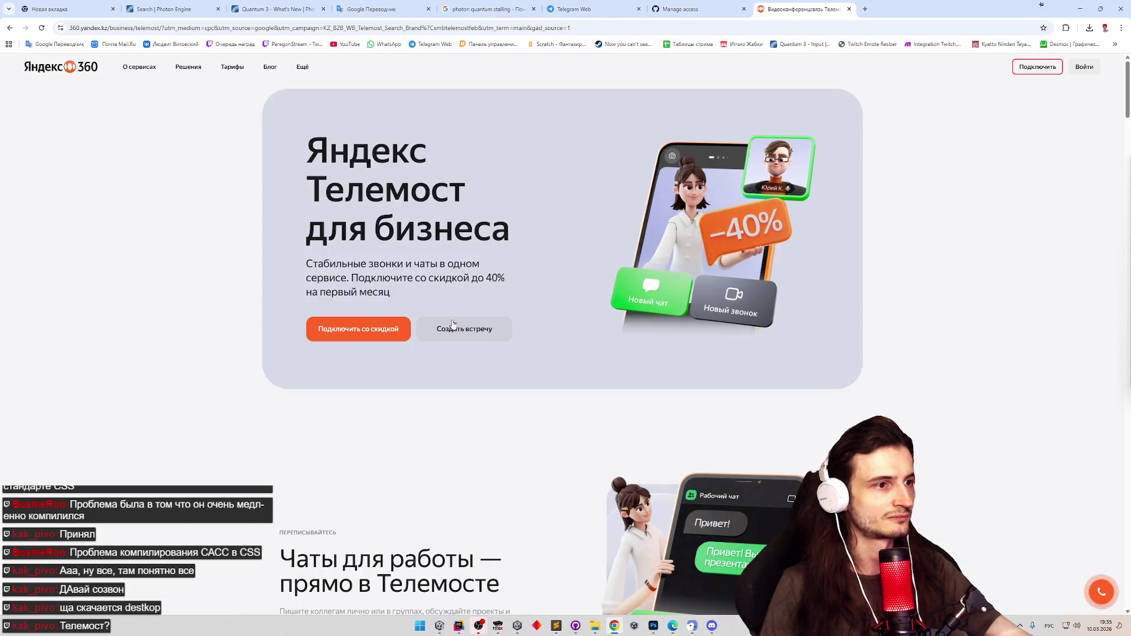
{"action": "left_click", "coordinate": [454, 329]}
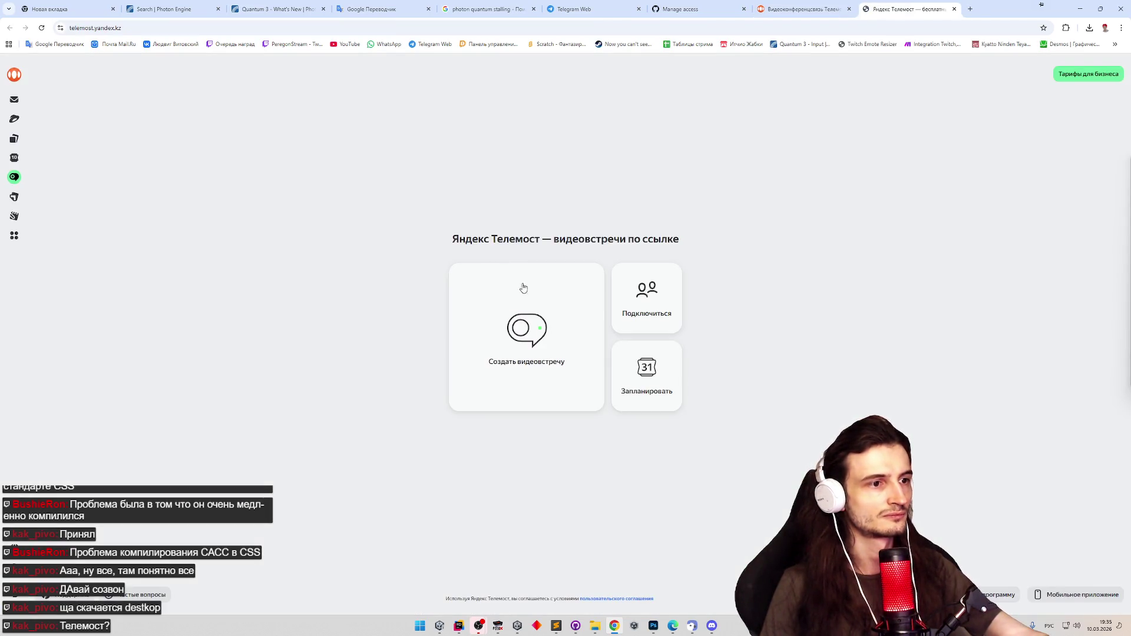
{"action": "left_click", "coordinate": [539, 307]}
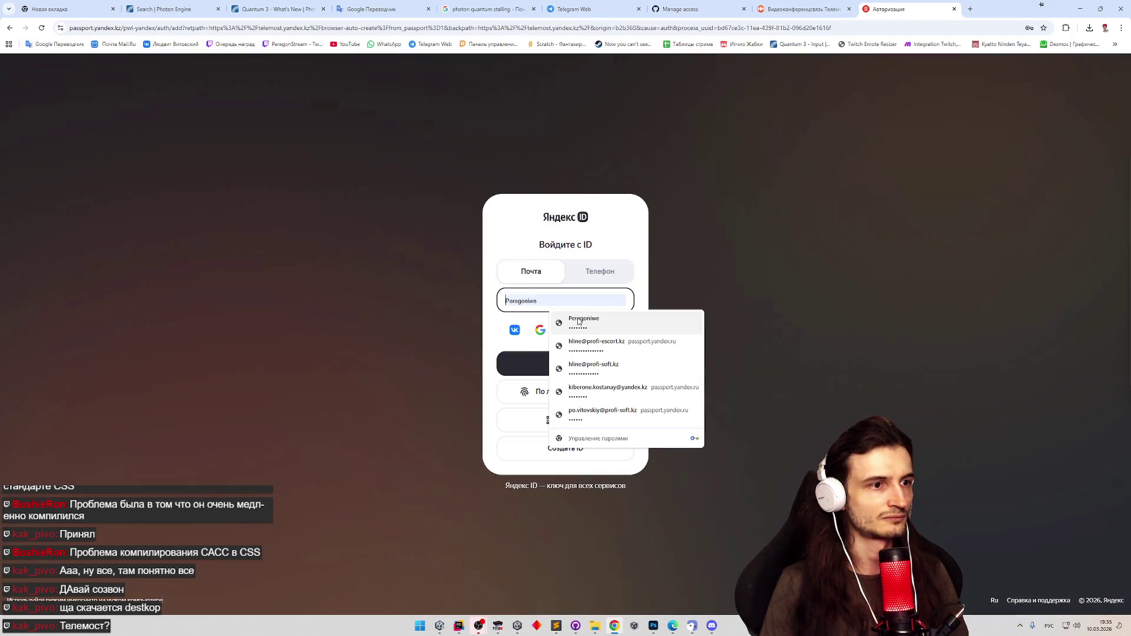
Step: Sign in to Yandex ID with the saved login and enter the confirmation code
{"action": "left_click", "coordinate": [560, 321]}
{"action": "left_click", "coordinate": [557, 364]}
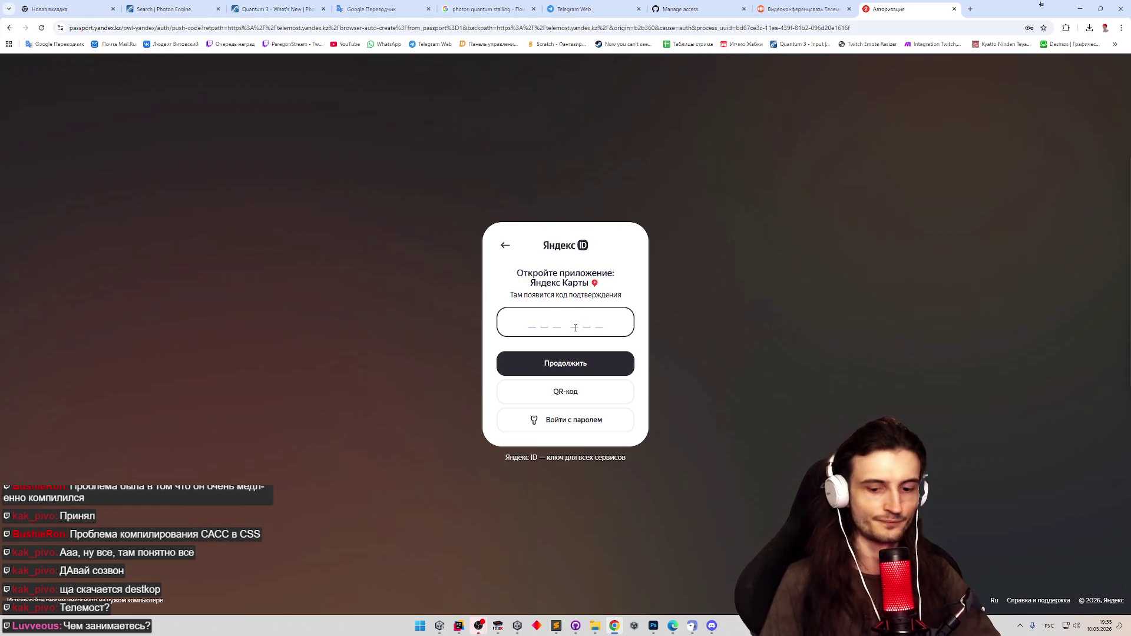
{"action": "type", "text": "2"}
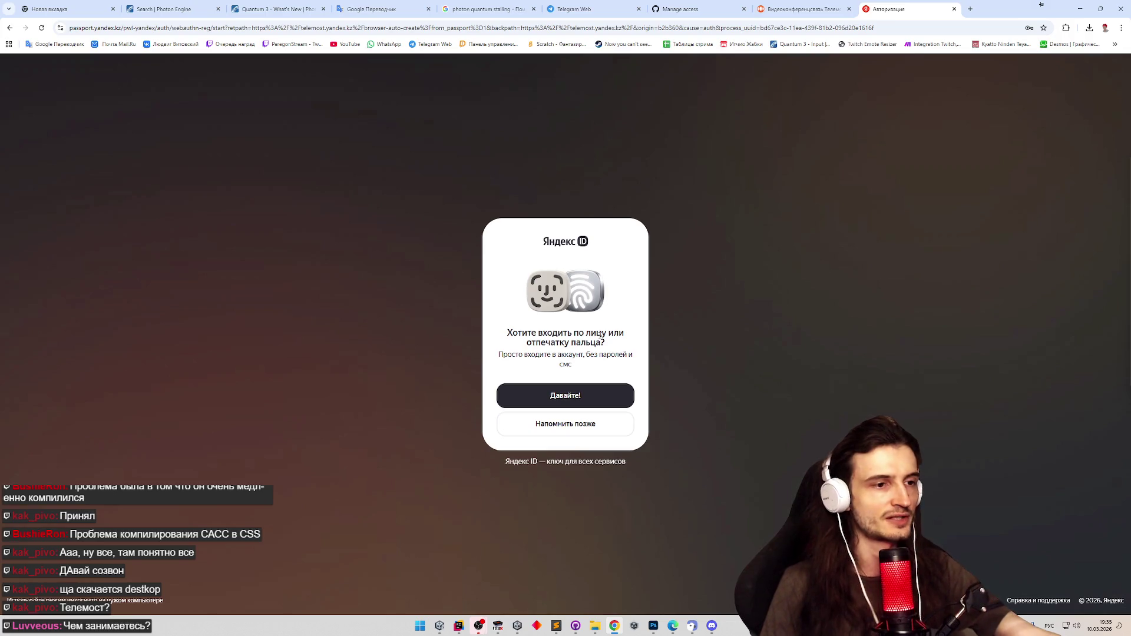
Step: Enable face or fingerprint login with a passkey saved to Google Password Manager, entering the PIN
{"action": "left_click", "coordinate": [595, 395]}
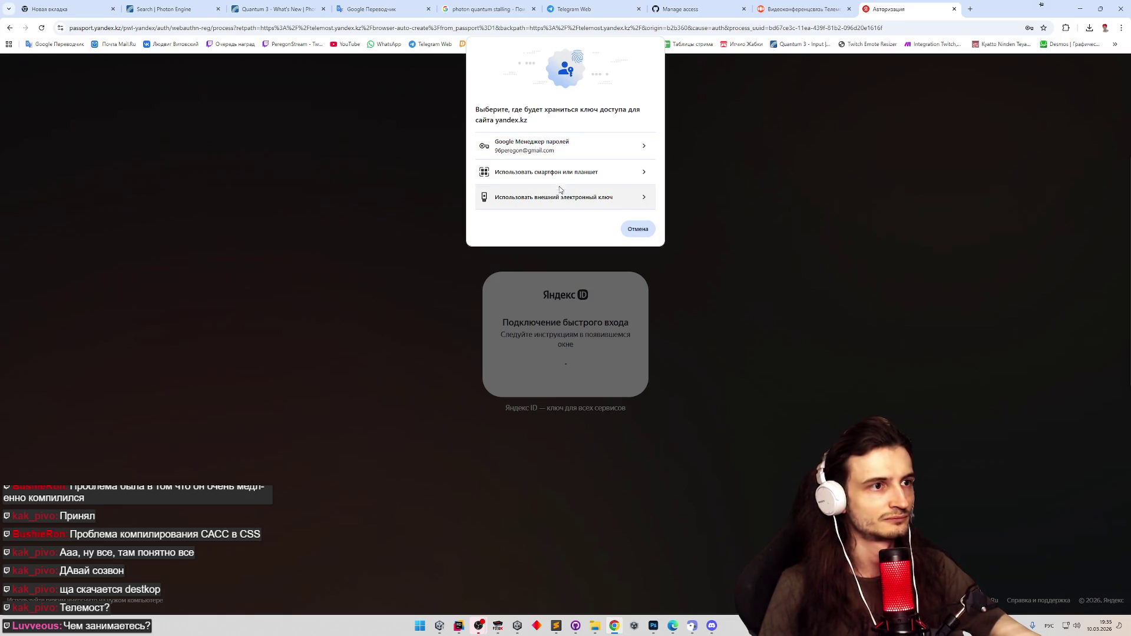
{"action": "left_click", "coordinate": [570, 152]}
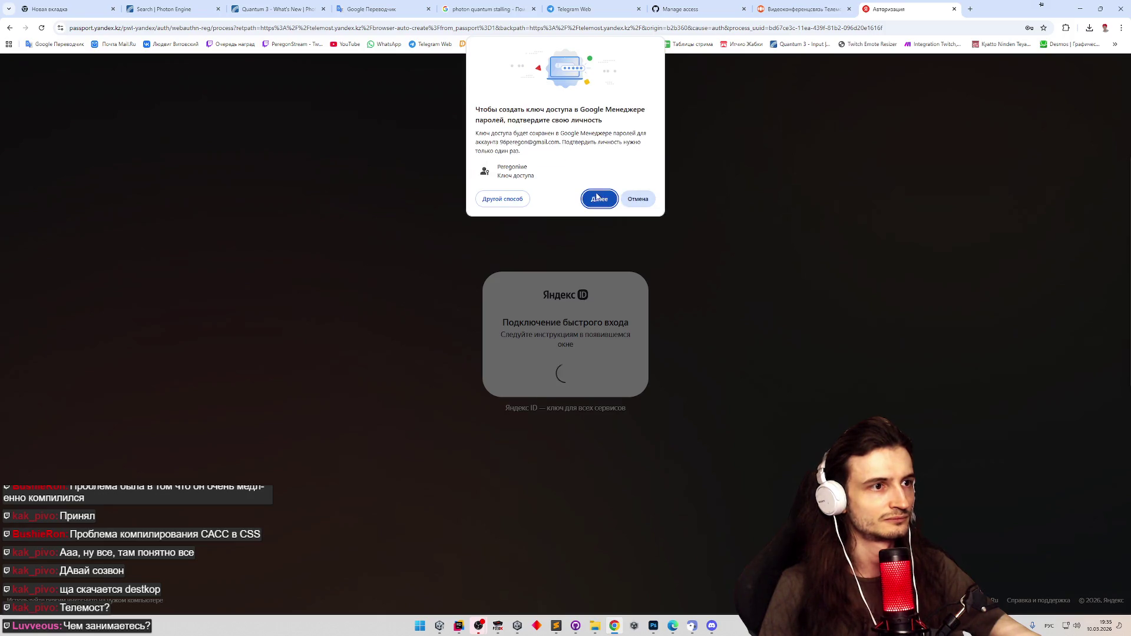
{"action": "left_click", "coordinate": [597, 198]}
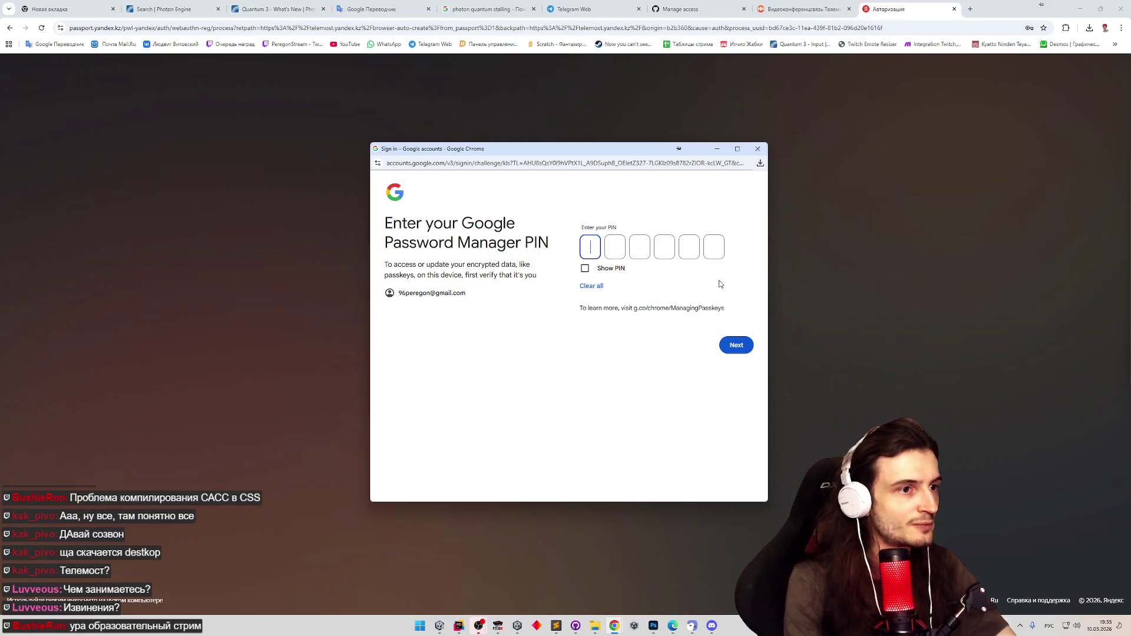
{"action": "left_click", "coordinate": [730, 345]}
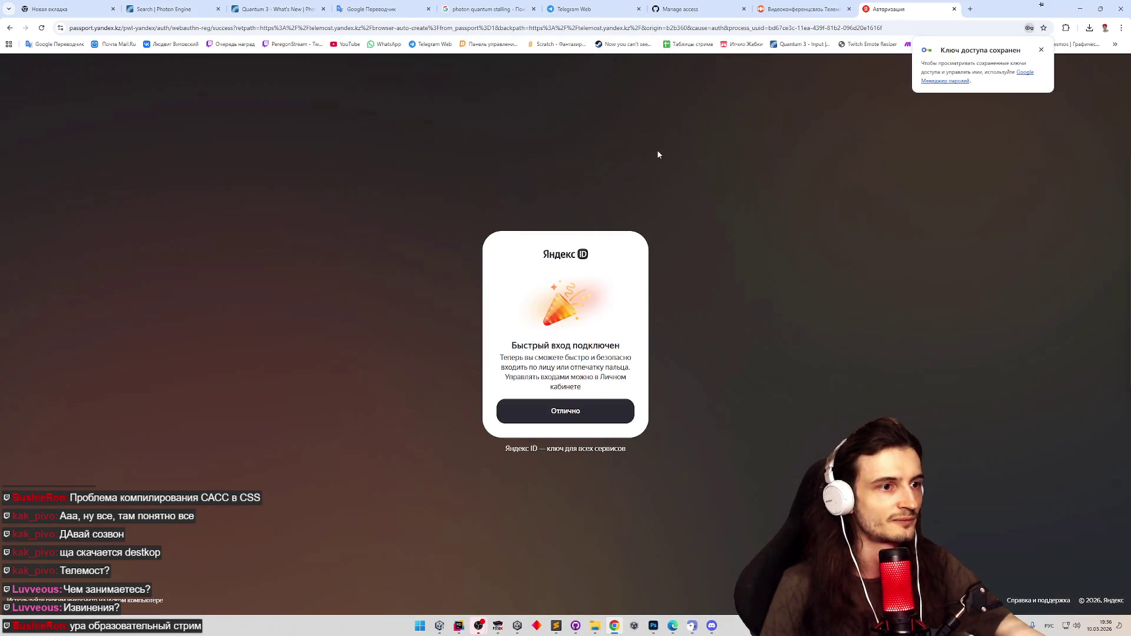
Step: Allow camera and microphone, leave full-screen self view, and copy the Telemost invite link
{"action": "left_click", "coordinate": [584, 408]}
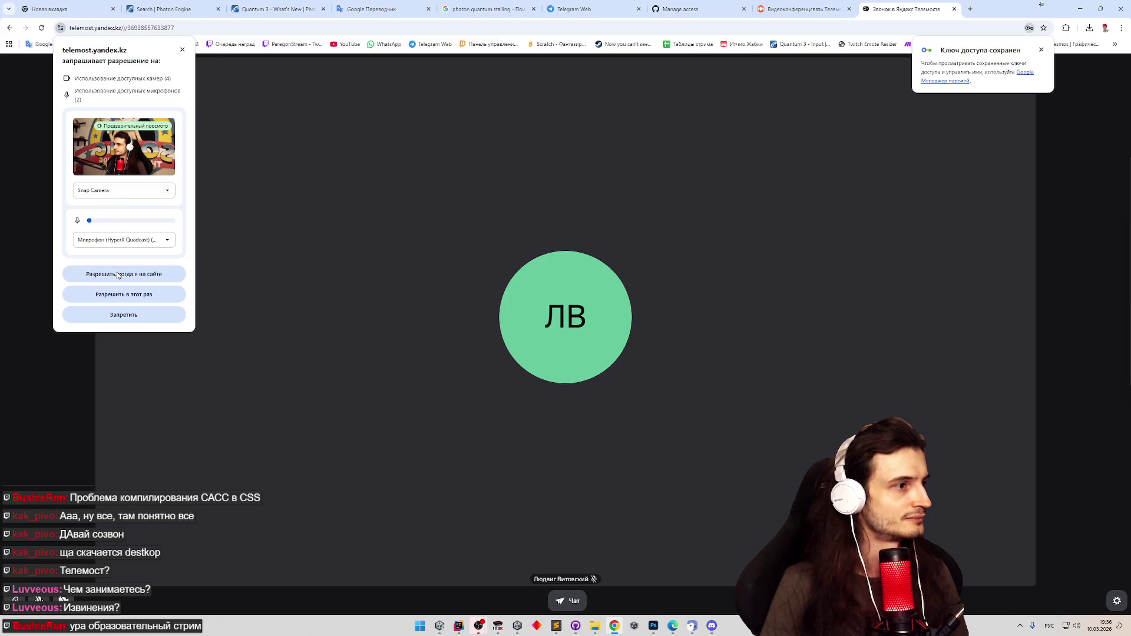
{"action": "left_click", "coordinate": [117, 275]}
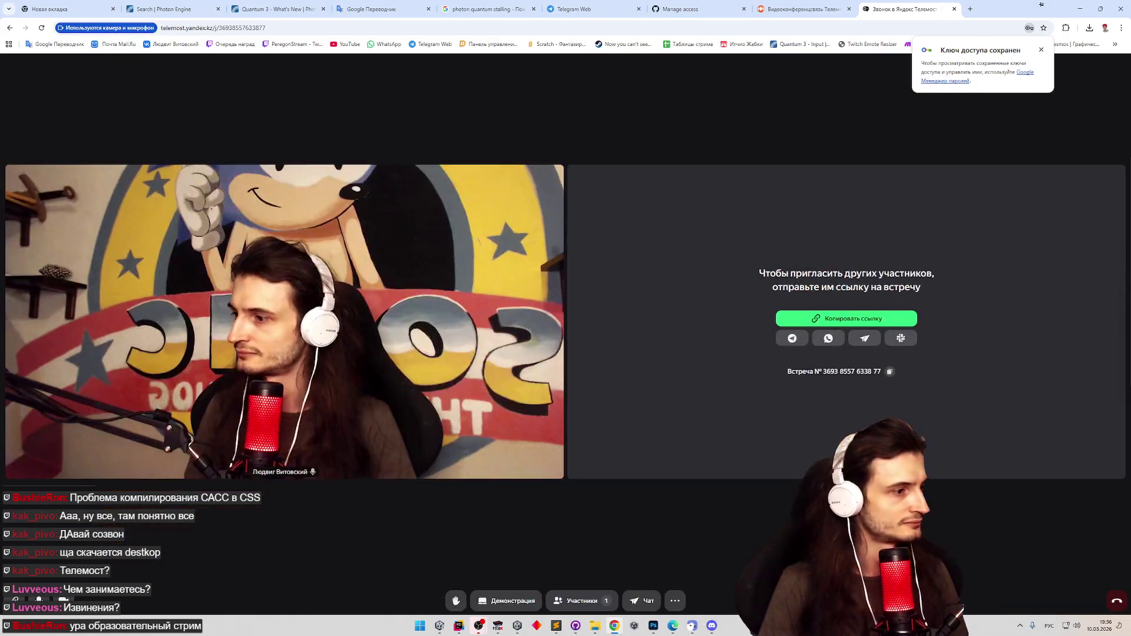
{"action": "left_click", "coordinate": [63, 599]}
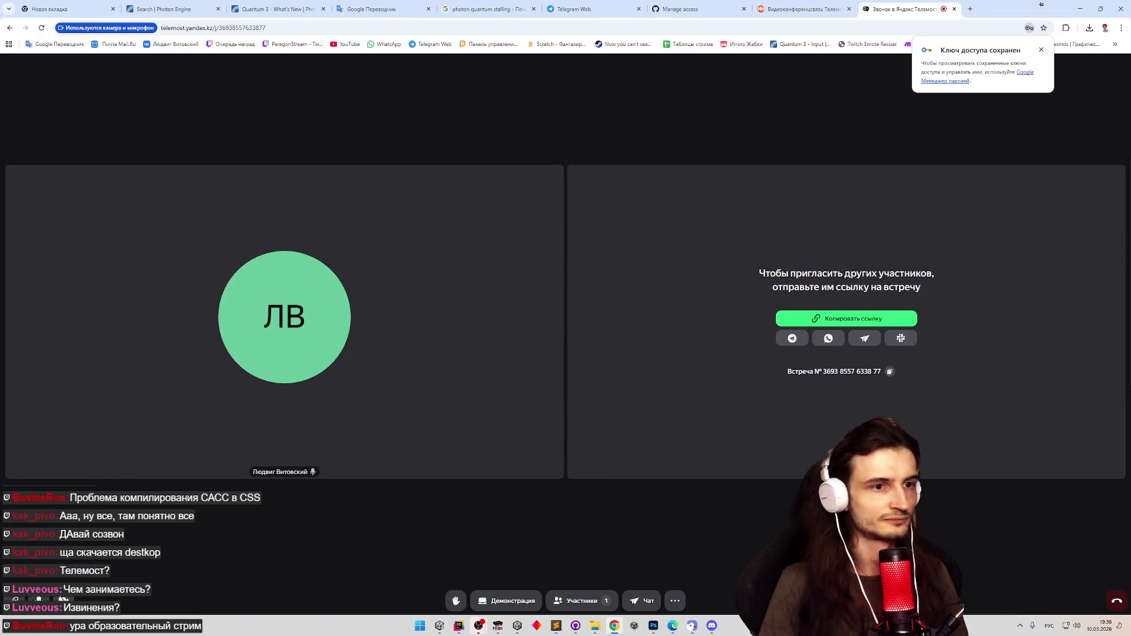
{"action": "left_click", "coordinate": [847, 318]}
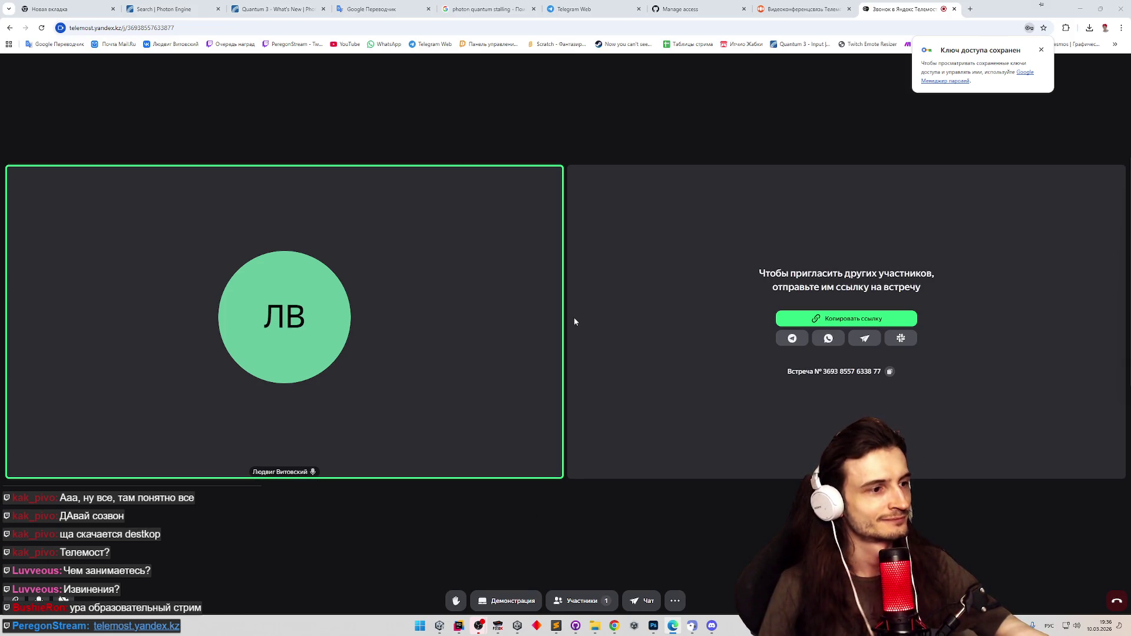
{"action": "left_click", "coordinate": [1041, 50]}
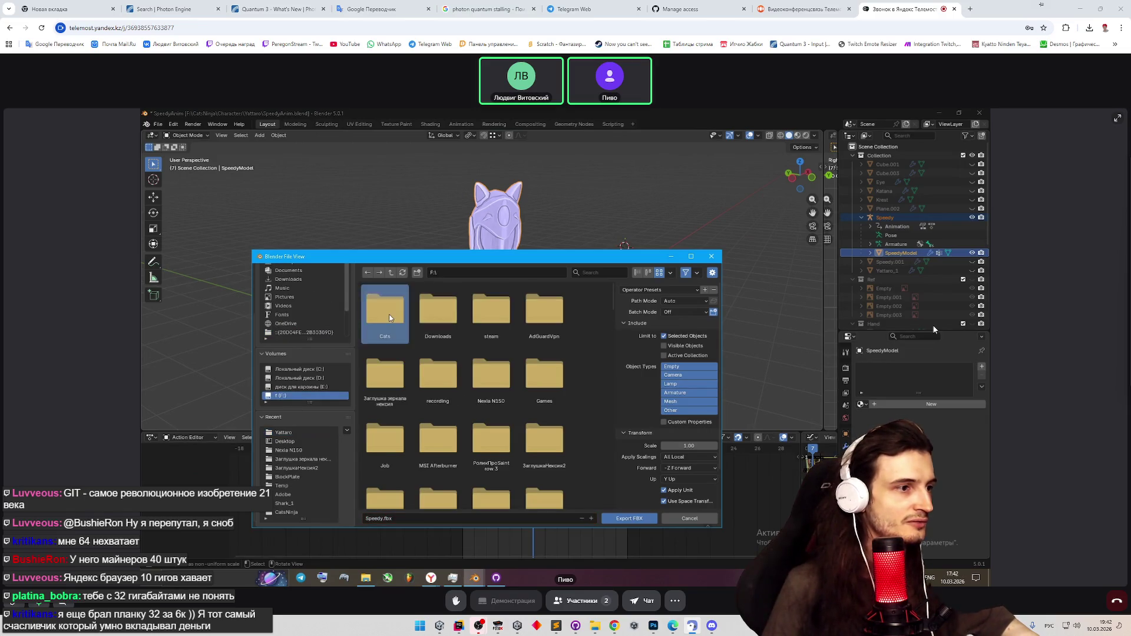
Step: Export the model over Speedy.fbx in Cats > Ninja-Cats > Assets > models > Speedy
{"action": "double_click", "coordinate": [402, 318]}
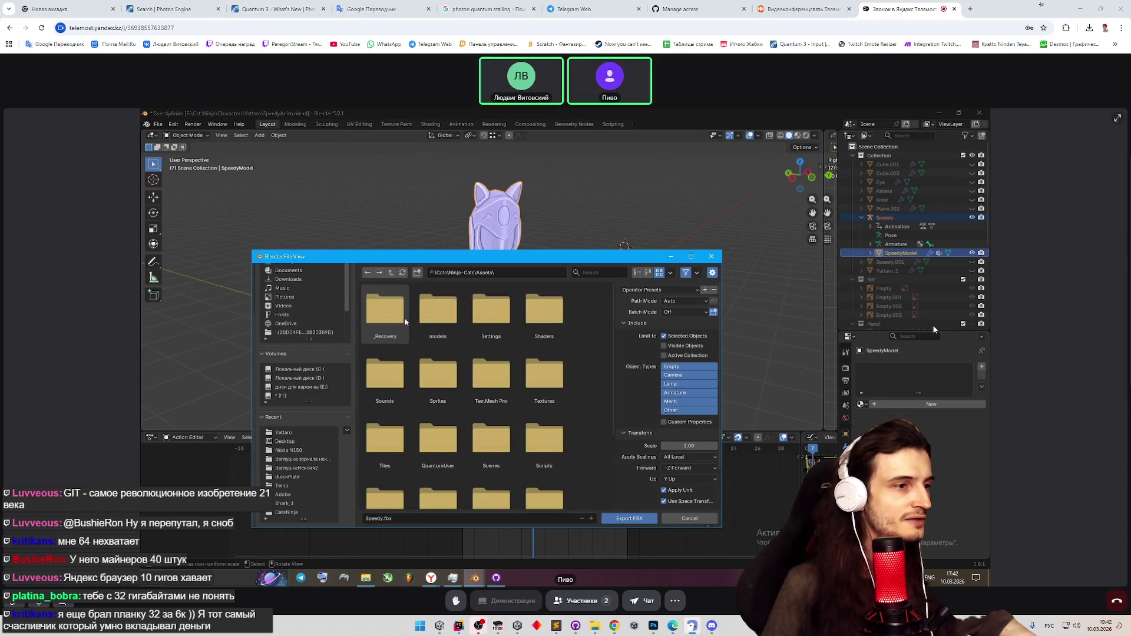
{"action": "double_click", "coordinate": [438, 310]}
{"action": "double_click", "coordinate": [389, 315]}
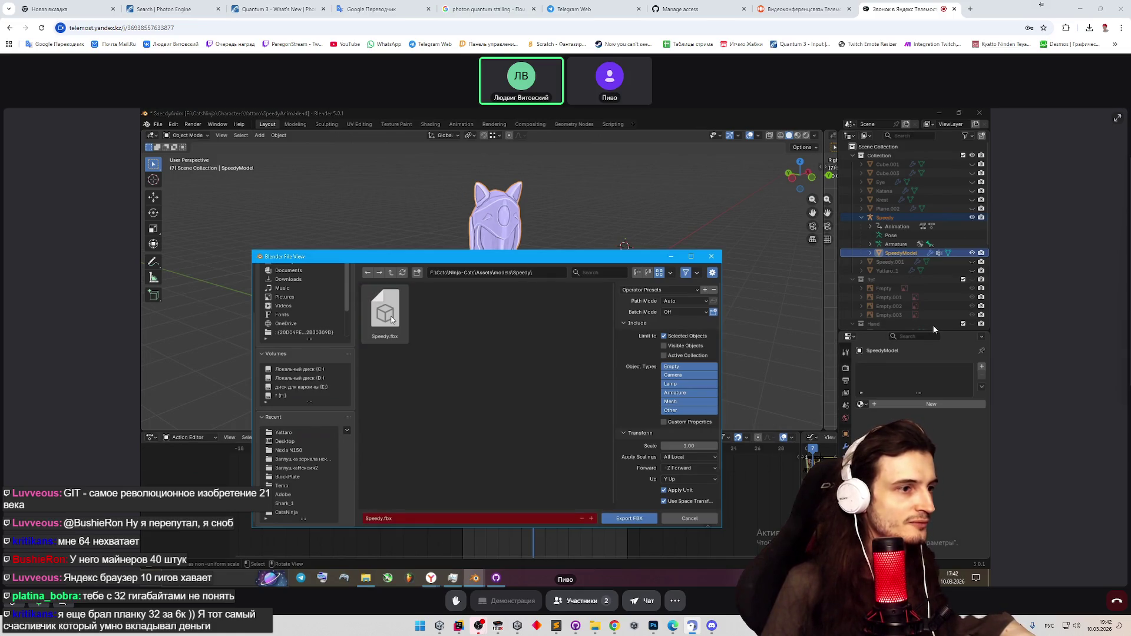
{"action": "left_click", "coordinate": [389, 315]}
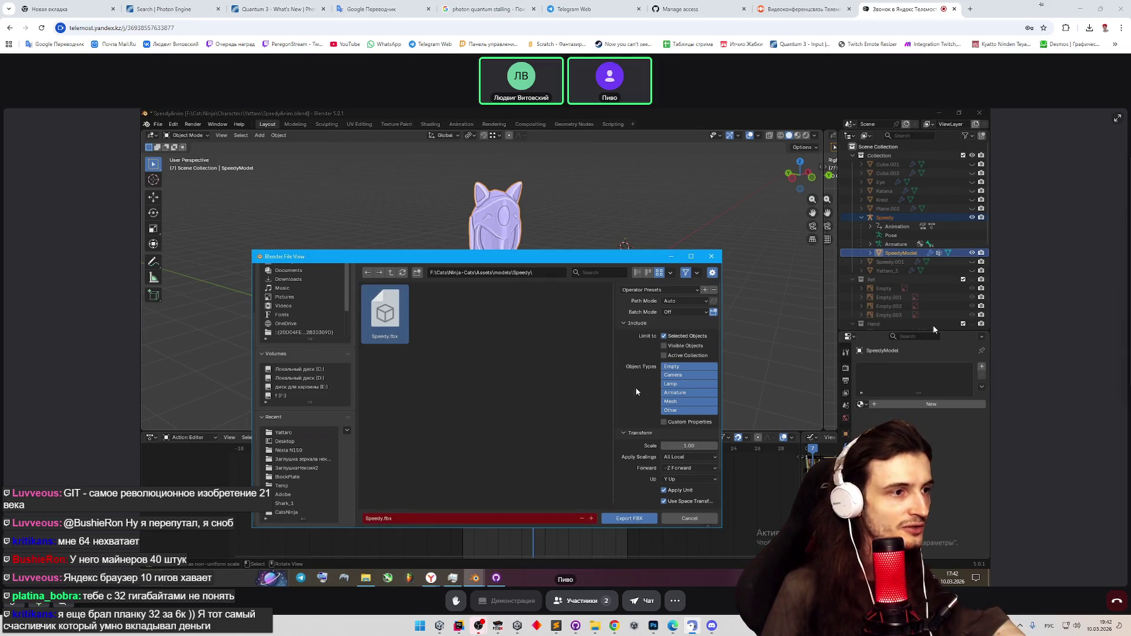
{"action": "left_click", "coordinate": [619, 518]}
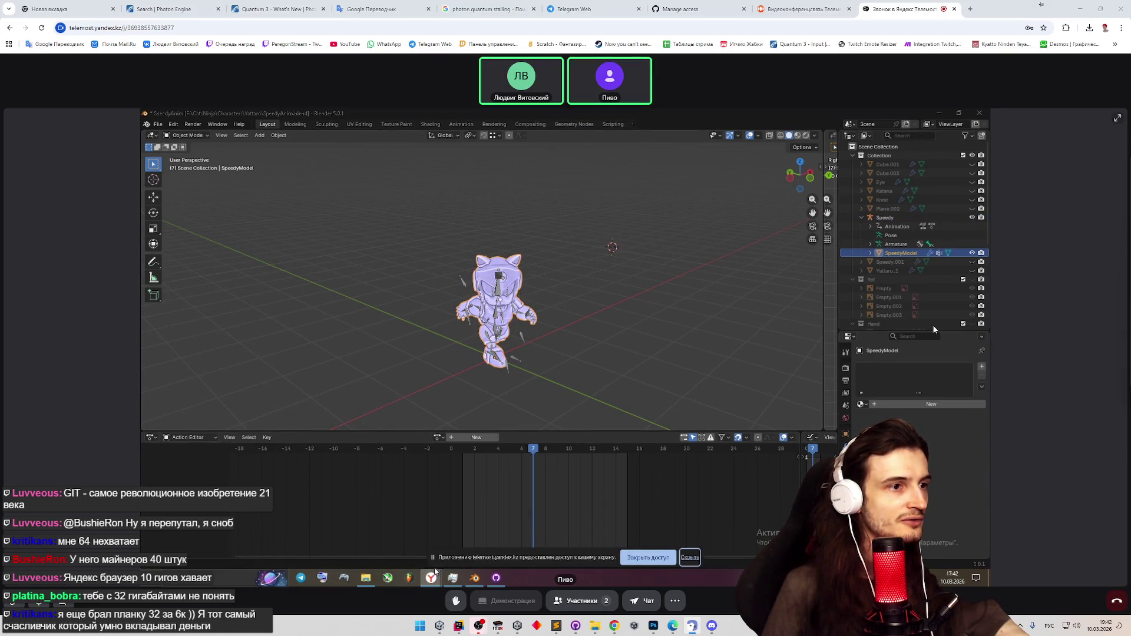
Step: Open GitHub Desktop from the remote shared screen's taskbar, then begin your own screen demonstration
{"action": "mouse_move", "coordinate": [496, 580]}
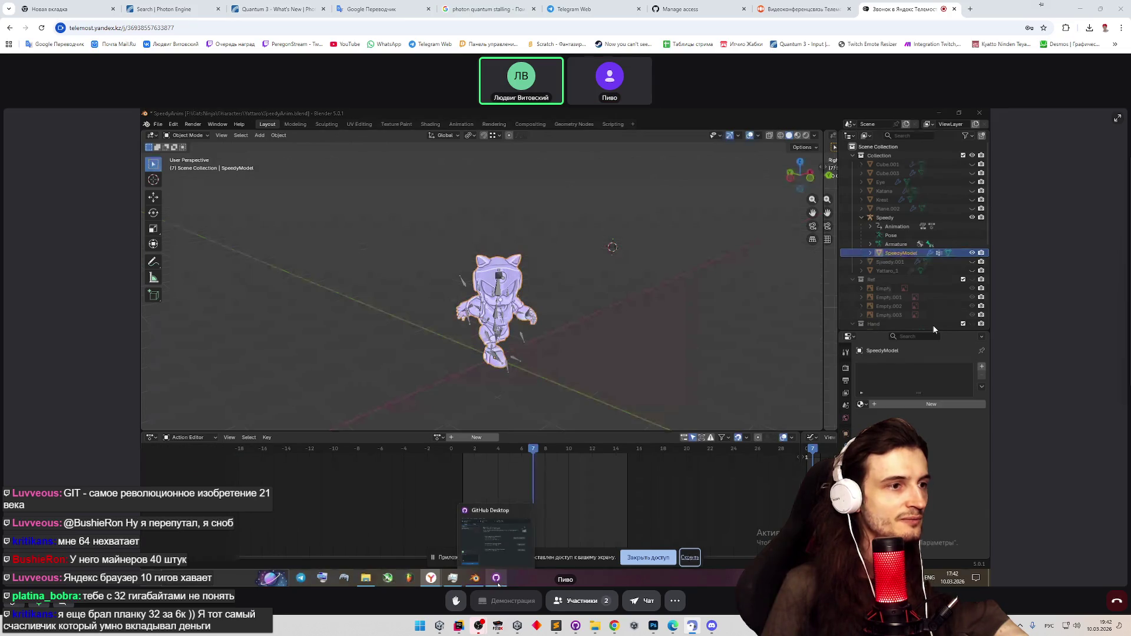
{"action": "left_click", "coordinate": [491, 550]}
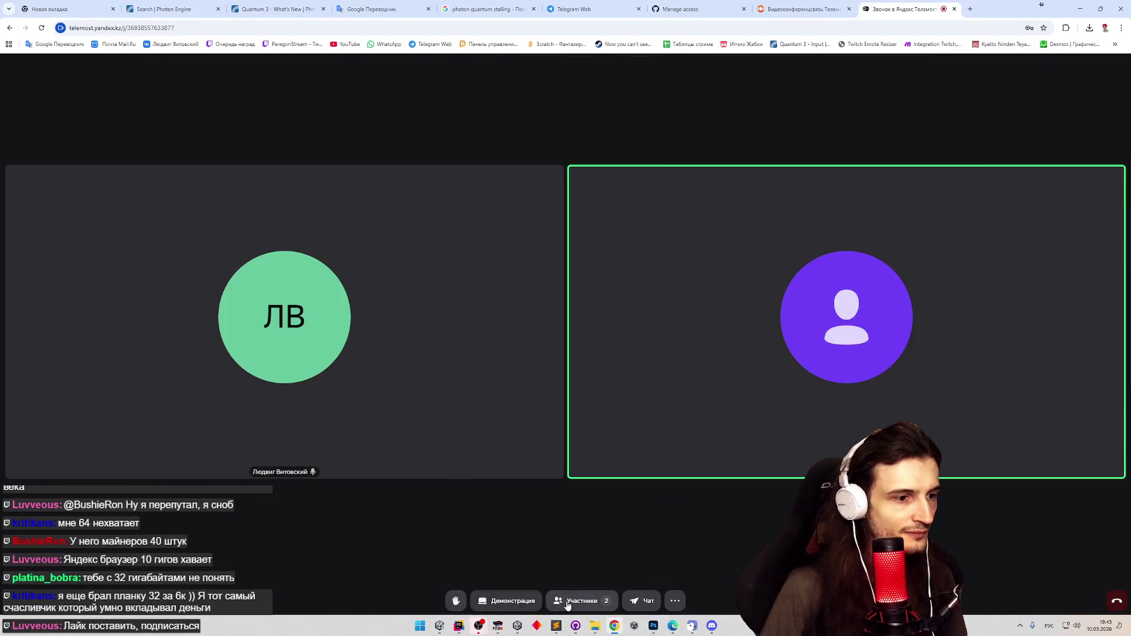
{"action": "left_click", "coordinate": [507, 600]}
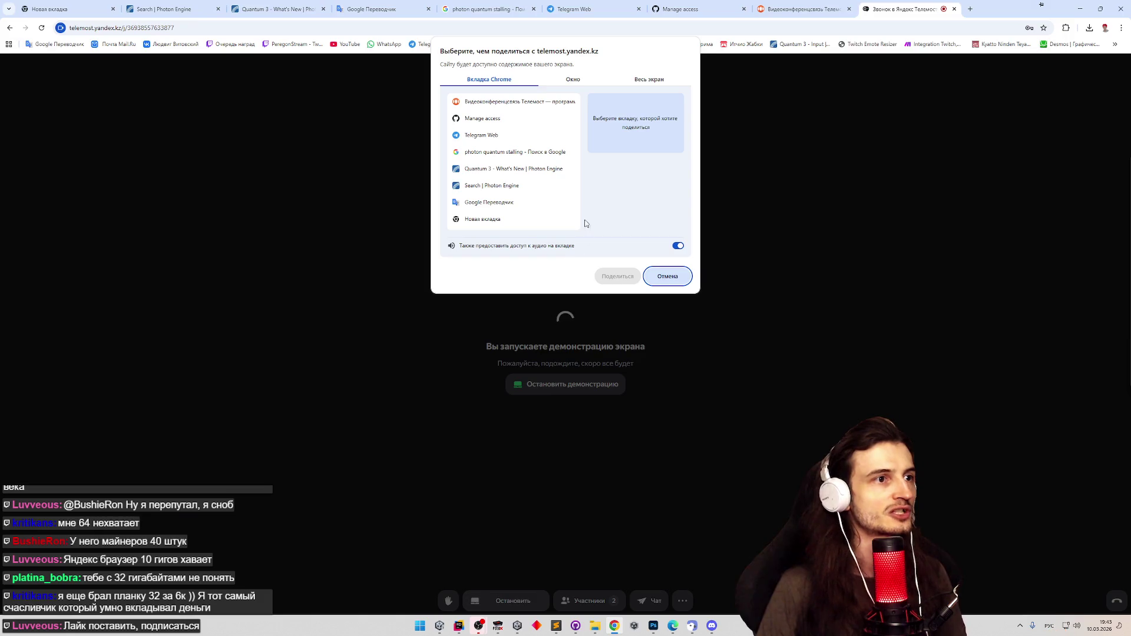
Step: Share the entire Экран 1 from the Весь экран tab and bring GitHub Desktop forward
{"action": "left_click", "coordinate": [550, 104]}
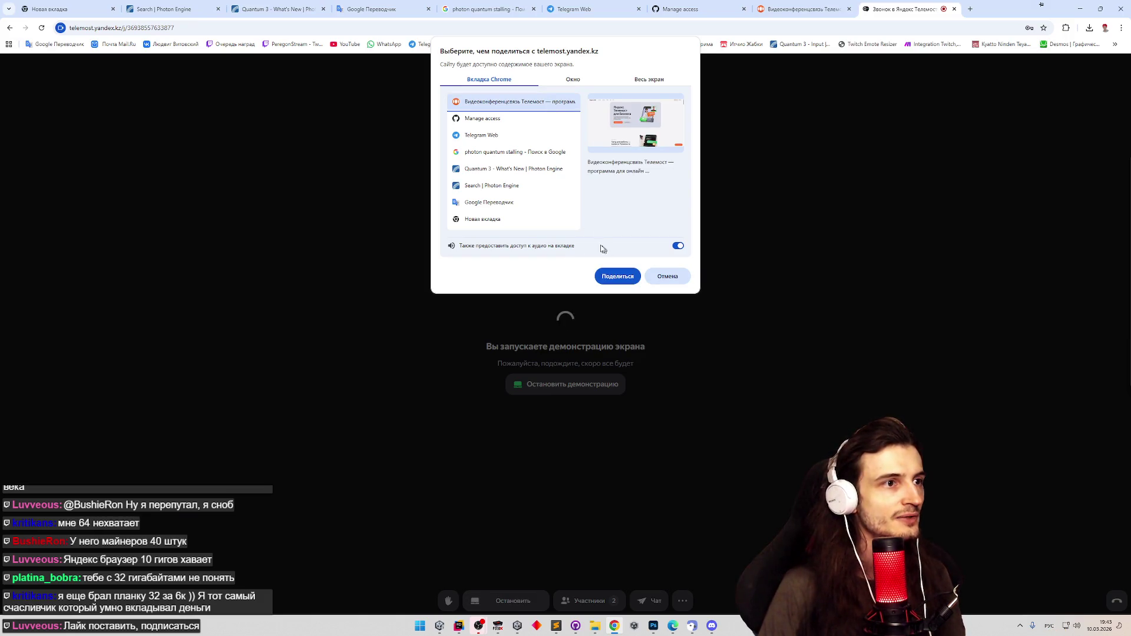
{"action": "left_click", "coordinate": [571, 83]}
{"action": "key", "text": "Right"}
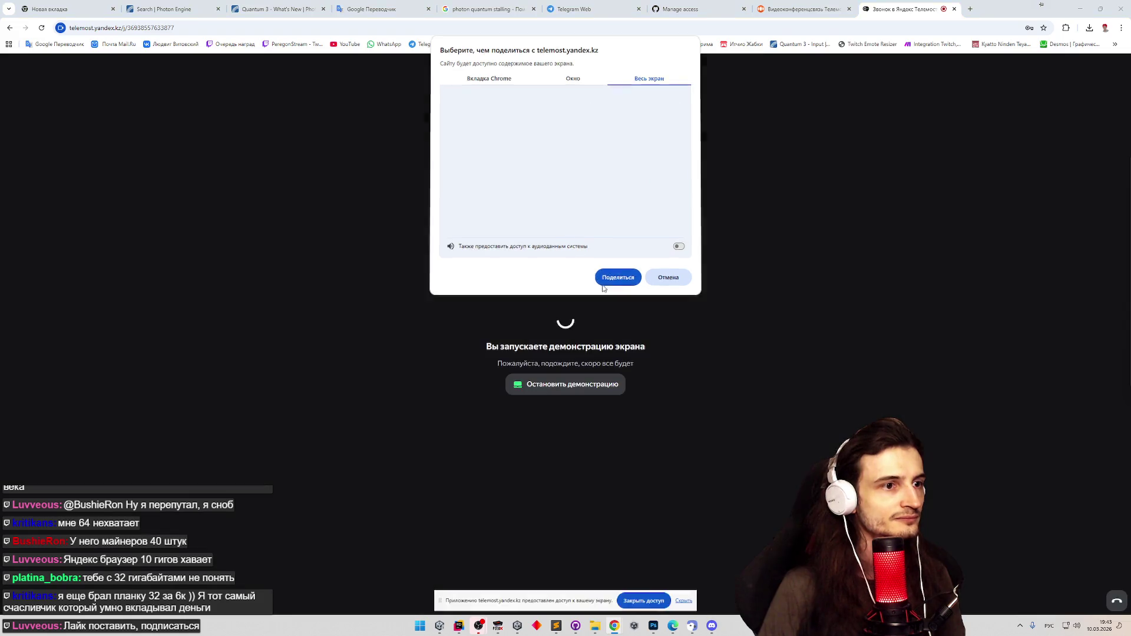
{"action": "left_click", "coordinate": [617, 276]}
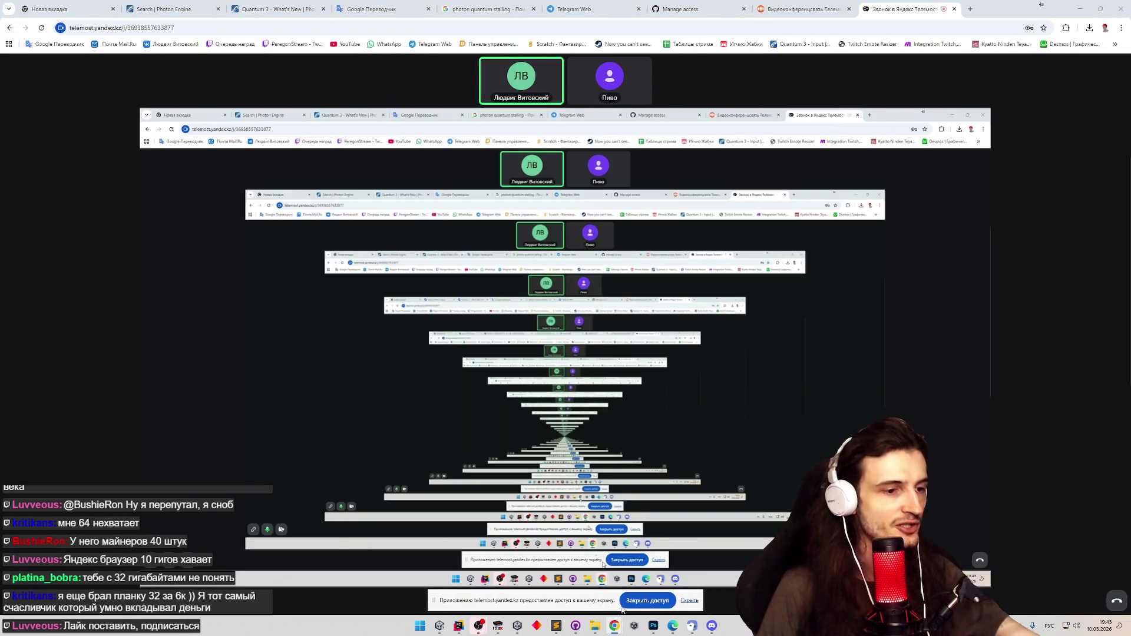
{"action": "left_click", "coordinate": [575, 626]}
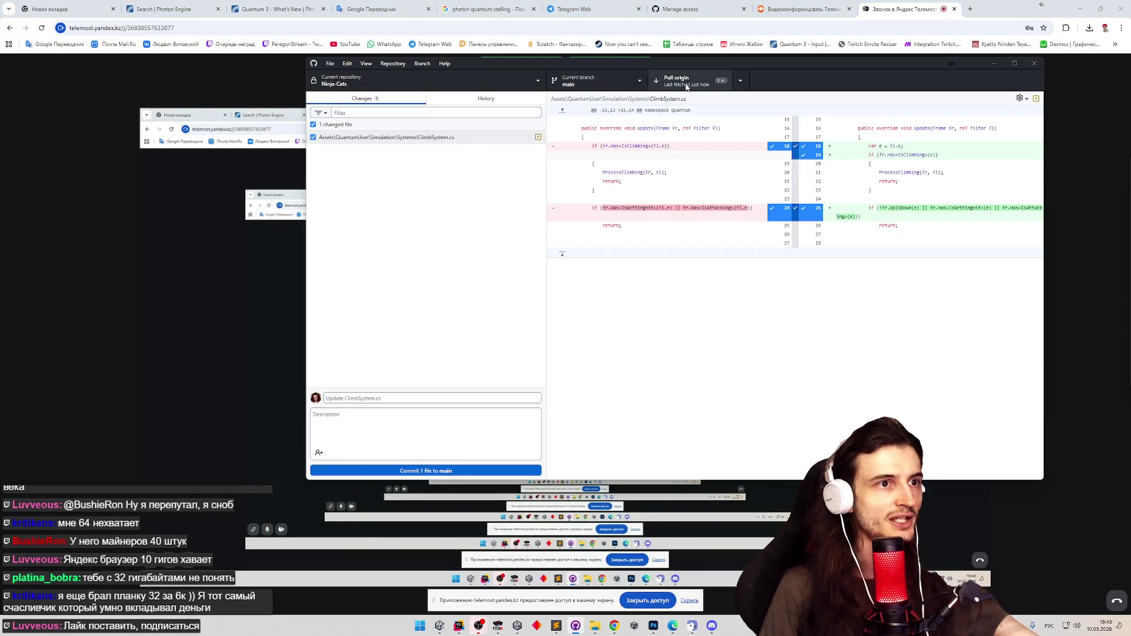
Step: Reposition GitHub Desktop so the pending ClimbSystem.cs change and commit Summary field are visible
{"action": "left_click_drag", "start_coordinate": [674, 86], "coordinate": [637, 171]}
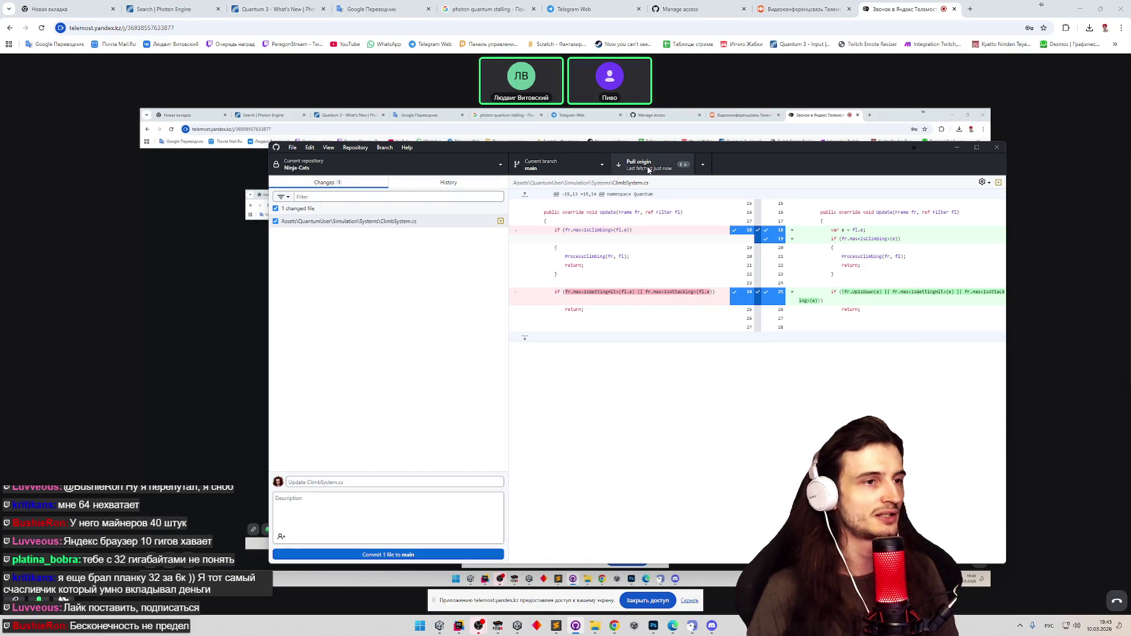
{"action": "left_click", "coordinate": [648, 168]}
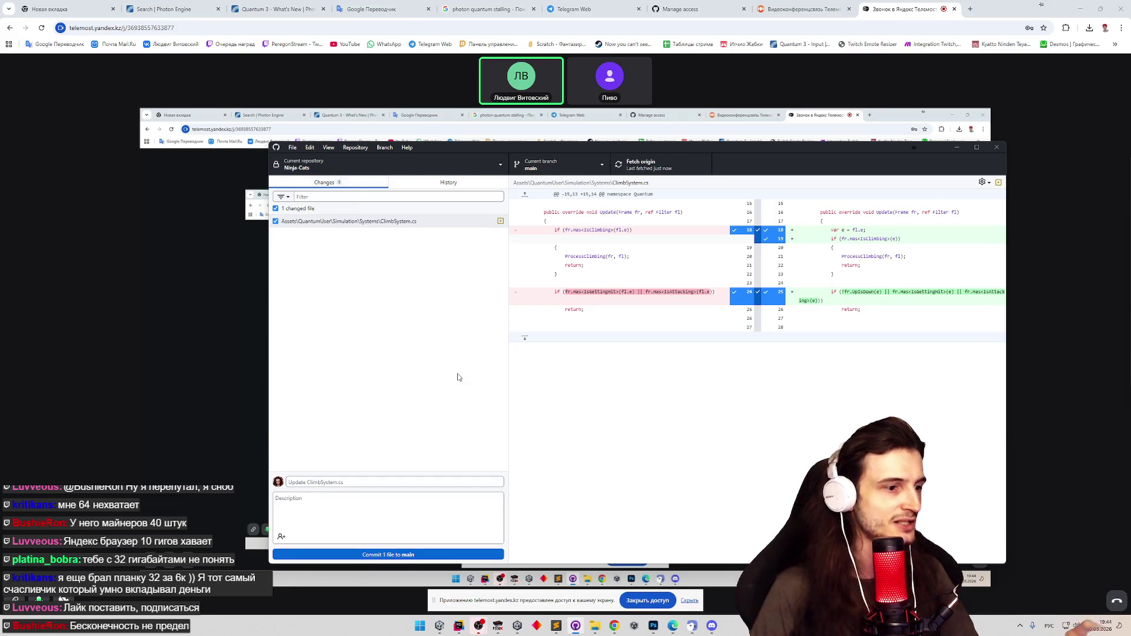
{"action": "left_click", "coordinate": [443, 623]}
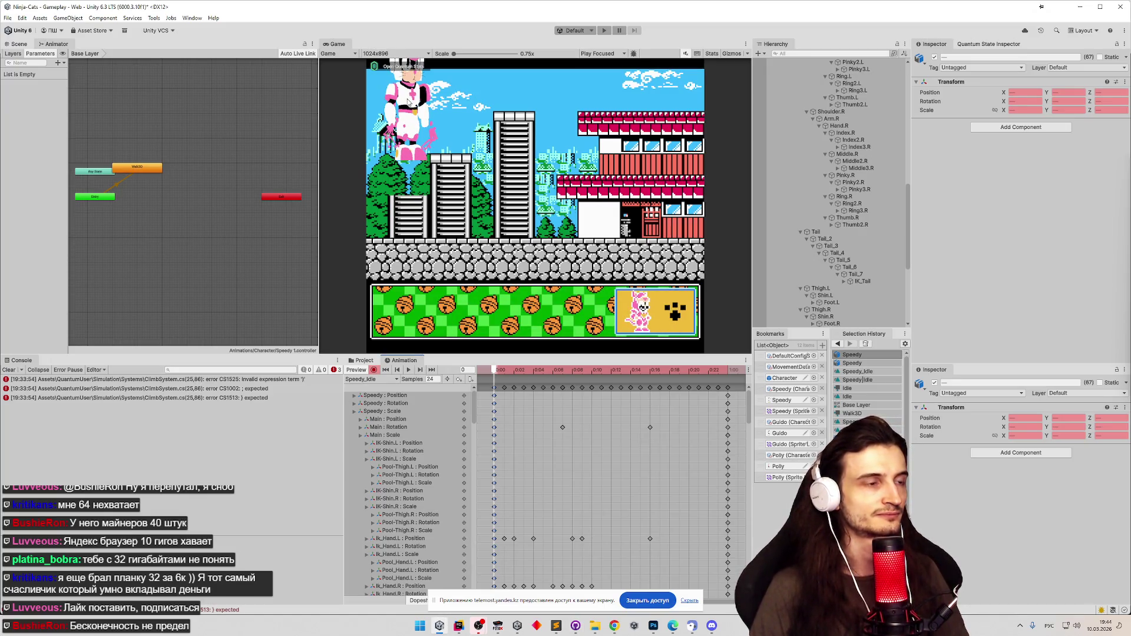
{"action": "left_click", "coordinate": [439, 629]}
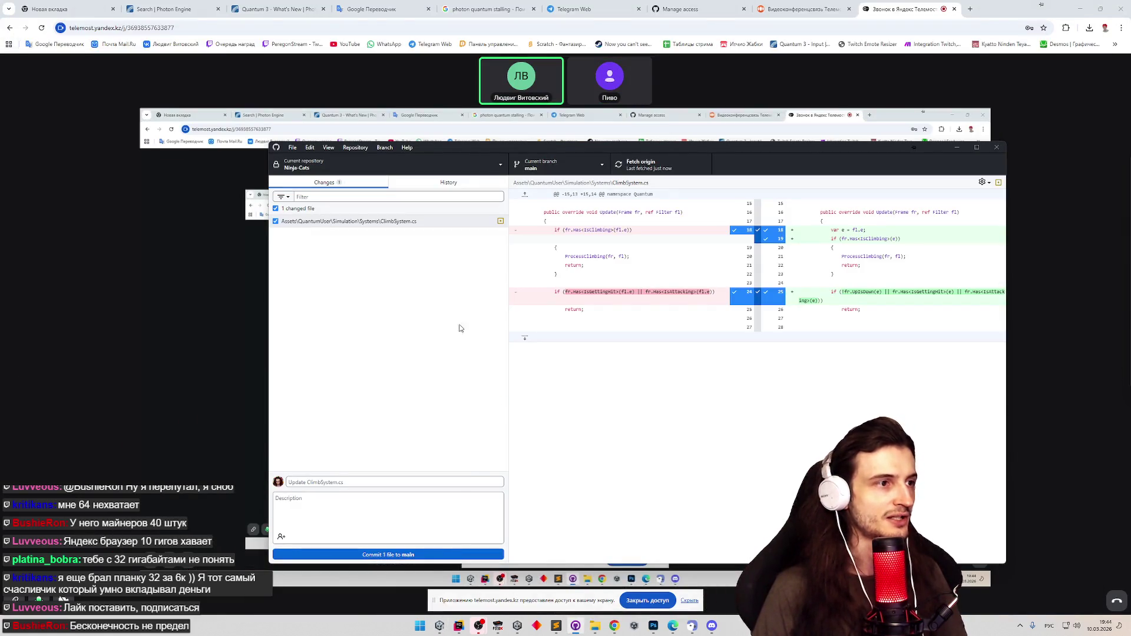
{"action": "mouse_move", "coordinate": [521, 151]}
{"action": "left_mouse_down"}
{"action": "mouse_move", "coordinate": [639, 392]}
{"action": "mouse_move", "coordinate": [510, 116]}
{"action": "mouse_move", "coordinate": [513, 100]}
{"action": "mouse_move", "coordinate": [497, 111]}
{"action": "left_mouse_up"}
{"action": "left_click", "coordinate": [334, 441]}
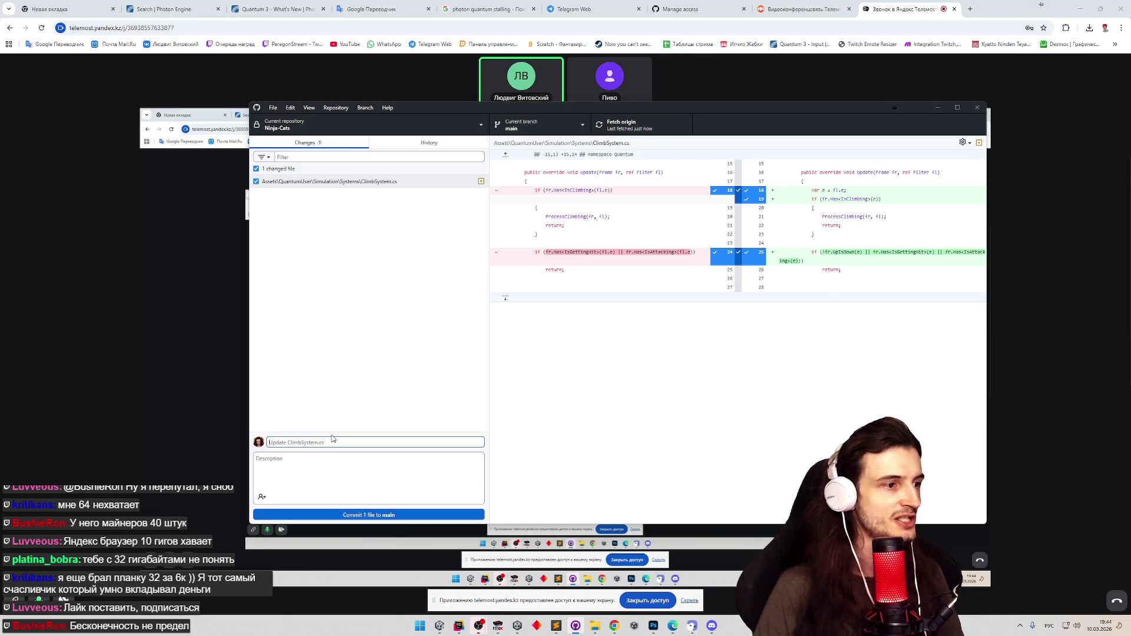
Step: Enter the commit summary 'climb test', switching the keyboard layout to English first
{"action": "type", "text": "сдш"}
{"action": "key", "text": "BackSpace"}
{"action": "key", "text": "BackSpace"}
{"action": "key", "text": "BackSpace"}
{"action": "key", "text": "alt+shift"}
{"action": "type", "text": "climb test"}
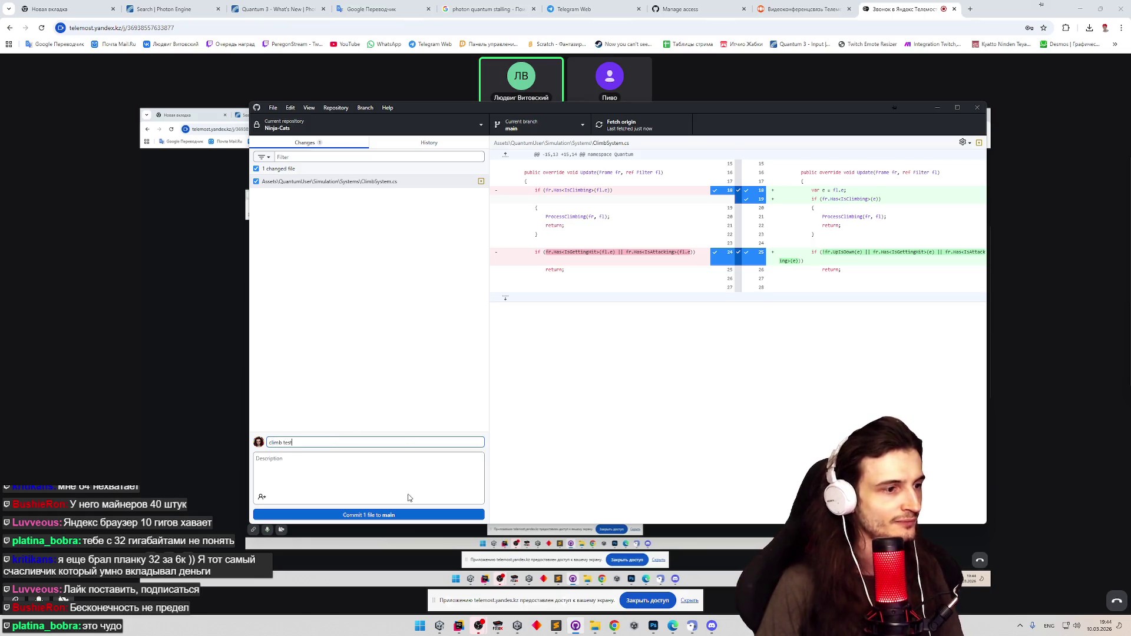
Step: Commit ClimbSystem.cs to main, push to origin, and minimise GitHub Desktop
{"action": "left_click", "coordinate": [407, 514]}
{"action": "left_click", "coordinate": [843, 226]}
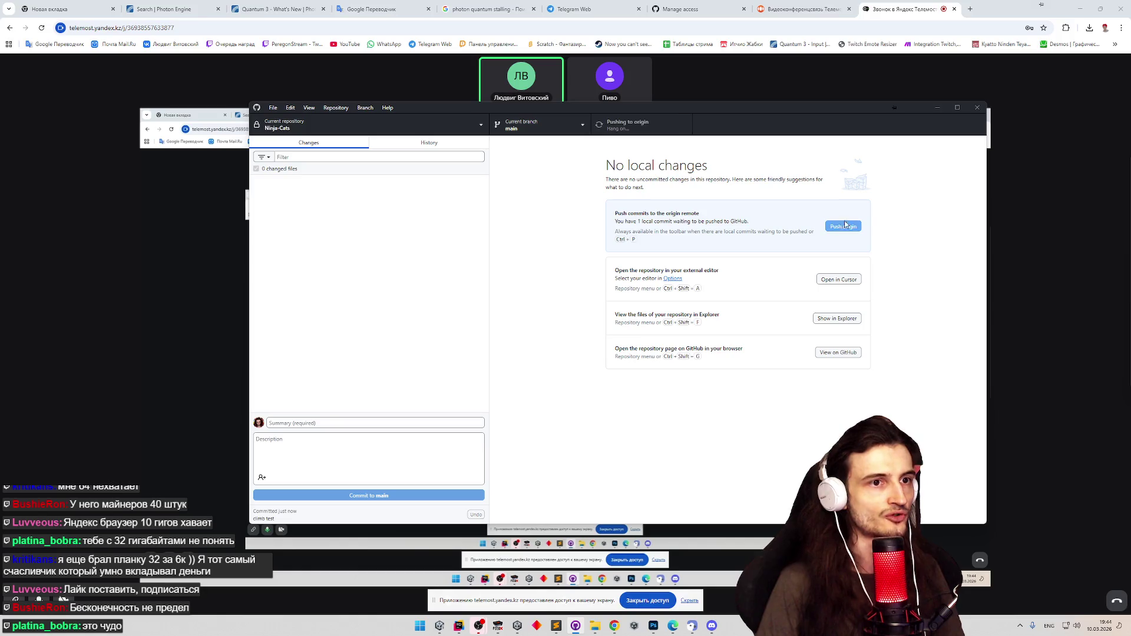
{"action": "left_click", "coordinate": [940, 113]}
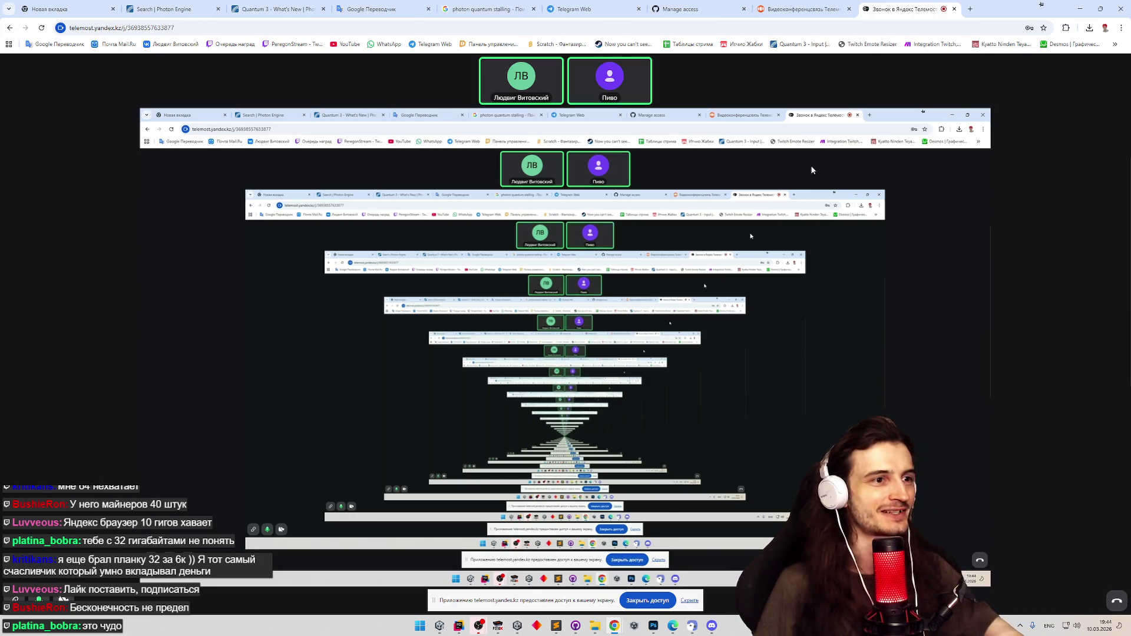
Step: Stop screen sharing in the Telemost call with the 'Идет демонстрация' button
{"action": "left_click", "coordinate": [689, 599]}
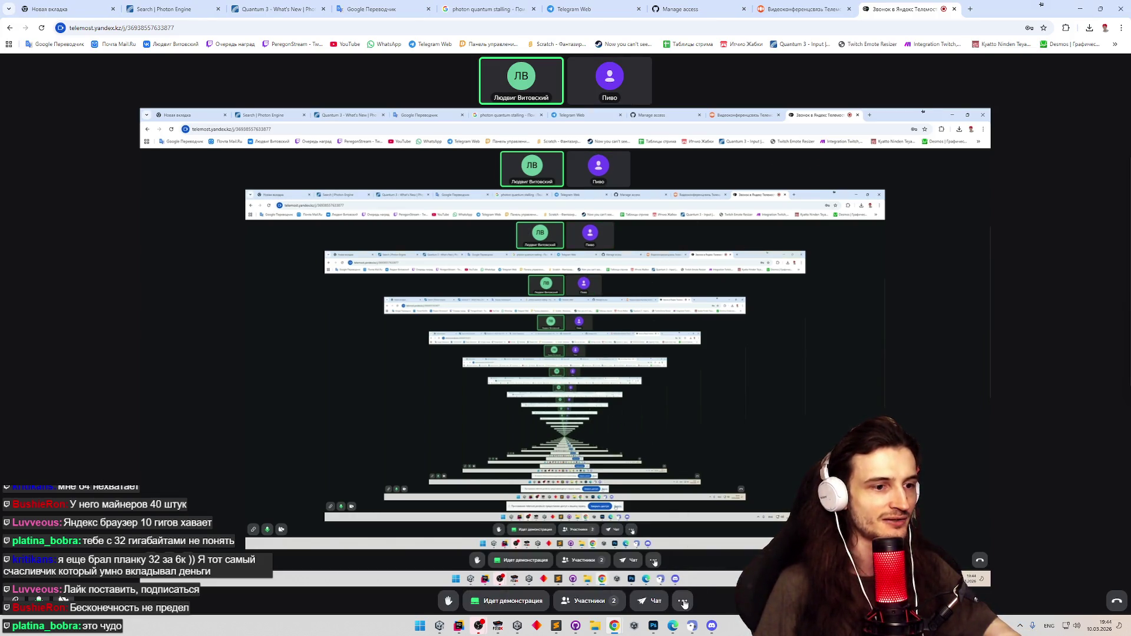
{"action": "left_click", "coordinate": [681, 599]}
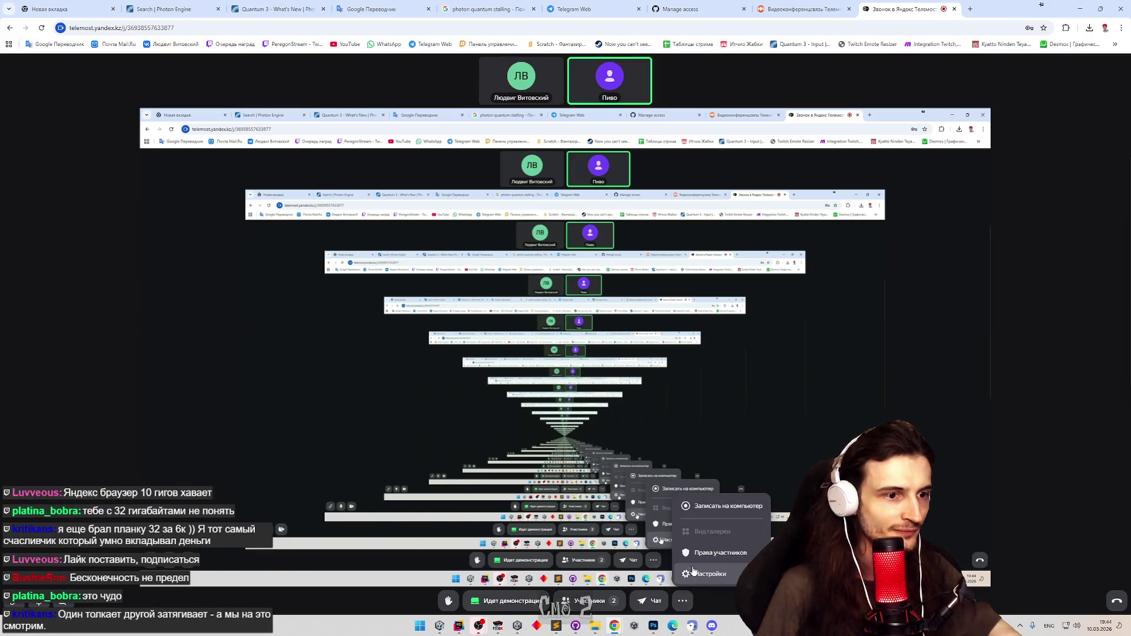
{"action": "left_click", "coordinate": [645, 525]}
{"action": "left_click", "coordinate": [511, 600]}
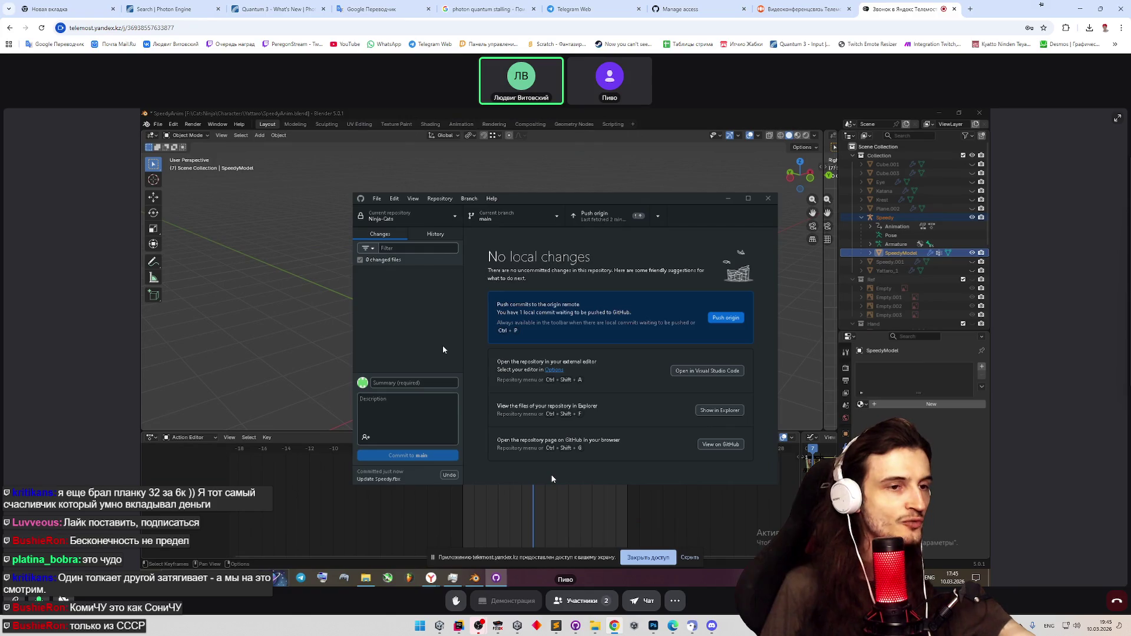
Step: Fetch and pull origin's newer commit into main, then push both local commits to origin
{"action": "left_click", "coordinate": [725, 317]}
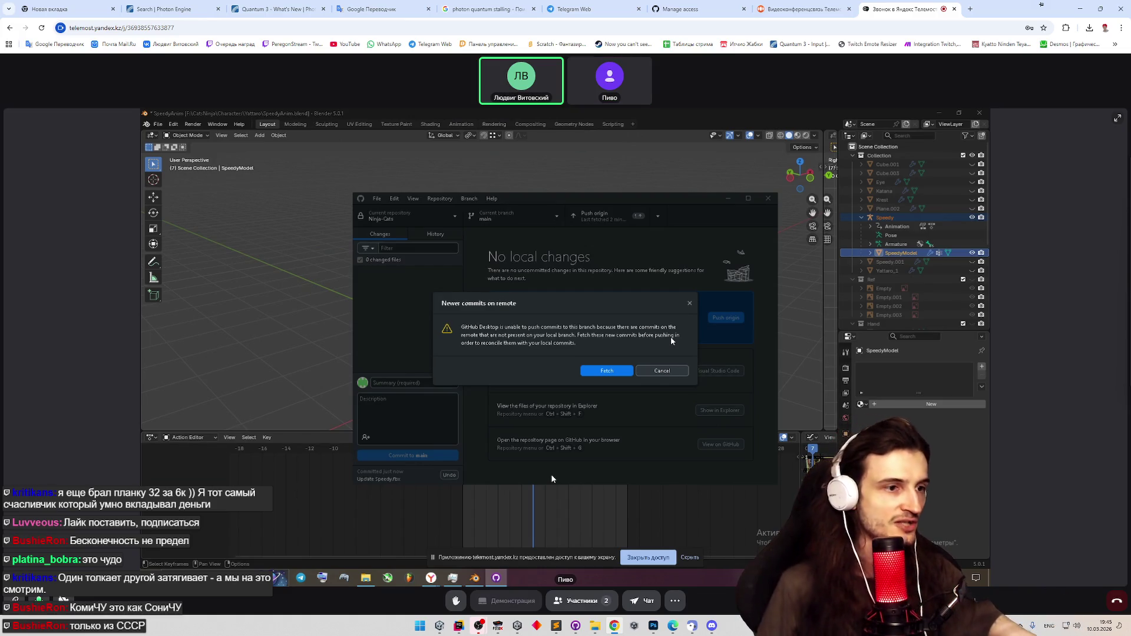
{"action": "left_click", "coordinate": [590, 370]}
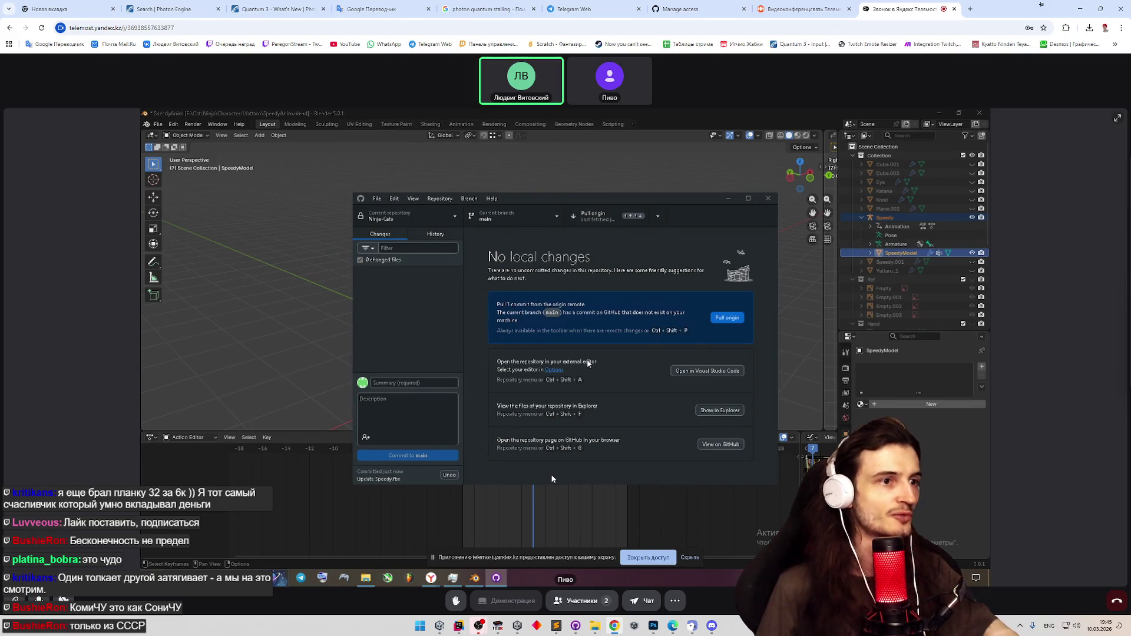
{"action": "left_click", "coordinate": [732, 321]}
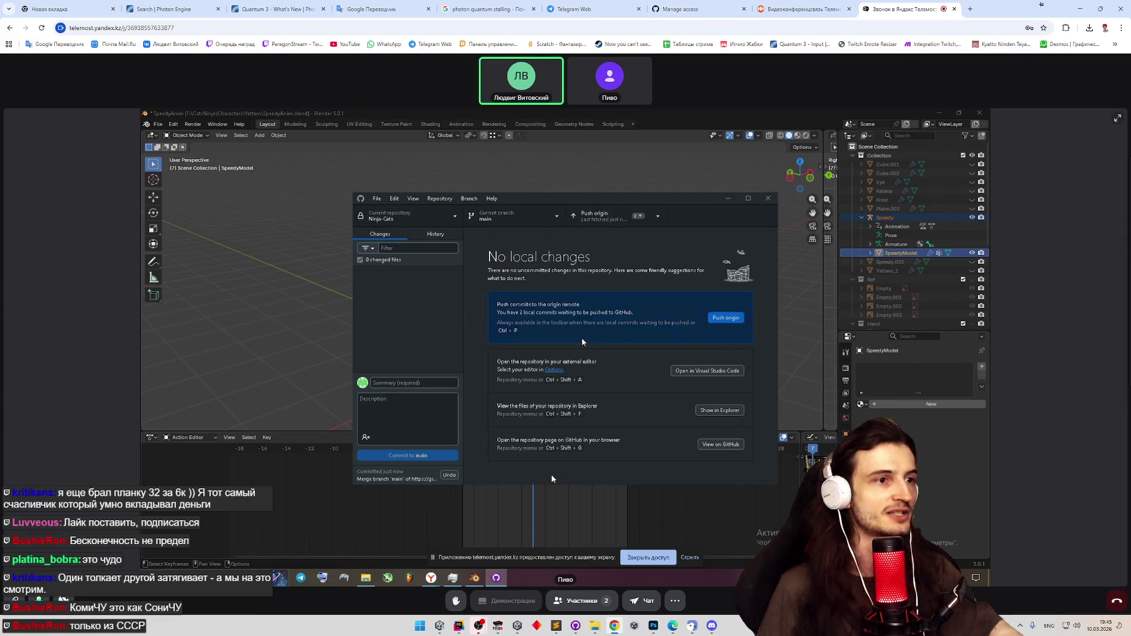
{"action": "left_click", "coordinate": [723, 318]}
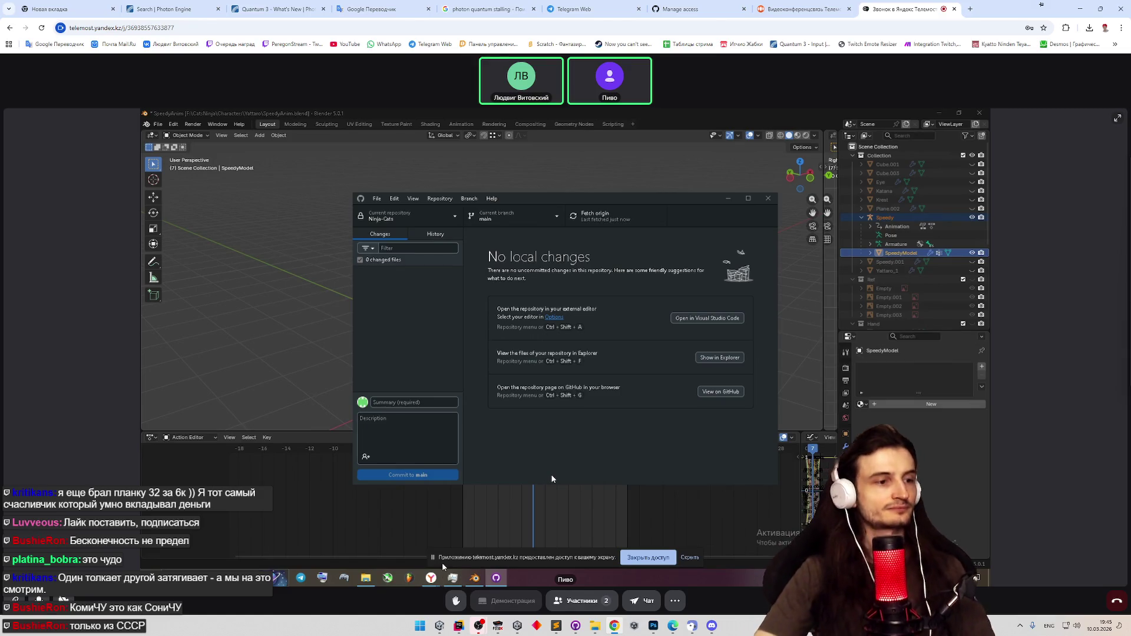
Step: Close the shared-screen view, bring up the end-call options, and minimise Chrome to show Rider
{"action": "mouse_move", "coordinate": [432, 579]}
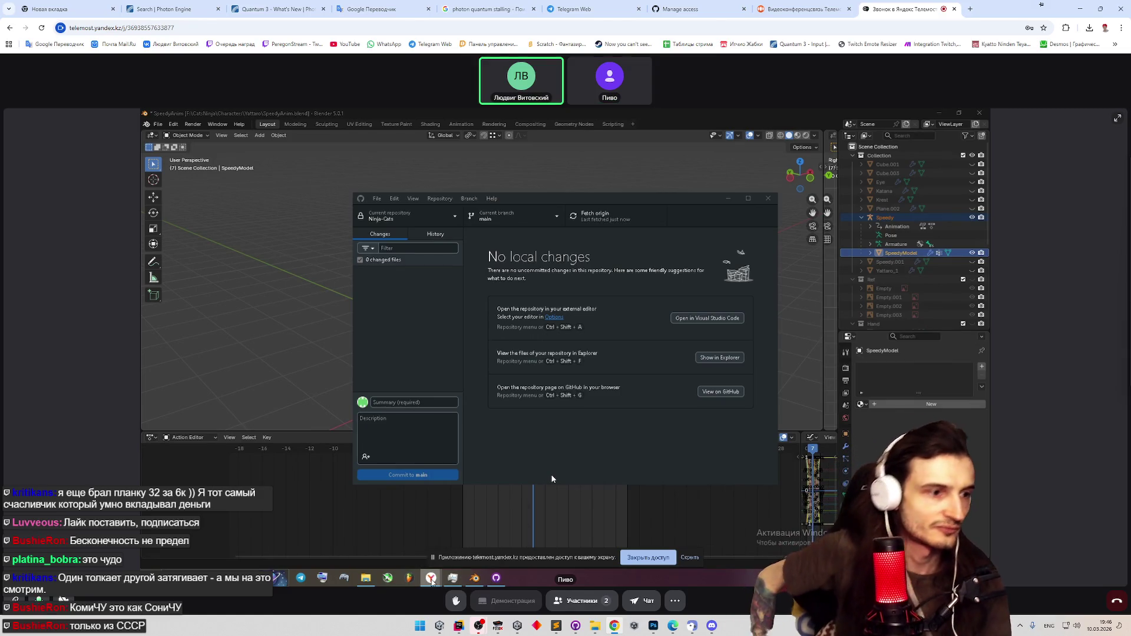
{"action": "left_click", "coordinate": [520, 512]}
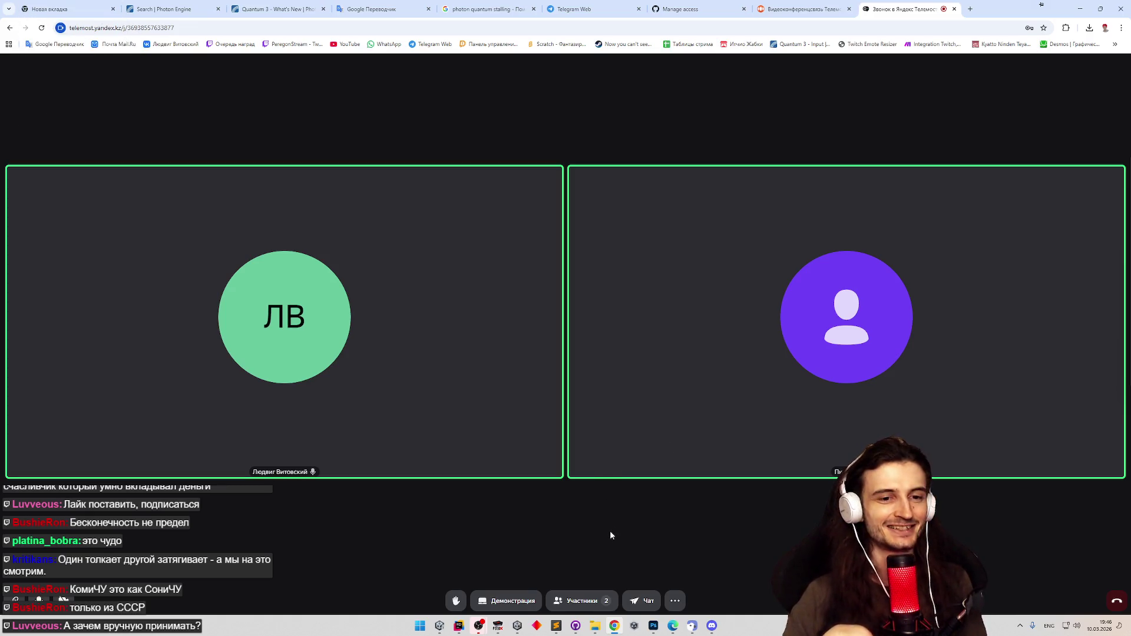
{"action": "left_click", "coordinate": [1115, 601]}
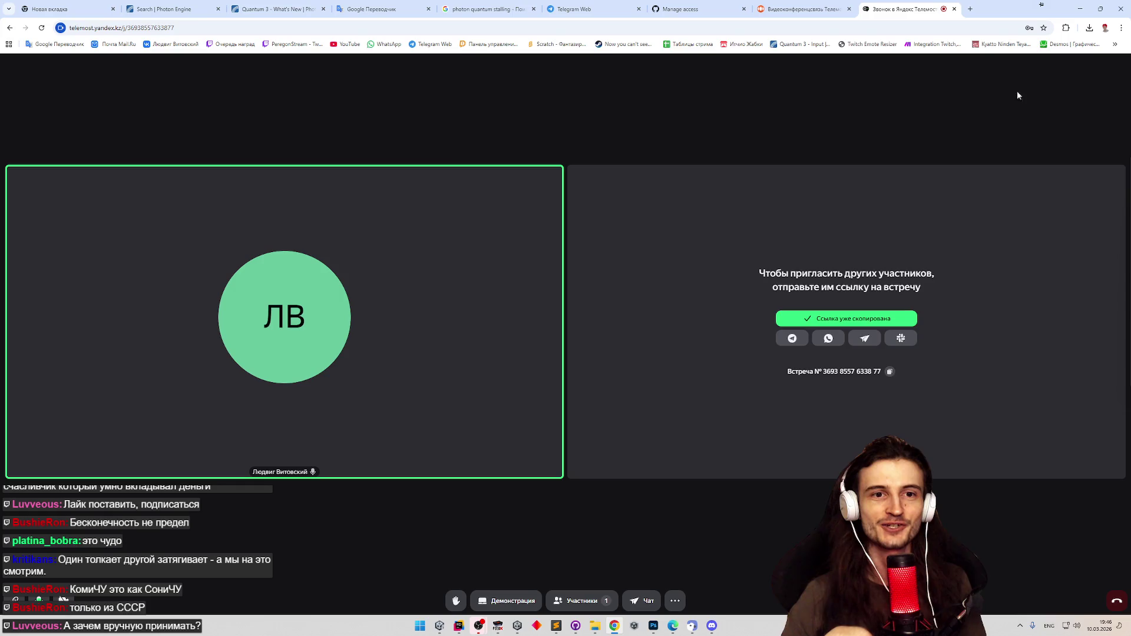
{"action": "left_click", "coordinate": [1119, 8]}
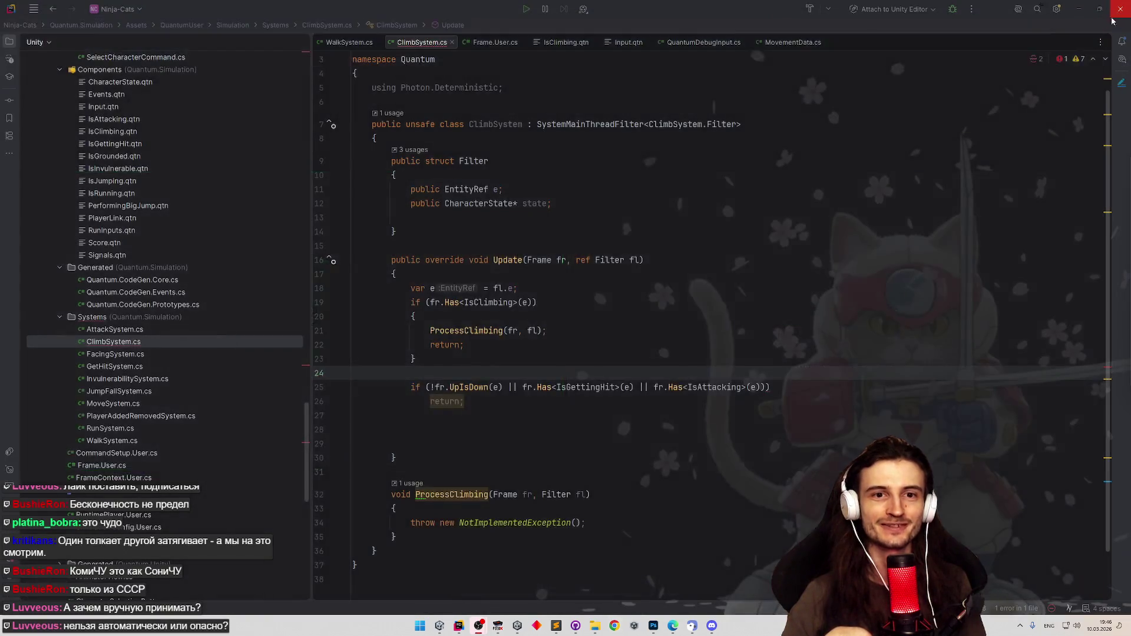
Step: Insert an outdented blank line 28 after the early-return on line 26 of Update
{"action": "left_click", "coordinate": [880, 162]}
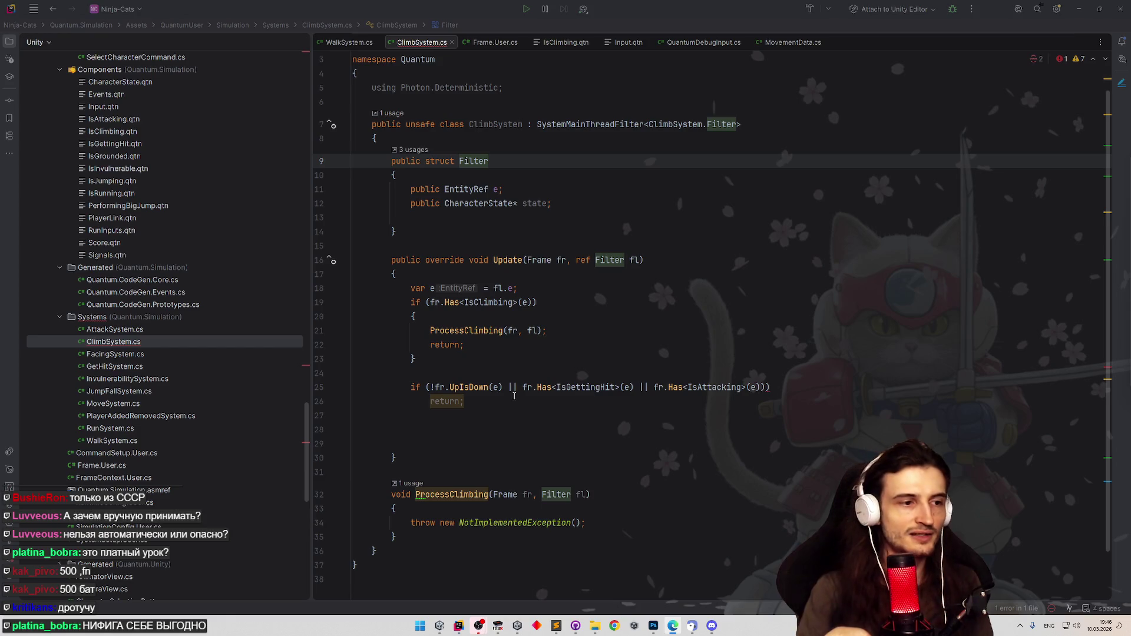
{"action": "left_click", "coordinate": [514, 396]}
{"action": "key", "text": "Return"}
{"action": "key", "text": "Return"}
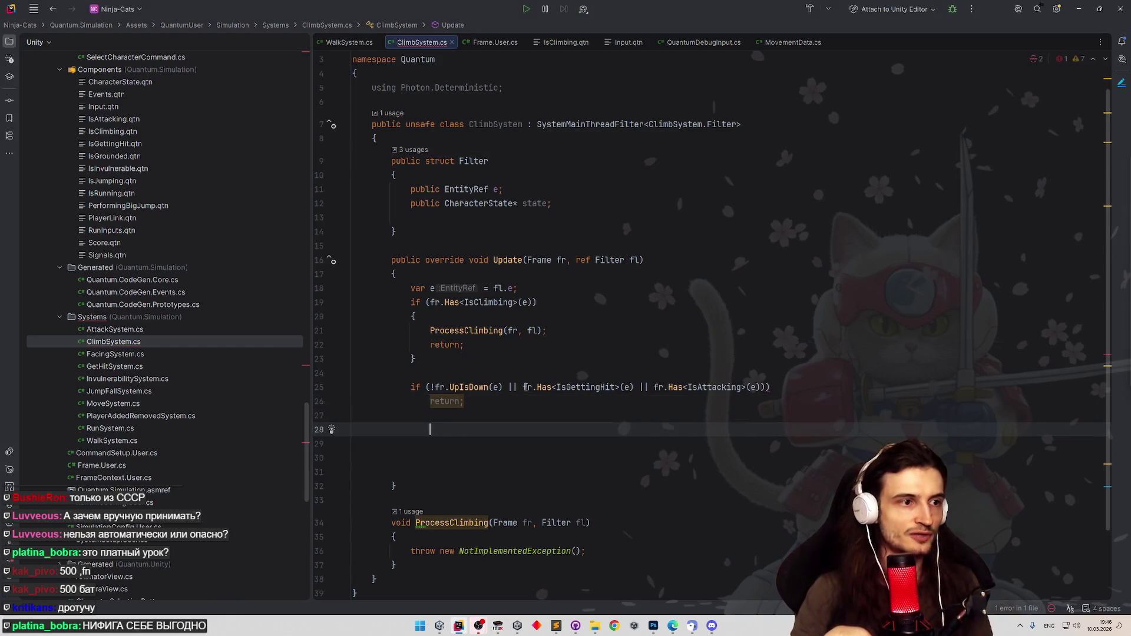
{"action": "key", "text": "BackSpace"}
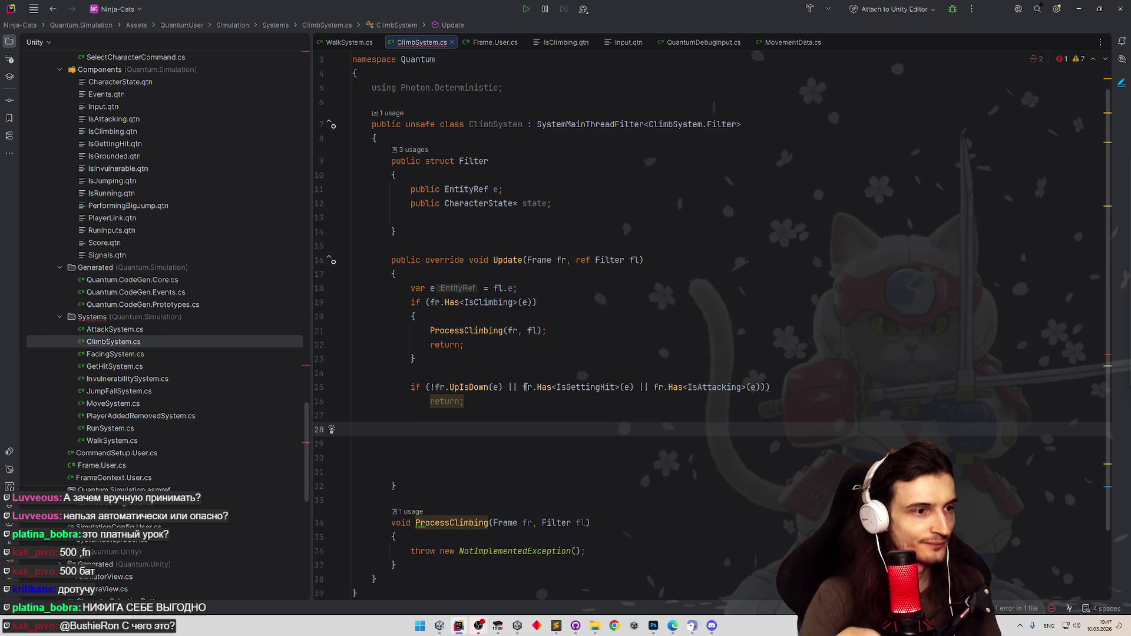
Step: Start line 28 as `var climbZoneMask = fr.mo`, leaving the value unfinished
{"action": "type", "text": "var "}
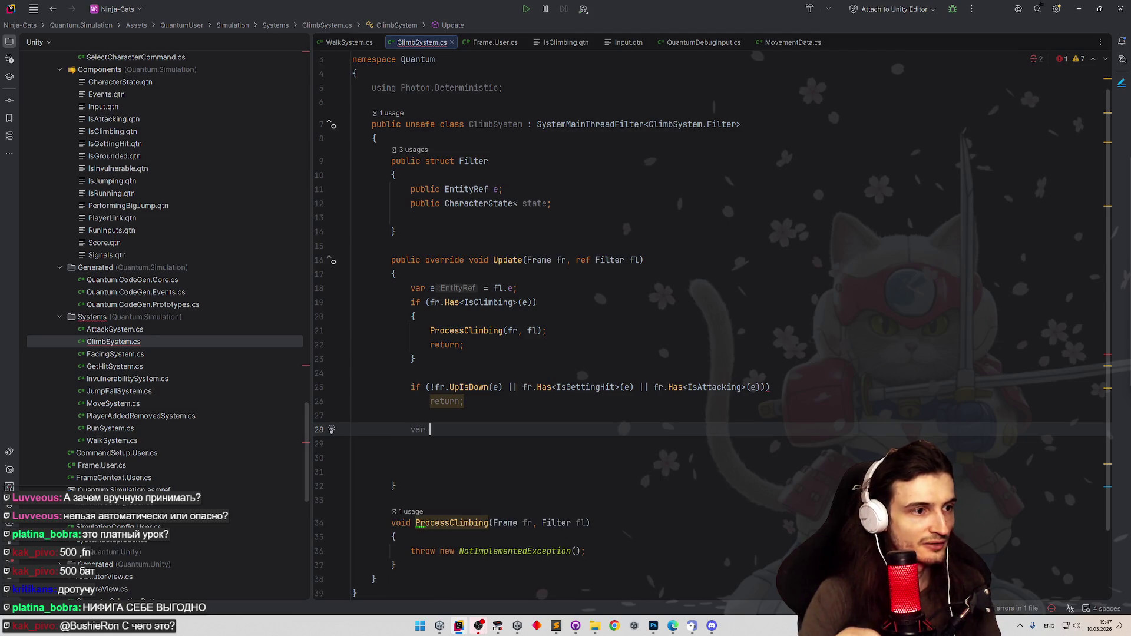
{"action": "type", "text": "climbZon"}
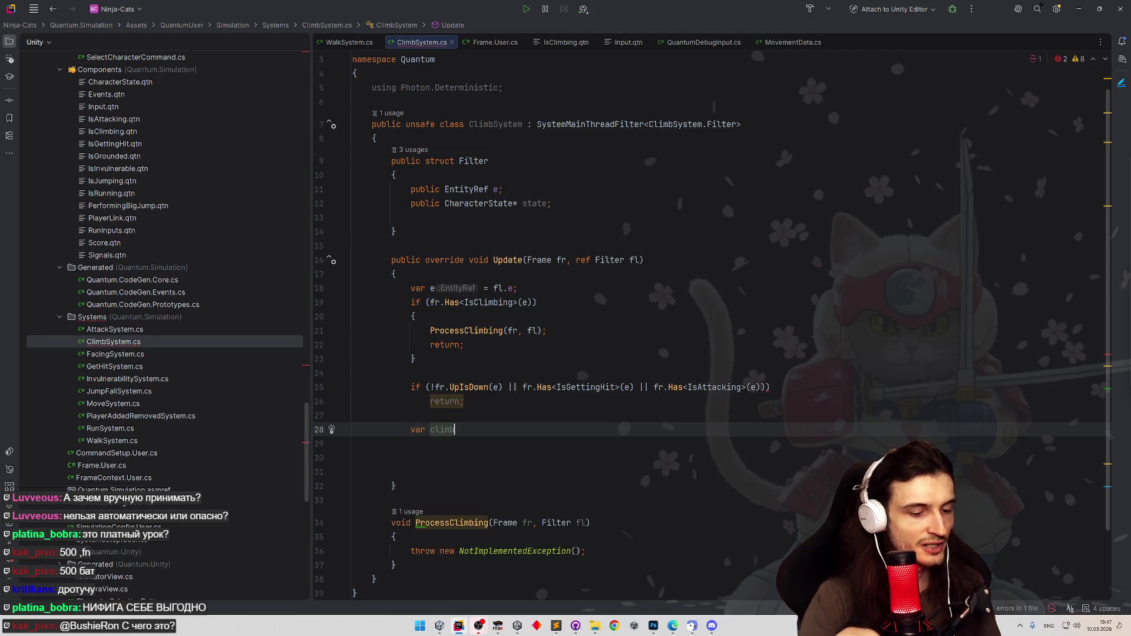
{"action": "type", "text": "e"}
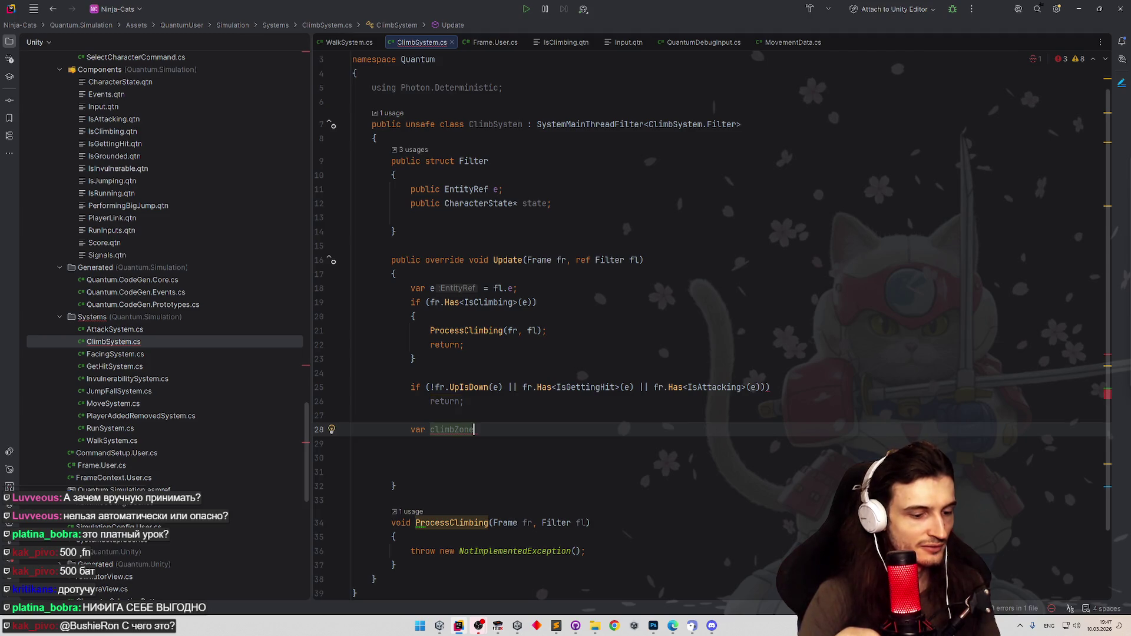
{"action": "type", "text": "Mas"}
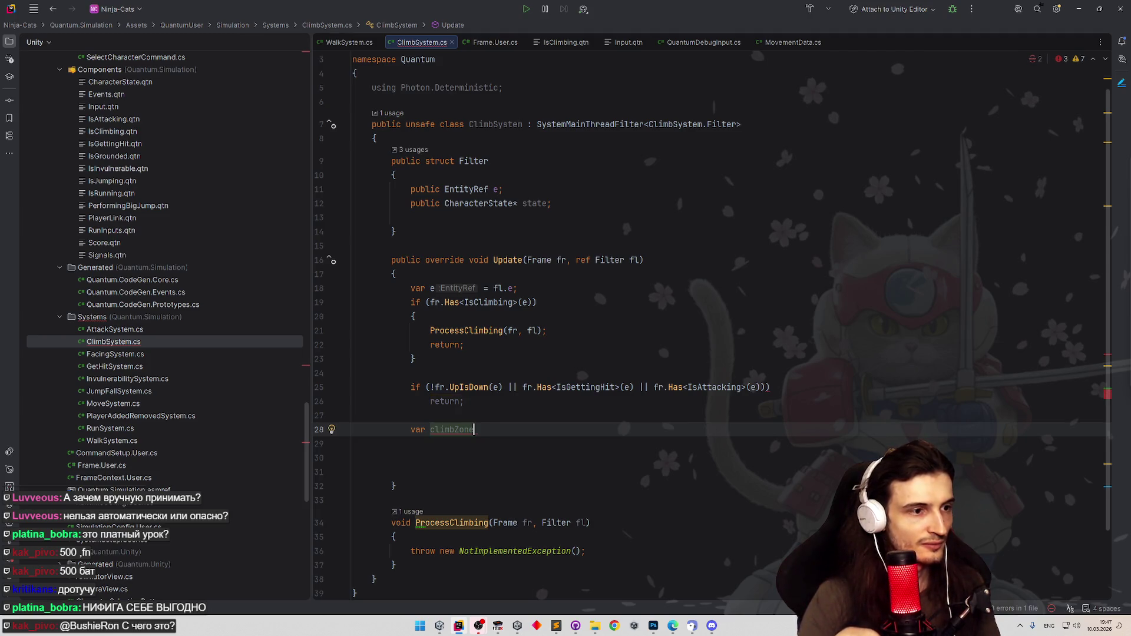
{"action": "type", "text": "k -"}
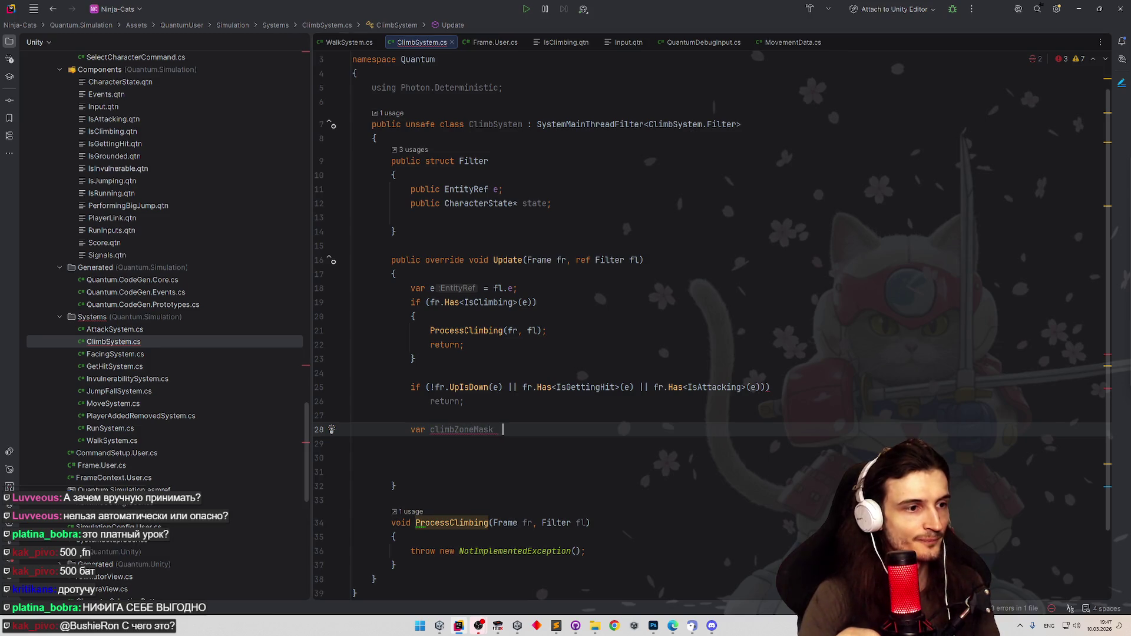
{"action": "key", "text": "BackSpace"}
{"action": "key", "text": "BackSpace"}
{"action": "type", "text": "= f"}
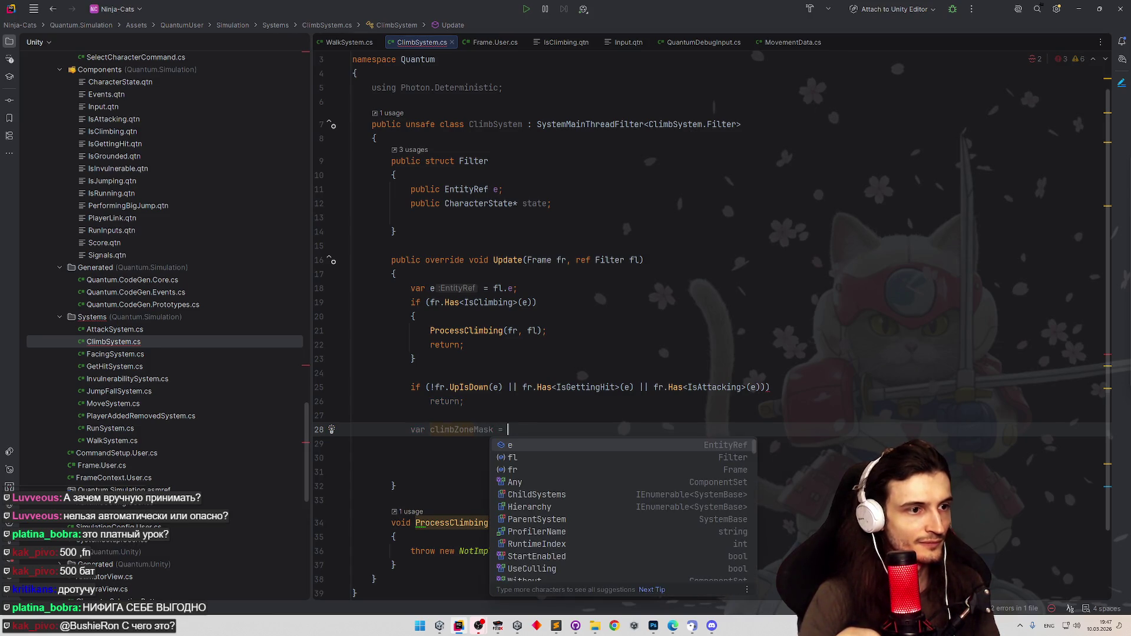
{"action": "type", "text": "r.GetMo"}
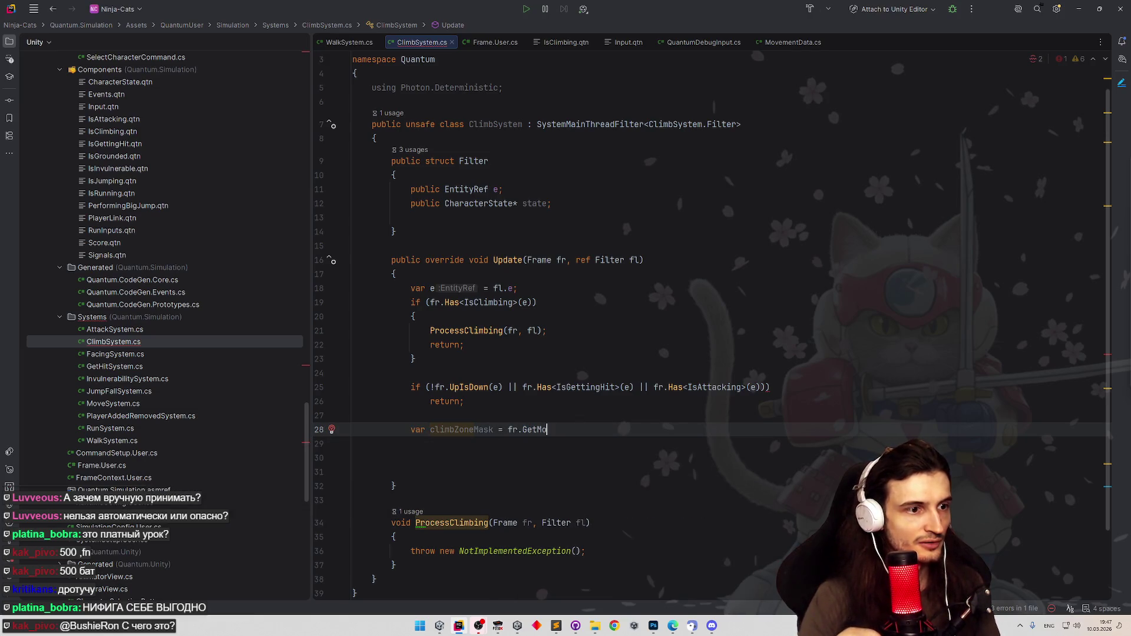
{"action": "key", "text": "BackSpace"}
{"action": "type", "text": "t"}
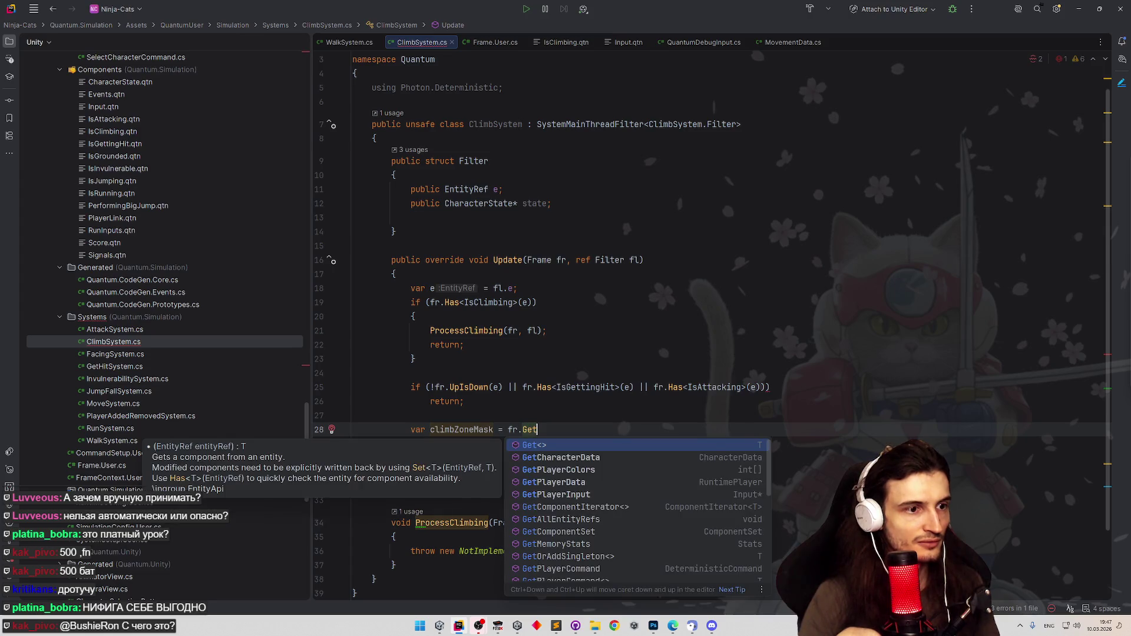
{"action": "key", "text": "BackSpace"}
{"action": "key", "text": "BackSpace"}
{"action": "key", "text": "BackSpace"}
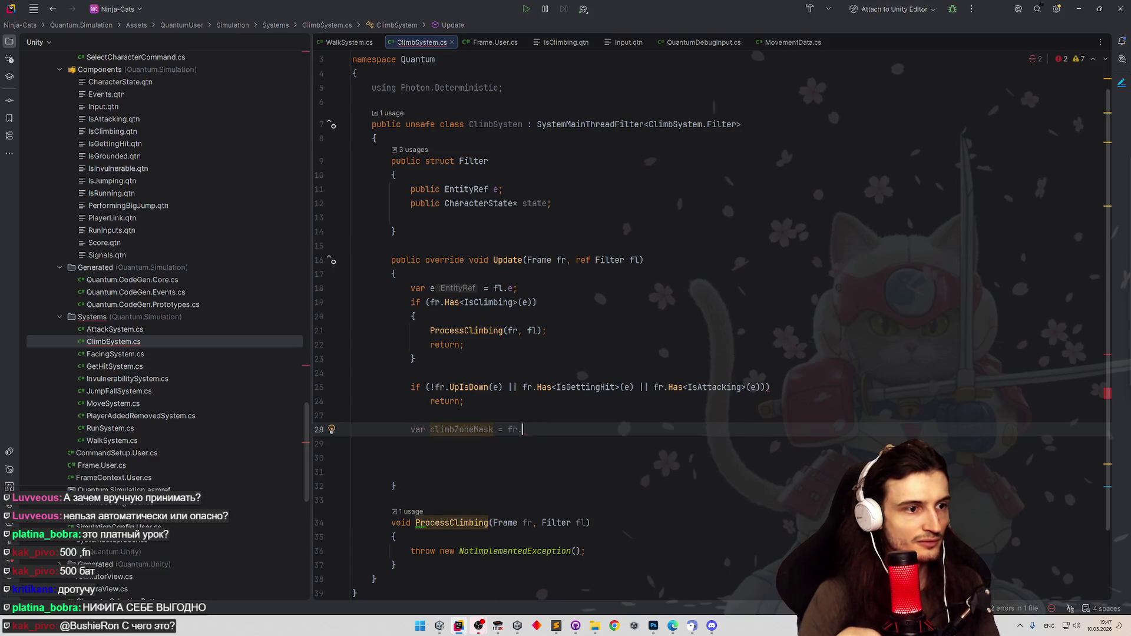
{"action": "type", "text": "mo"}
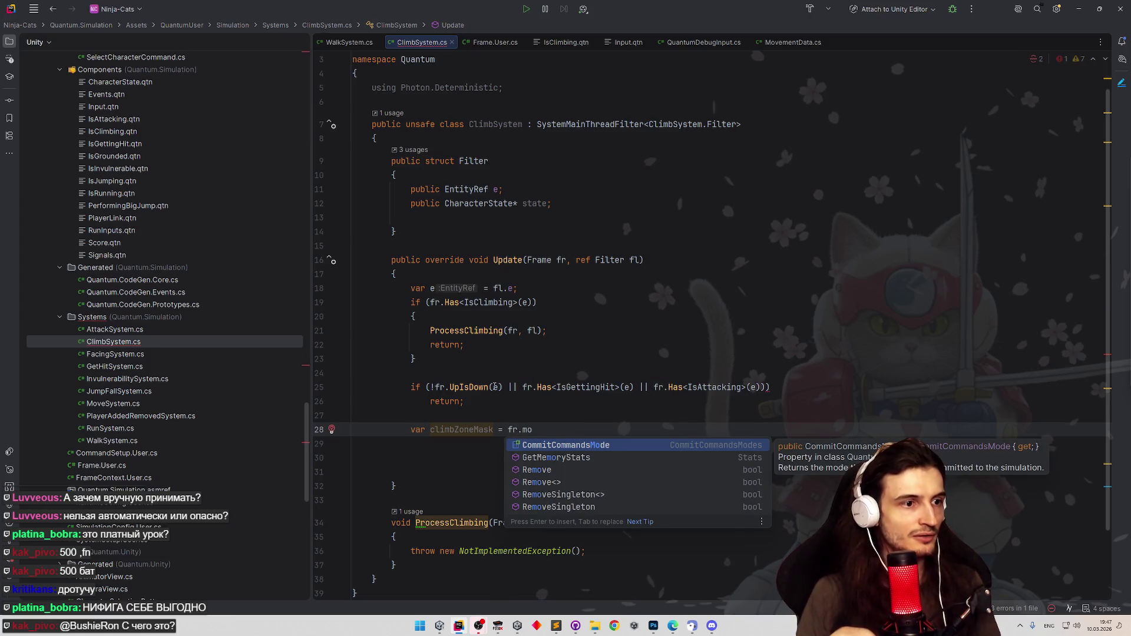
{"action": "left_click", "coordinate": [522, 387]}
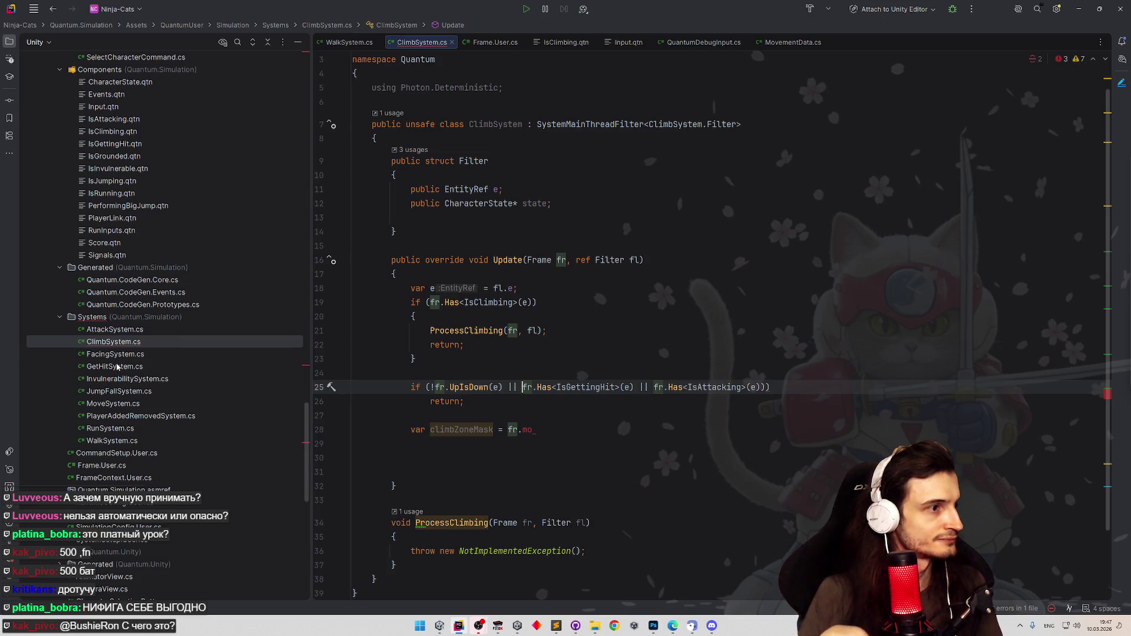
{"action": "double_click", "coordinate": [120, 465]}
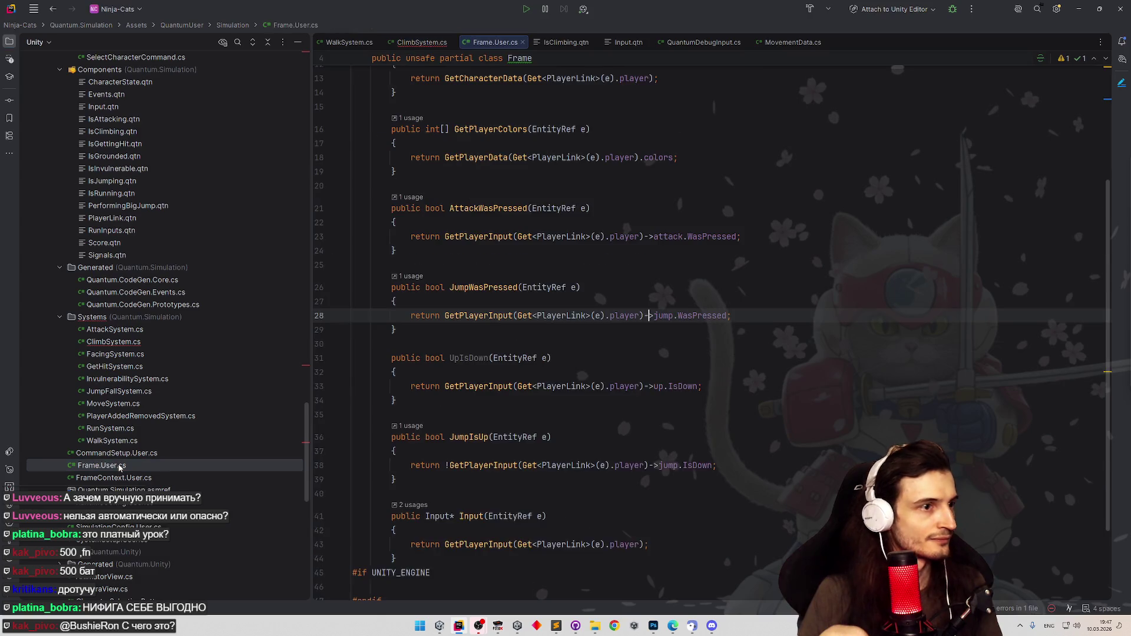
{"action": "scroll", "coordinate": [681, 436], "scroll_direction": "up", "scroll_amount": 5}
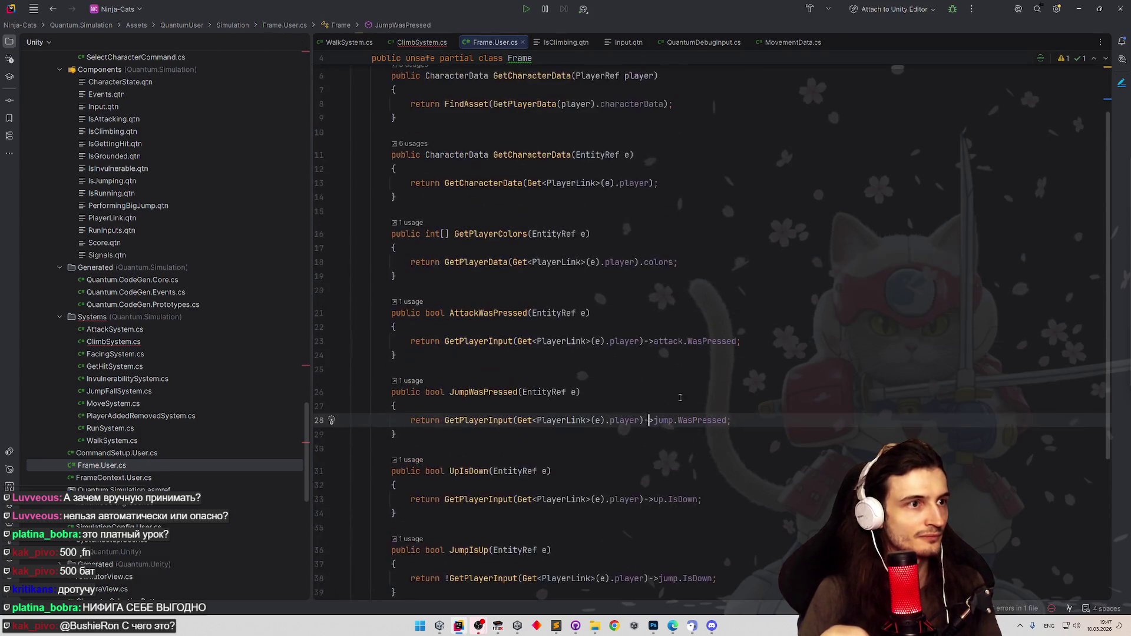
{"action": "scroll", "coordinate": [686, 401], "scroll_direction": "down", "scroll_amount": 1}
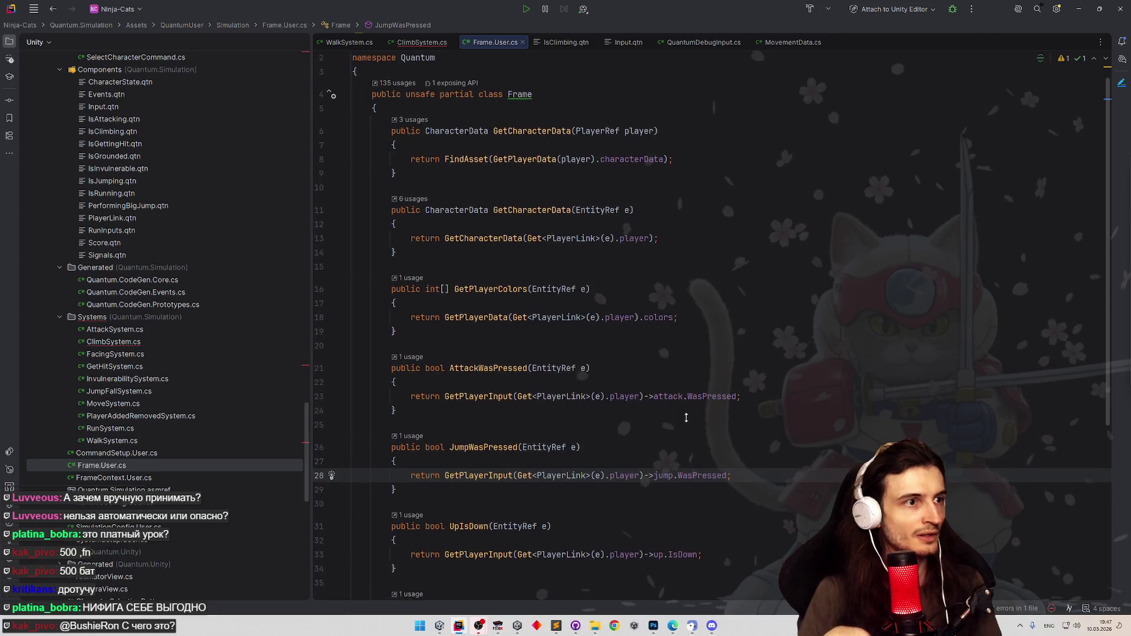
{"action": "scroll", "coordinate": [688, 421], "scroll_direction": "down", "scroll_amount": 6}
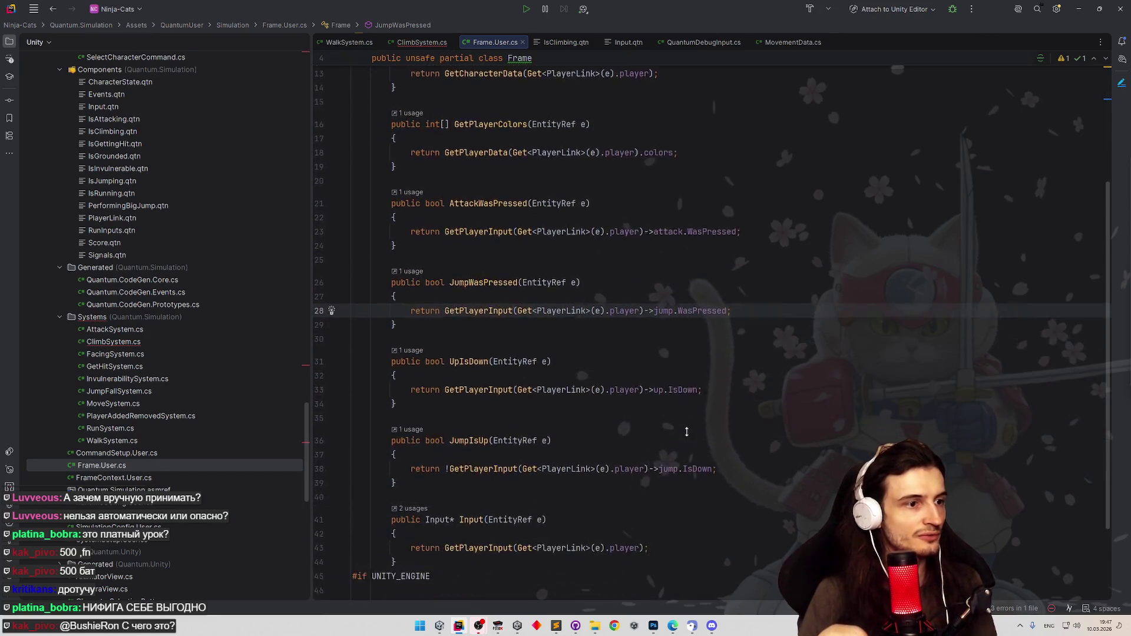
{"action": "scroll", "coordinate": [685, 359], "scroll_direction": "up", "scroll_amount": 7}
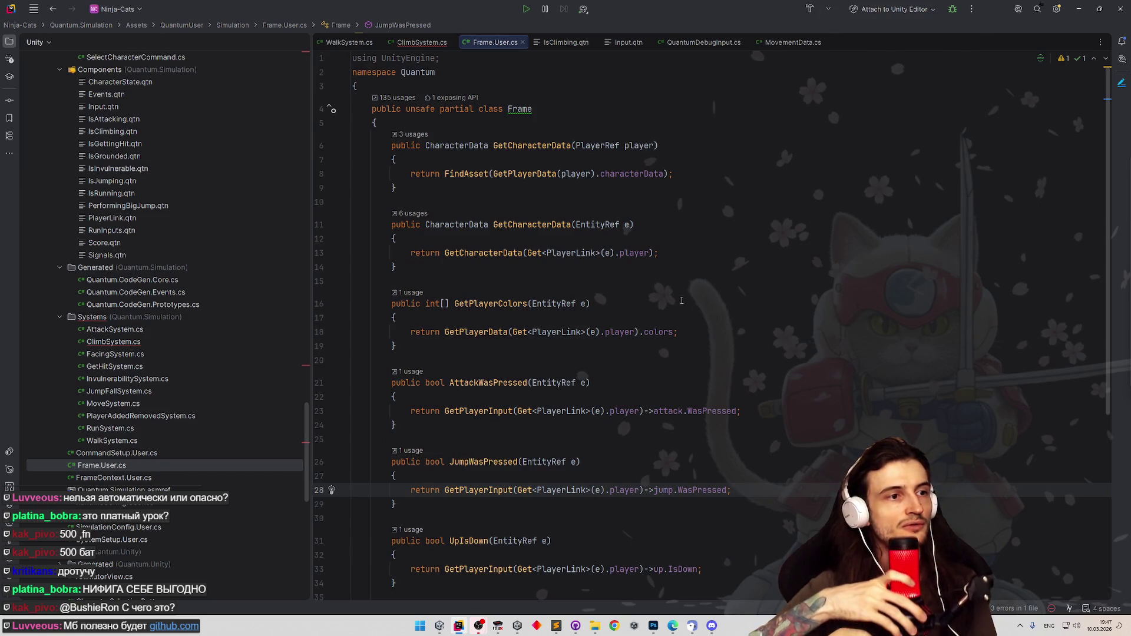
{"action": "key", "text": "shift"}
{"action": "key", "text": "shift"}
{"action": "type", "text": "movement"}
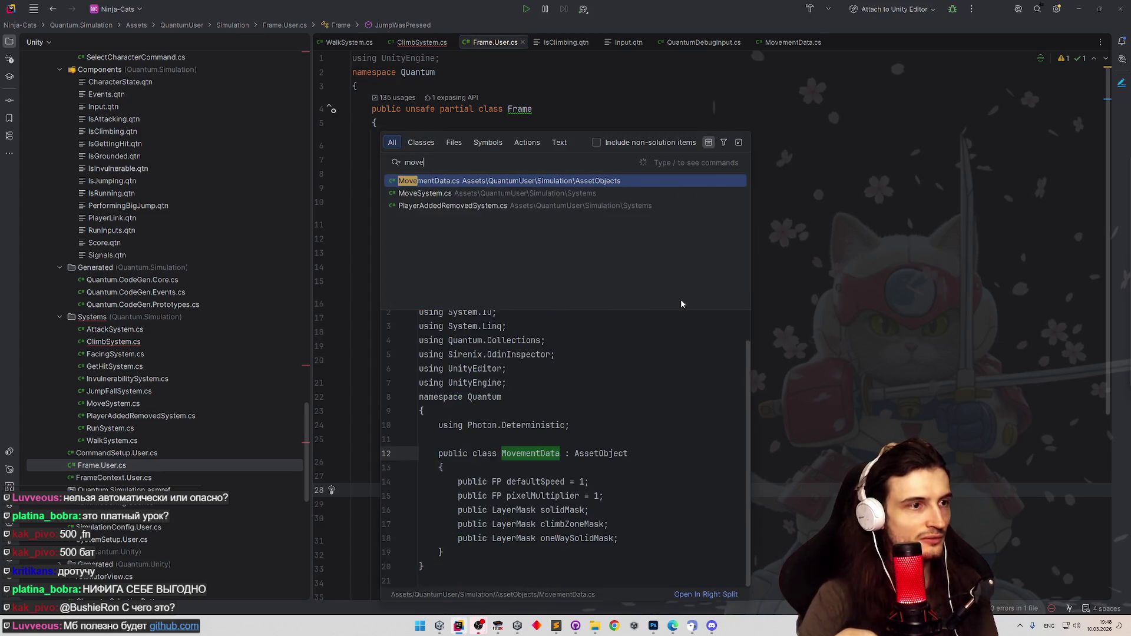
{"action": "key", "text": "Escape"}
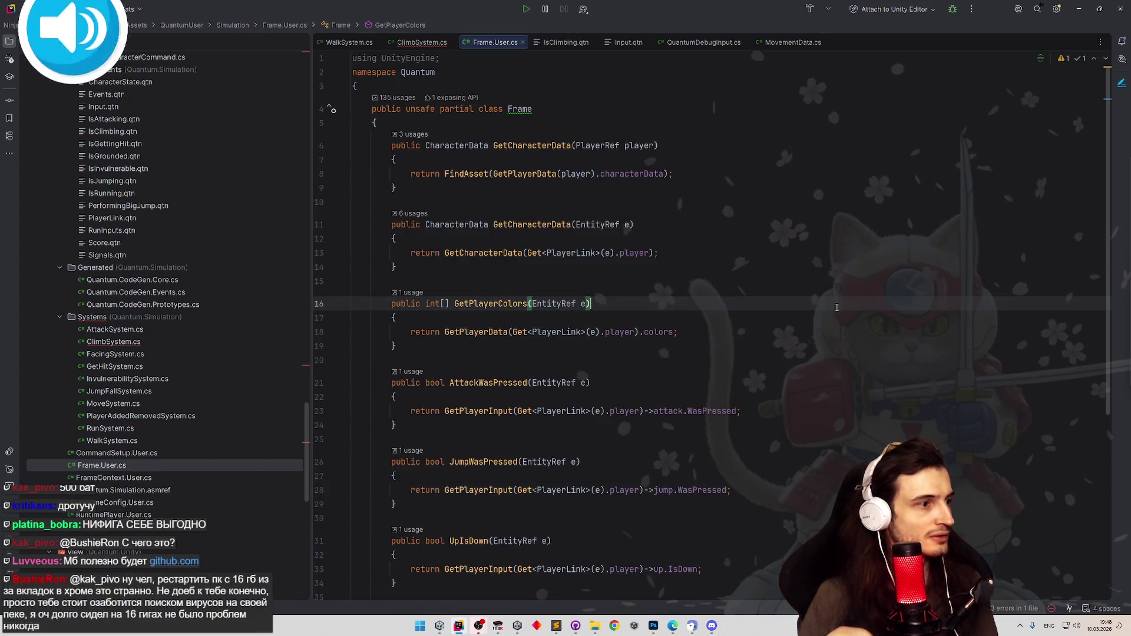
{"action": "double_click", "coordinate": [110, 428]}
{"action": "scroll", "coordinate": [626, 396], "scroll_direction": "down", "scroll_amount": 10}
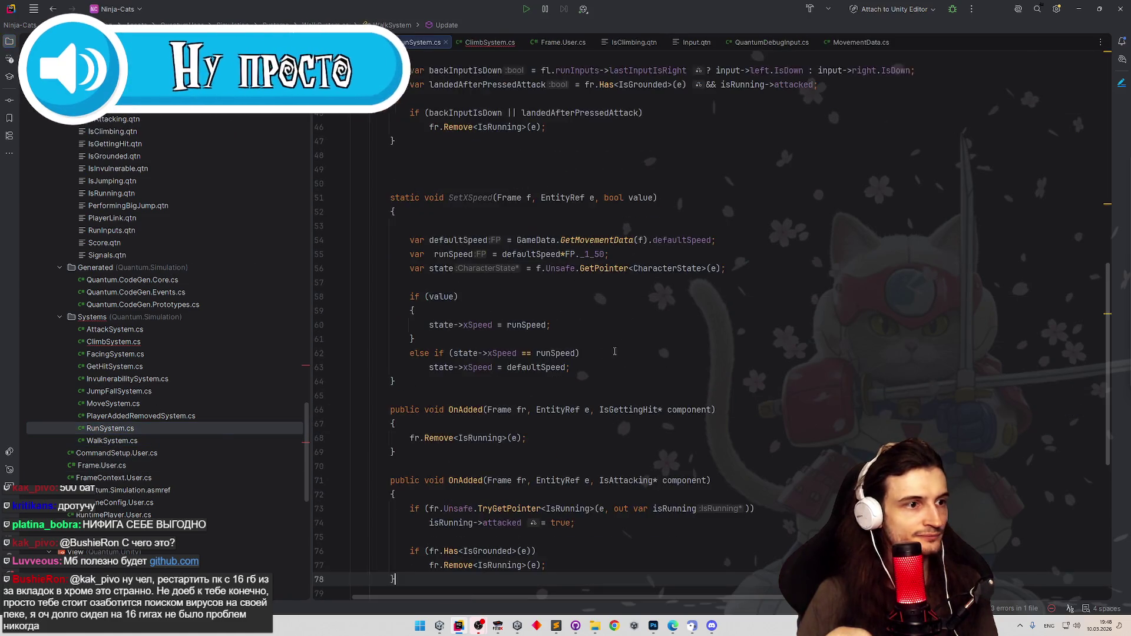
{"action": "scroll", "coordinate": [628, 383], "scroll_direction": "up", "scroll_amount": 7}
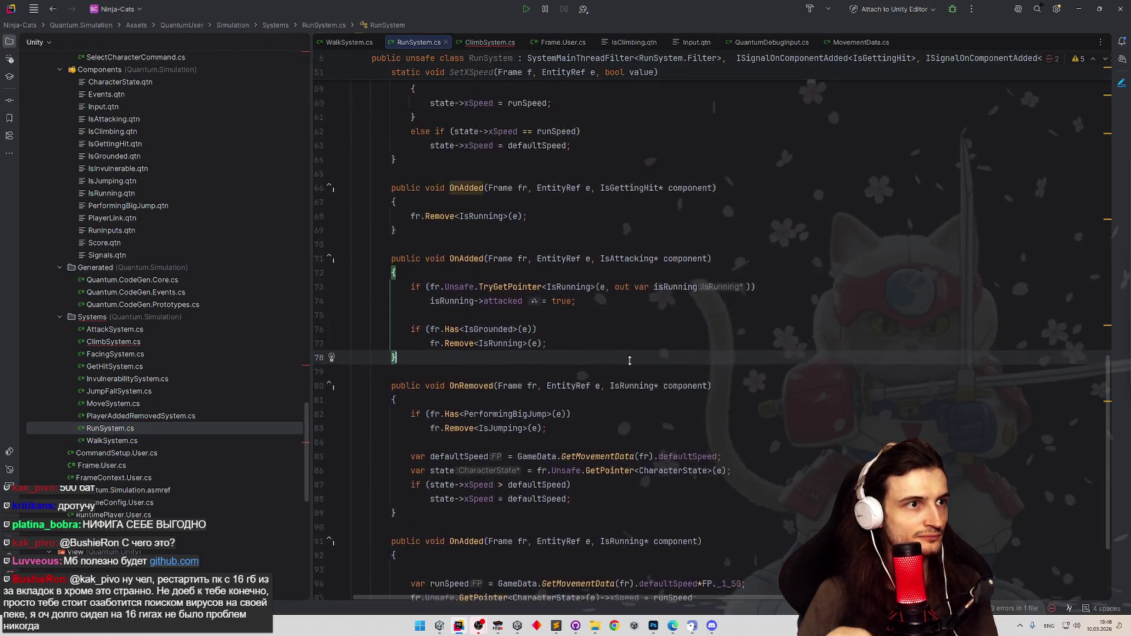
{"action": "scroll", "coordinate": [629, 347], "scroll_direction": "up", "scroll_amount": 2}
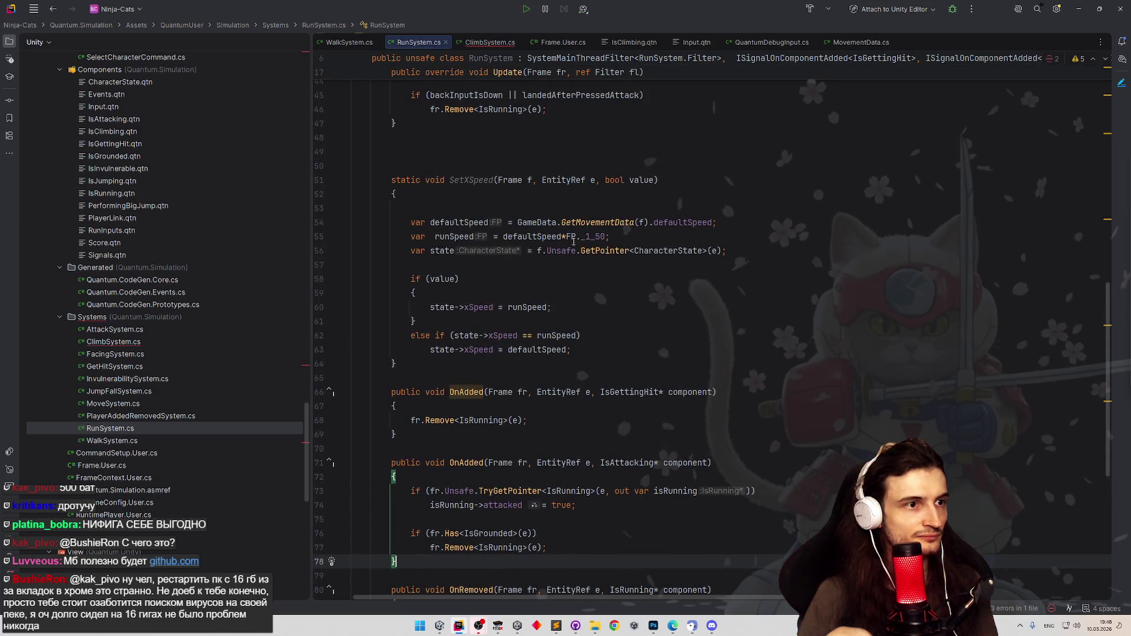
{"action": "left_click", "coordinate": [560, 222]}
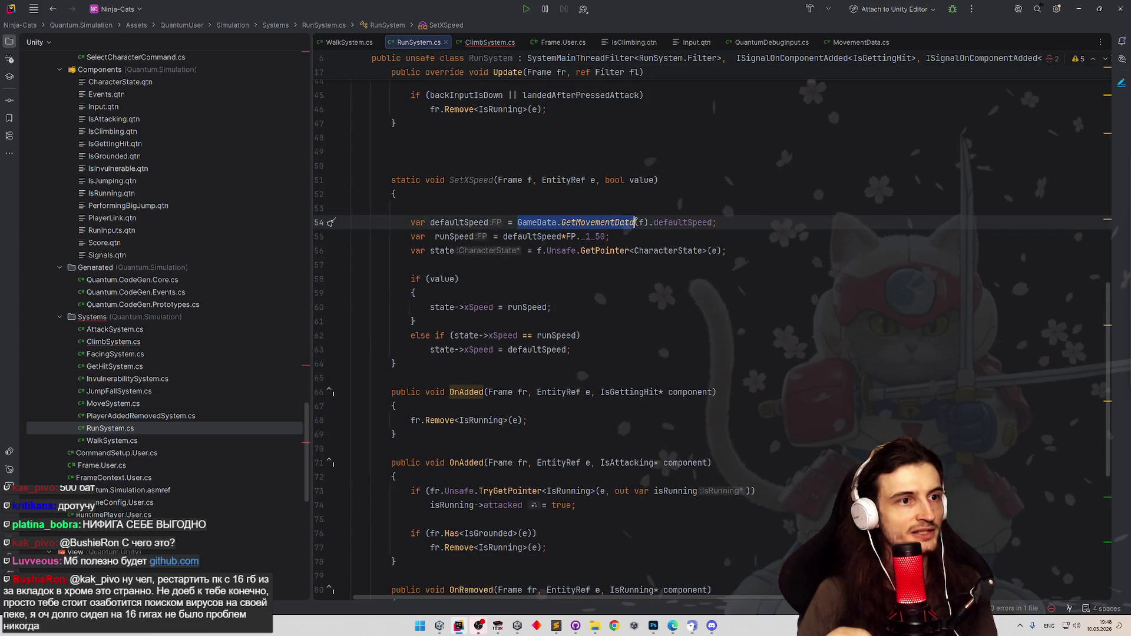
{"action": "left_click", "coordinate": [615, 223], "text": "ctrl"}
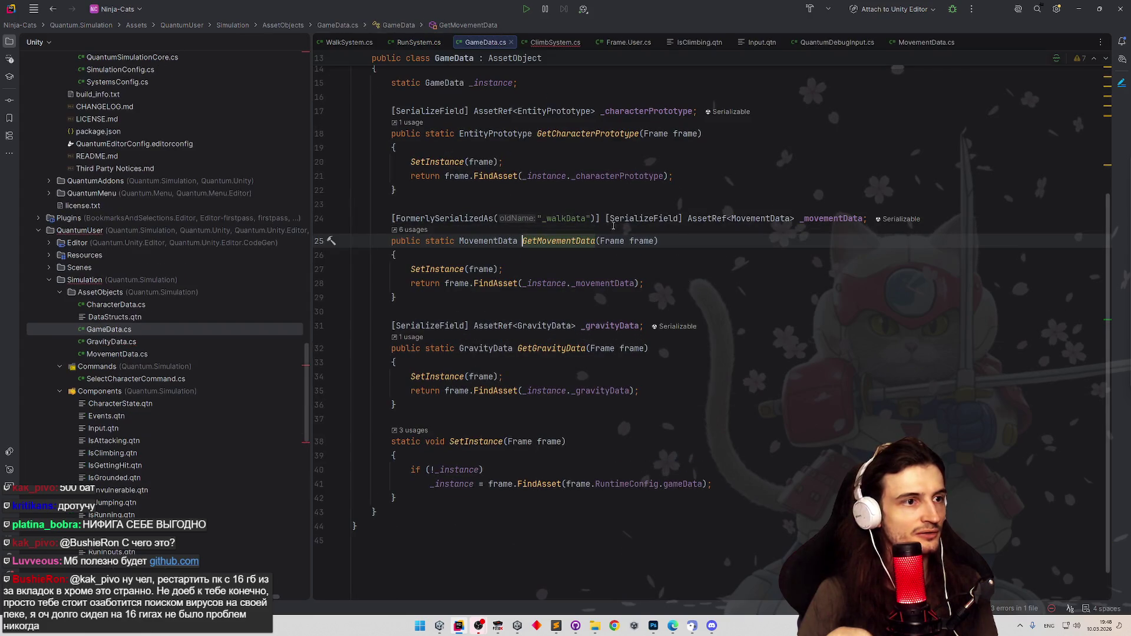
{"action": "scroll", "coordinate": [688, 290], "scroll_direction": "up", "scroll_amount": 3}
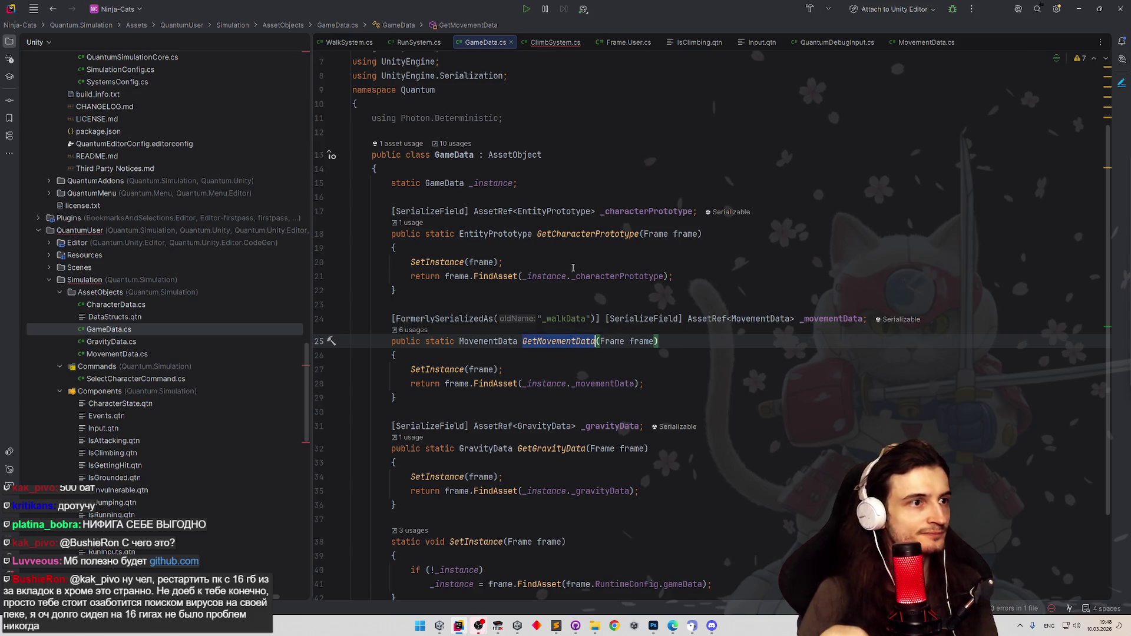
{"action": "key", "text": "ctrl+alt+Left"}
{"action": "key", "text": "ctrl+alt+Left"}
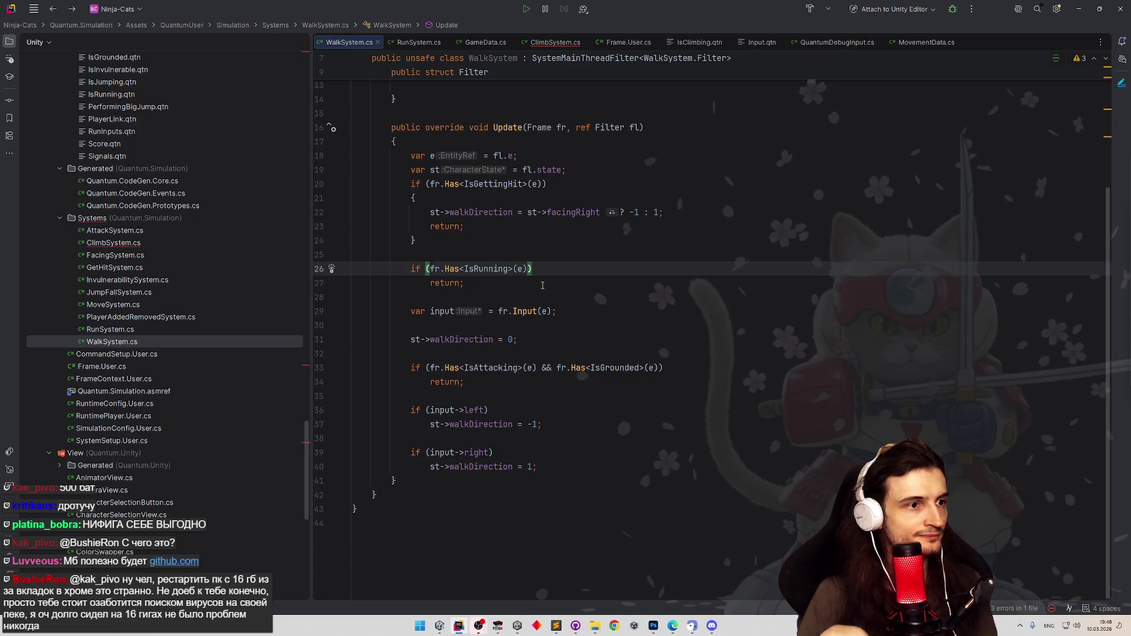
{"action": "left_click", "coordinate": [542, 285]}
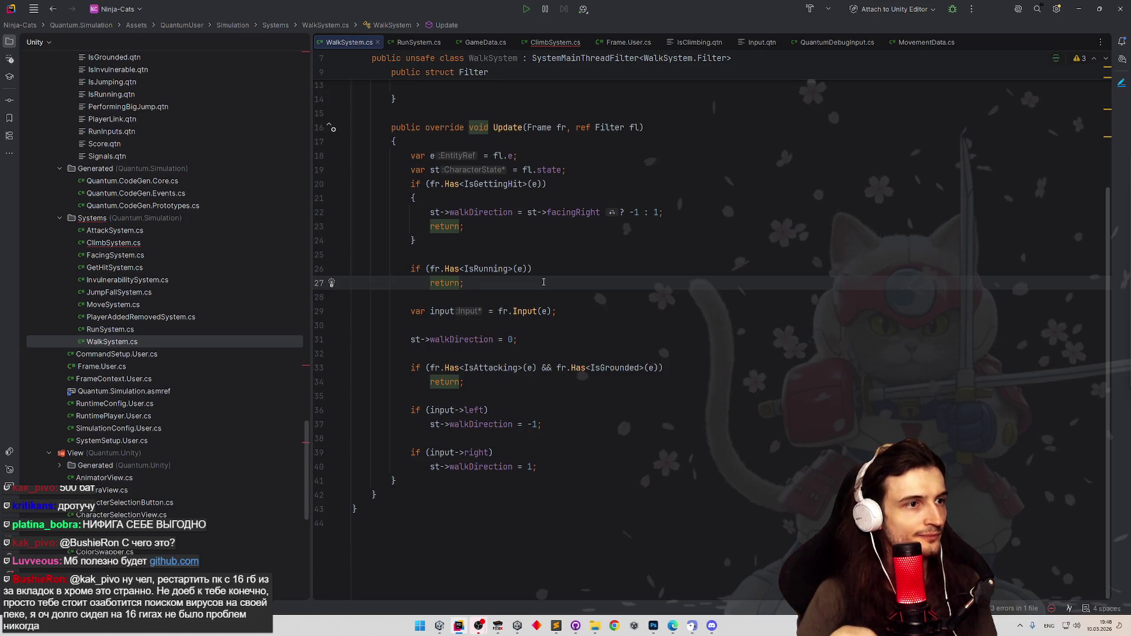
{"action": "key", "text": "ctrl+Tab"}
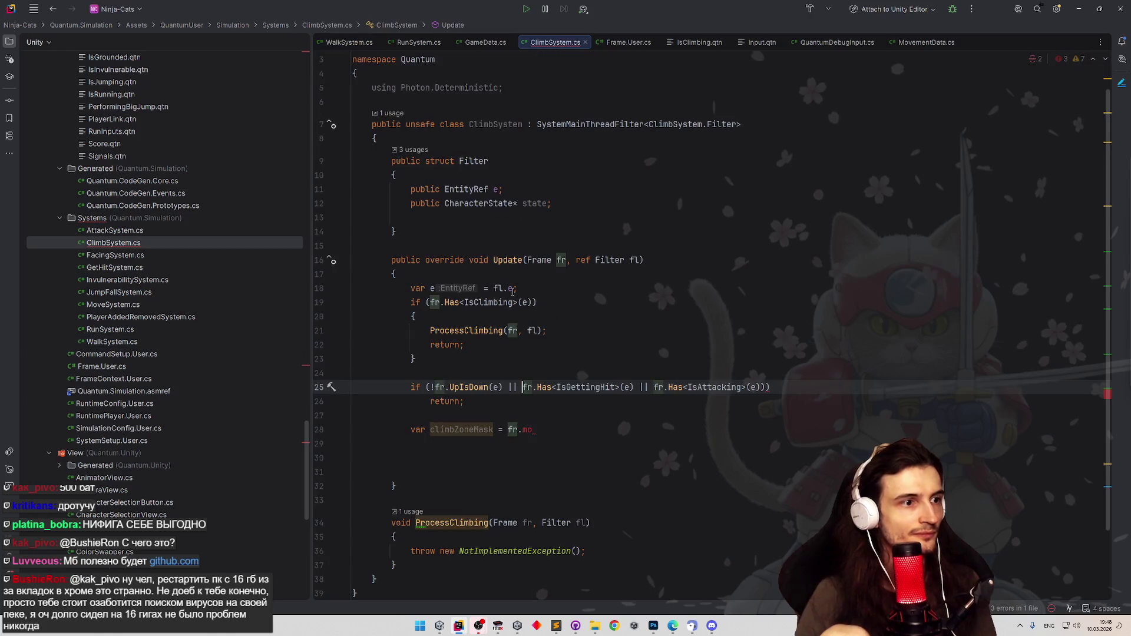
{"action": "left_click", "coordinate": [546, 433]}
Step: Complete line 28 as `var climbZoneMask = GameData.GetMovementData(fr).climbZoneMask;` via completion
{"action": "key", "text": "BackSpace"}
{"action": "key", "text": "BackSpace"}
{"action": "key", "text": "BackSpace"}
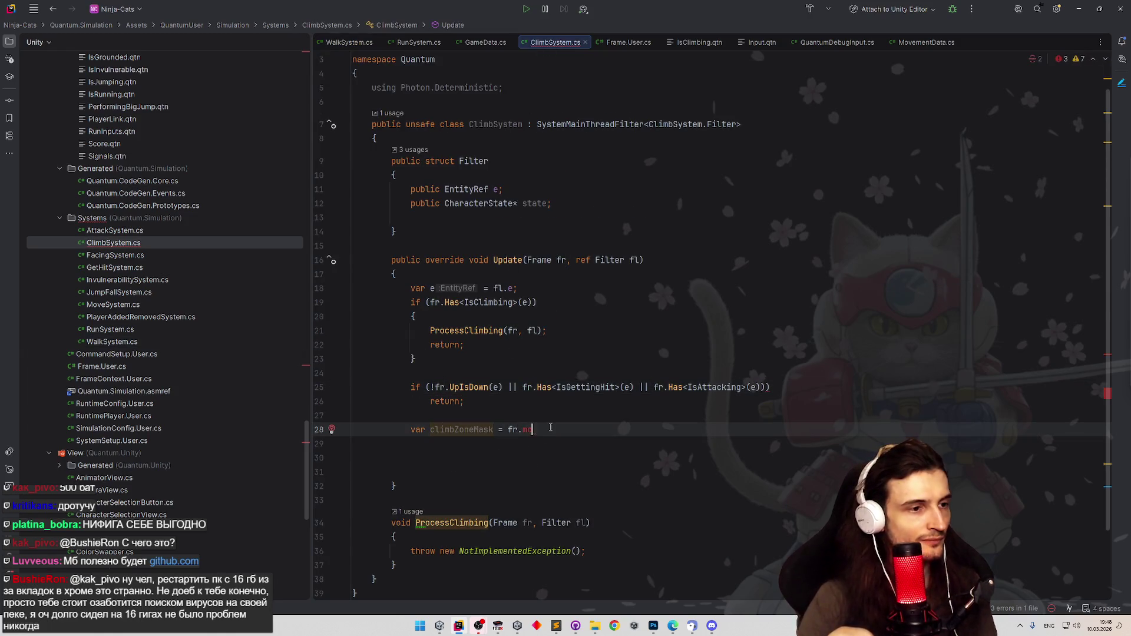
{"action": "key", "text": "BackSpace"}
{"action": "type", "text": "GameData.G"}
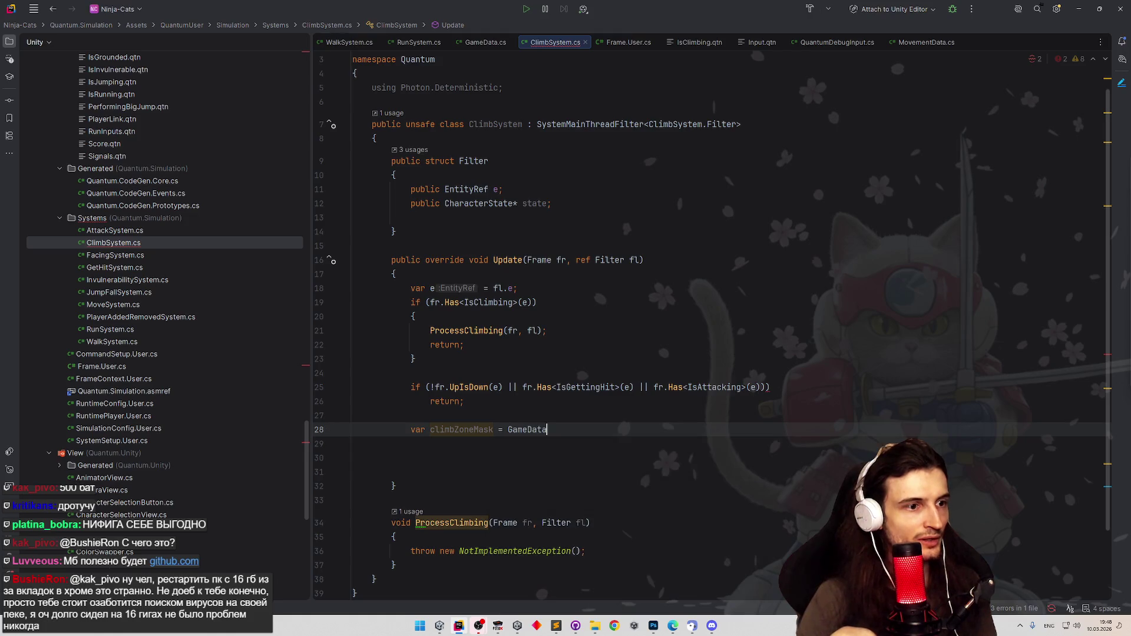
{"action": "key", "text": "Down"}
{"action": "key", "text": "Down"}
{"action": "key", "text": "Return"}
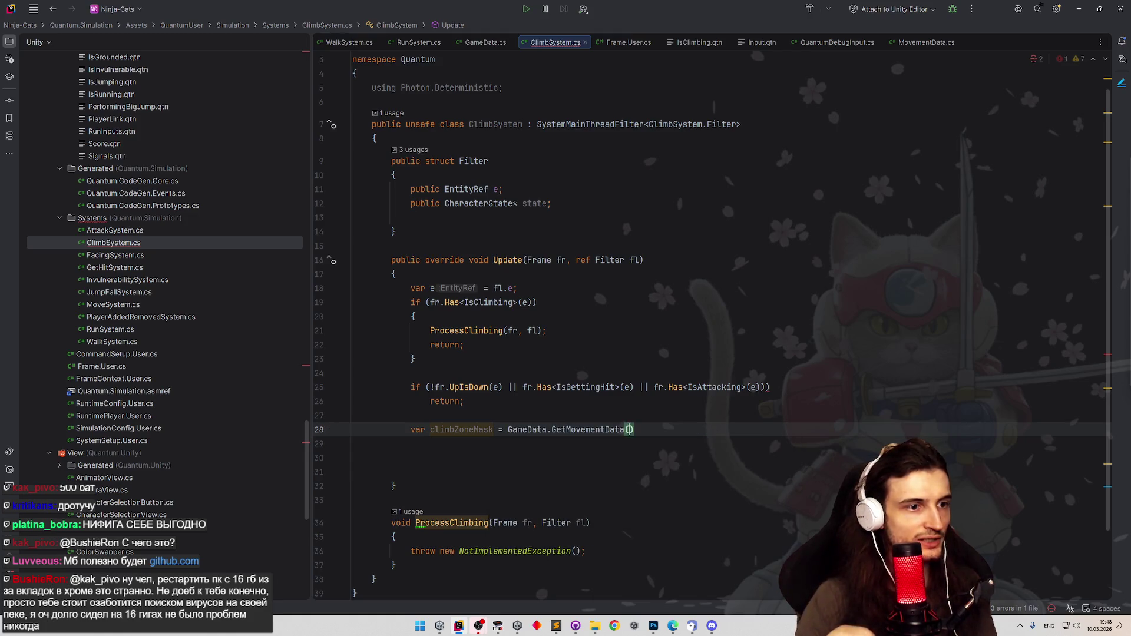
{"action": "type", "text": "fr)."}
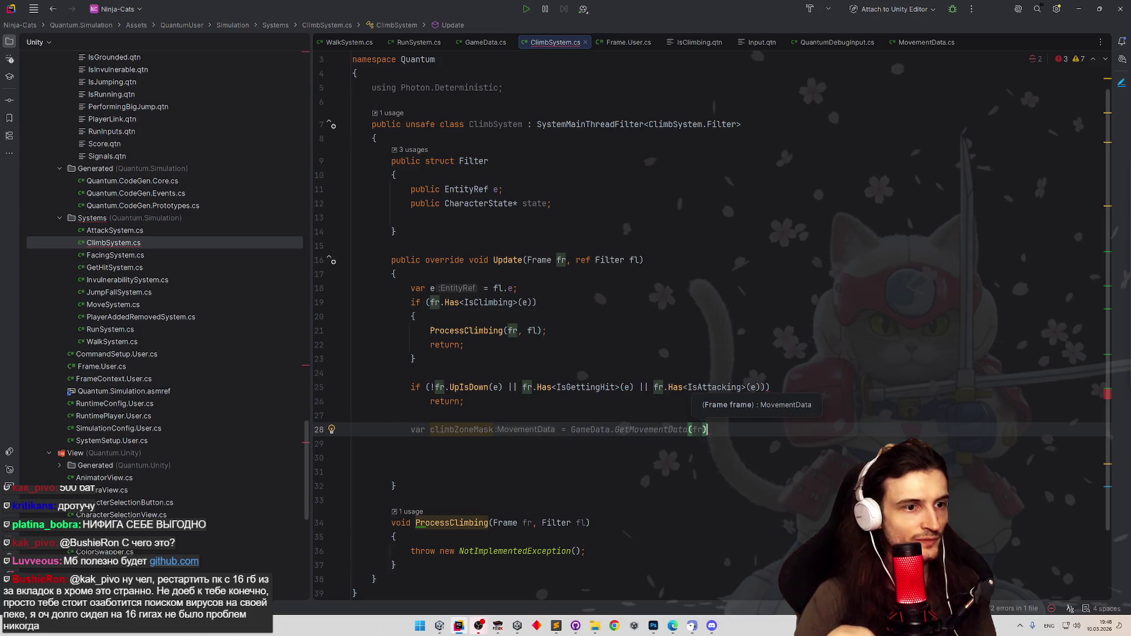
{"action": "key", "text": "Return"}
{"action": "type", "text": ";"}
{"action": "key", "text": "Return"}
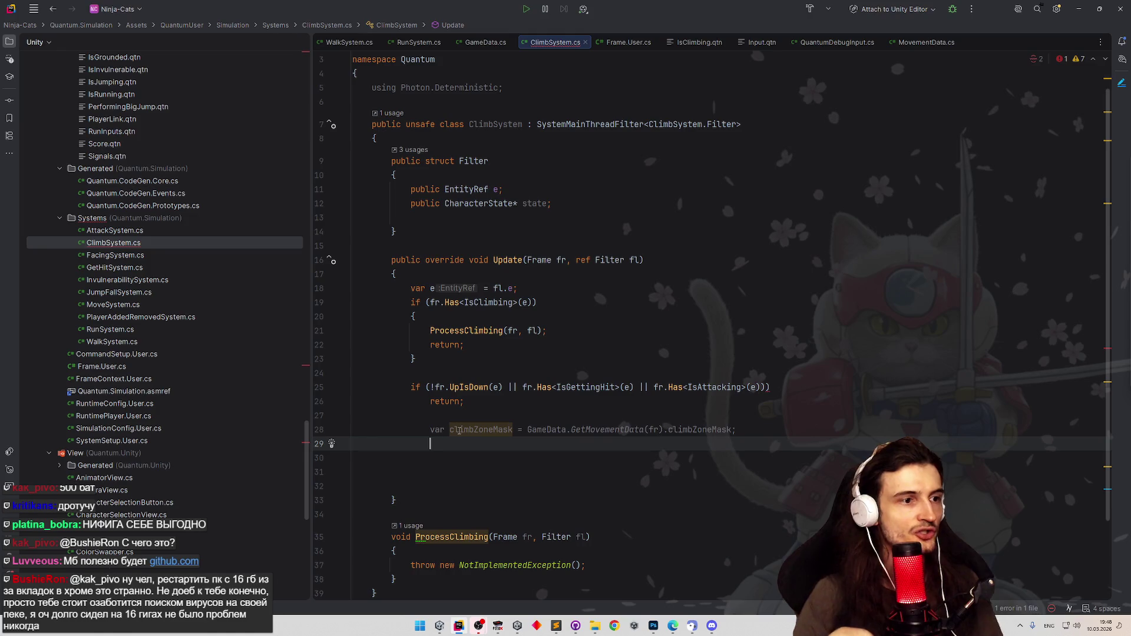
Step: Tidy the blank line and indentation below the climbZoneMask statement
{"action": "left_click", "coordinate": [459, 431]}
{"action": "key", "text": "shift+Tab"}
{"action": "left_click", "coordinate": [426, 441]}
{"action": "key", "text": "Return"}
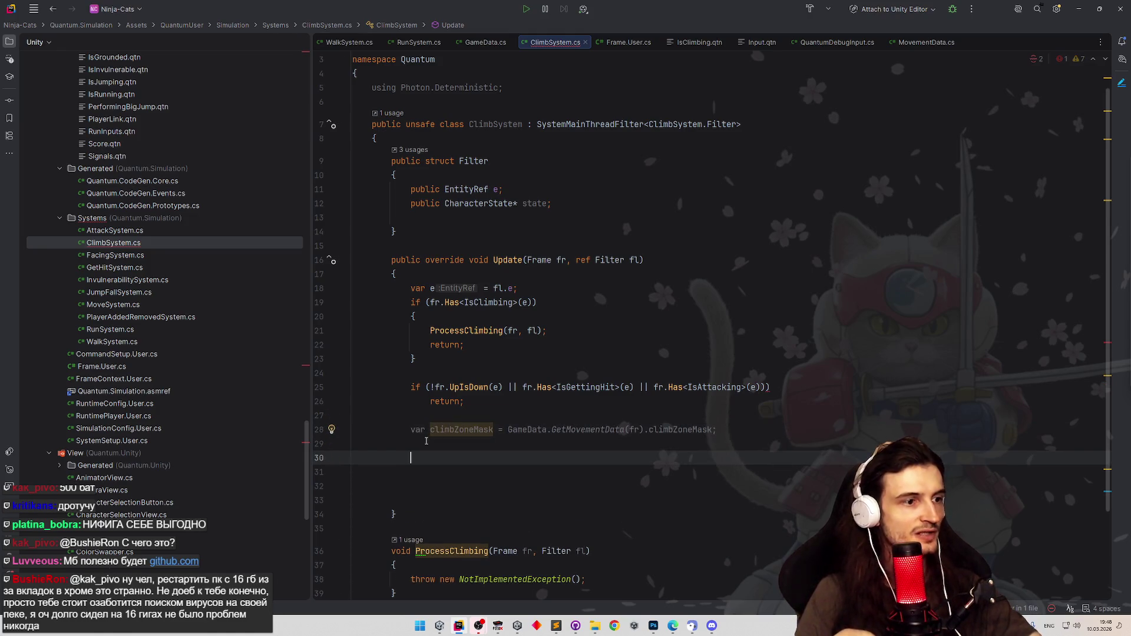
{"action": "key", "text": "BackSpace"}
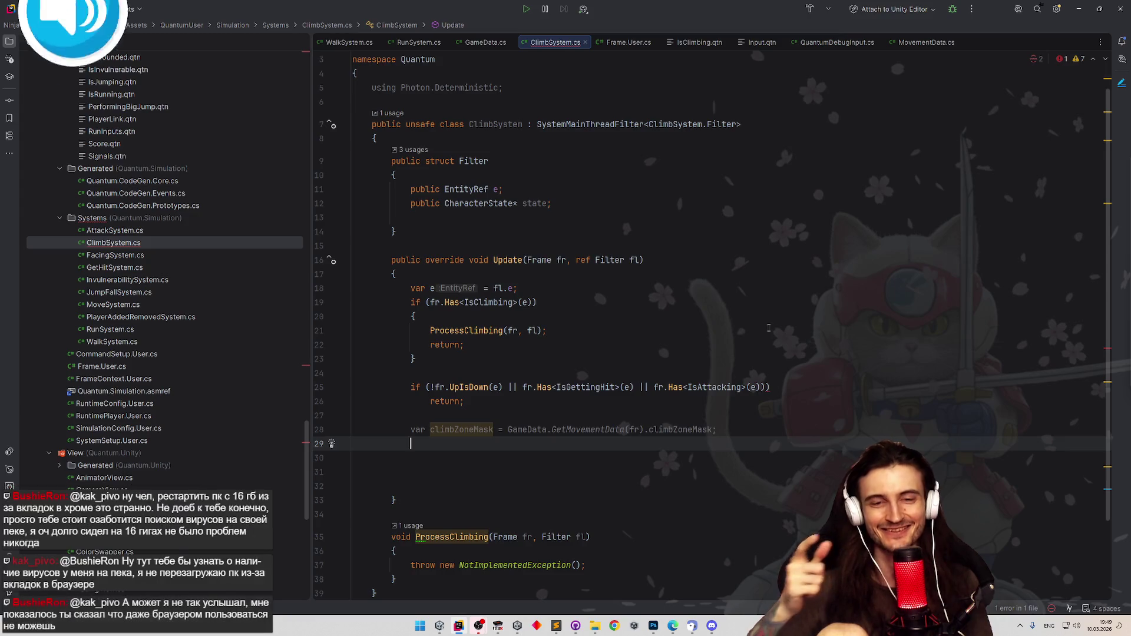
{"action": "scroll", "coordinate": [681, 328], "scroll_direction": "down", "scroll_amount": 2}
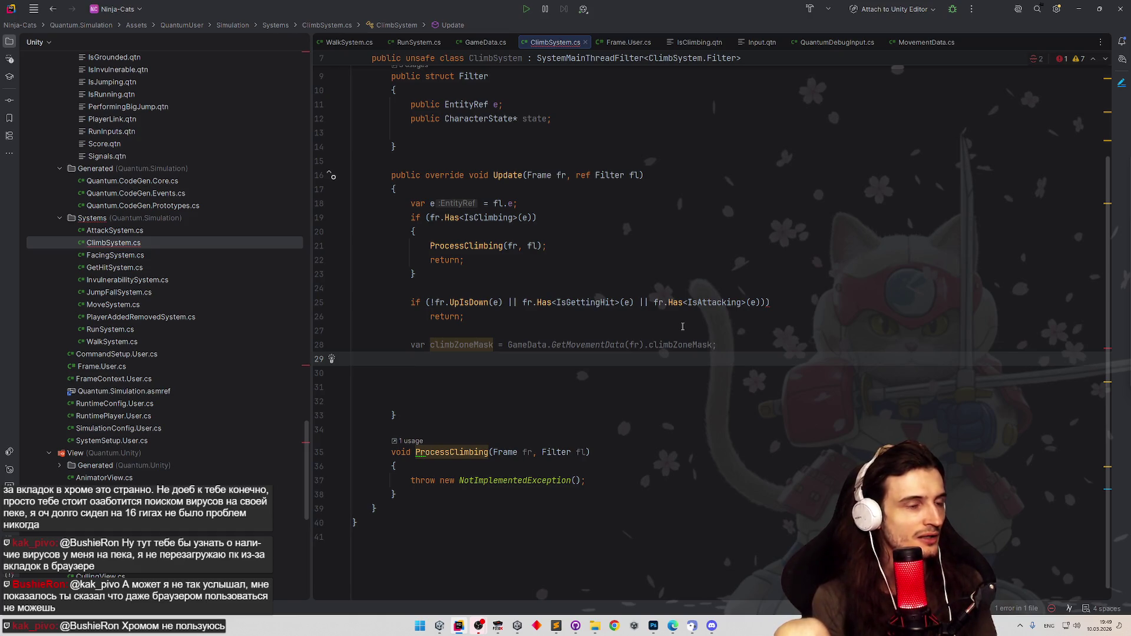
Step: Start an `if` on line 29, trying Physics2D and Quantum completions before dismissing them
{"action": "type", "text": "if Phys"}
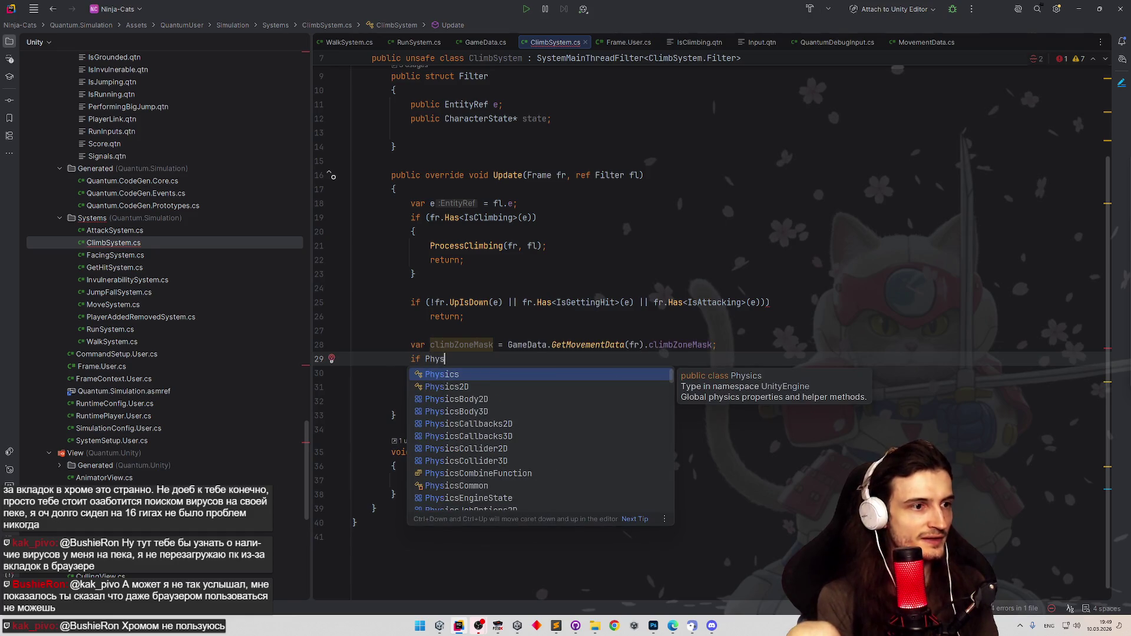
{"action": "key", "text": "Return"}
{"action": "type", "text": "."}
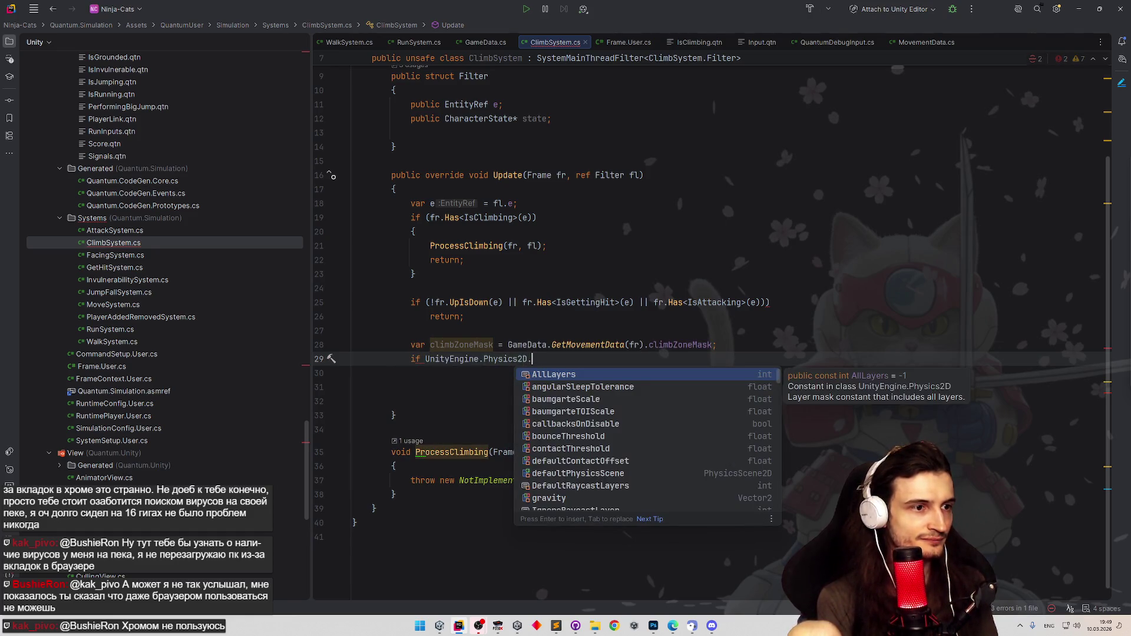
{"action": "key", "text": "ctrl+z"}
{"action": "key", "text": "ctrl+z"}
{"action": "key", "text": "BackSpace"}
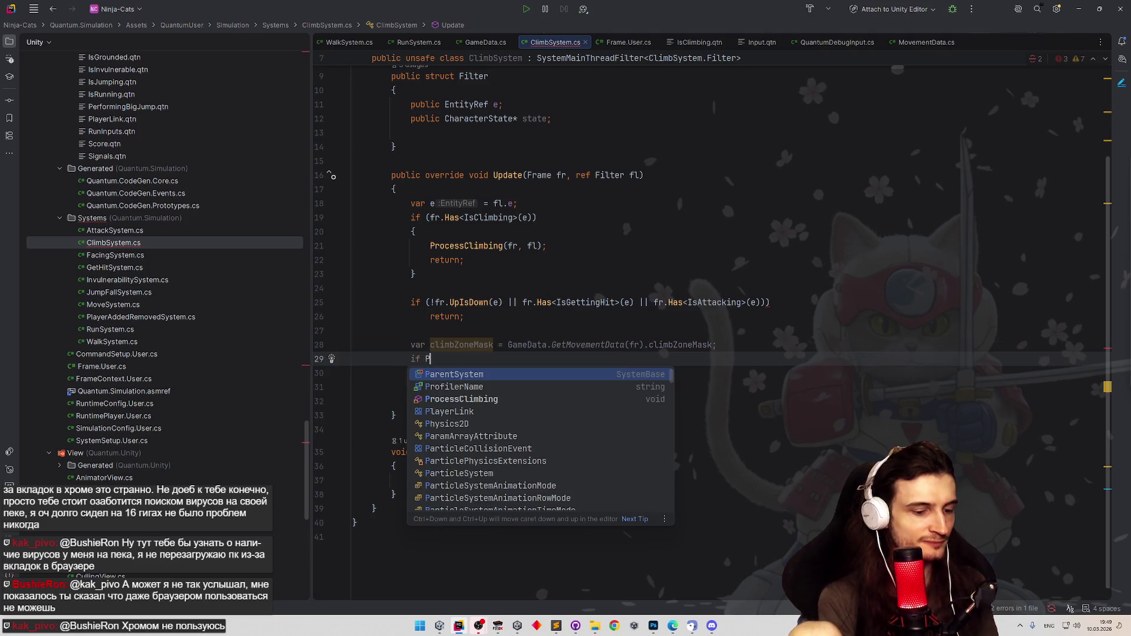
{"action": "type", "text": "si"}
{"action": "key", "text": "BackSpace"}
{"action": "key", "text": "BackSpace"}
{"action": "key", "text": "BackSpace"}
{"action": "type", "text": "Quan"}
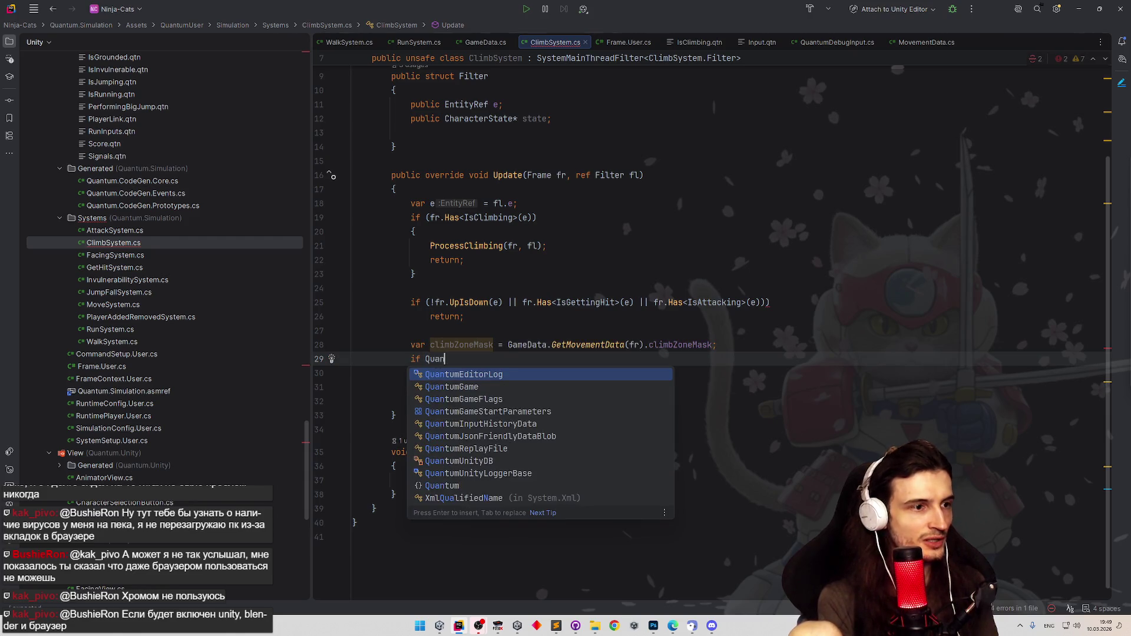
{"action": "key", "text": "BackSpace"}
{"action": "key", "text": "BackSpace"}
{"action": "key", "text": "BackSpace"}
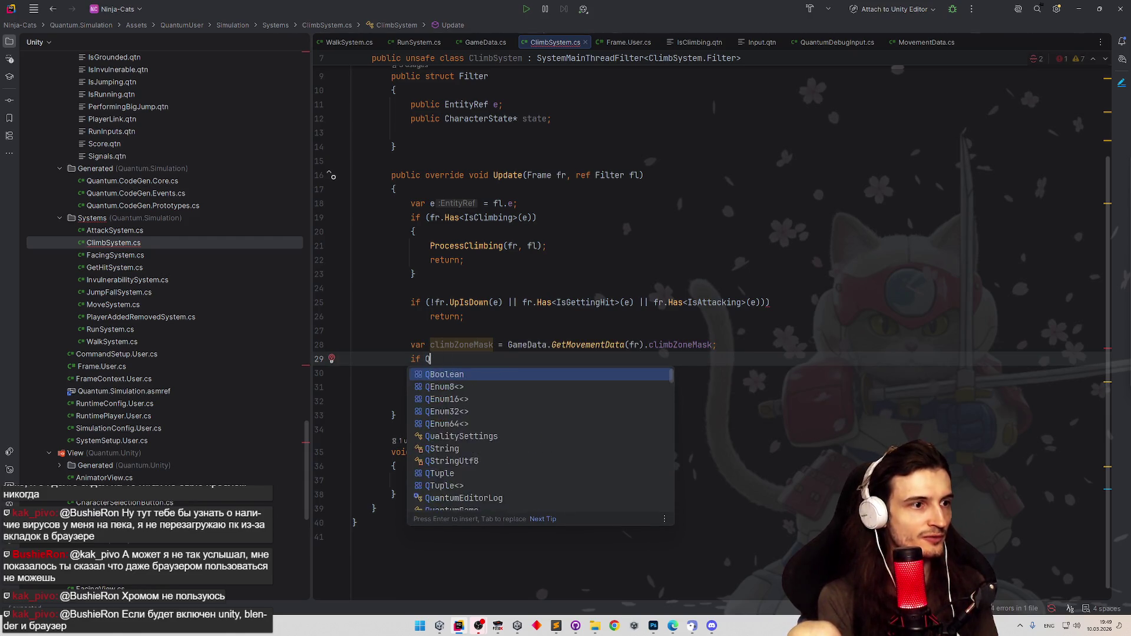
{"action": "key", "text": "Escape"}
Step: Check Search Everywhere for movement data, remove line 25's stray ')', and continue `if Physi`
{"action": "key", "text": "ctrl+t"}
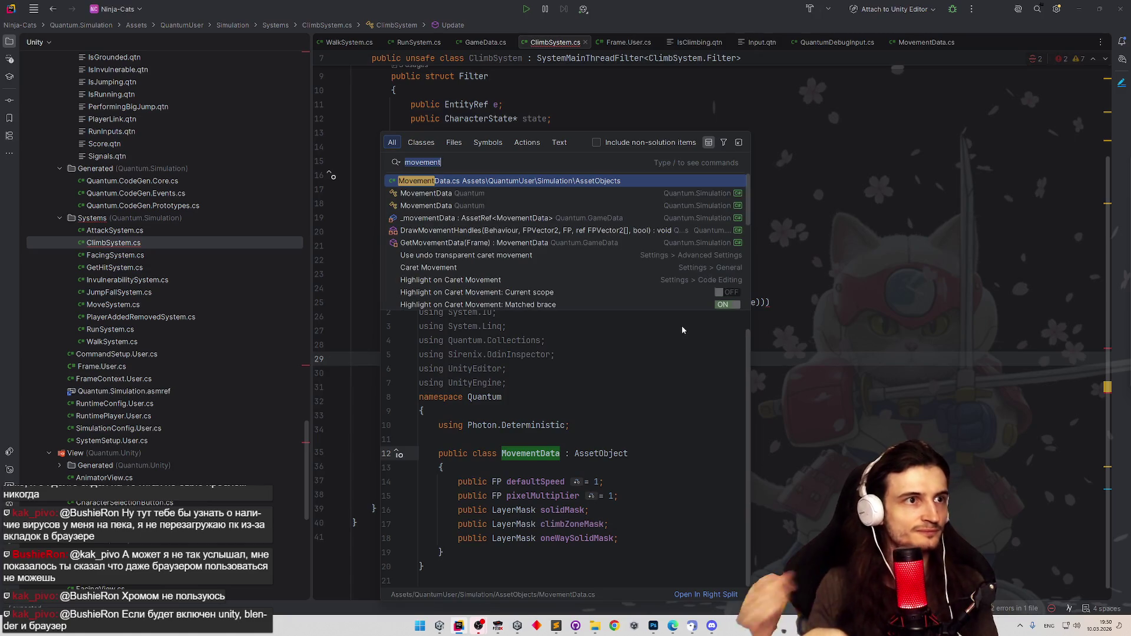
{"action": "left_click", "coordinate": [768, 302]}
{"action": "left_click", "coordinate": [769, 302], "text": "ctrl"}
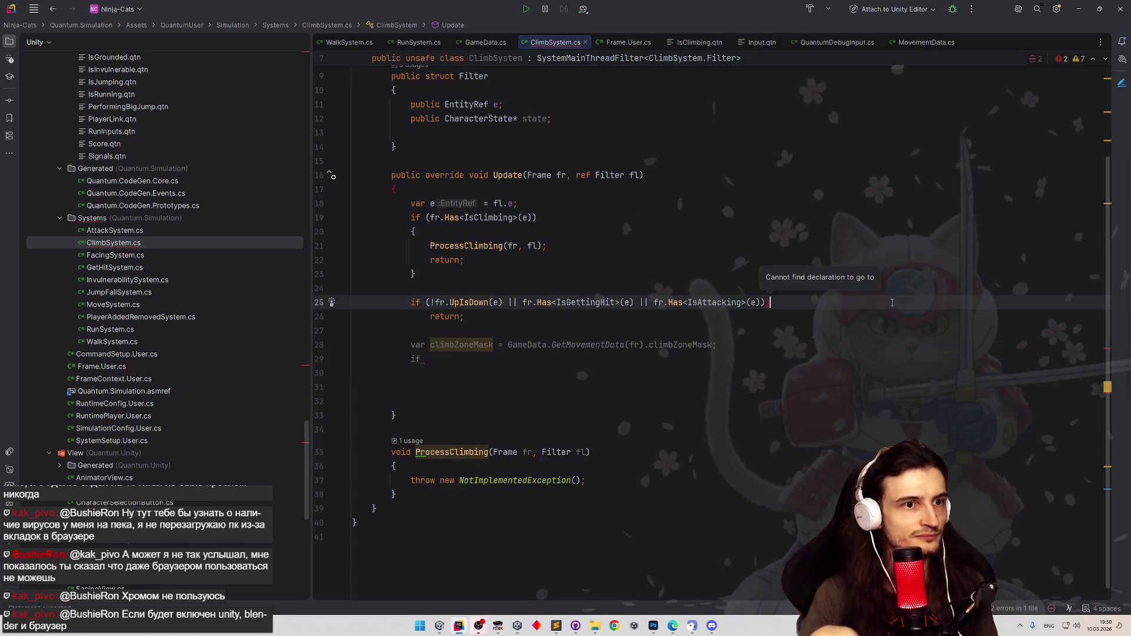
{"action": "left_click", "coordinate": [788, 357]}
{"action": "type", "text": "Physi"}
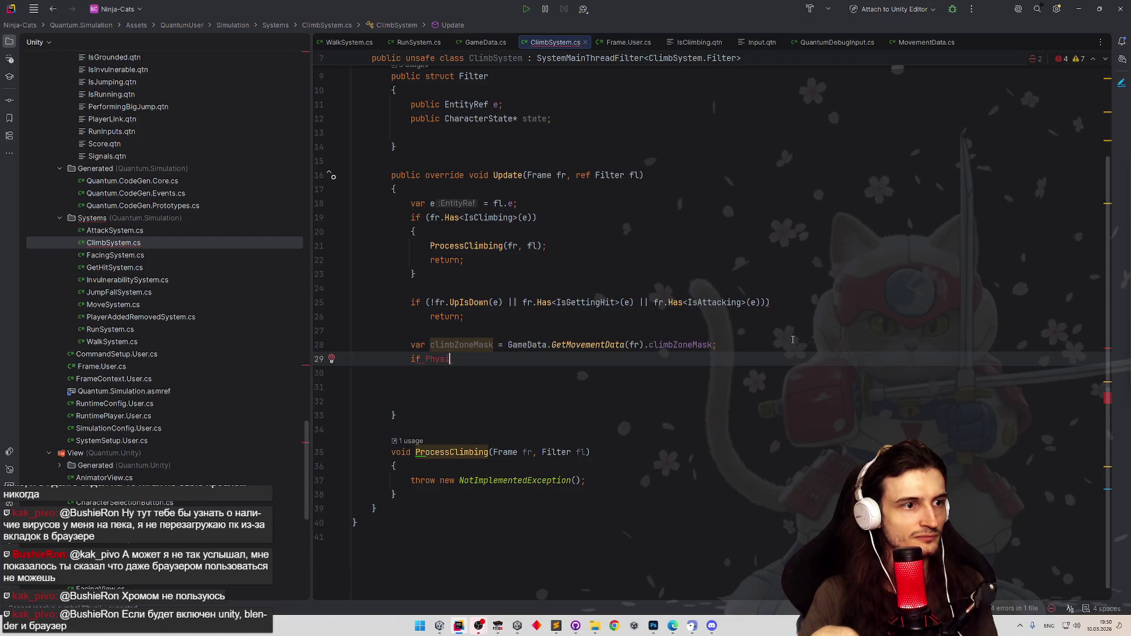
{"action": "key", "text": "Up"}
{"action": "key", "text": "Up"}
{"action": "key", "text": "Up"}
{"action": "key", "text": "End"}
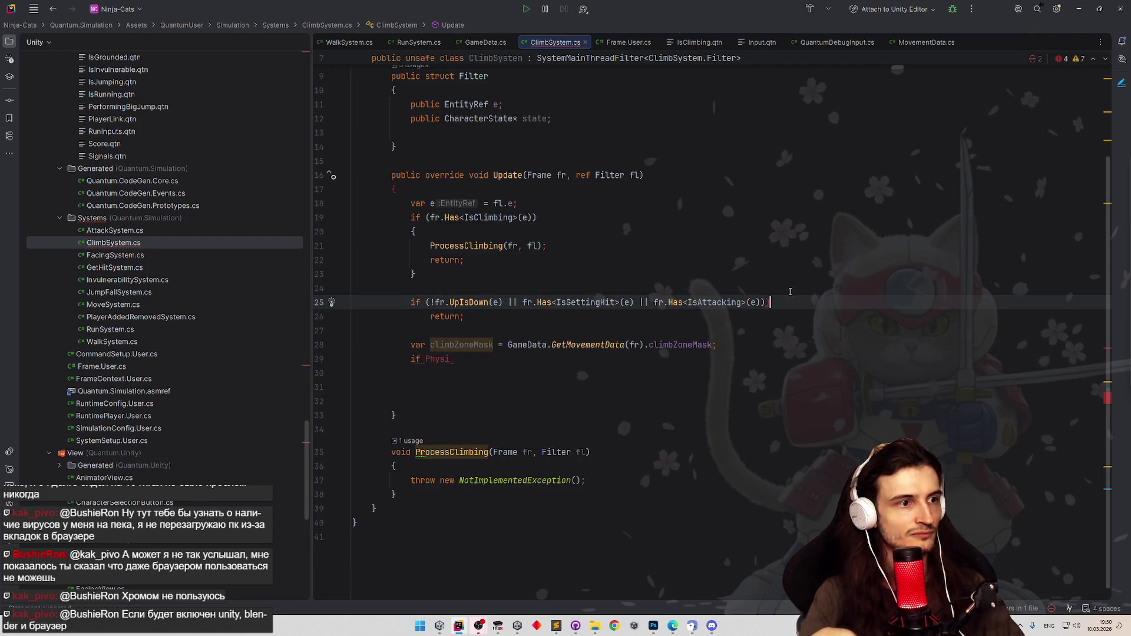
{"action": "key", "text": "BackSpace"}
{"action": "key", "text": "Up"}
{"action": "key", "text": "Up"}
{"action": "left_click", "coordinate": [754, 358]}
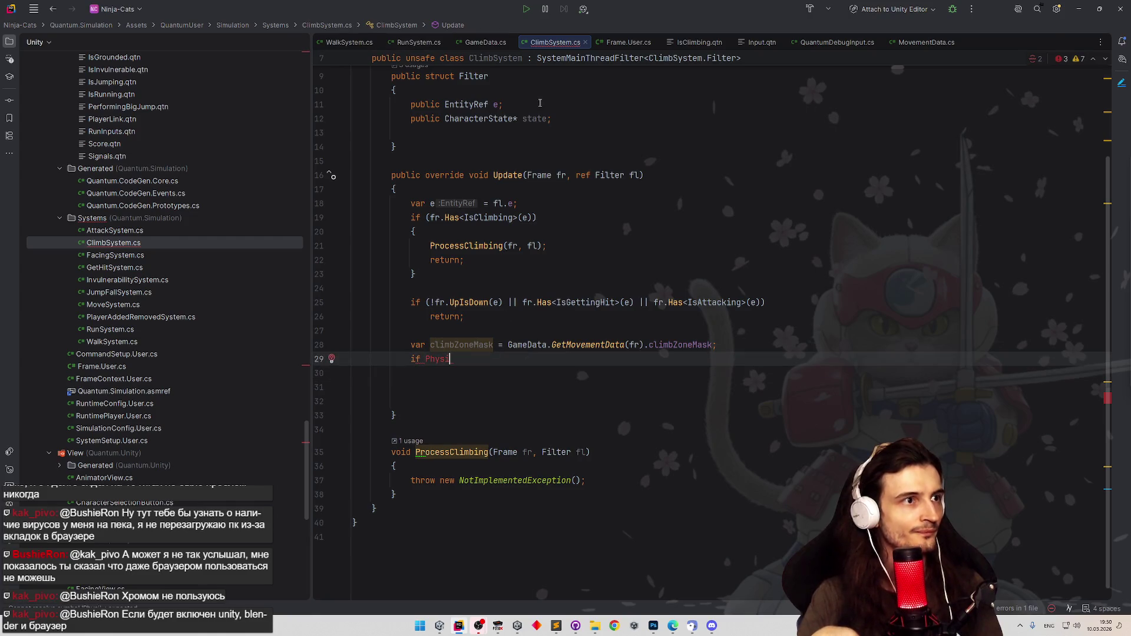
Step: Inspect the Physics2D.OverlapShape call in AttackSystem.cs, then clear the partial Physics word in ClimbSystem.cs
{"action": "double_click", "coordinate": [115, 230]}
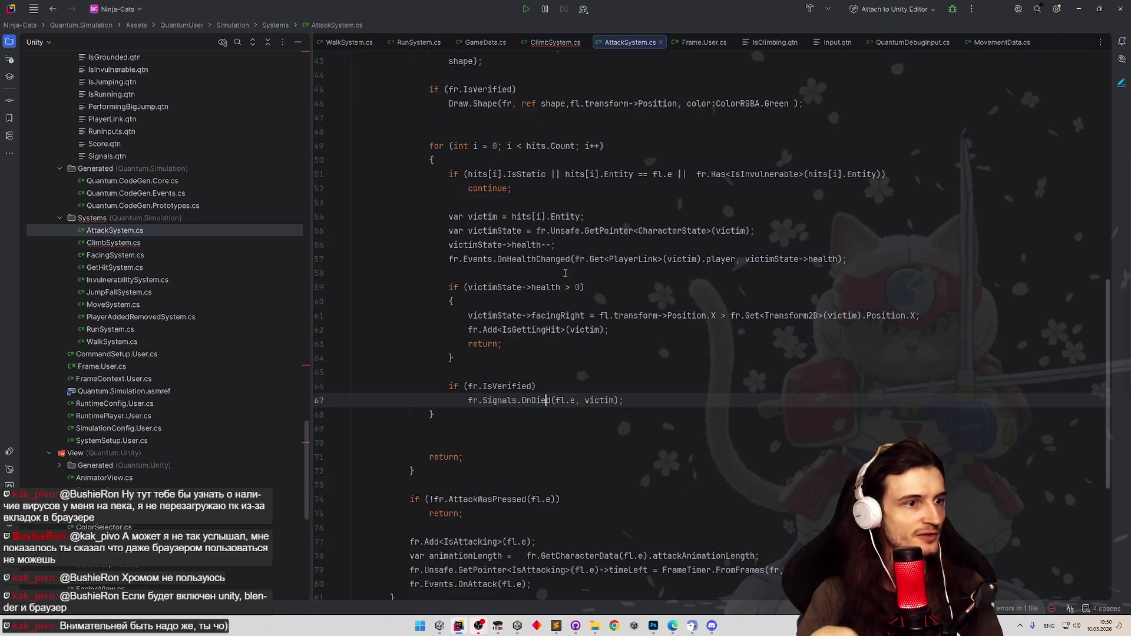
{"action": "scroll", "coordinate": [576, 289], "scroll_direction": "up", "scroll_amount": 8}
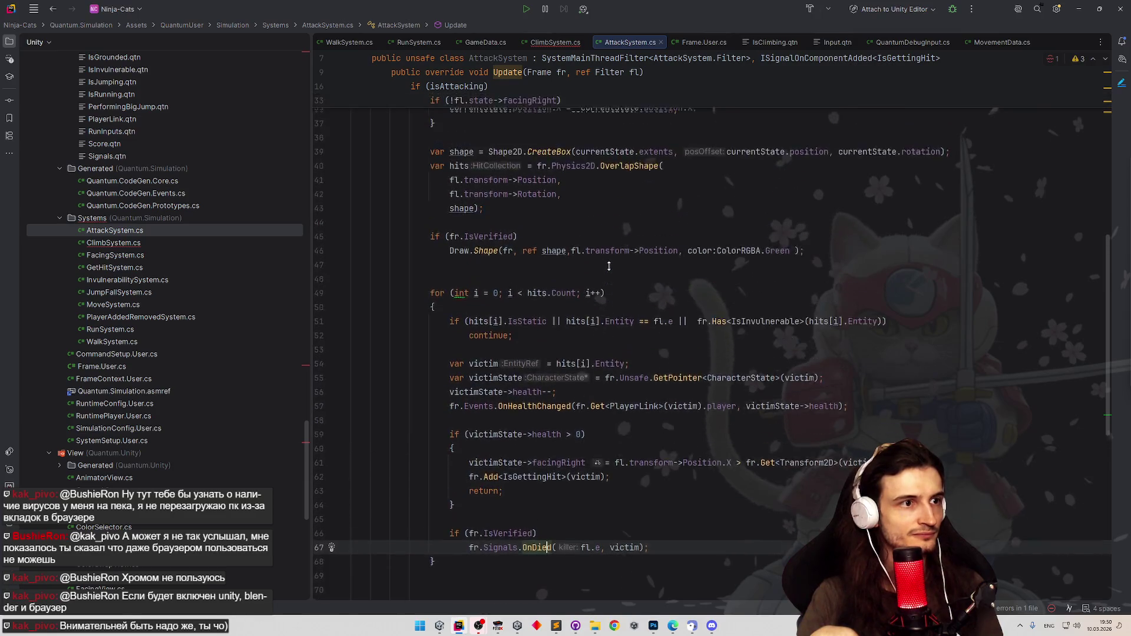
{"action": "scroll", "coordinate": [610, 271], "scroll_direction": "up", "scroll_amount": 3}
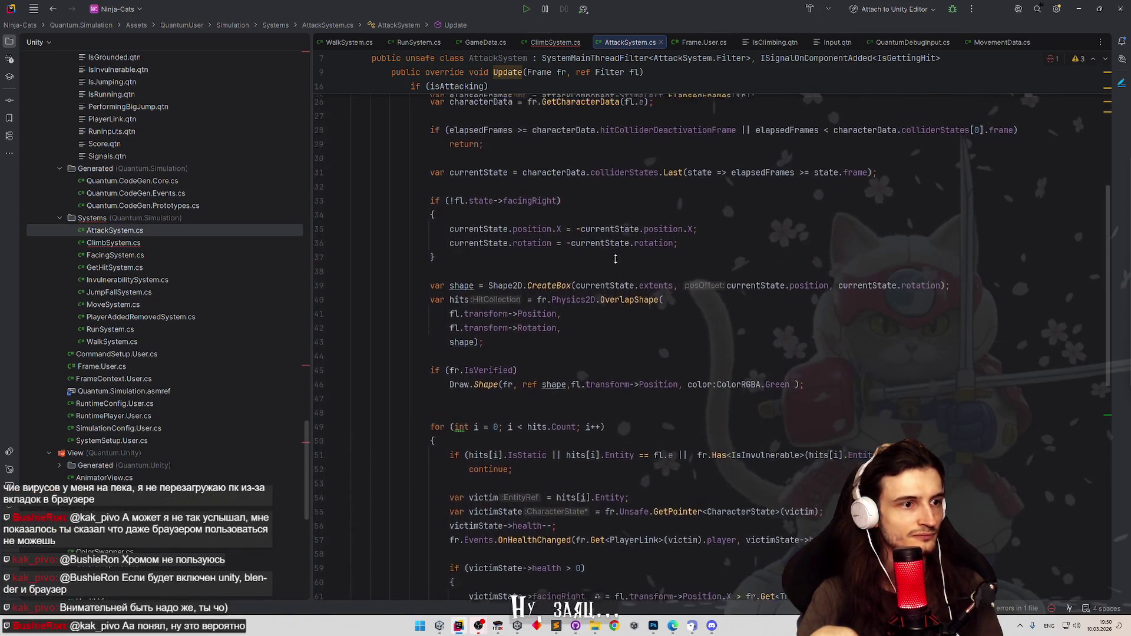
{"action": "scroll", "coordinate": [615, 278], "scroll_direction": "down", "scroll_amount": 3}
{"action": "double_click", "coordinate": [505, 277]}
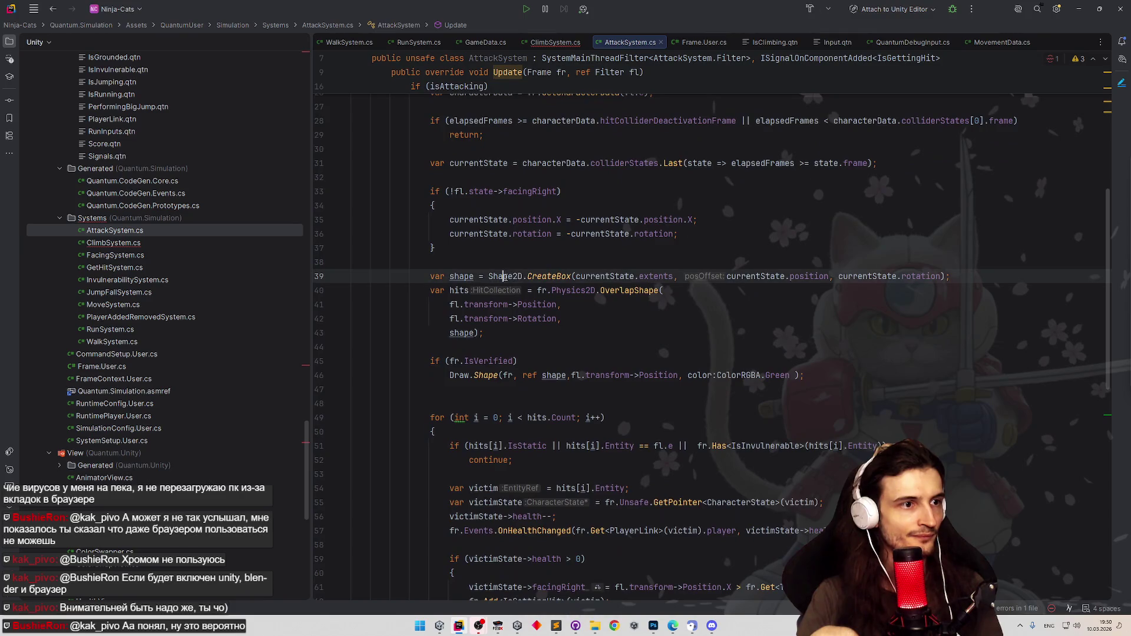
{"action": "scroll", "coordinate": [519, 235], "scroll_direction": "up", "scroll_amount": 1}
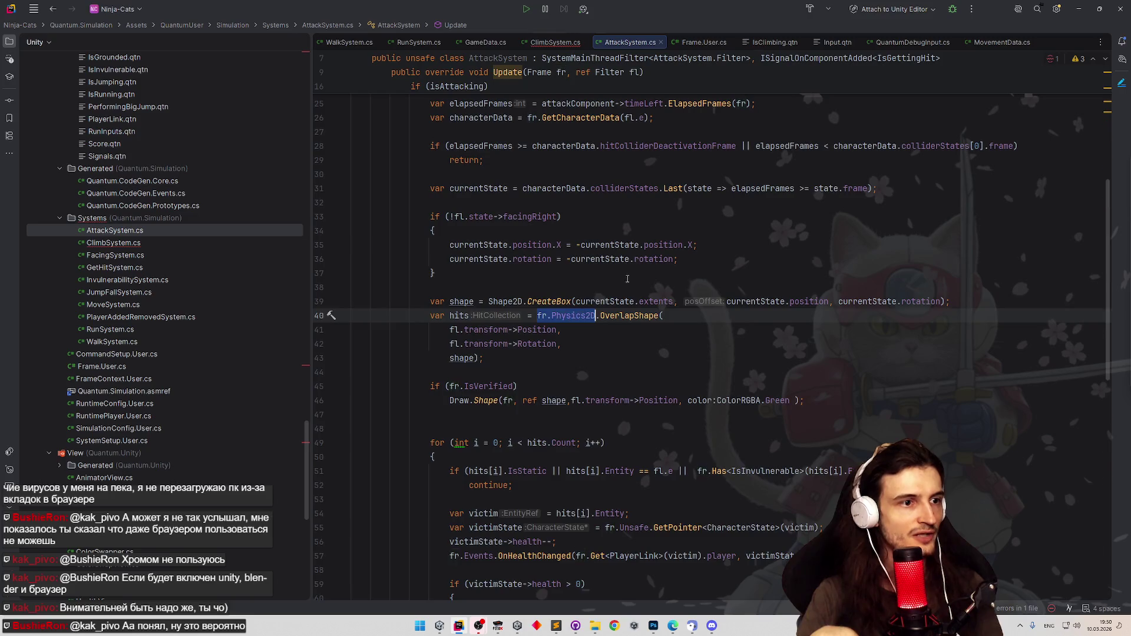
{"action": "key", "text": "ctrl+Tab"}
{"action": "key", "text": "BackSpace"}
{"action": "key", "text": "BackSpace"}
{"action": "key", "text": "BackSpace"}
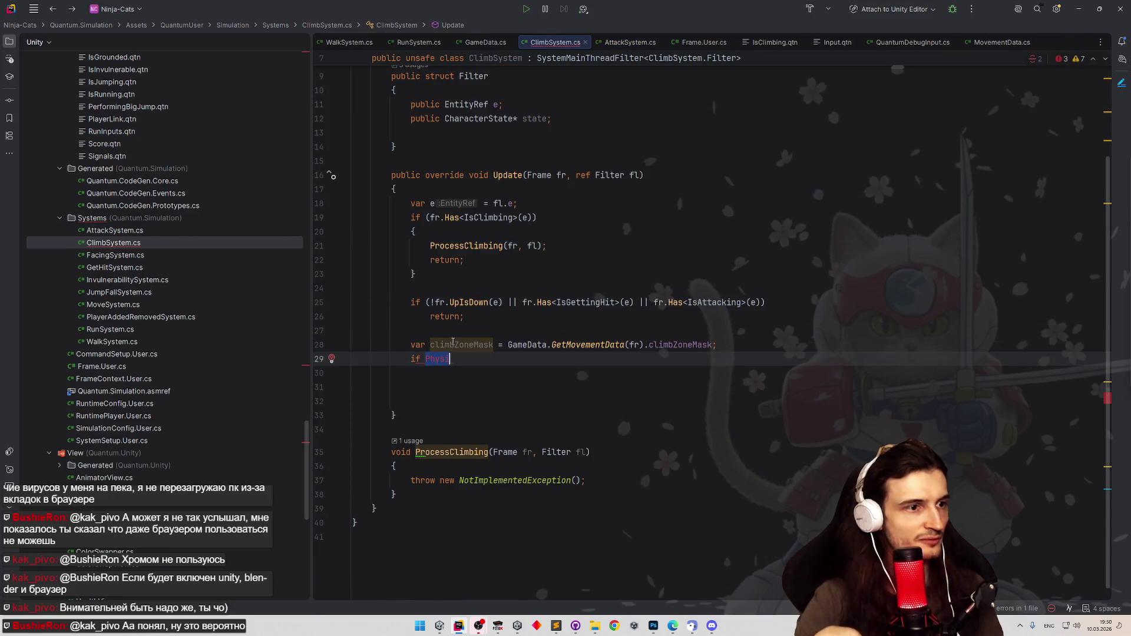
Step: Type `fr.Physics2D.` on line 29 and reopen its member suggestions
{"action": "type", "text": "fr.phy"}
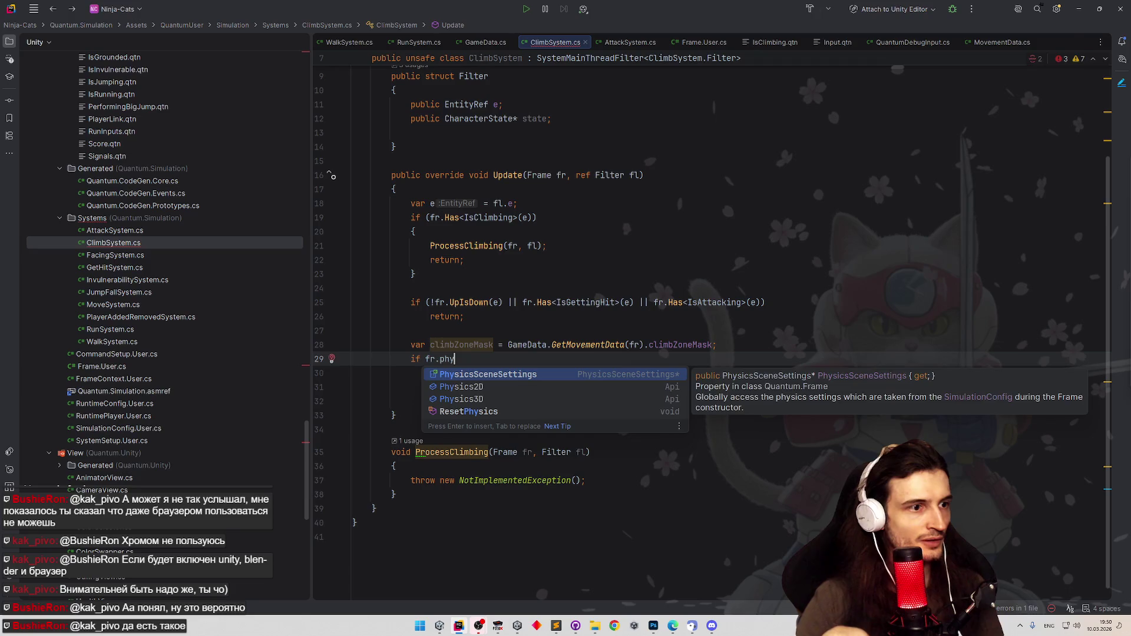
{"action": "key", "text": "Down"}
{"action": "key", "text": "Return"}
{"action": "type", "text": "."}
{"action": "key", "text": "Escape"}
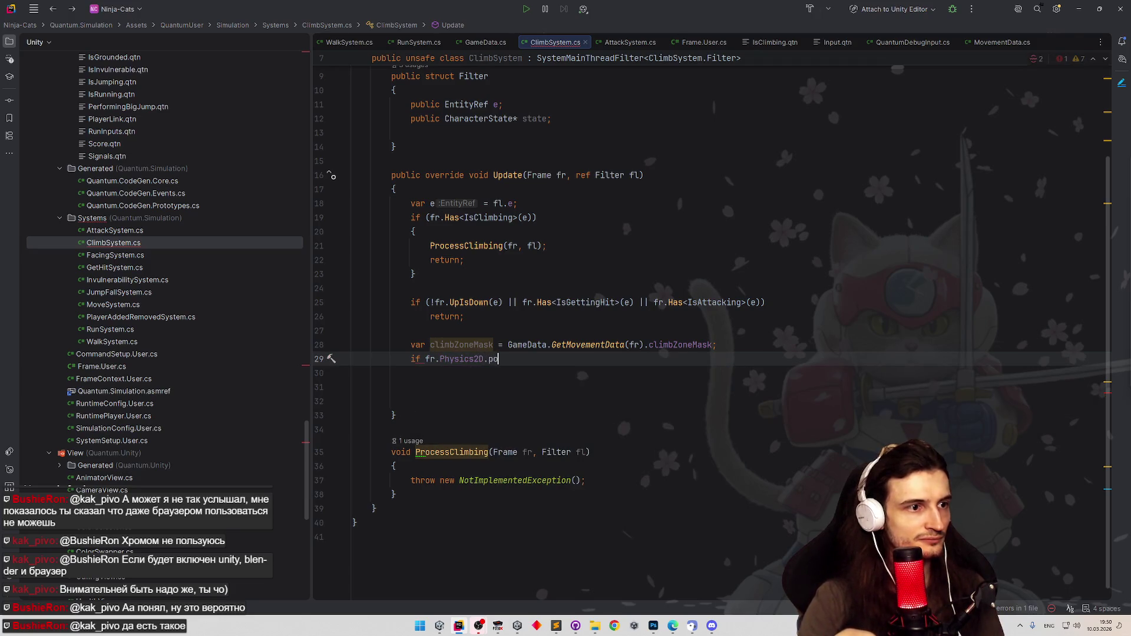
{"action": "key", "text": "ctrl+space"}
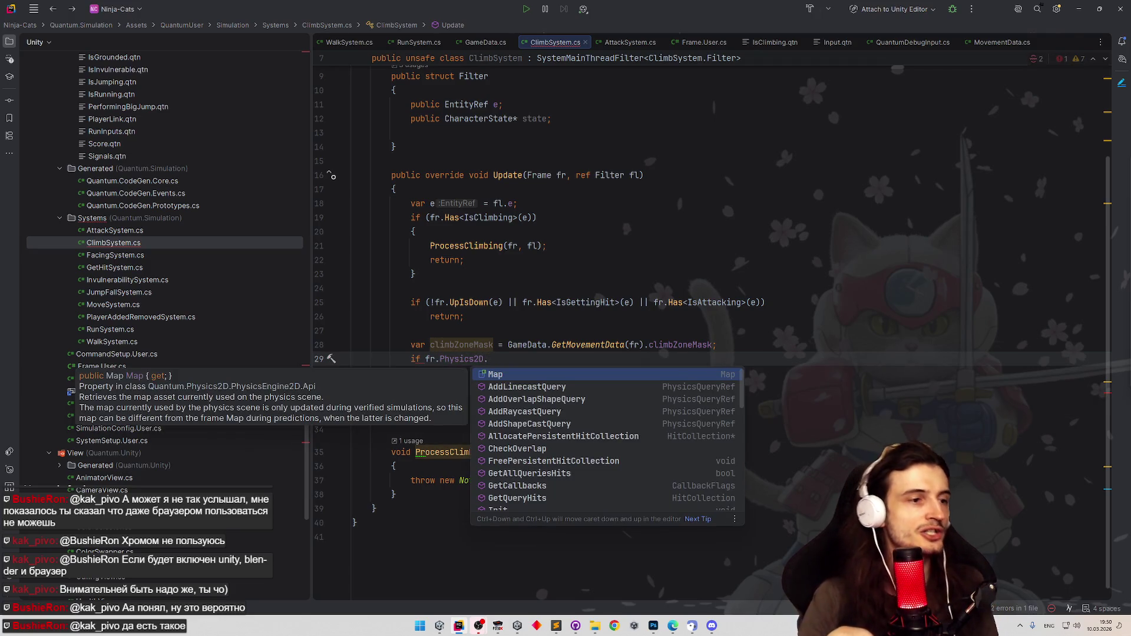
Step: Review Physics2D members such as CheckOverlap and OverlapShape, then insert Raycast()
{"action": "key", "text": "Down"}
{"action": "key", "text": "Down"}
{"action": "key", "text": "Down"}
{"action": "key", "text": "Down"}
{"action": "key", "text": "Down"}
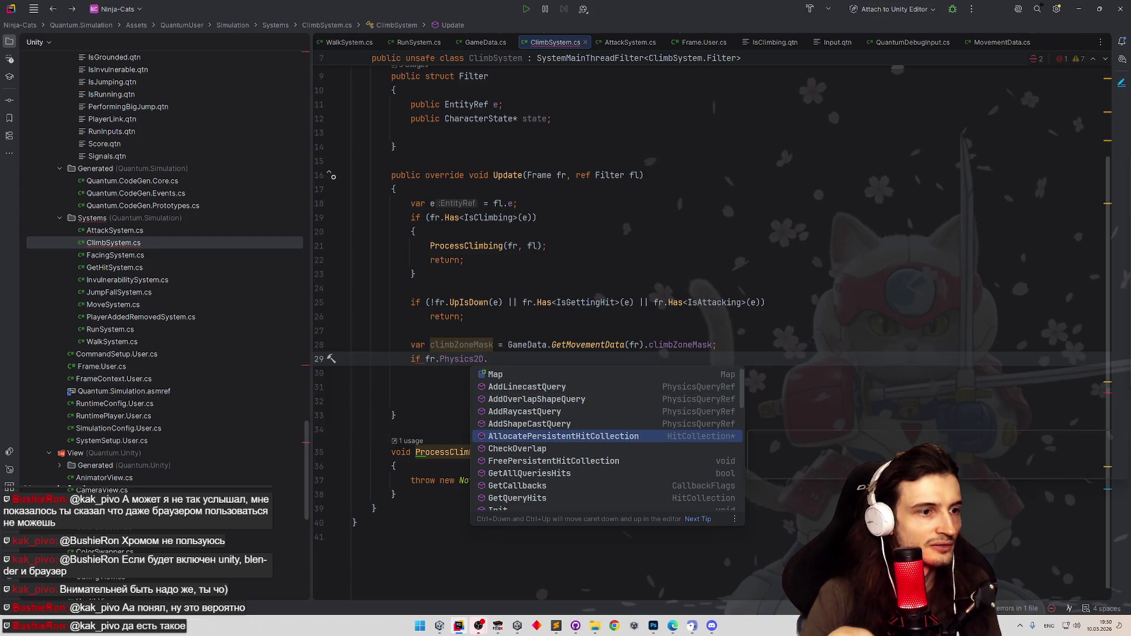
{"action": "key", "text": "Down"}
{"action": "key", "text": "Down"}
{"action": "key", "text": "Up"}
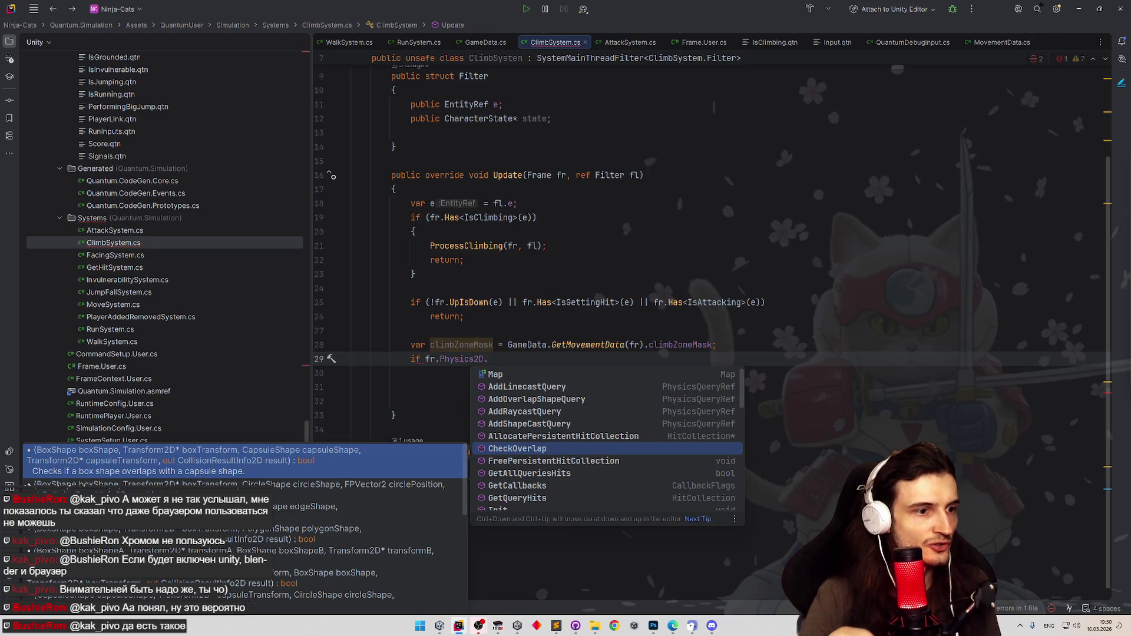
{"action": "key", "text": "Down"}
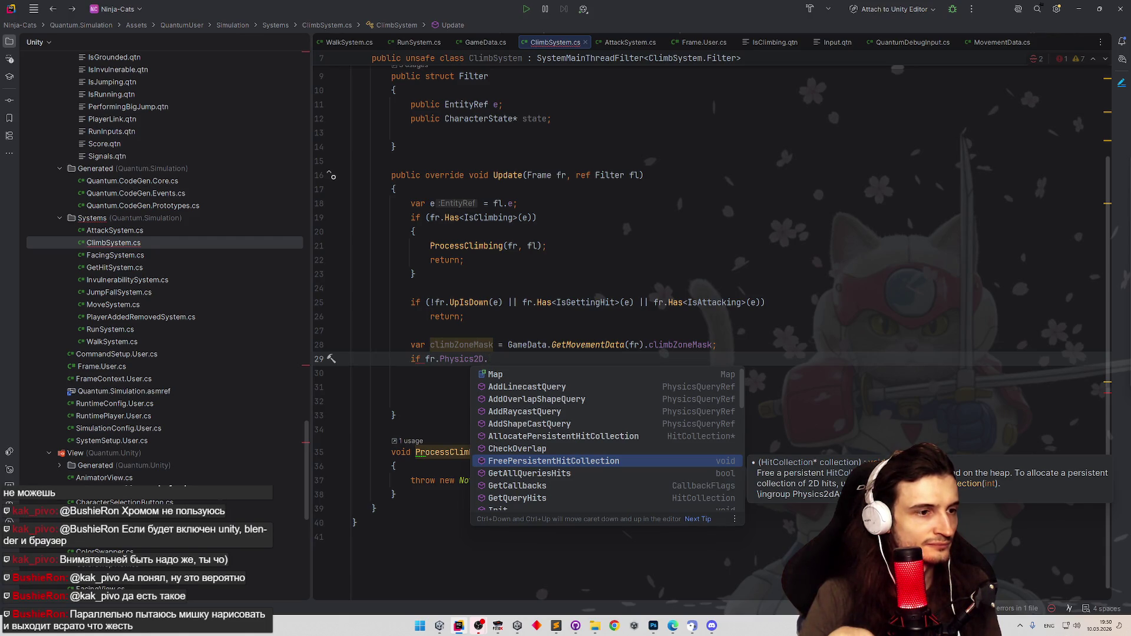
{"action": "key", "text": "Down"}
{"action": "key", "text": "Down"}
{"action": "key", "text": "Down"}
{"action": "key", "text": "Down"}
{"action": "key", "text": "Down"}
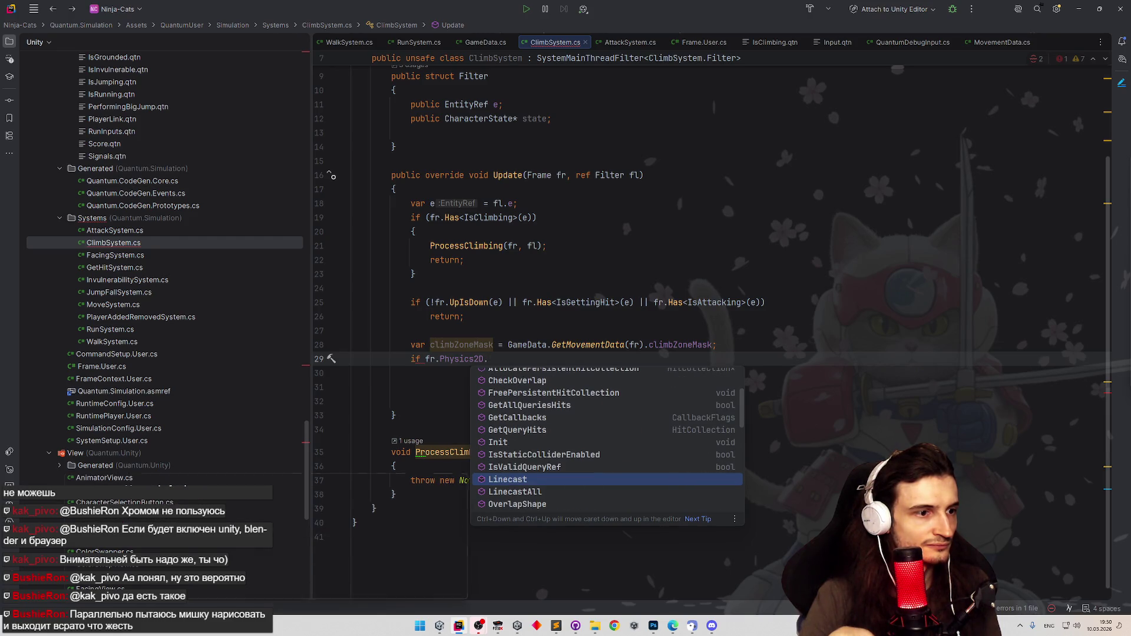
{"action": "key", "text": "Down"}
{"action": "key", "text": "Down"}
{"action": "key", "text": "Down"}
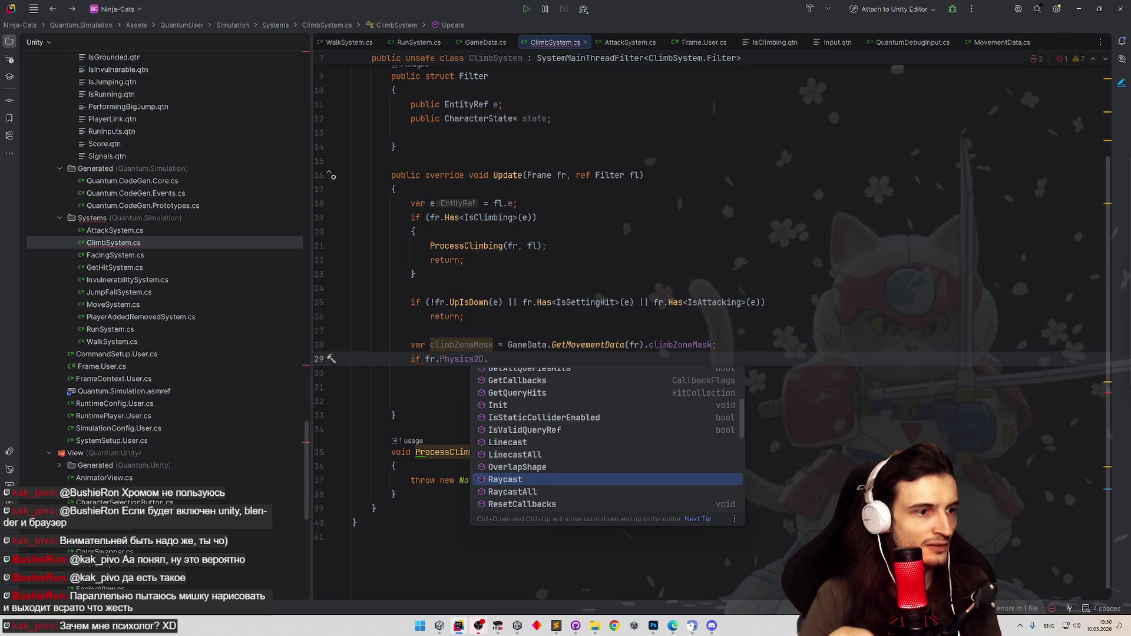
{"action": "key", "text": "Down"}
{"action": "key", "text": "Down"}
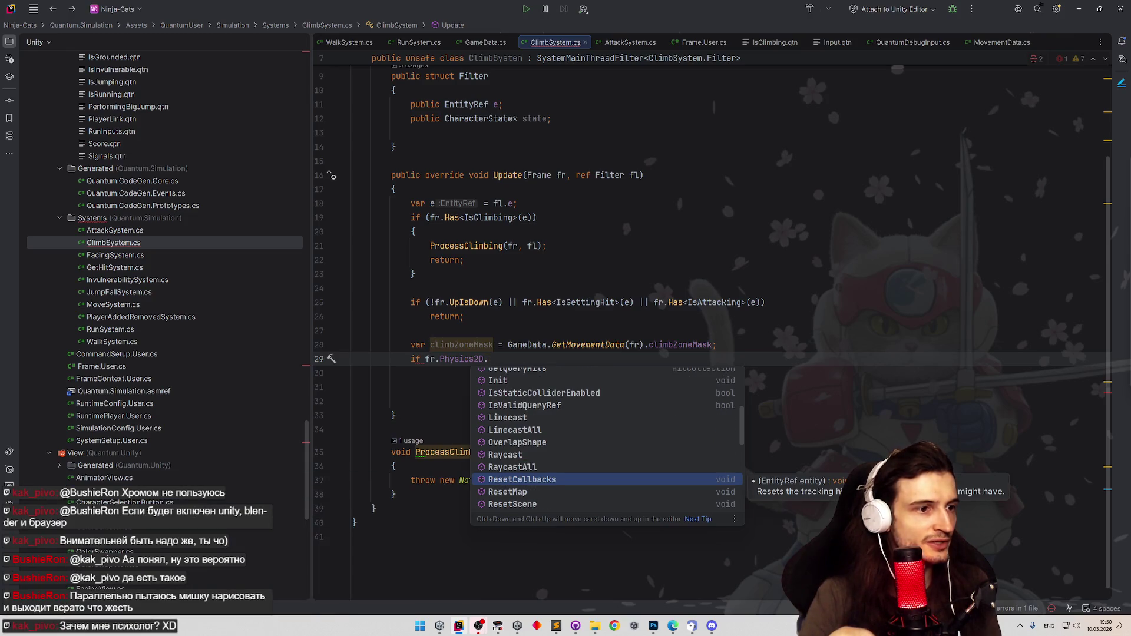
{"action": "key", "text": "Up"}
{"action": "key", "text": "Up"}
{"action": "key", "text": "Up"}
{"action": "key", "text": "Up"}
{"action": "key", "text": "Up"}
{"action": "key", "text": "Up"}
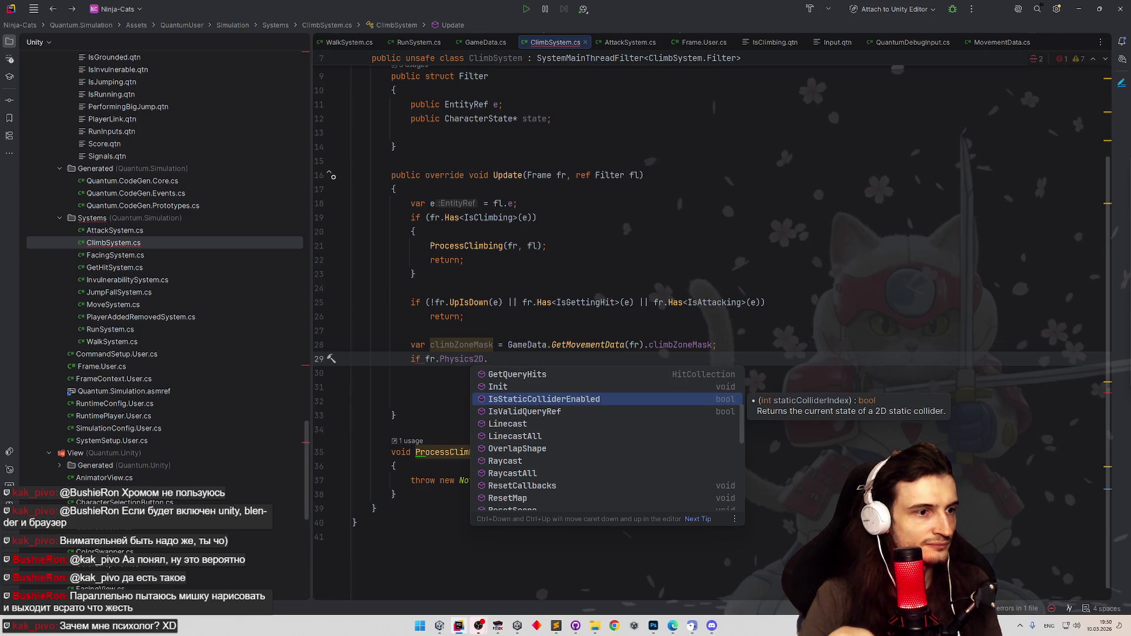
{"action": "key", "text": "Down"}
{"action": "key", "text": "Down"}
{"action": "key", "text": "Down"}
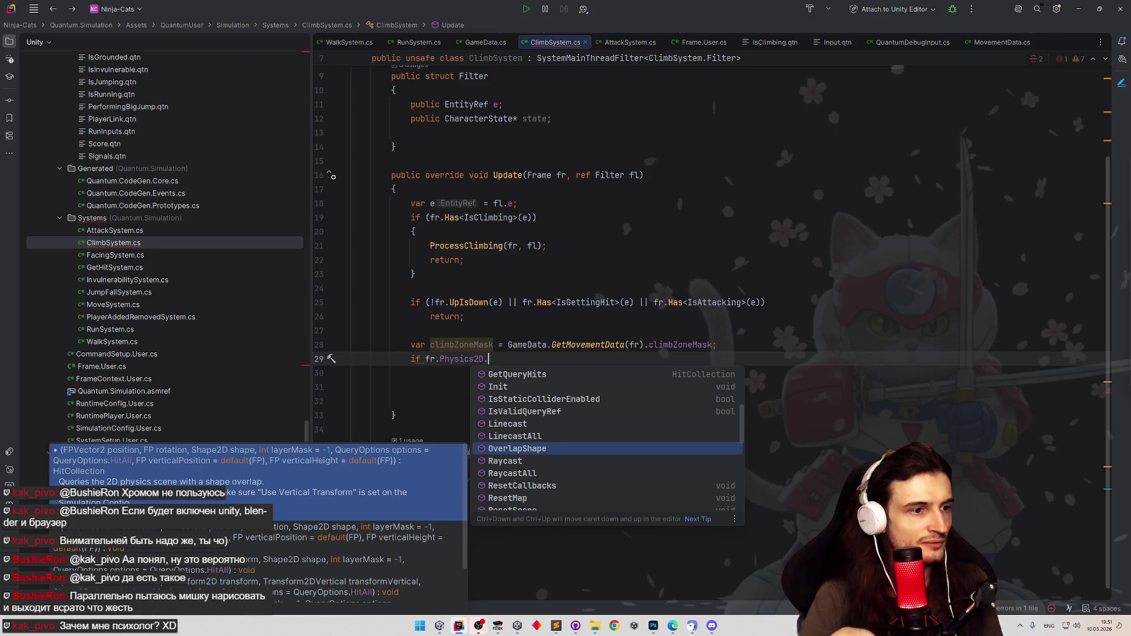
{"action": "key", "text": "Down"}
{"action": "key", "text": "Down"}
{"action": "key", "text": "Down"}
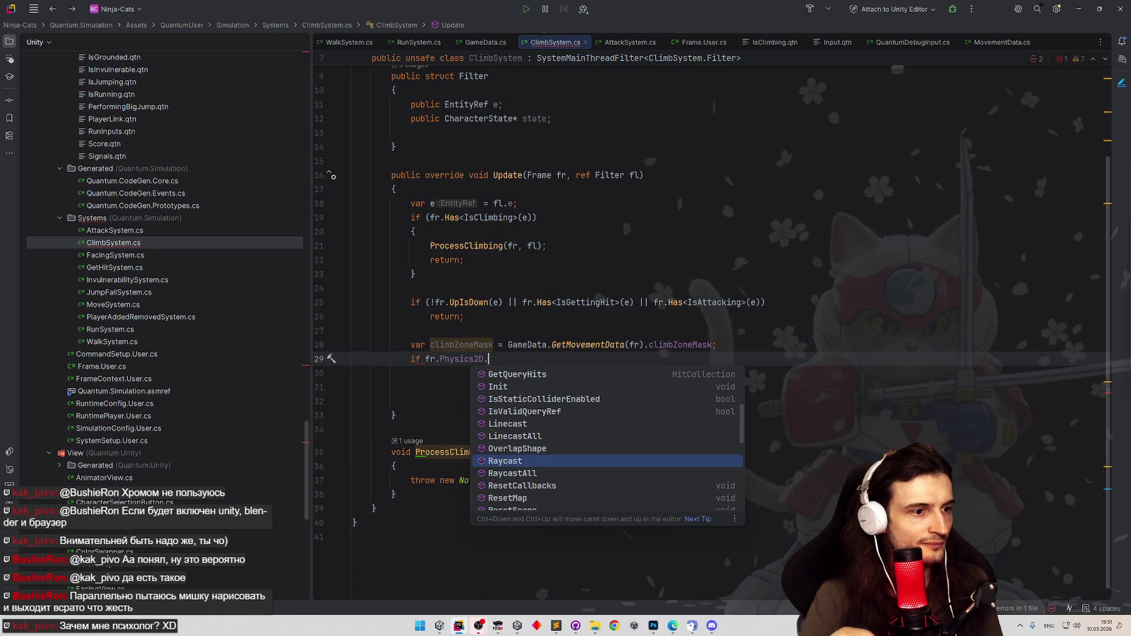
{"action": "key", "text": "Down"}
{"action": "key", "text": "Down"}
{"action": "key", "text": "Down"}
{"action": "key", "text": "Down"}
{"action": "key", "text": "Down"}
{"action": "key", "text": "Down"}
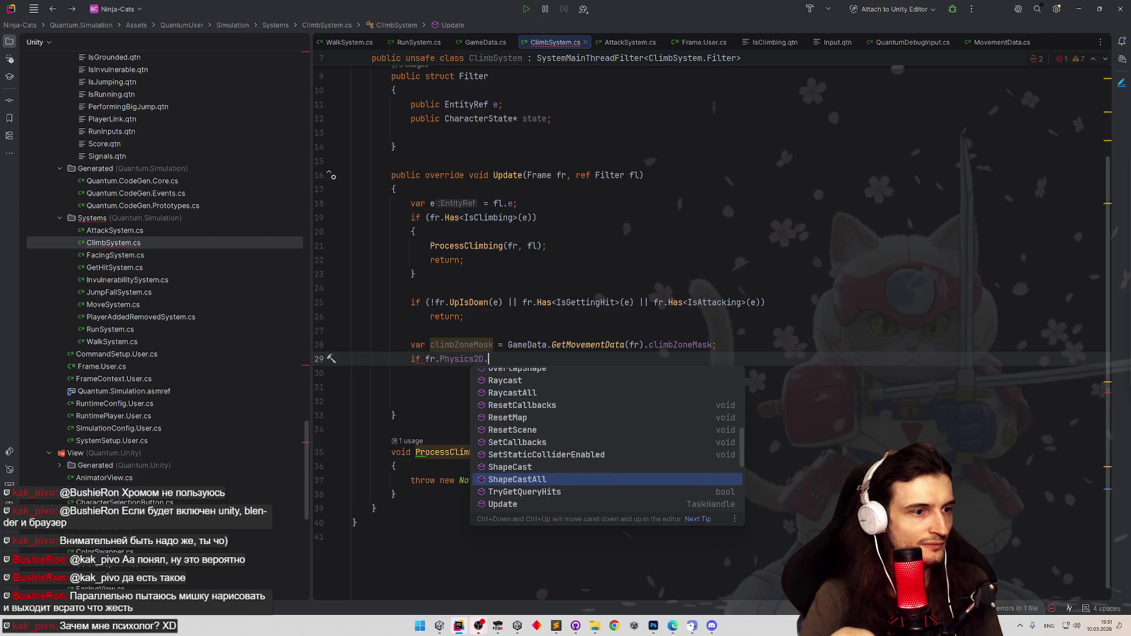
{"action": "key", "text": "Down"}
{"action": "key", "text": "Down"}
{"action": "key", "text": "Down"}
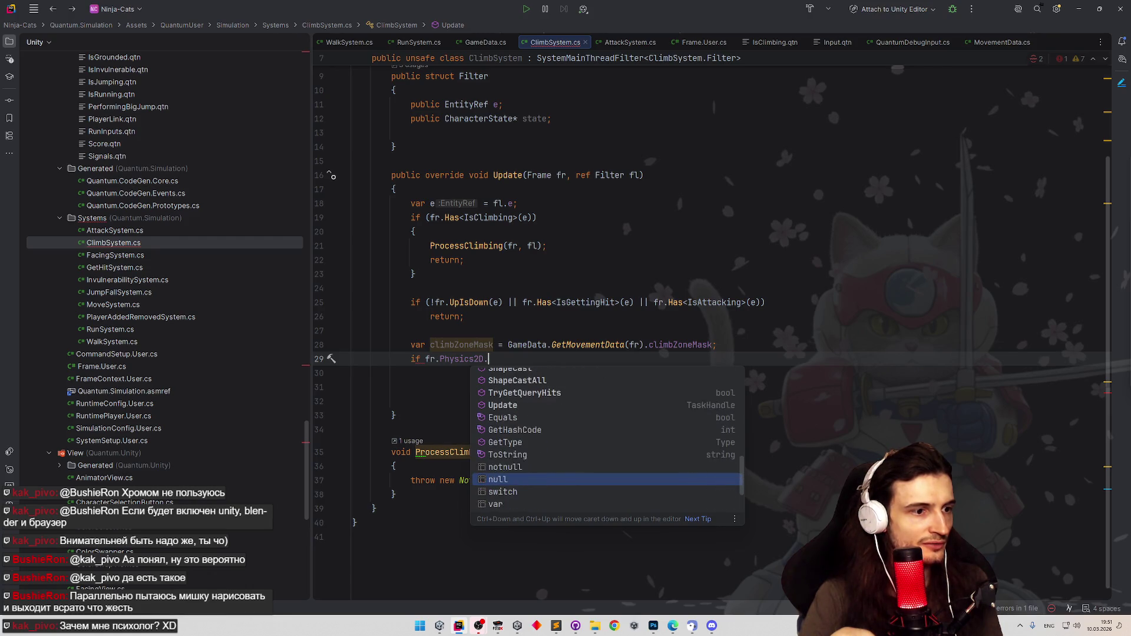
{"action": "key", "text": "Down"}
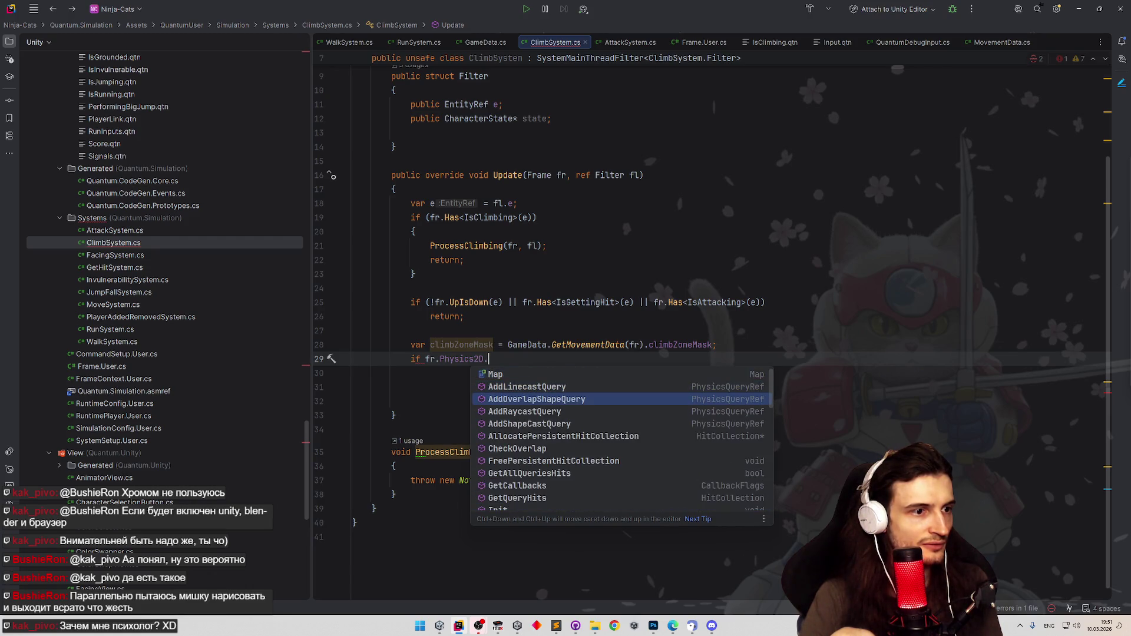
{"action": "key", "text": "Down"}
{"action": "key", "text": "Down"}
{"action": "key", "text": "Down"}
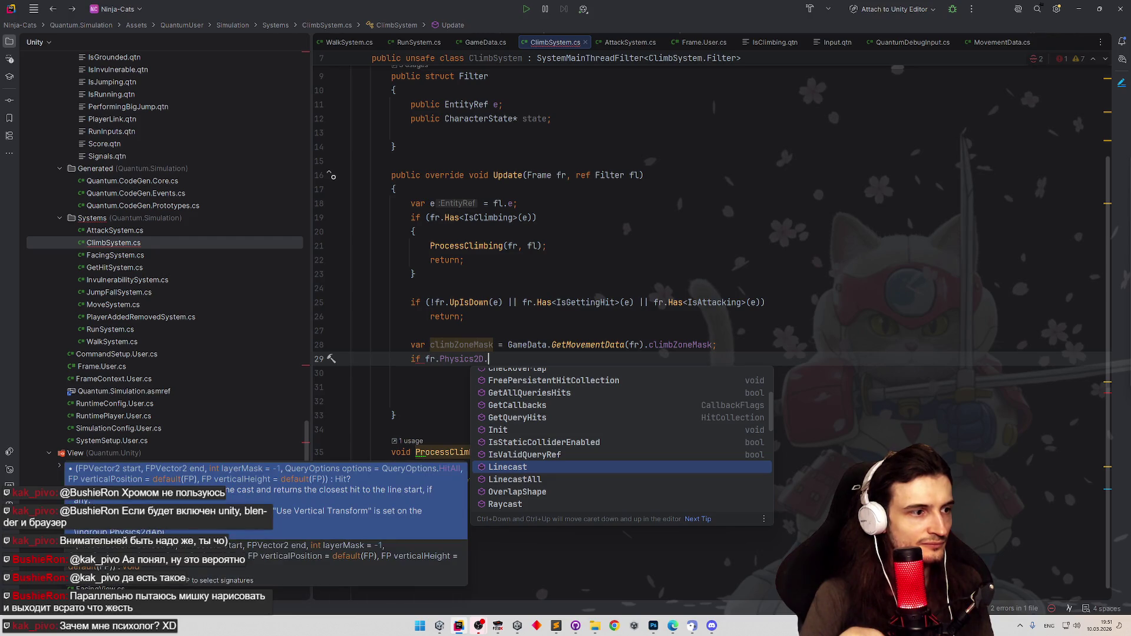
{"action": "key", "text": "Down"}
{"action": "key", "text": "Down"}
{"action": "key", "text": "Down"}
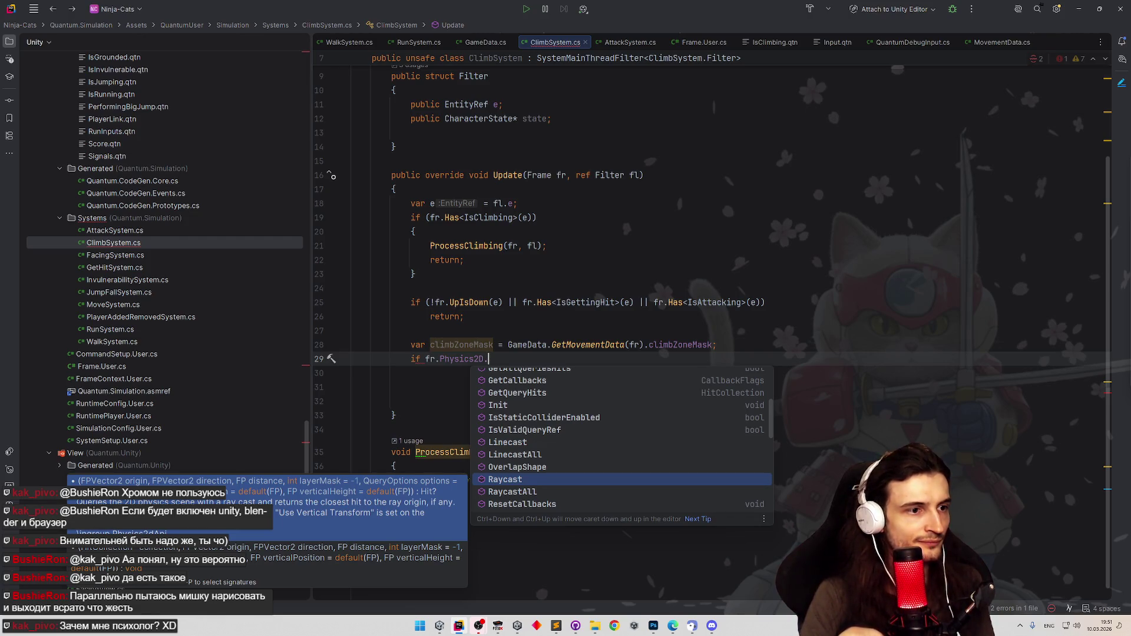
{"action": "key", "text": "Return"}
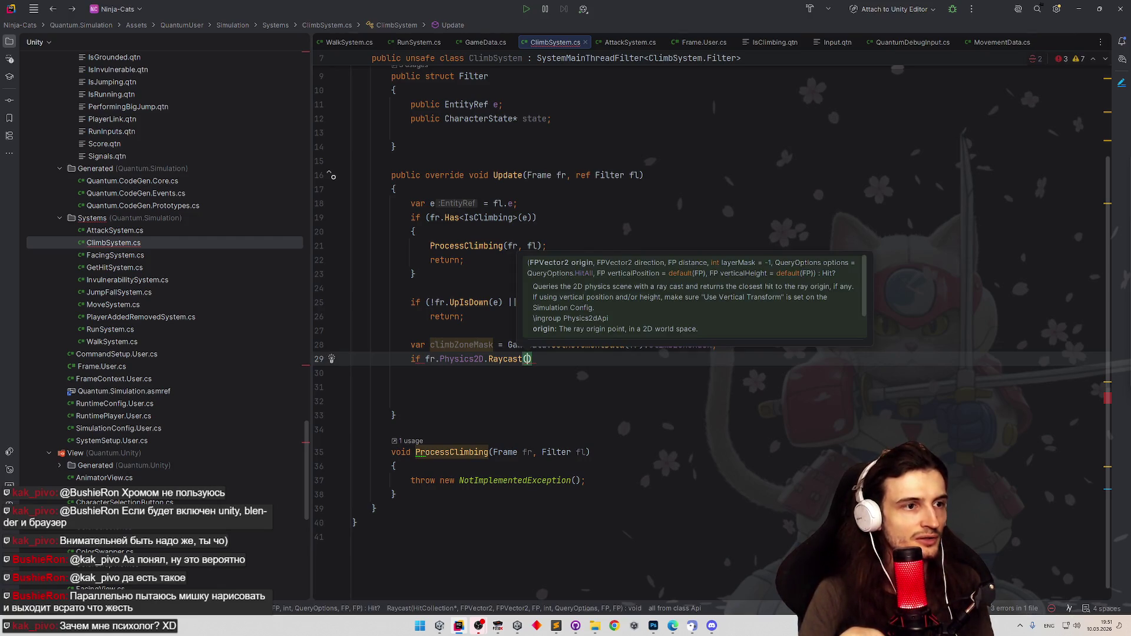
Step: Open a new line above the Raycast check and start it with `var position =`
{"action": "key", "text": "Escape"}
{"action": "key", "text": "Up"}
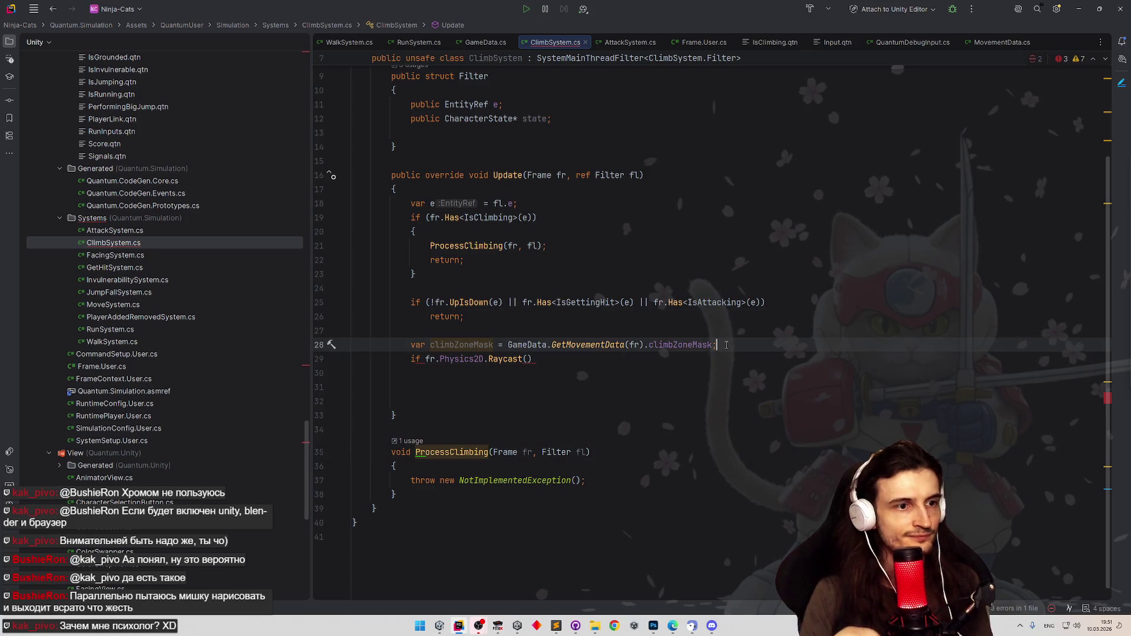
{"action": "key", "text": "End"}
{"action": "key", "text": "Return"}
{"action": "type", "text": "var position "}
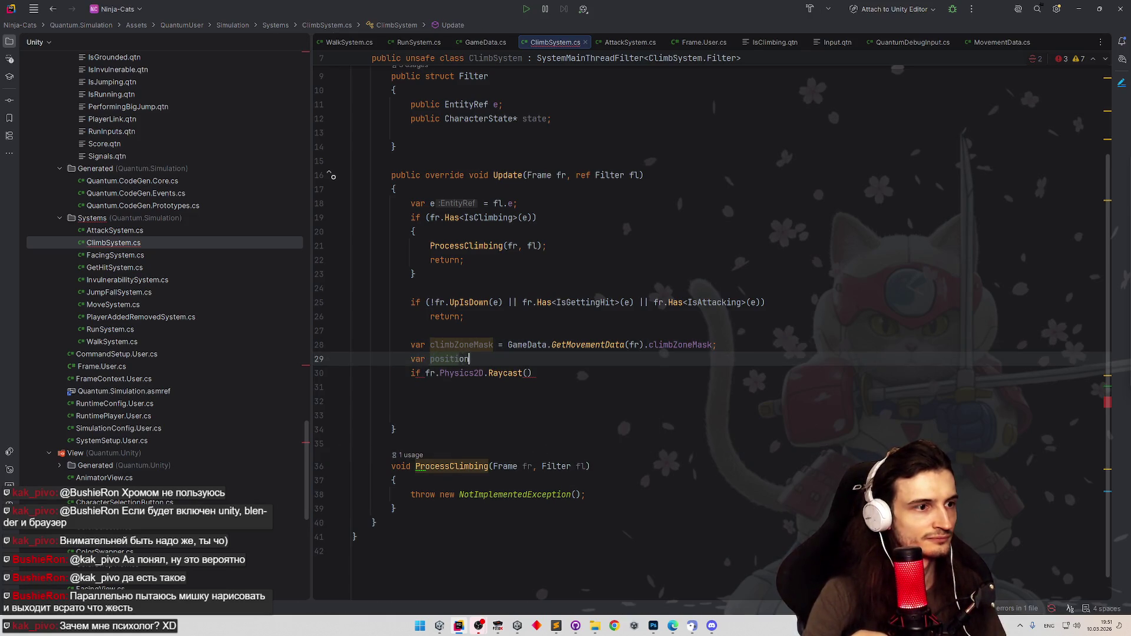
{"action": "type", "text": "="}
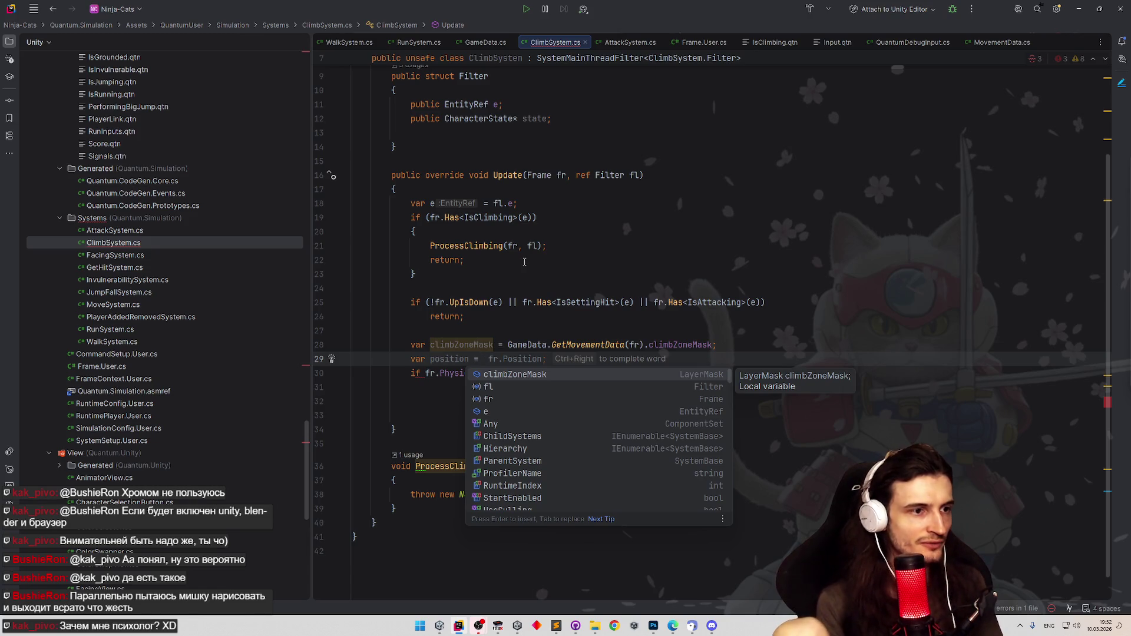
{"action": "left_click", "coordinate": [723, 345]}
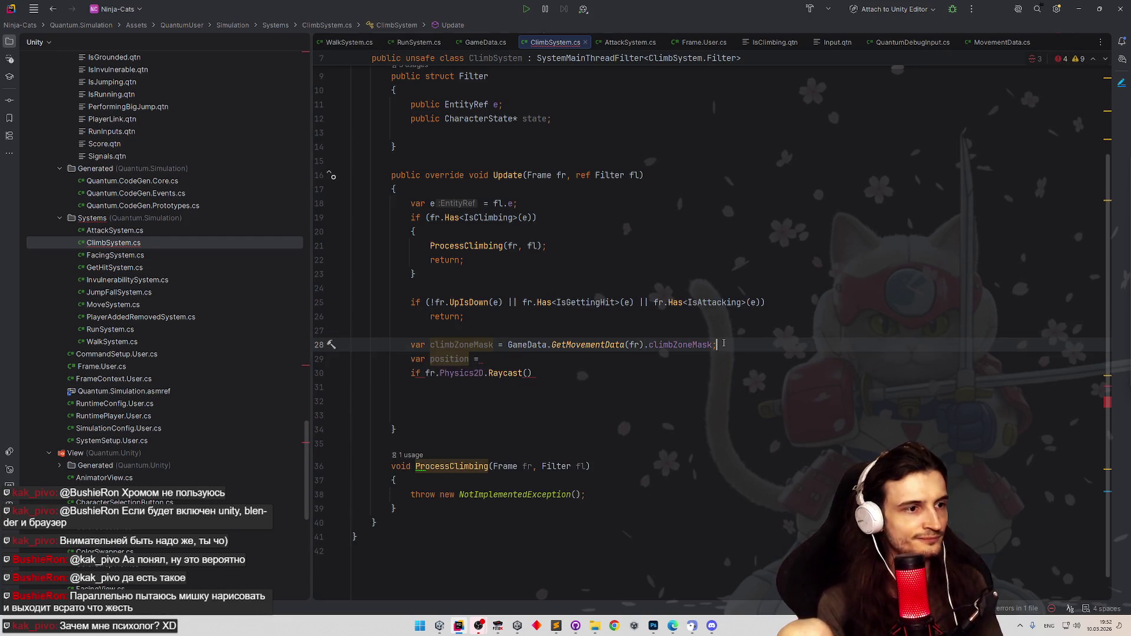
{"action": "left_click", "coordinate": [617, 362]}
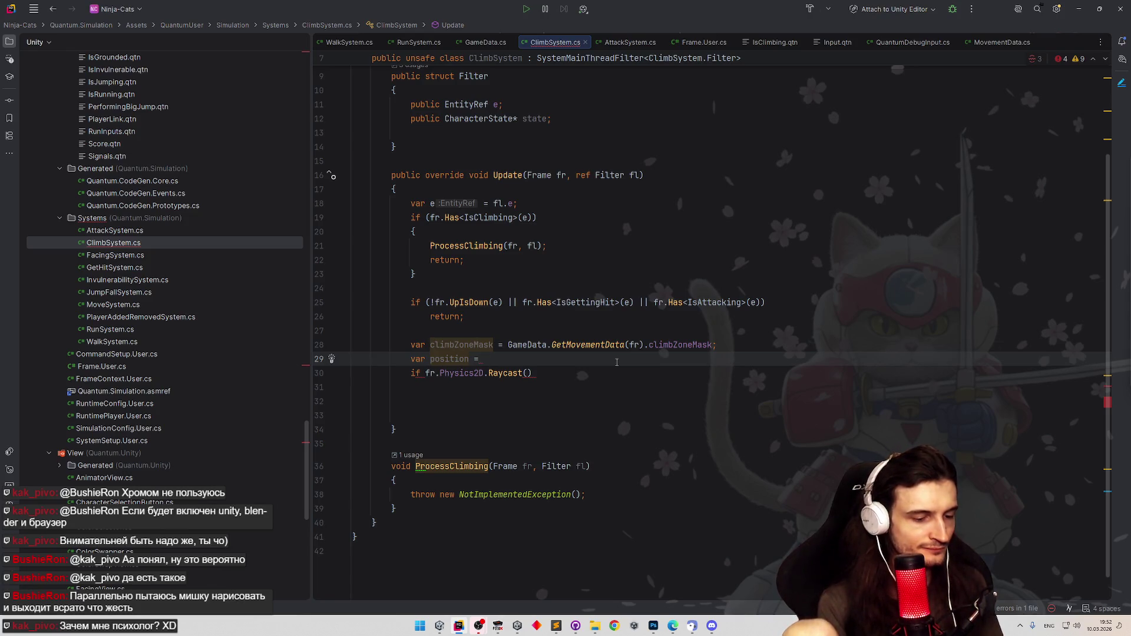
{"action": "type", "text": "fl."}
{"action": "key", "text": "Escape"}
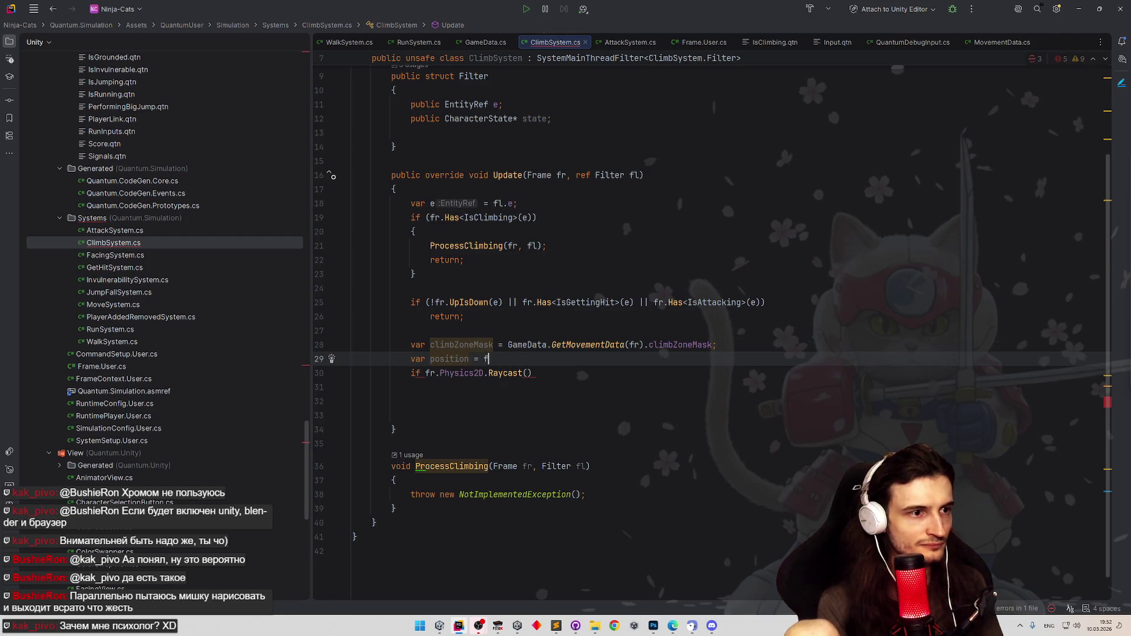
Step: Complete the value as `fr.Get<Transform2D>(e).Position` using Transform2D and Position completions
{"action": "type", "text": "fr.Get<"}
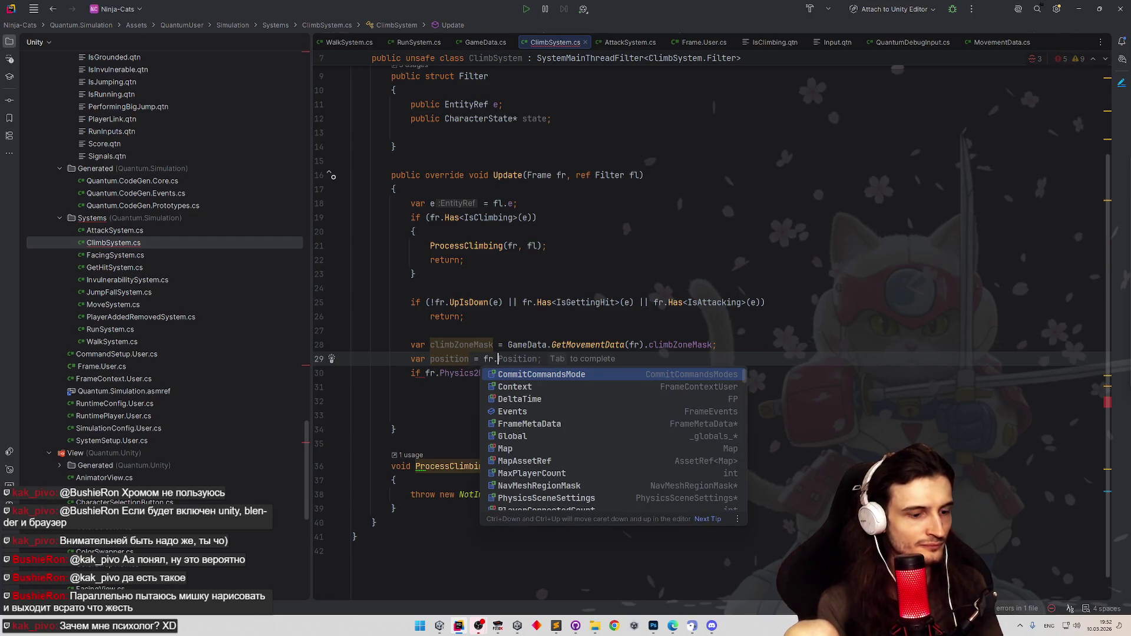
{"action": "type", "text": "Transf"}
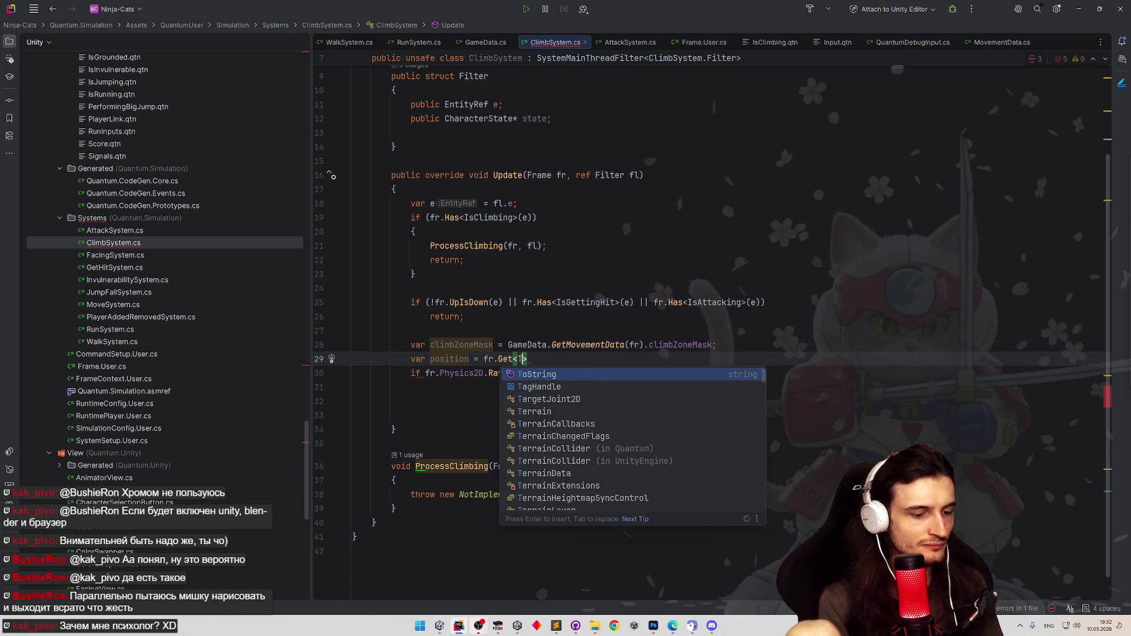
{"action": "key", "text": "Down"}
{"action": "key", "text": "Return"}
{"action": "type", "text": ">.p"}
{"action": "key", "text": "BackSpace"}
{"action": "key", "text": "BackSpace"}
{"action": "key", "text": "BackSpace"}
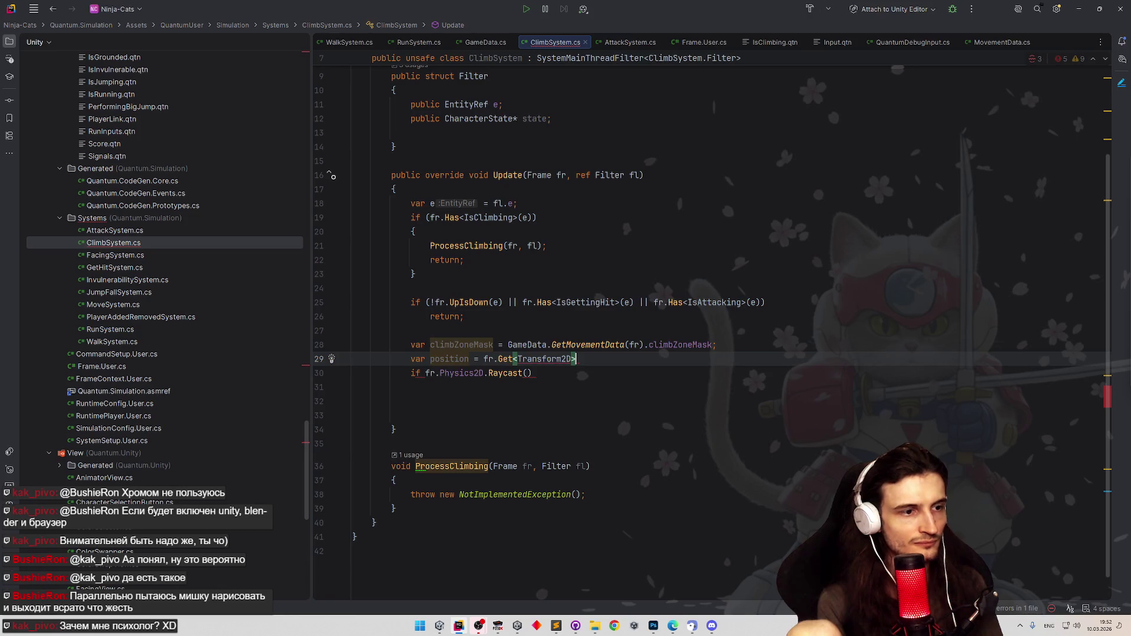
{"action": "type", "text": "().p"}
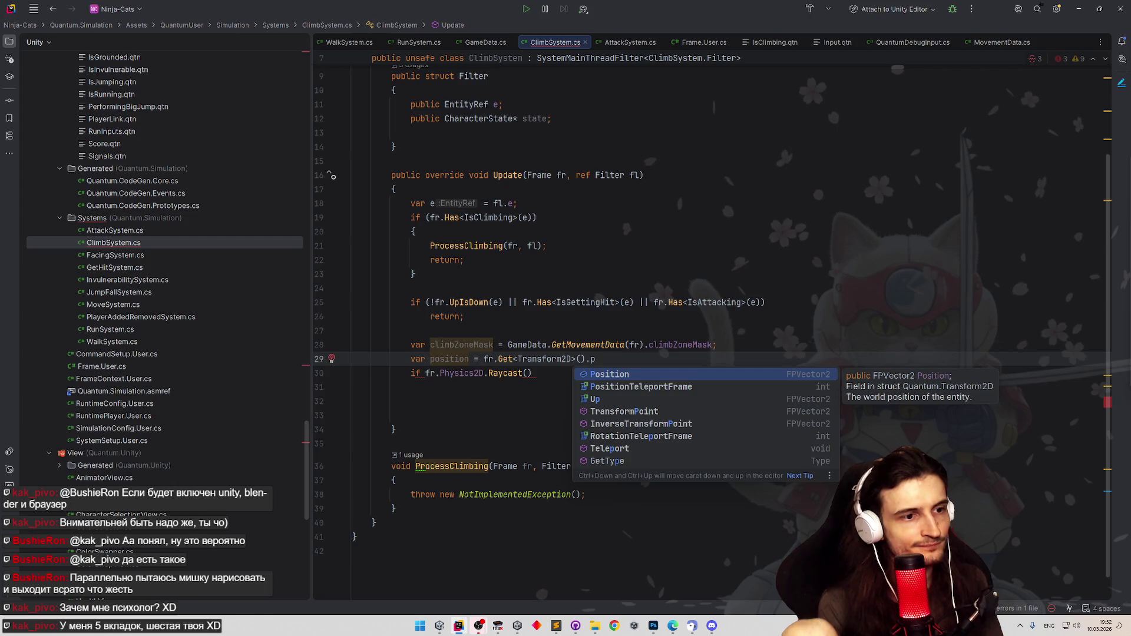
{"action": "key", "text": "Return"}
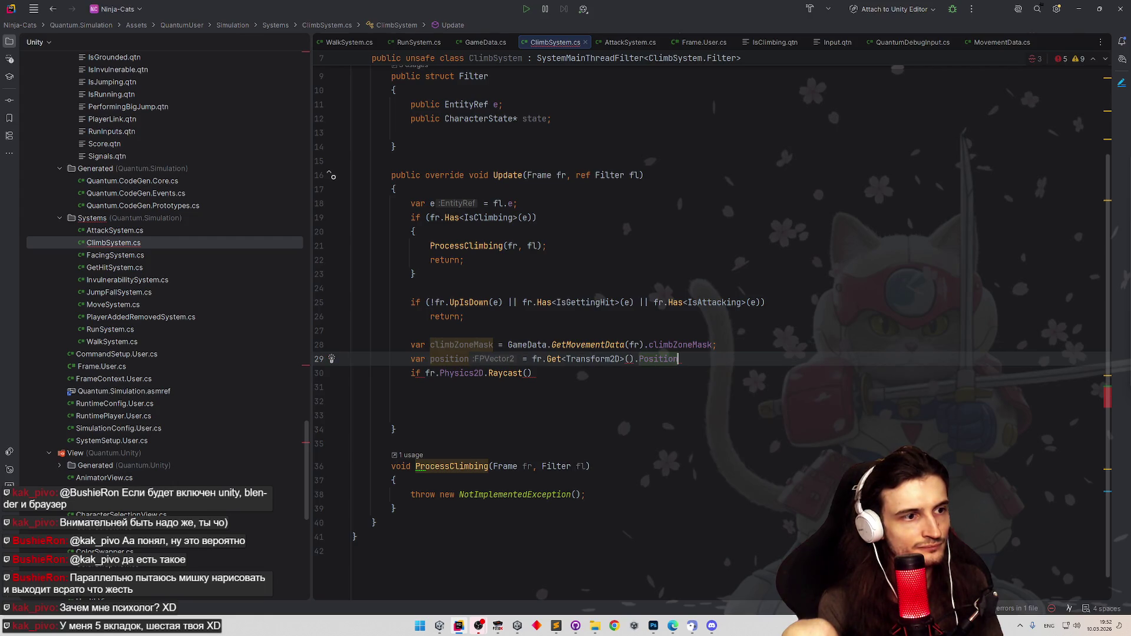
{"action": "left_click", "coordinate": [628, 358]}
{"action": "type", "text": "e"}
{"action": "left_click", "coordinate": [681, 359]}
Step: Append `+ fr.Get<Collider2D>(e)` by copying the Transform2D lookup and retyping its type
{"action": "type", "text": "+"}
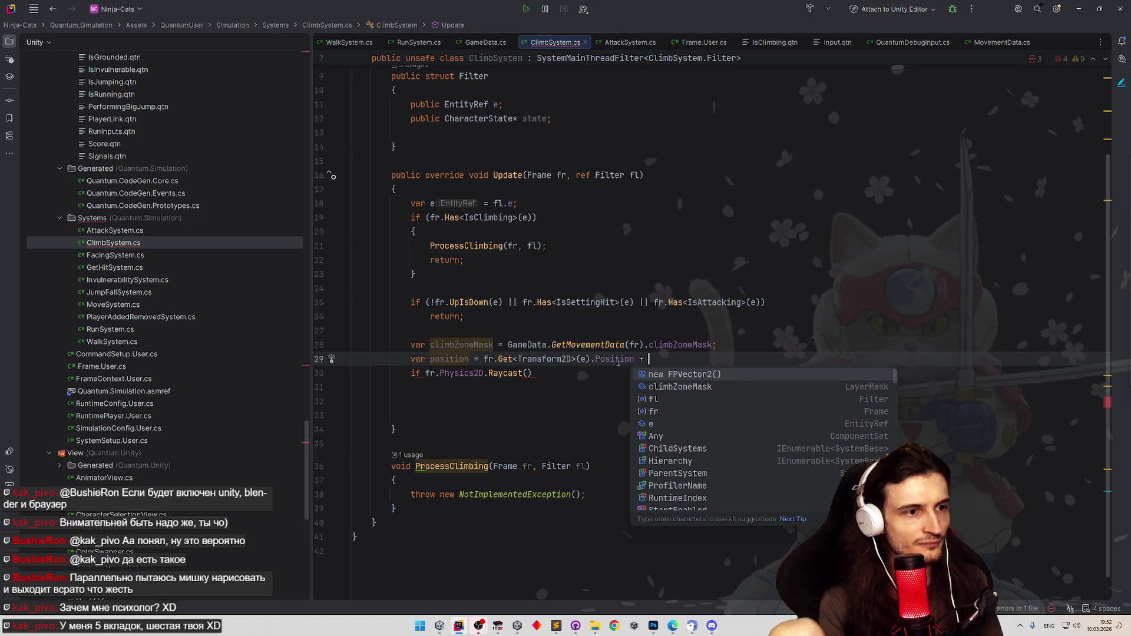
{"action": "left_click", "coordinate": [483, 359]}
{"action": "left_click_drag", "start_coordinate": [483, 359], "coordinate": [594, 359]}
{"action": "key", "text": "ctrl+c"}
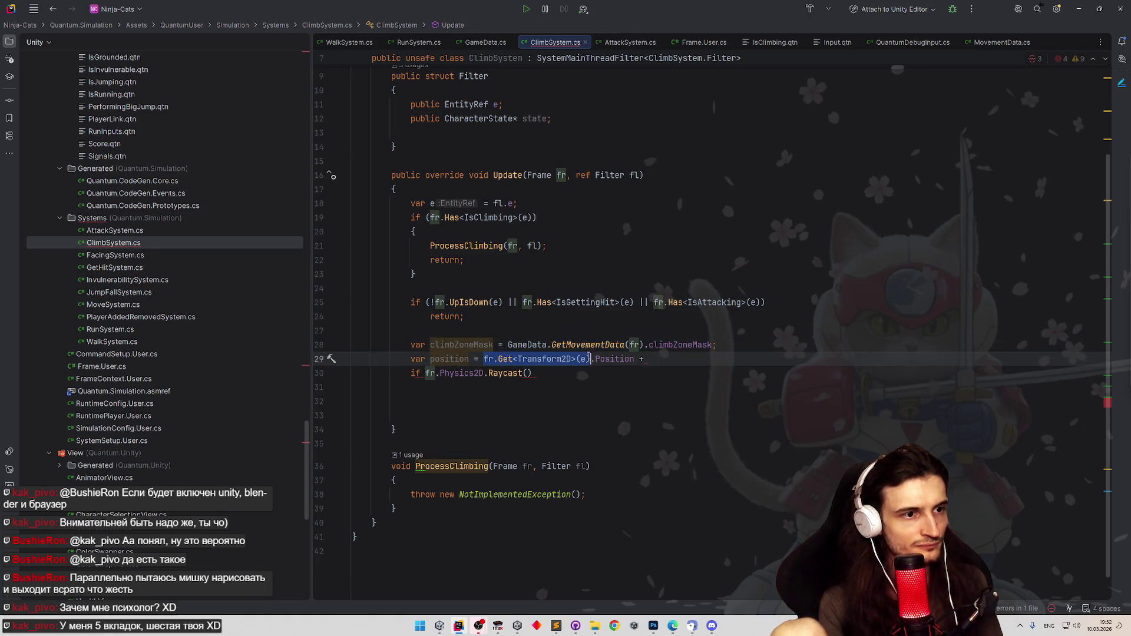
{"action": "key", "text": "End"}
{"action": "key", "text": "ctrl+v"}
{"action": "double_click", "coordinate": [757, 359]}
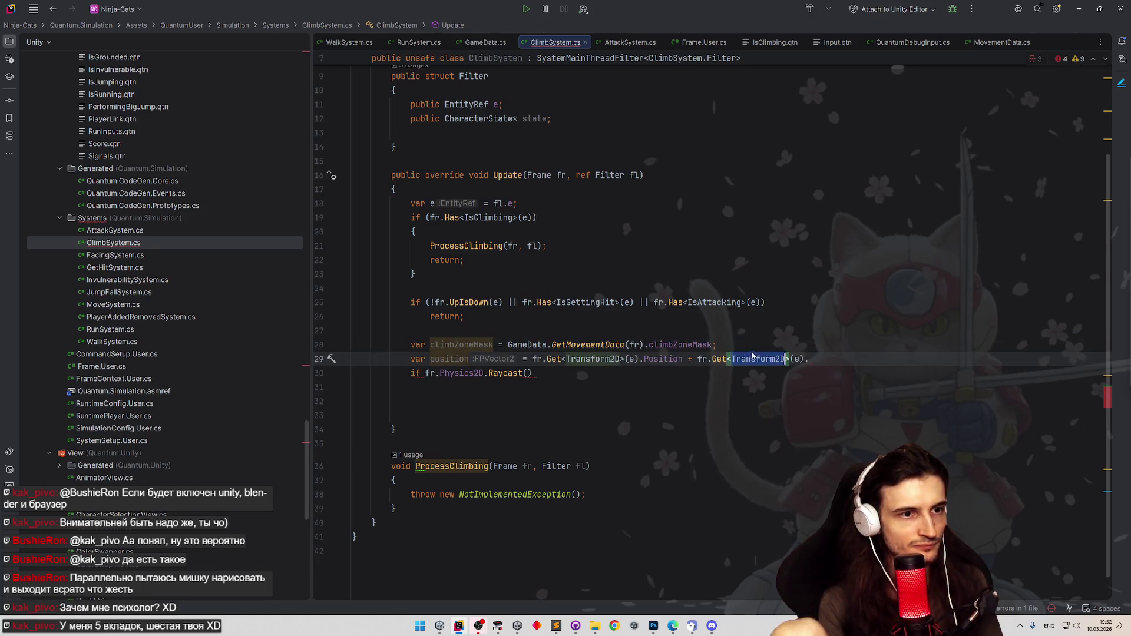
{"action": "type", "text": "Collider2"}
{"action": "key", "text": "Return"}
{"action": "key", "text": "Right"}
{"action": "key", "text": "Right"}
{"action": "key", "text": "Right"}
{"action": "key", "text": "Right"}
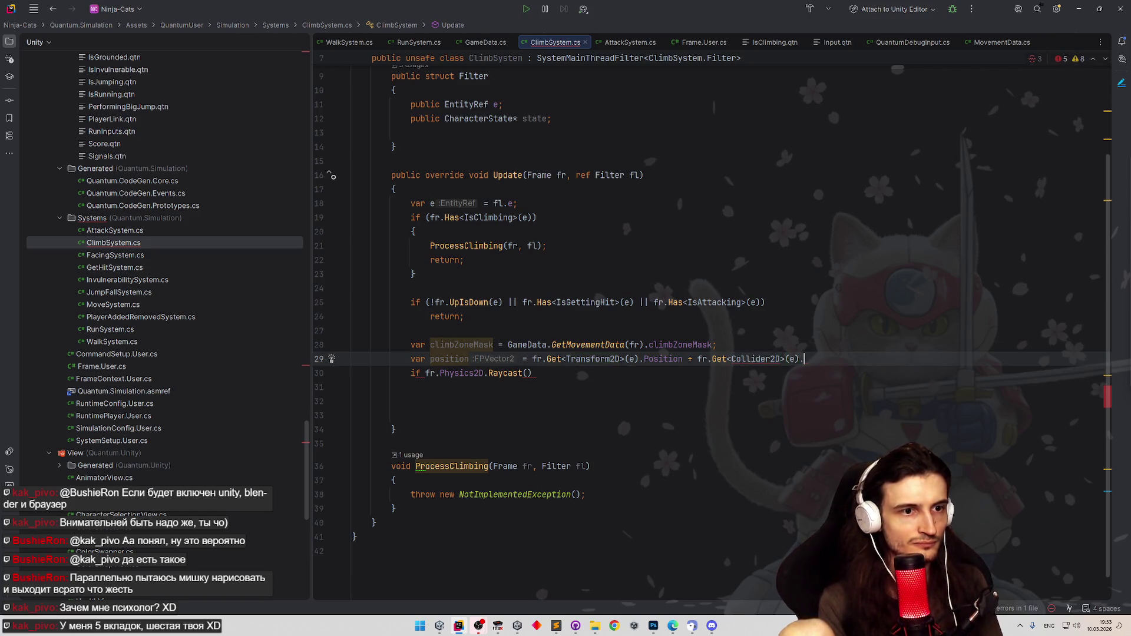
Step: Browse the Collider2D member list for a size property, then open AttackSystem.cs
{"action": "key", "text": "ctrl+space"}
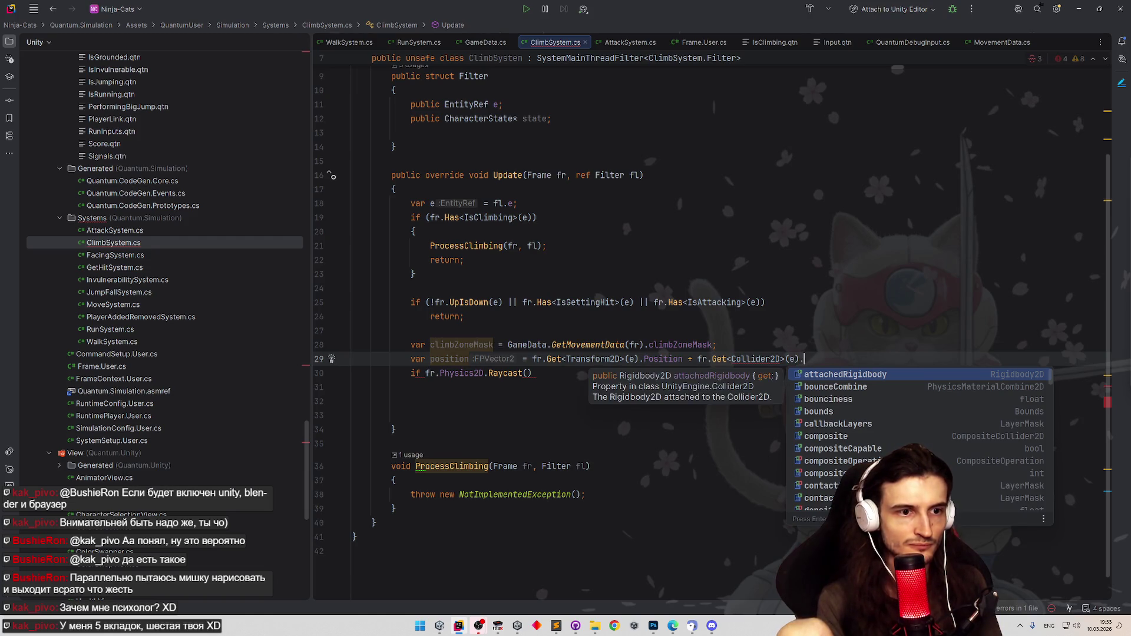
{"action": "key", "text": "Down"}
{"action": "key", "text": "Down"}
{"action": "key", "text": "Down"}
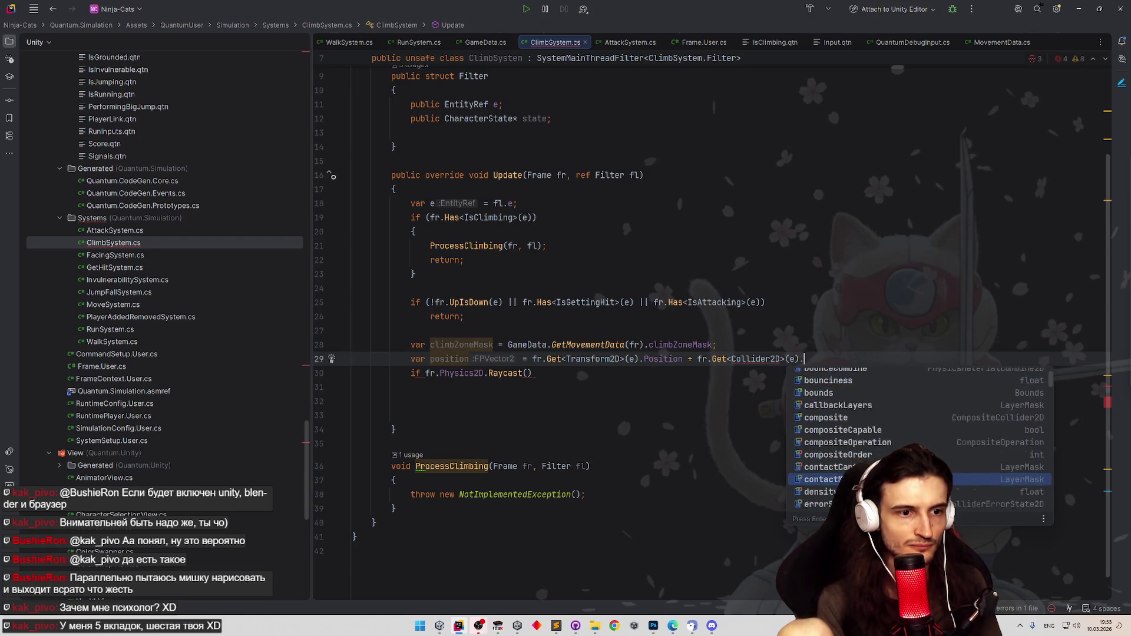
{"action": "key", "text": "Down"}
{"action": "key", "text": "Down"}
{"action": "key", "text": "Down"}
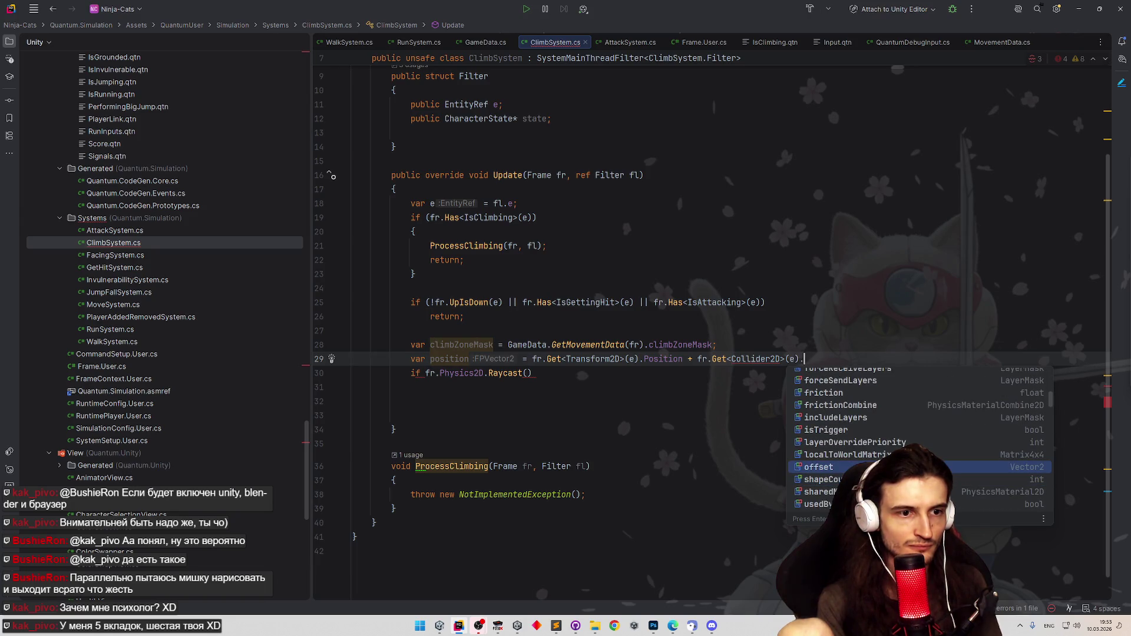
{"action": "key", "text": "Up"}
{"action": "key", "text": "Up"}
{"action": "key", "text": "Up"}
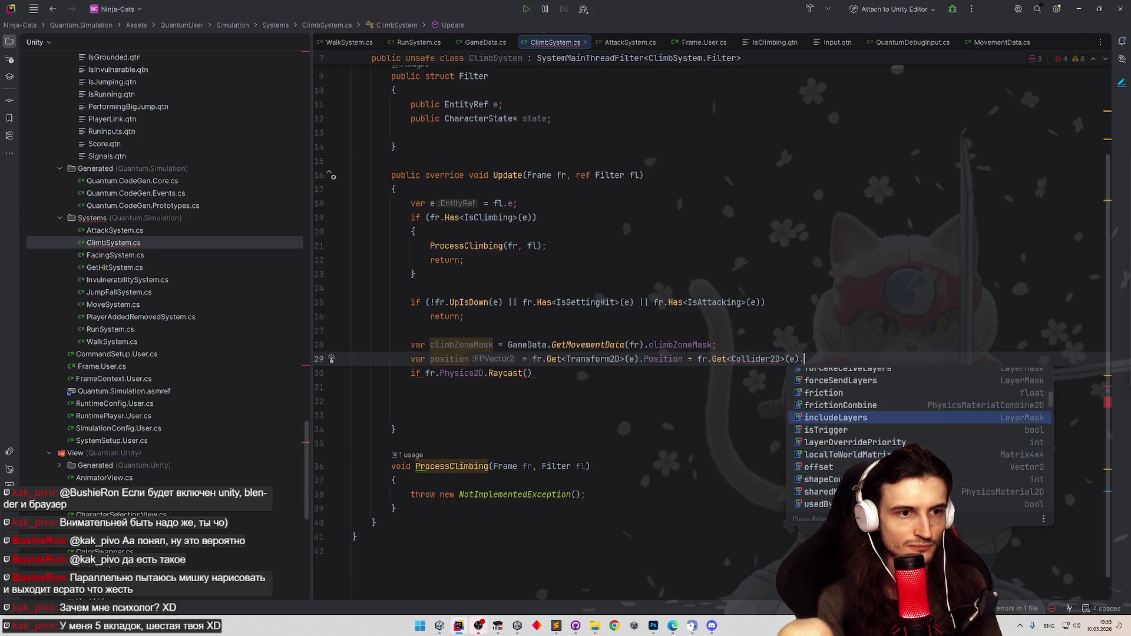
{"action": "key", "text": "Up"}
{"action": "key", "text": "Up"}
{"action": "key", "text": "Up"}
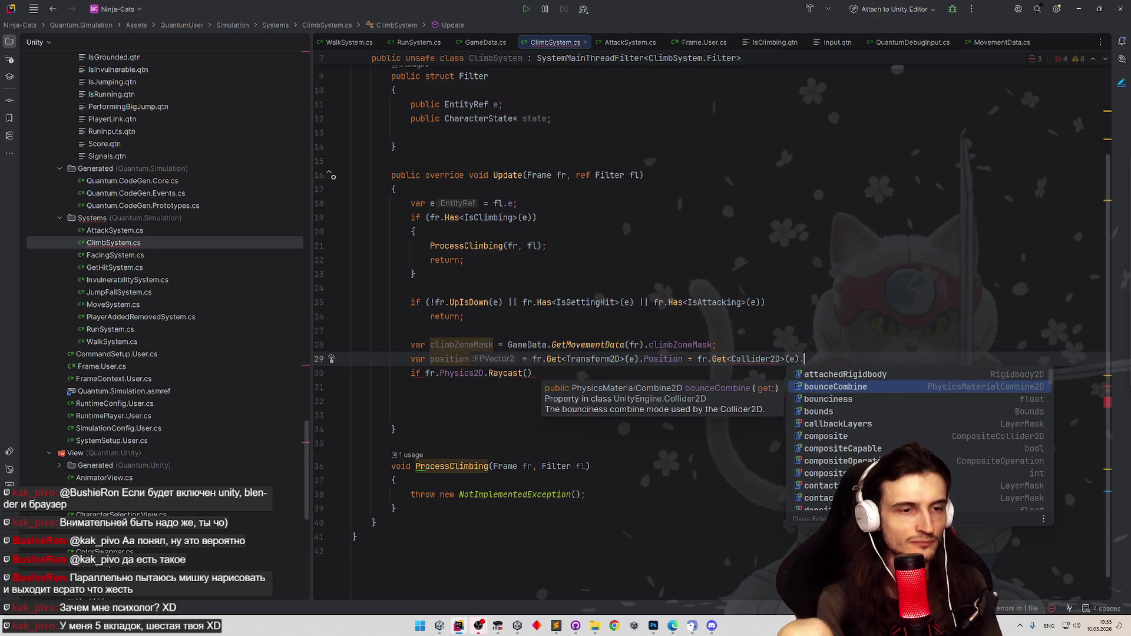
{"action": "key", "text": "Down"}
{"action": "key", "text": "Down"}
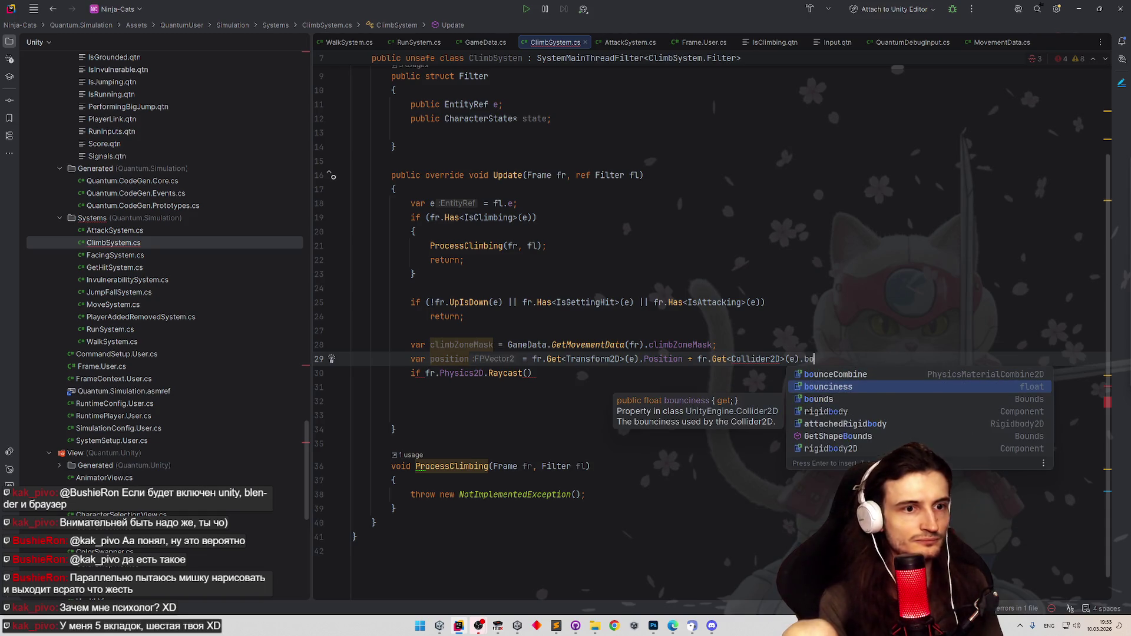
{"action": "type", "text": "b"}
{"action": "key", "text": "BackSpace"}
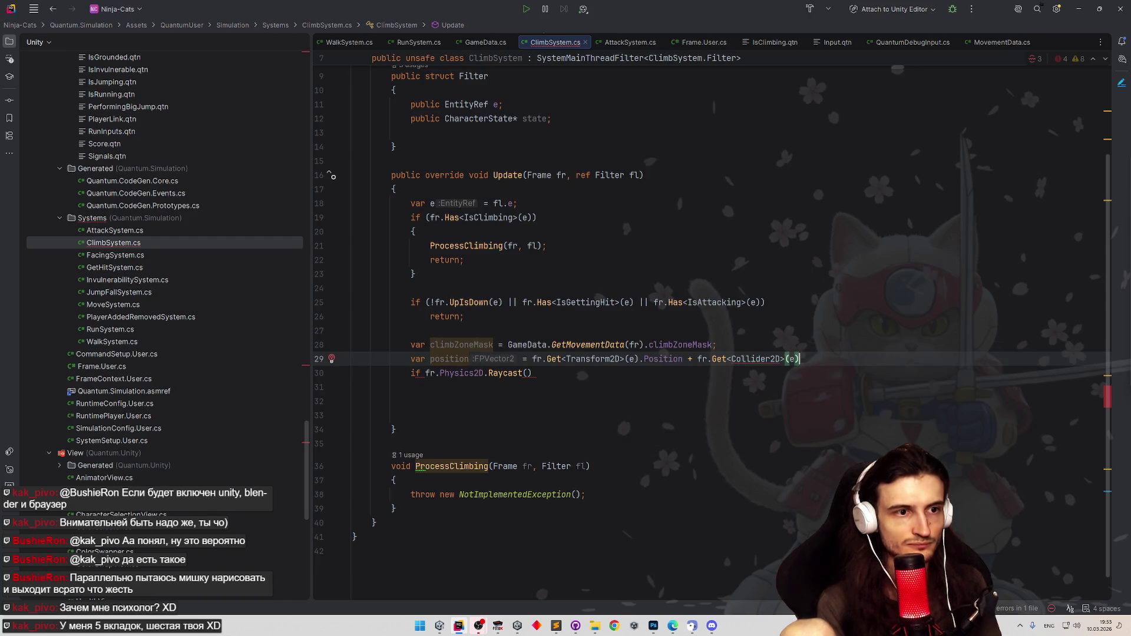
{"action": "key", "text": "ctrl+space"}
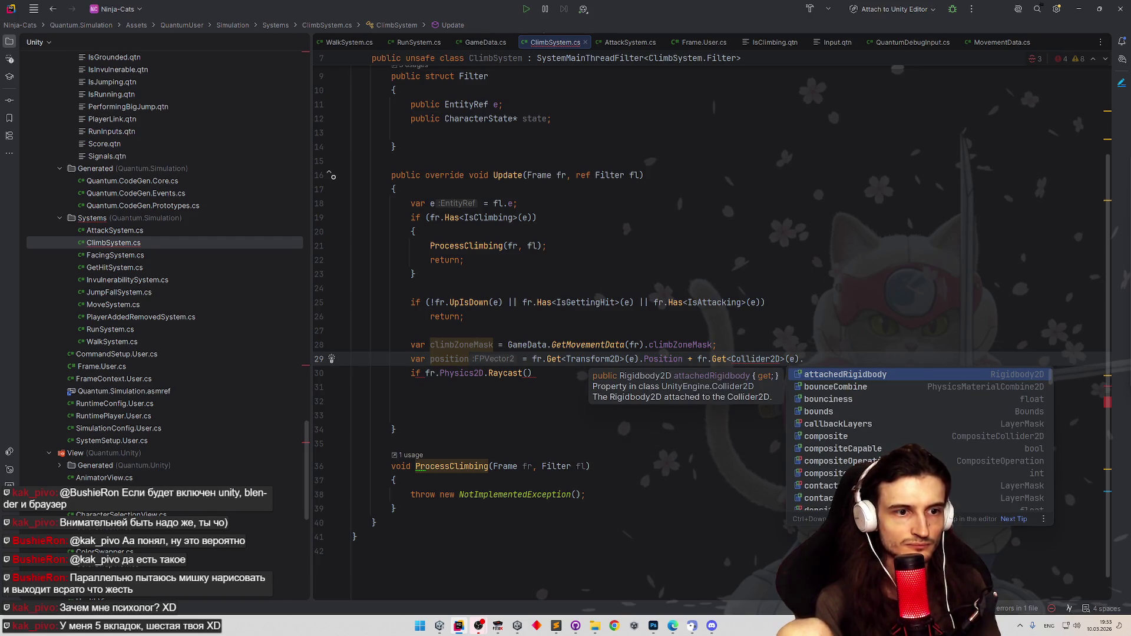
{"action": "key", "text": "Down"}
{"action": "key", "text": "Down"}
{"action": "key", "text": "Down"}
{"action": "key", "text": "Down"}
{"action": "key", "text": "Down"}
{"action": "key", "text": "Down"}
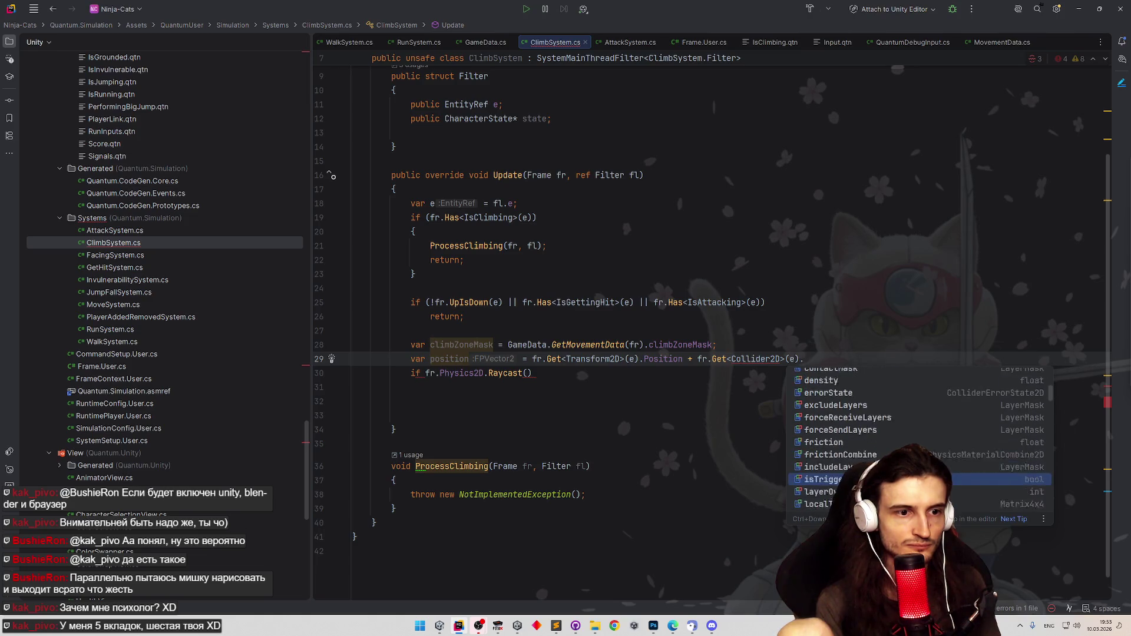
{"action": "key", "text": "Up"}
{"action": "key", "text": "Up"}
{"action": "key", "text": "Up"}
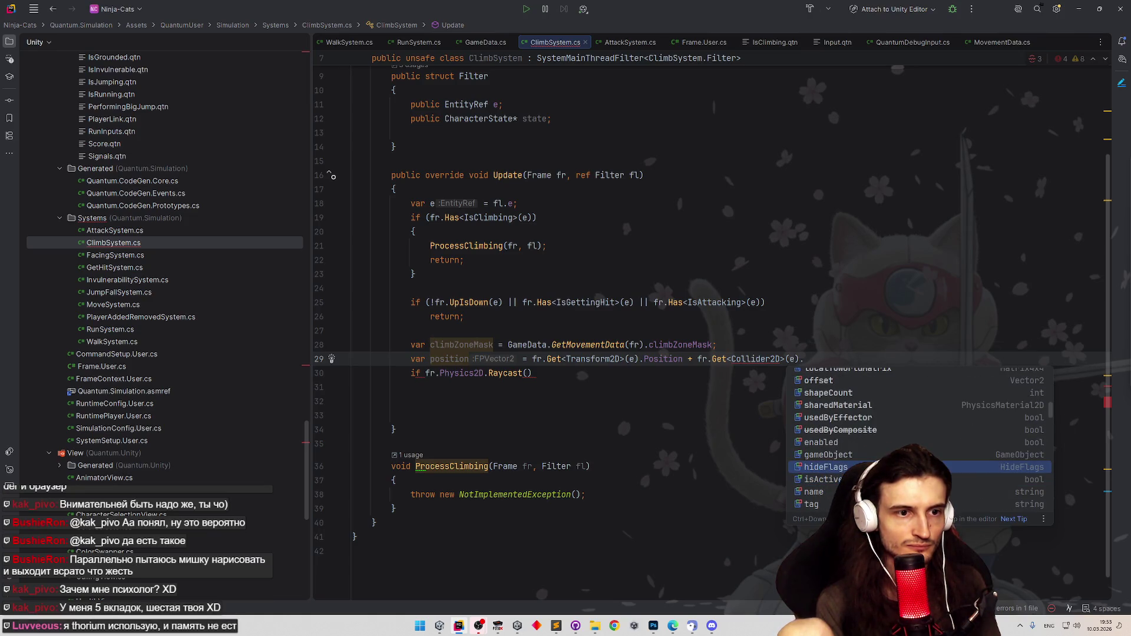
{"action": "key", "text": "Up"}
{"action": "key", "text": "Up"}
{"action": "key", "text": "Up"}
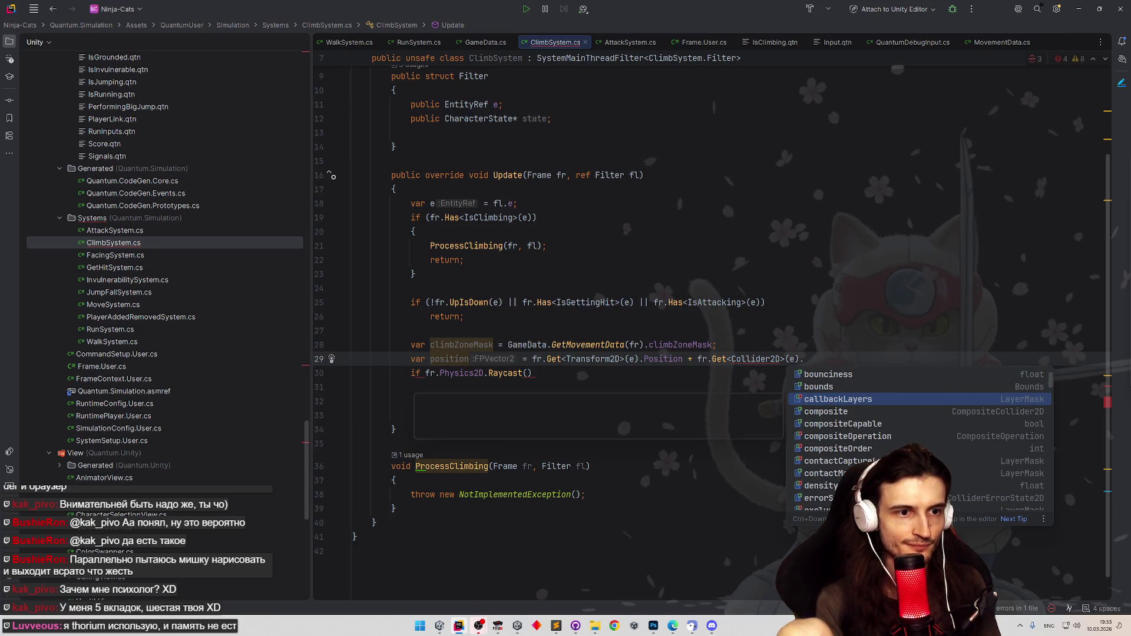
{"action": "key", "text": "Up"}
{"action": "key", "text": "Up"}
{"action": "key", "text": "Up"}
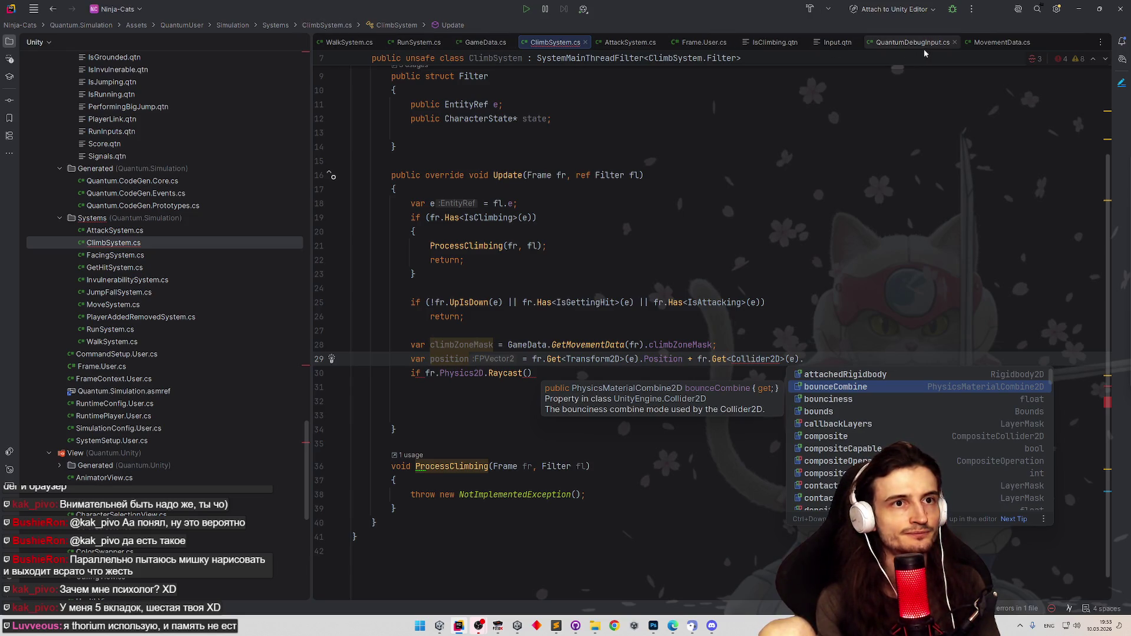
{"action": "double_click", "coordinate": [165, 230]}
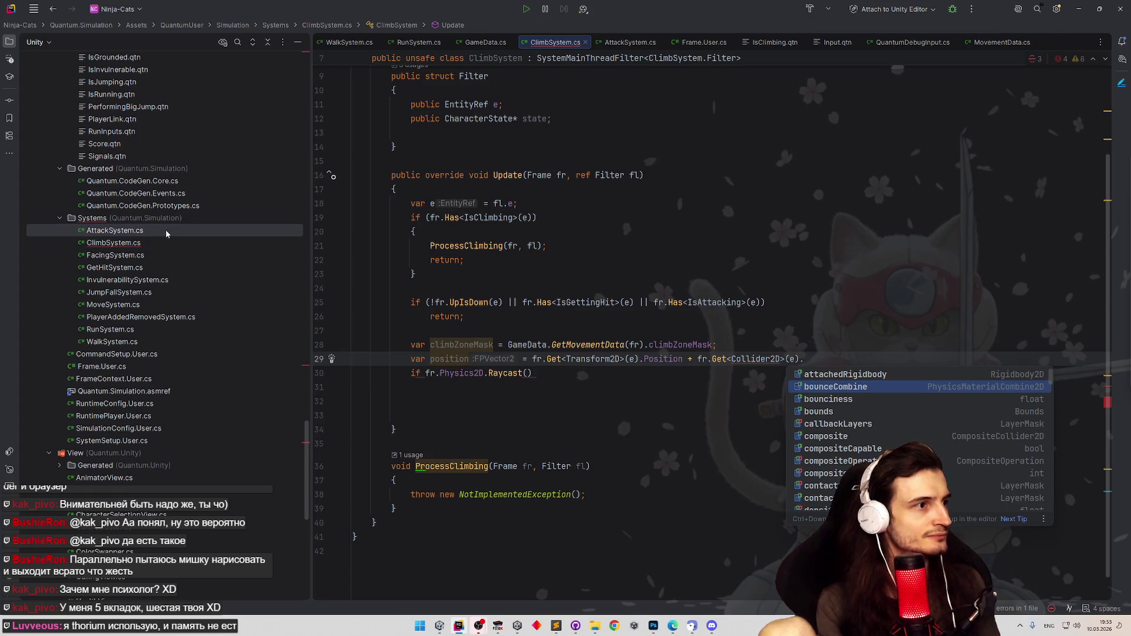
{"action": "scroll", "coordinate": [577, 246], "scroll_direction": "up", "scroll_amount": 1}
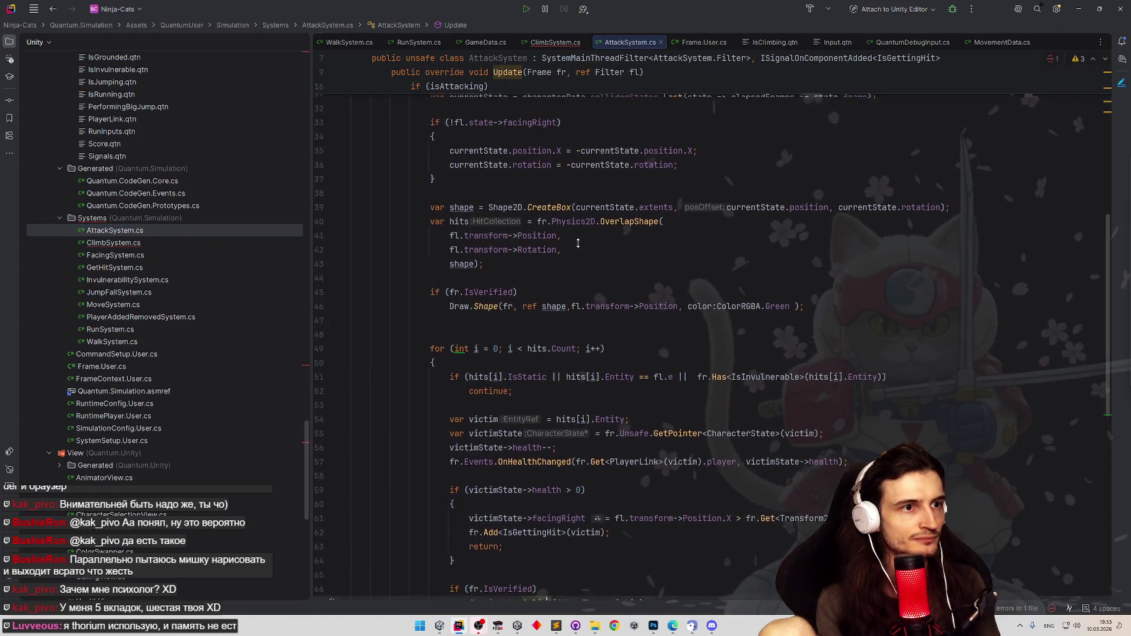
Step: Inspect currentState.extents in AttackSystem.cs, then undo the trailing dot in ClimbSystem.cs
{"action": "scroll", "coordinate": [576, 210], "scroll_direction": "up", "scroll_amount": 2}
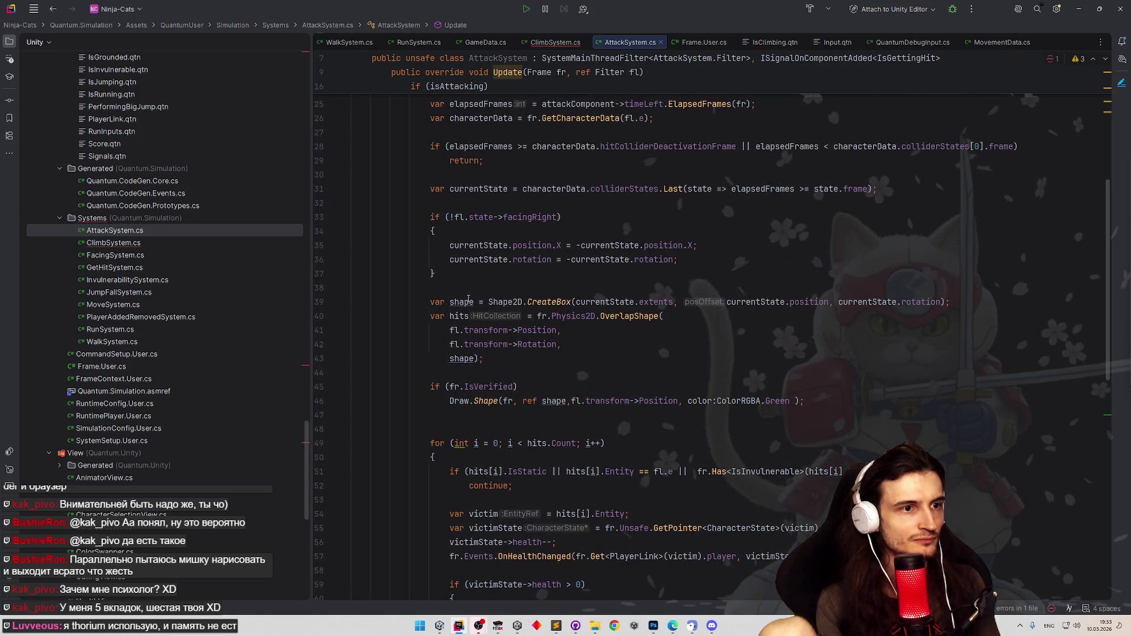
{"action": "double_click", "coordinate": [616, 300]}
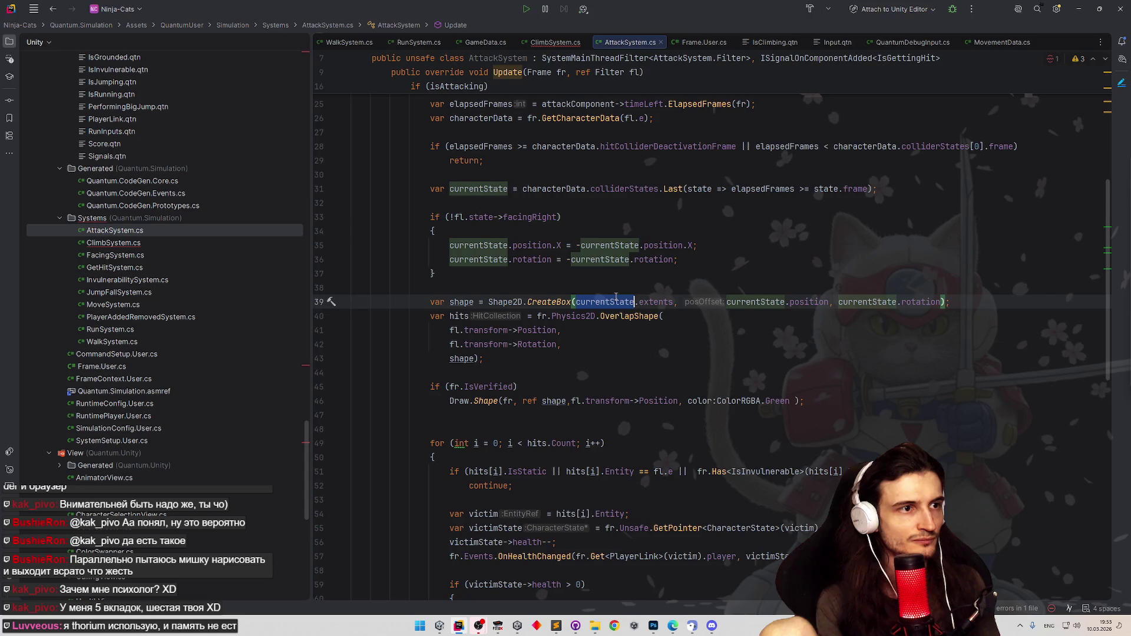
{"action": "double_click", "coordinate": [651, 300]}
{"action": "left_click", "coordinate": [643, 273]}
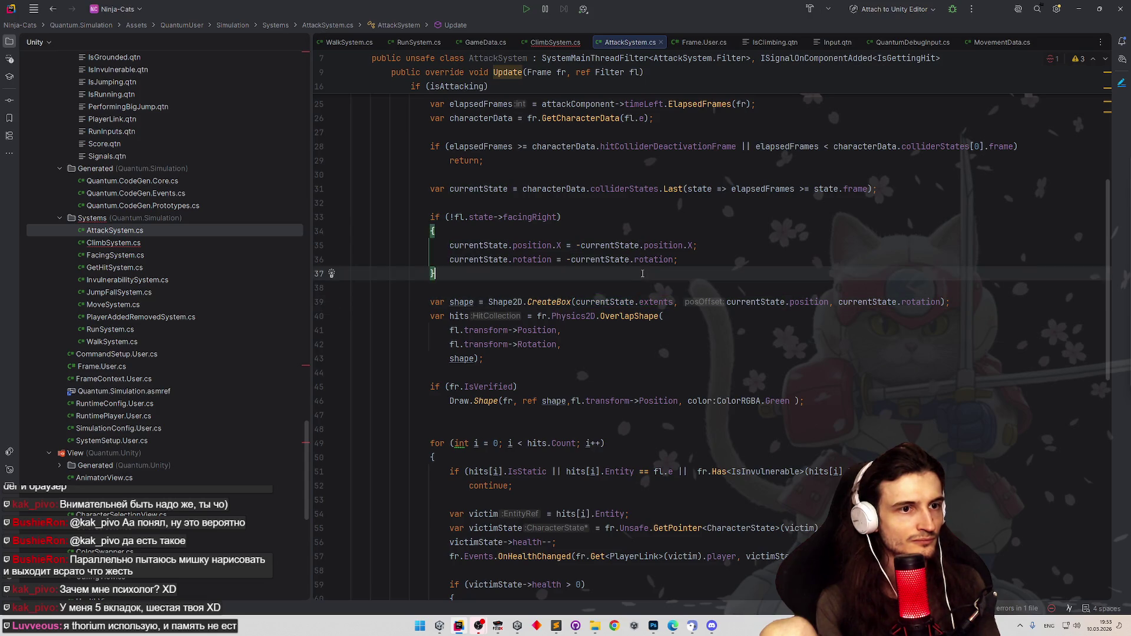
{"action": "key", "text": "ctrl+Tab"}
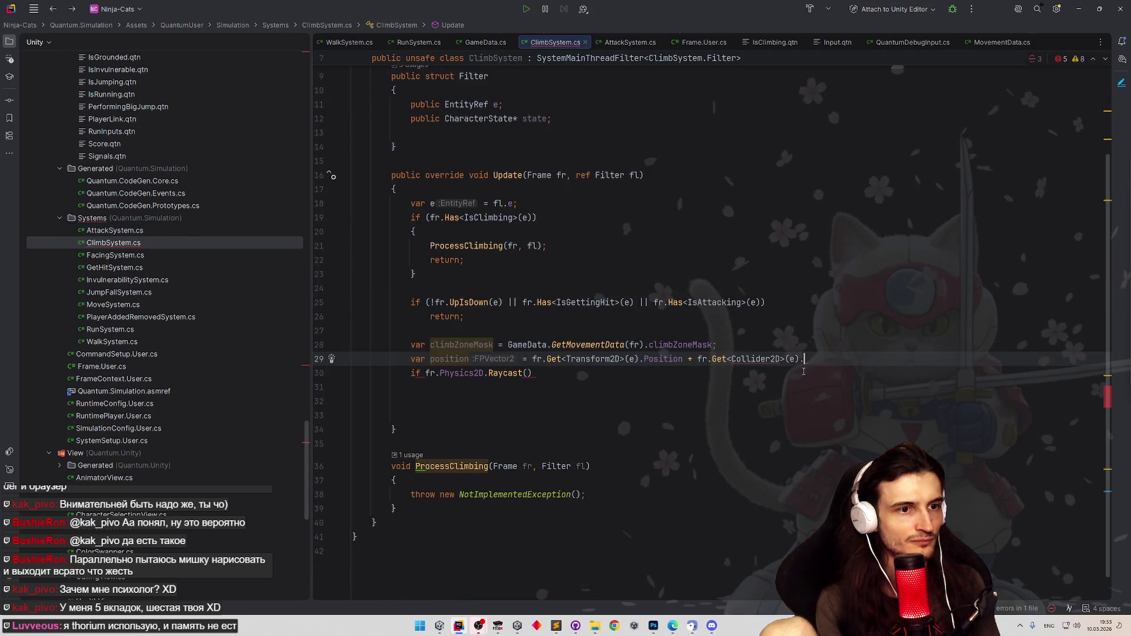
{"action": "key", "text": "ctrl+z"}
{"action": "key", "text": "ctrl+z"}
{"action": "key", "text": "ctrl+z"}
{"action": "key", "text": "ctrl+z"}
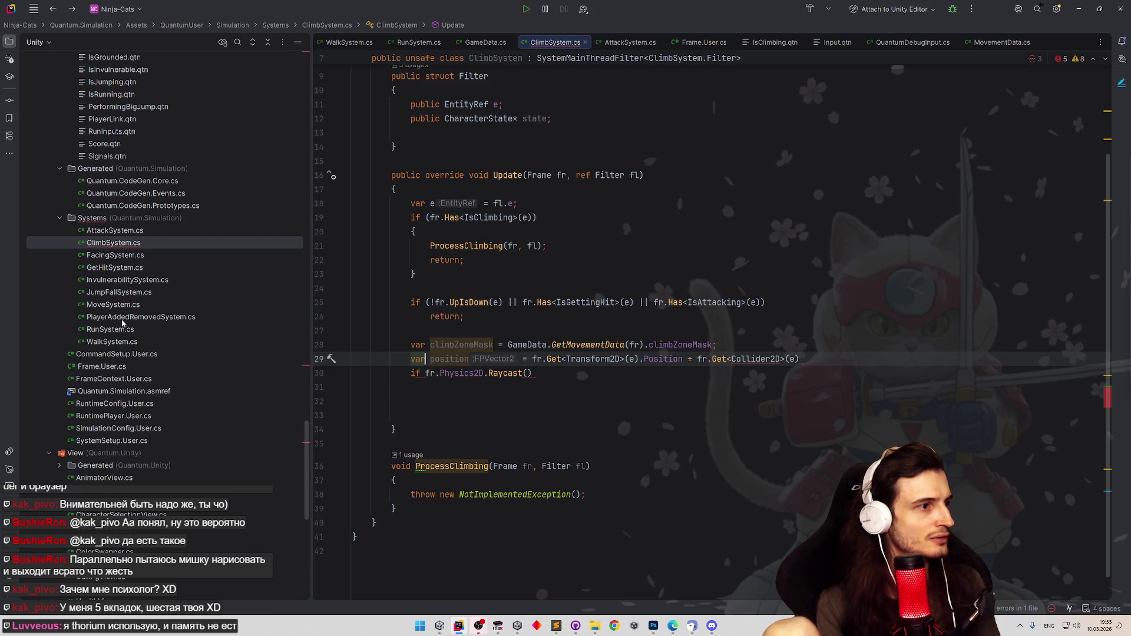
Step: Check how CheckCanMove in MoveSystem.cs uses shape, then return to ClimbSystem's position line
{"action": "double_click", "coordinate": [113, 304]}
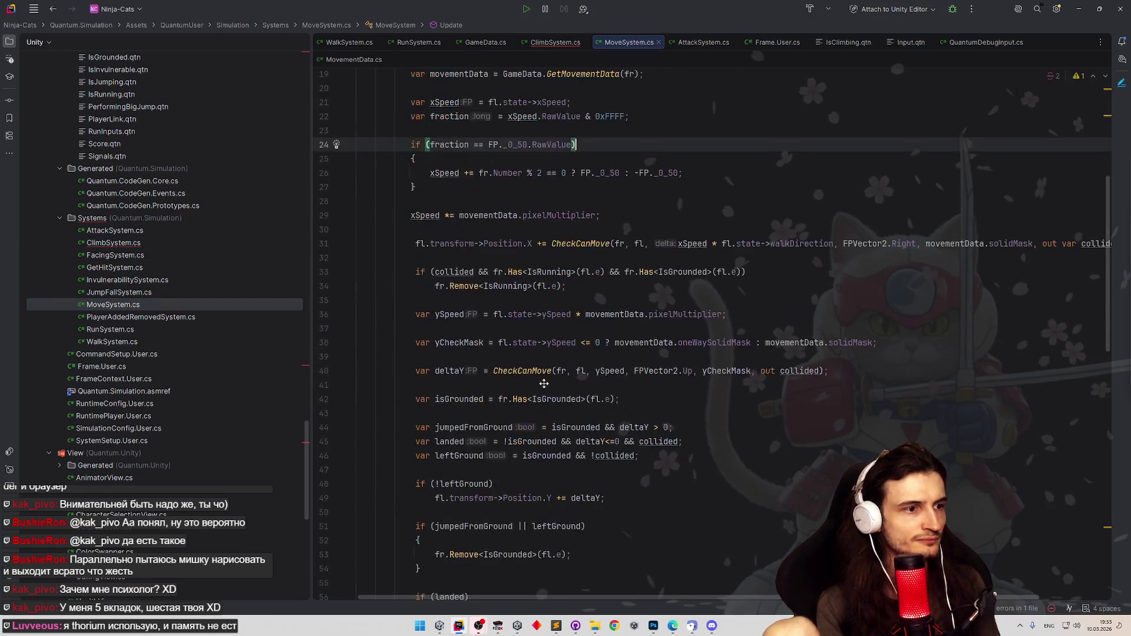
{"action": "scroll", "coordinate": [543, 383], "scroll_direction": "down", "scroll_amount": 1}
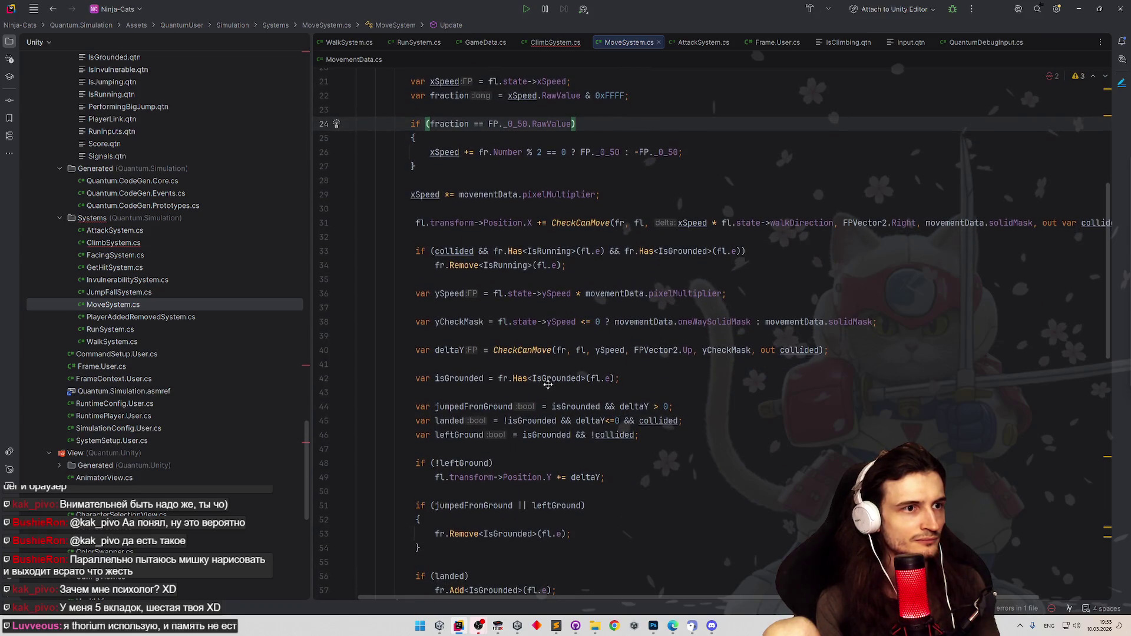
{"action": "scroll", "coordinate": [546, 386], "scroll_direction": "down", "scroll_amount": 9}
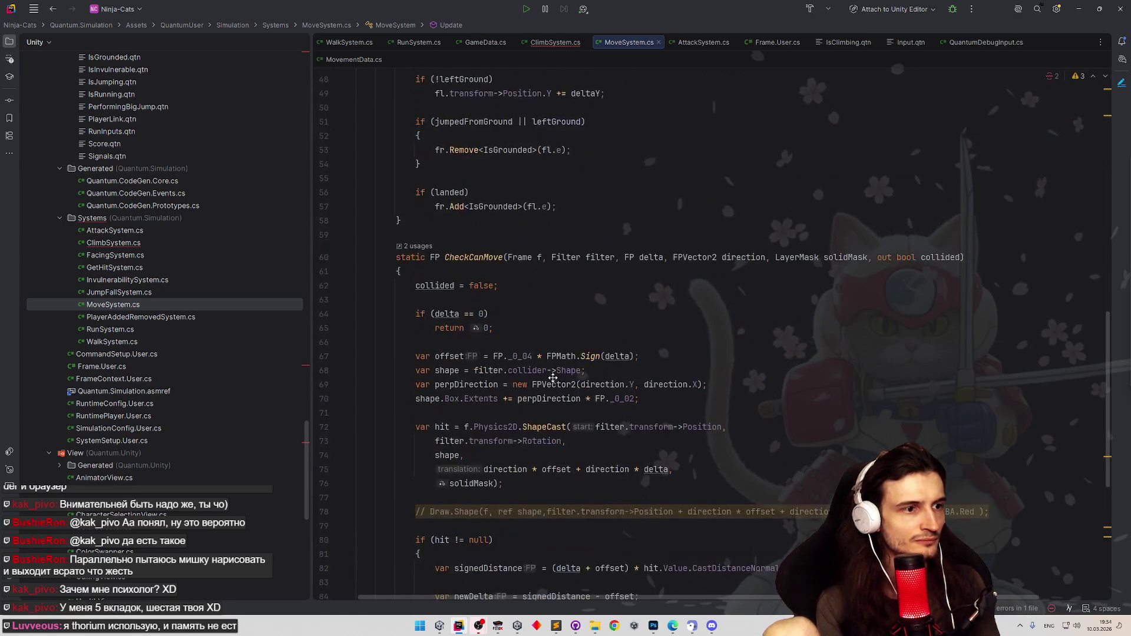
{"action": "scroll", "coordinate": [552, 394], "scroll_direction": "down", "scroll_amount": 1}
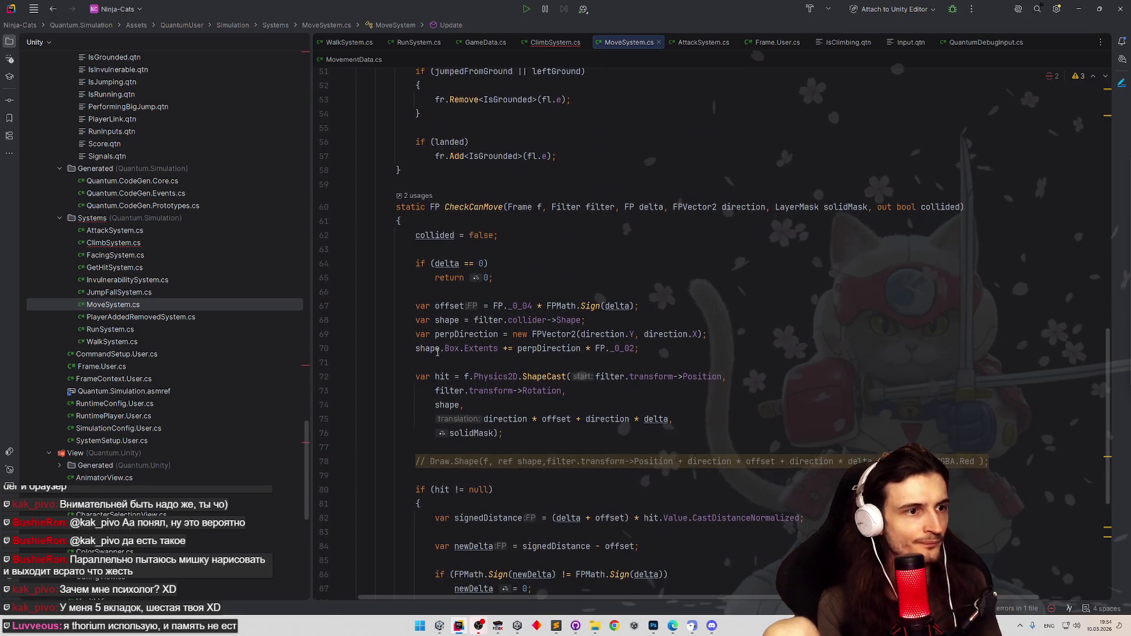
{"action": "left_click", "coordinate": [437, 351]}
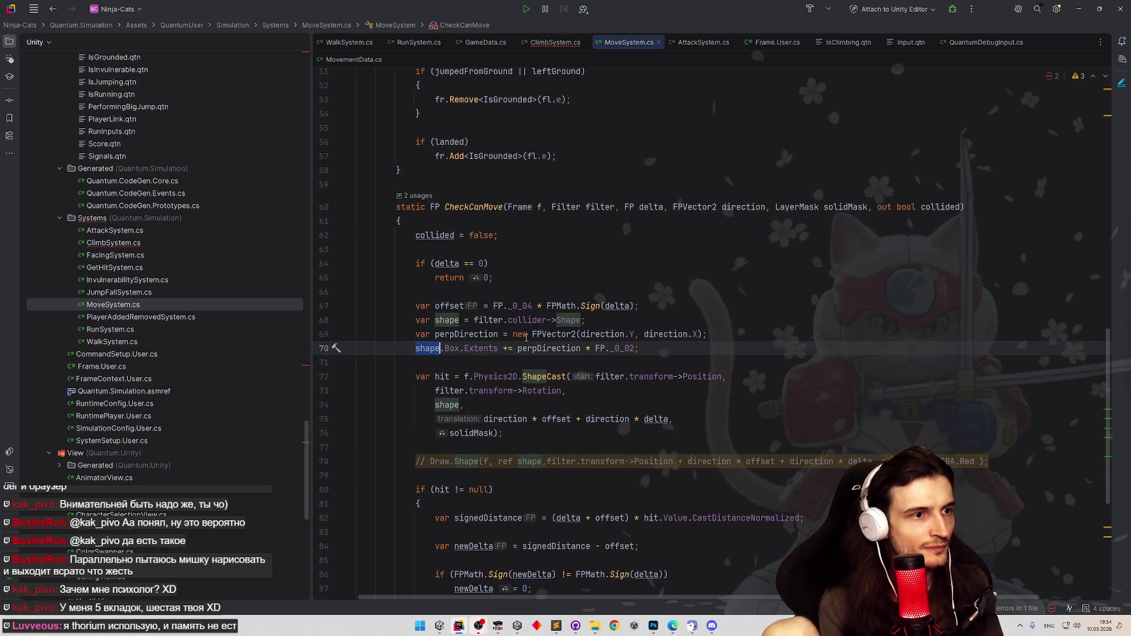
{"action": "key", "text": "ctrl+alt+Left"}
{"action": "key", "text": "ctrl+alt+Left"}
{"action": "left_click", "coordinate": [806, 377]}
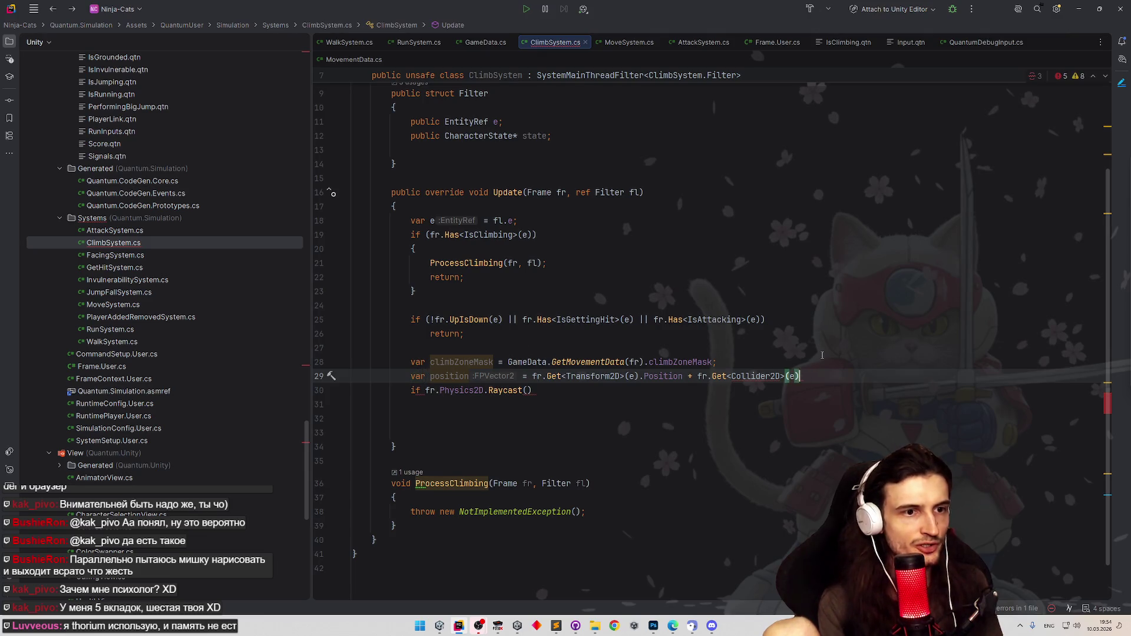
Step: Type `.sh` after the Collider2D lookup and glance back at WalkSystem.cs
{"action": "type", "text": ".sha"}
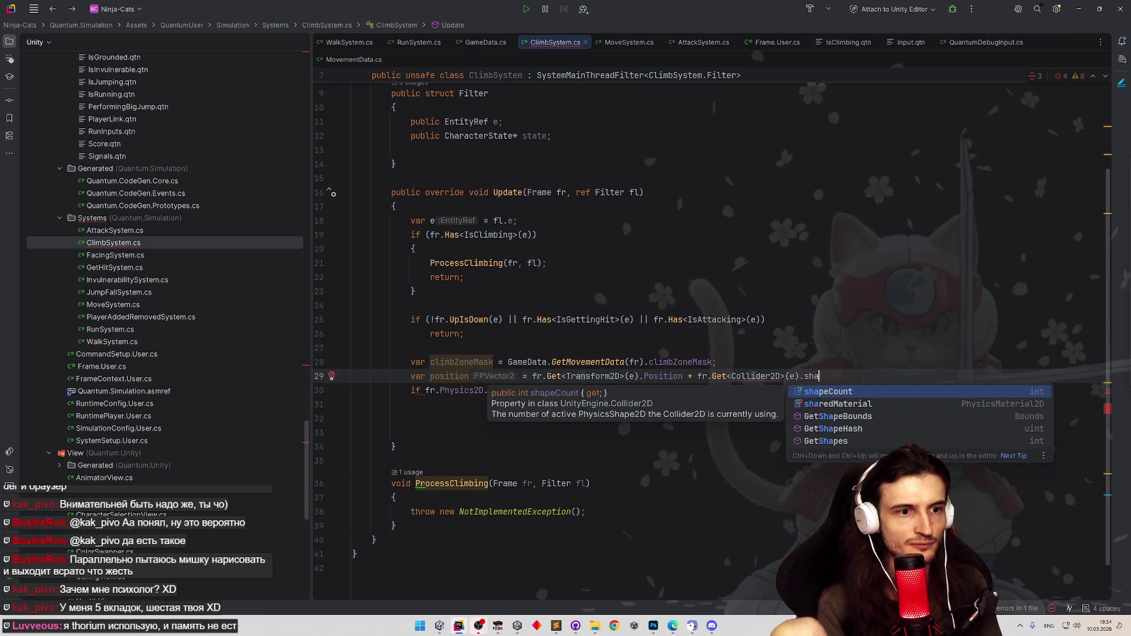
{"action": "key", "text": "BackSpace"}
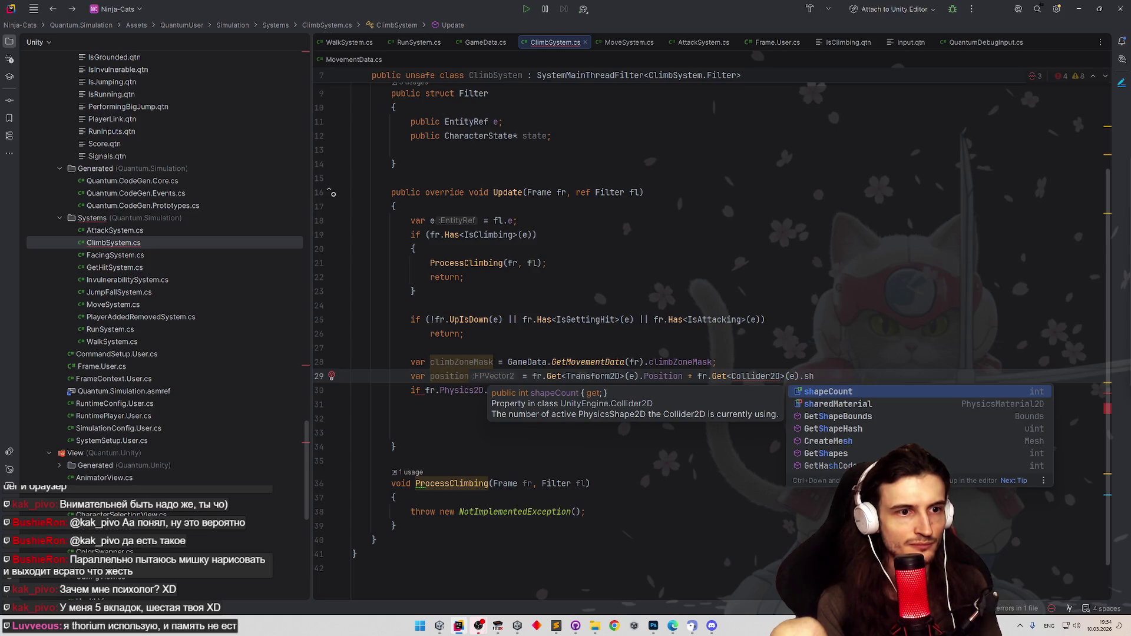
{"action": "key", "text": "Escape"}
{"action": "key", "text": "ctrl+alt+Left"}
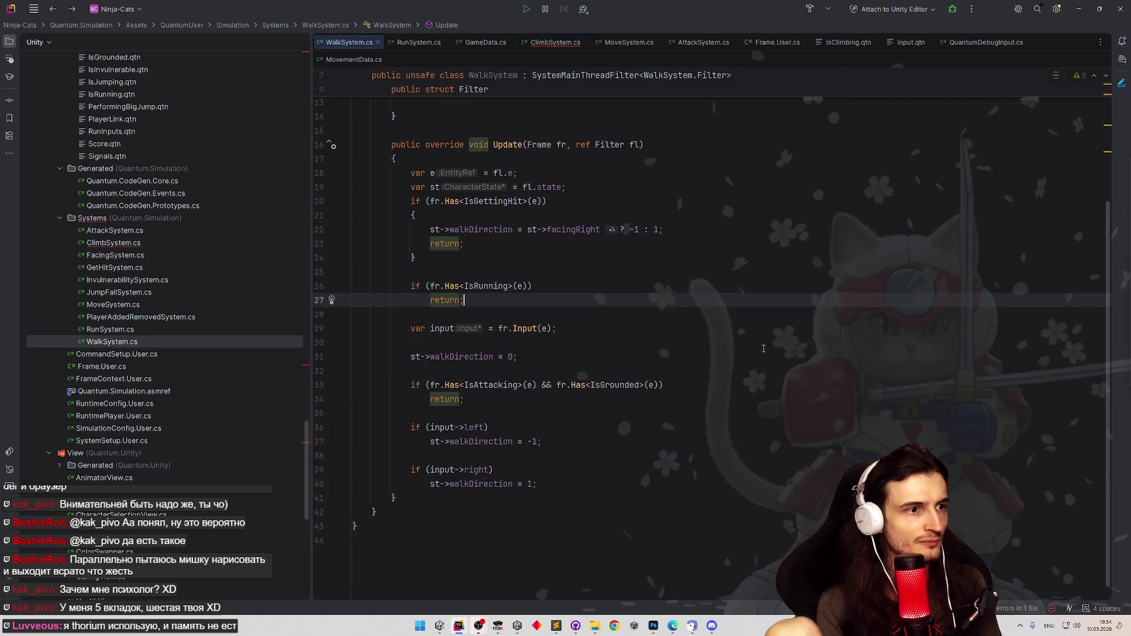
{"action": "scroll", "coordinate": [543, 312], "scroll_direction": "up", "scroll_amount": 1}
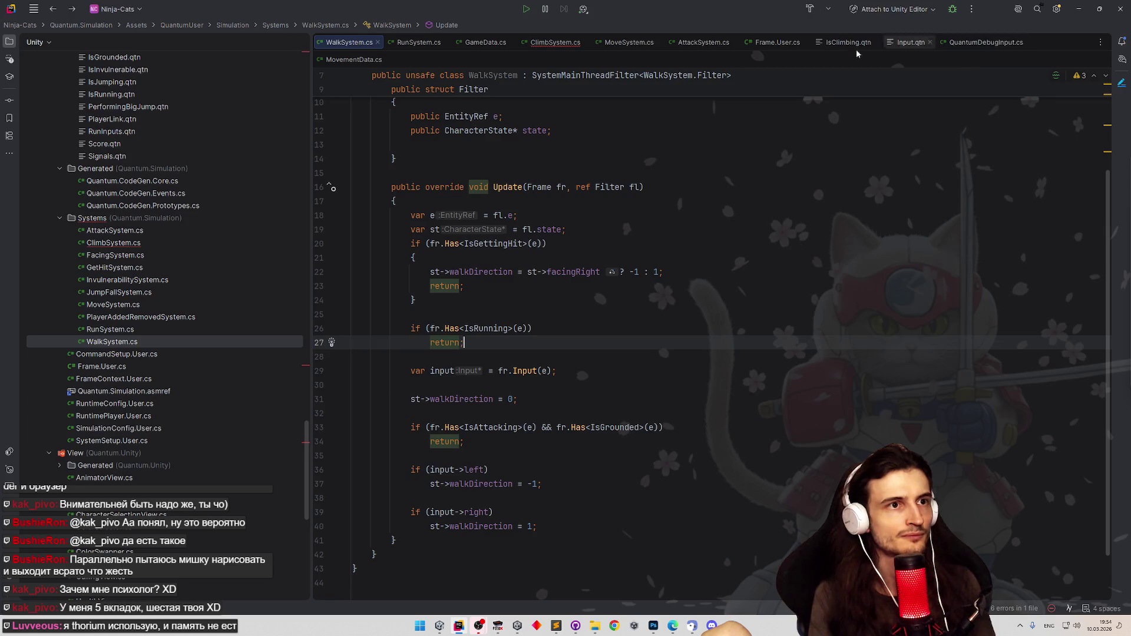
Step: Inspect the collider access on line 68 of MoveSystem's CheckCanMove, then navigate back to ClimbSystem.cs
{"action": "left_click", "coordinate": [628, 44]}
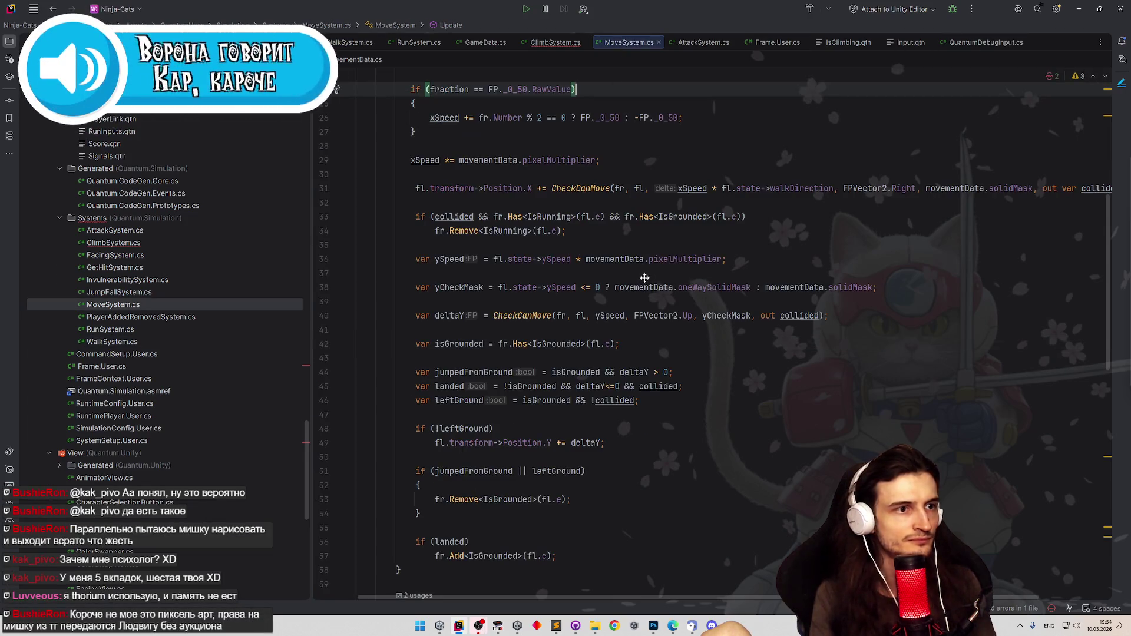
{"action": "scroll", "coordinate": [645, 267], "scroll_direction": "up", "scroll_amount": 1}
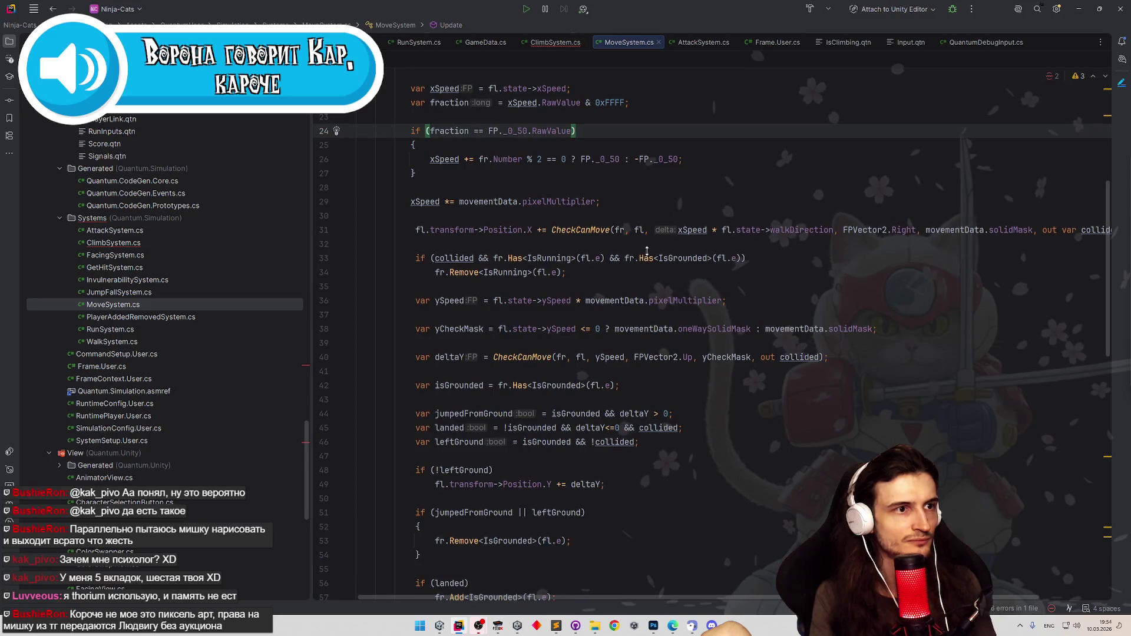
{"action": "scroll", "coordinate": [647, 250], "scroll_direction": "up", "scroll_amount": 3}
{"action": "scroll", "coordinate": [660, 266], "scroll_direction": "down", "scroll_amount": 5}
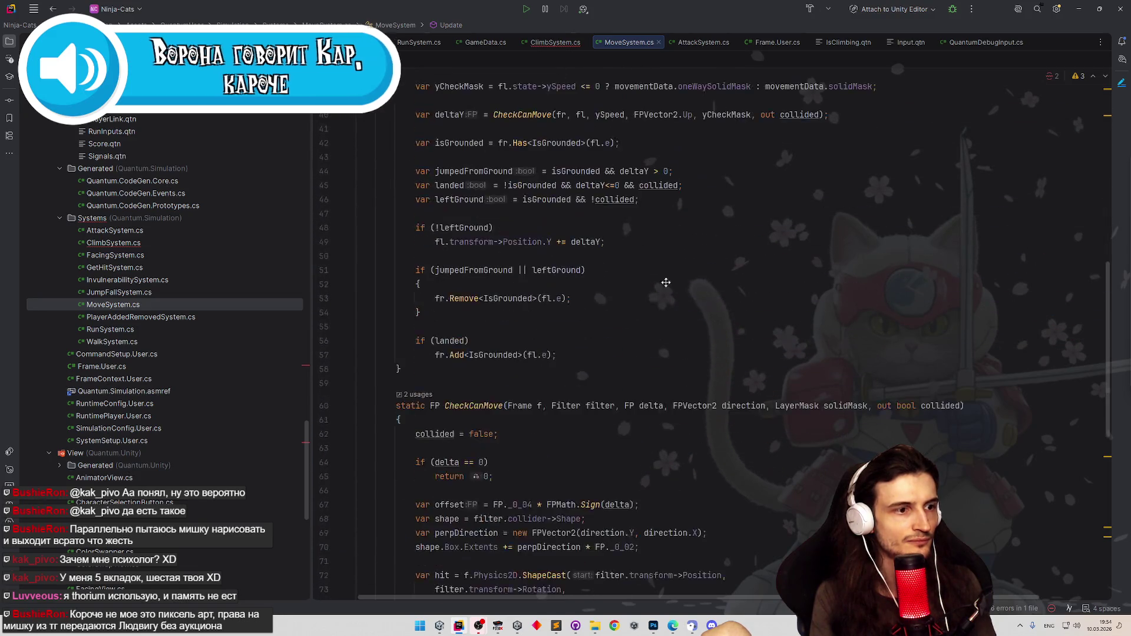
{"action": "scroll", "coordinate": [669, 276], "scroll_direction": "down", "scroll_amount": 9}
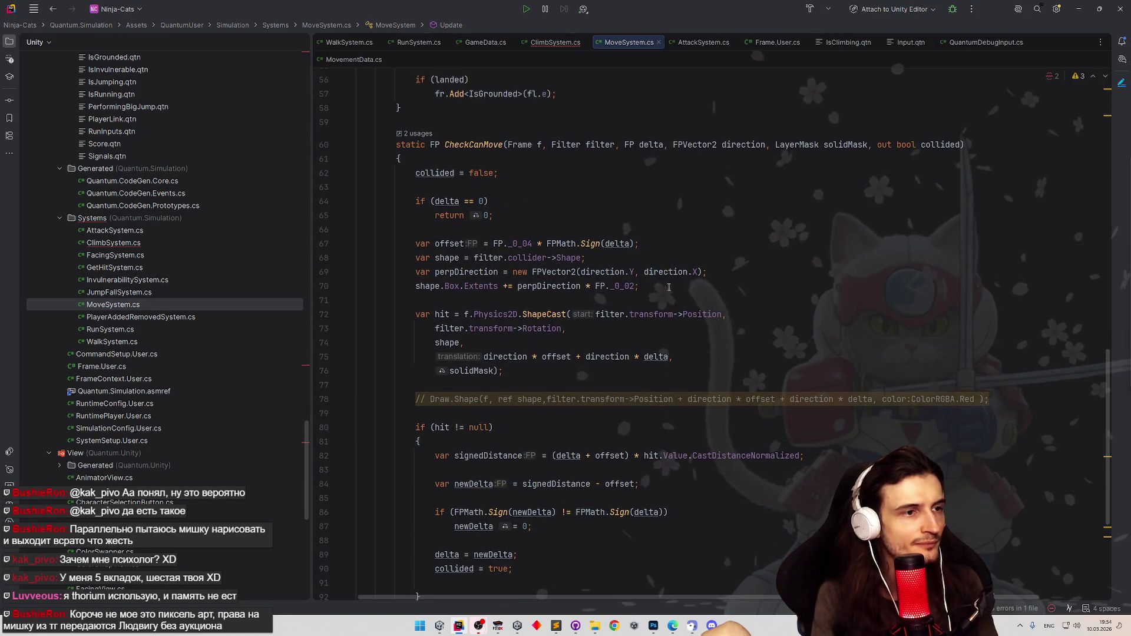
{"action": "mouse_move", "coordinate": [541, 258]}
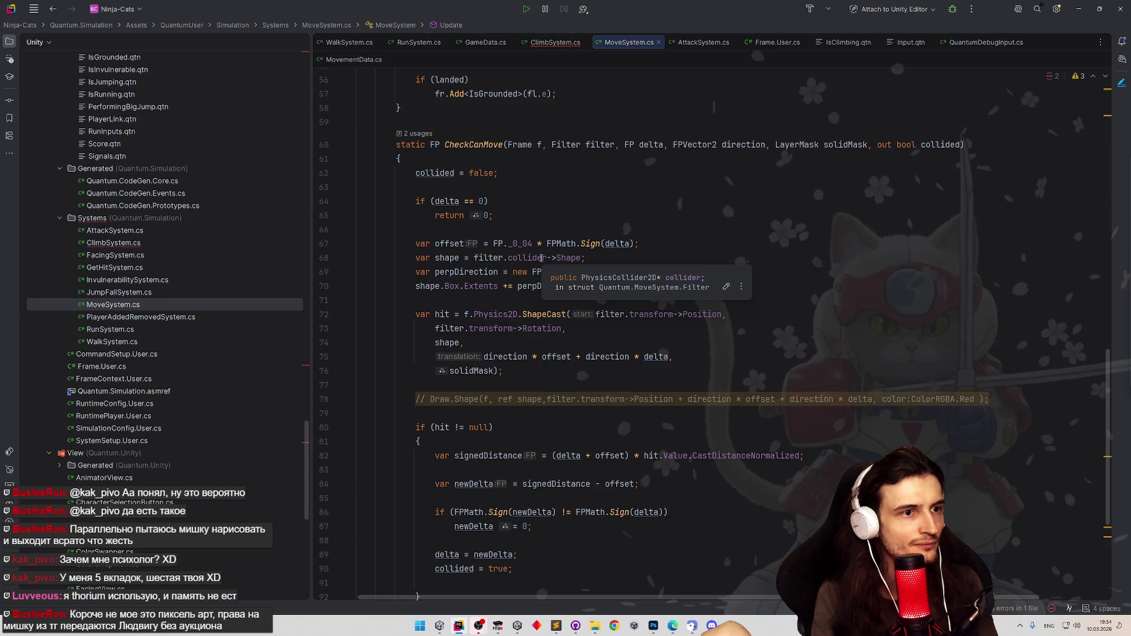
{"action": "left_click", "coordinate": [489, 258]}
{"action": "double_click", "coordinate": [521, 258]}
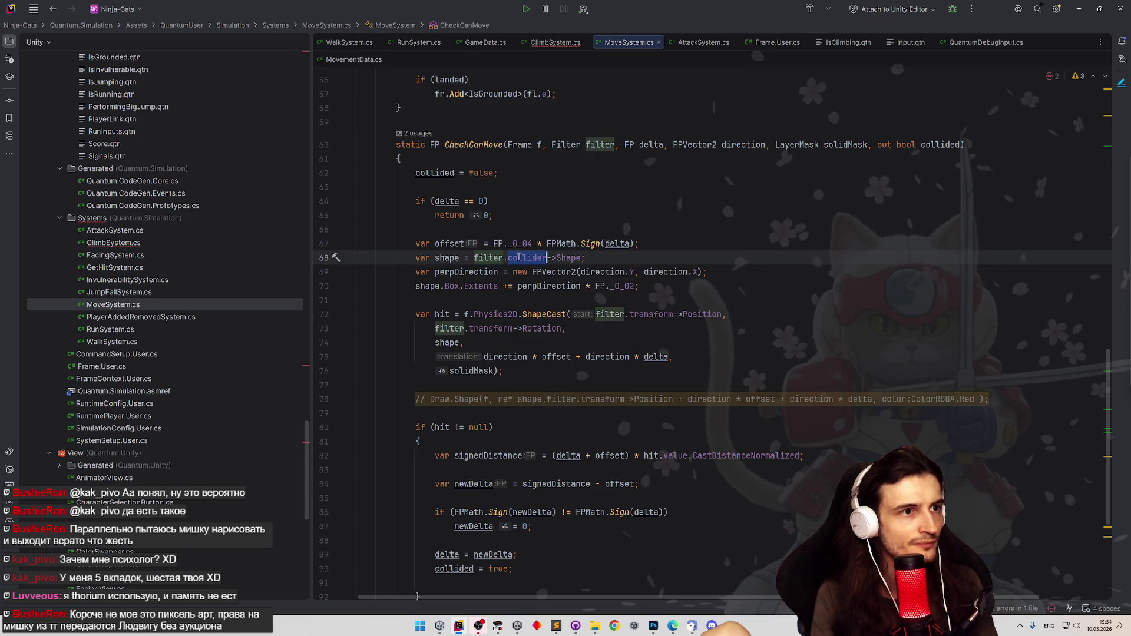
{"action": "key", "text": "ctrl+alt+Left"}
{"action": "key", "text": "ctrl+alt+Left"}
{"action": "key", "text": "ctrl+alt+Left"}
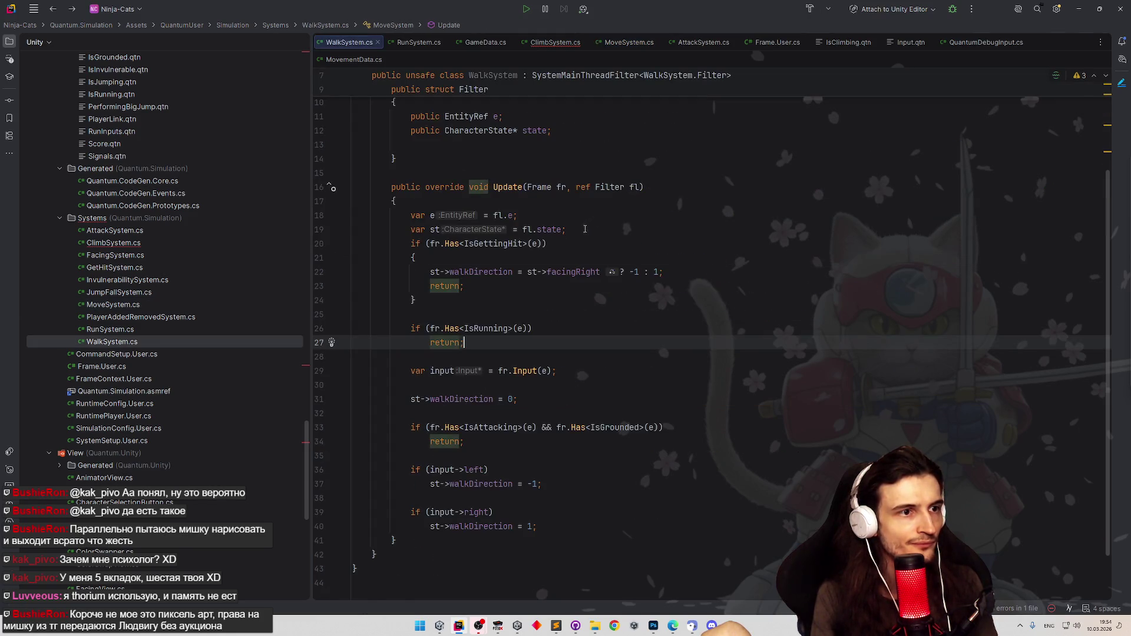
{"action": "key", "text": "ctrl+alt+Left"}
{"action": "key", "text": "ctrl+alt+Left"}
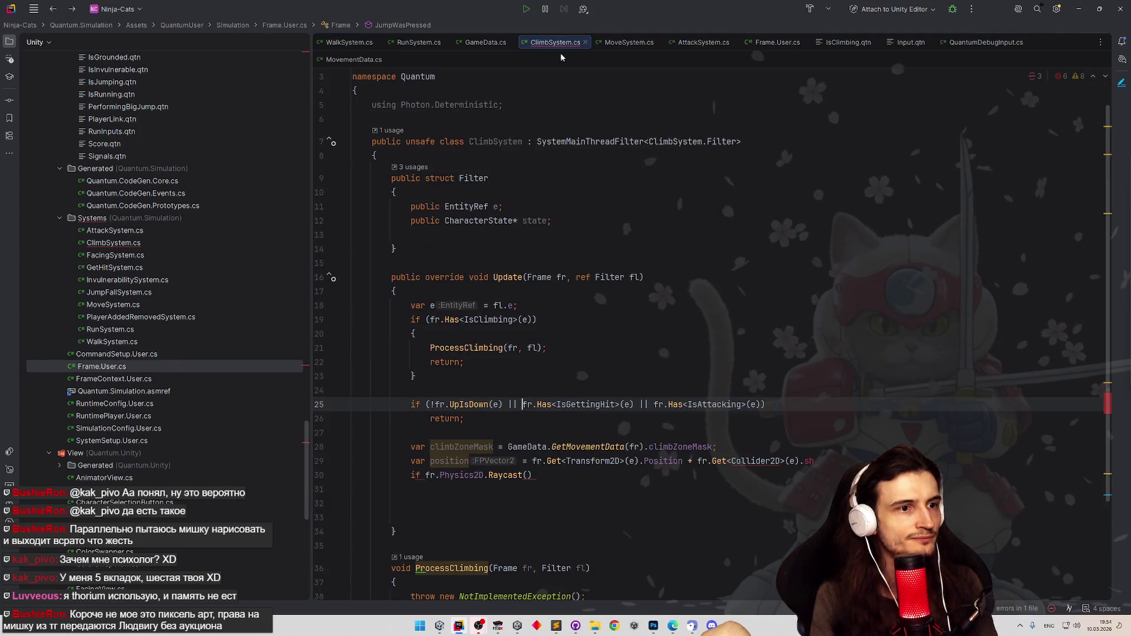
Step: Change the member access to `Sha` and discard a half-started `var collide` line
{"action": "left_click", "coordinate": [837, 461]}
{"action": "key", "text": "BackSpace"}
{"action": "key", "text": "BackSpace"}
{"action": "type", "text": "S"}
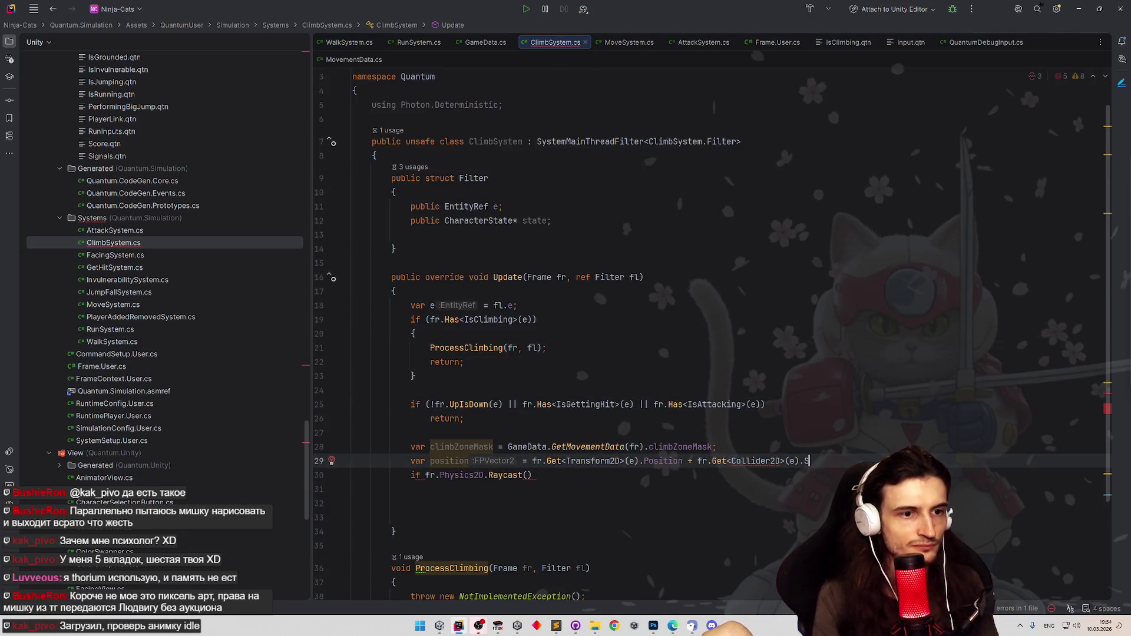
{"action": "type", "text": "ha"}
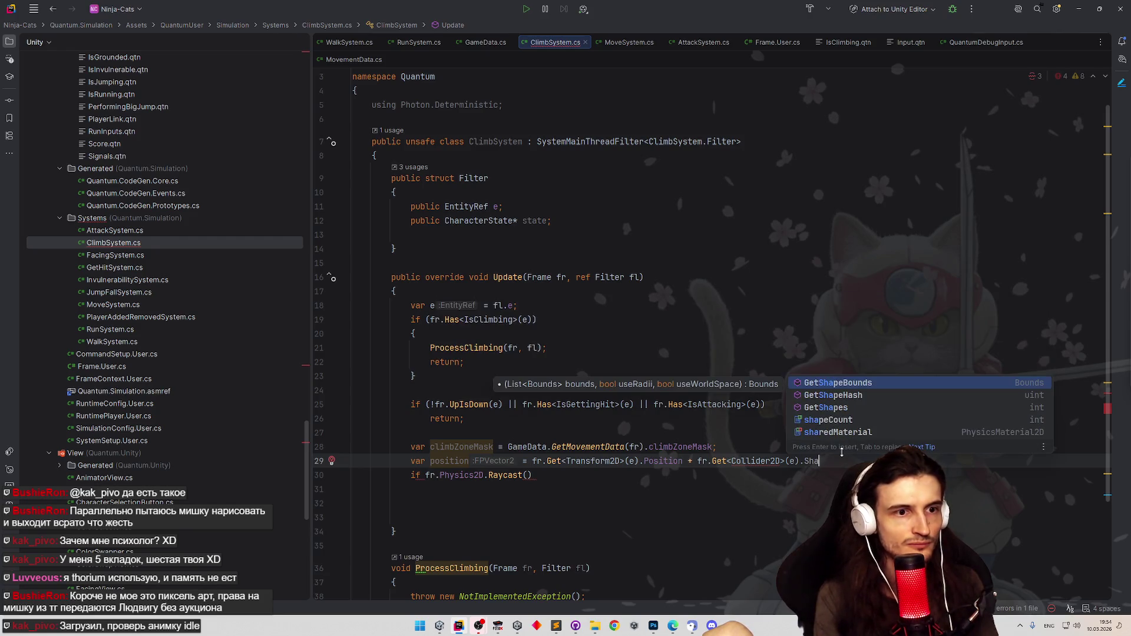
{"action": "key", "text": "Escape"}
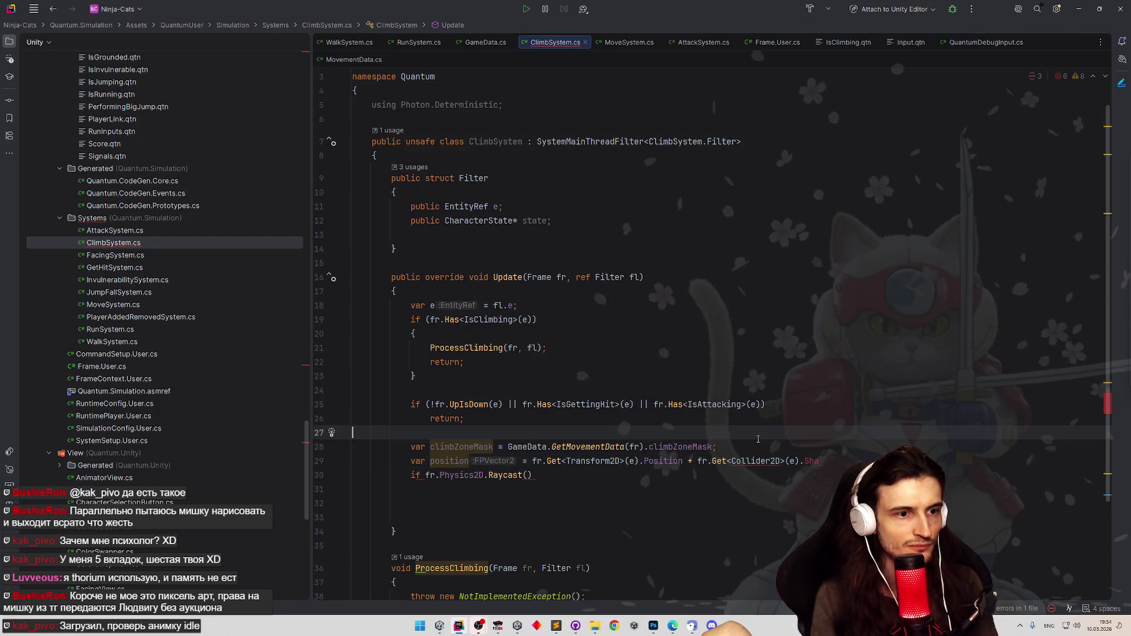
{"action": "key", "text": "ctrl+alt+Return"}
{"action": "type", "text": "var collide"}
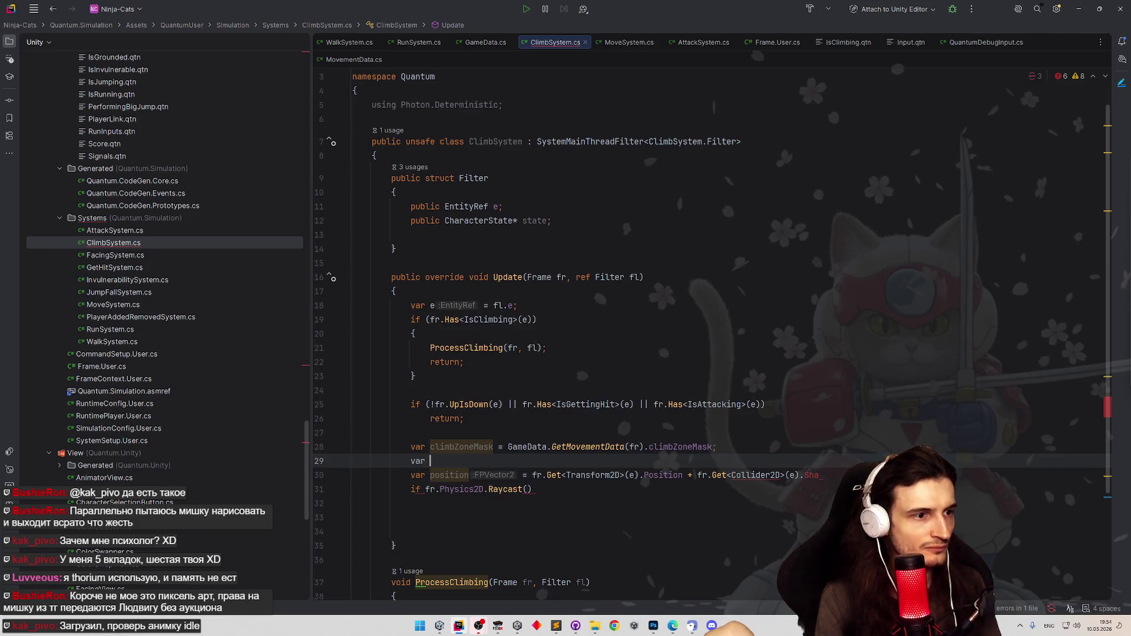
{"action": "key", "text": "ctrl+BackSpace"}
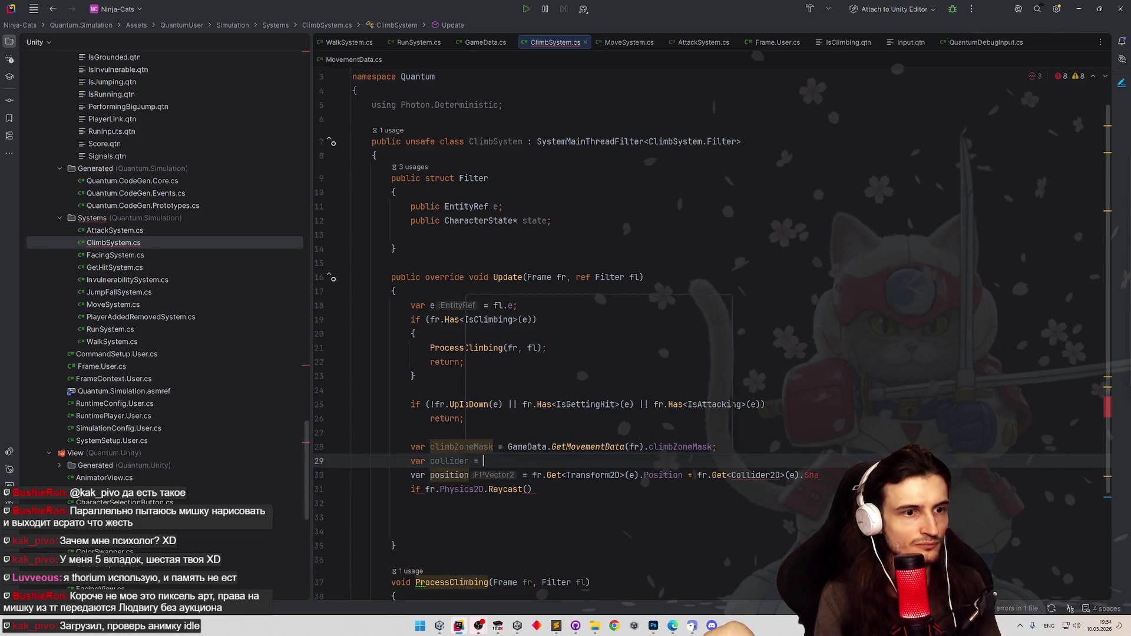
{"action": "key", "text": "ctrl+BackSpace"}
{"action": "key", "text": "ctrl+BackSpace"}
{"action": "key", "text": "ctrl+BackSpace"}
Step: Replace Collider2D with PhysicsCollider2D as the Get type argument
{"action": "double_click", "coordinate": [751, 461]}
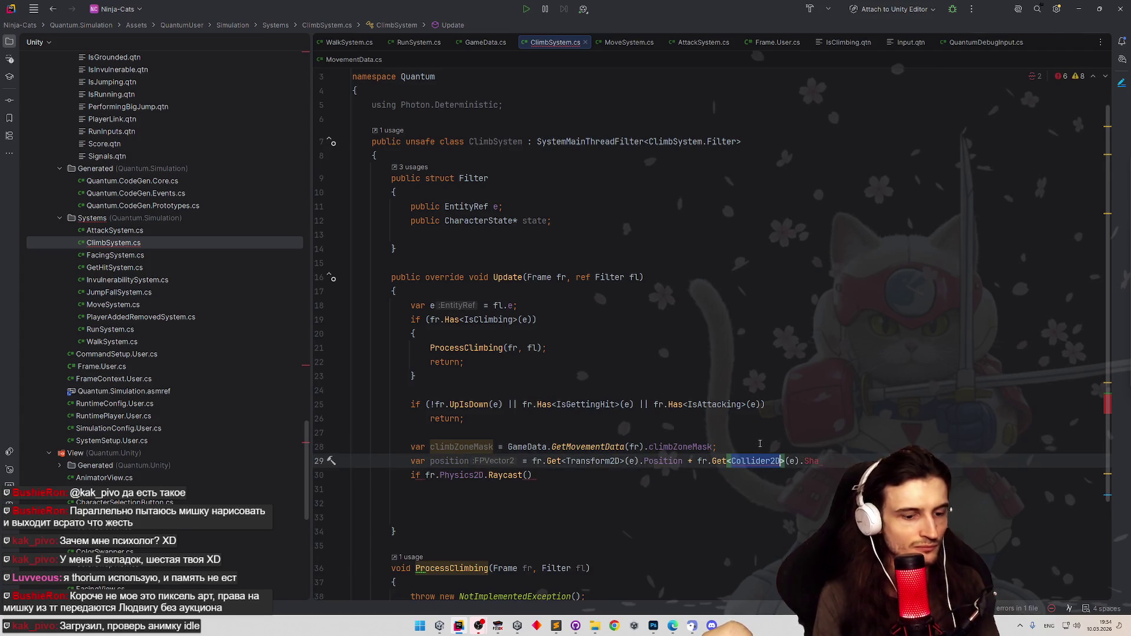
{"action": "type", "text": "Coli"}
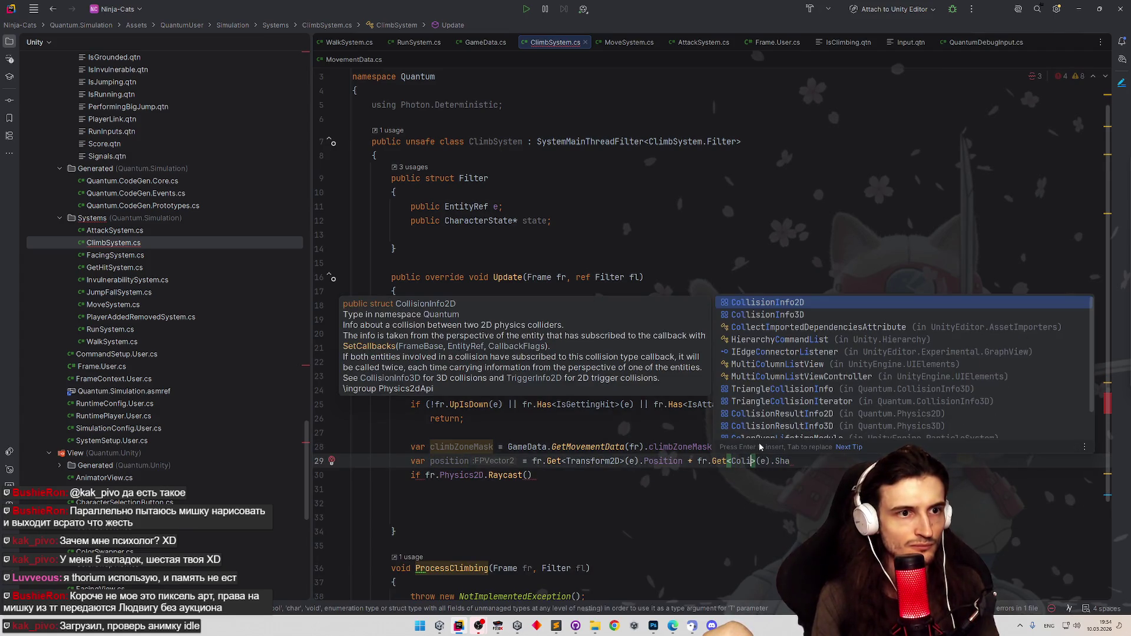
{"action": "key", "text": "BackSpace"}
{"action": "type", "text": "lider"}
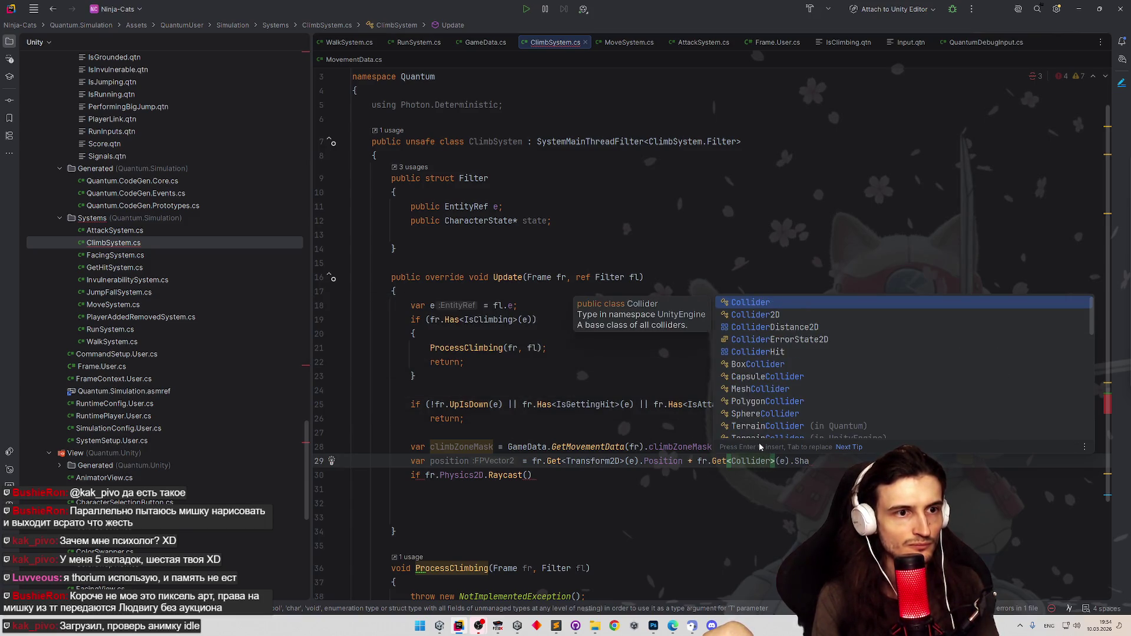
{"action": "key", "text": "Down"}
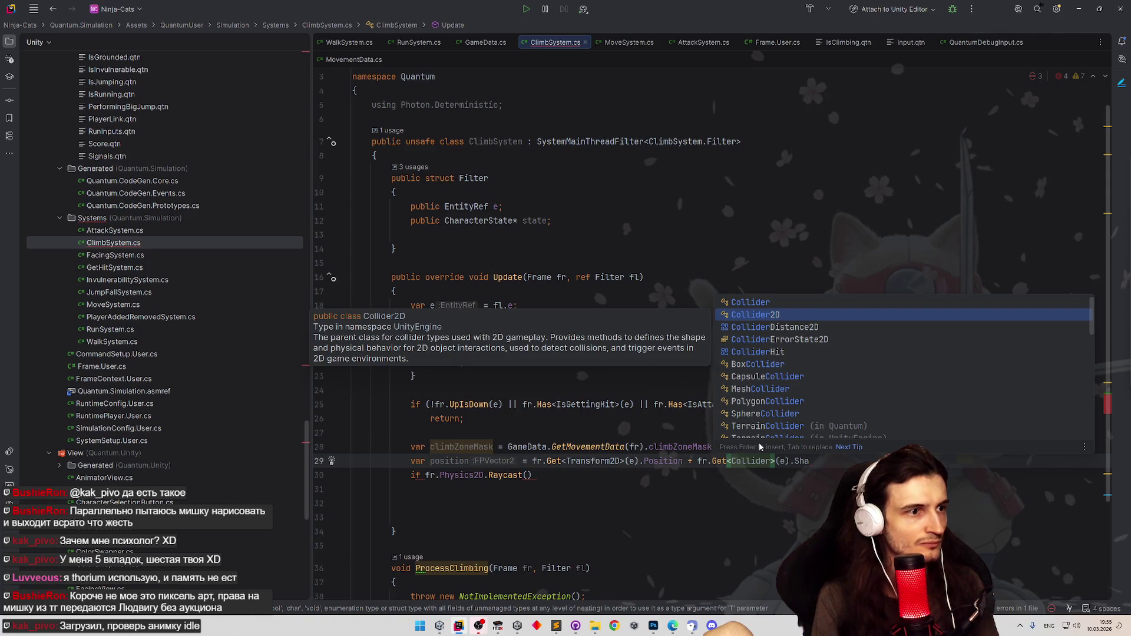
{"action": "key", "text": "Down"}
{"action": "key", "text": "Down"}
{"action": "key", "text": "Down"}
{"action": "key", "text": "Down"}
{"action": "key", "text": "Down"}
{"action": "key", "text": "Down"}
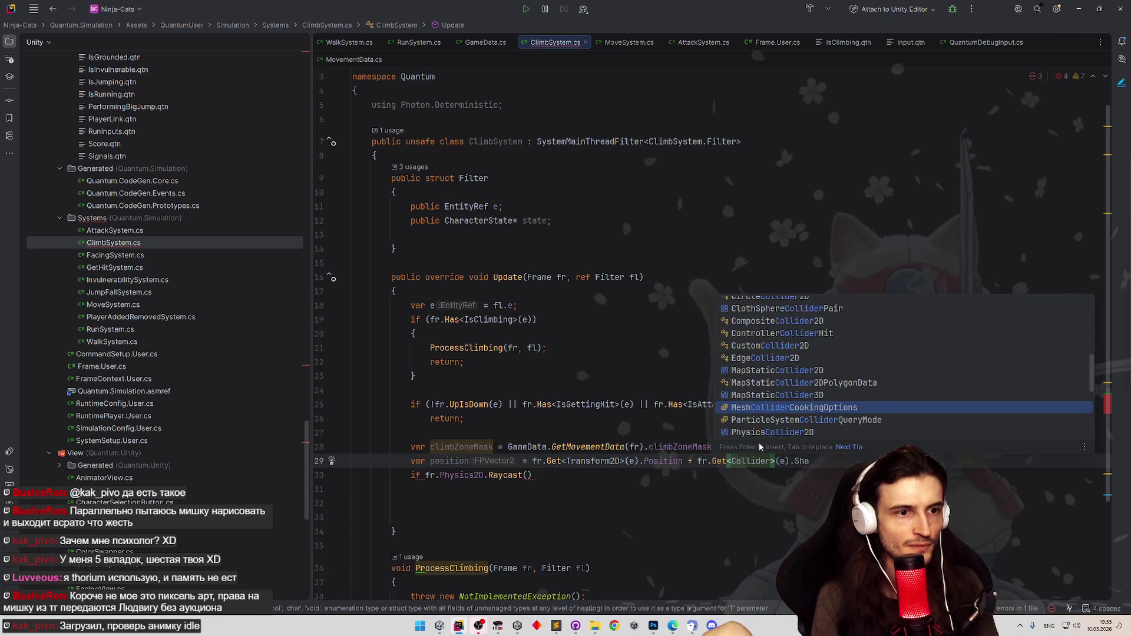
{"action": "key", "text": "Down"}
{"action": "key", "text": "Down"}
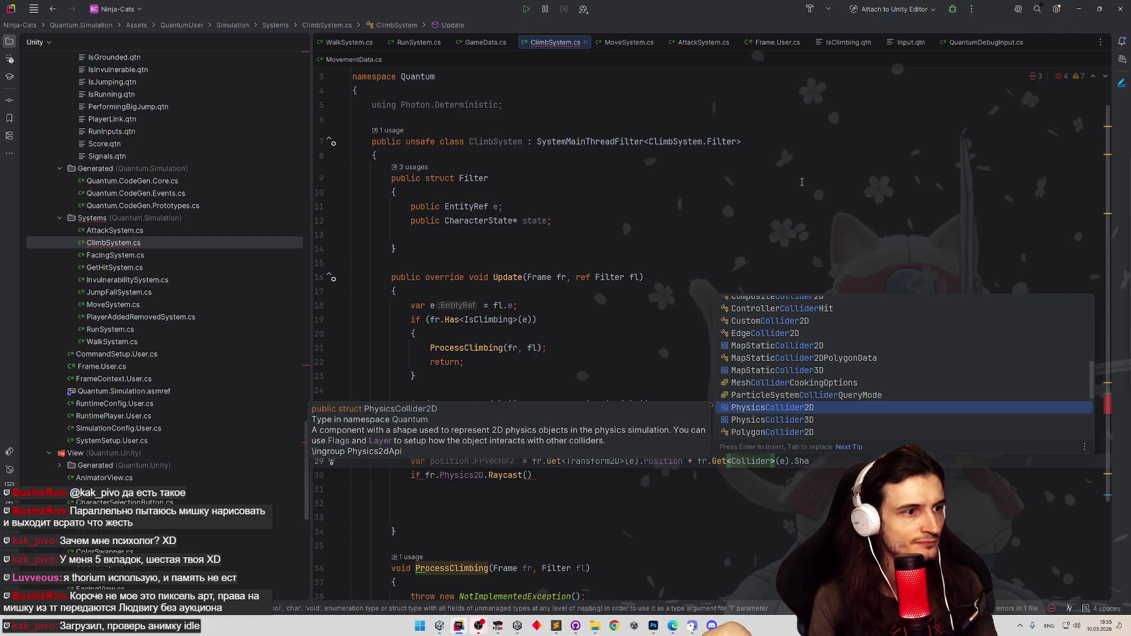
{"action": "key", "text": "Tab"}
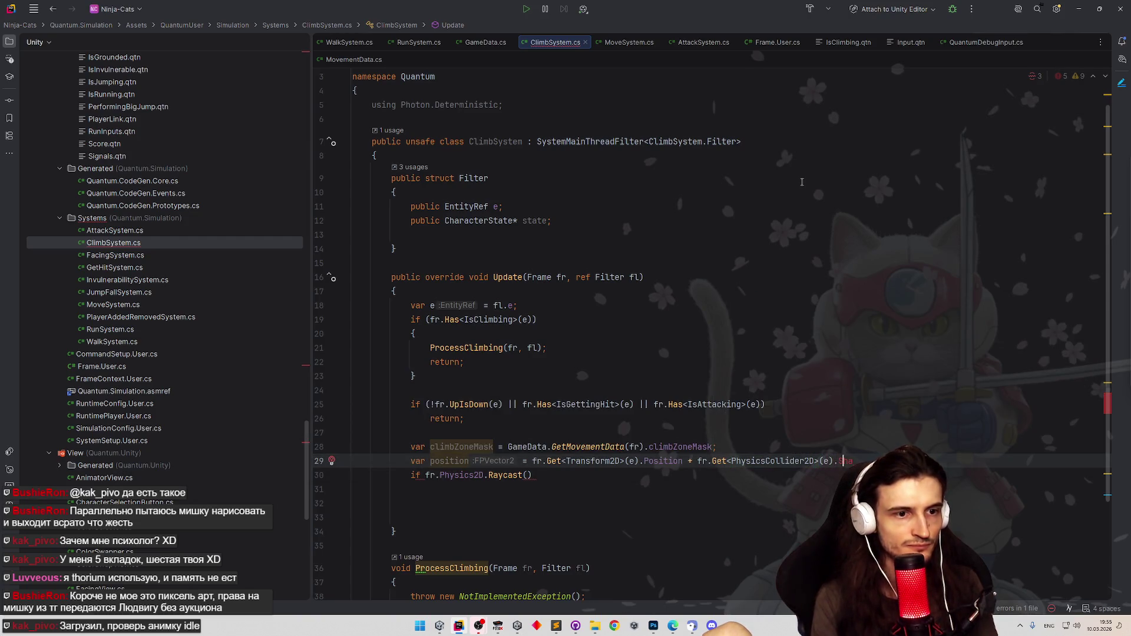
Step: Complete the collider chain to `.Shape.Box.Extents.y`
{"action": "key", "text": "Tab"}
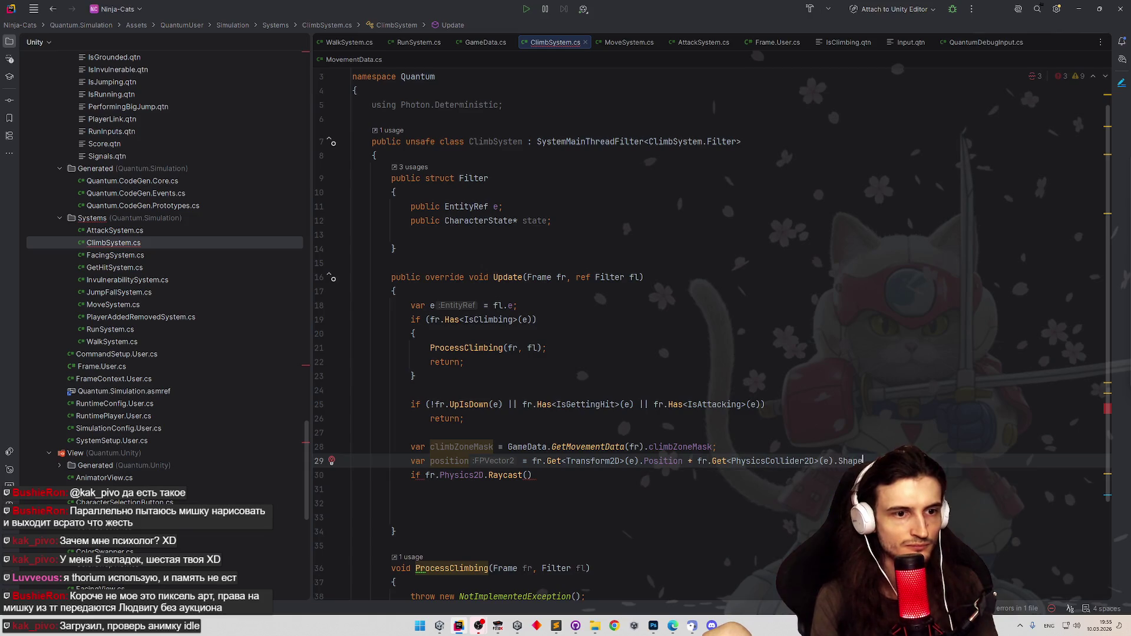
{"action": "type", "text": "."}
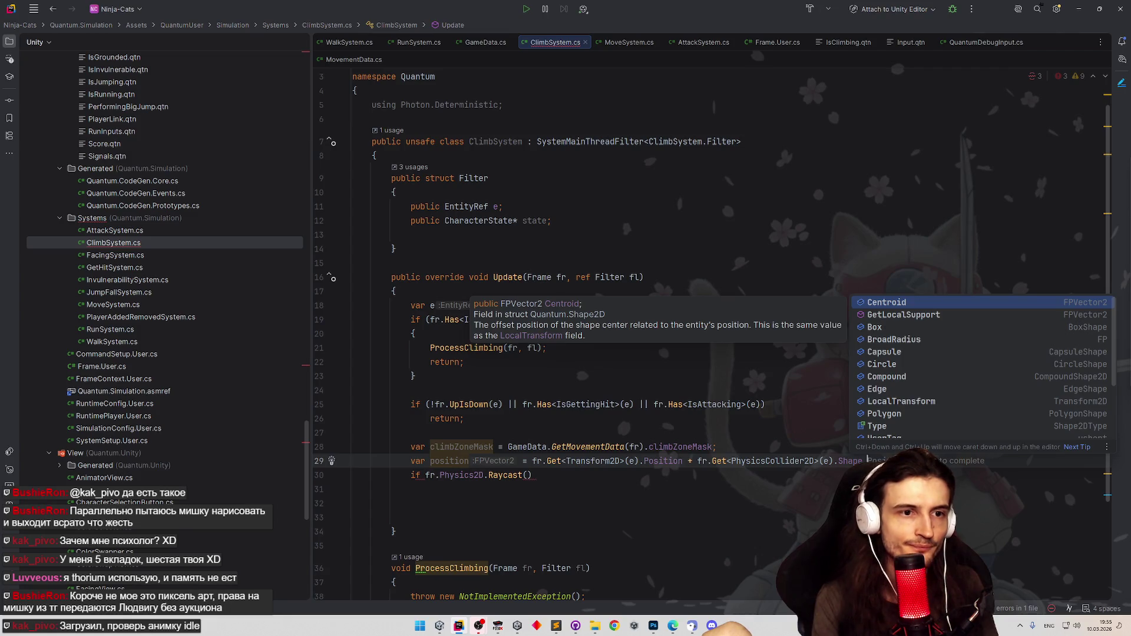
{"action": "key", "text": "Escape"}
{"action": "type", "text": "."}
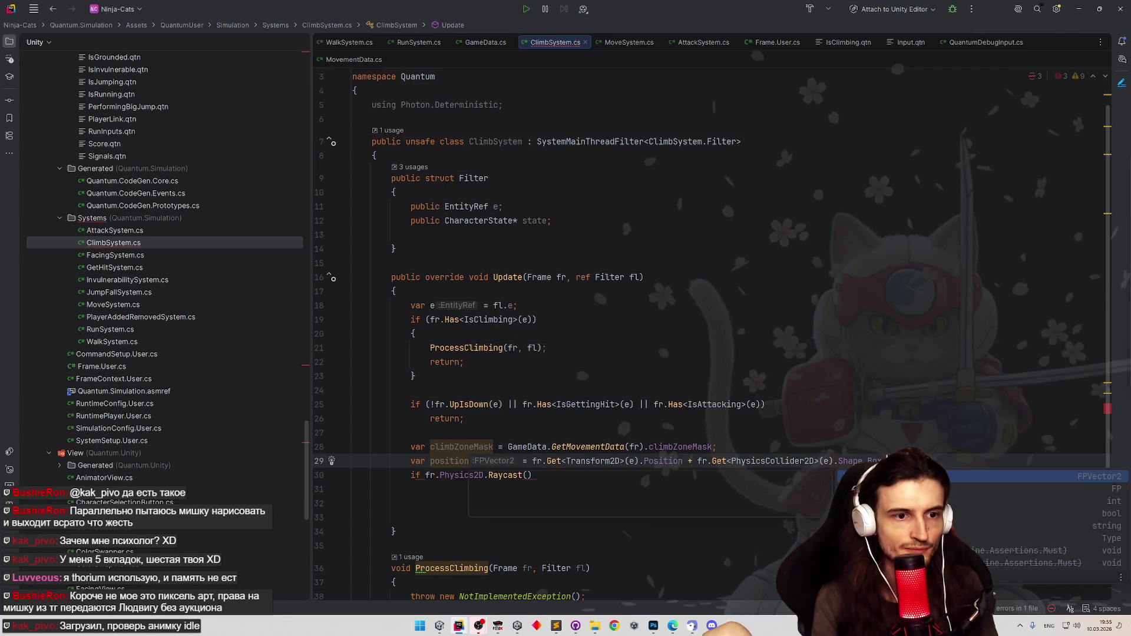
{"action": "key", "text": "Escape"}
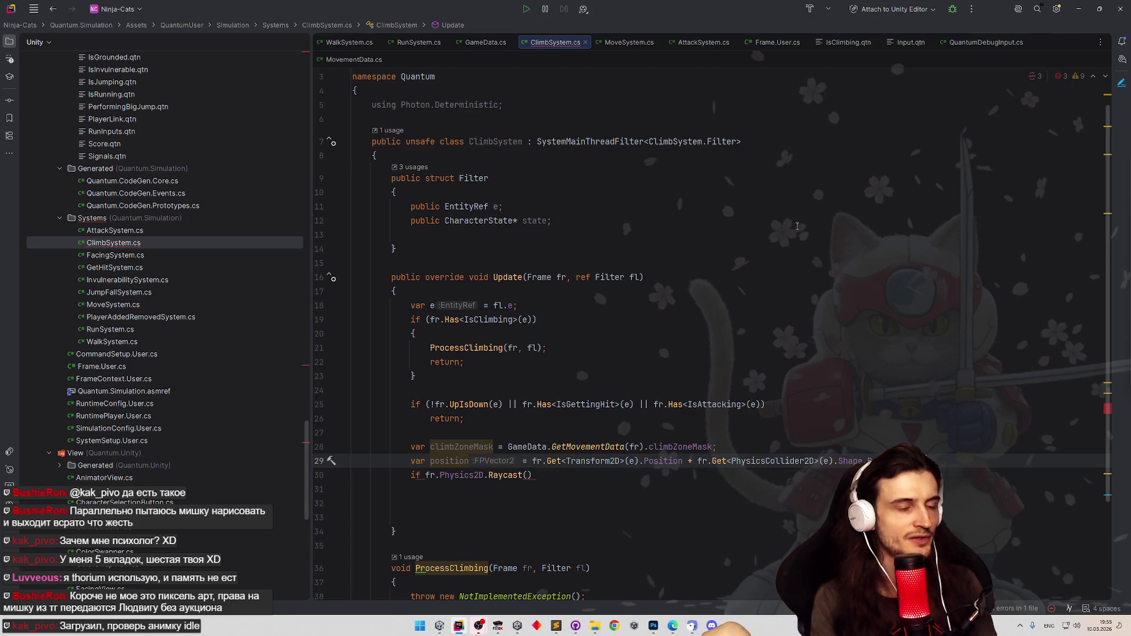
{"action": "type", "text": ".Y"}
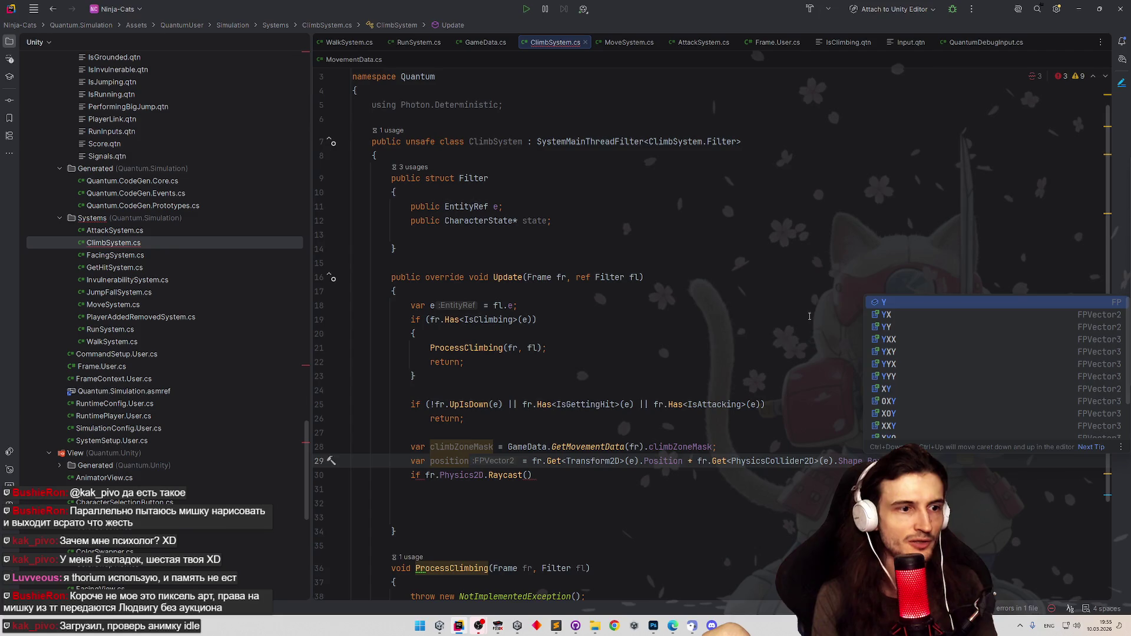
{"action": "key", "text": "Escape"}
Step: Insert an empty line below the climbZoneMask line for a new variable
{"action": "left_click", "coordinate": [395, 249]}
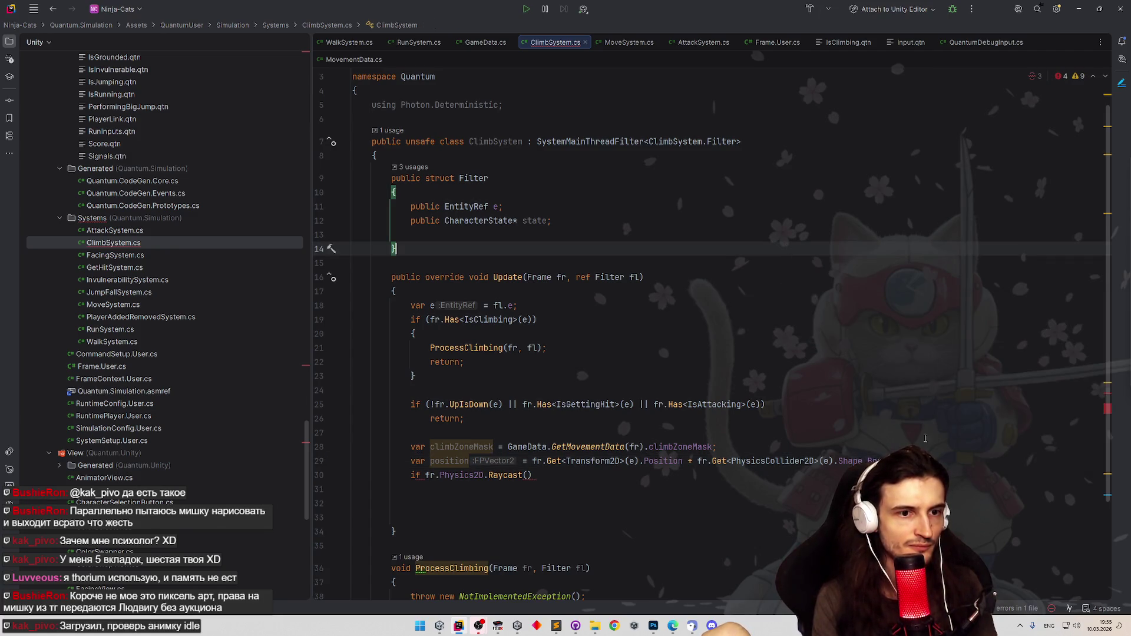
{"action": "left_click", "coordinate": [588, 460]}
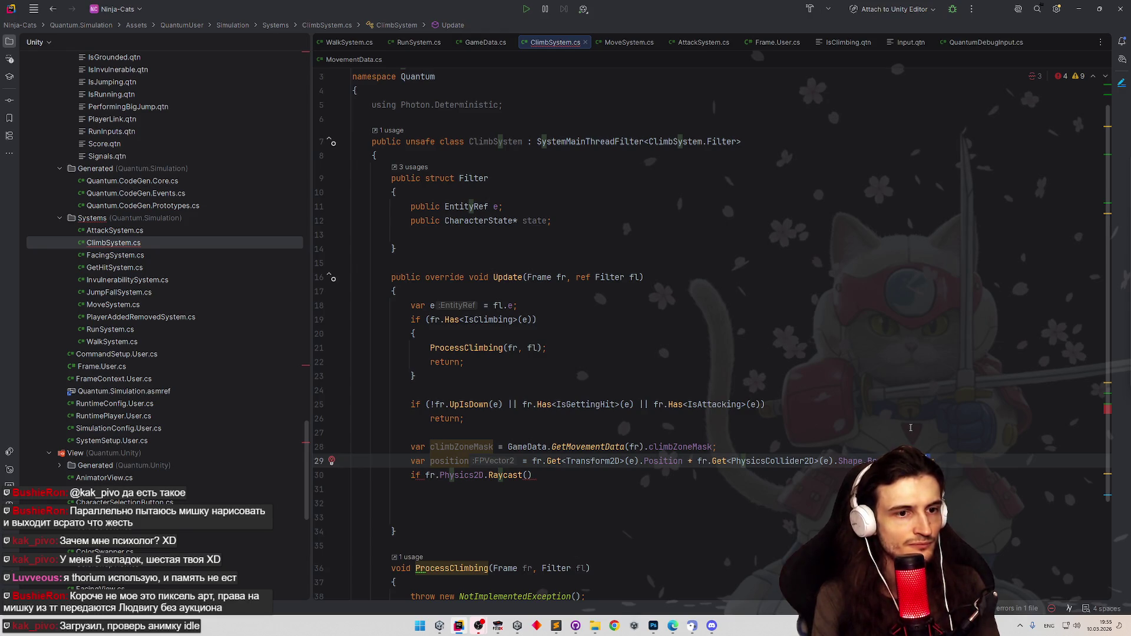
{"action": "left_click", "coordinate": [848, 447]}
{"action": "scroll", "coordinate": [848, 447], "scroll_direction": "down", "scroll_amount": 1}
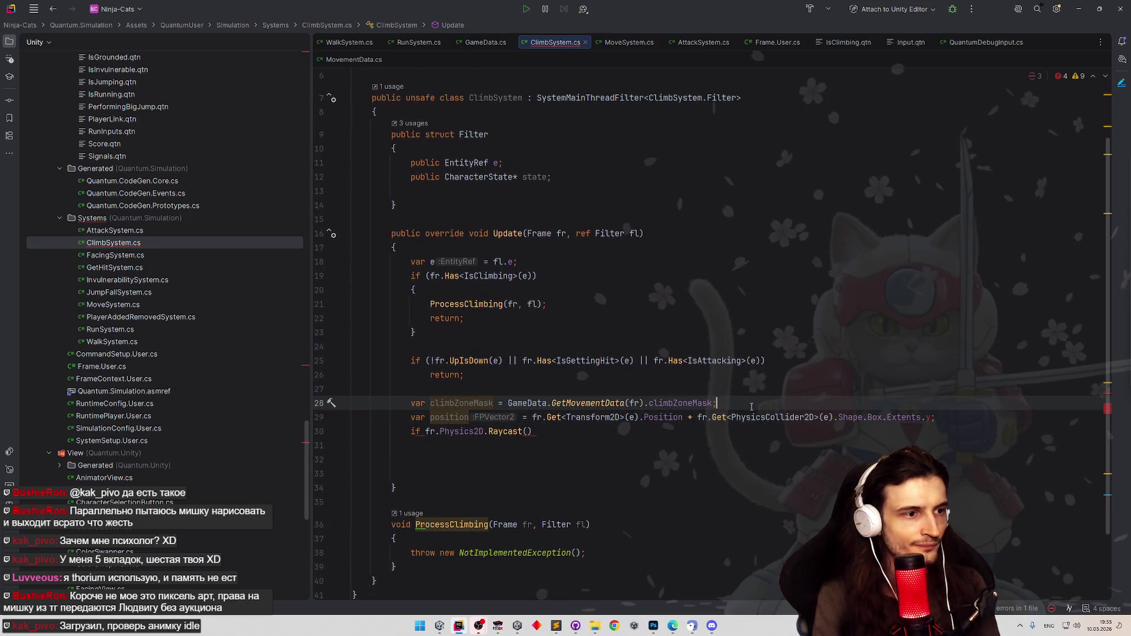
{"action": "key", "text": "Return"}
Step: Declare `var point` set to the Transform2D Position
{"action": "type", "text": "var pos"}
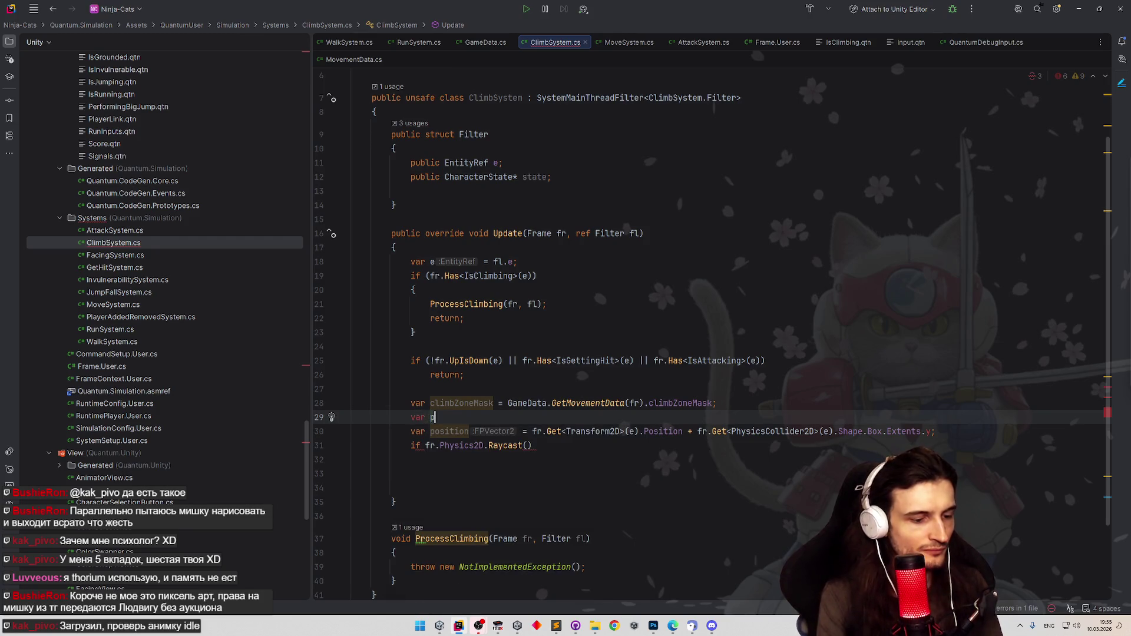
{"action": "key", "text": "BackSpace"}
{"action": "key", "text": "BackSpace"}
{"action": "key", "text": "BackSpace"}
{"action": "type", "text": "checkPo"}
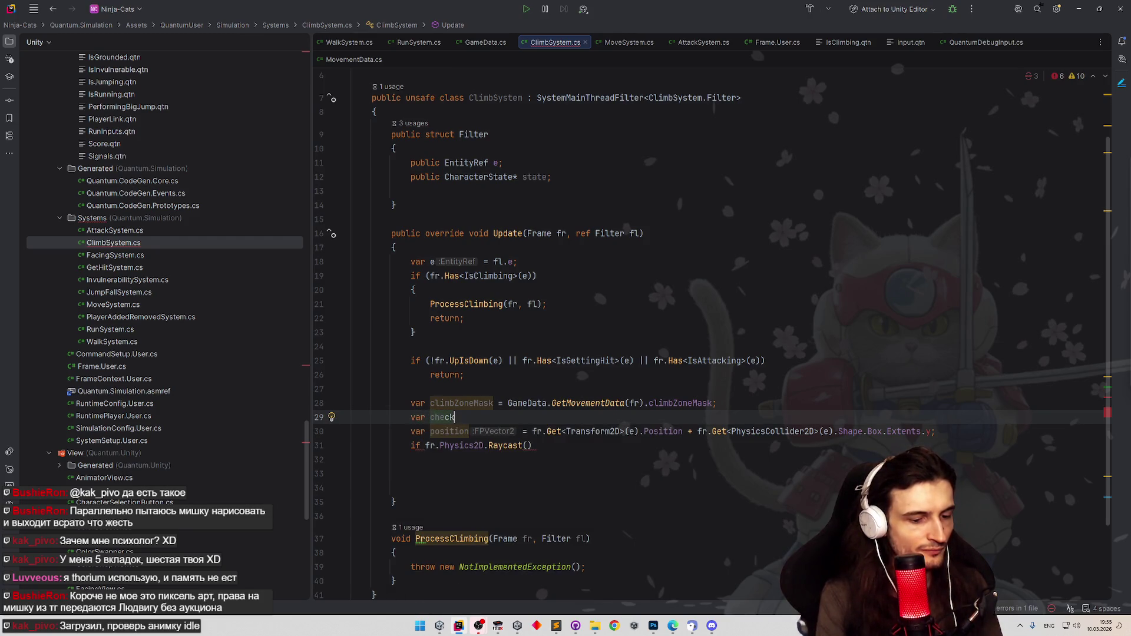
{"action": "type", "text": "sit"}
{"action": "key", "text": "BackSpace"}
{"action": "key", "text": "BackSpace"}
{"action": "key", "text": "BackSpace"}
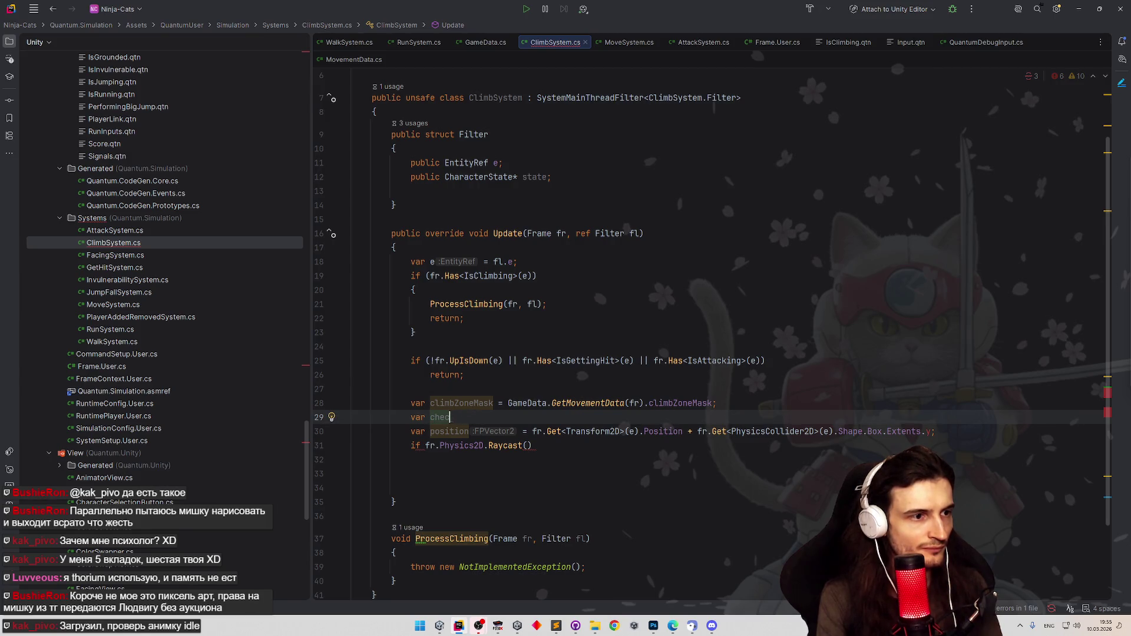
{"action": "type", "text": "point ="}
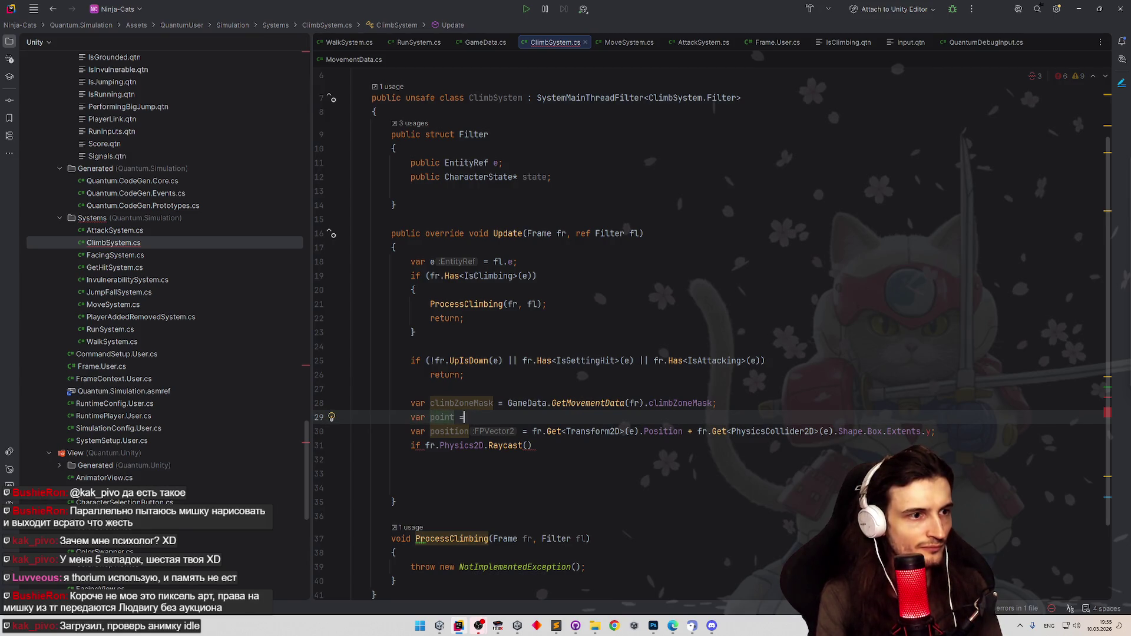
{"action": "key", "text": "Escape"}
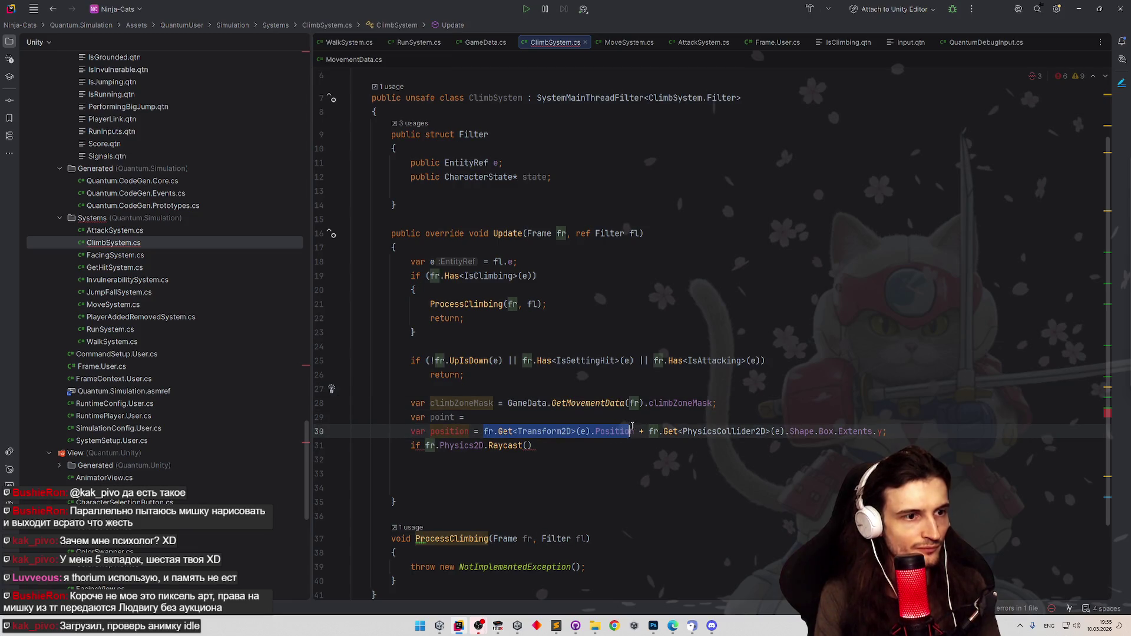
{"action": "key", "text": "Tab"}
{"action": "key", "text": "Return"}
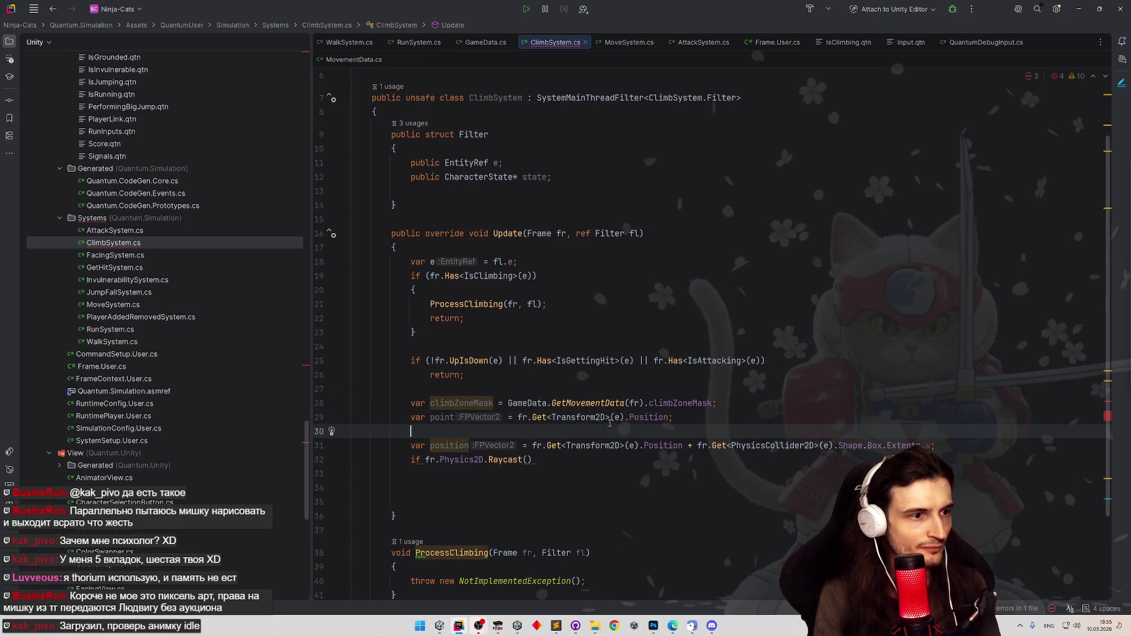
Step: Add `point.Y +=` the PhysicsCollider2D `Shape.Box.Extents.Y` expression moved from the position line
{"action": "type", "text": "point.y +"}
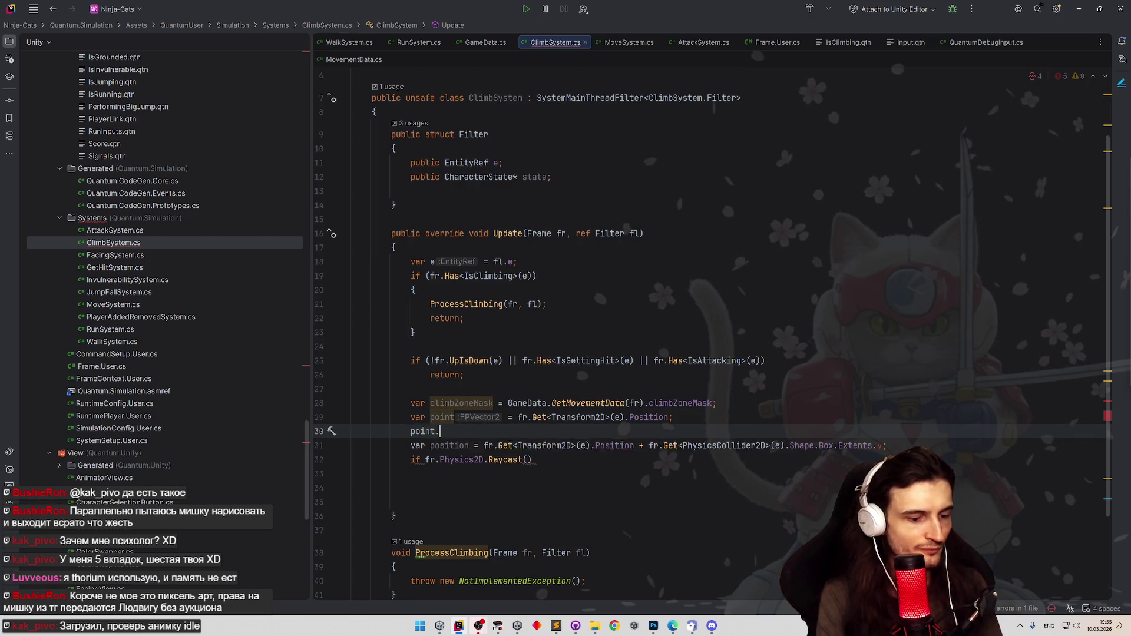
{"action": "type", "text": "="}
{"action": "left_click_drag", "start_coordinate": [648, 445], "coordinate": [881, 446]}
{"action": "key", "text": "ctrl+x"}
{"action": "key", "text": "Up"}
{"action": "key", "text": "End"}
{"action": "key", "text": "ctrl+v"}
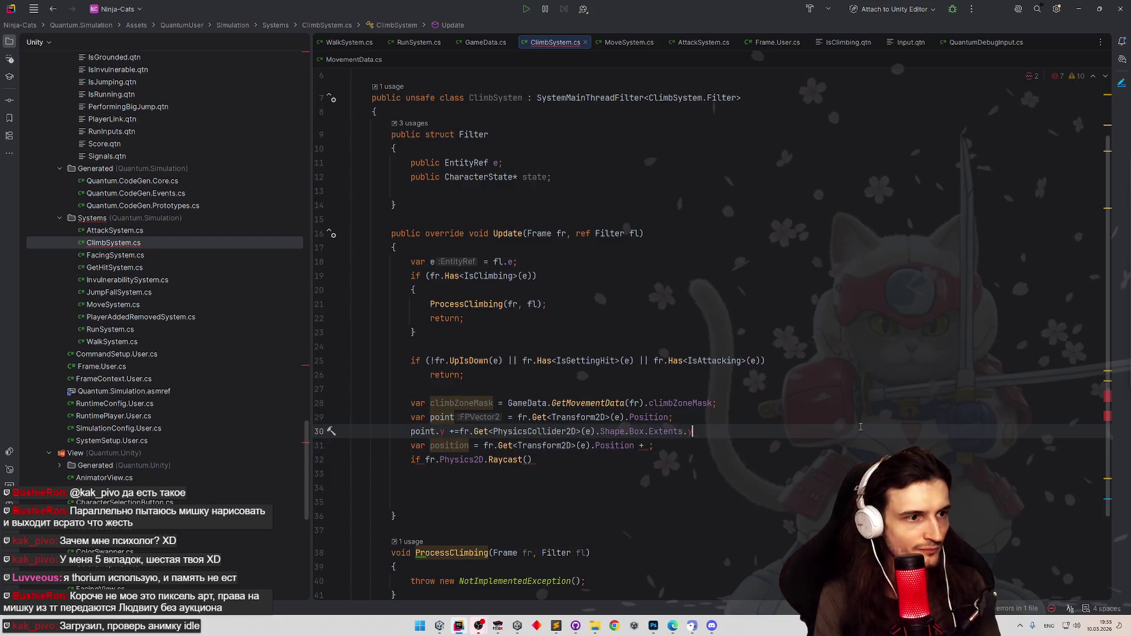
{"action": "type", "text": ";"}
{"action": "double_click", "coordinate": [443, 431]}
{"action": "type", "text": "Y"}
{"action": "key", "text": "Escape"}
{"action": "key", "text": "Down"}
{"action": "key", "text": "Down"}
{"action": "key", "text": "Down"}
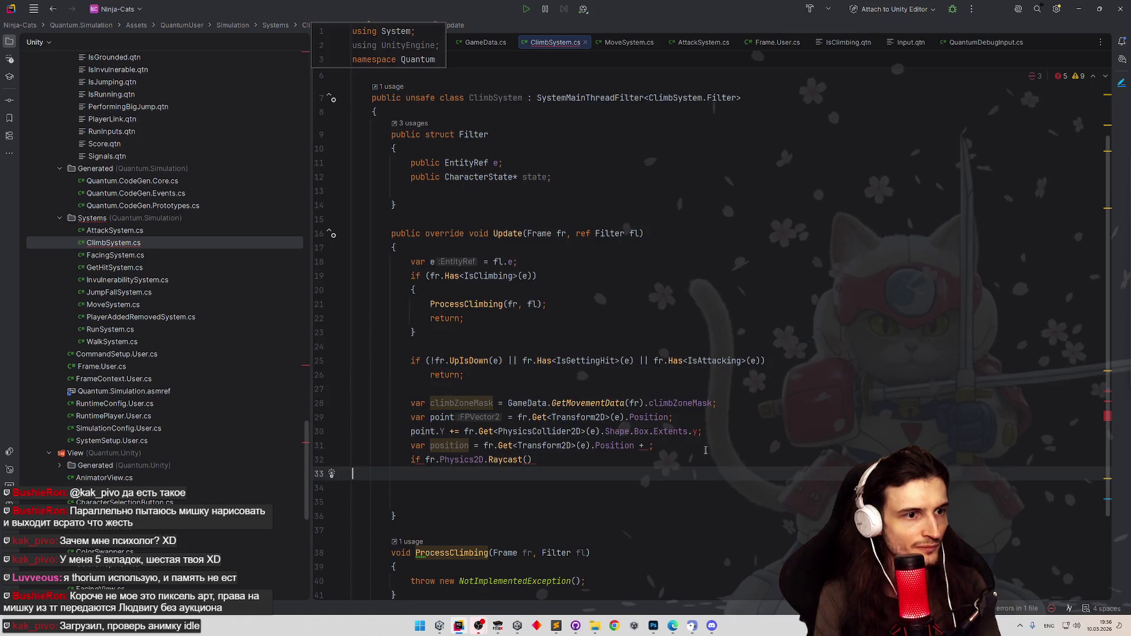
{"action": "double_click", "coordinate": [696, 432]}
{"action": "type", "text": "Y"}
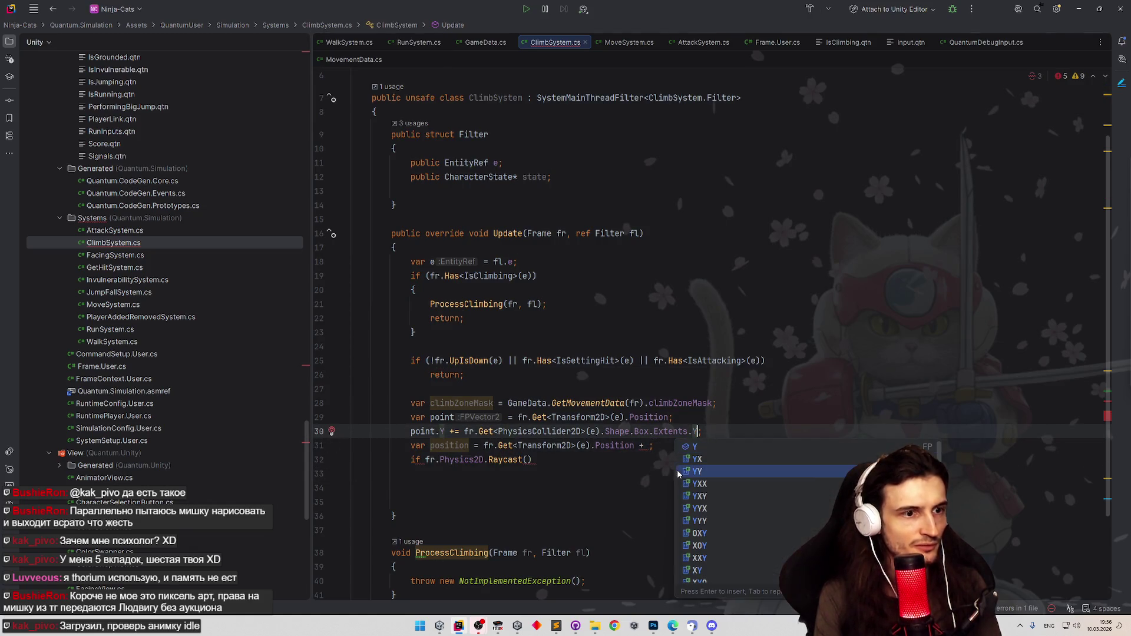
{"action": "key", "text": "Escape"}
Step: Delete the leftover `var position` line, leaving a blank line before the Raycast check
{"action": "left_click_drag", "start_coordinate": [654, 446], "coordinate": [373, 446]}
{"action": "key", "text": "BackSpace"}
{"action": "key", "text": "Return"}
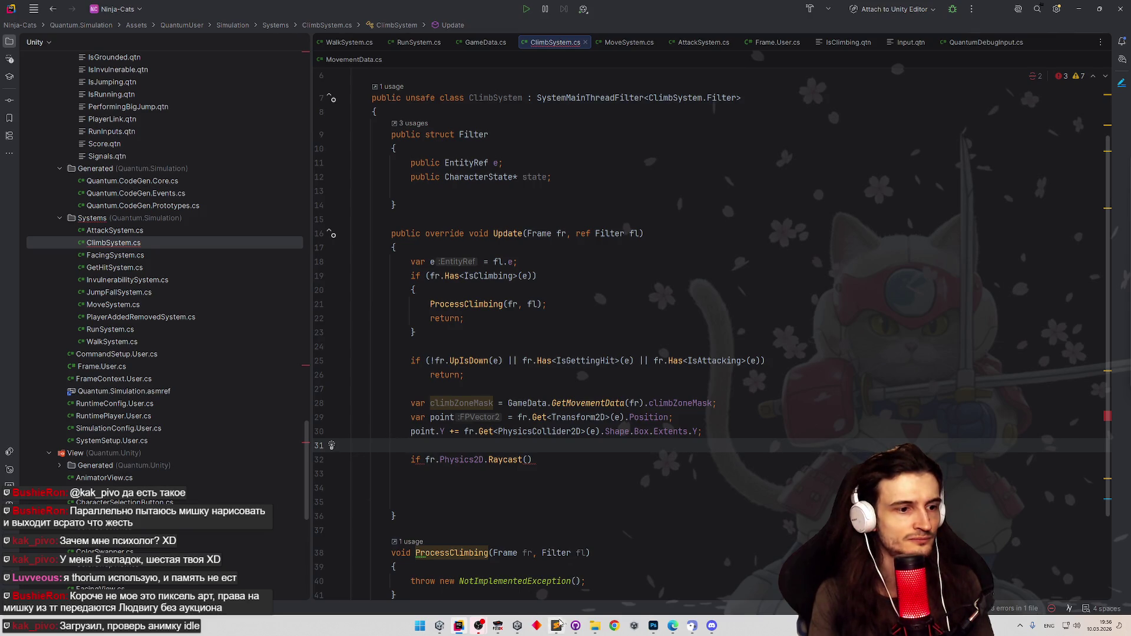
Step: Pull the latest commits from origin in GitHub Desktop
{"action": "left_click", "coordinate": [575, 625]}
{"action": "left_click", "coordinate": [624, 125]}
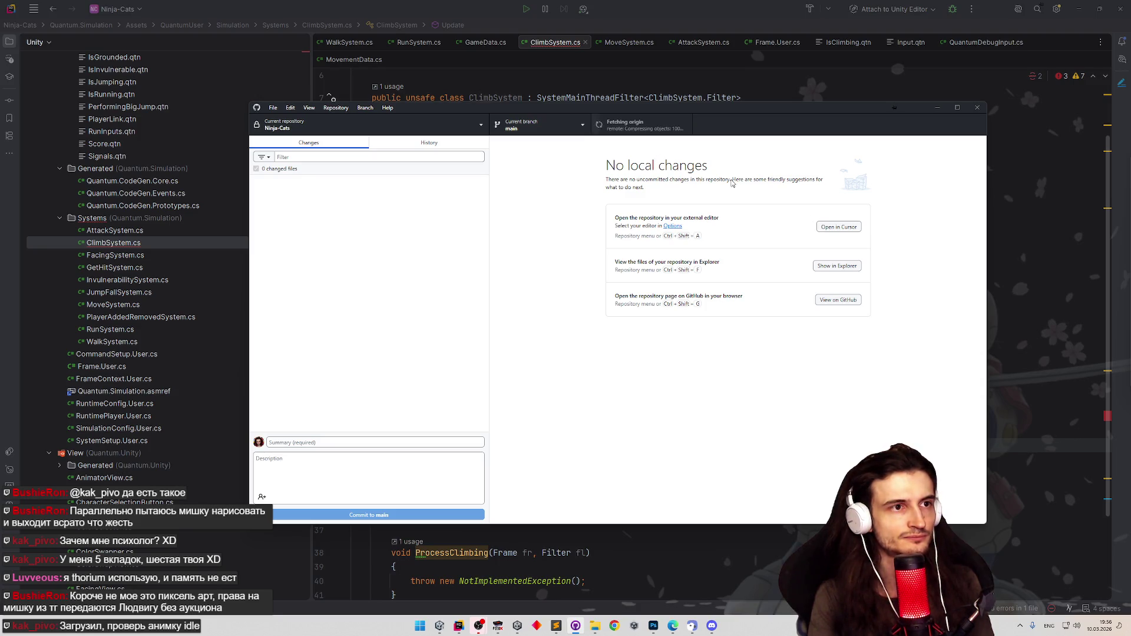
{"action": "left_click", "coordinate": [635, 128]}
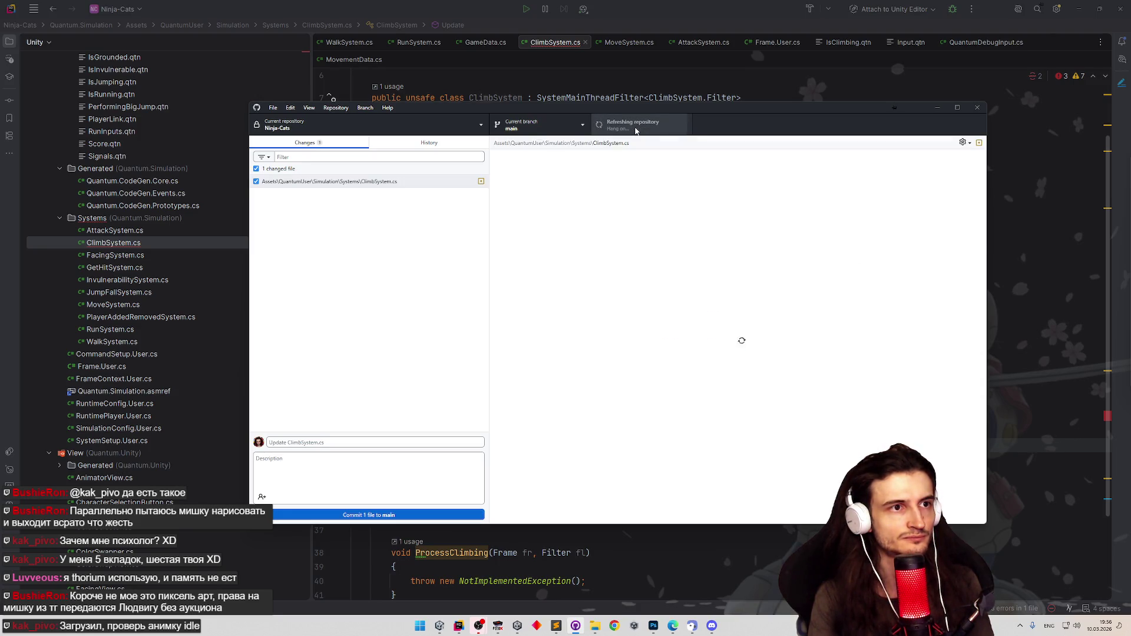
Step: Minimize the Rider and GitHub Desktop windows and bring Unity to the front
{"action": "left_click", "coordinate": [1079, 9]}
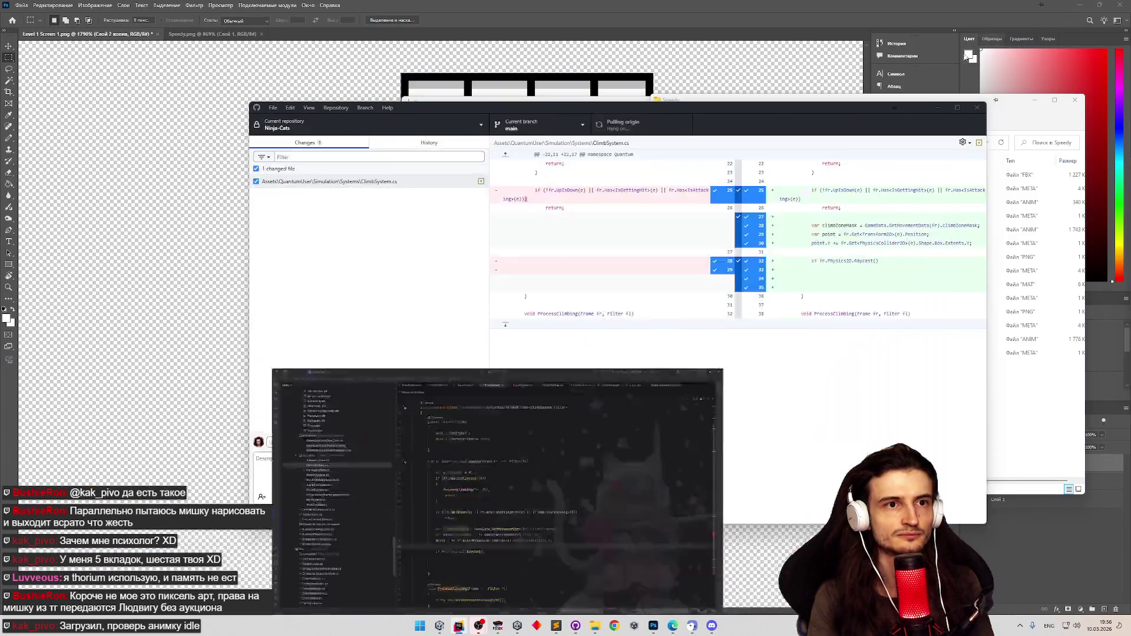
{"action": "left_click", "coordinate": [937, 107]}
{"action": "left_click", "coordinate": [1034, 100]}
{"action": "left_click", "coordinate": [1078, 5]}
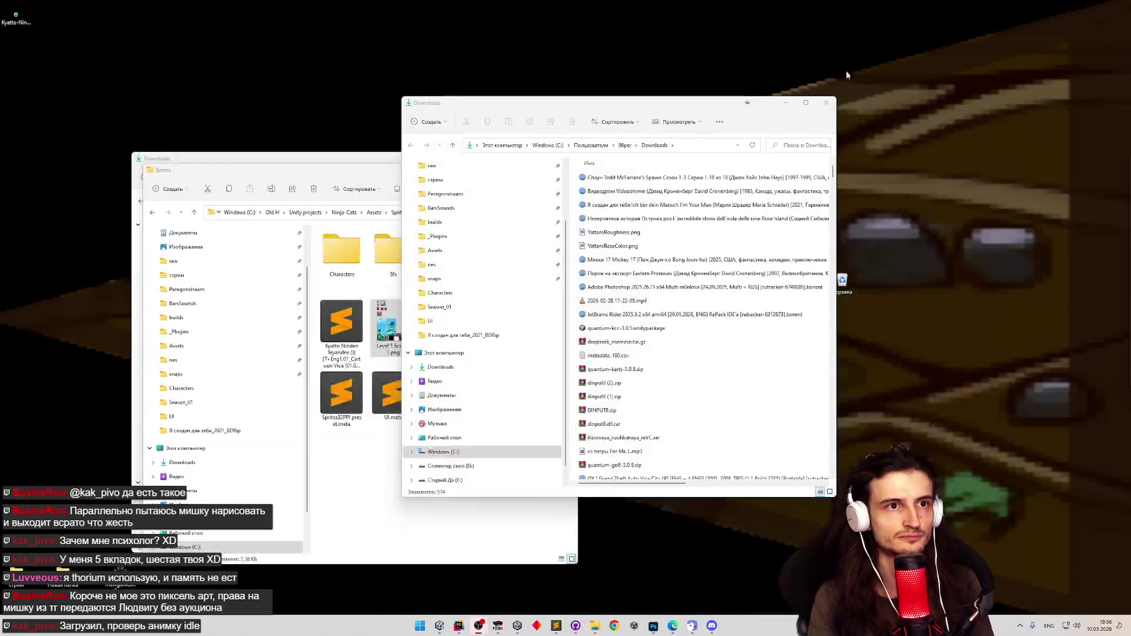
{"action": "left_click", "coordinate": [783, 102]}
{"action": "left_click", "coordinate": [439, 625]}
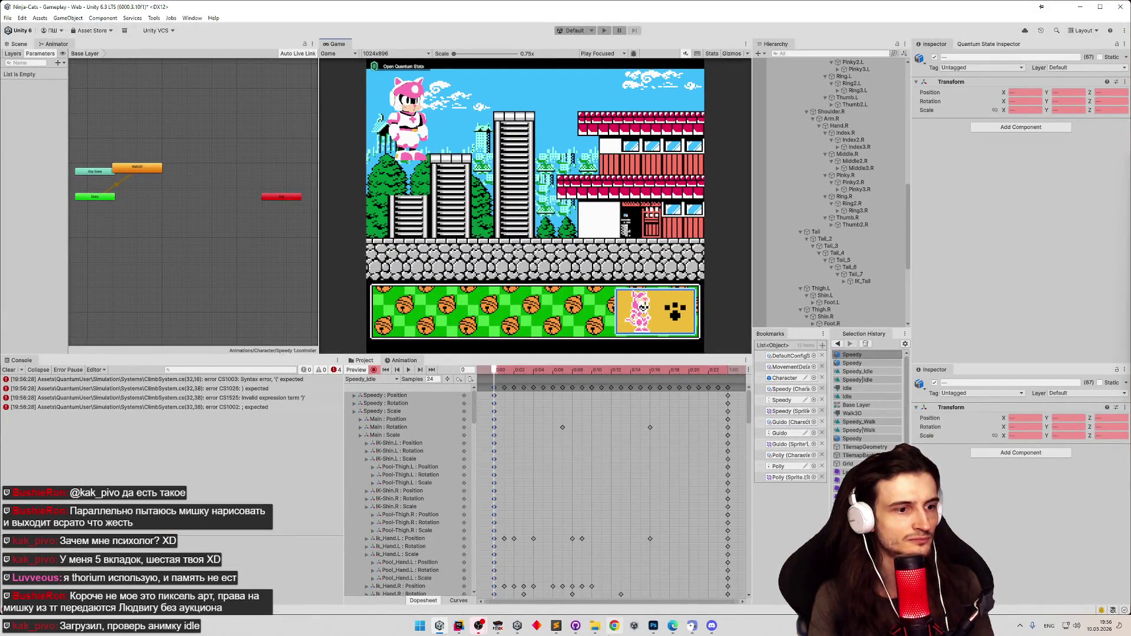
Step: Clear the 'idle' search in the Project window and open Assets/models/Speedy
{"action": "left_click", "coordinate": [575, 625]}
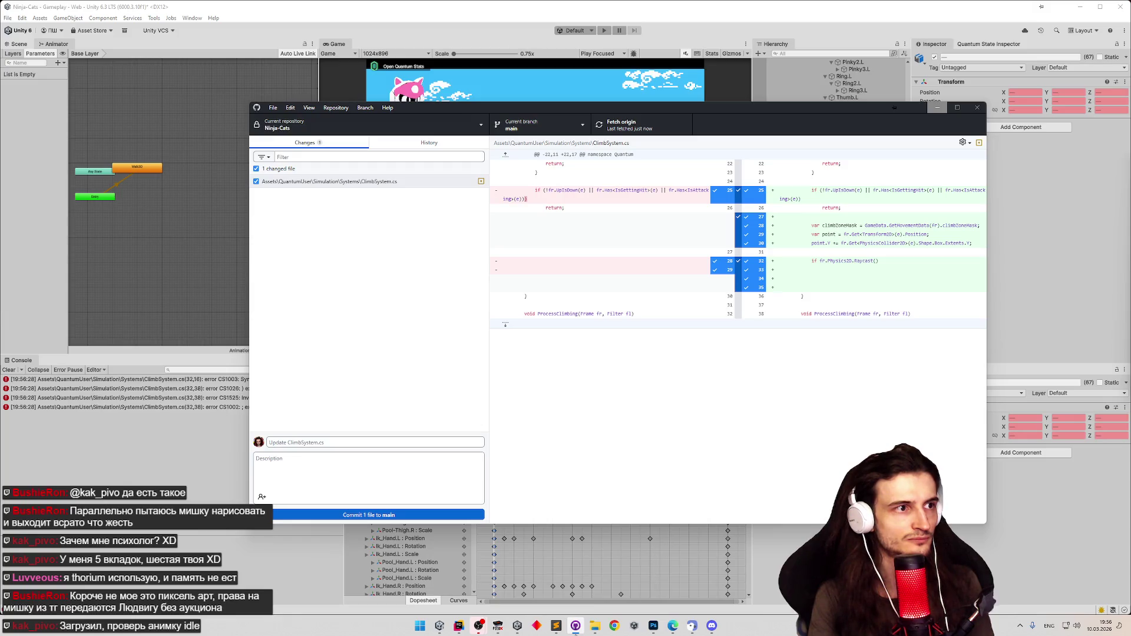
{"action": "left_click", "coordinate": [575, 625]}
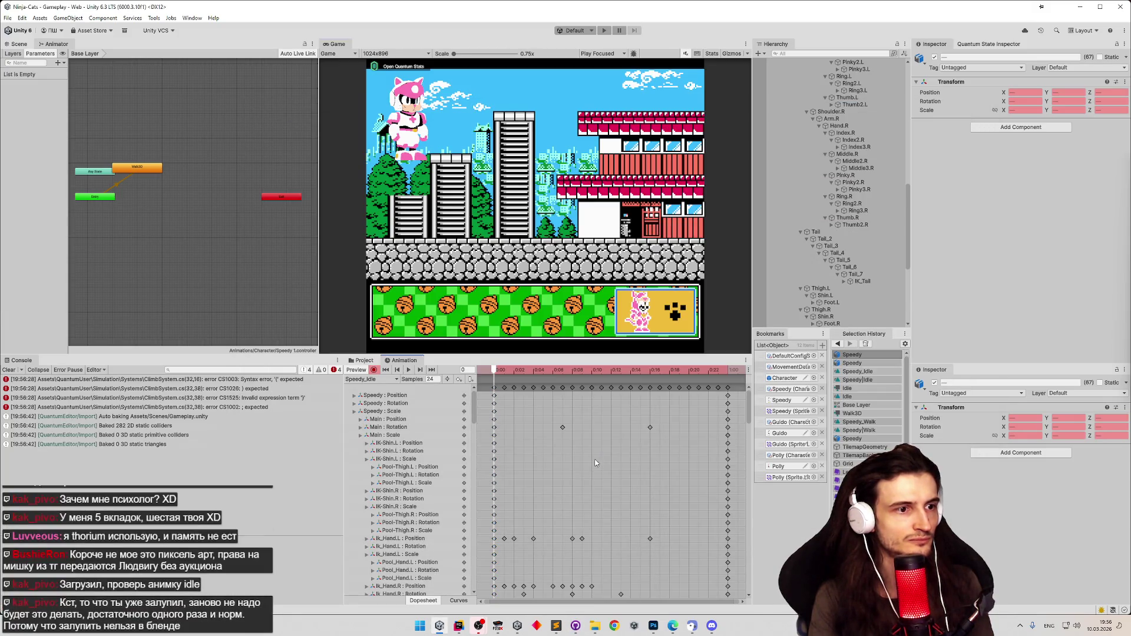
{"action": "left_click", "coordinate": [361, 360]}
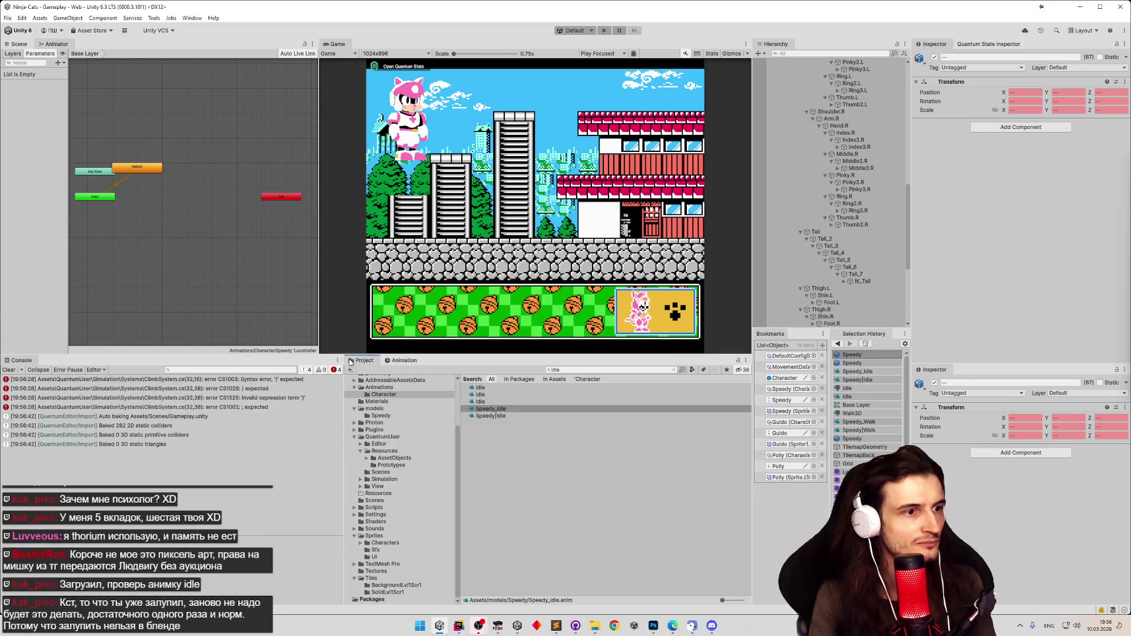
{"action": "left_click", "coordinate": [674, 369]}
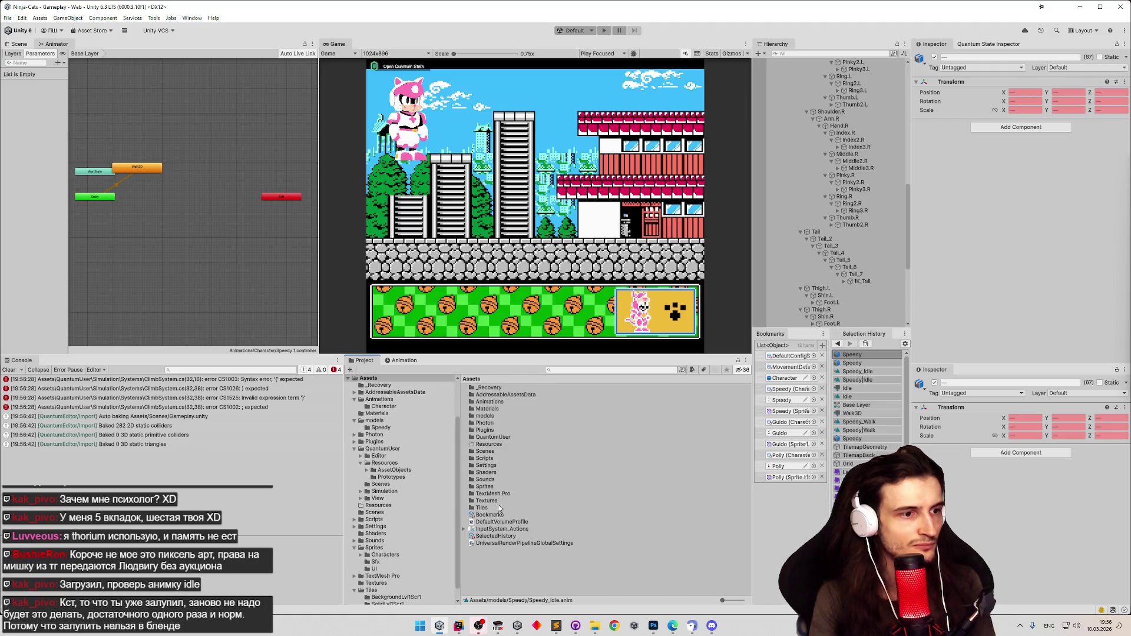
{"action": "double_click", "coordinate": [498, 418]}
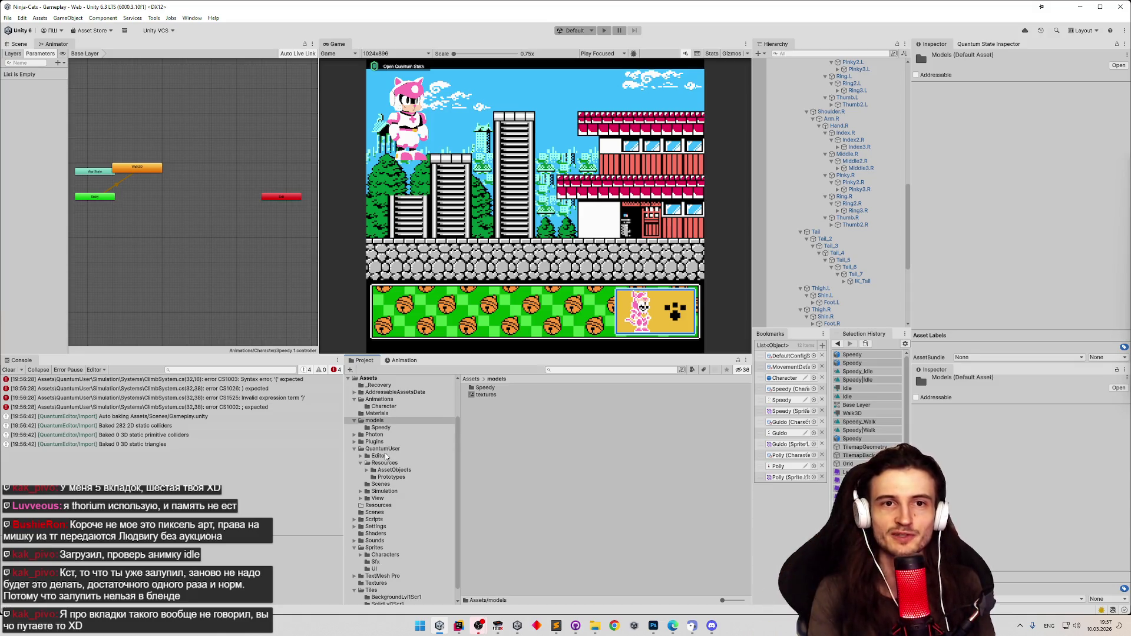
{"action": "double_click", "coordinate": [486, 388]}
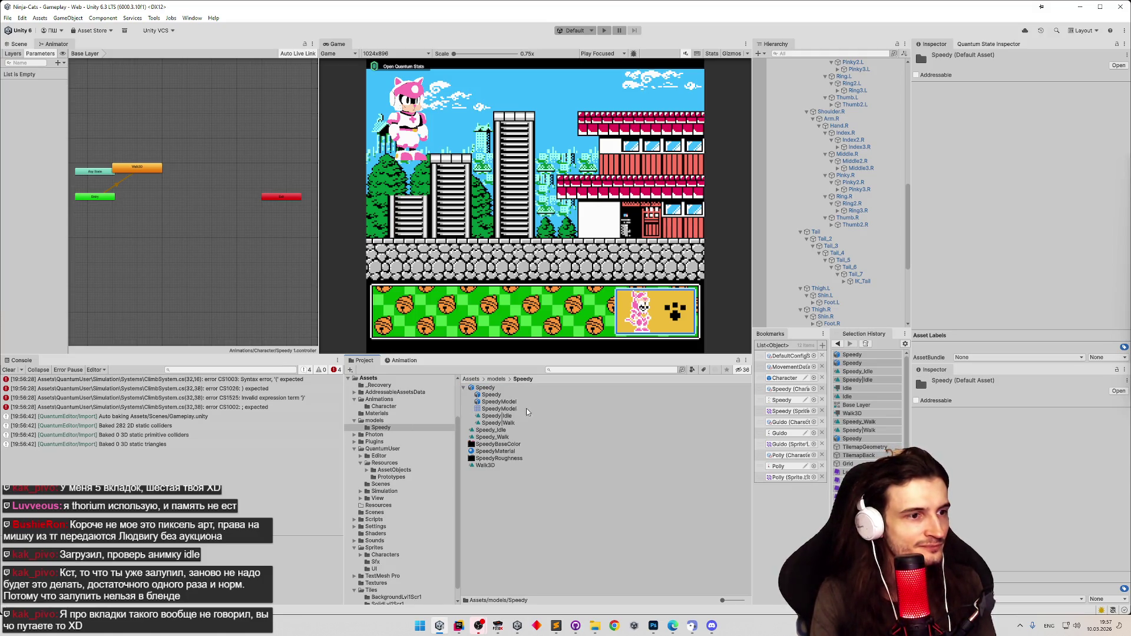
Step: In Speedy.fbx's Animation settings, enable Import Animated Custom Properties and Loop Time for Speedy|Idle, then apply
{"action": "left_click", "coordinate": [526, 416]}
{"action": "left_click", "coordinate": [515, 389]}
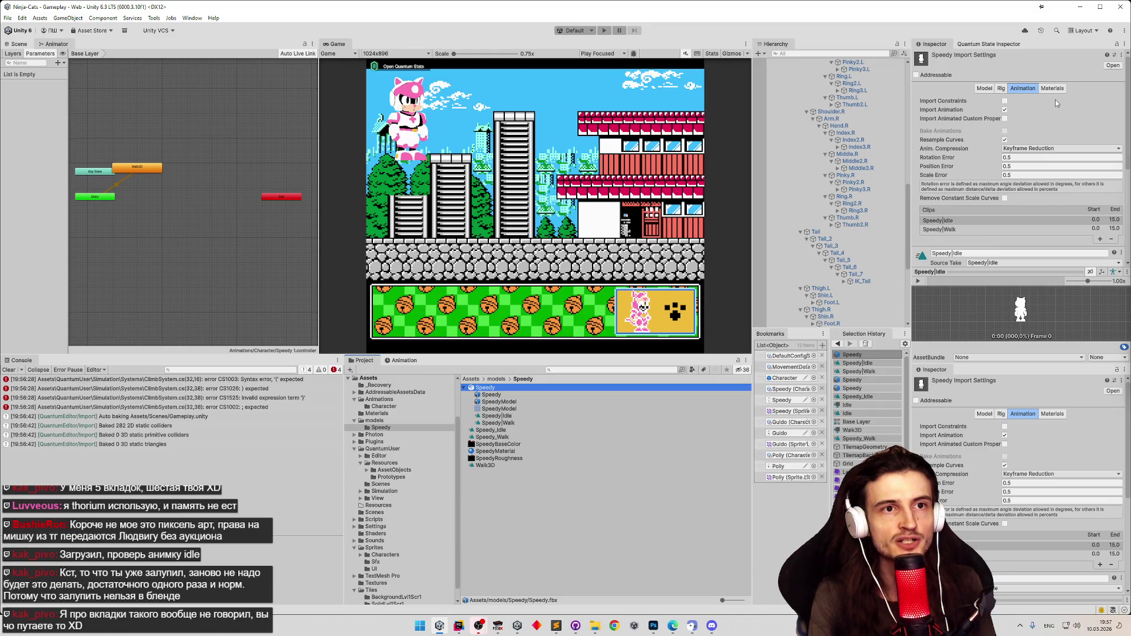
{"action": "left_click", "coordinate": [1004, 118]}
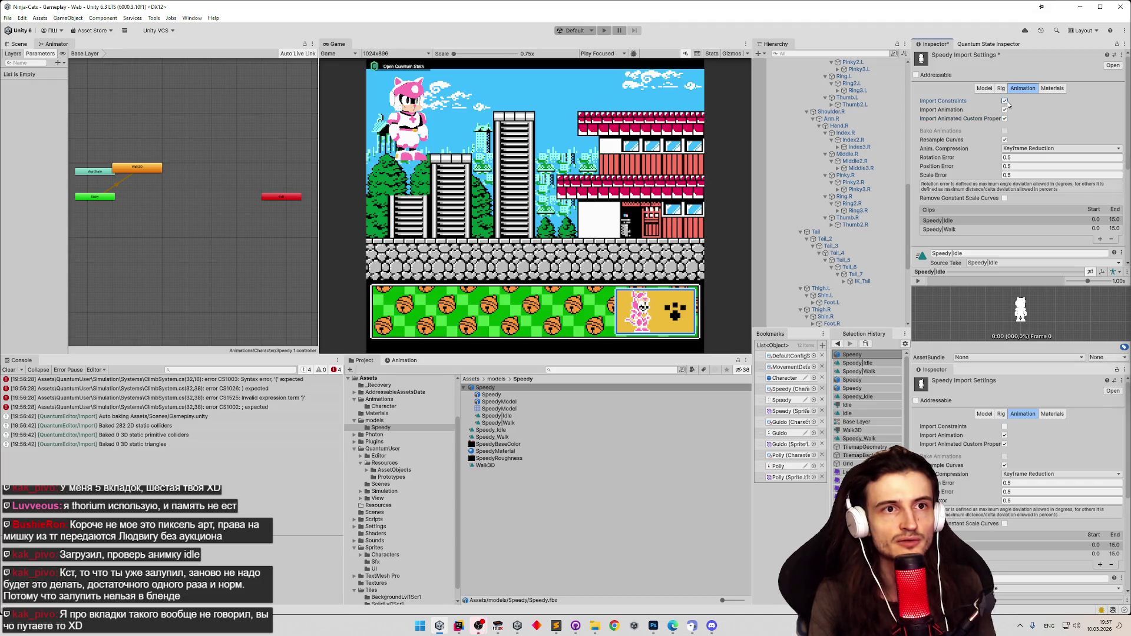
{"action": "scroll", "coordinate": [1061, 141], "scroll_direction": "down", "scroll_amount": 1}
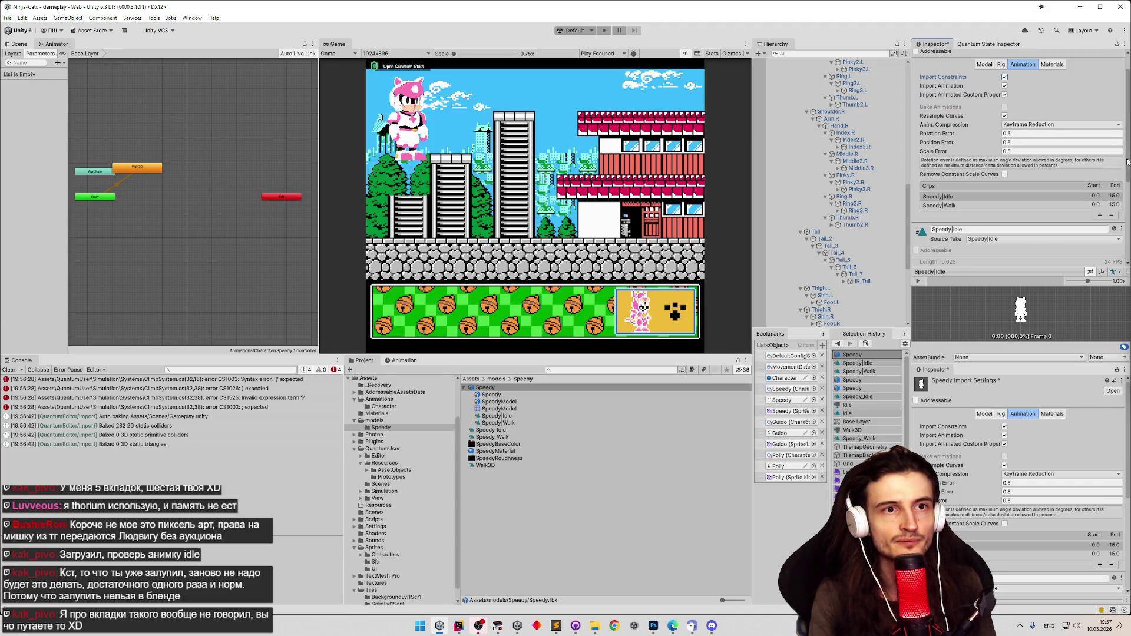
{"action": "left_click_drag", "start_coordinate": [1128, 162], "coordinate": [1122, 239]}
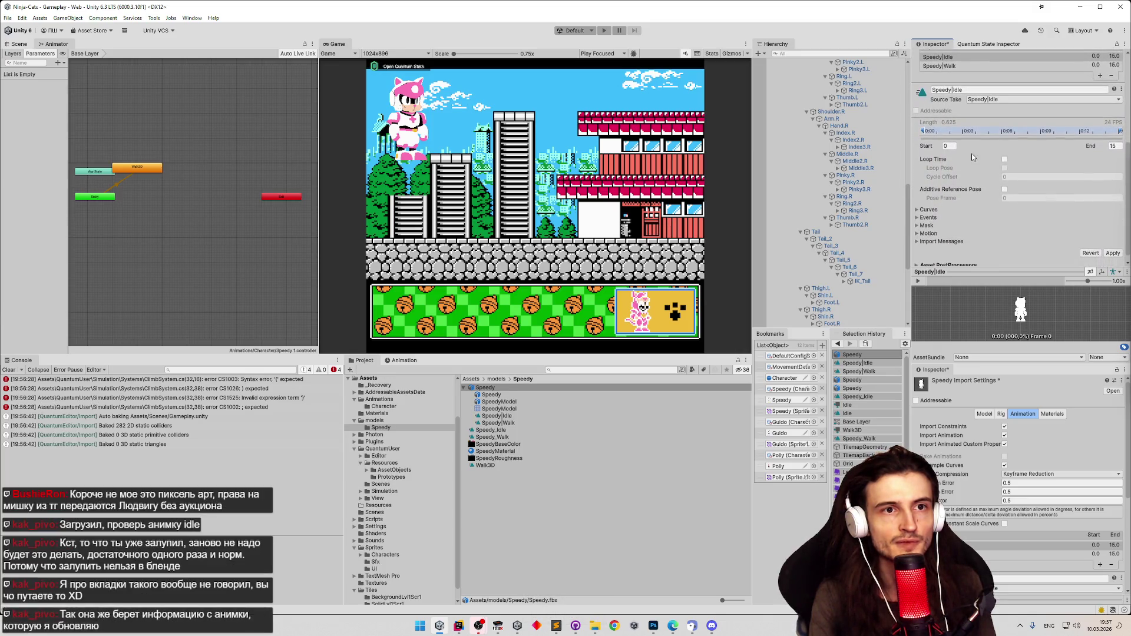
{"action": "left_click", "coordinate": [1005, 159]}
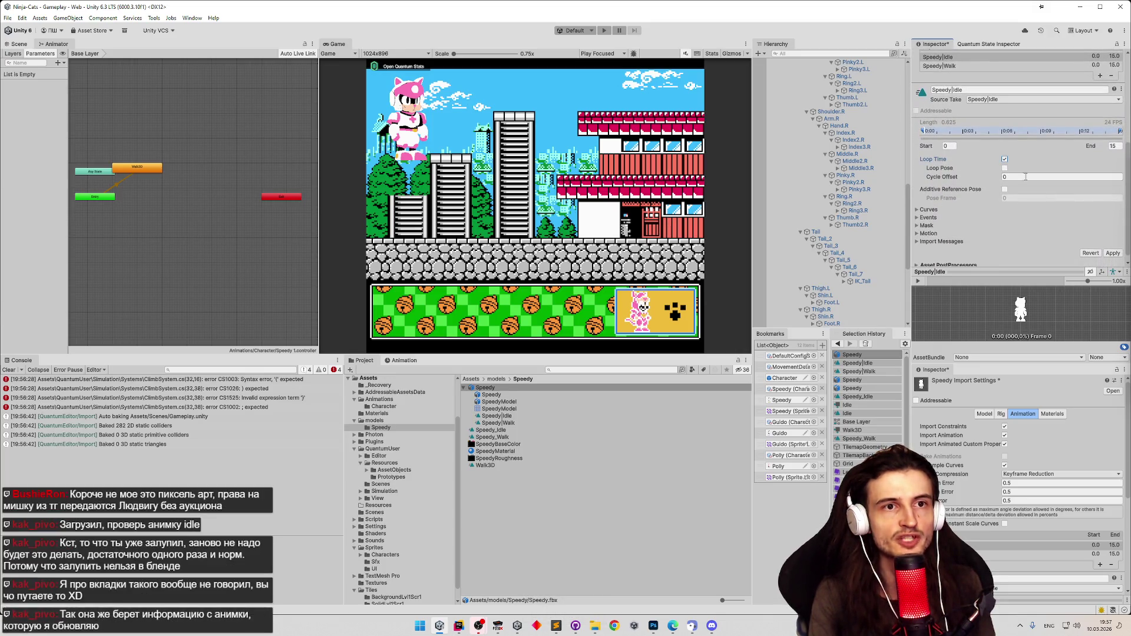
{"action": "left_click", "coordinate": [1112, 253]}
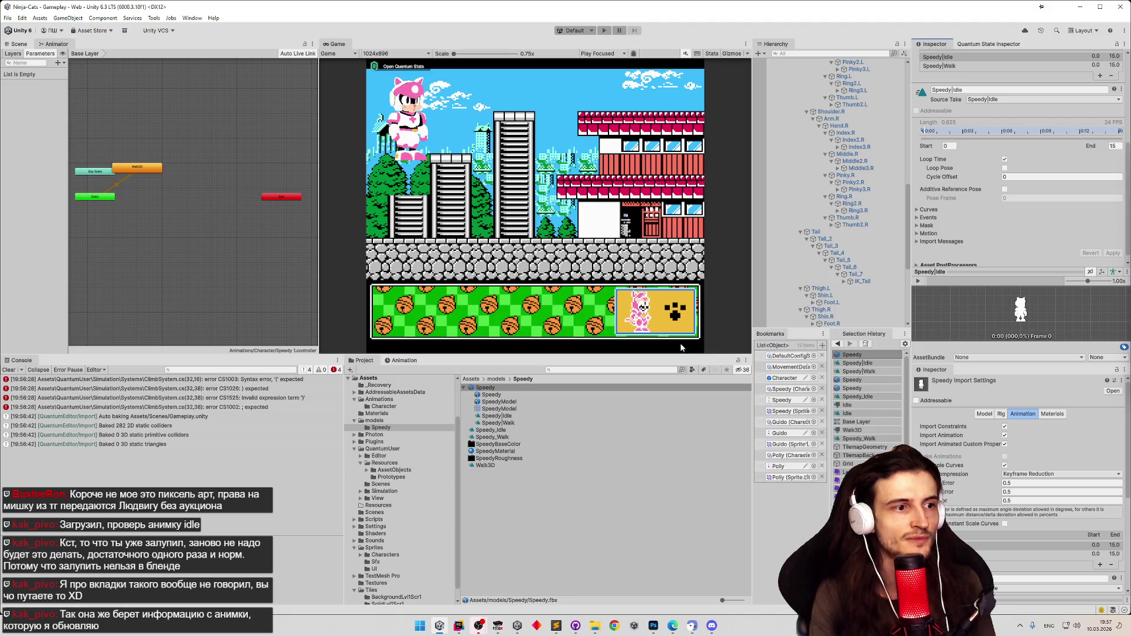
Step: Delete the separate Speedy_Idle and Speedy_Walk animation files, then select the Walk3D animator state
{"action": "left_click", "coordinate": [512, 430]}
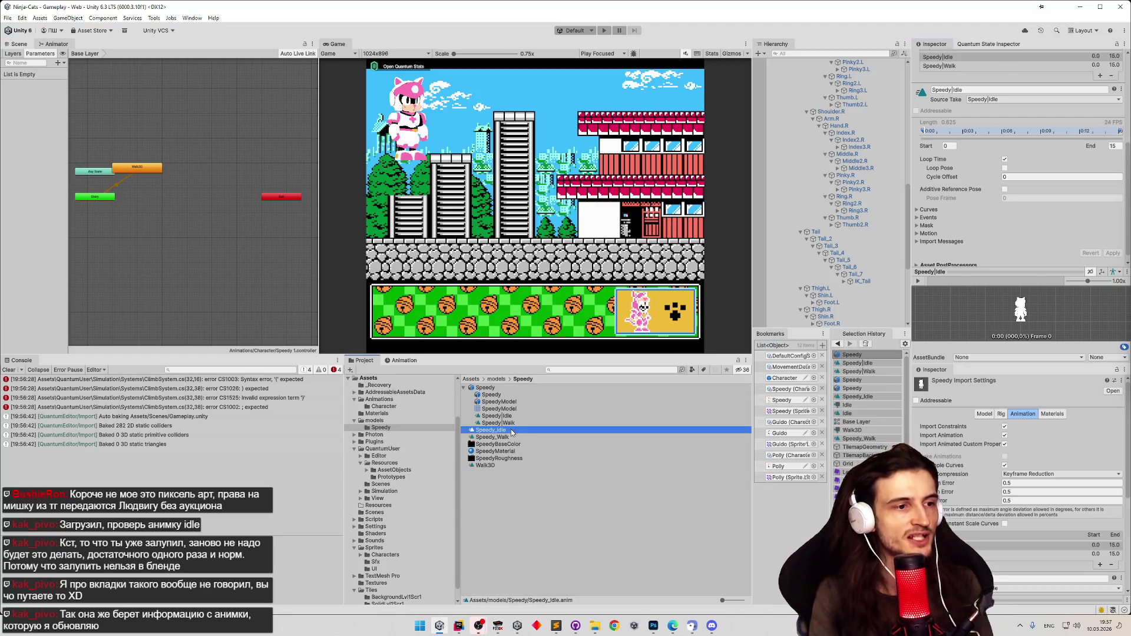
{"action": "left_click", "coordinate": [501, 437], "text": "shift"}
{"action": "key", "text": "Delete"}
{"action": "key", "text": "Return"}
{"action": "left_click", "coordinate": [498, 388]}
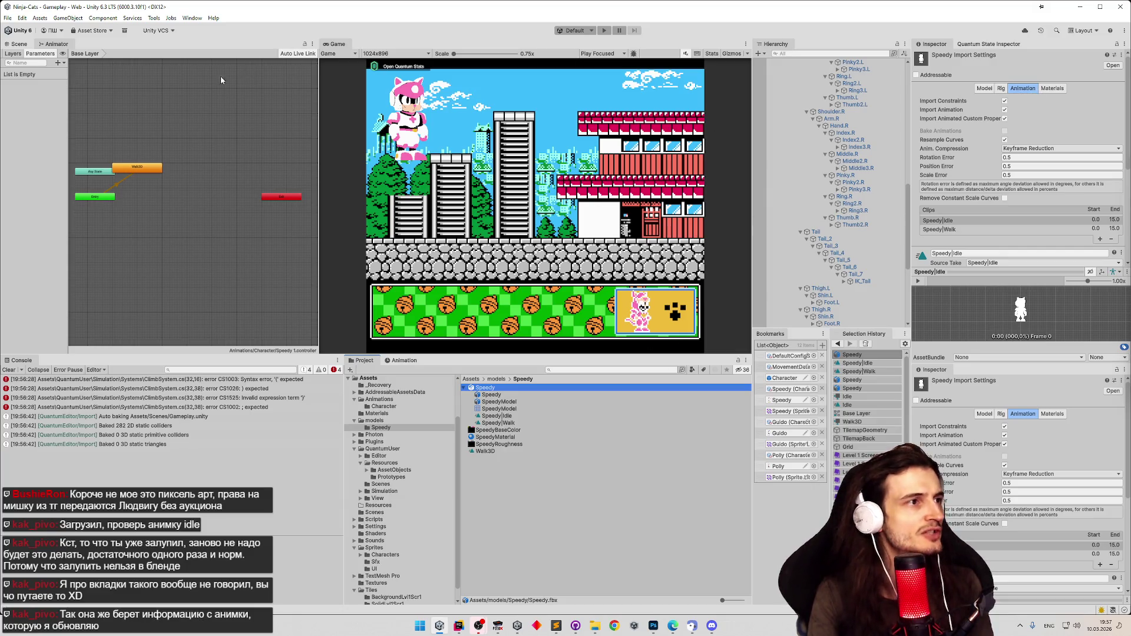
{"action": "left_click", "coordinate": [42, 45]}
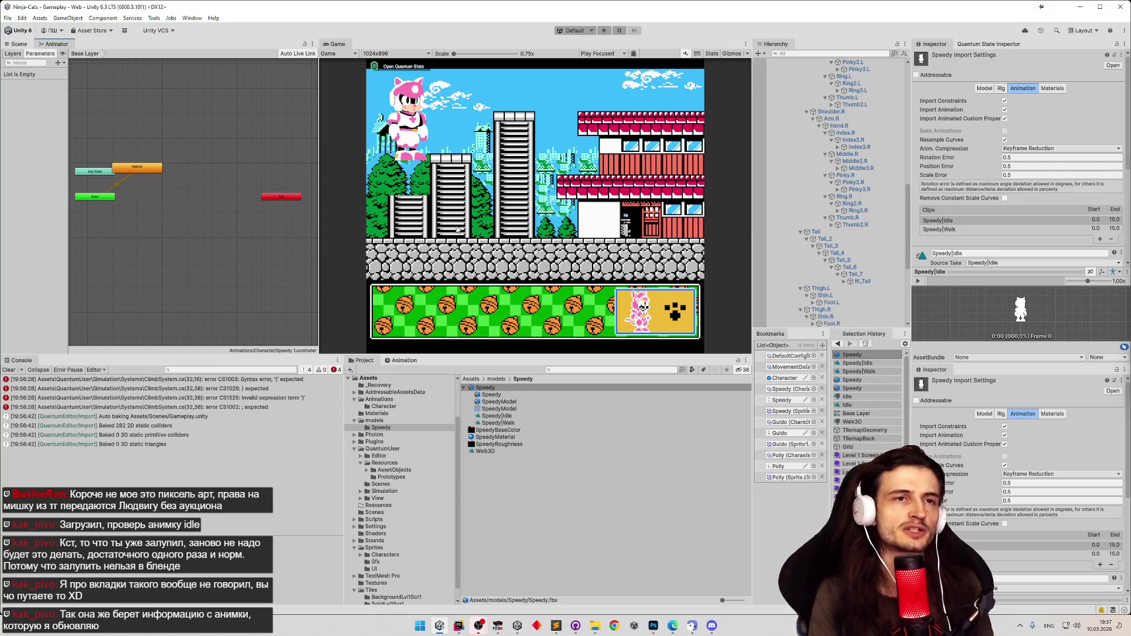
{"action": "left_click", "coordinate": [142, 170]}
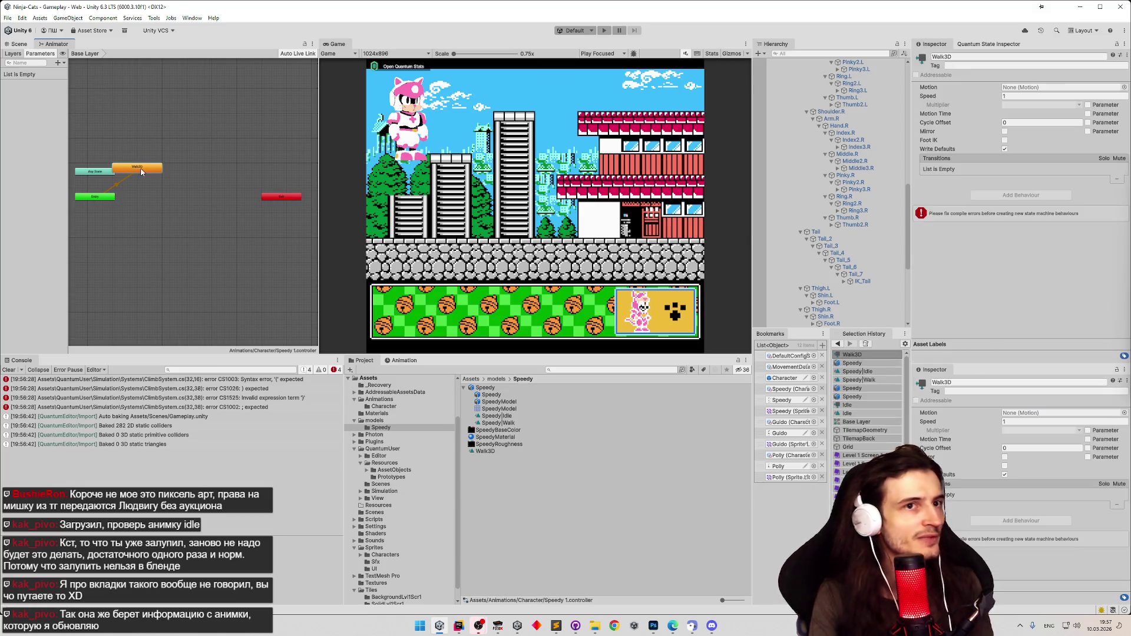
Step: Make Speedy|Idle the Walk3D state's motion, then jump to the ClimbSystem.cs compile error in Rider
{"action": "left_click_drag", "start_coordinate": [498, 416], "coordinate": [1030, 89]}
{"action": "left_click", "coordinate": [558, 189]}
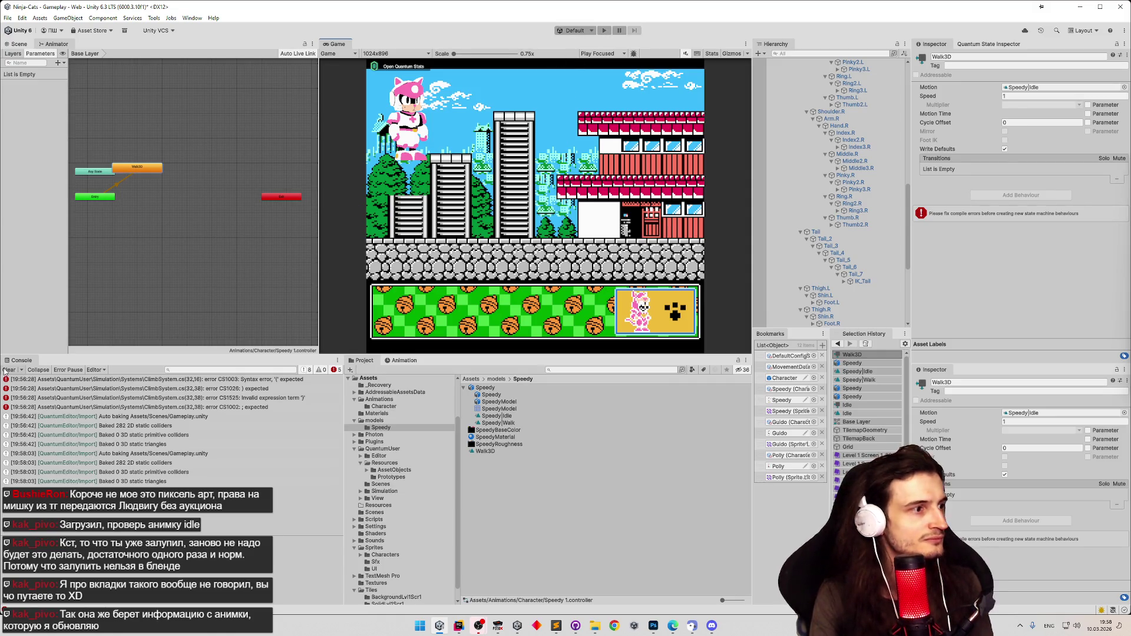
{"action": "double_click", "coordinate": [63, 379]}
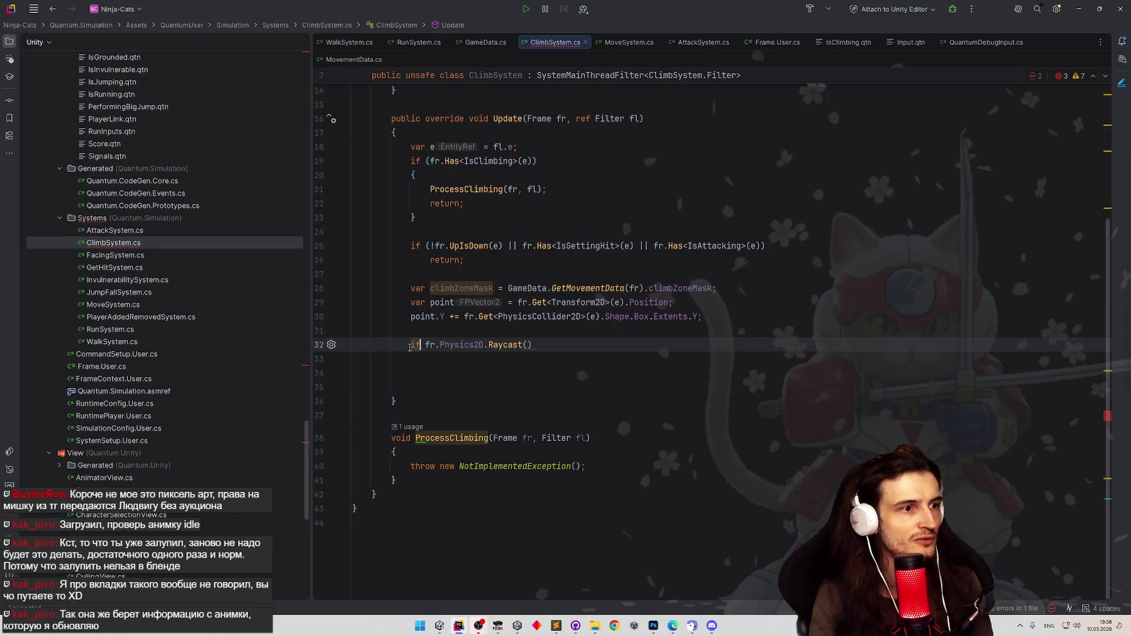
Step: Return to the Unity Editor so the scripts recompile
{"action": "key", "text": "alt+Tab"}
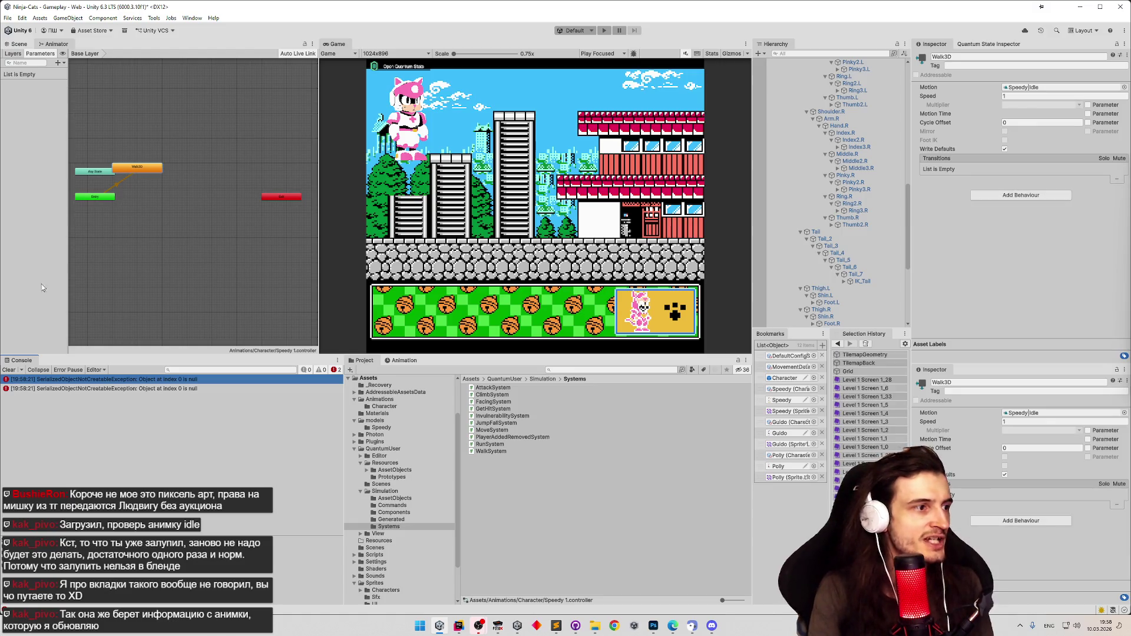
{"action": "left_click", "coordinate": [495, 196]}
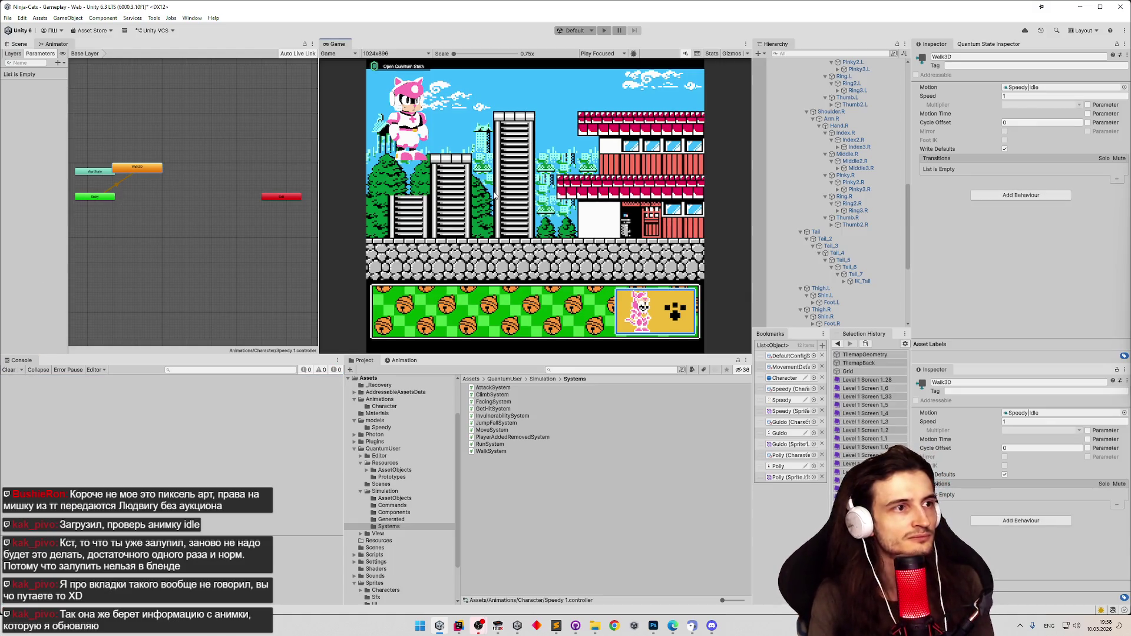
{"action": "key", "text": "ctrl+p"}
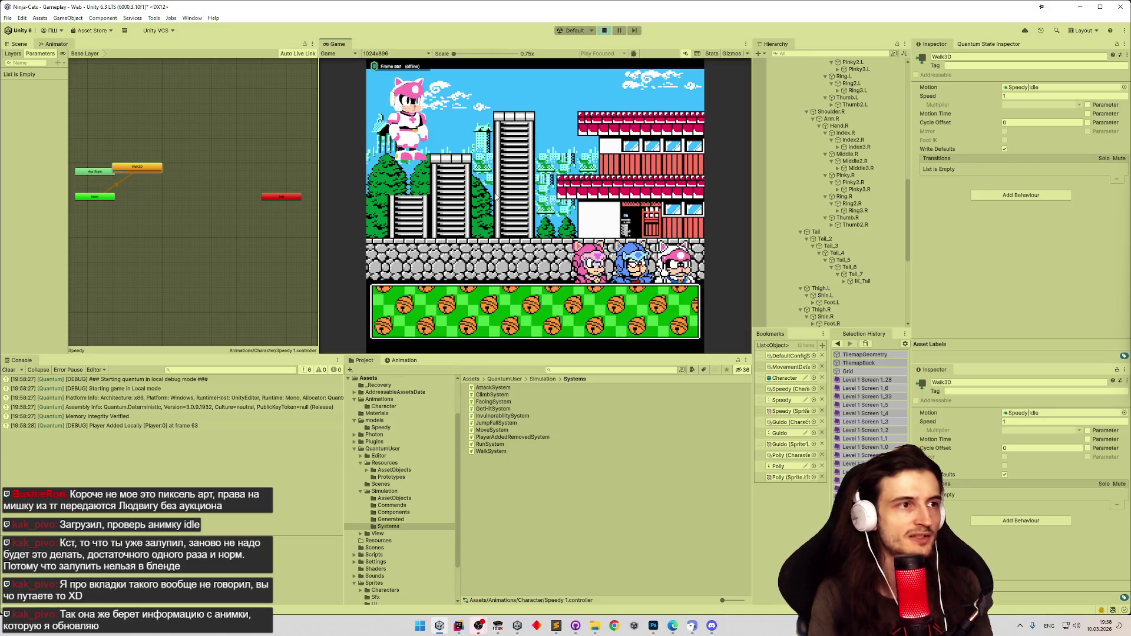
{"action": "key", "text": "ctrl+p"}
{"action": "left_click", "coordinate": [576, 625]}
{"action": "left_click", "coordinate": [380, 443]}
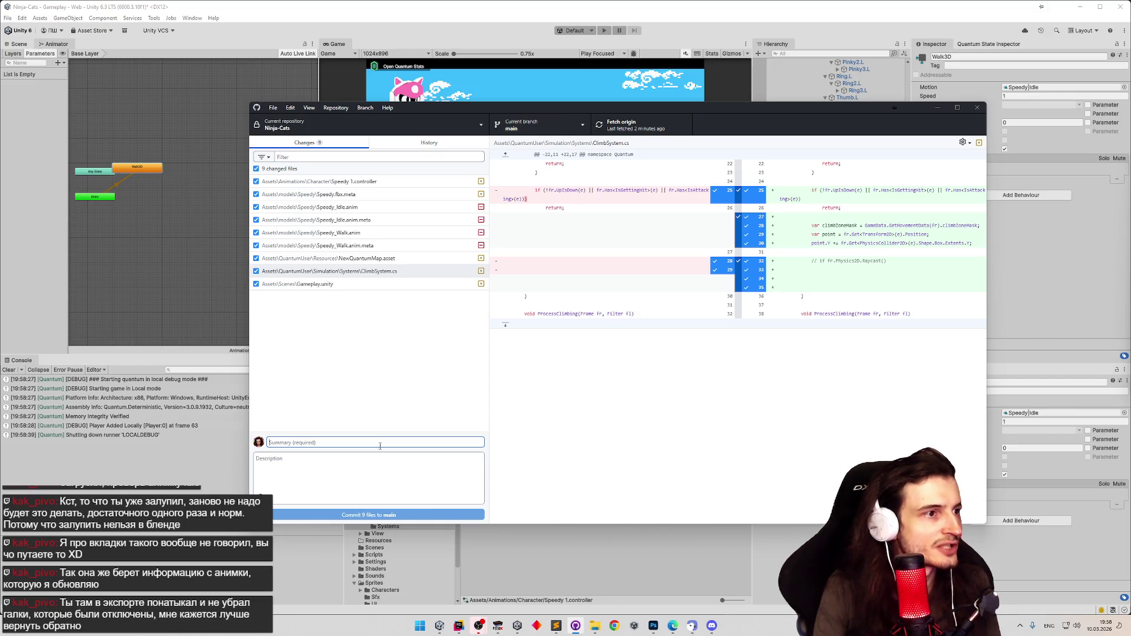
{"action": "left_click", "coordinate": [937, 107]}
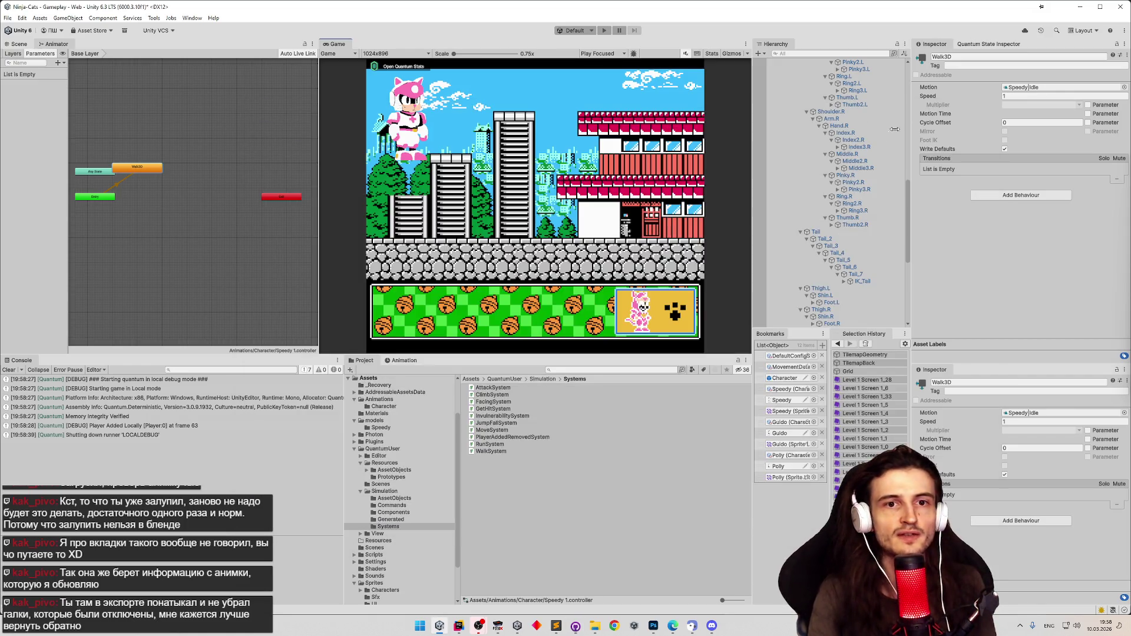